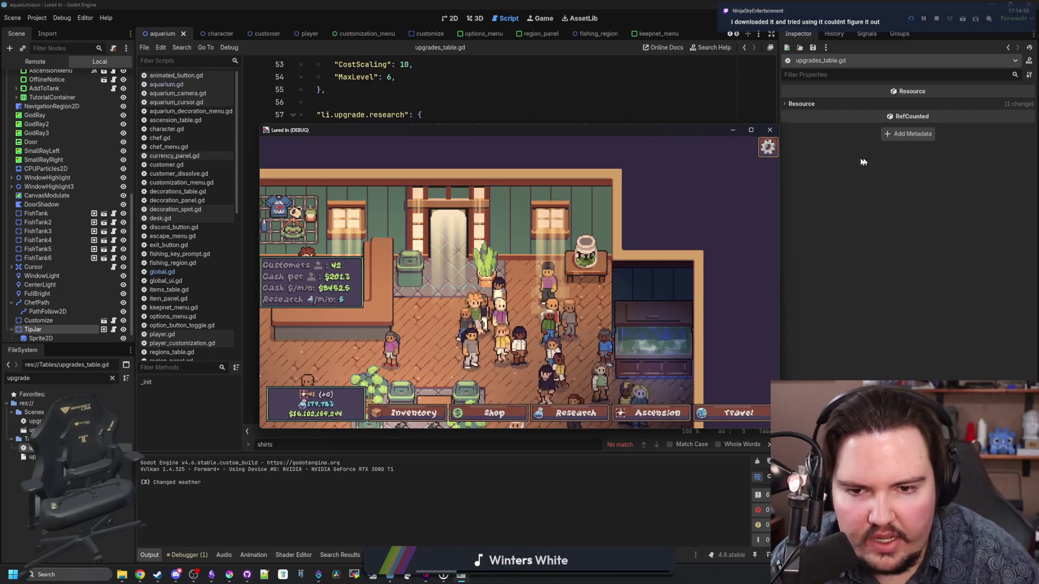
- Search the web for 'godot documentation' and open the official Godot Docs result
scroll(549, 276, "up", 2)
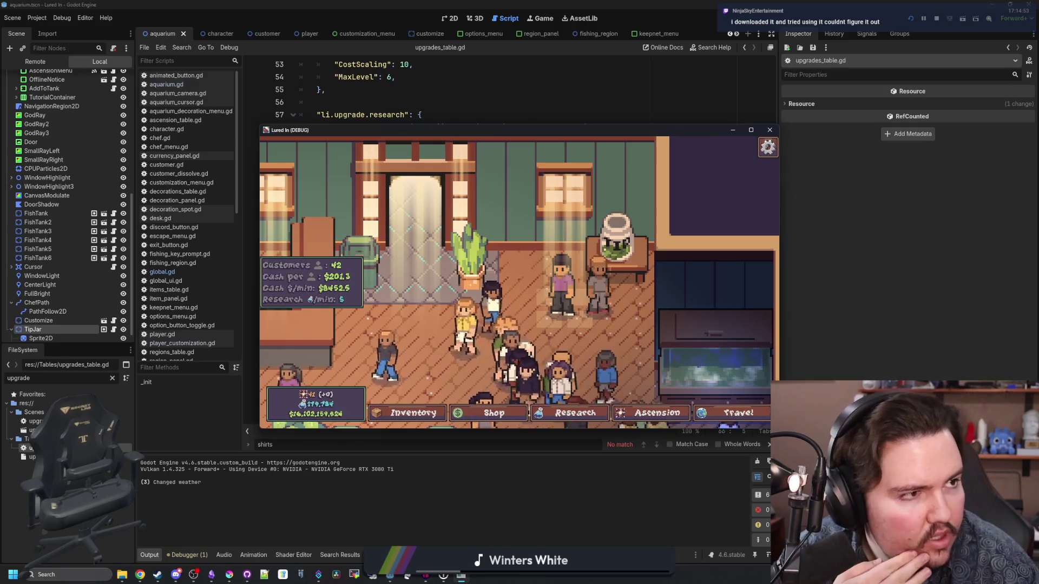
key("super+2")
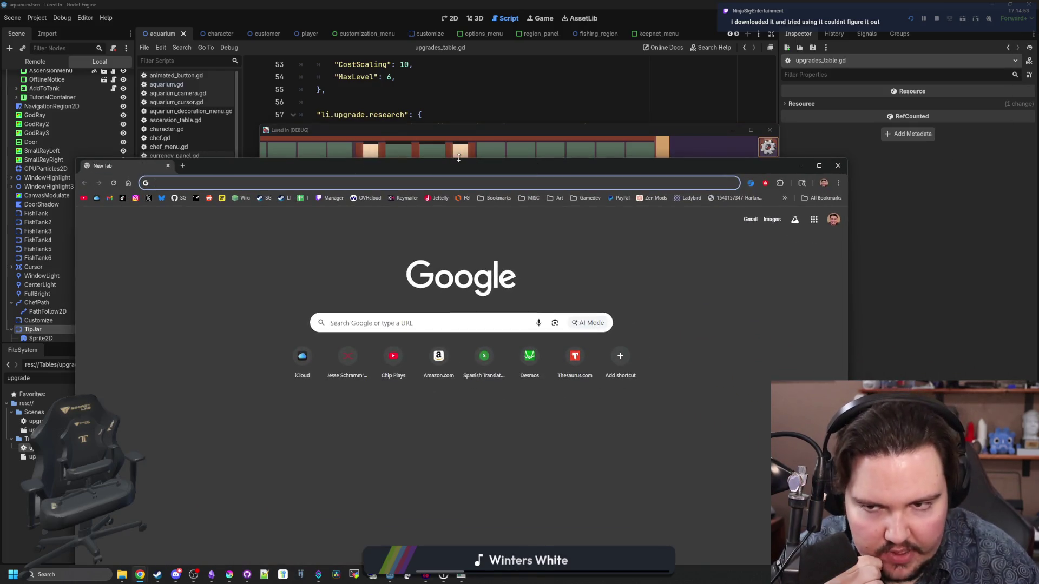
type("godot d")
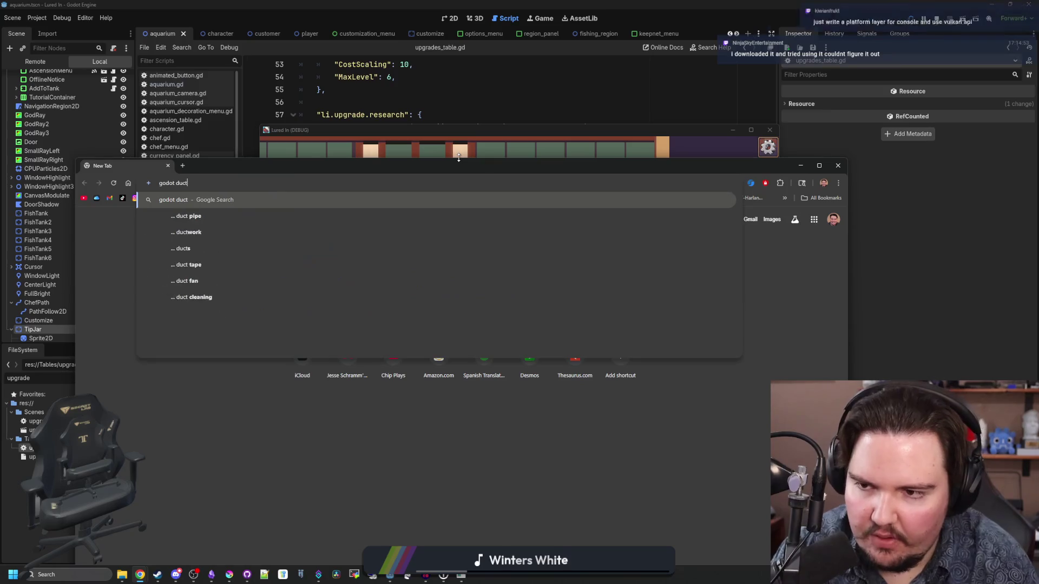
type("oc")
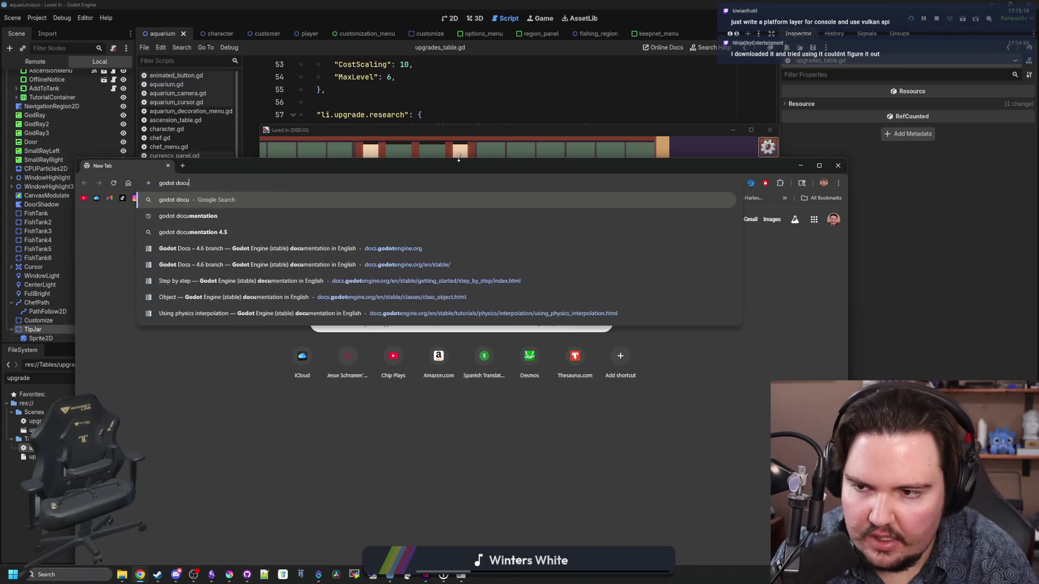
type("umen")
key("Return")
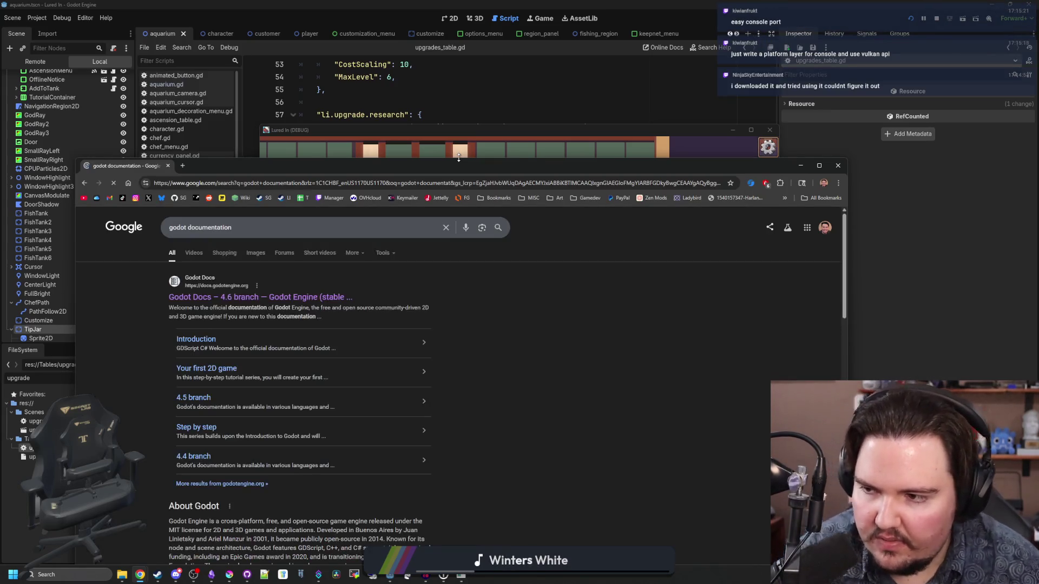
left_click(261, 299)
- Maximize the Godot Docs window and go to the Step by step getting-started lessons
key("super+Up")
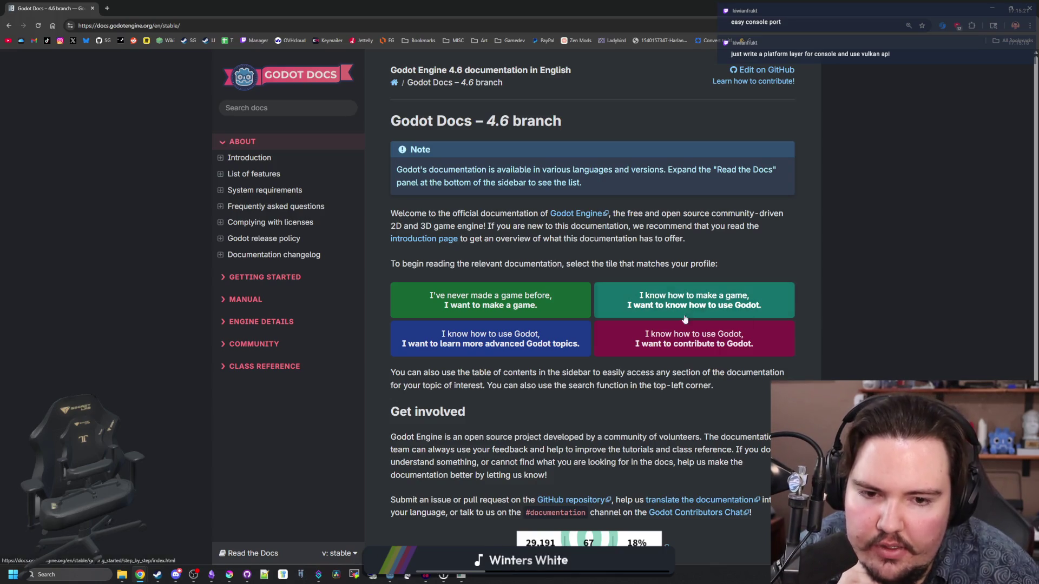
scroll(484, 292, "down", 1)
scroll(485, 293, "down", 3)
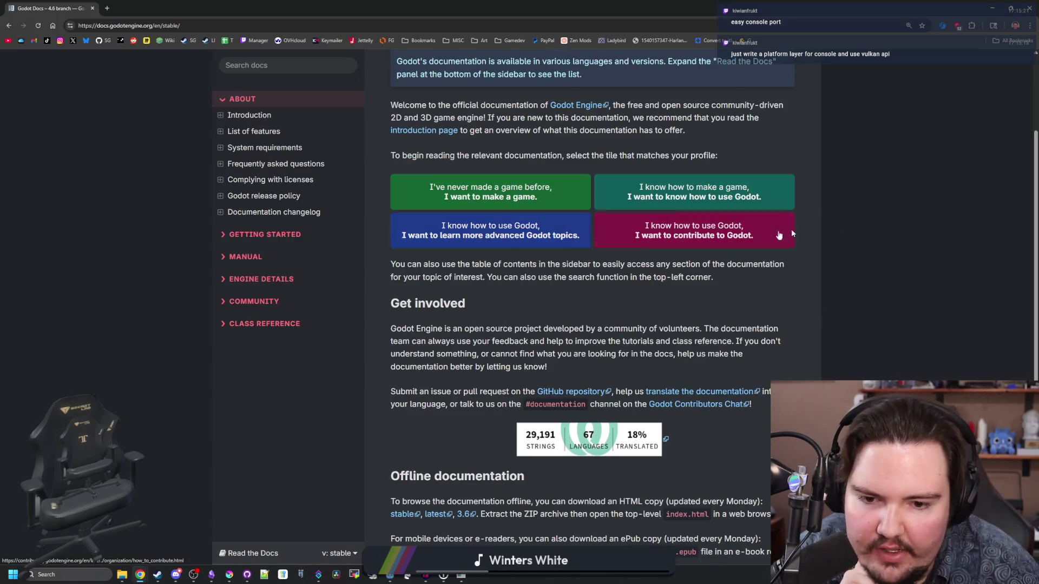
scroll(602, 219, "up", 4)
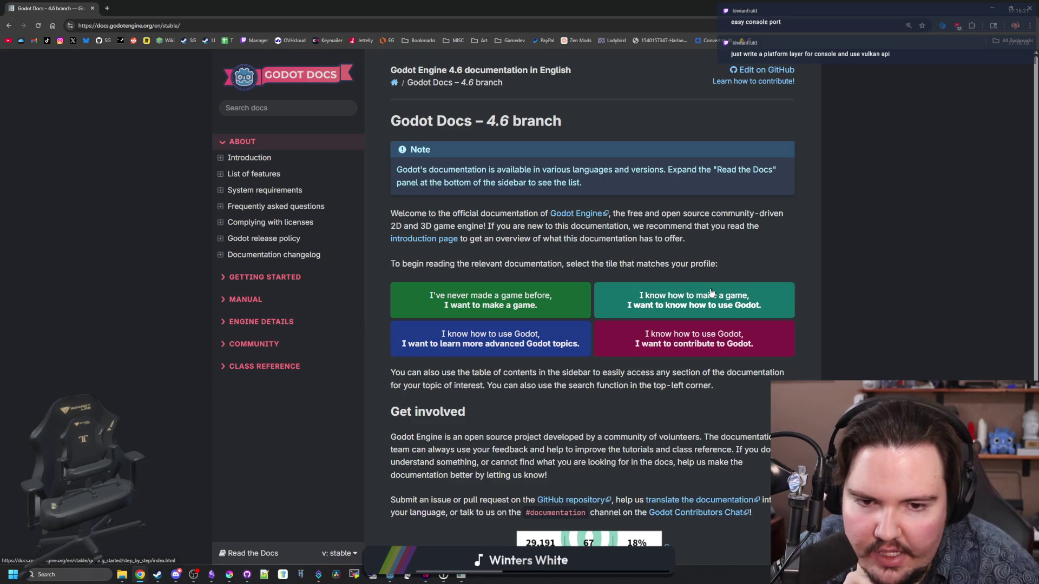
left_click(769, 292)
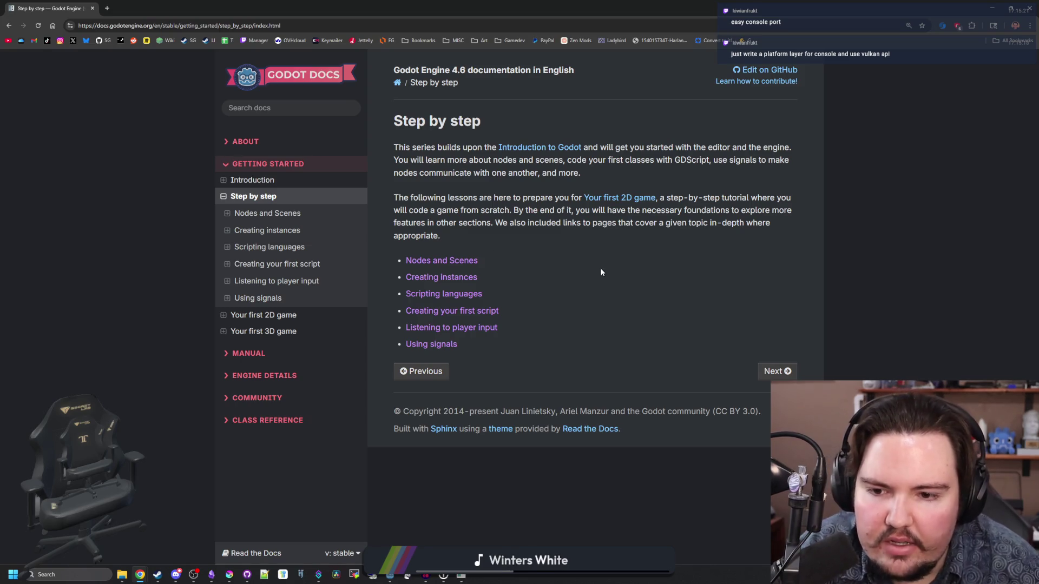
- Open the Nodes and Scenes lesson and read through its opening sections
left_click(776, 371)
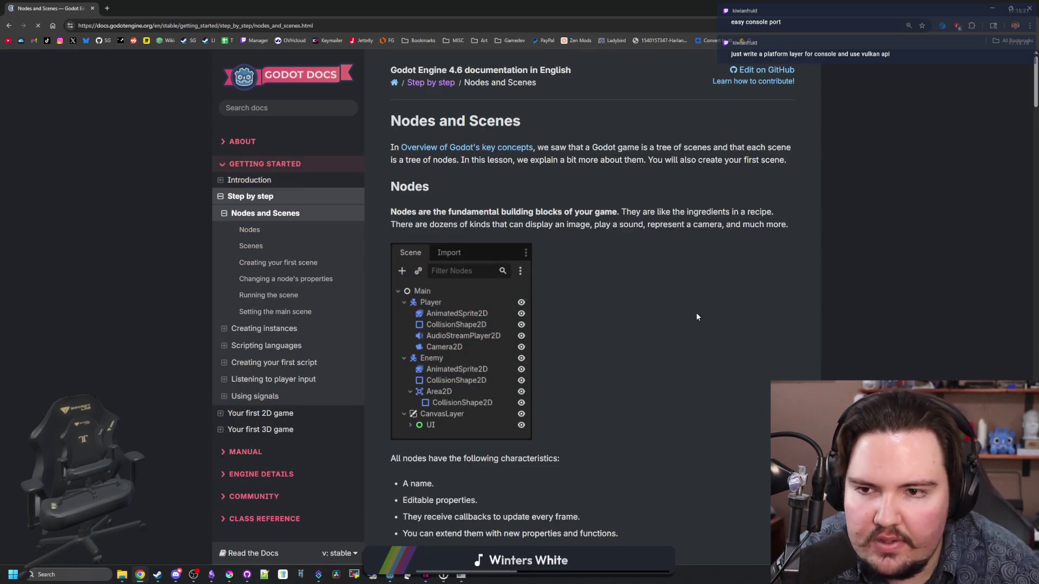
scroll(697, 314, "down", 5)
scroll(697, 317, "down", 20)
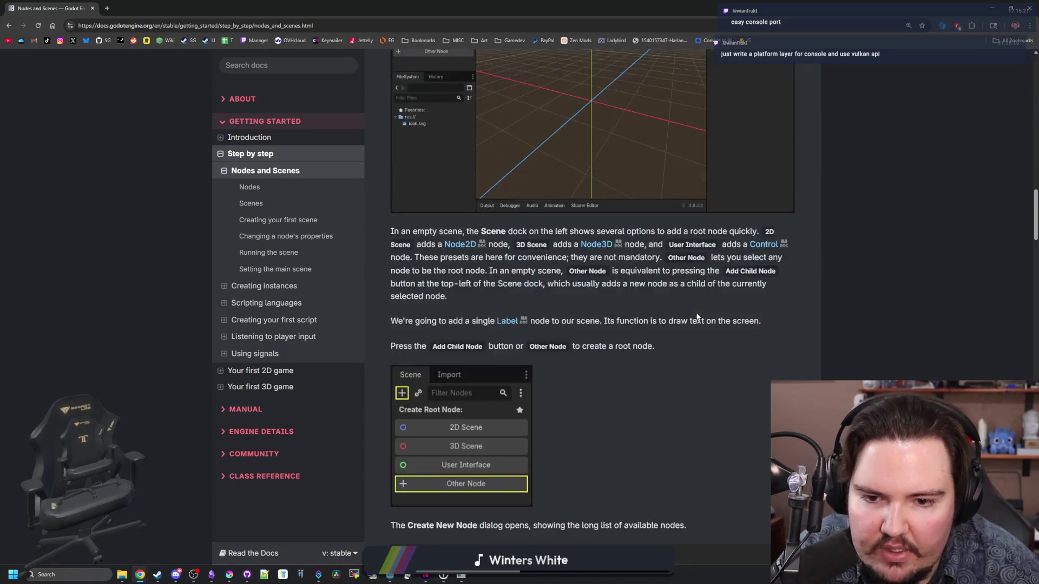
scroll(697, 317, "down", 18)
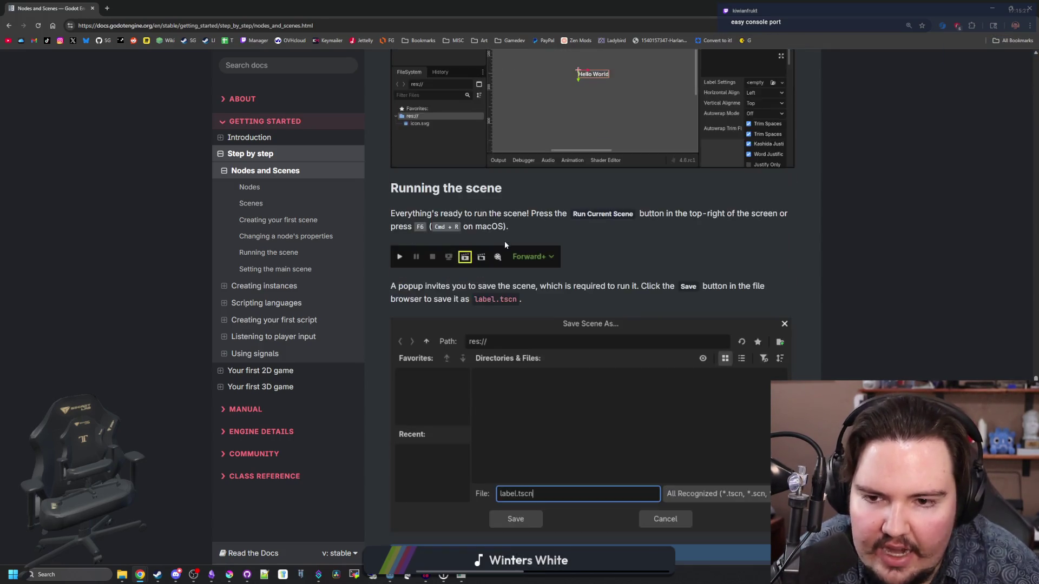
scroll(575, 272, "down", 20)
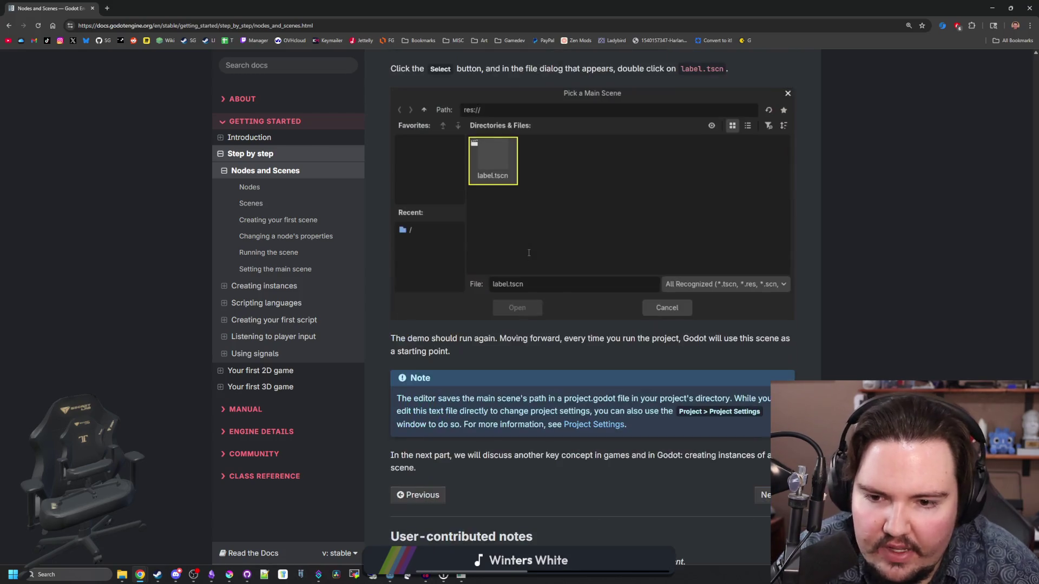
scroll(560, 292, "up", 20)
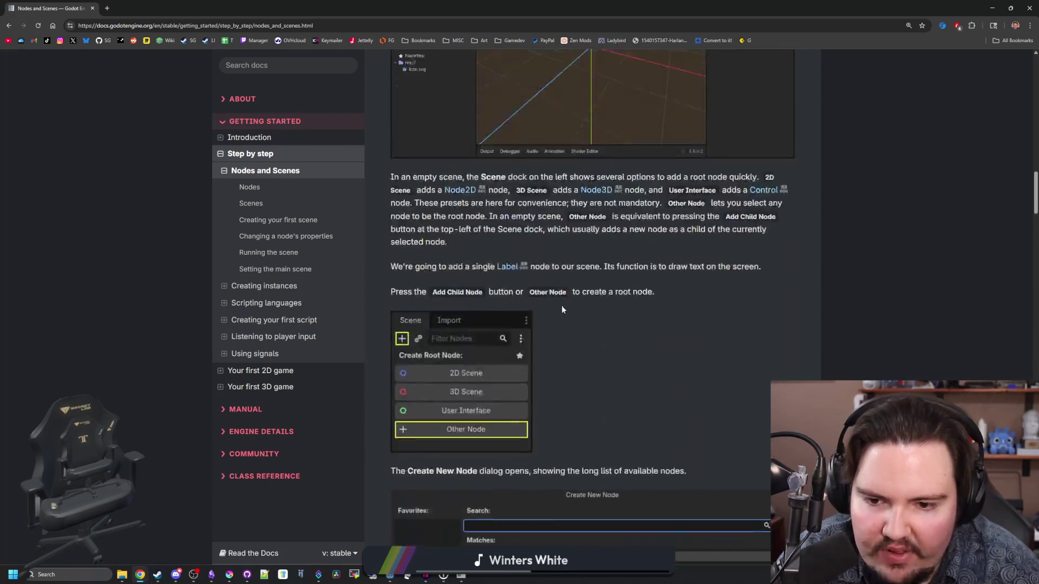
scroll(558, 317, "down", 1)
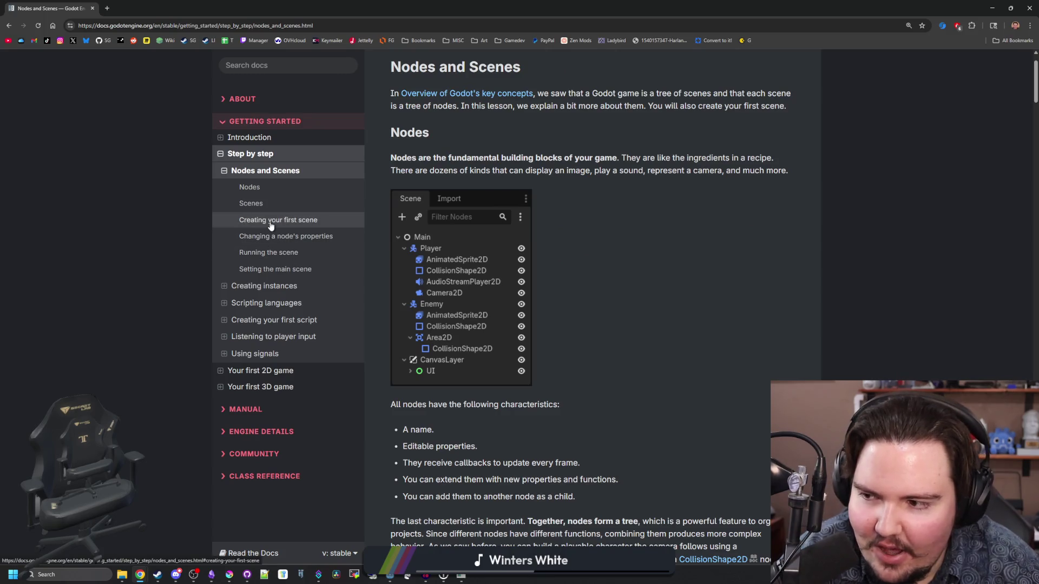
scroll(626, 288, "down", 15)
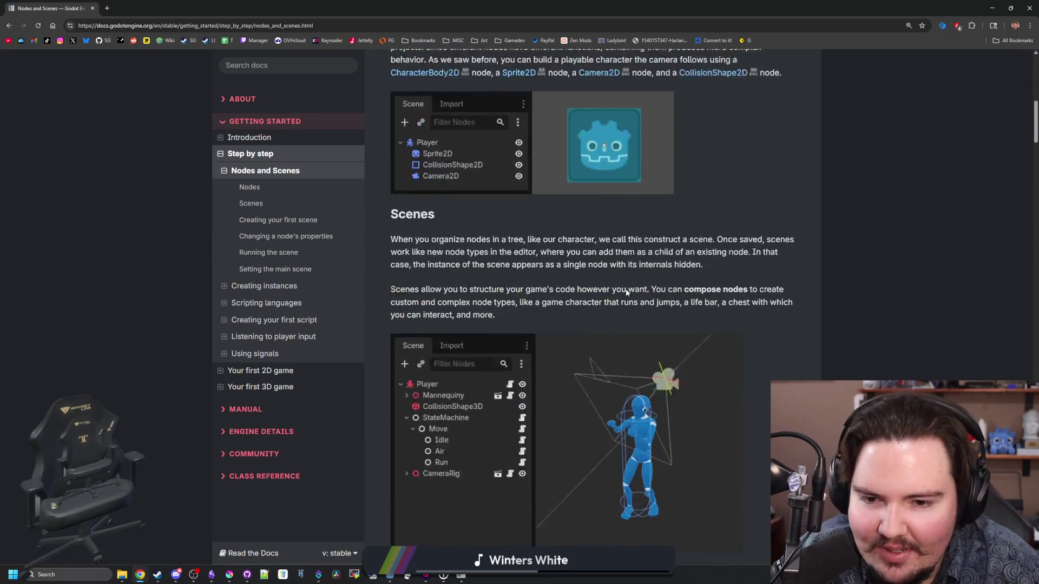
scroll(626, 293, "up", 7)
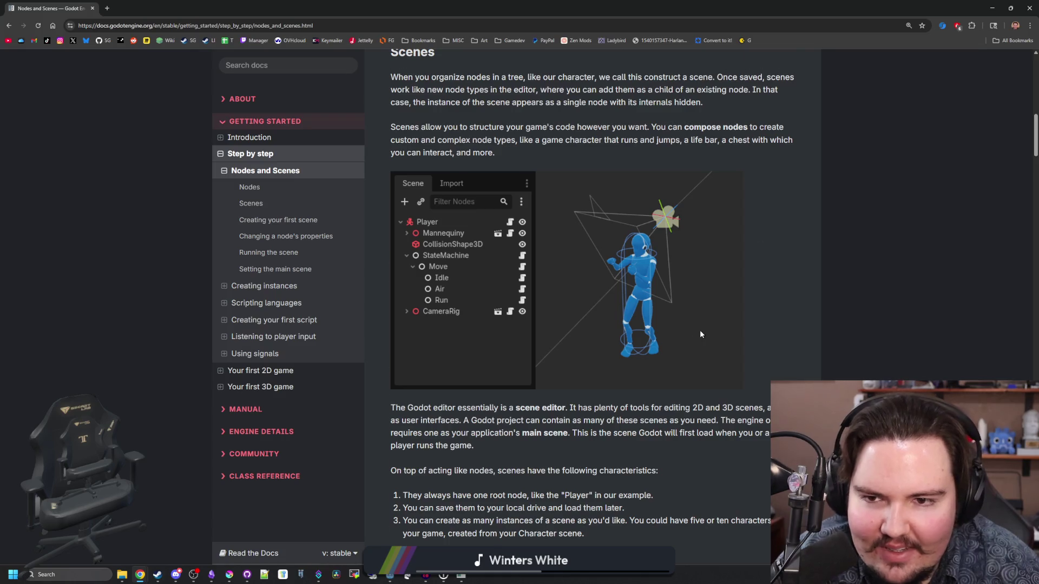
- Read the rest of the lesson, return to its top, and minimize the docs browser
scroll(700, 334, "down", 17)
scroll(700, 334, "down", 20)
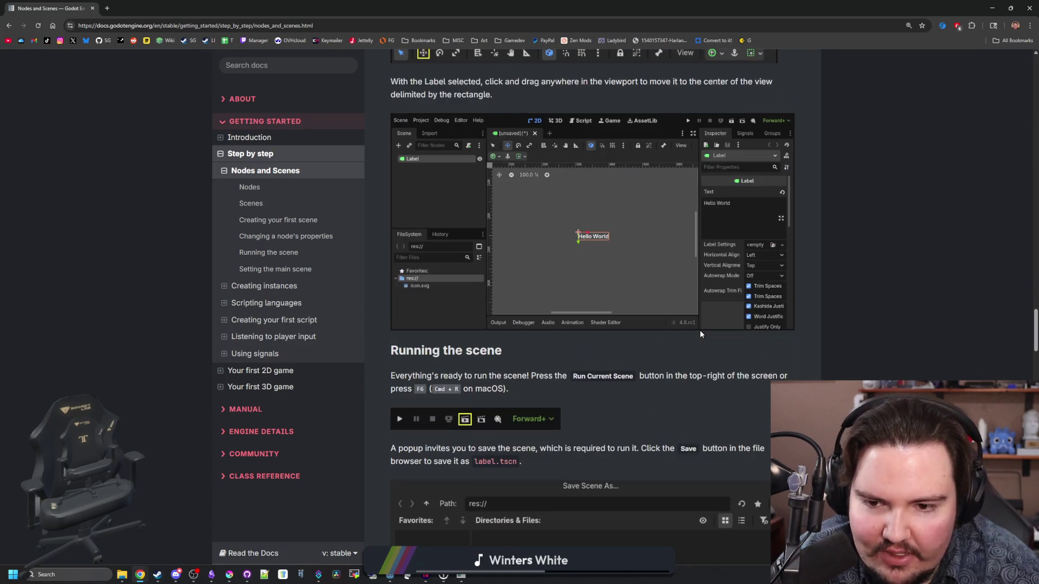
scroll(700, 334, "down", 18)
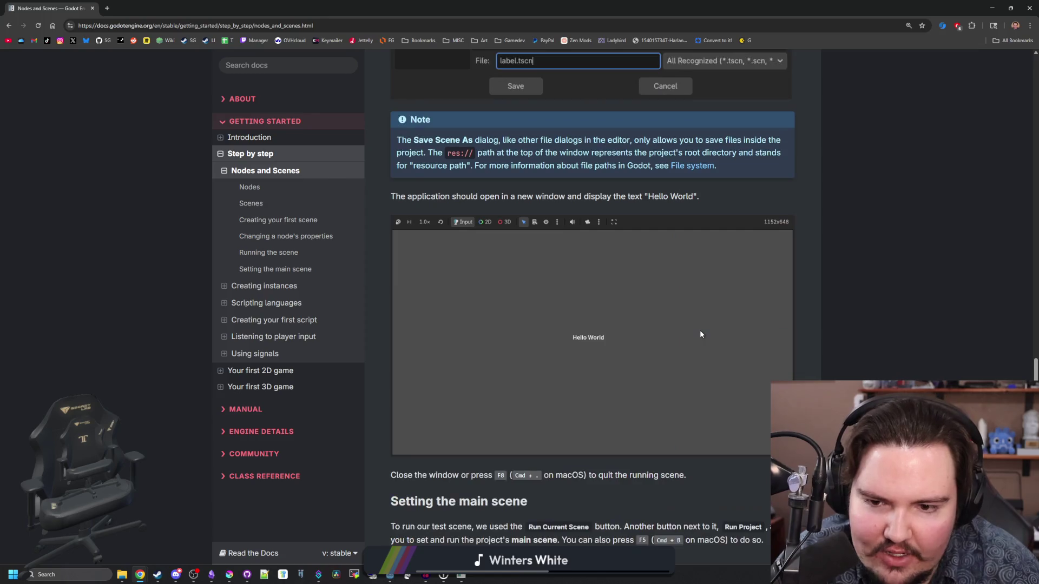
scroll(700, 334, "down", 12)
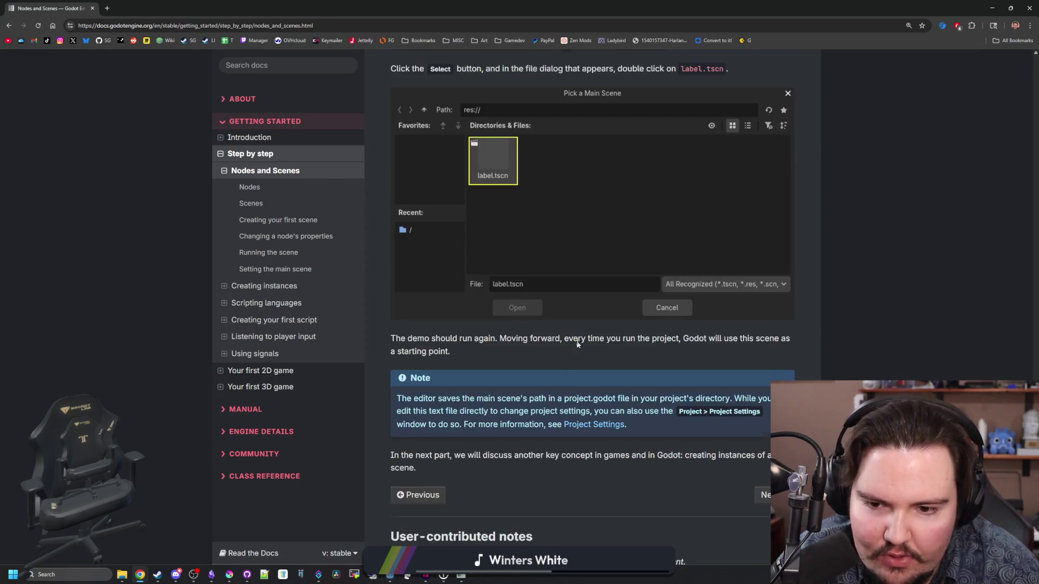
scroll(598, 328, "down", 3)
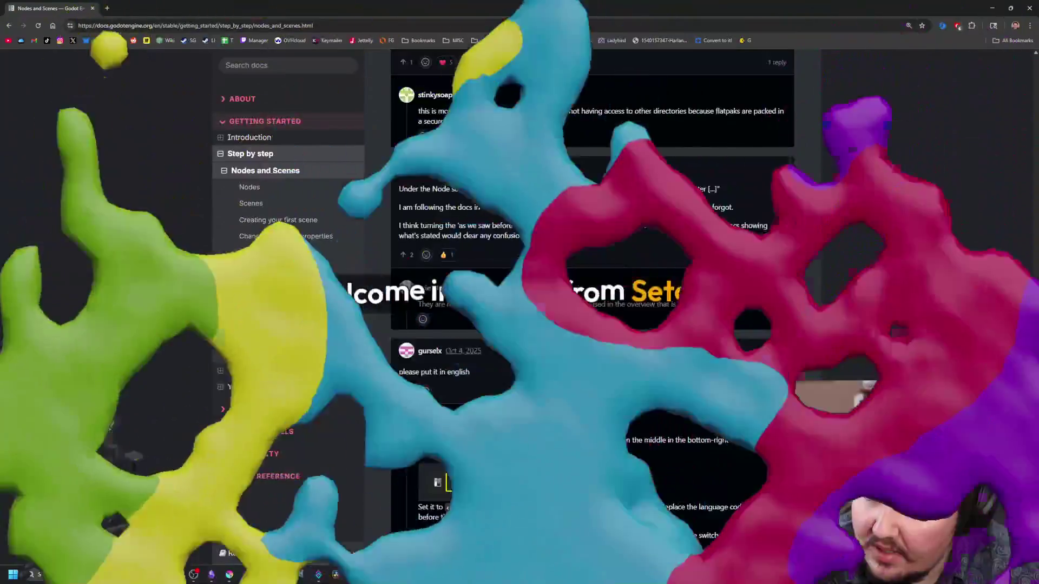
scroll(584, 335, "up", 20)
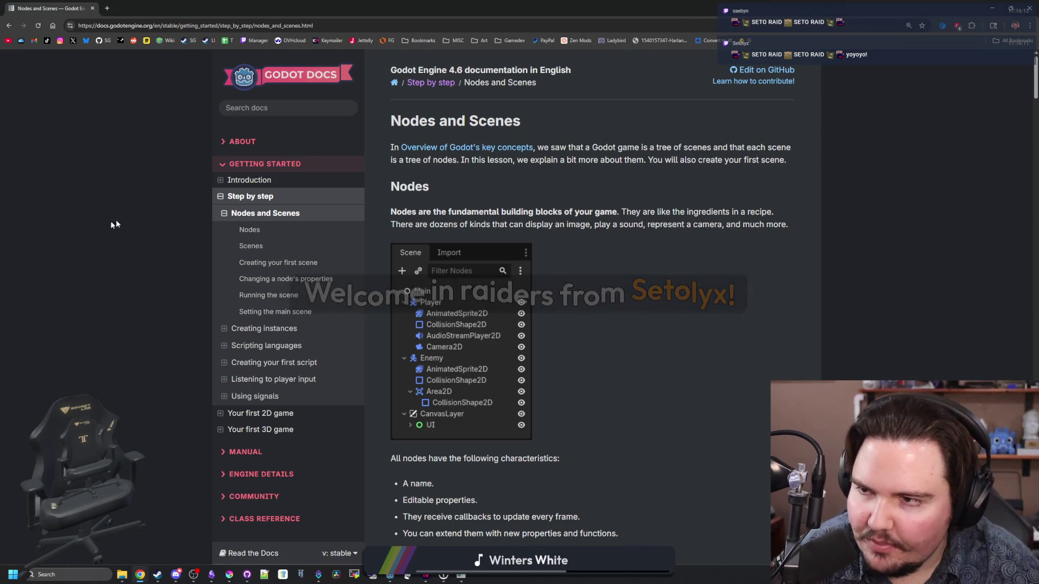
key("super+Down")
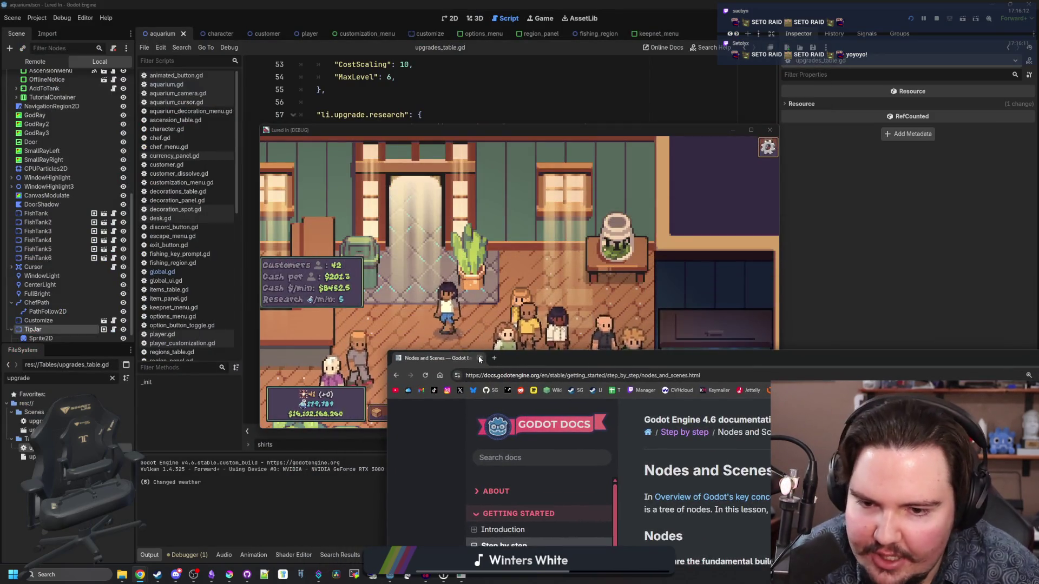
- Pan the game view toward the counter and place a blank browser window over it
left_click_drag(470, 337, 548, 264)
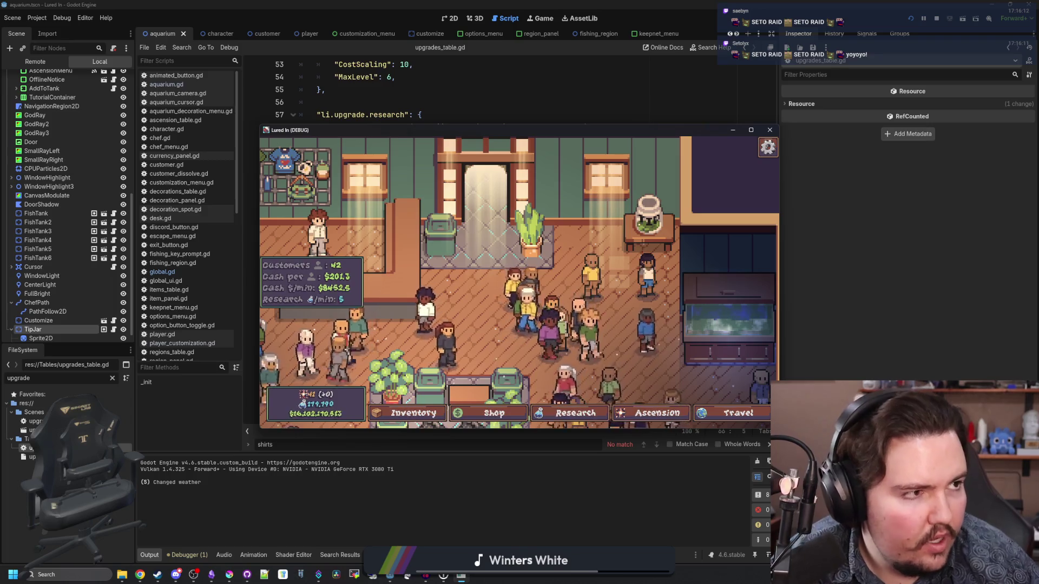
mouse_move(1038, 184)
left_mouse_down()
mouse_move(683, 185)
mouse_move(605, 101)
mouse_move(574, 101)
left_mouse_up()
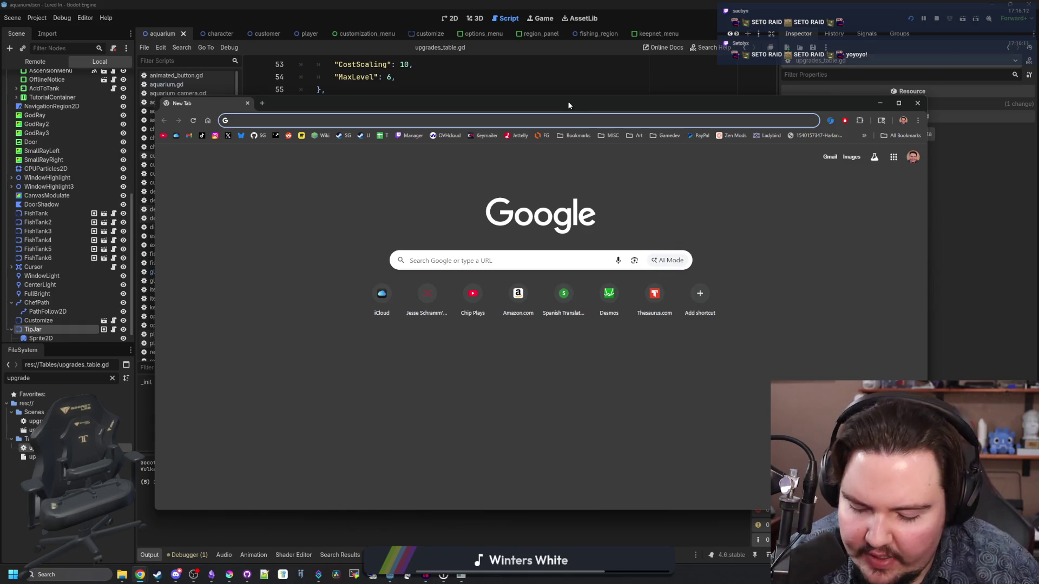
- Search for 'w4 games' and open the W4 Consoles product page
type("w4 games")
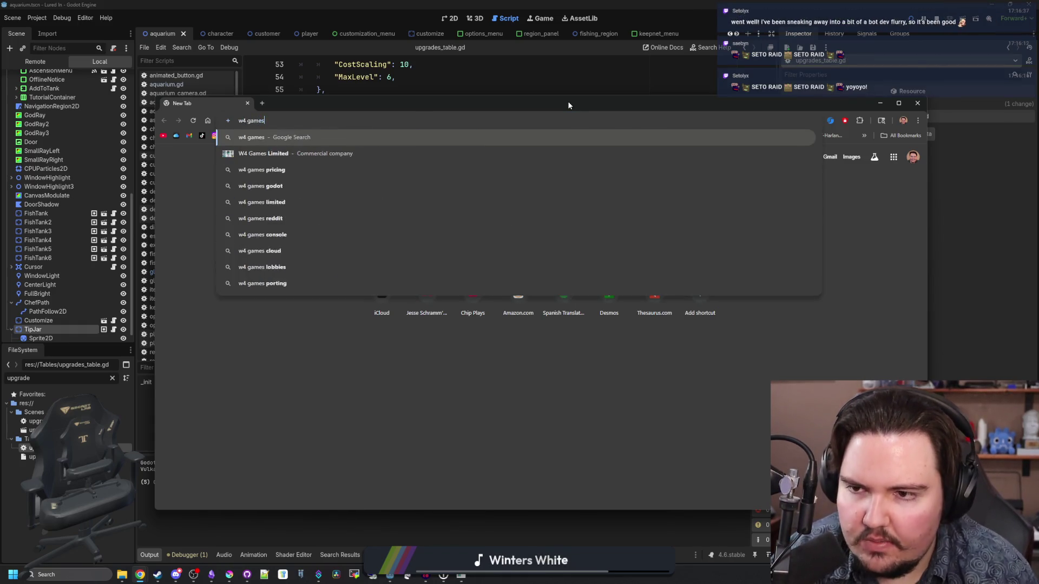
key("Return")
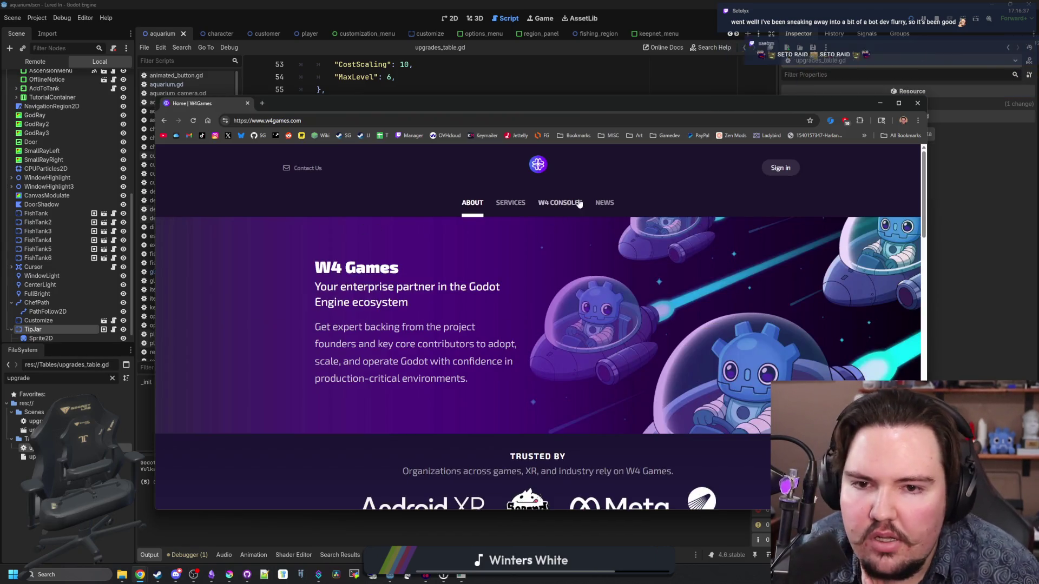
left_click(558, 203)
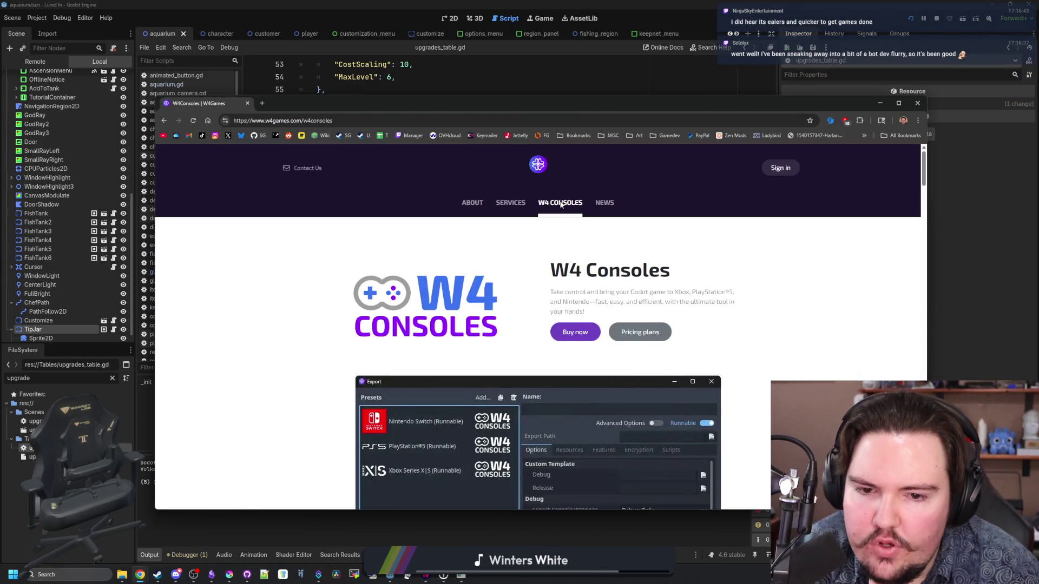
- Scroll through the W4 Consoles plan comparison, then minimize the browser
scroll(465, 309, "down", 2)
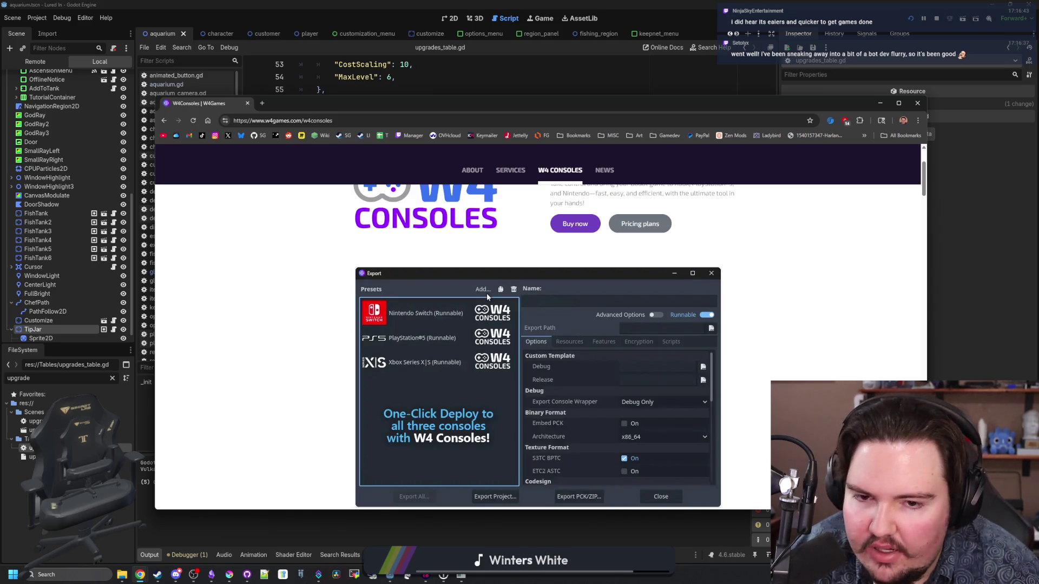
scroll(486, 293, "up", 2)
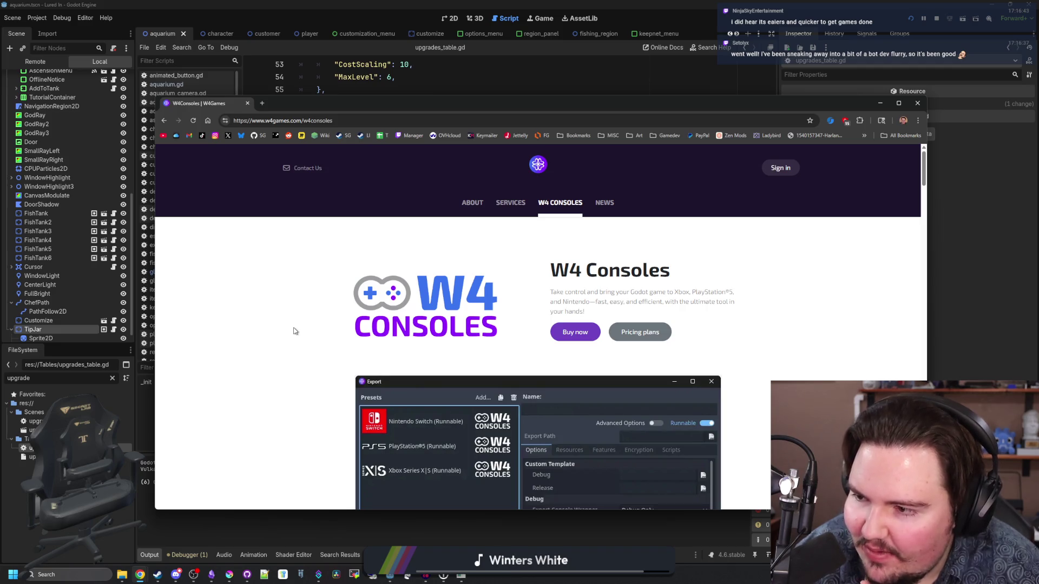
scroll(294, 331, "down", 10)
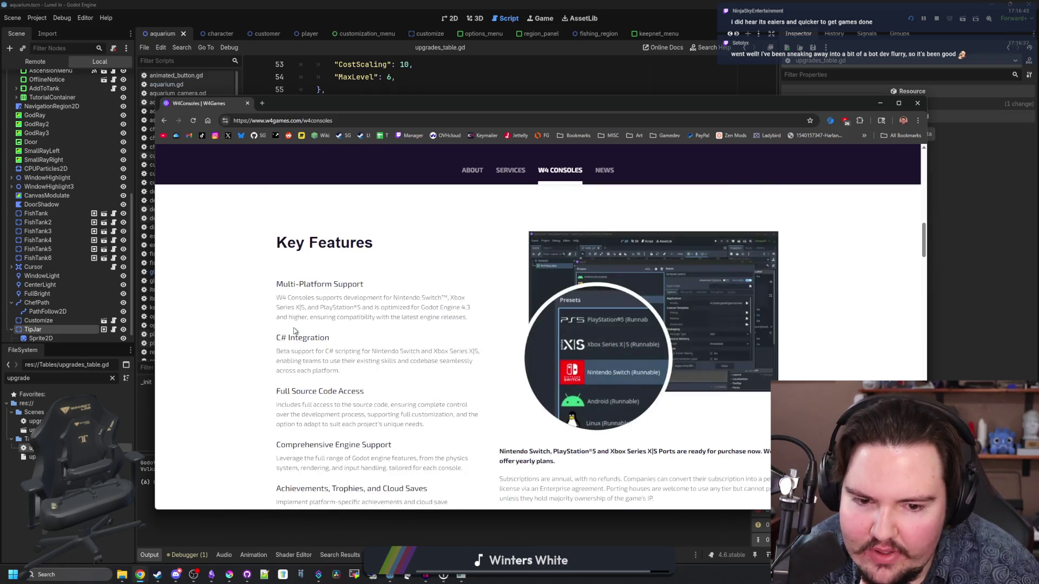
scroll(294, 330, "down", 15)
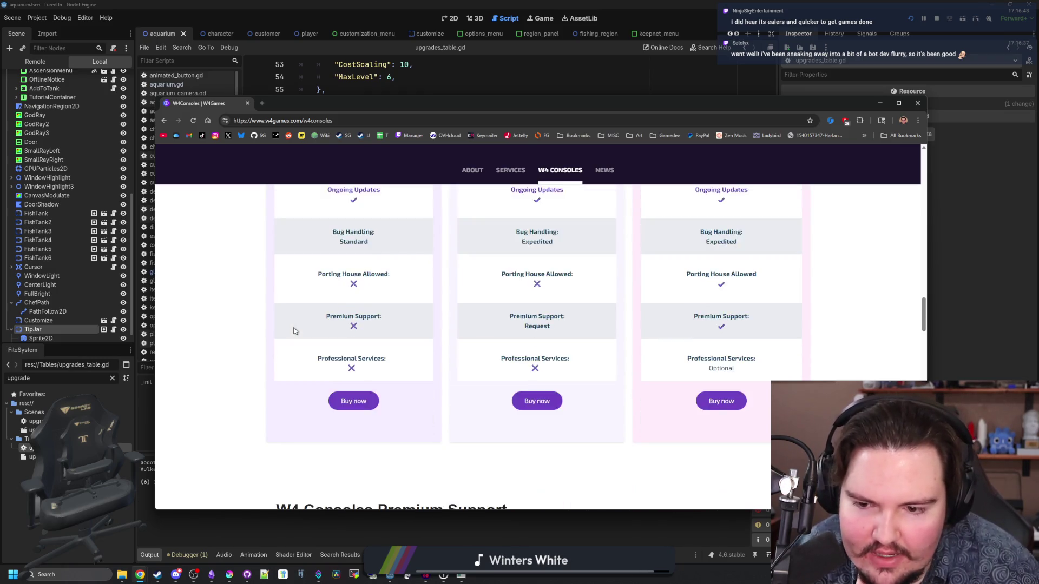
scroll(293, 331, "down", 4)
left_click(879, 103)
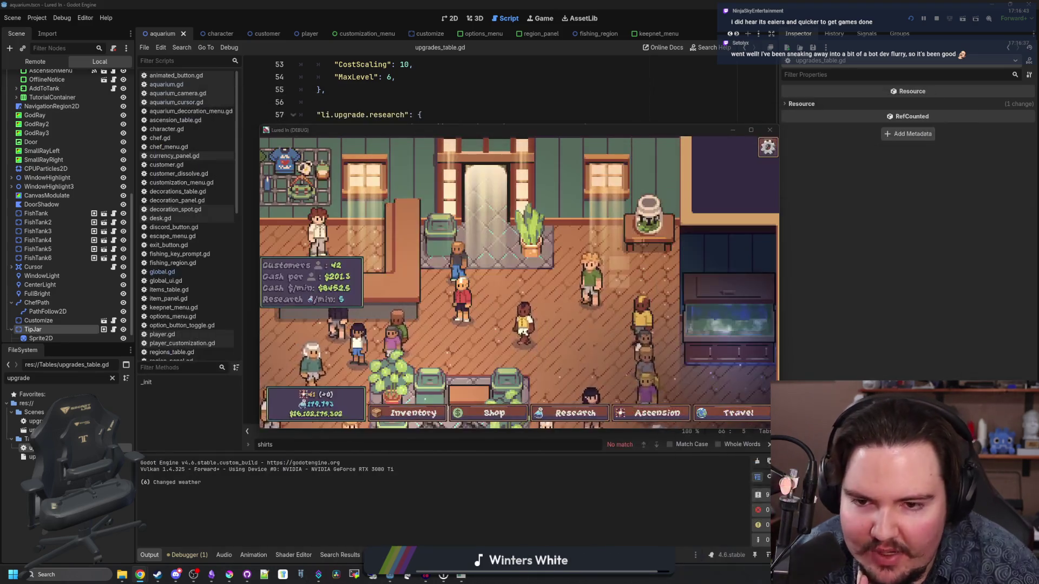
- Maximize the Lured In window, zoom and pan across the shop, then return to the TwitchOverlay editor
left_click(751, 131)
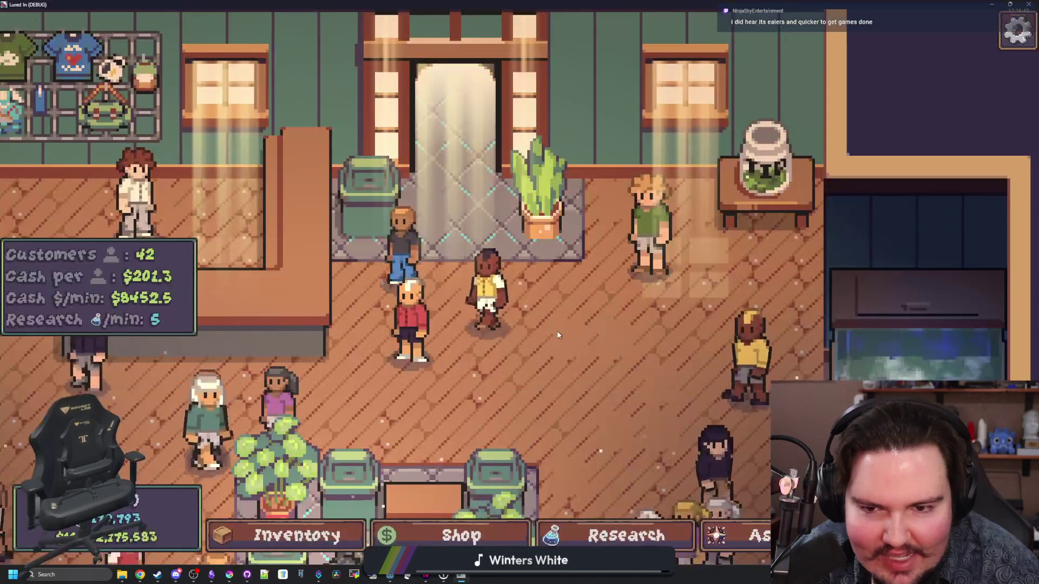
scroll(511, 301, "down", 3)
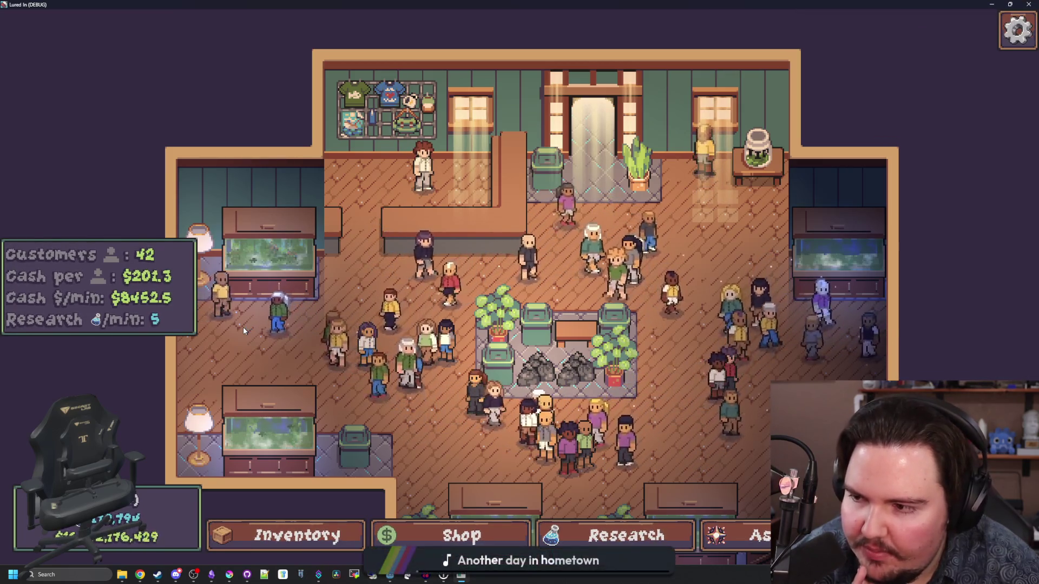
key("d")
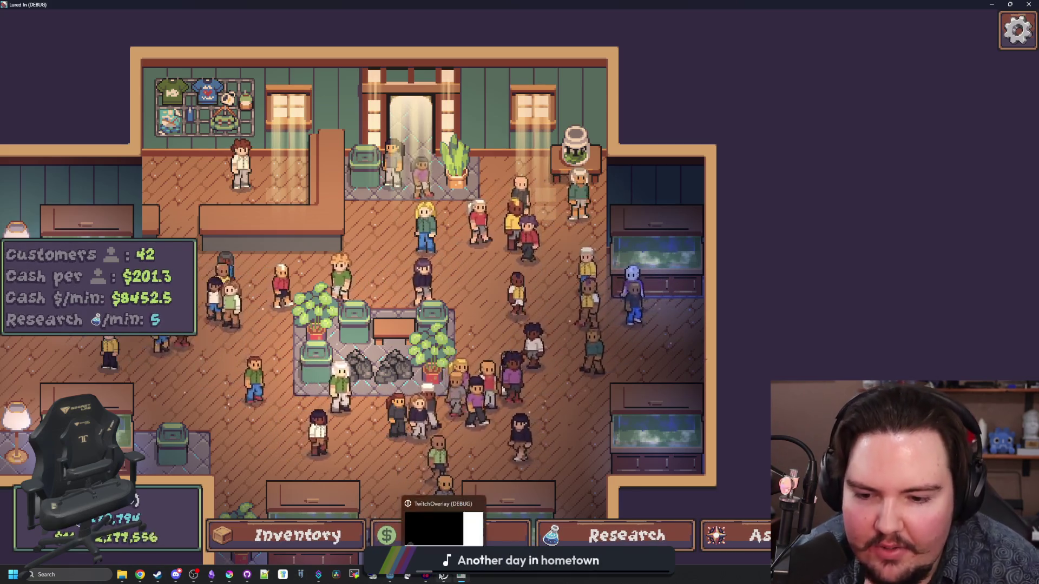
mouse_move(389, 576)
left_click(433, 525)
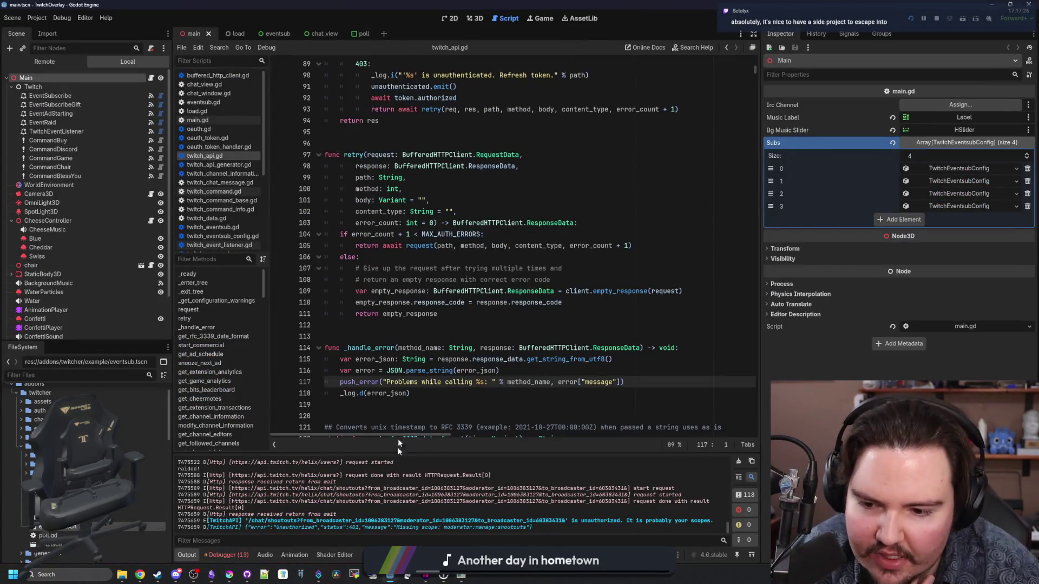
- Review _handle_error around lines 118–120 of twitch_api.gd and the Output log, then show the Debugger
key("Down")
key("End")
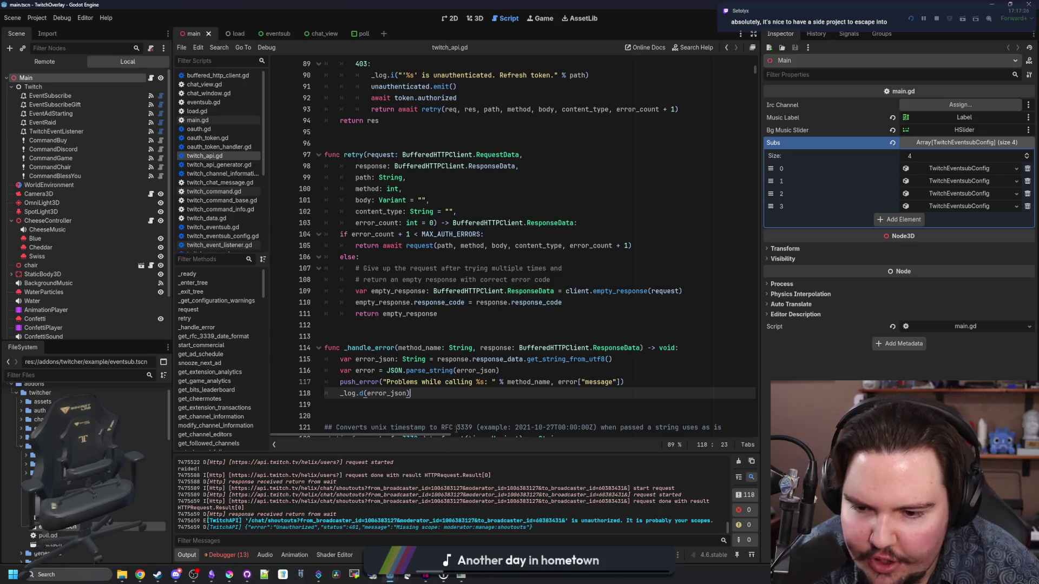
scroll(303, 514, "up", 10)
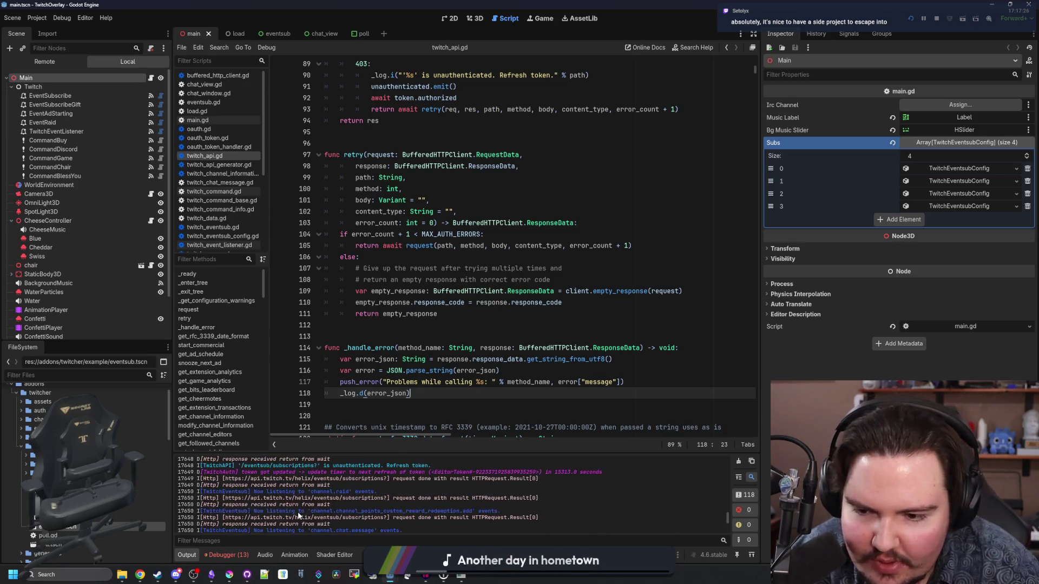
scroll(297, 511, "down", 10)
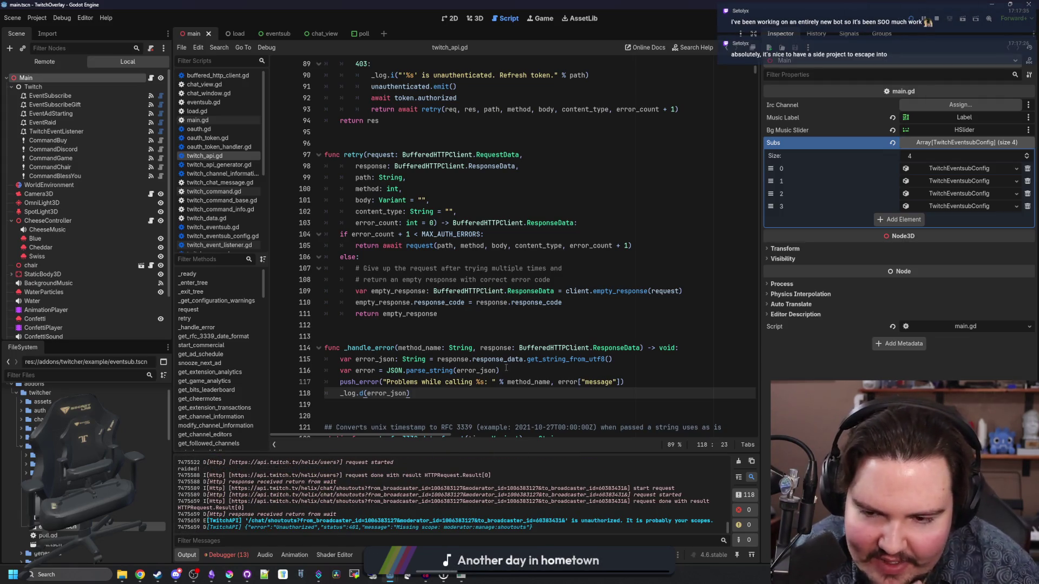
left_click(444, 411)
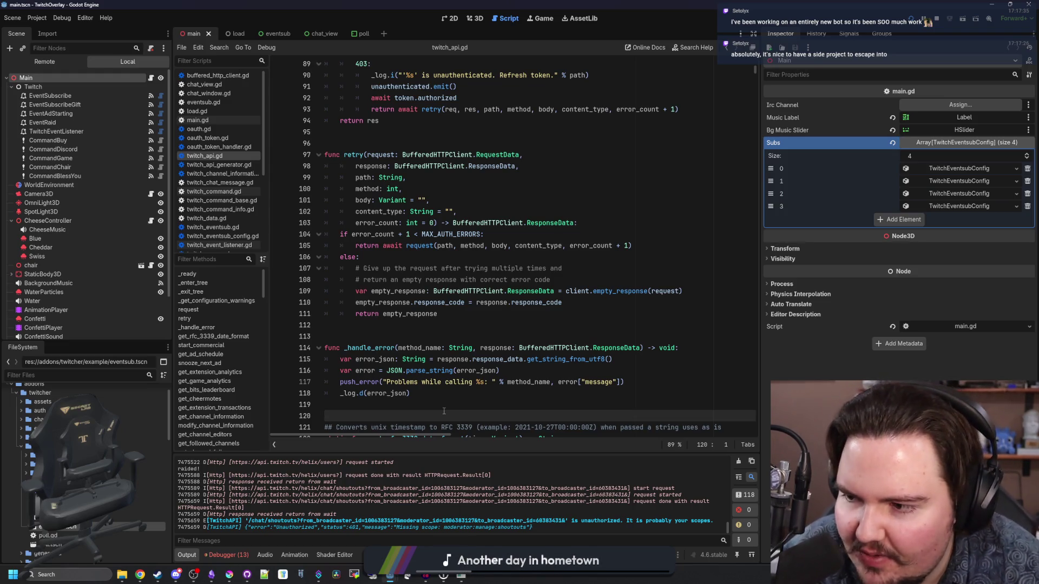
left_click(489, 403)
scroll(450, 406, "down", 7)
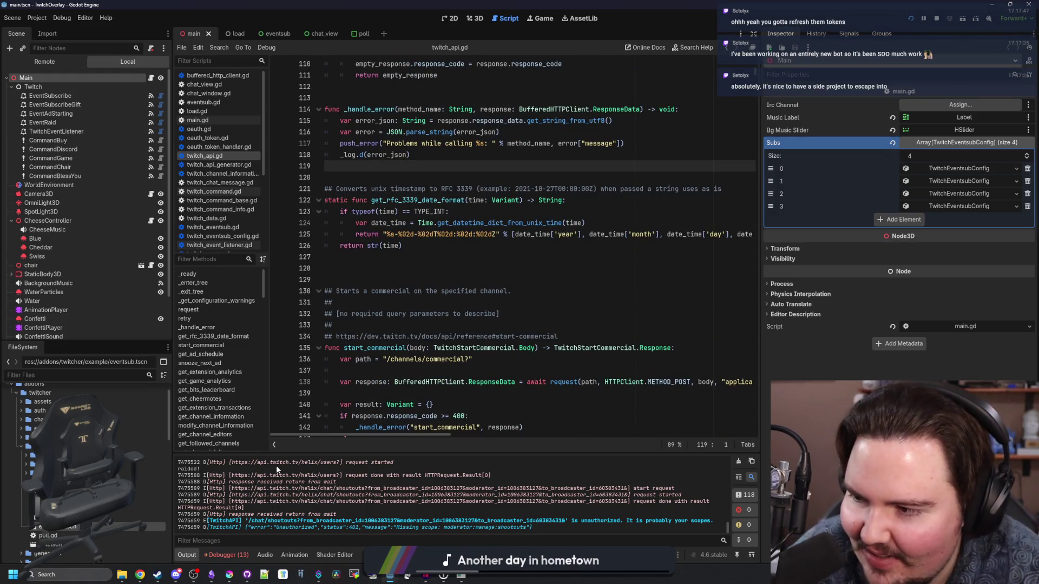
left_click(226, 555)
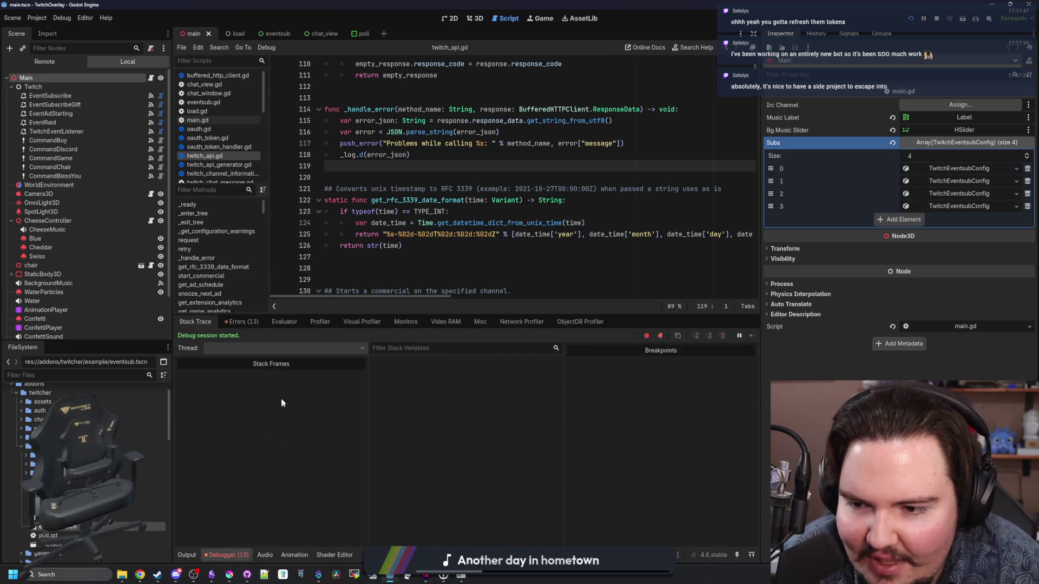
- Jump to the missing-scope shoutout error's source, expand its stack trace, and pull out a browser window
left_click(245, 323)
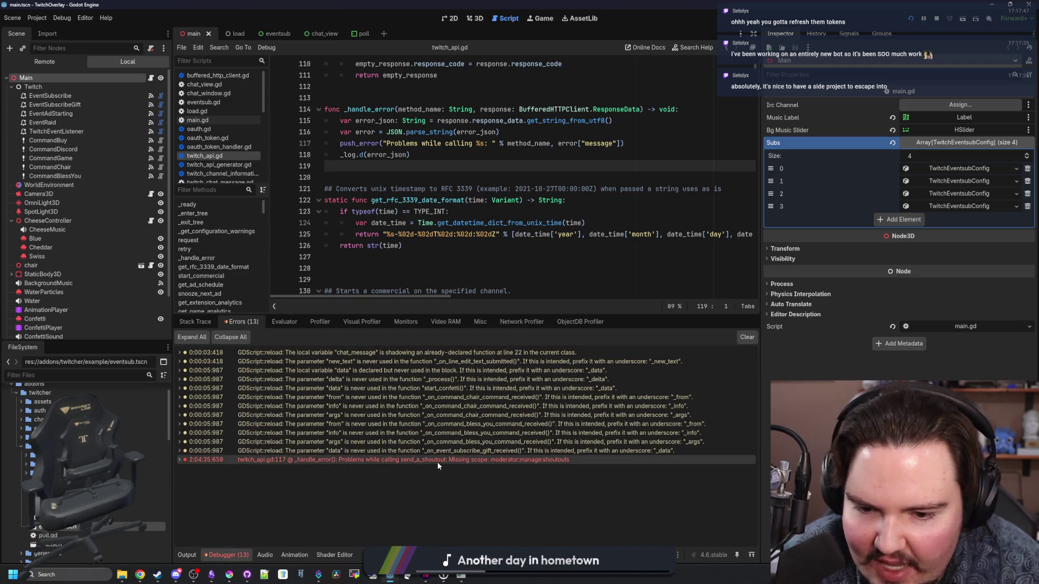
left_click(184, 555)
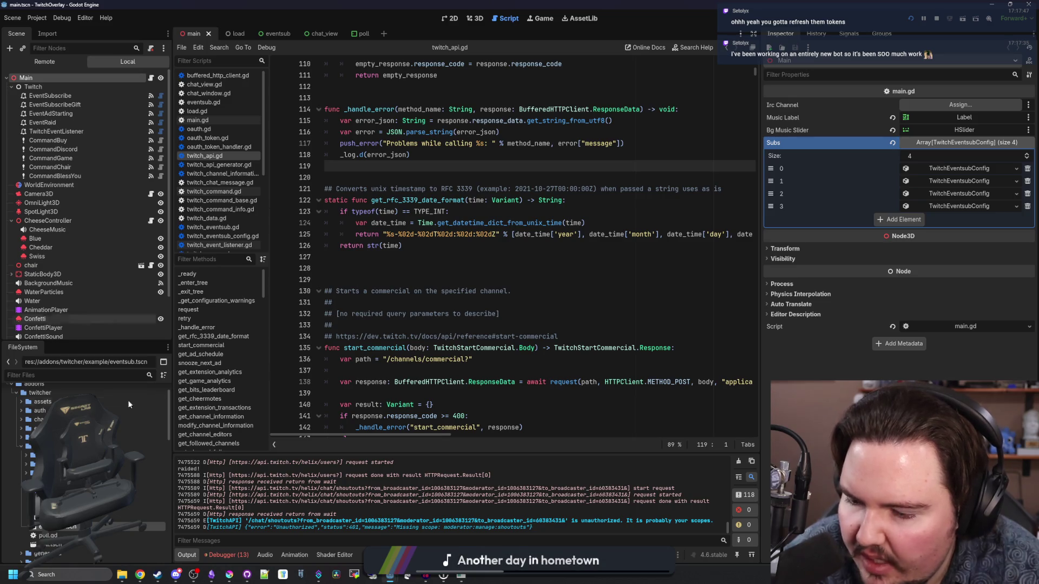
left_click(228, 555)
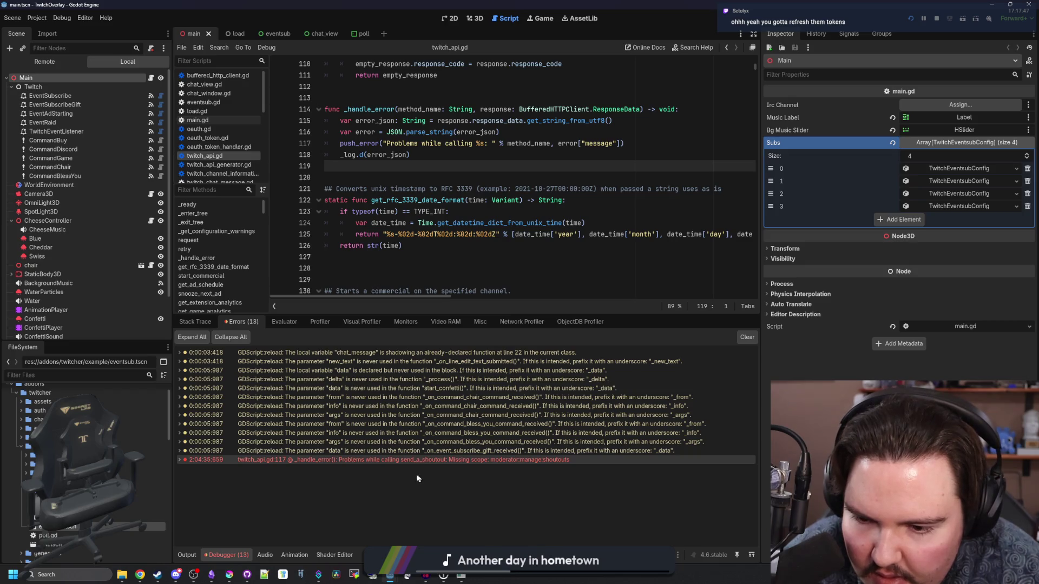
double_click(421, 460)
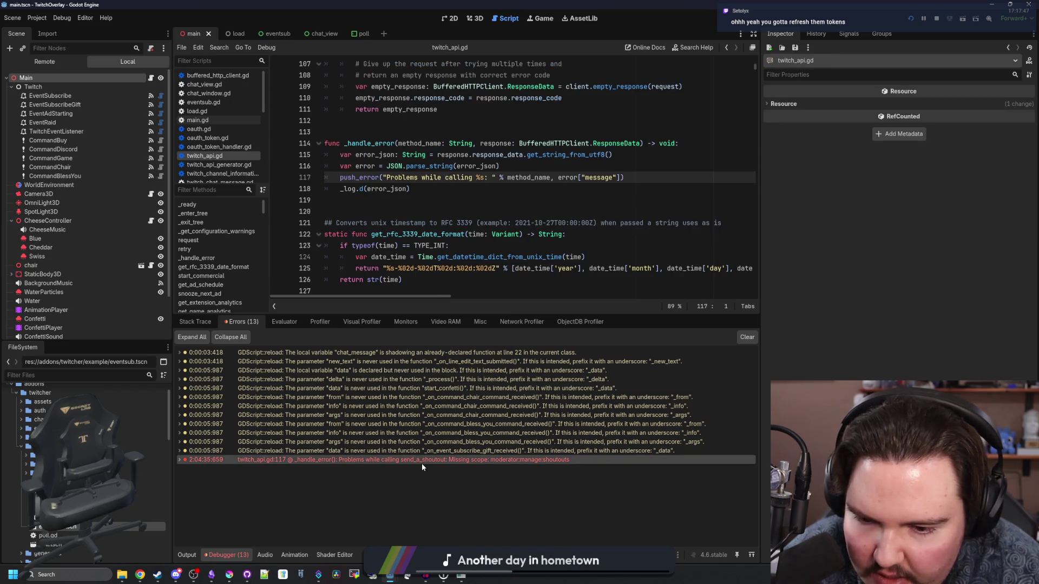
left_click(443, 199)
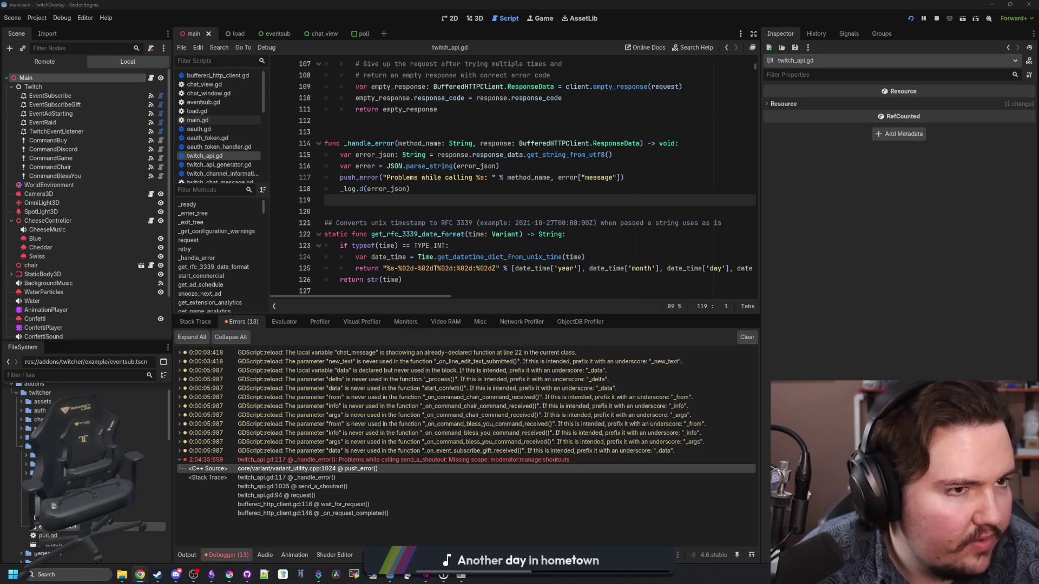
left_click_drag(1038, 137, 453, 137)
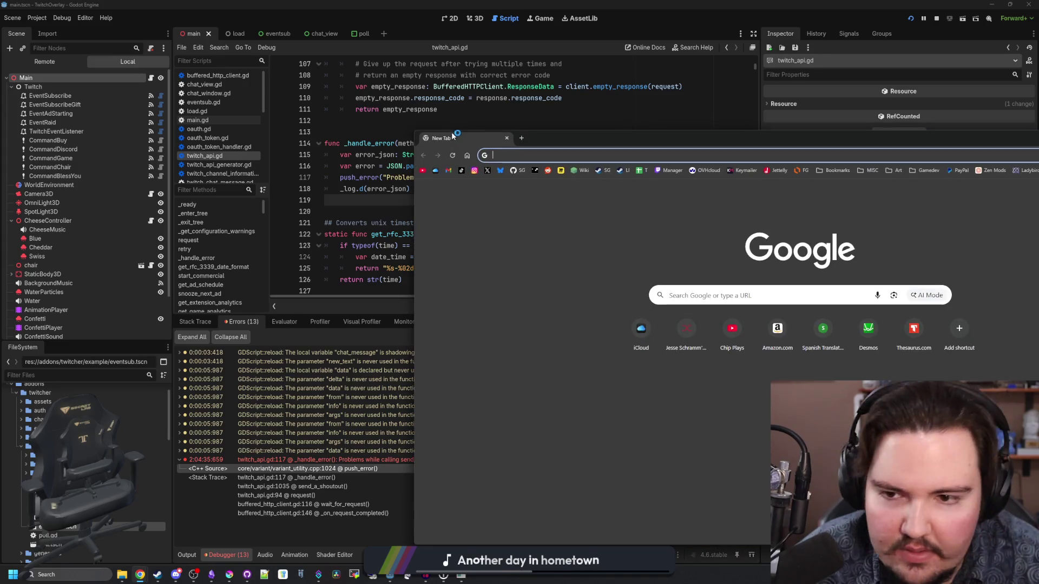
- Load the Twitch Stream Manager dashboard, maximize it, then shrink and close the window
left_click(670, 171)
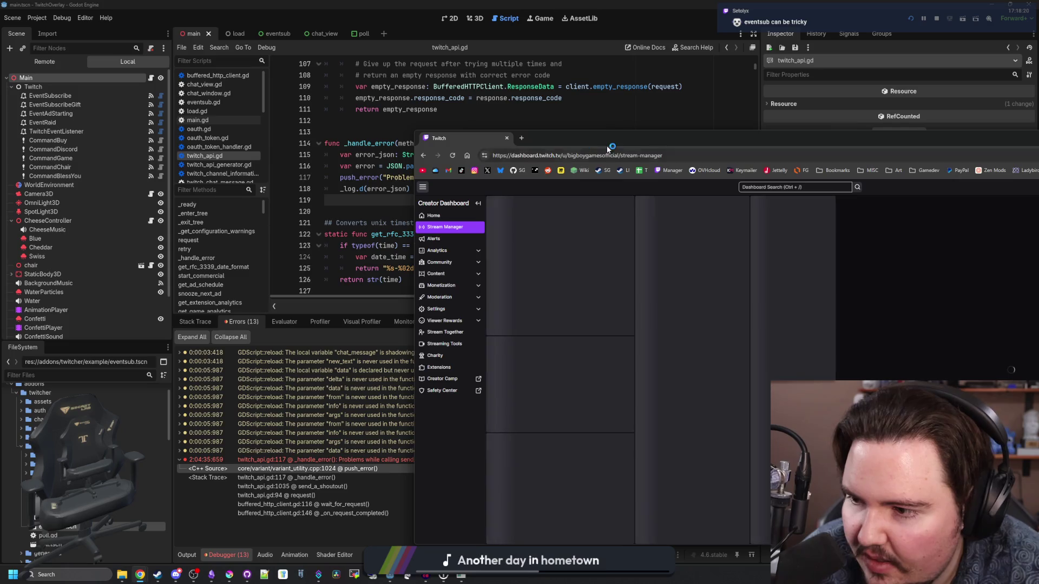
left_click_drag(541, 138, 332, 26)
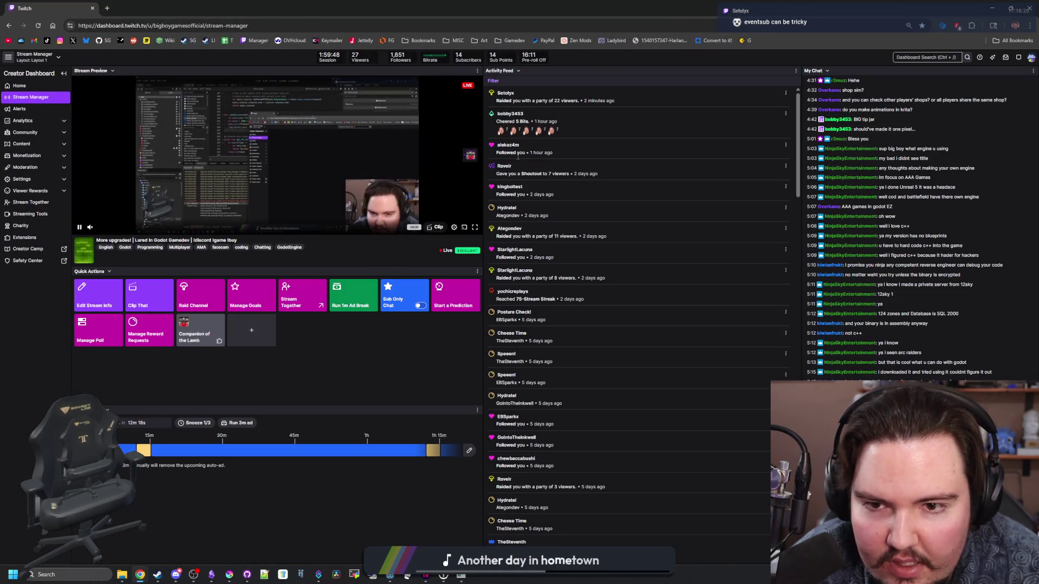
mouse_move(82, 8)
left_mouse_down()
mouse_move(411, 303)
mouse_move(401, 355)
left_mouse_up()
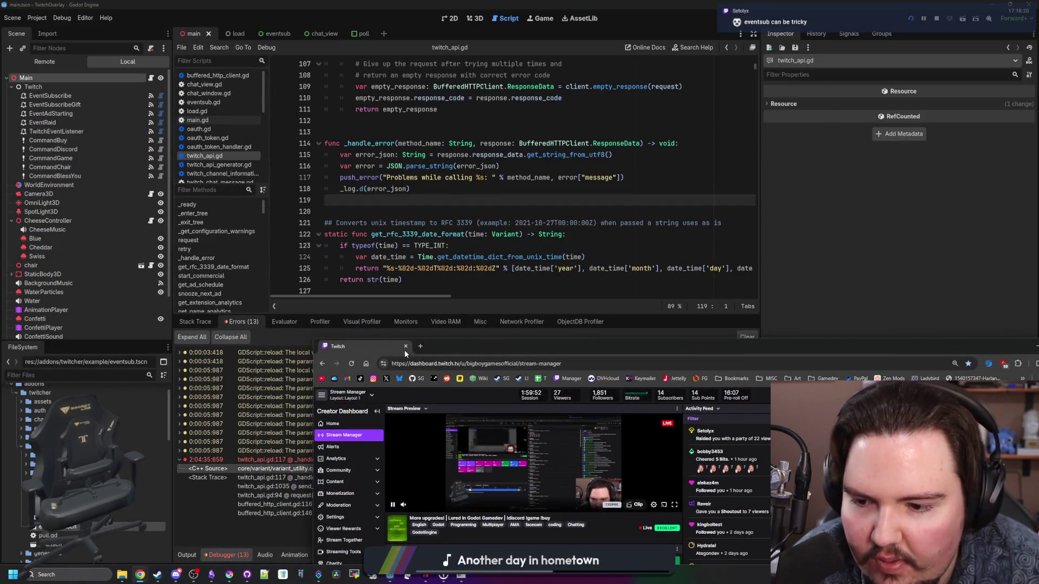
left_click(406, 347)
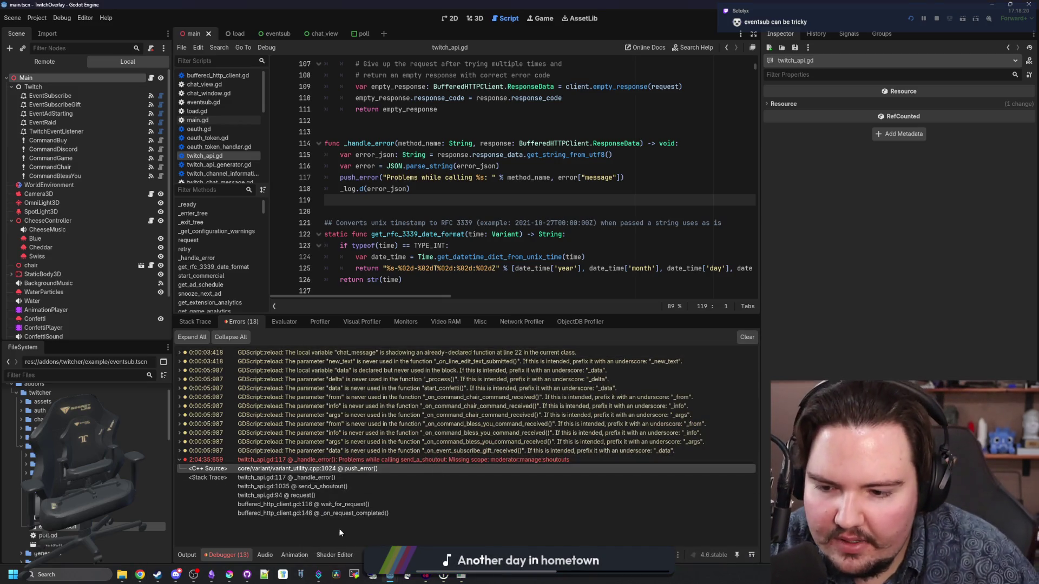
- Go to the shoutout error's line 117 and toggle its stack trace open and closed
left_click(379, 459)
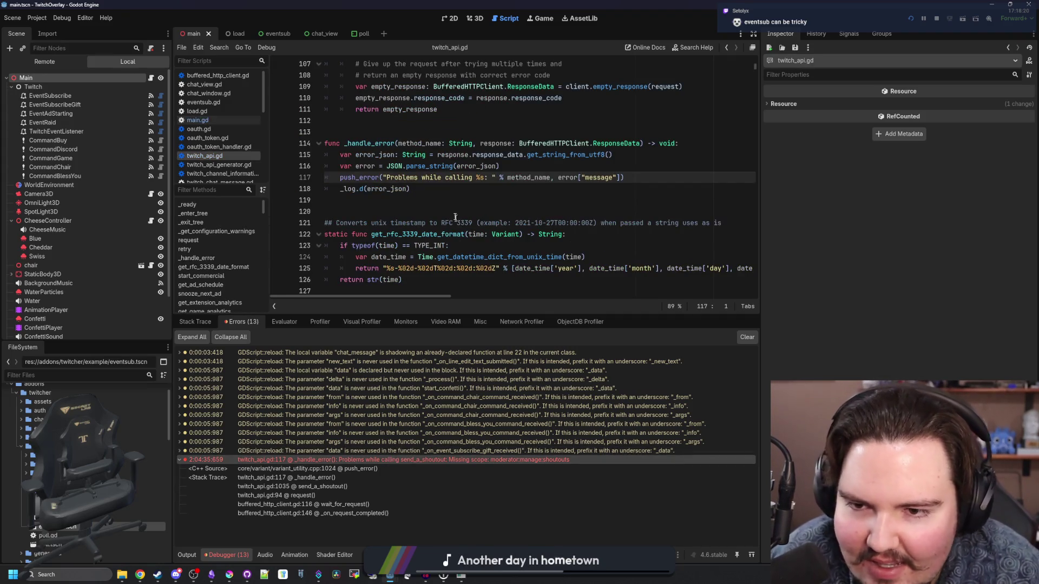
left_click(447, 201)
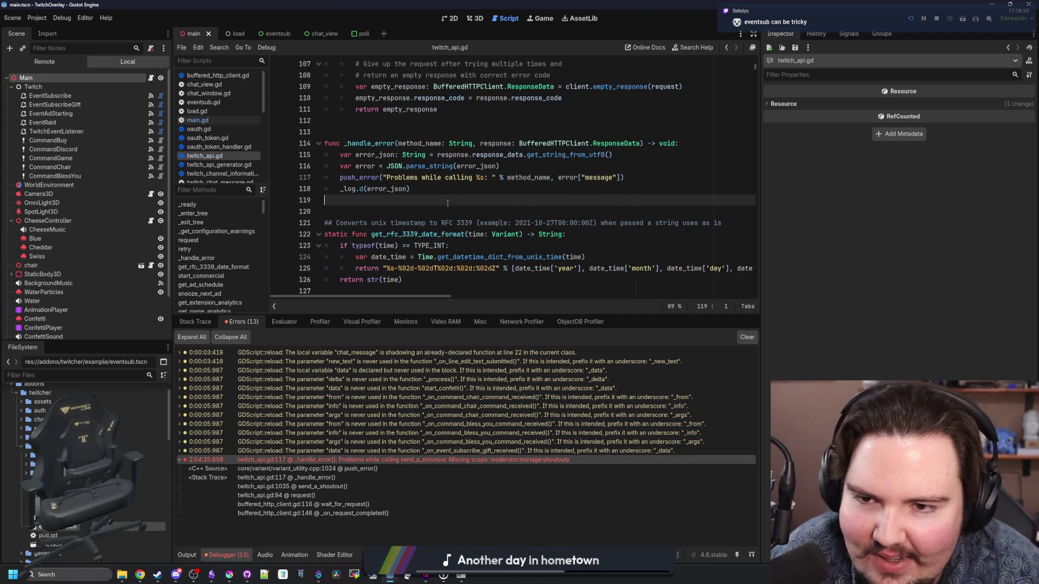
left_click(473, 461)
double_click(479, 460)
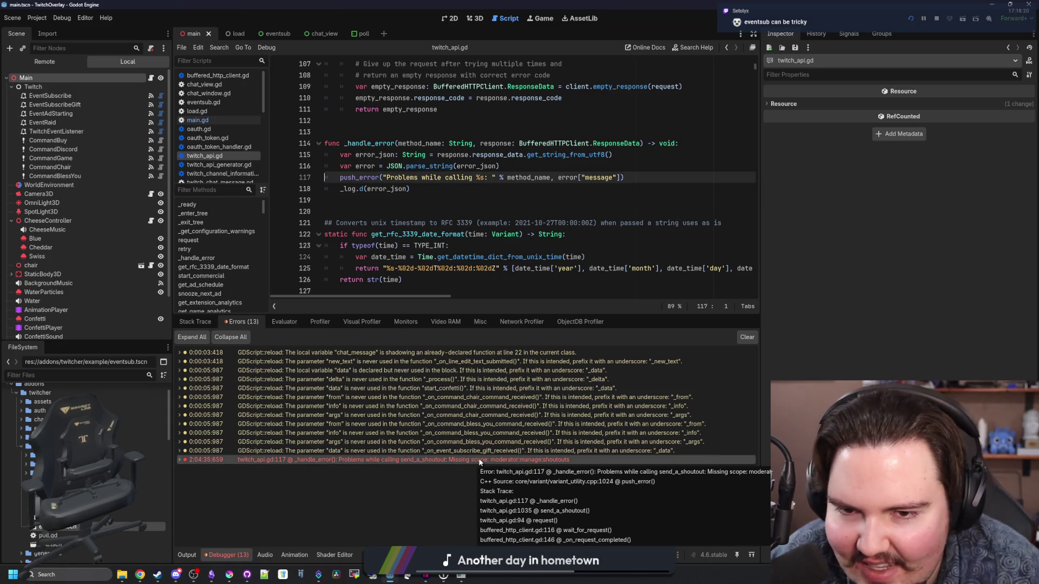
double_click(478, 460)
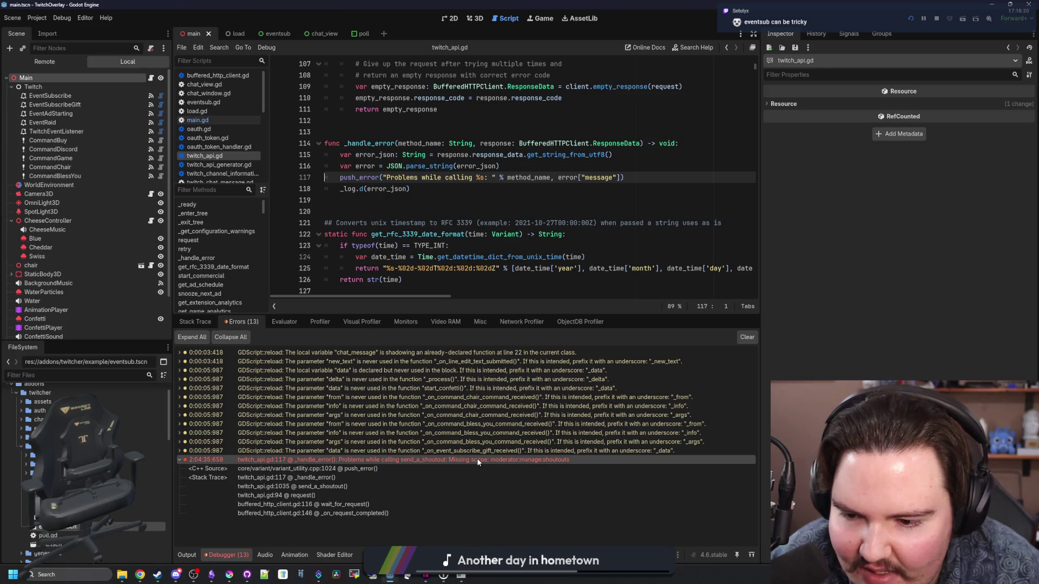
double_click(459, 461)
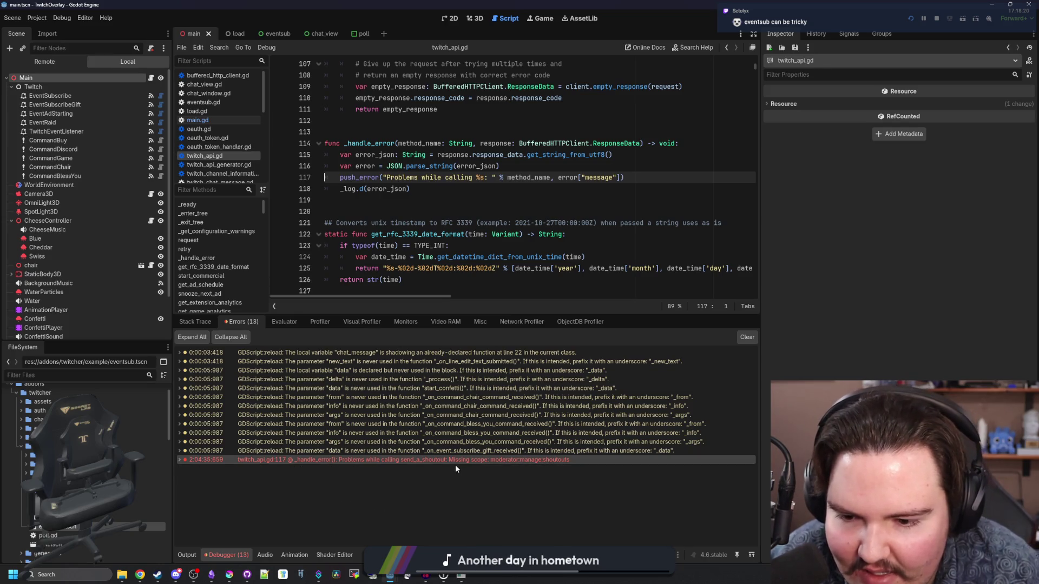
- Save the scene with Ctrl+S, then browse the Project menu's Tools submenu
left_click(506, 221)
left_click(476, 222)
key("ctrl+s")
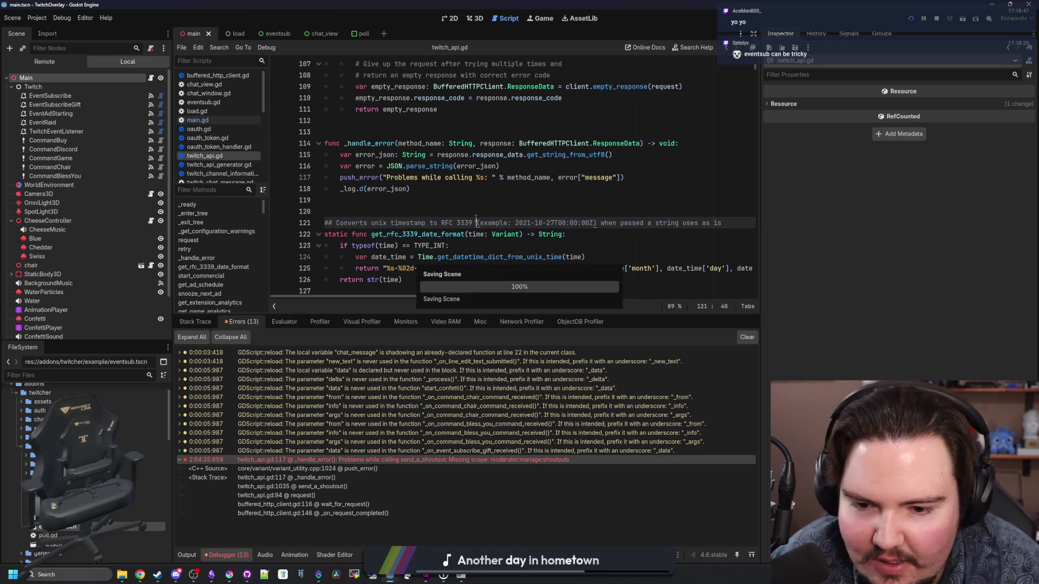
left_click(41, 19)
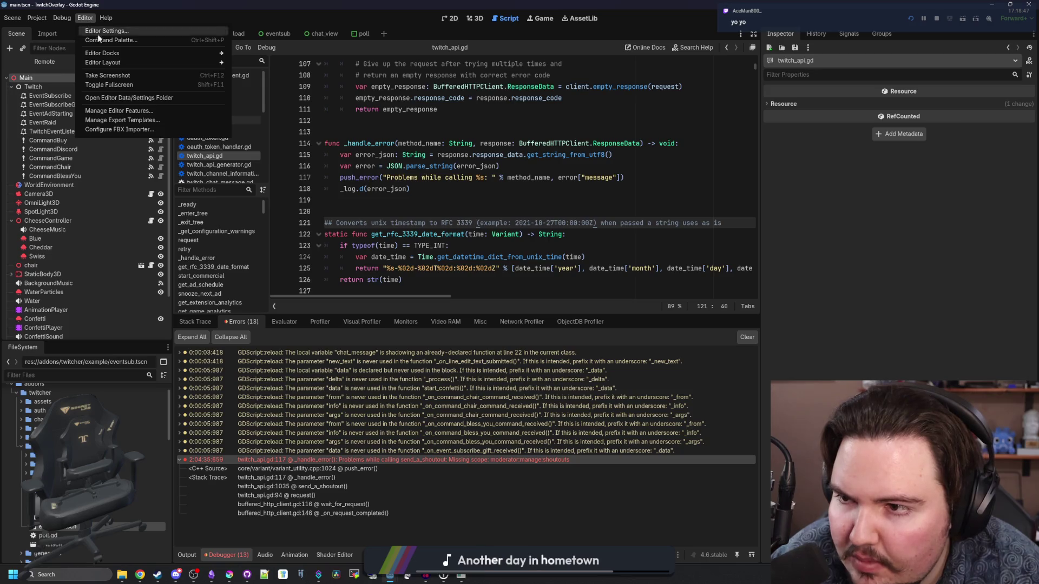
mouse_move(117, 57)
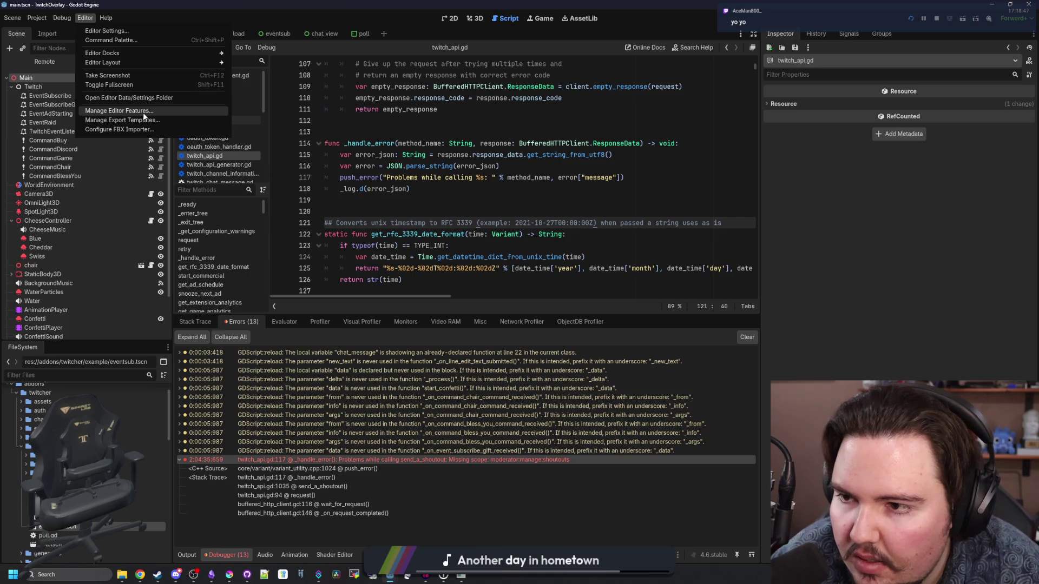
mouse_move(60, 20)
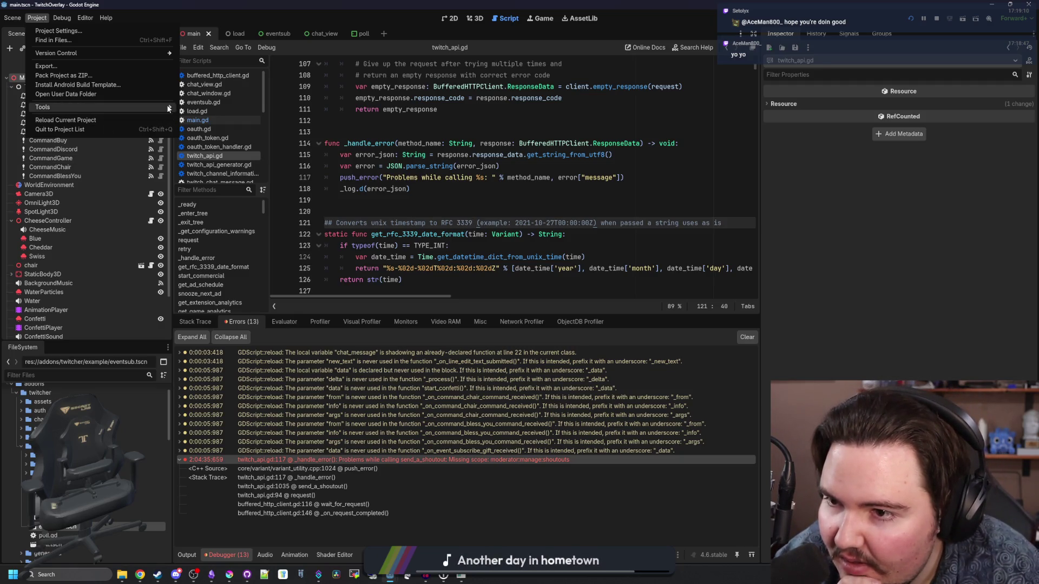
- Open the Twitcher Setup dialog, scroll through its scopes list, and close it
mouse_move(168, 109)
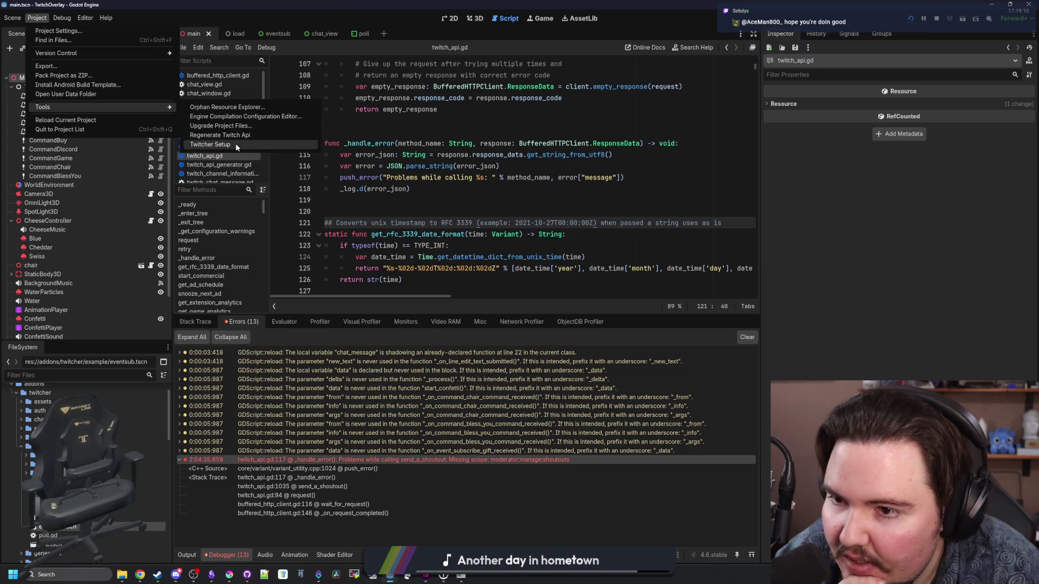
left_click(236, 143)
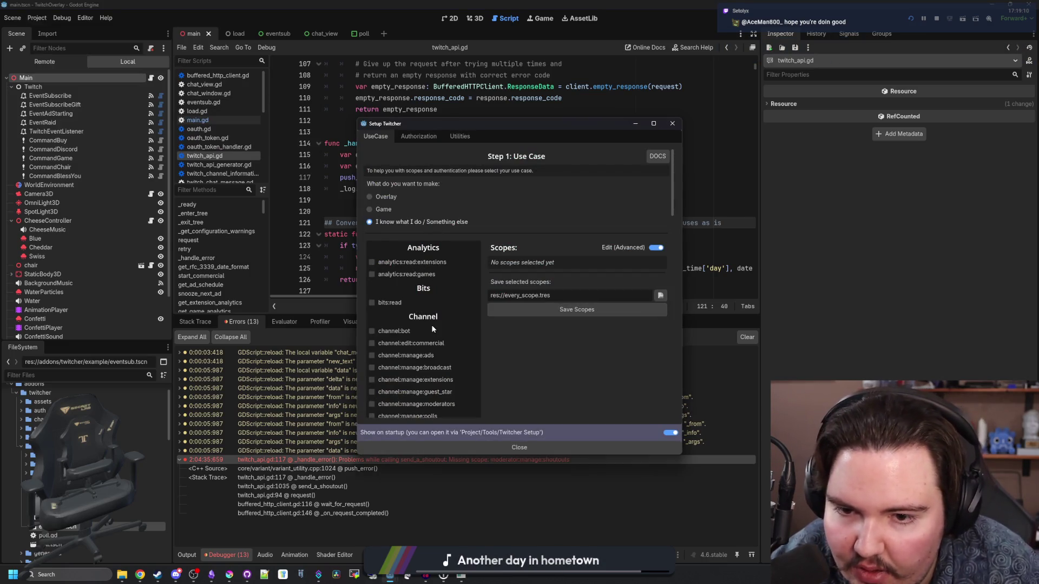
scroll(413, 294, "down", 10)
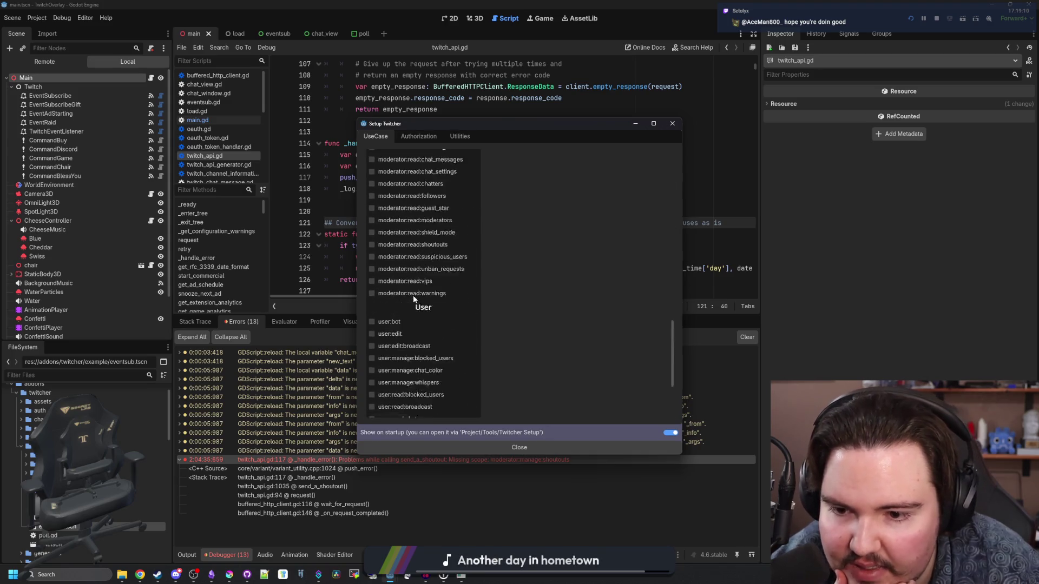
scroll(414, 294, "up", 7)
scroll(428, 269, "down", 3)
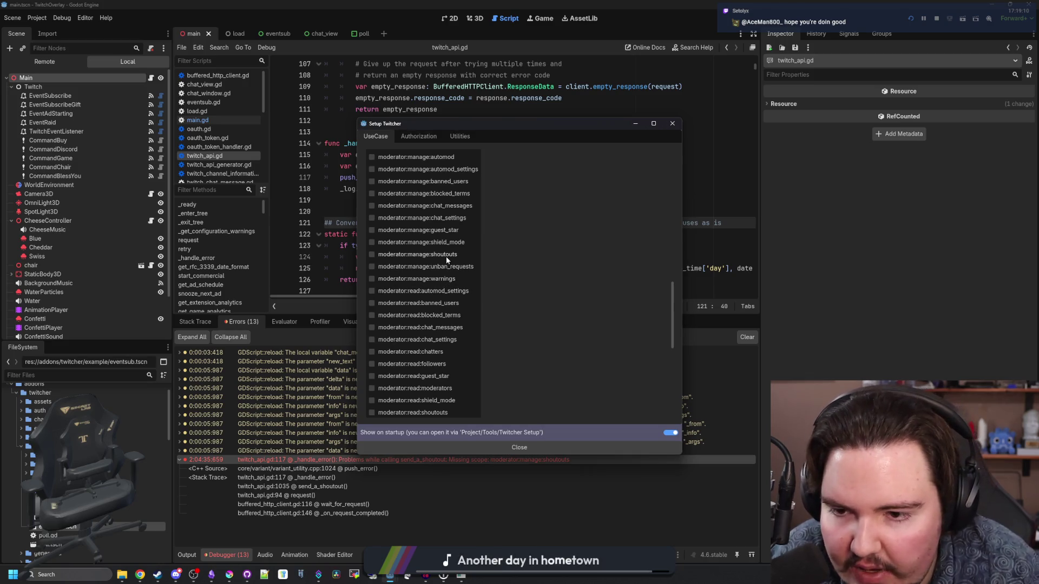
scroll(447, 258, "up", 15)
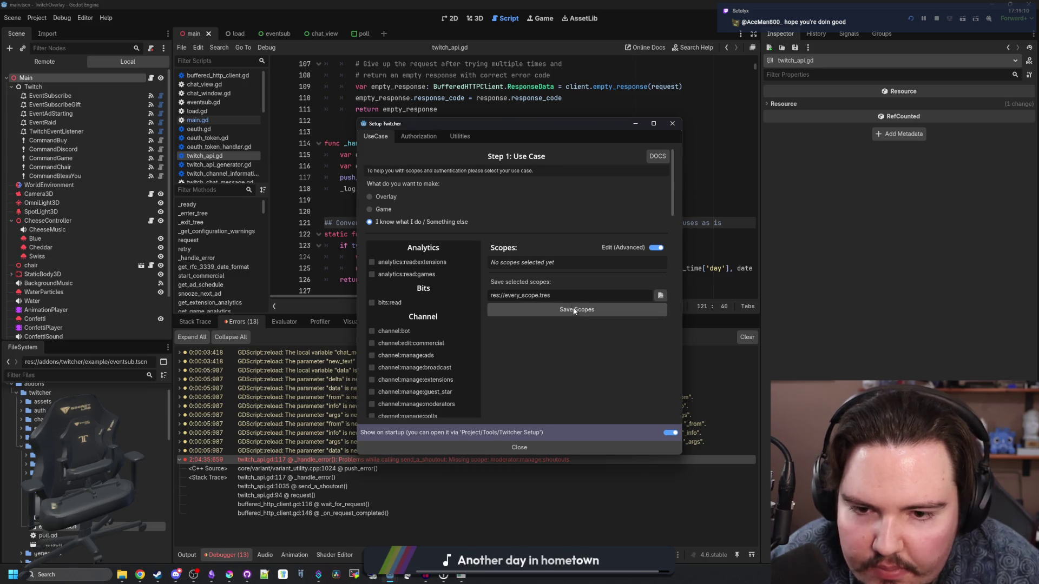
left_click(672, 124)
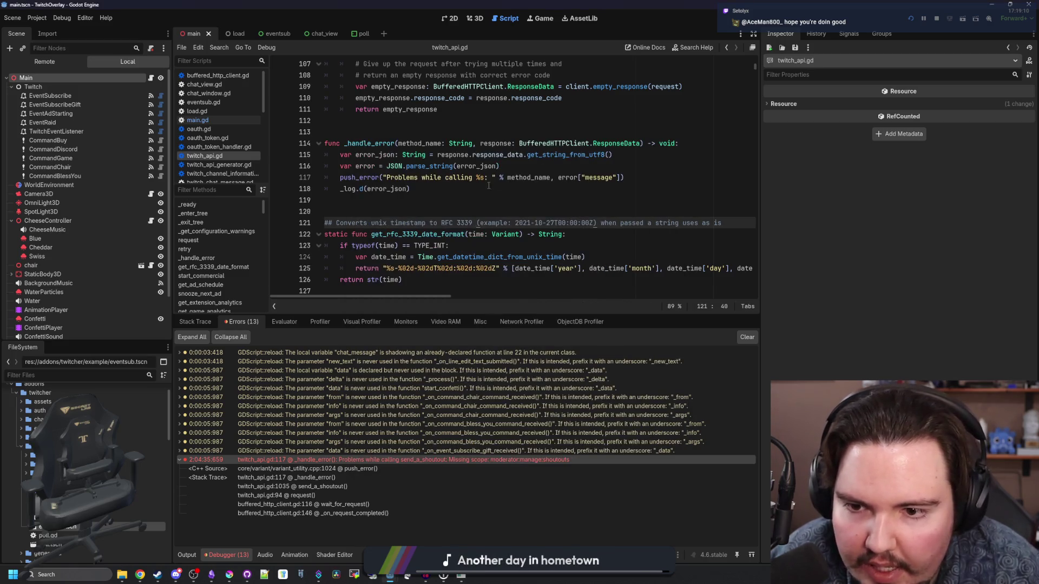
- Open main.gd with the caret on empty line 308 and bring up Find in Files
left_click(219, 120)
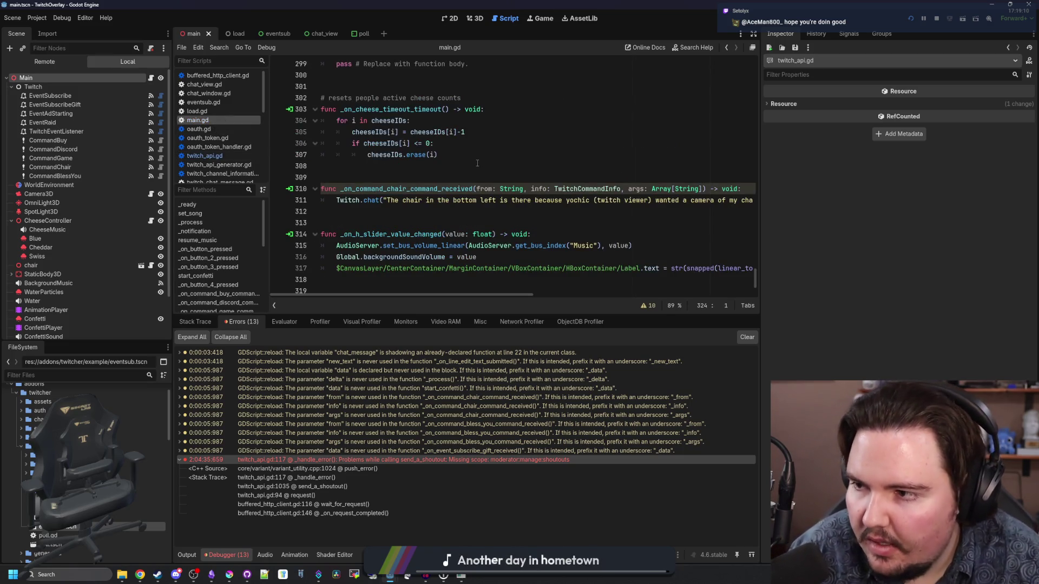
left_click(492, 177)
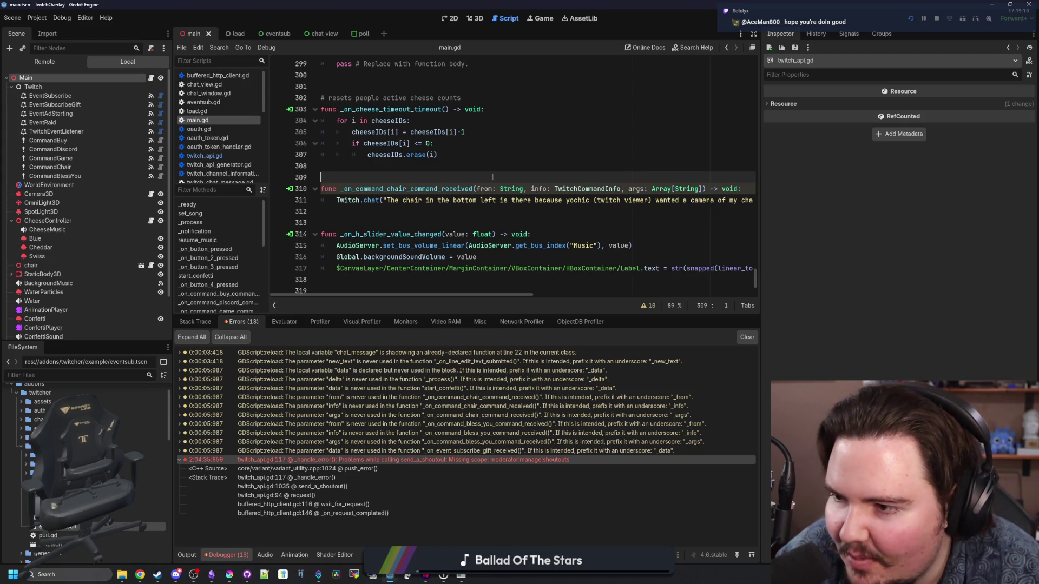
key("Up")
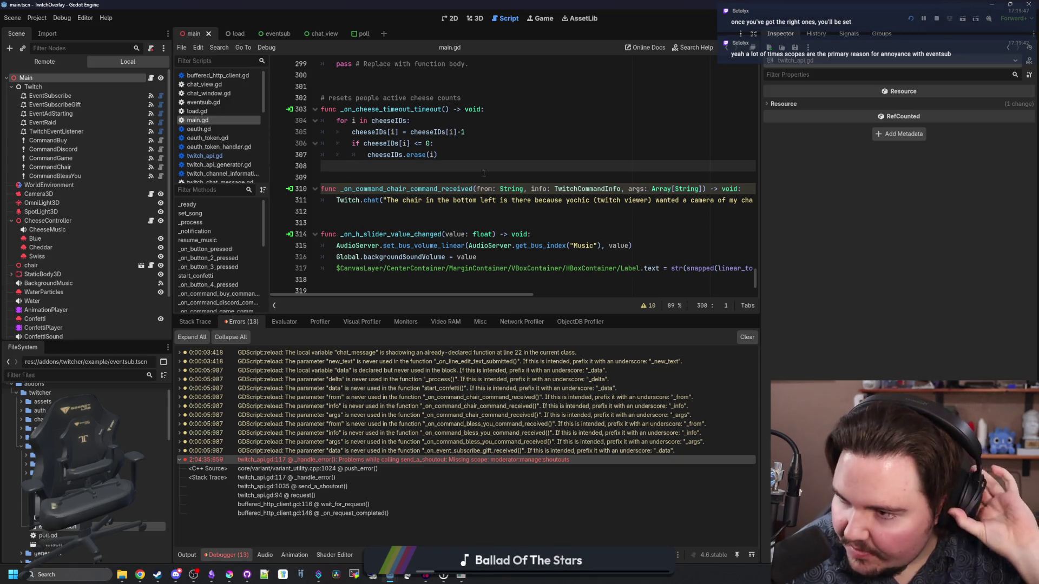
key("ctrl+shift+f")
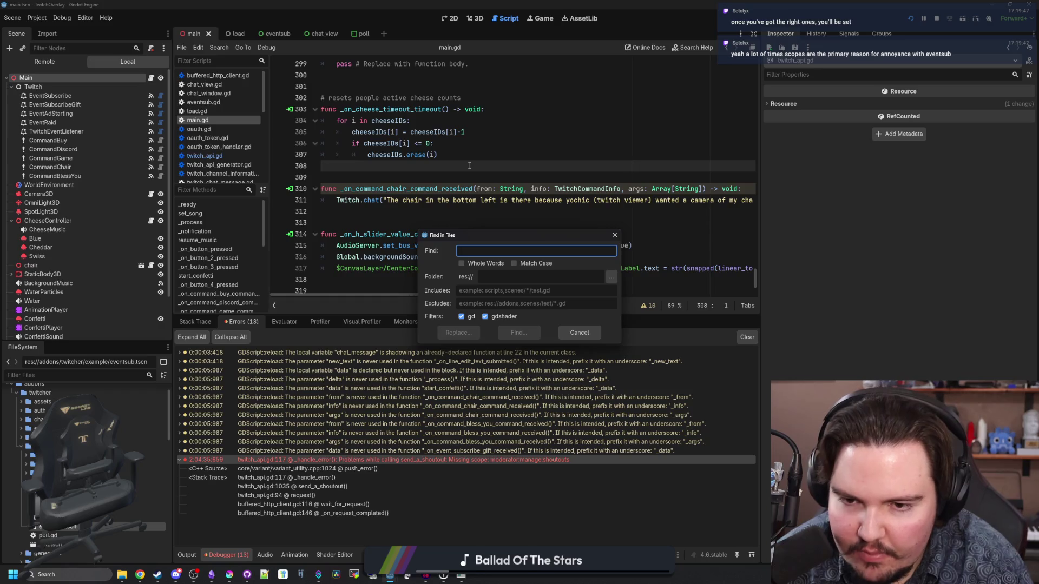
- Search the project for 'shoutout' and open the match in main.gd
type("d")
key("BackSpace")
key("BackSpace")
key("BackSpace")
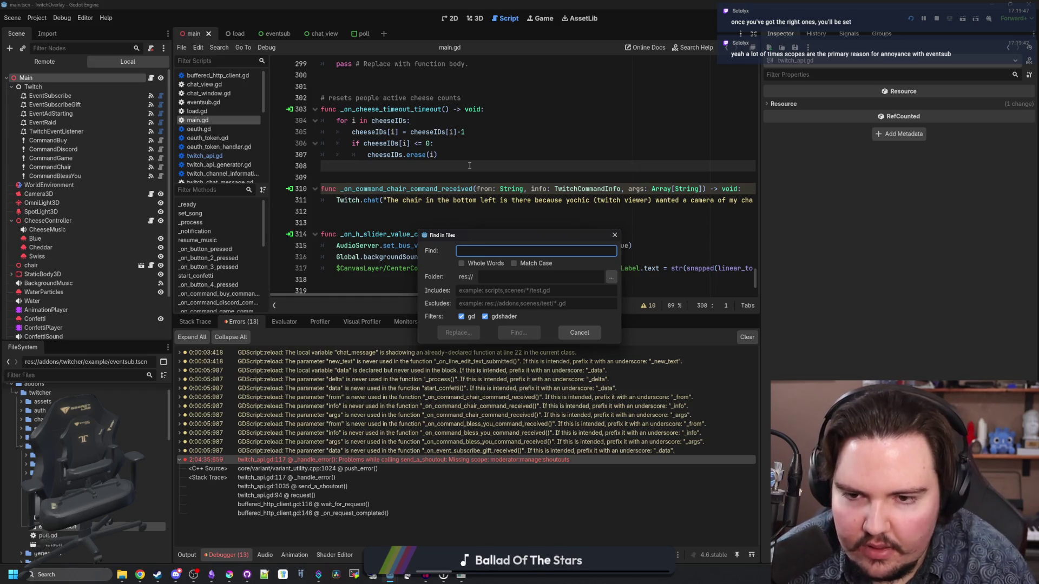
type("shoutout")
key("Return")
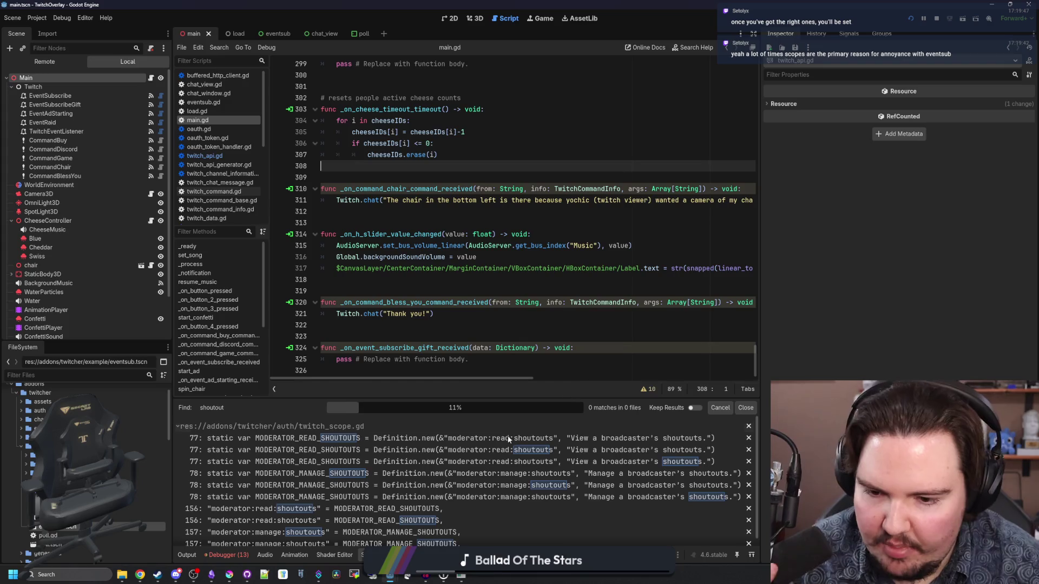
scroll(506, 439, "down", 3)
scroll(504, 436, "down", 8)
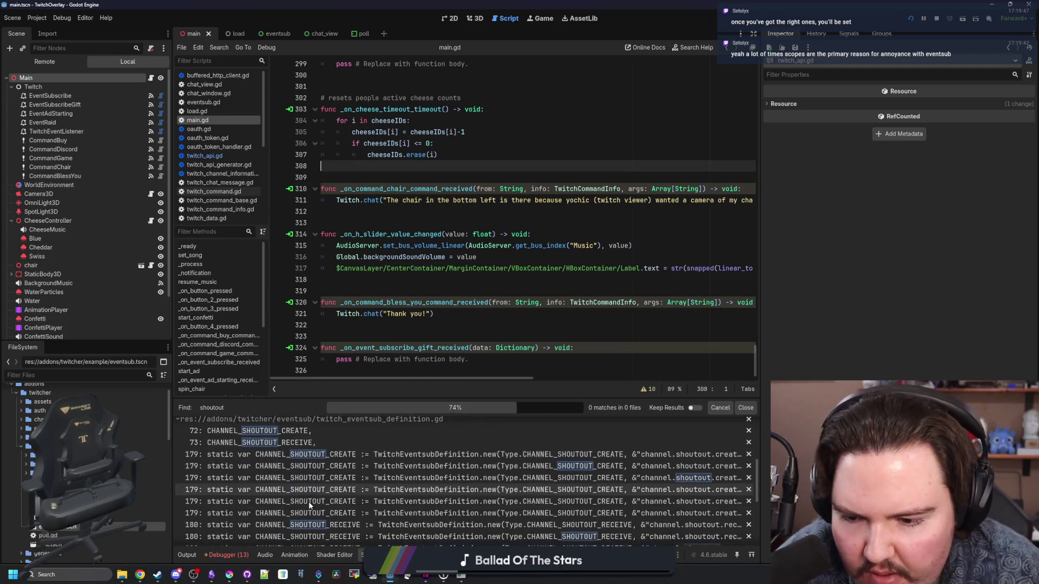
scroll(330, 481, "down", 5)
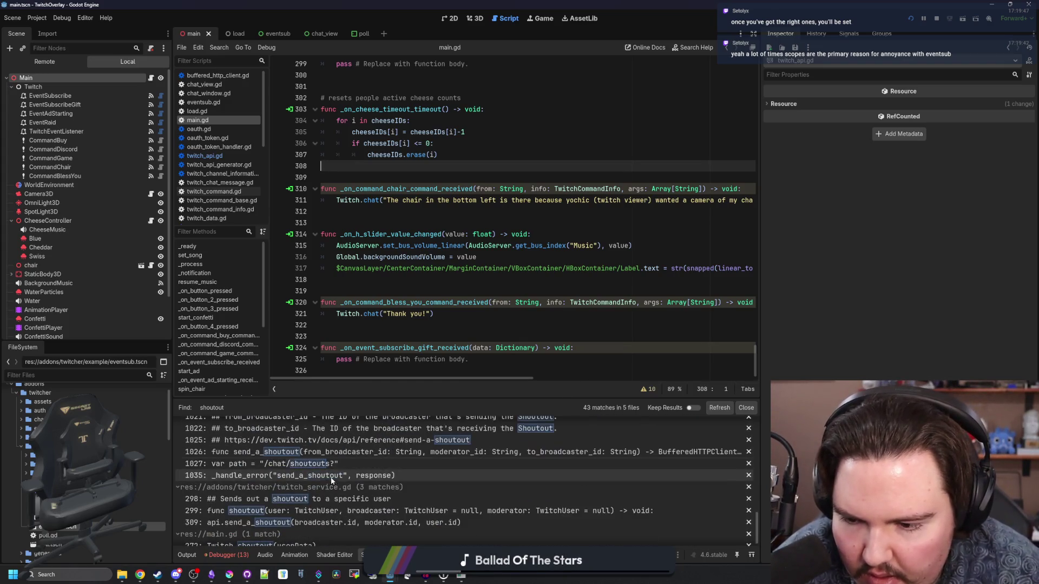
left_click(253, 536)
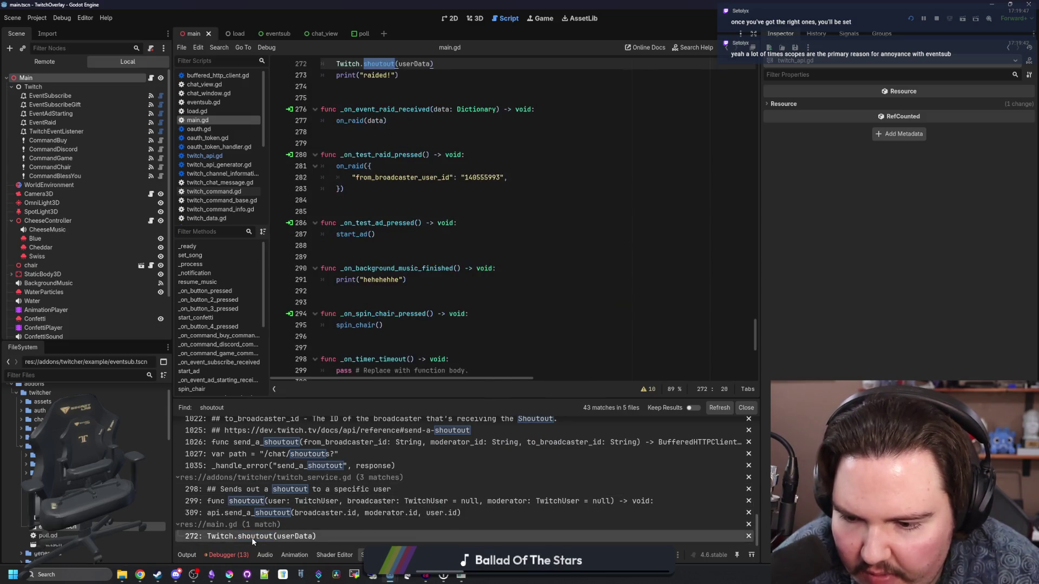
- Jump between the raid handler's Twitch.shoutout call on line 272 and its definition
scroll(385, 240, "up", 5)
key("Down")
key("Down")
key("Down")
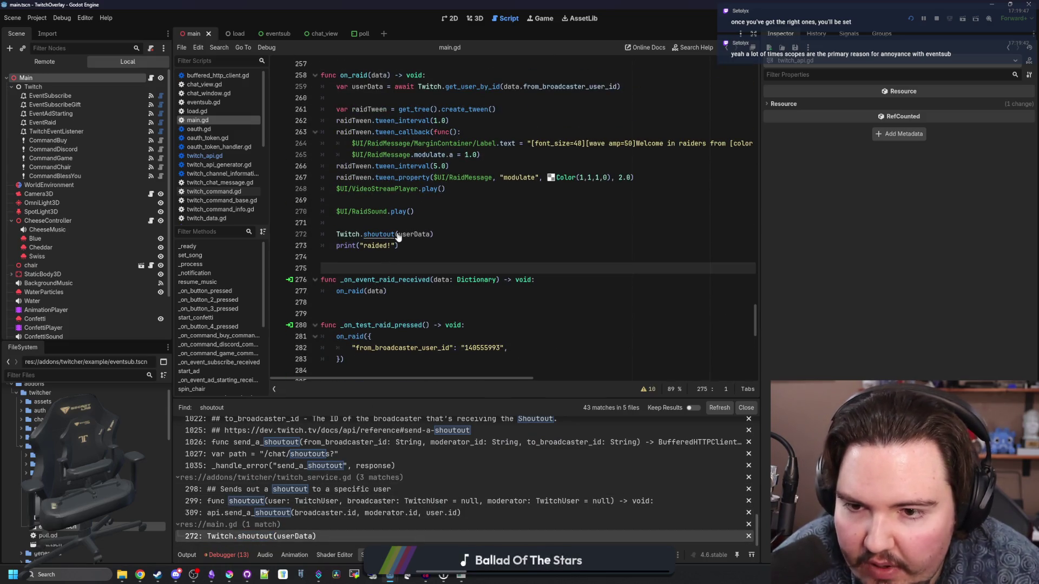
scroll(422, 241, "up", 2)
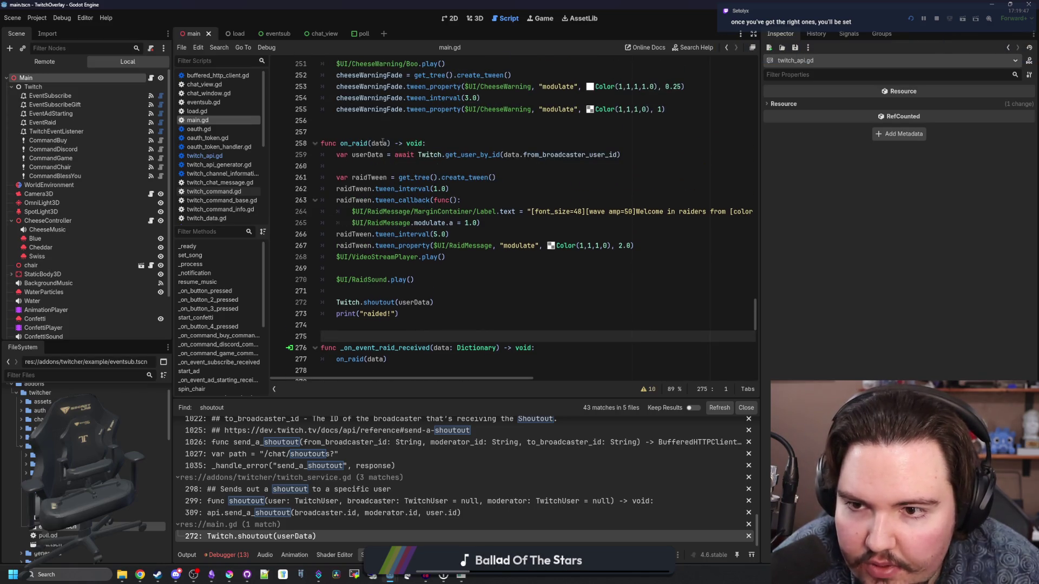
left_click(384, 306, "ctrl")
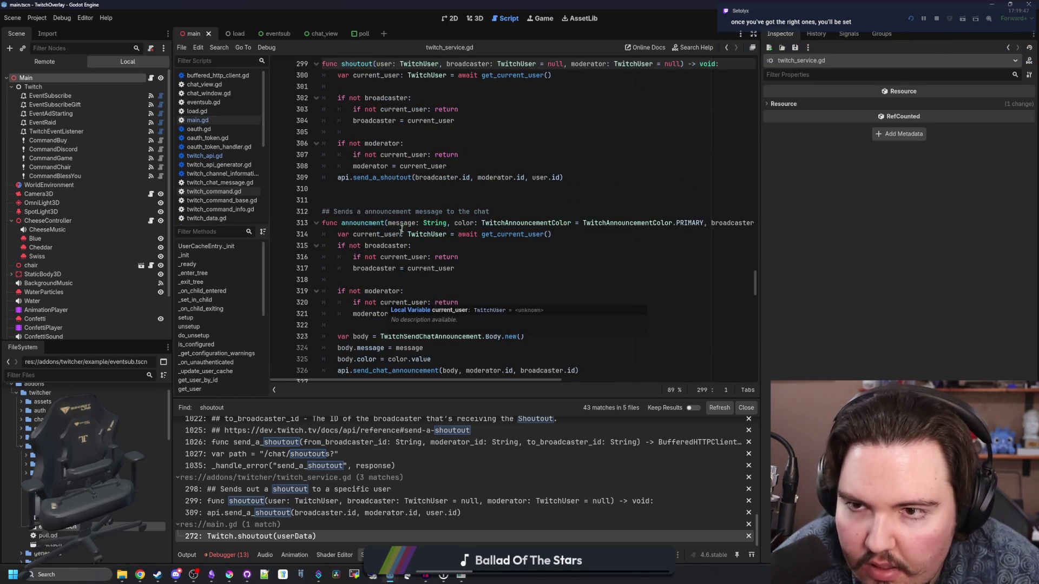
scroll(511, 230, "up", 4)
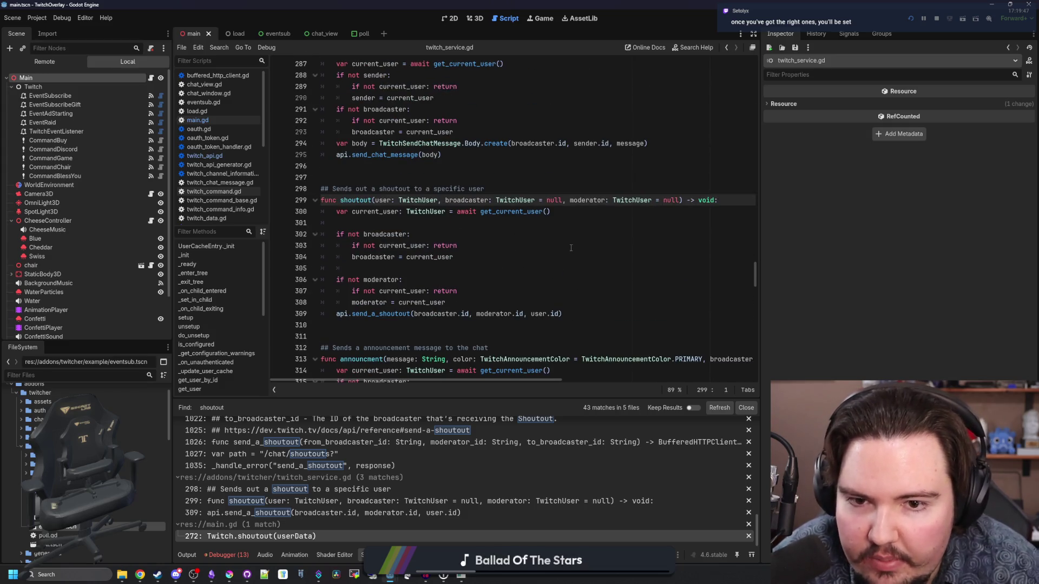
key("alt+Left")
key("alt+Left")
key("alt+Left")
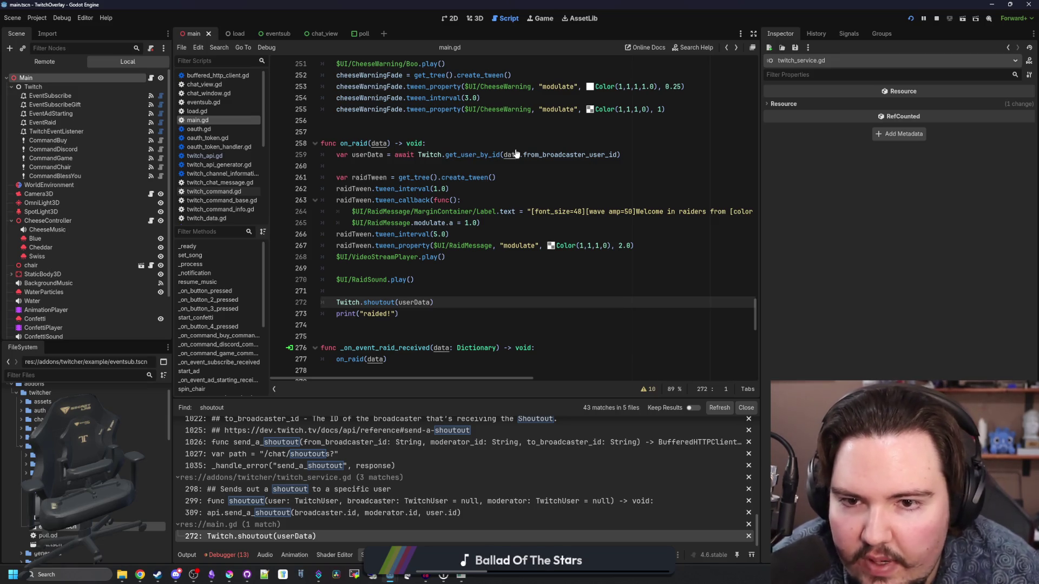
left_click(371, 308)
left_click(371, 308, "ctrl")
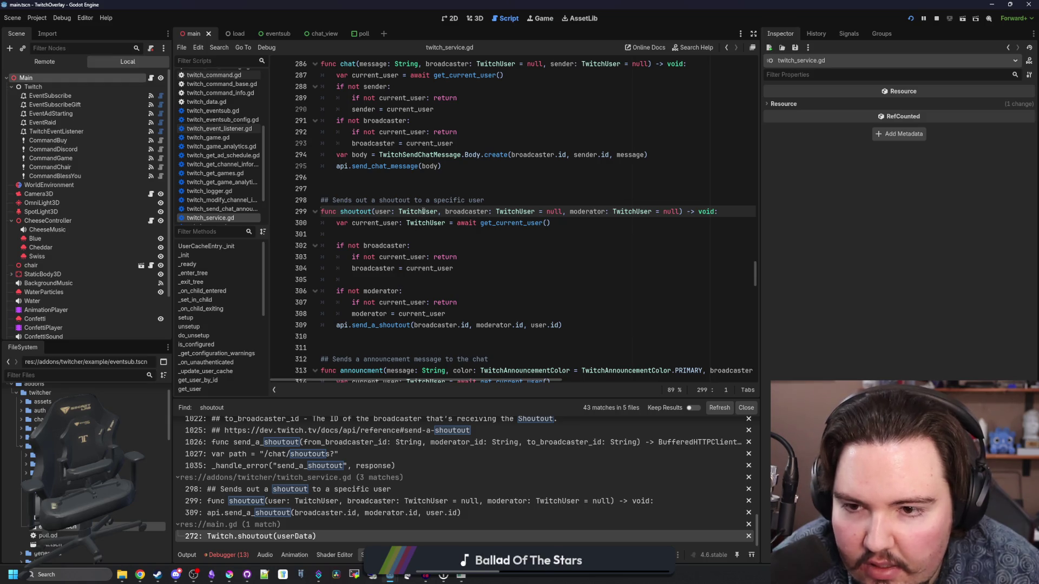
key("alt+Left")
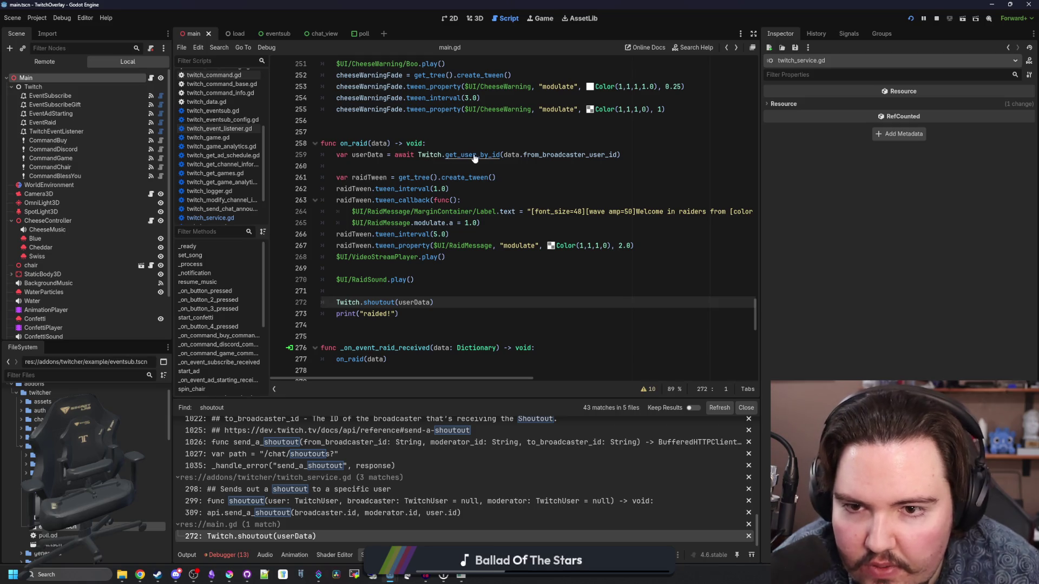
left_click(388, 307, "ctrl")
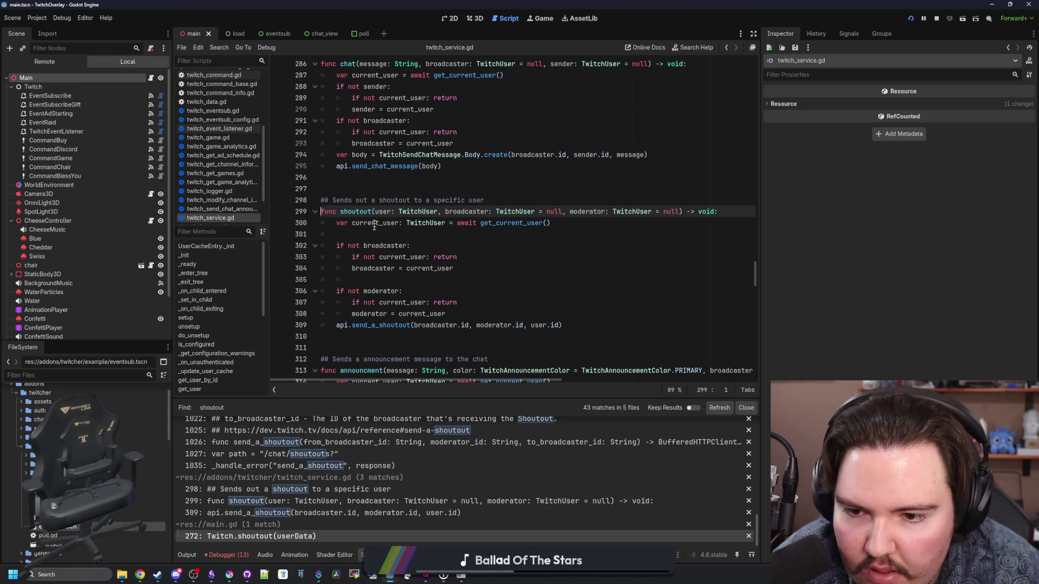
scroll(427, 265, "up", 20)
key("alt+Left")
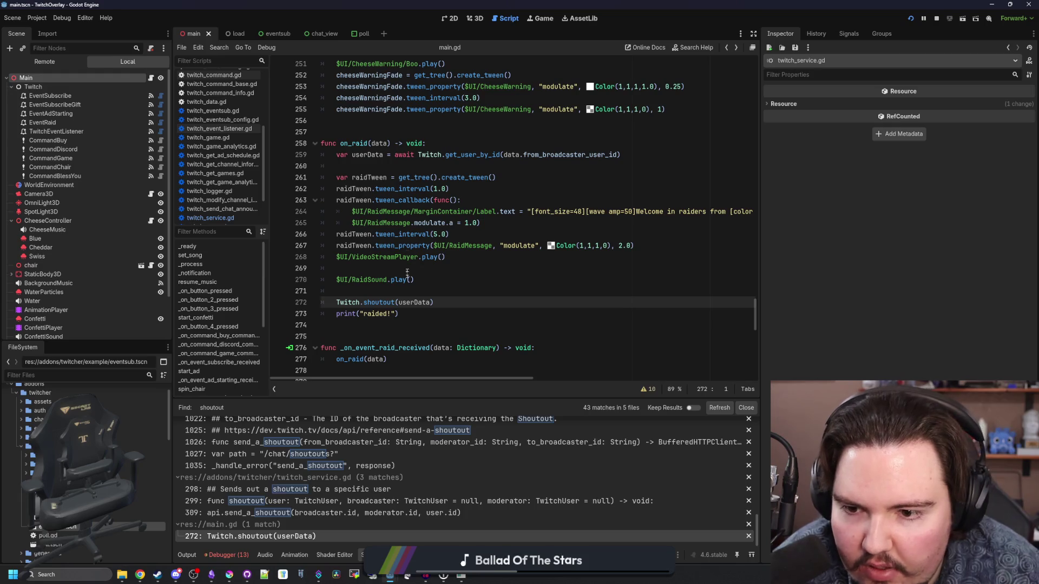
- Save the scripts and show the debugger's missing-scope shoutout error
left_click(396, 288)
mouse_move(396, 280)
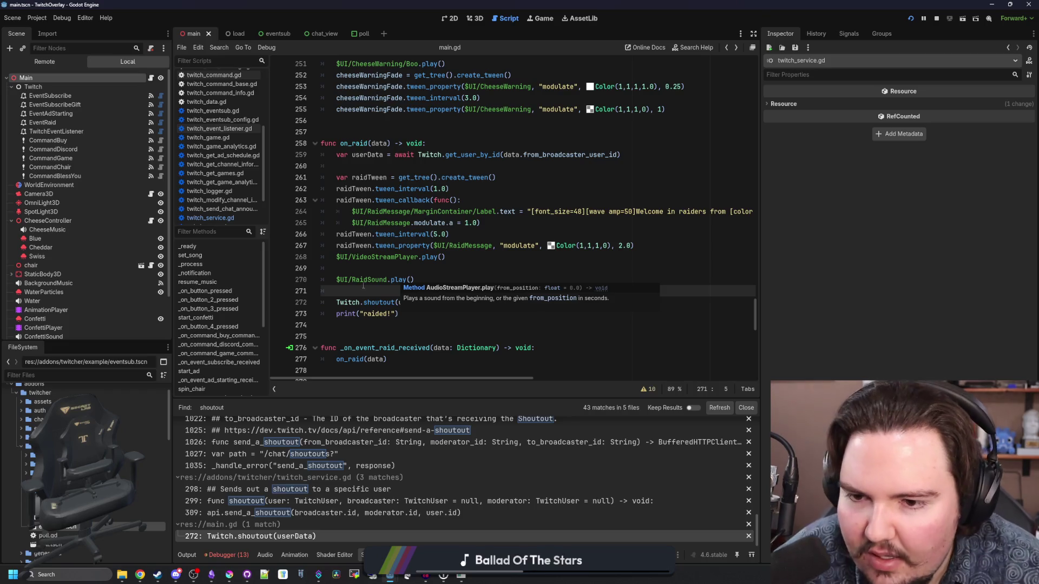
left_click(375, 269)
key("ctrl+s")
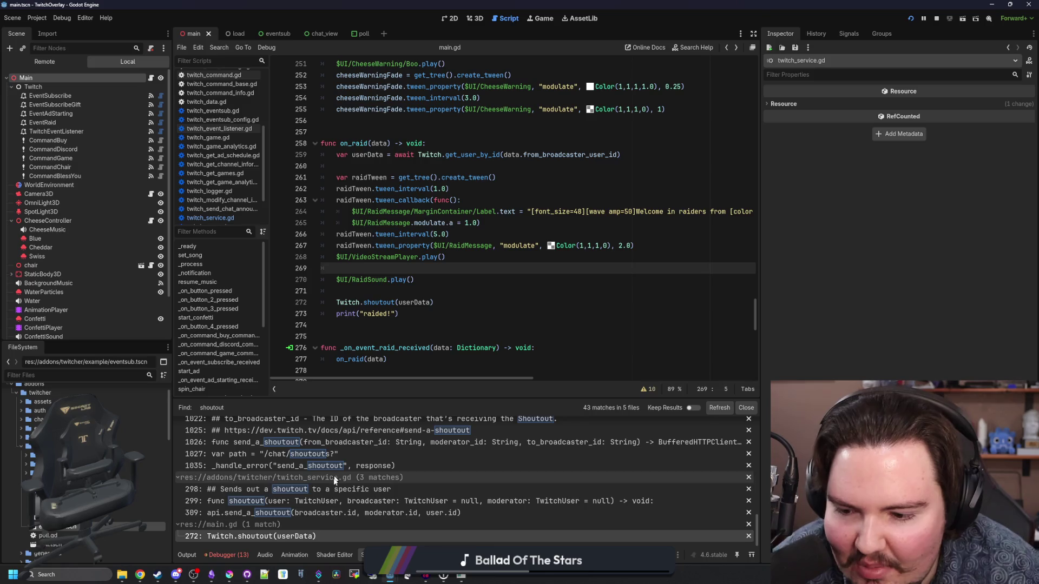
left_click(215, 553)
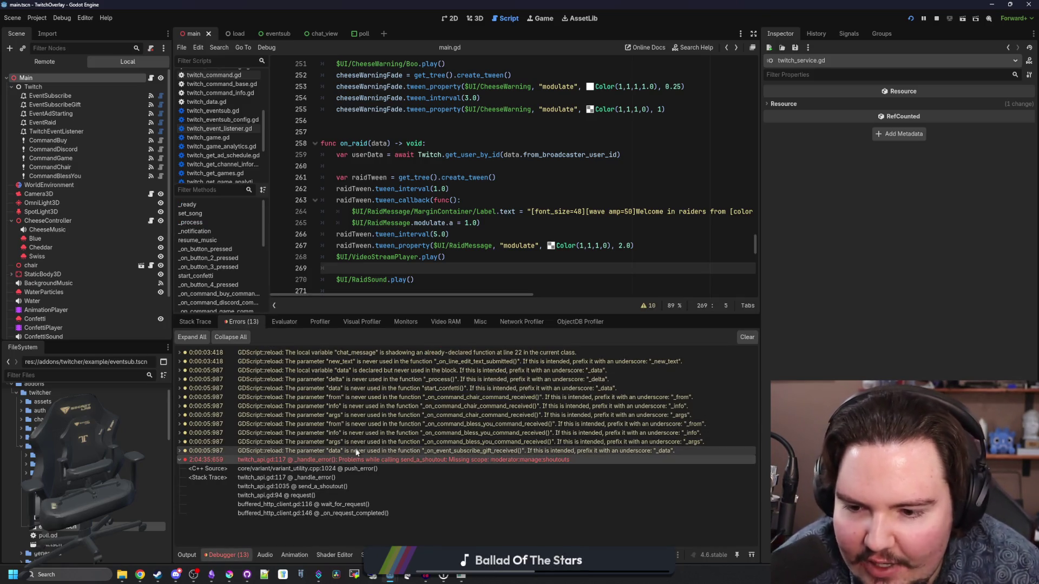
- Select the Twitch.shoutout(userData) line, then minimize the editor to reveal the running game
scroll(448, 195, "down", 3)
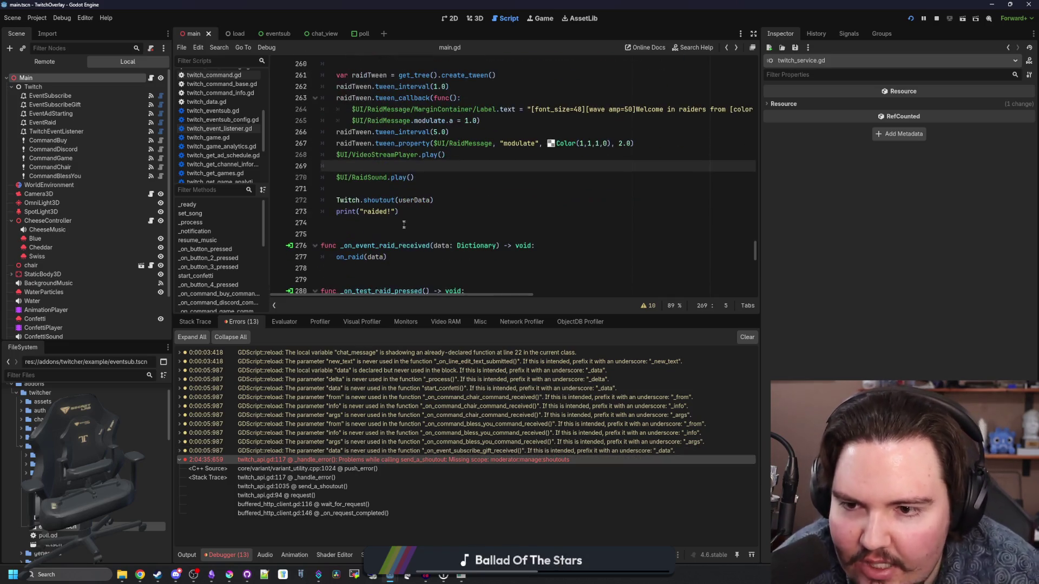
left_click(449, 195)
left_click_drag(449, 196, 334, 199)
left_click(351, 191)
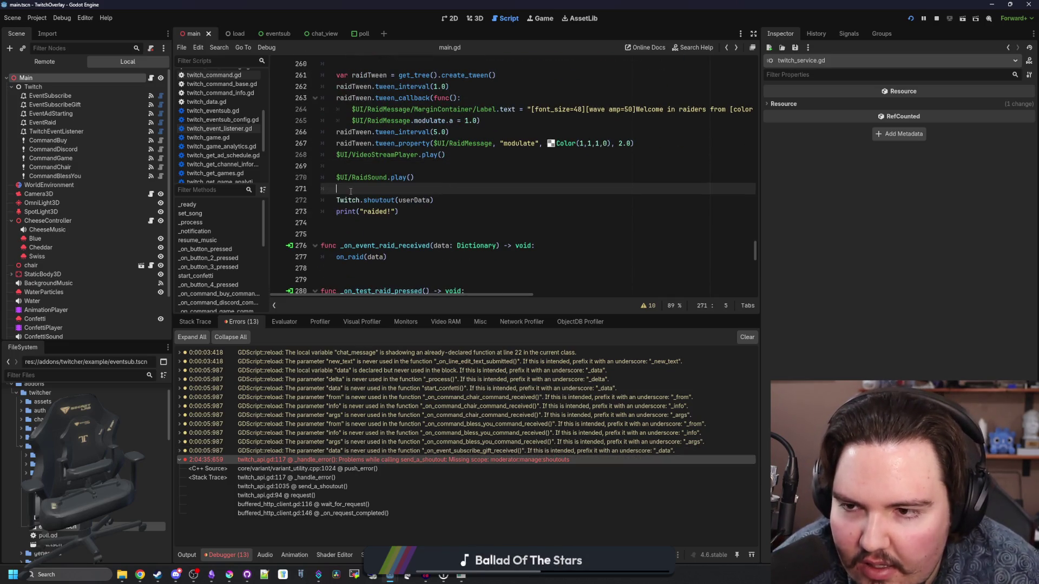
scroll(384, 269, "up", 2)
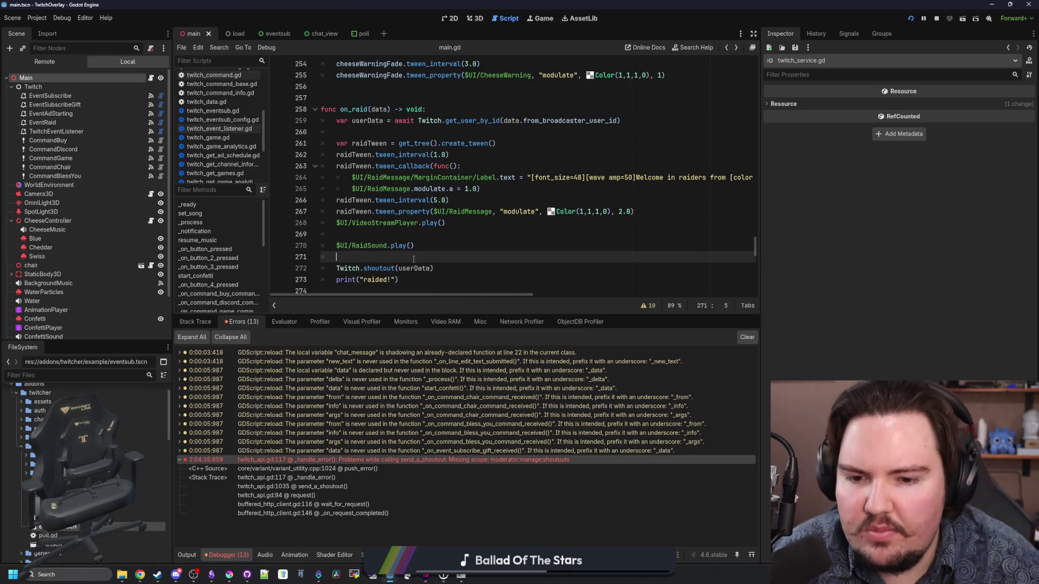
left_click_drag(811, 4, 543, 190)
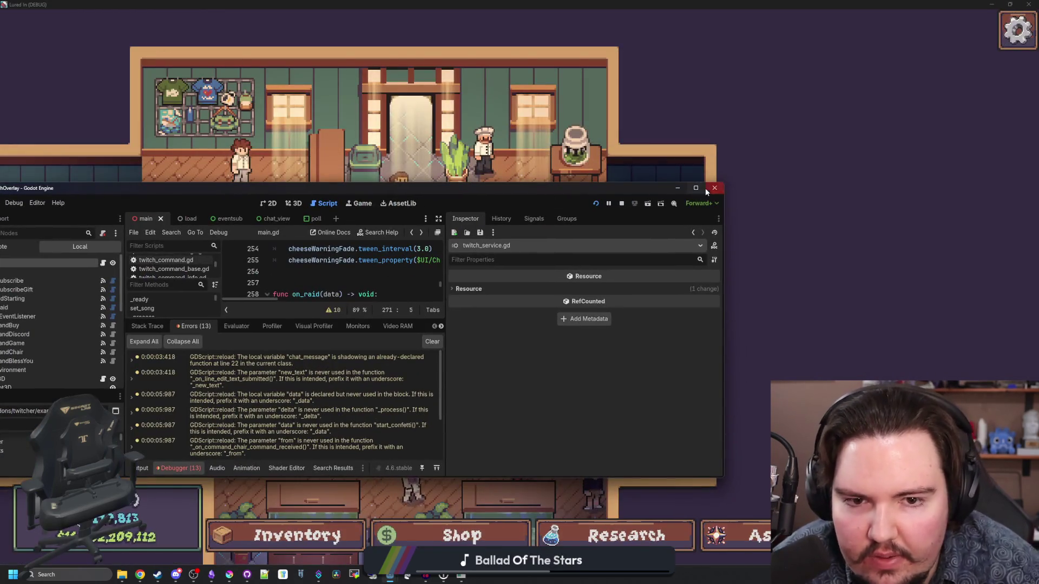
left_click(680, 191)
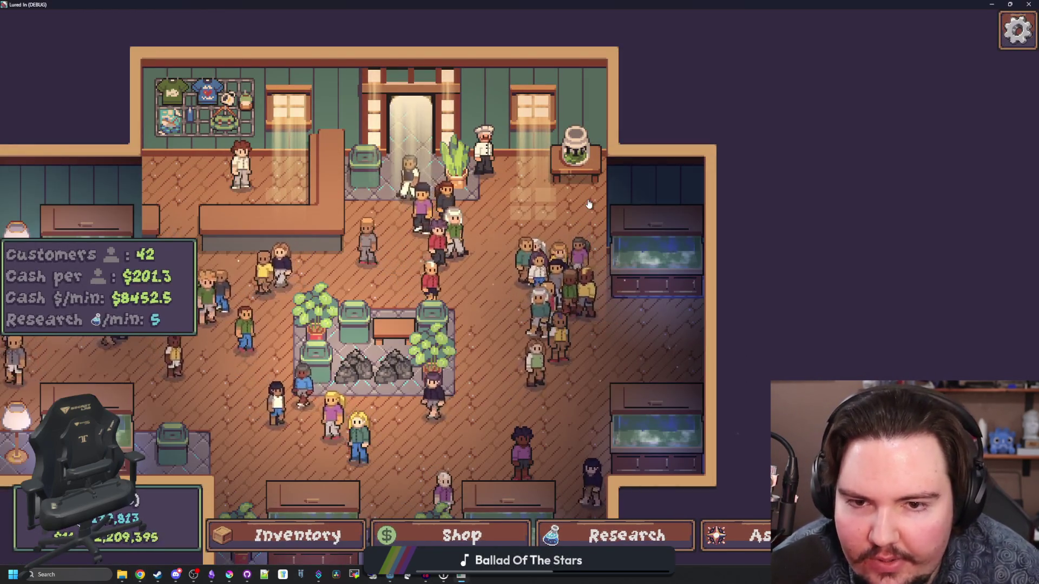
- Pan the camera around the shop's corners with drag and WASD
scroll(567, 284, "up", 5)
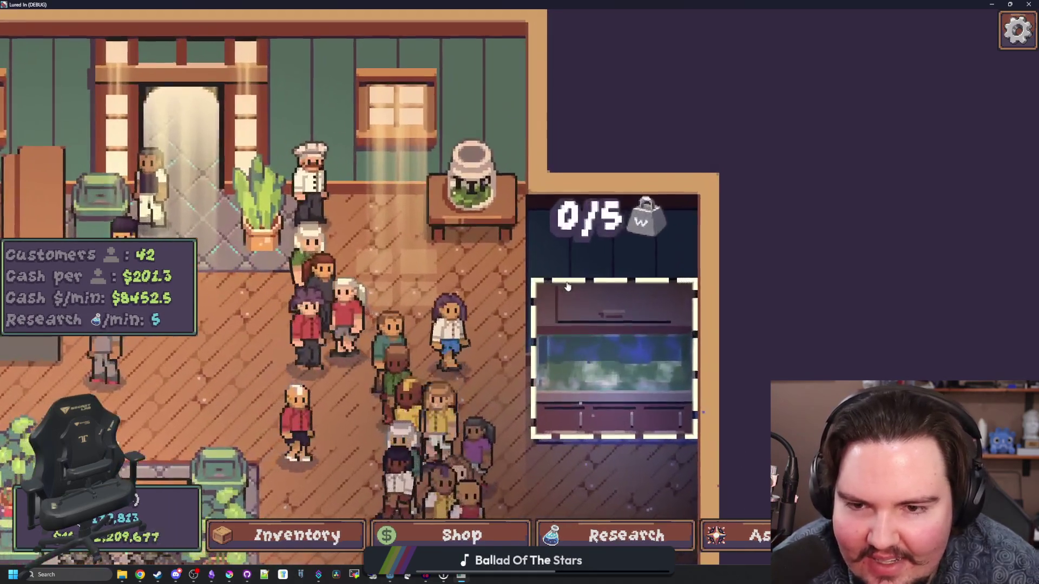
scroll(480, 347, "down", 4)
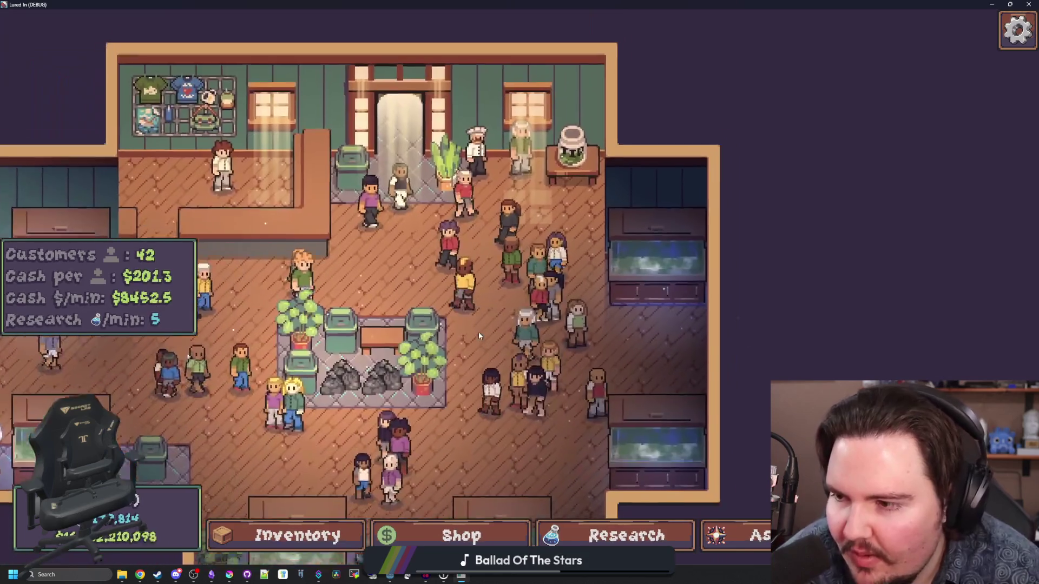
left_click_drag(478, 332, 565, 273)
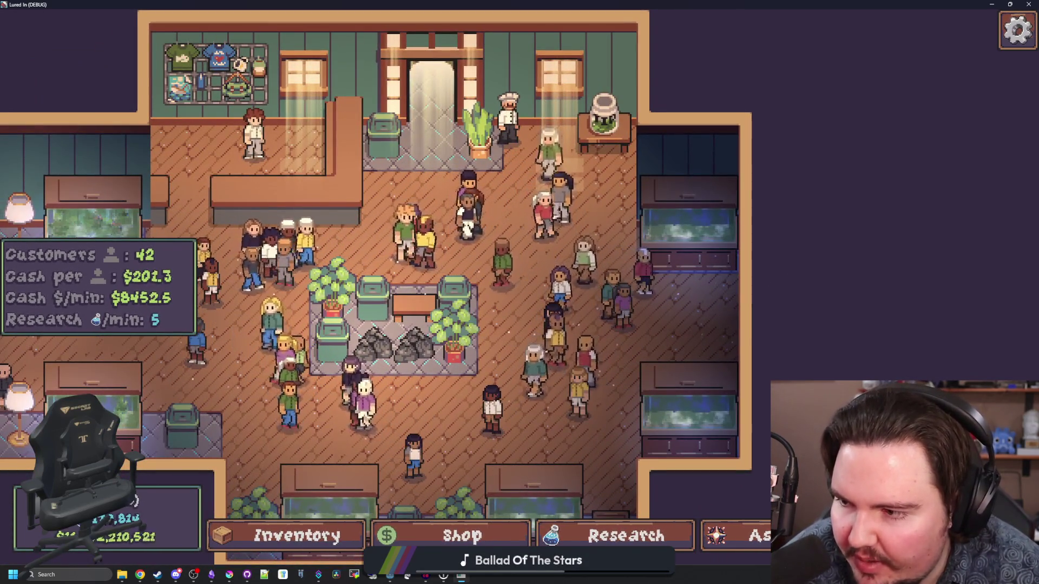
key("s")
key("a")
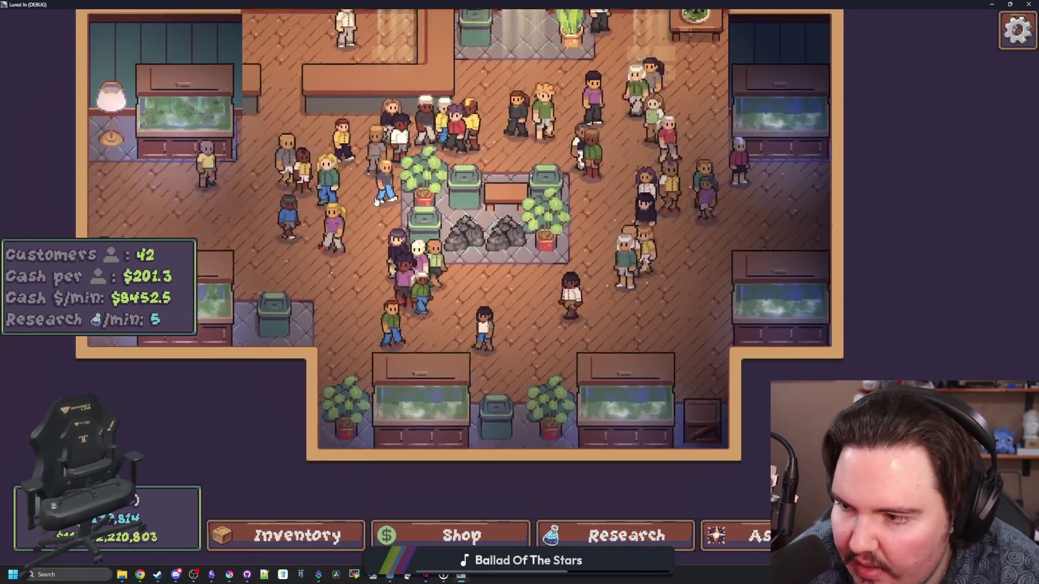
key("w")
key("a")
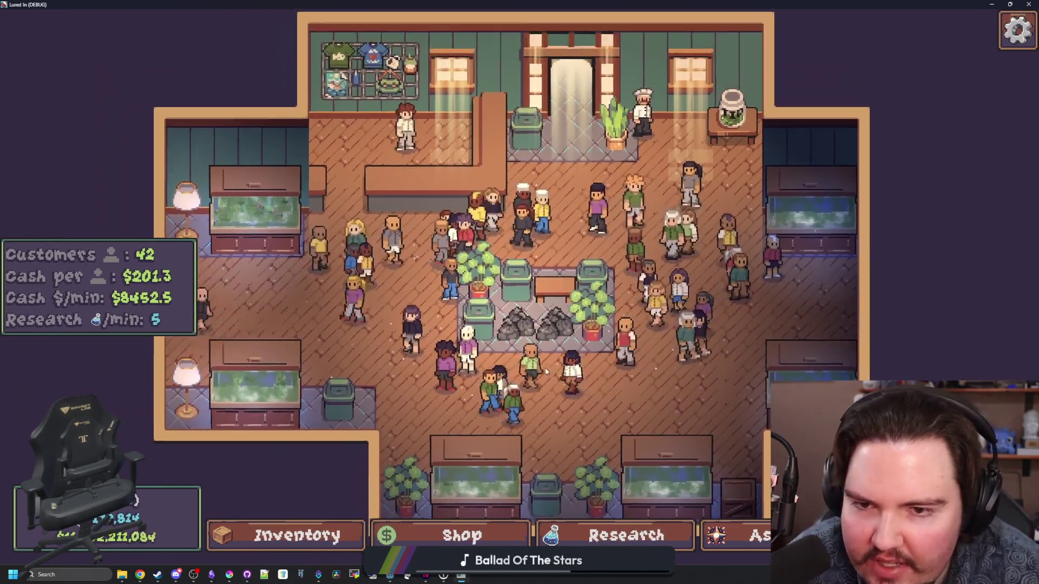
key("w")
key("d")
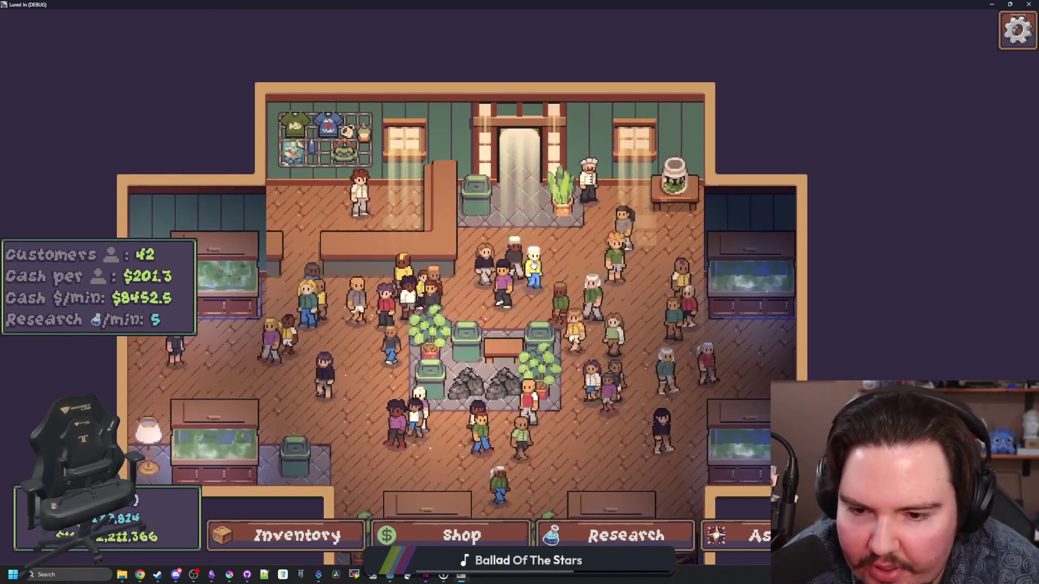
- Zoom in on the counter and open customization for the brown-haired worker
scroll(480, 277, "down", 3)
scroll(390, 316, "up", 1)
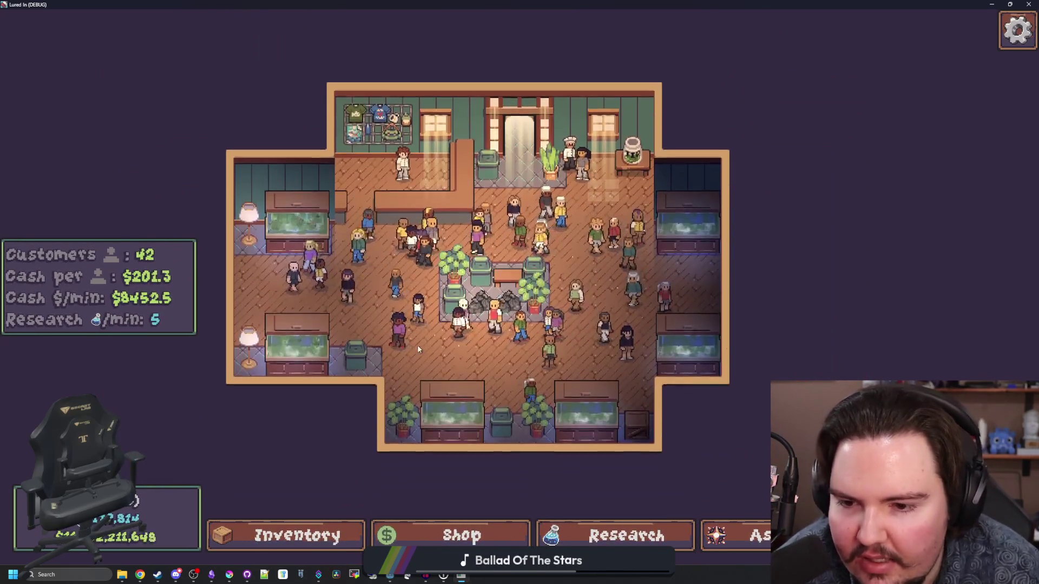
scroll(422, 350, "up", 2)
scroll(426, 375, "down", 1)
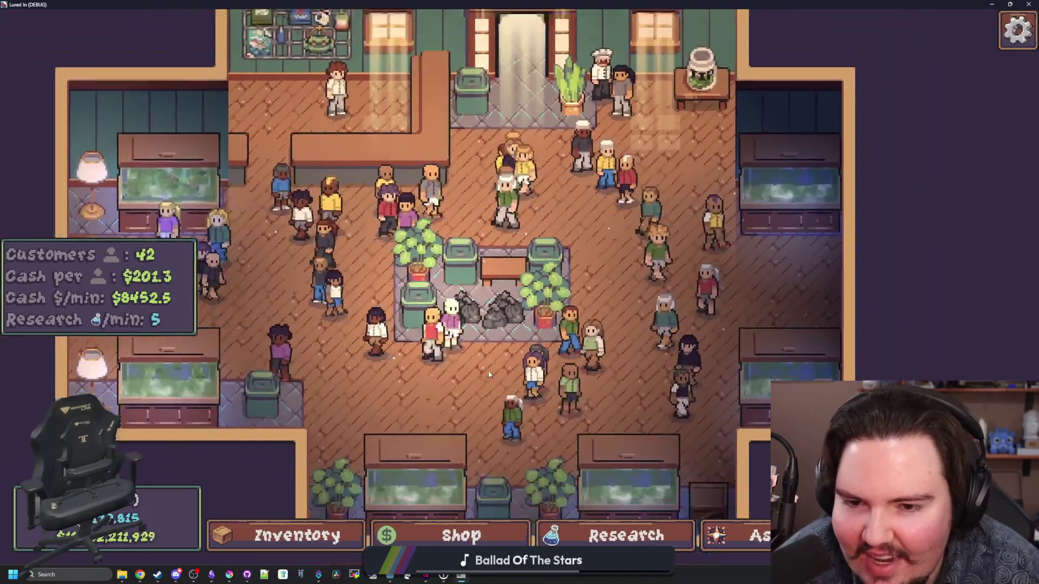
scroll(476, 370, "down", 1)
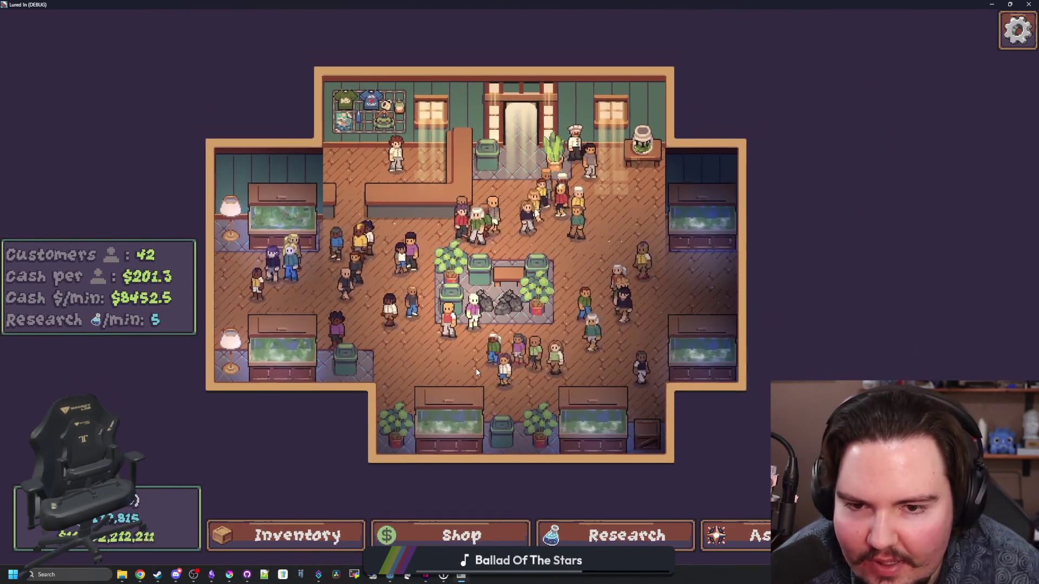
scroll(476, 371, "up", 2)
scroll(477, 371, "up", 1)
scroll(476, 368, "down", 3)
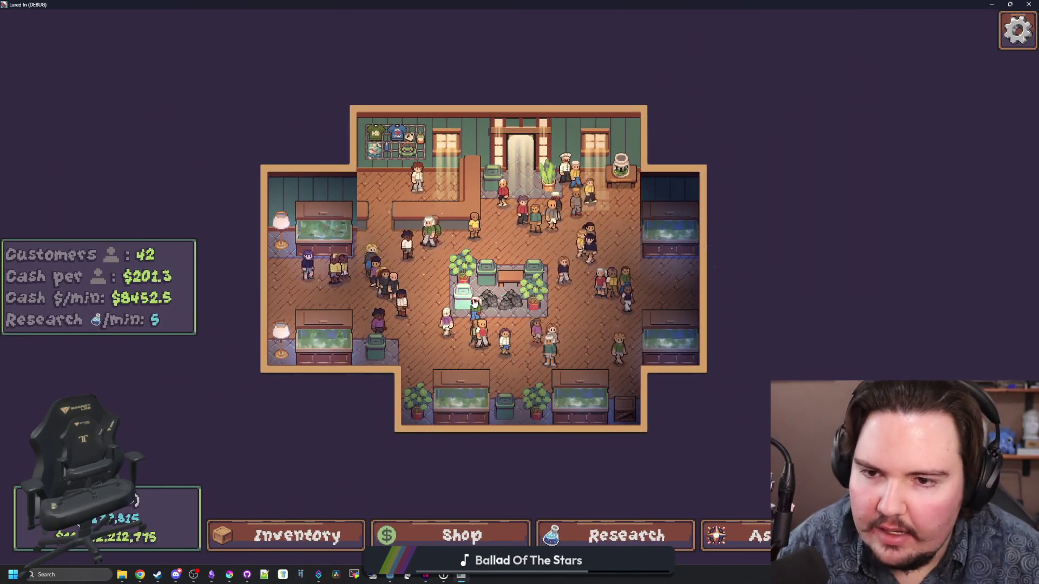
scroll(475, 303, "up", 2)
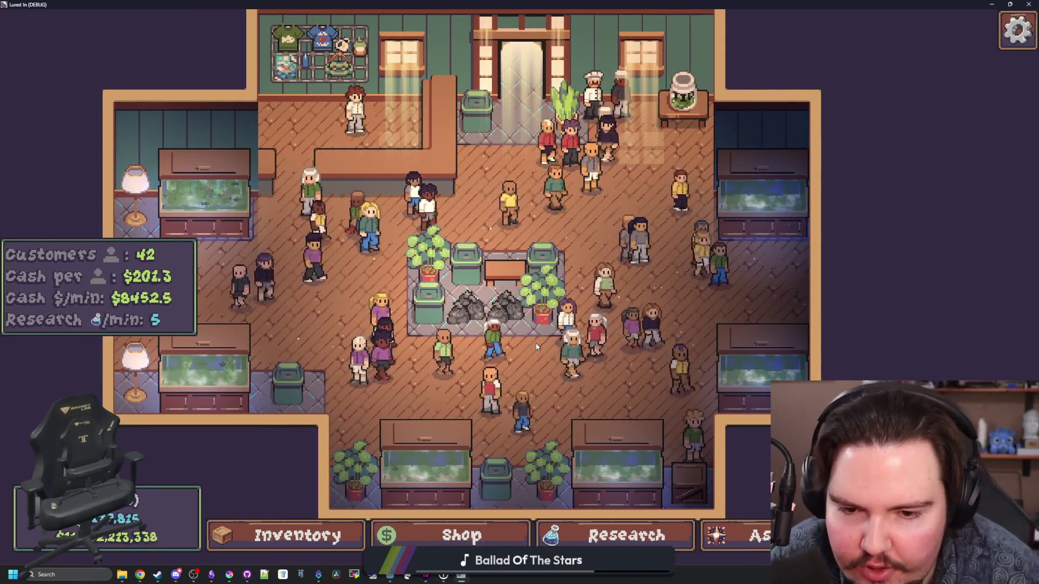
scroll(537, 347, "up", 1)
scroll(489, 317, "up", 2)
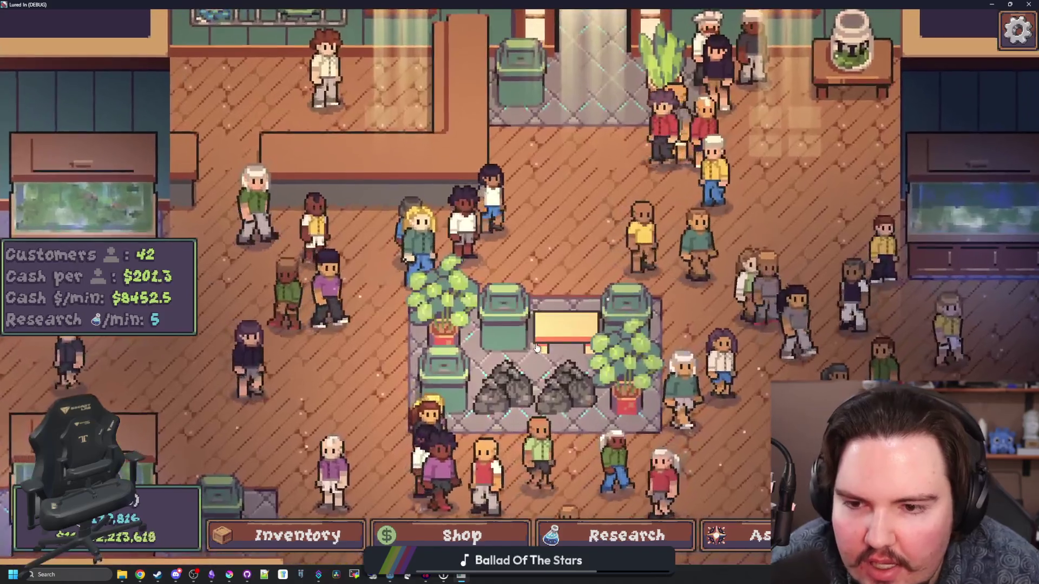
left_click(331, 75)
- Cycle the worker's hair and shirt styles, leaving Mop hair and a Button Up shirt
left_click(648, 200)
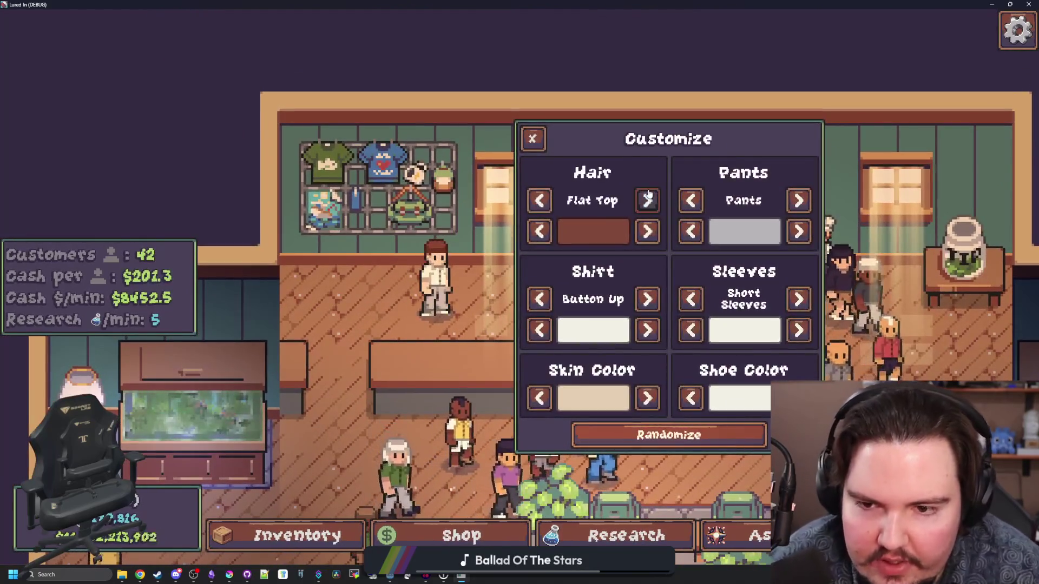
left_click(648, 200)
left_click(541, 201)
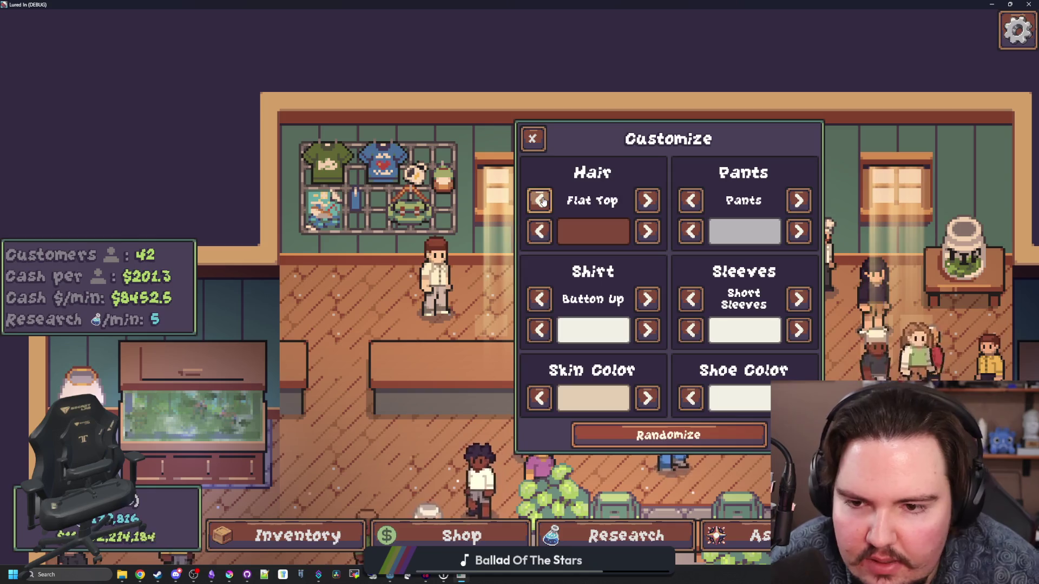
left_click(542, 201)
left_click(647, 299)
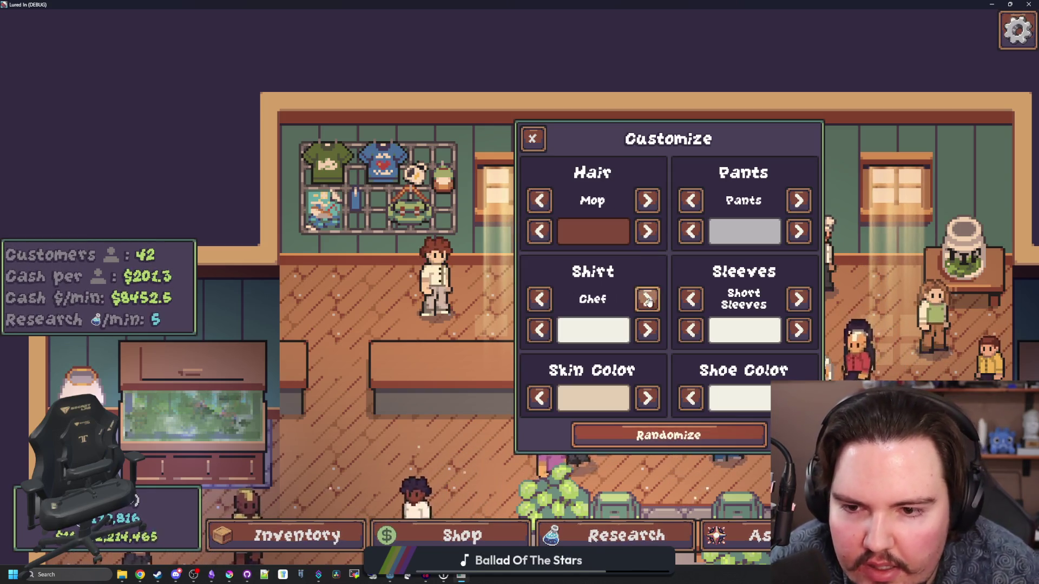
left_click(647, 301)
left_click(540, 300)
left_click(539, 299)
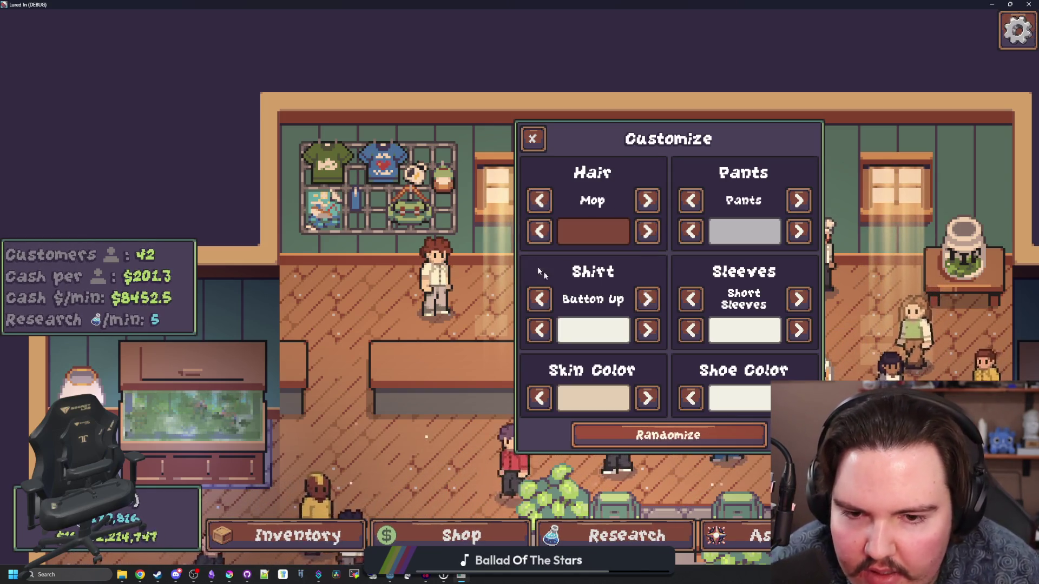
- Reopen the worker's customization, try a different pants option, and close it
left_click(533, 139)
left_click(387, 174)
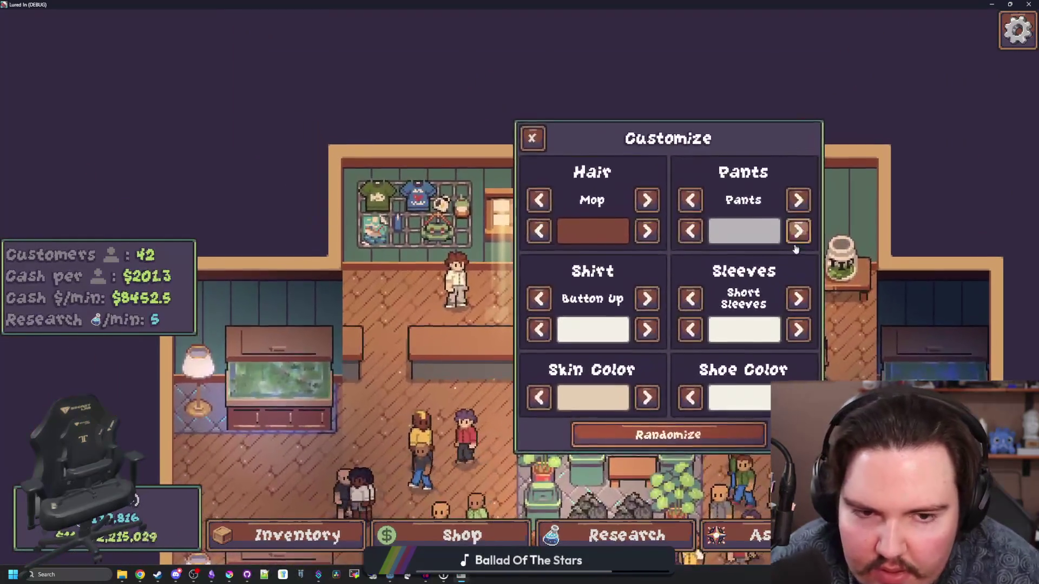
left_click(798, 200)
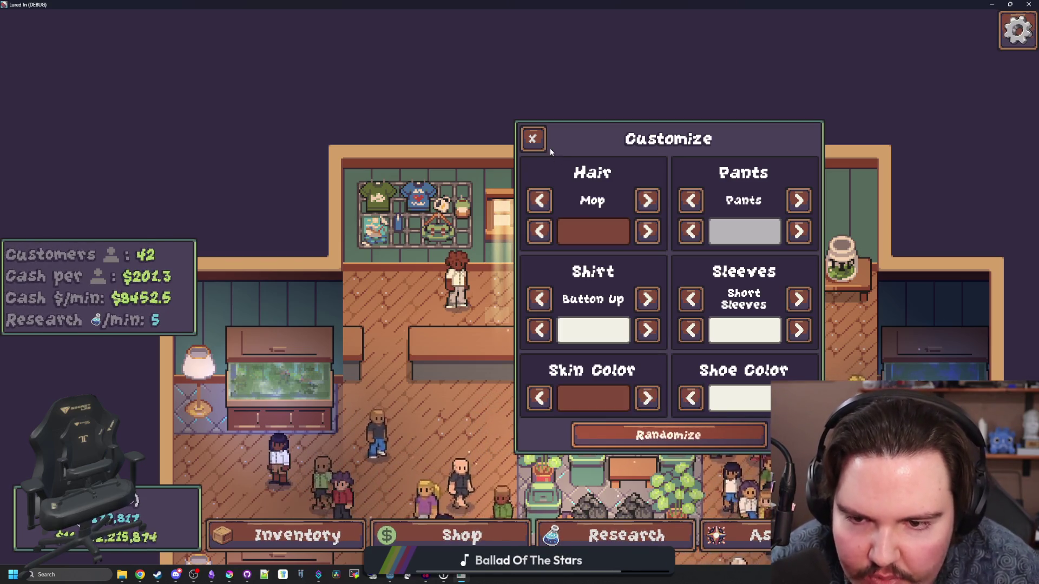
left_click(533, 138)
scroll(558, 237, "up", 3)
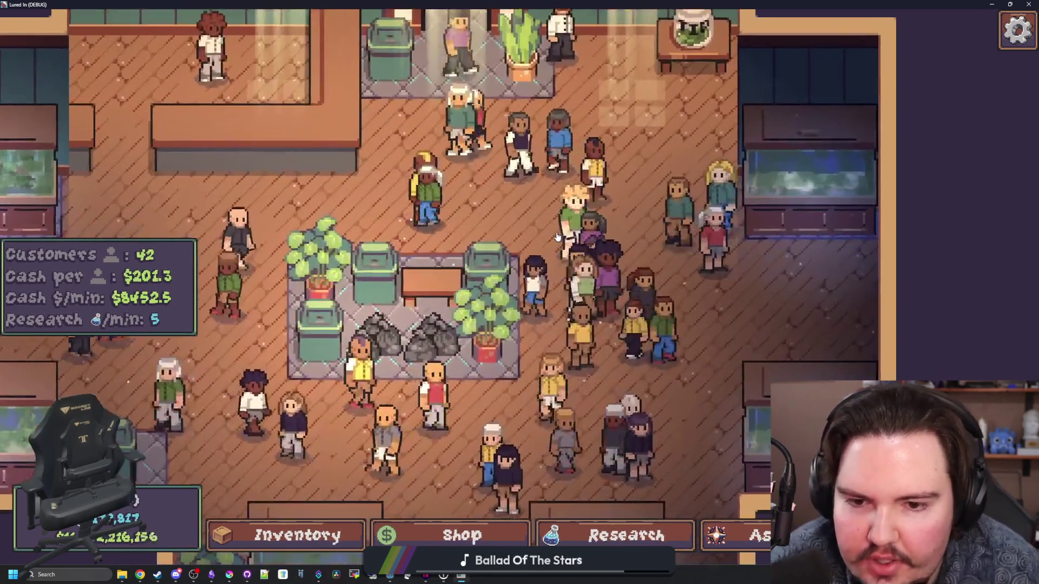
scroll(634, 137, "up", 2)
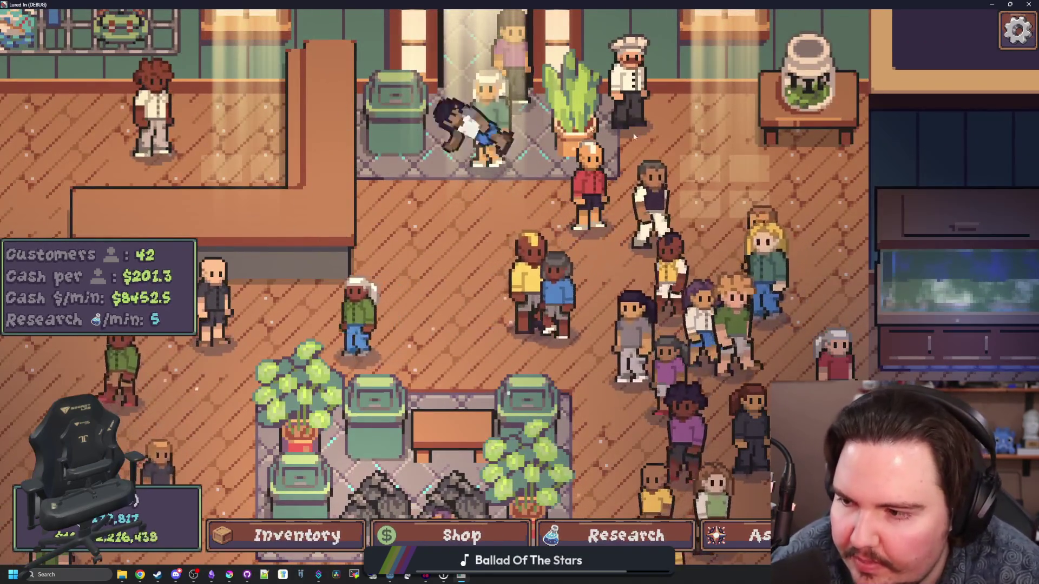
scroll(593, 176, "down", 2)
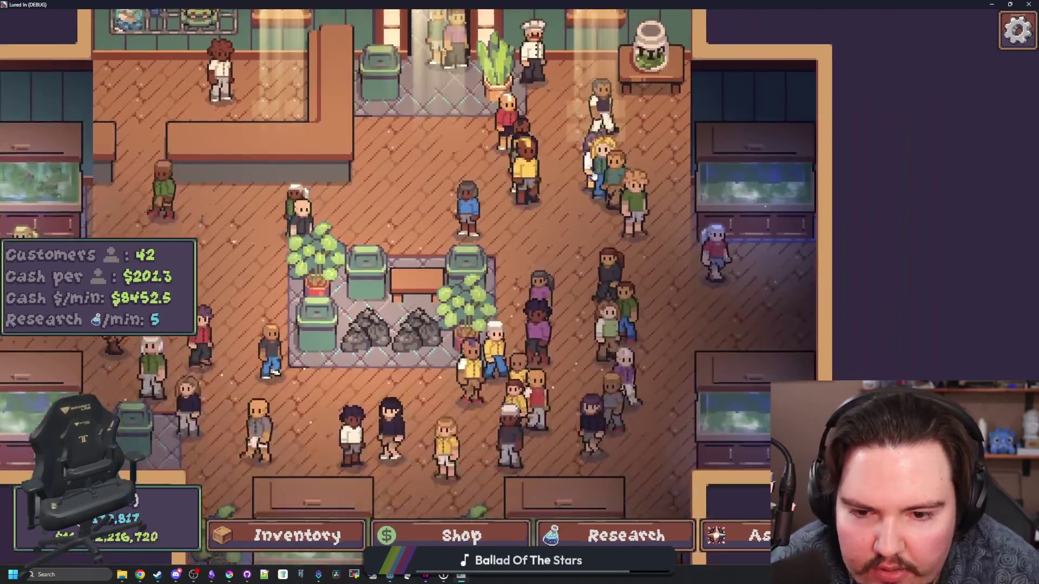
scroll(593, 174, "down", 3)
scroll(680, 312, "up", 3)
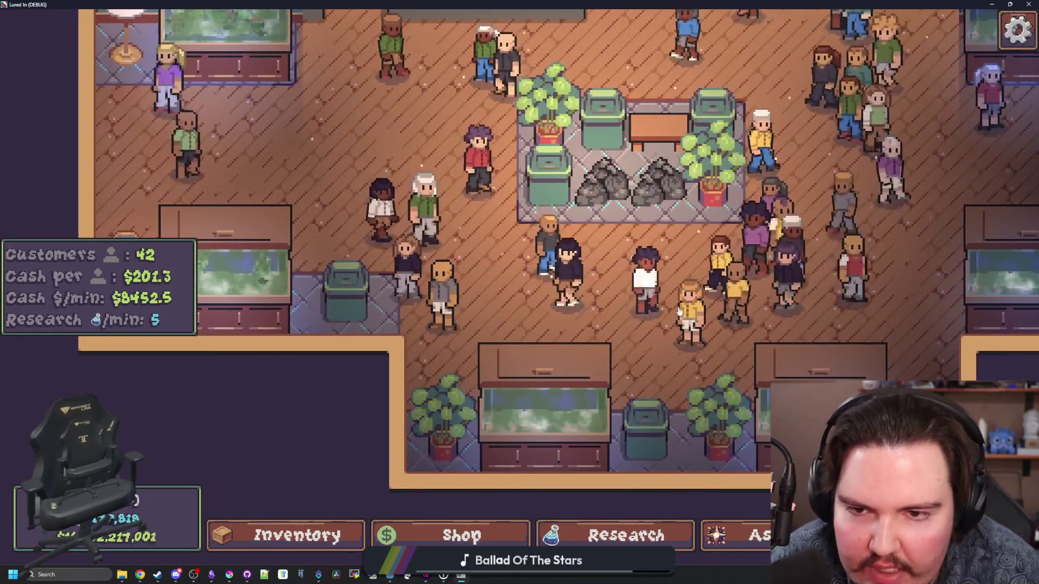
scroll(393, 256, "down", 2)
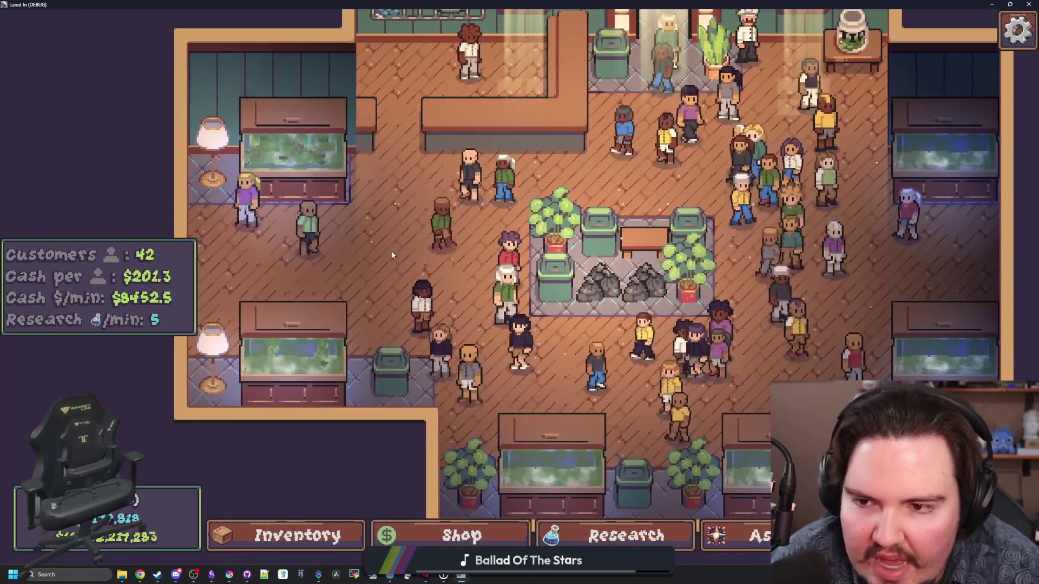
scroll(535, 206, "up", 3)
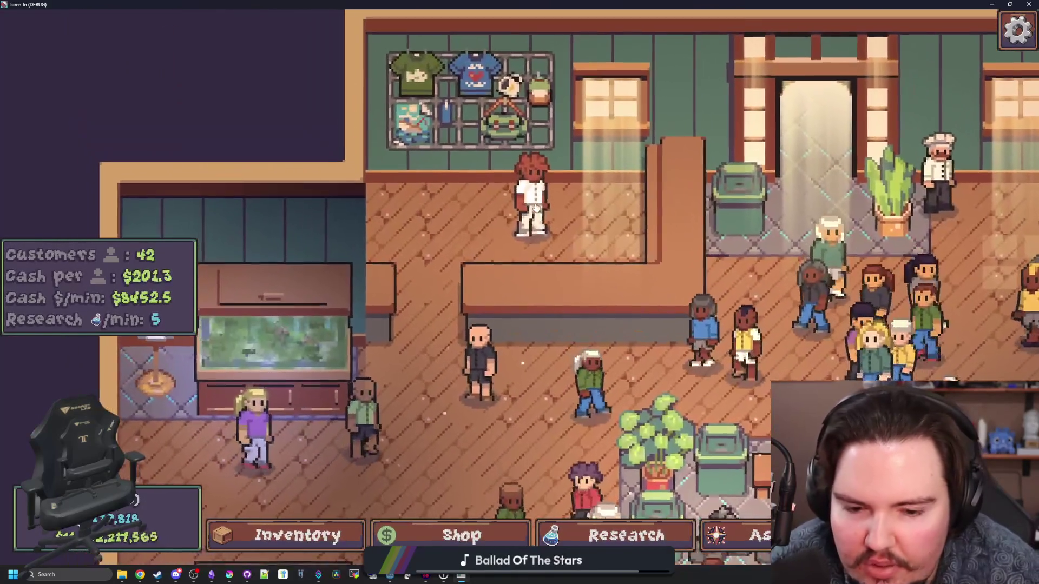
left_click(535, 207)
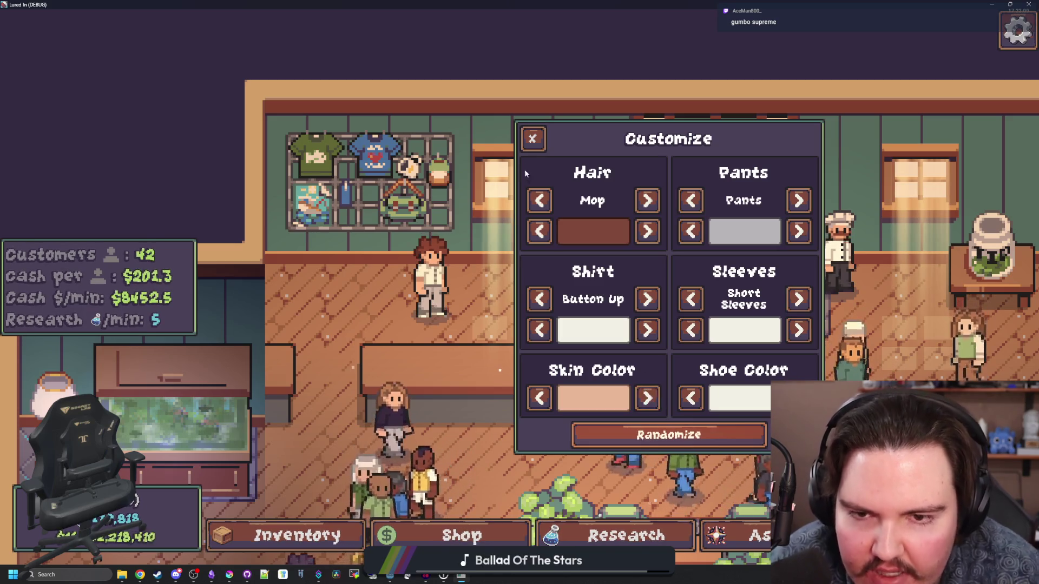
- Reopen the worker's customization and give it Buzz Cut hair in brown
left_click(533, 138)
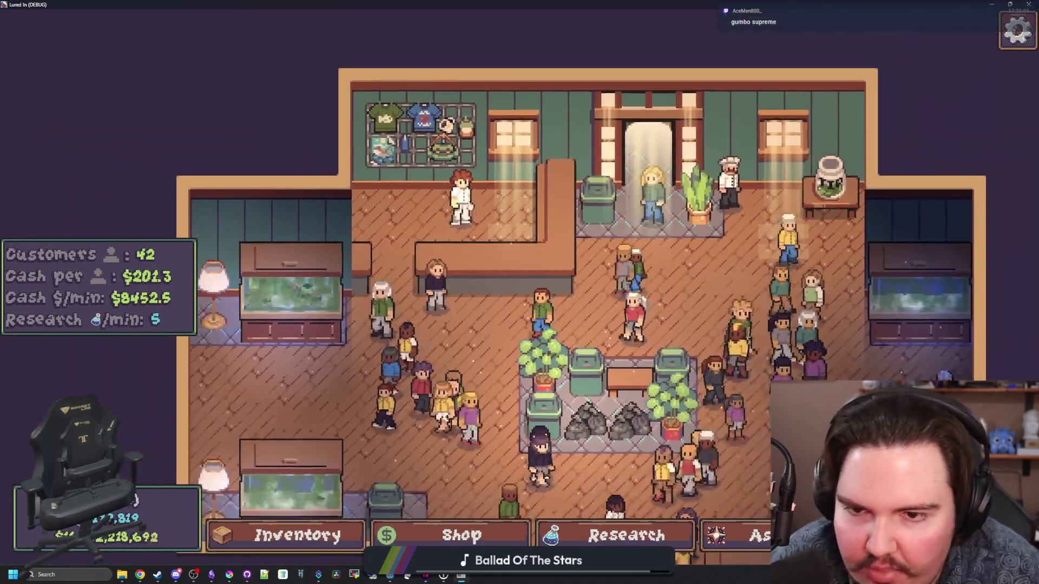
left_click(461, 200)
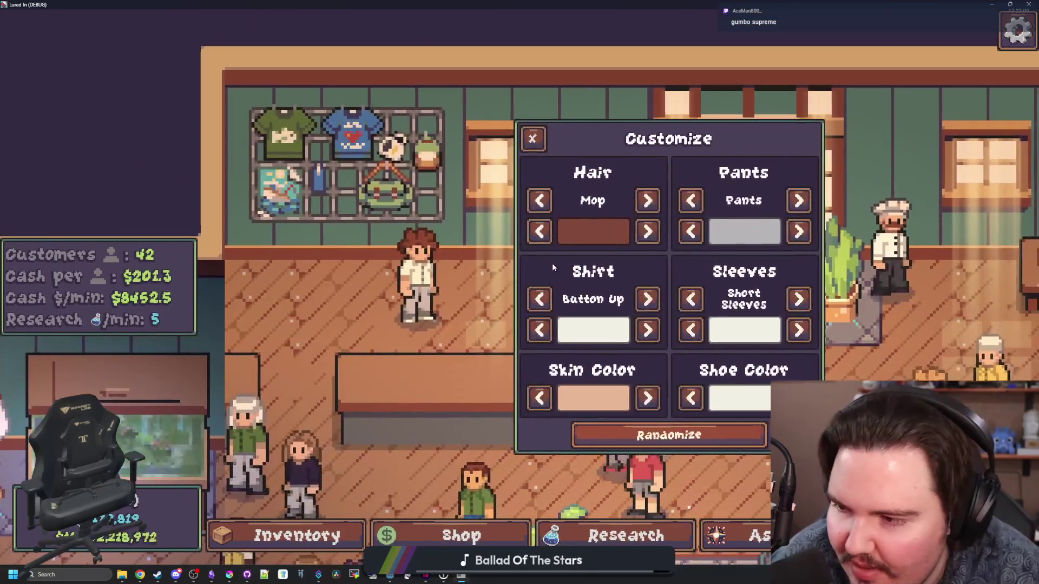
left_click(638, 199)
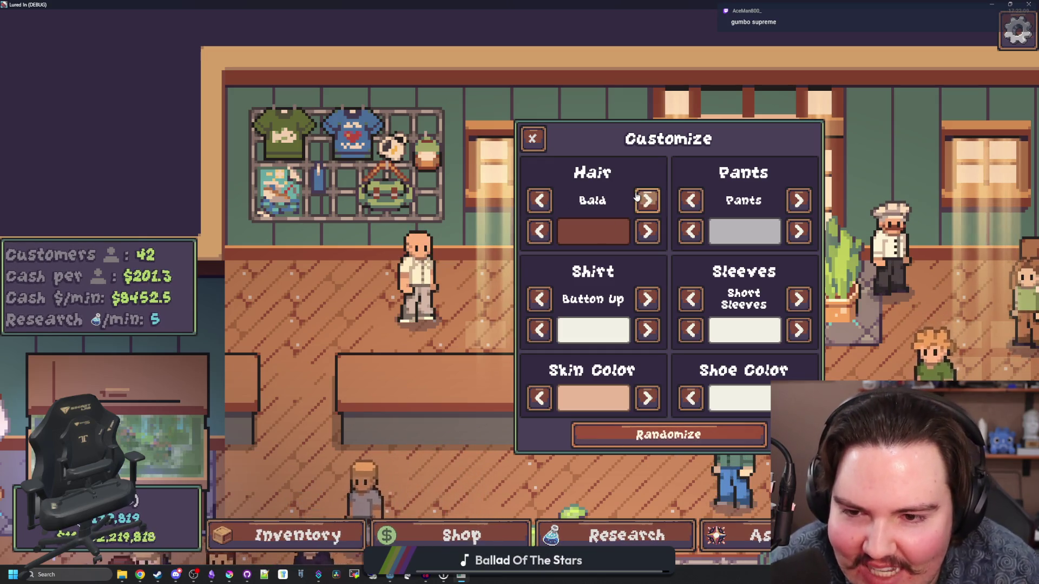
left_click(644, 200)
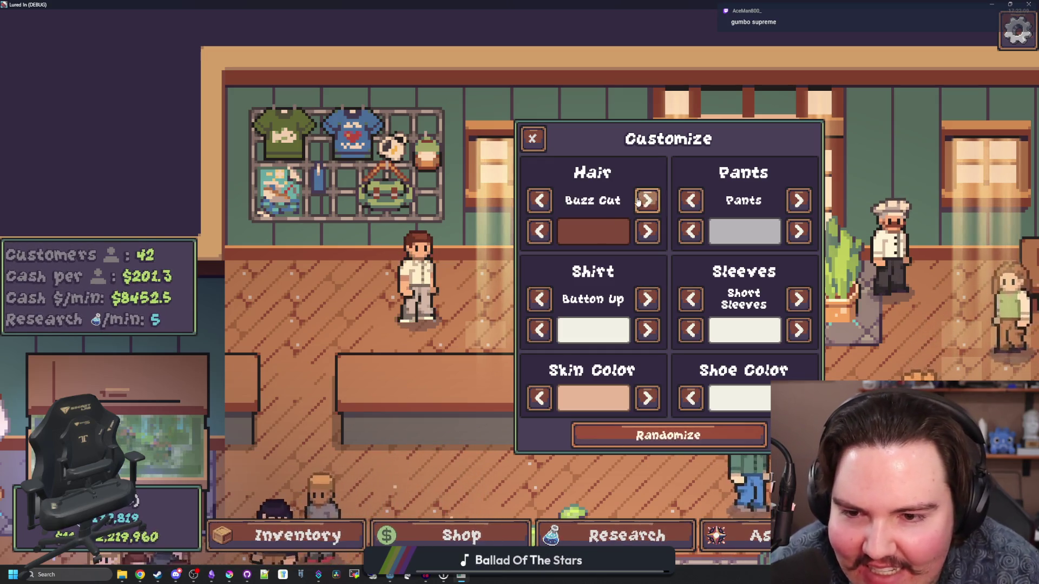
left_click(535, 237)
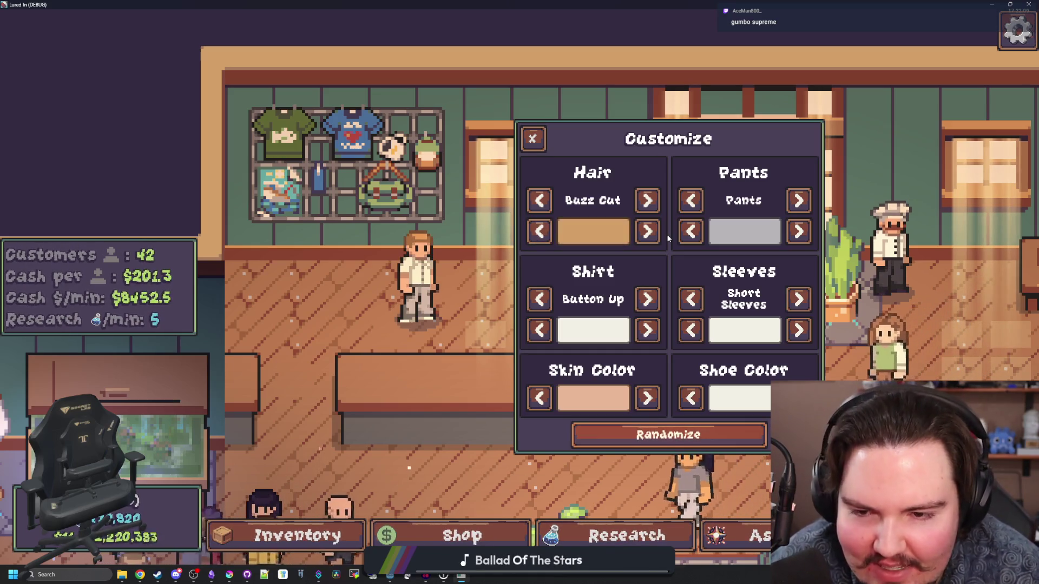
left_click(652, 234)
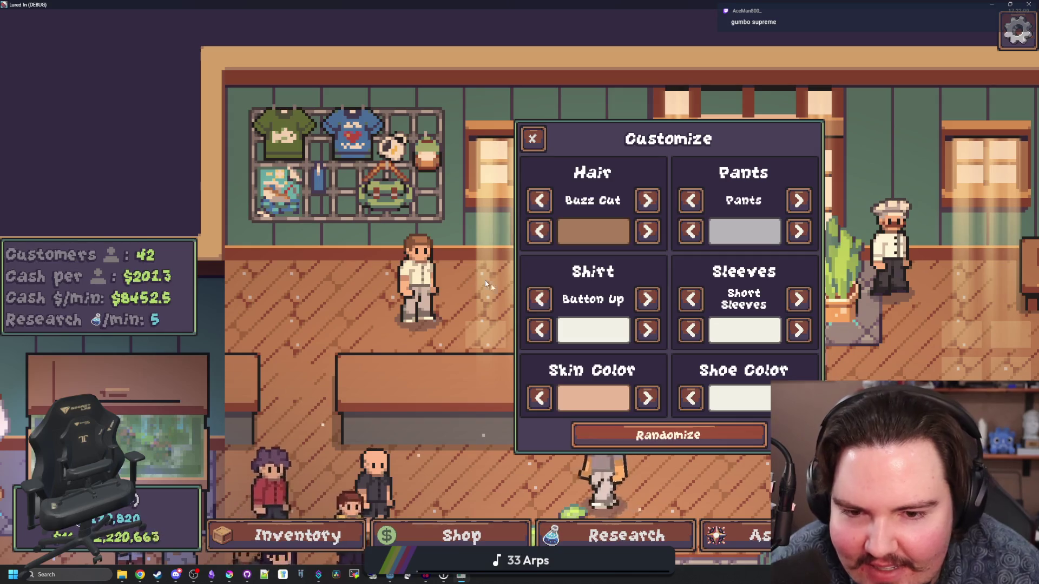
- Cycle the shirt and sleeve colours, ending on purple
left_click(646, 331)
left_click(646, 331)
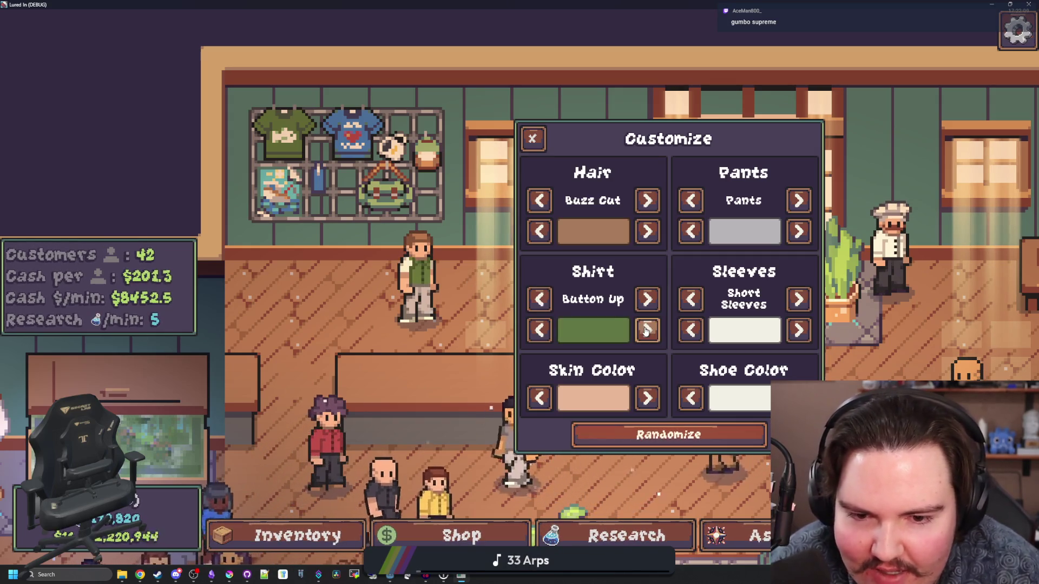
left_click(799, 330)
left_click(798, 330)
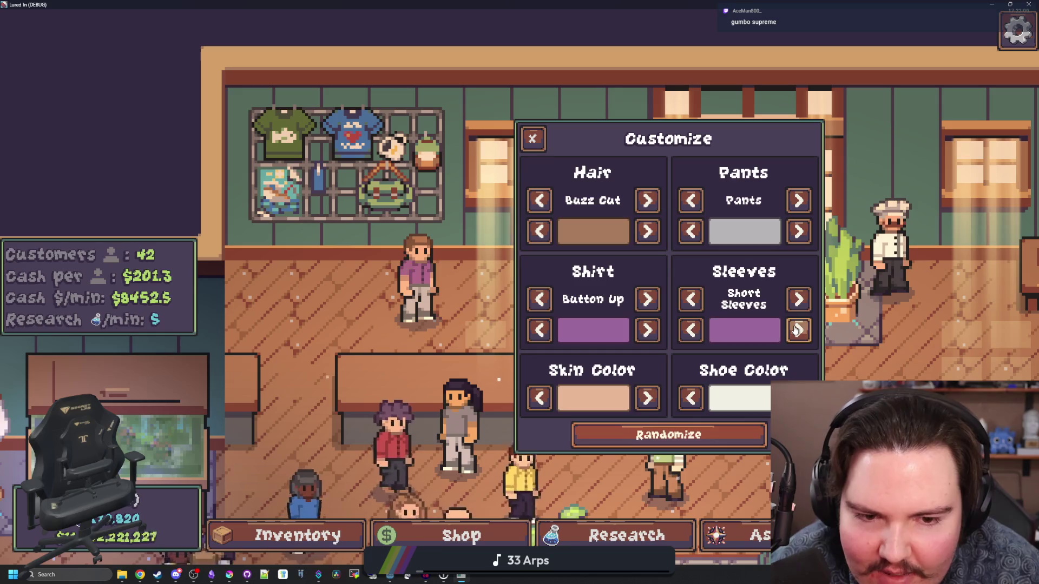
left_click(799, 330)
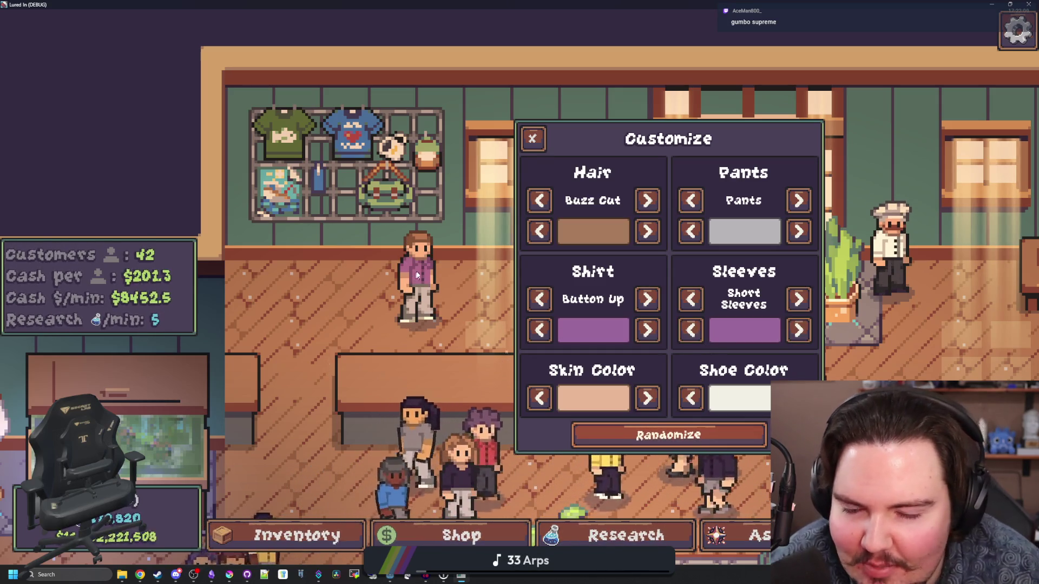
- Put the worker in Shorts, close Customize, and open the Shop's Aquarium upgrades
left_click(798, 201)
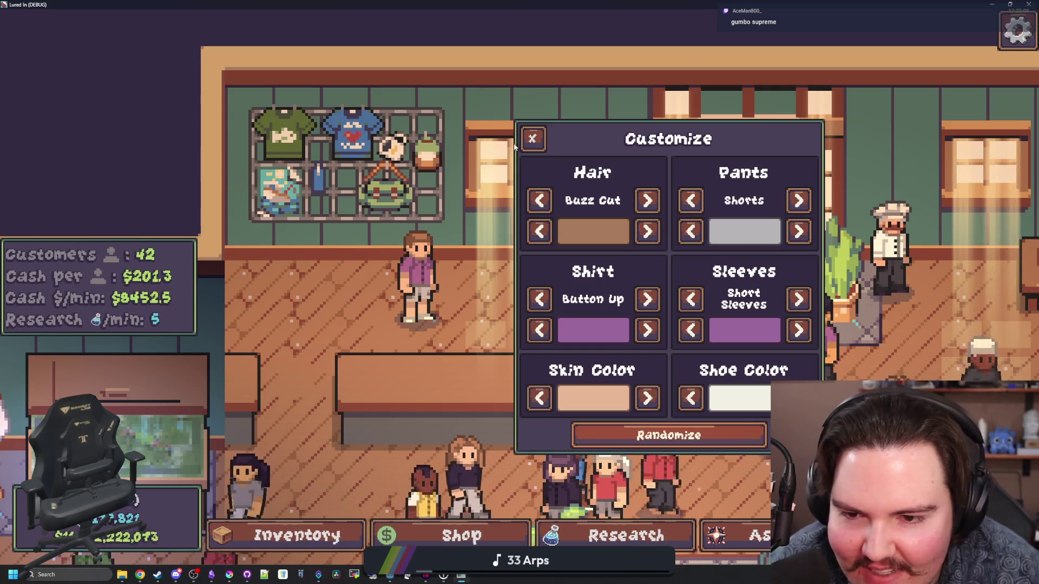
left_click(541, 249)
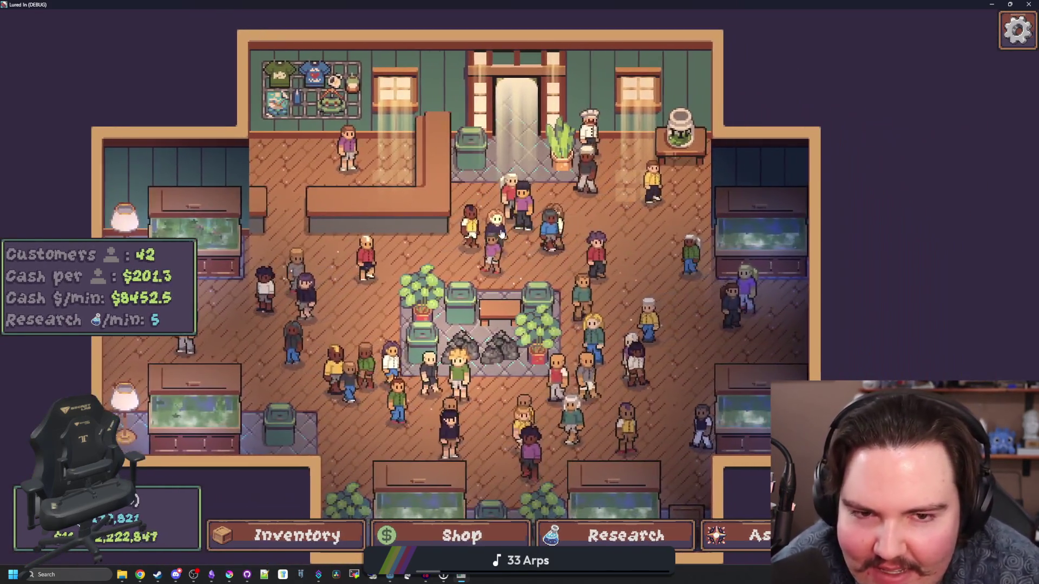
scroll(560, 214, "up", 3)
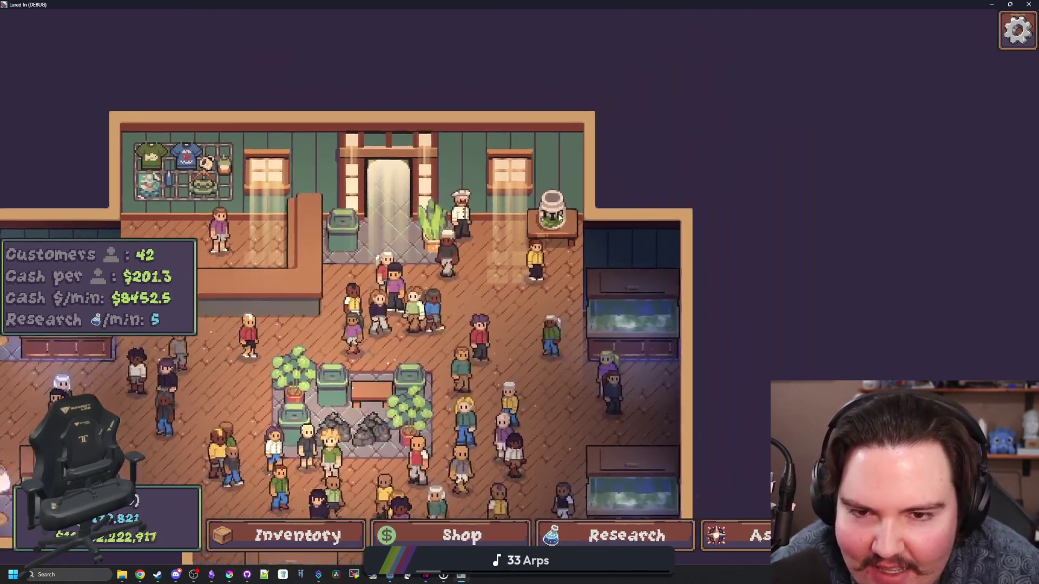
scroll(560, 228, "up", 2)
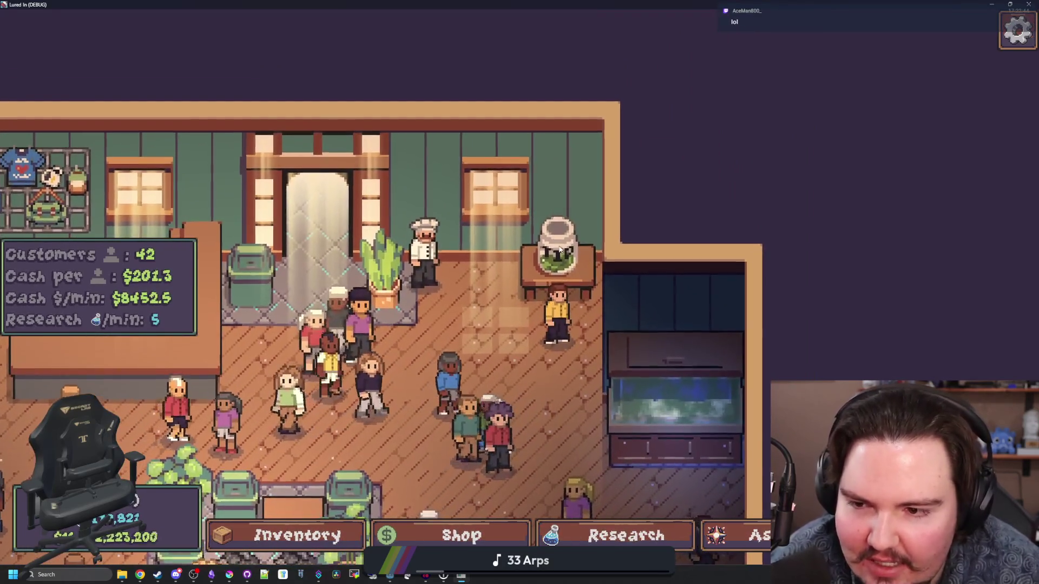
scroll(560, 248, "down", 5)
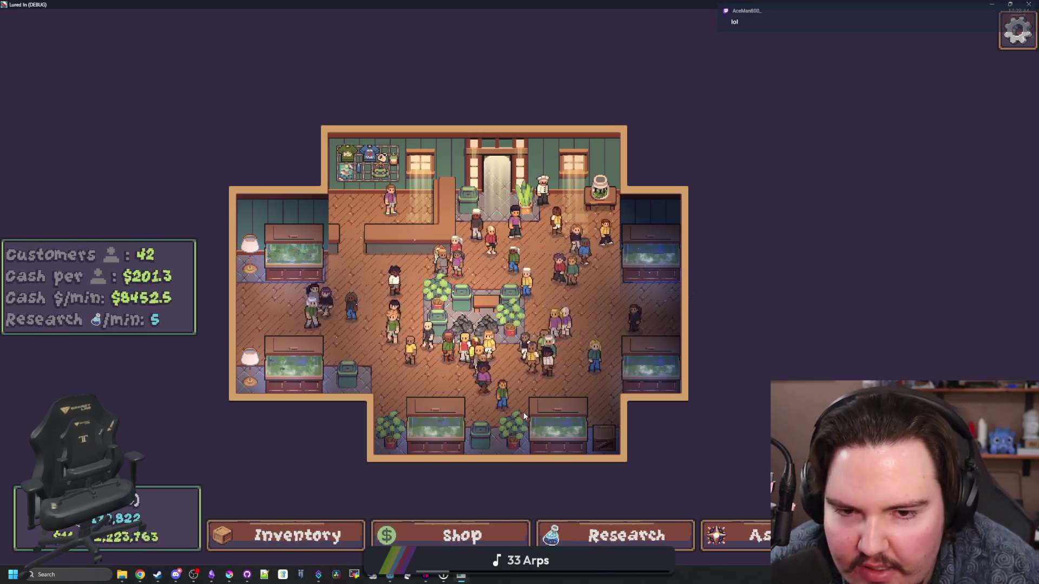
scroll(382, 461, "down", 1)
scroll(403, 476, "up", 1)
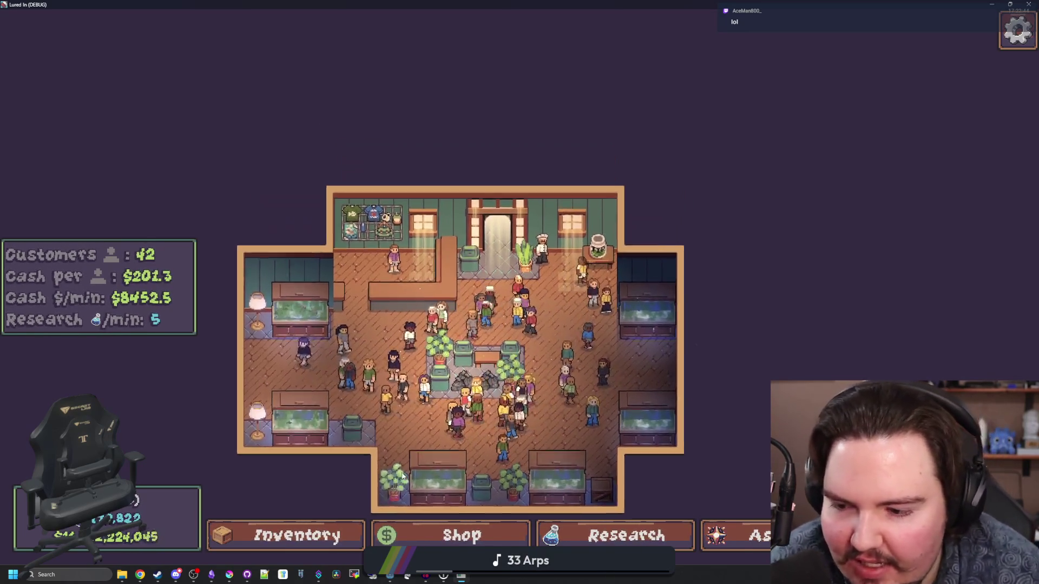
left_click(431, 533)
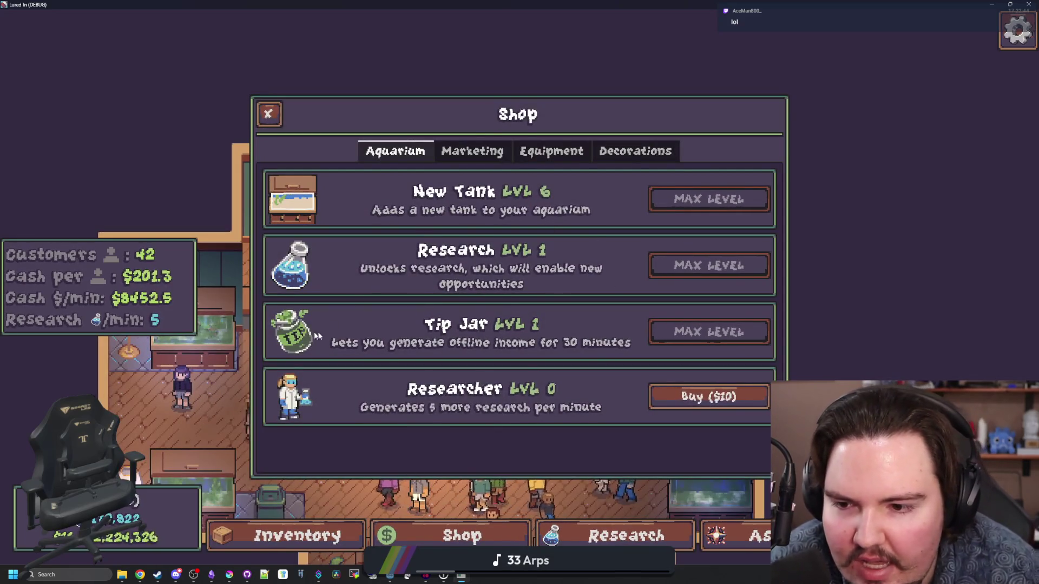
- Bring Krita up on icon_tip_jar.png and sample the jar's dark green
left_click(230, 574)
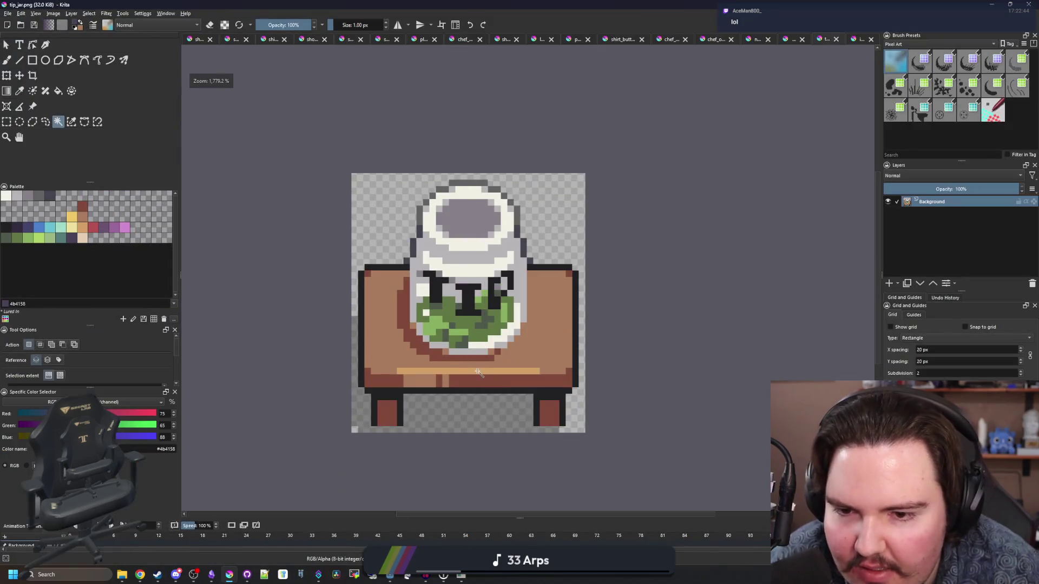
left_click(856, 41)
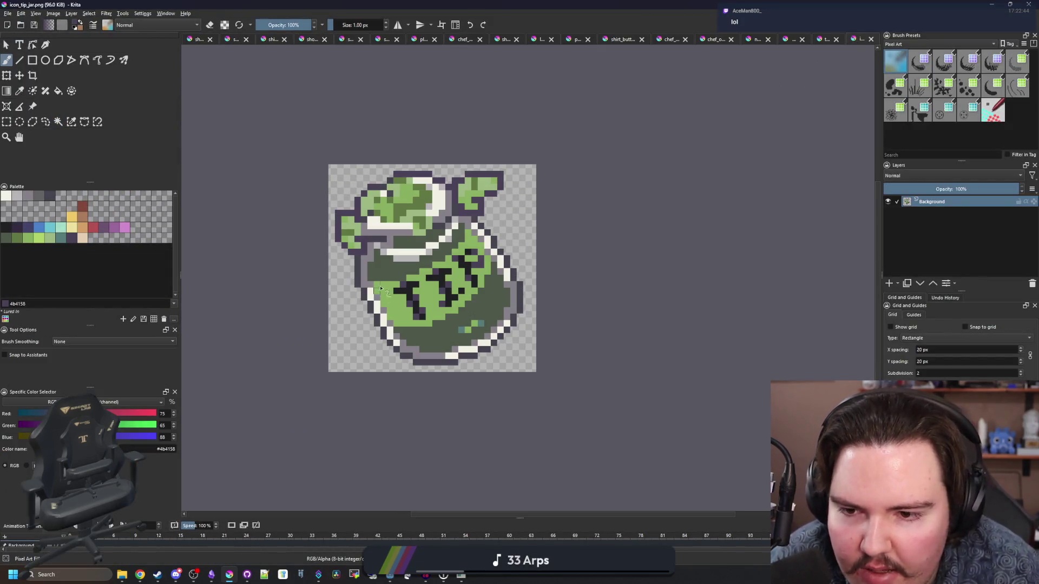
scroll(381, 288, "up", 5)
key("p")
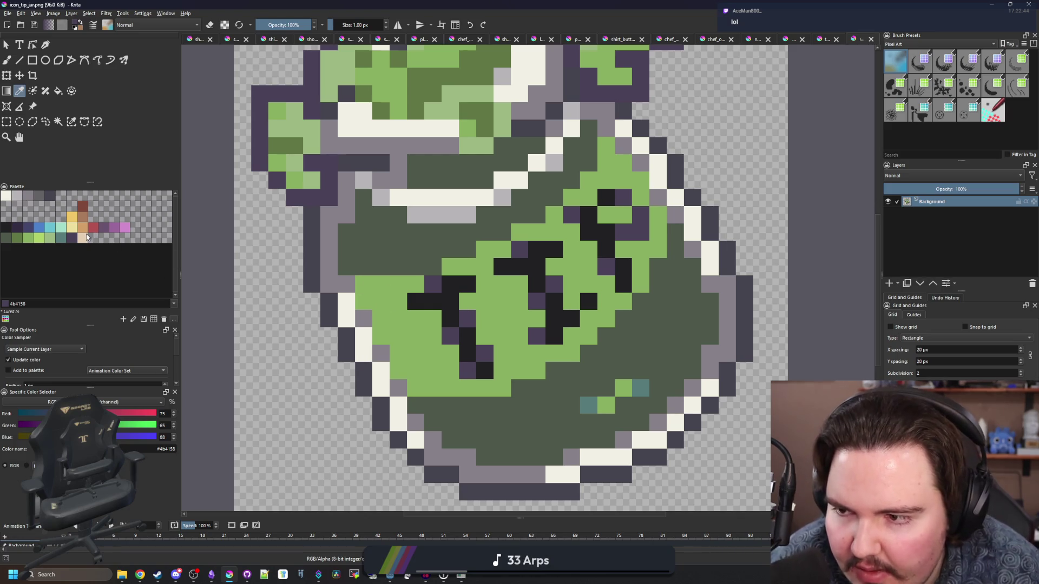
scroll(345, 264, "up", 2)
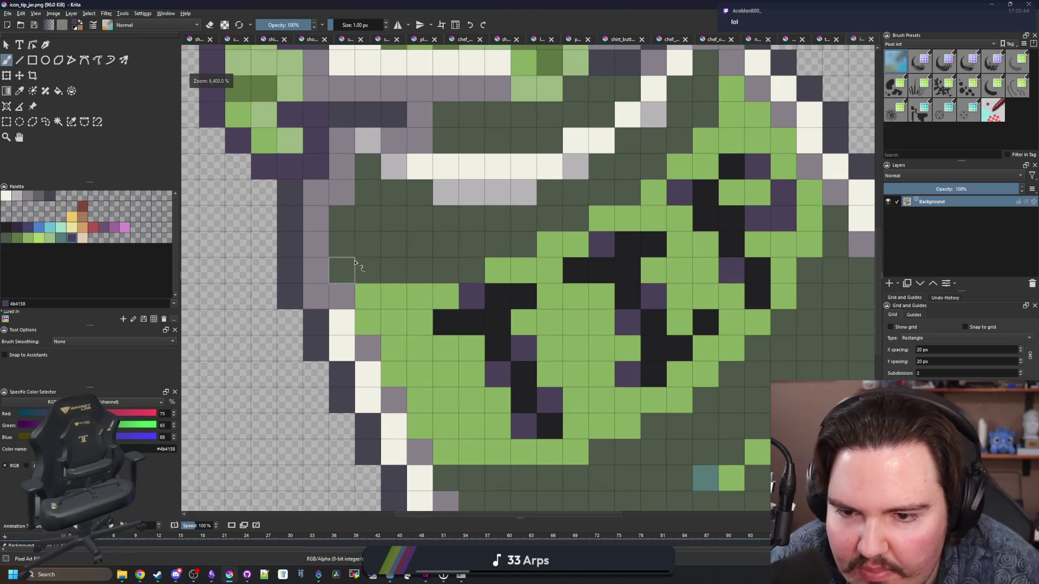
left_click(497, 449)
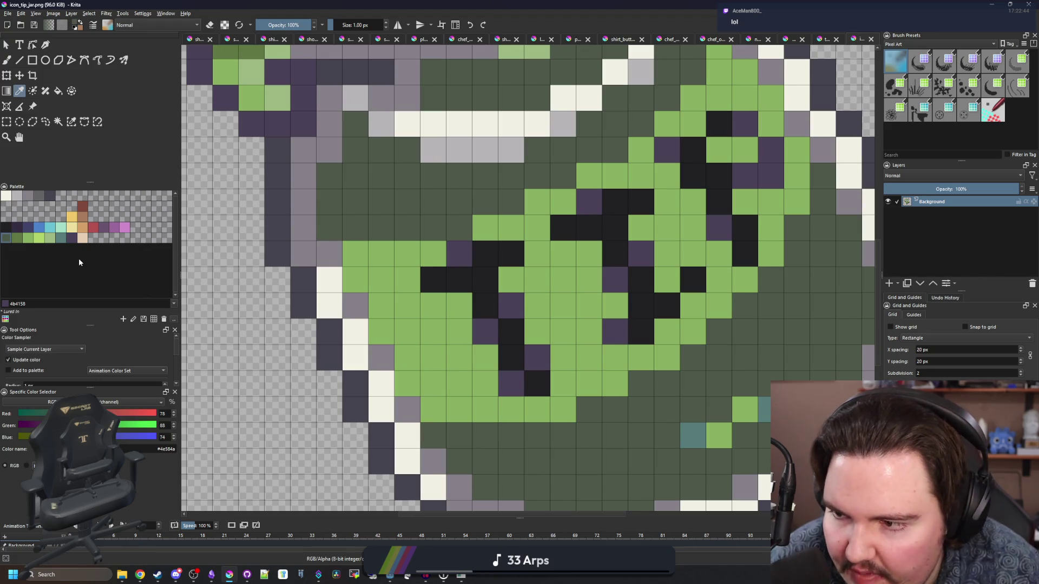
- Paint dark green pixels over the jar's shading
key("b")
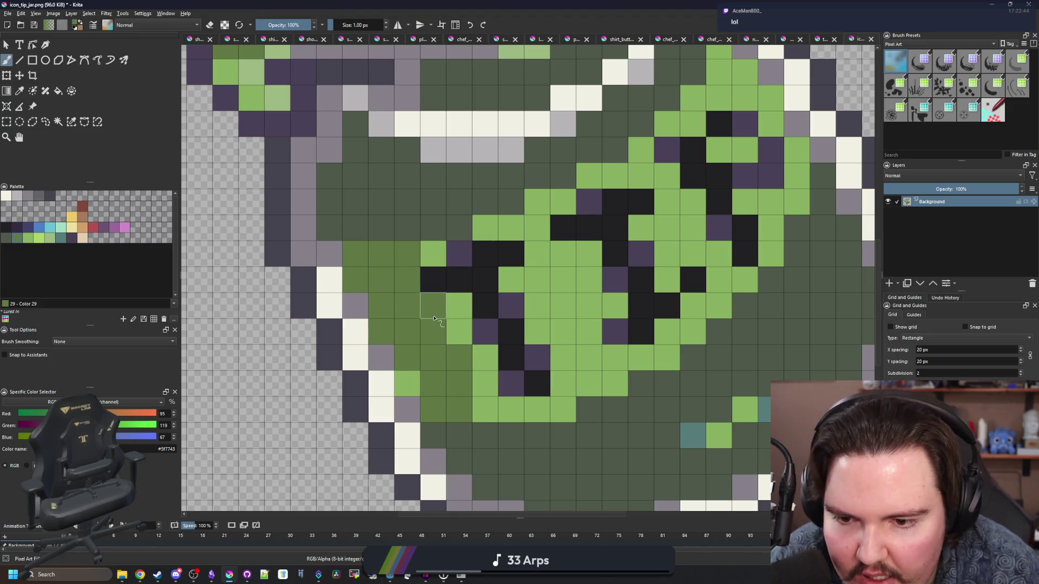
scroll(411, 381, "down", 8)
scroll(363, 367, "up", 8)
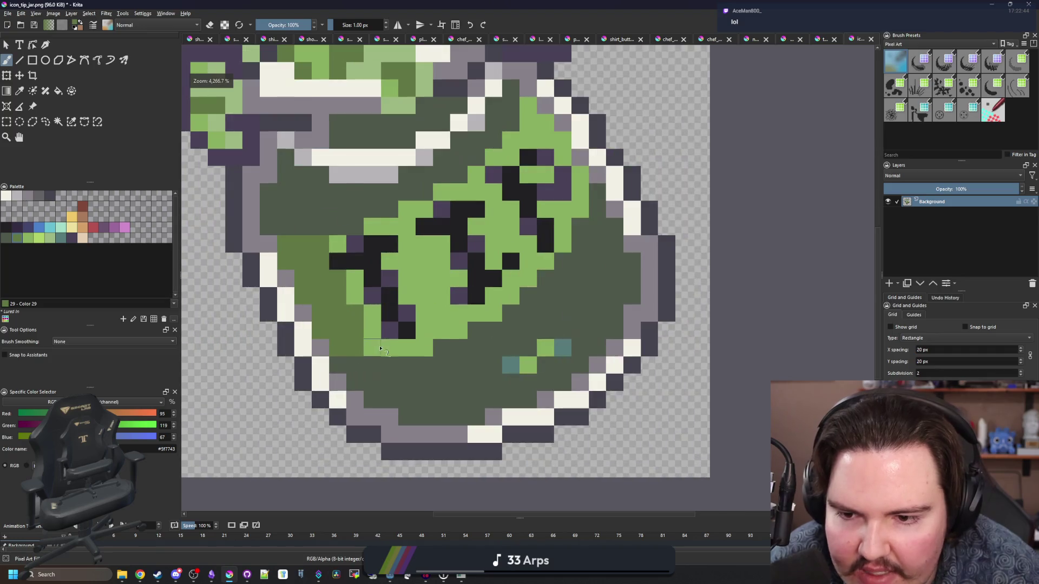
scroll(364, 366, "down", 10)
scroll(397, 292, "up", 6)
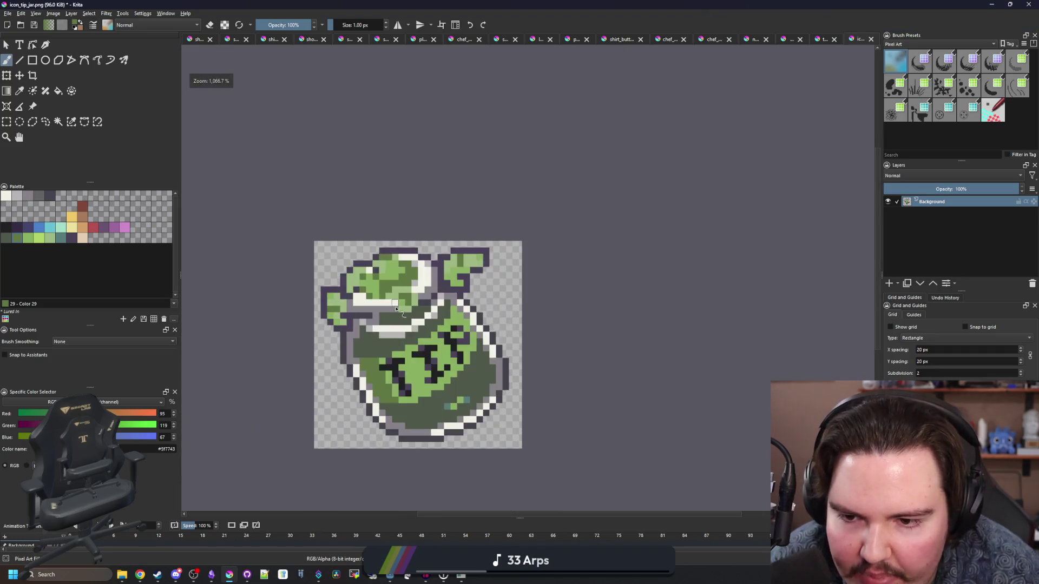
scroll(470, 345, "up", 4)
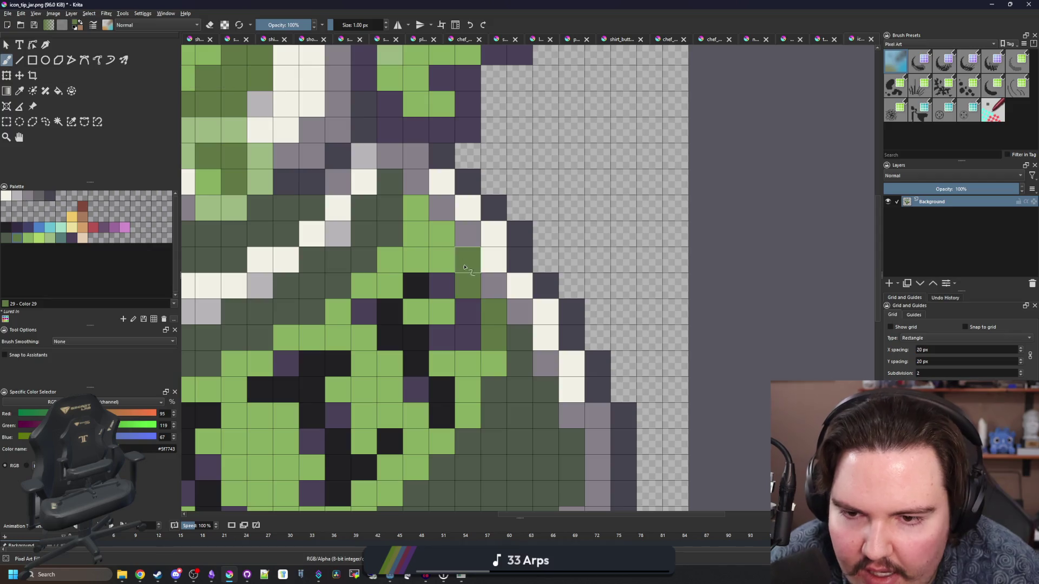
scroll(449, 253, "down", 5)
scroll(427, 349, "up", 4)
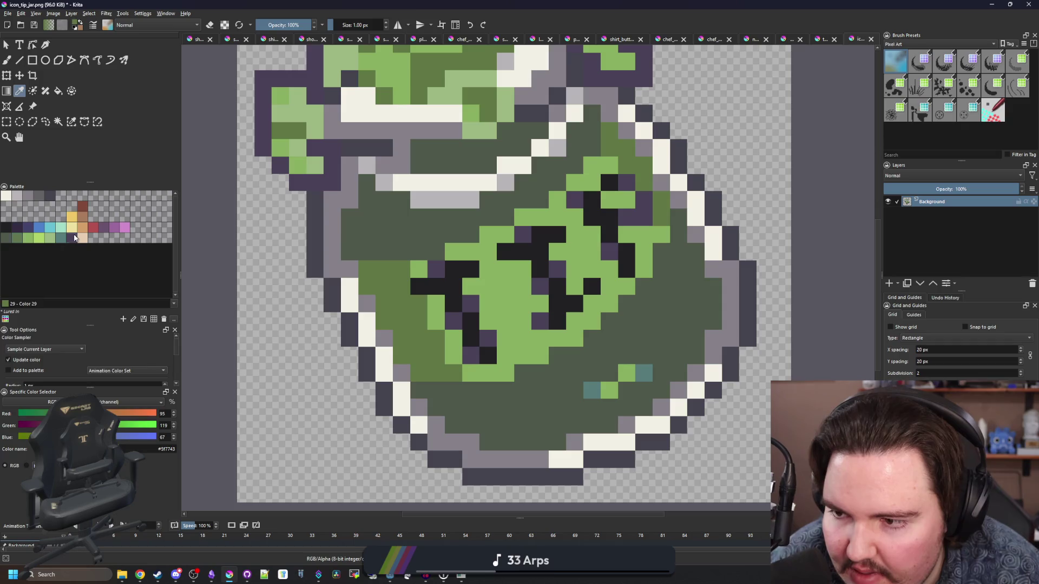
- Shade the jar's lower left with dark purple from the palette and save as PNG
left_click(75, 238)
key("b")
scroll(405, 250, "up", 1)
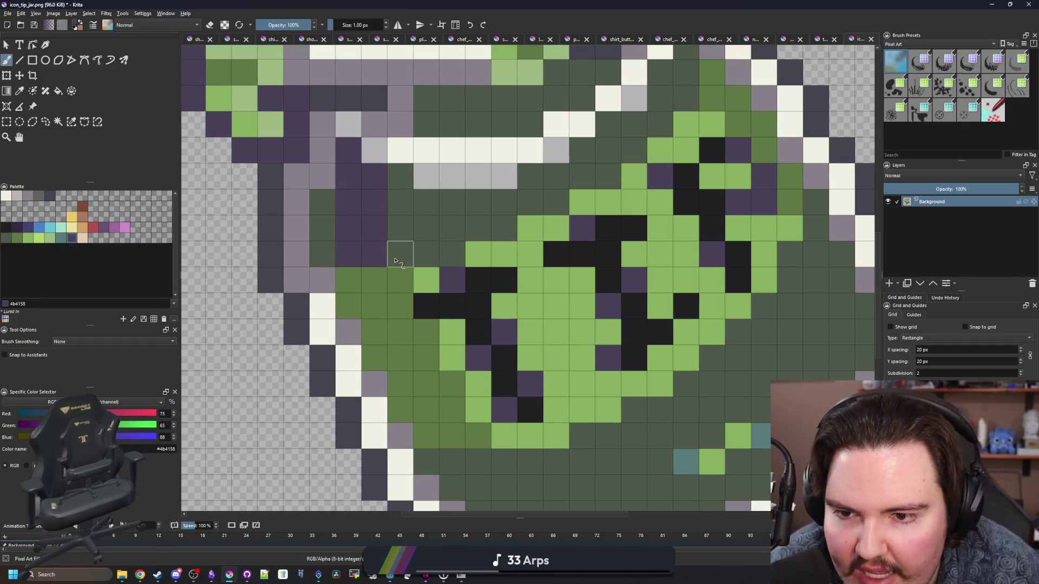
scroll(471, 404, "down", 5)
scroll(400, 316, "up", 5)
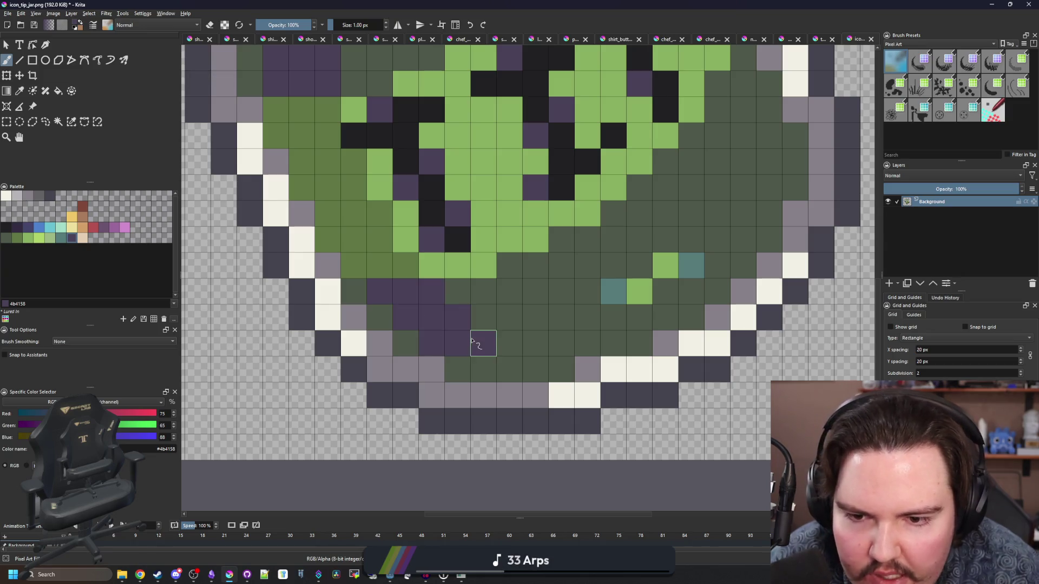
scroll(535, 344, "down", 5)
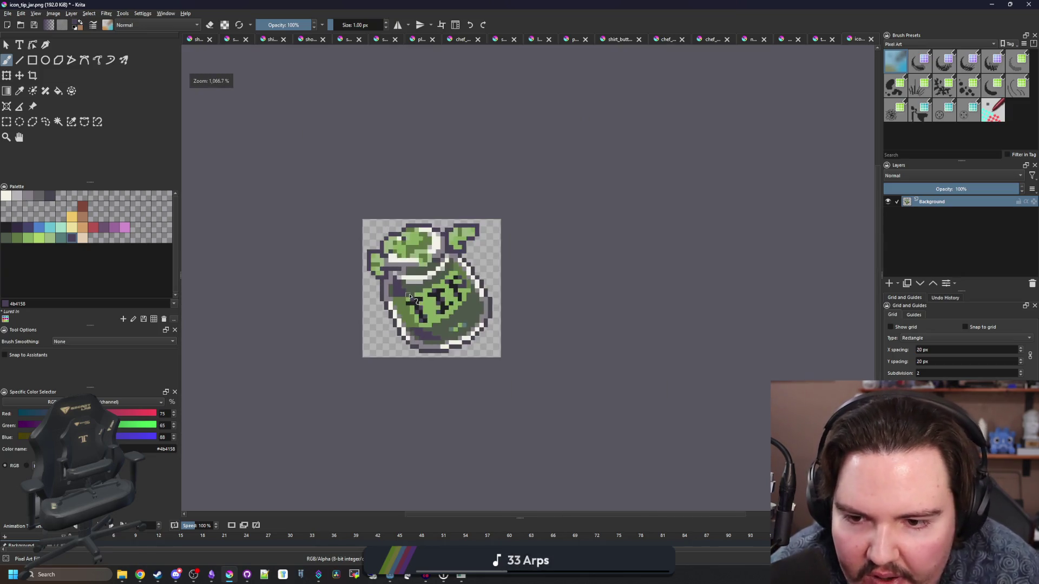
key("ctrl+s")
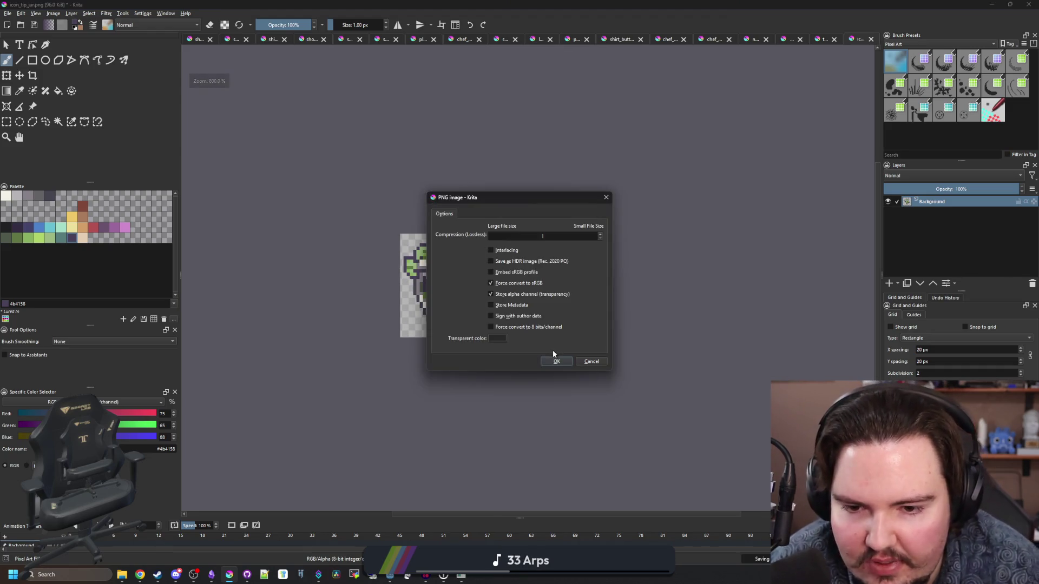
left_click(551, 359)
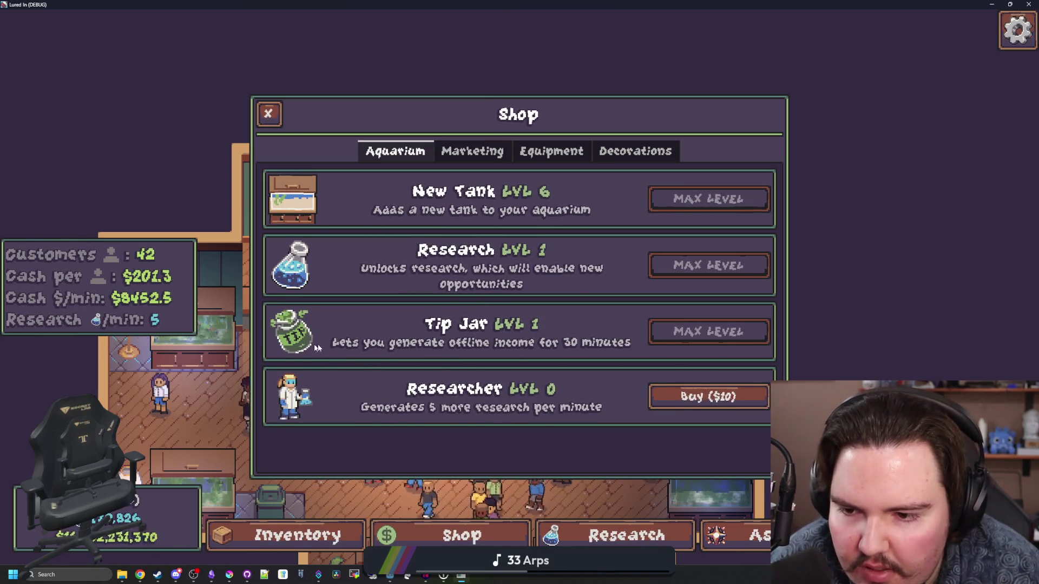
- Close the Shop, re-save icon_tip_jar.png as PNG in Krita, and return to the game
left_click(275, 127)
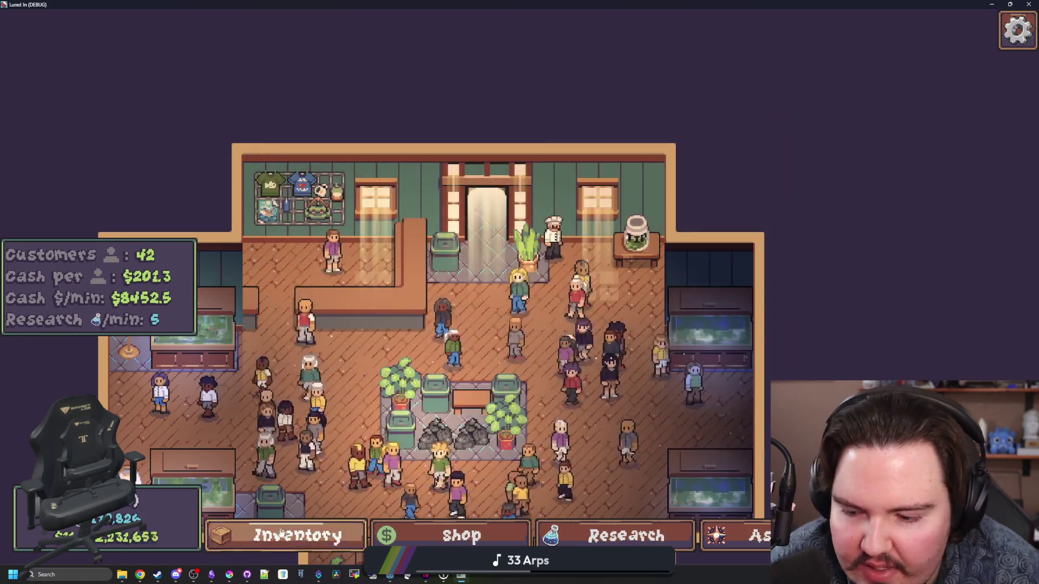
left_click(231, 575)
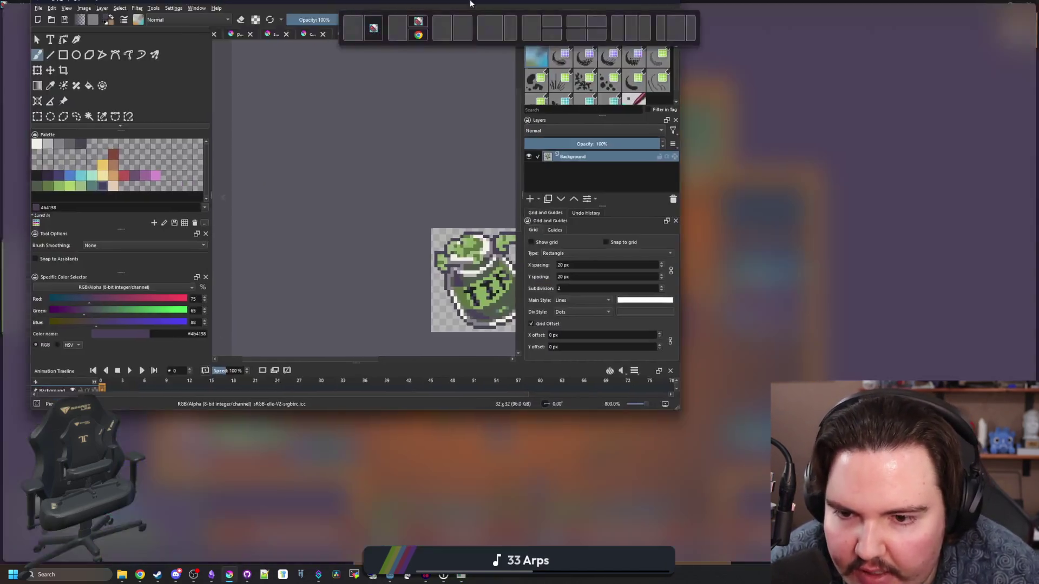
scroll(474, 370, "up", 5)
scroll(474, 370, "up", 1)
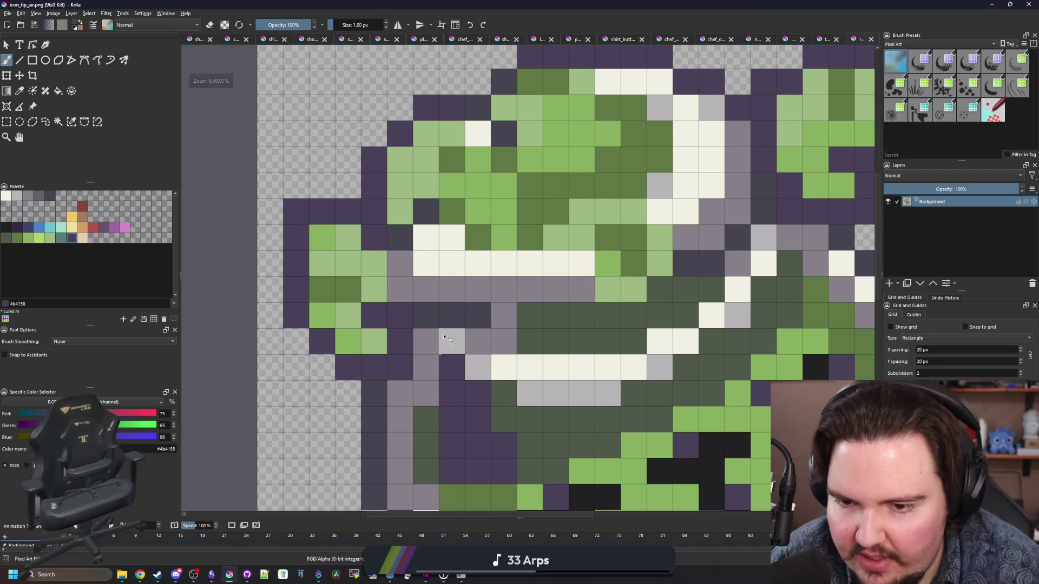
scroll(406, 331, "down", 6)
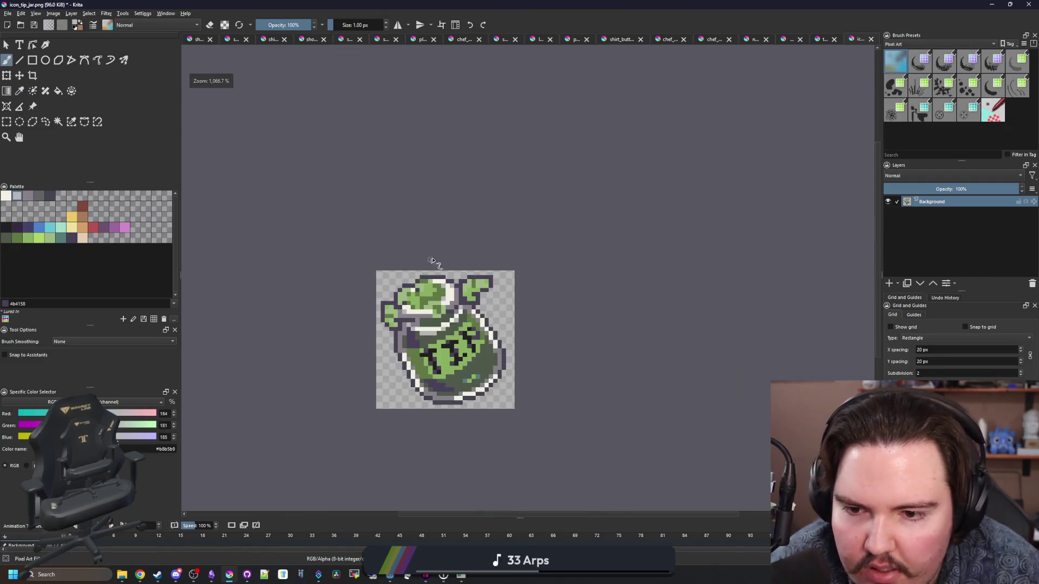
key("ctrl+s")
left_click(544, 362)
key("super+Down")
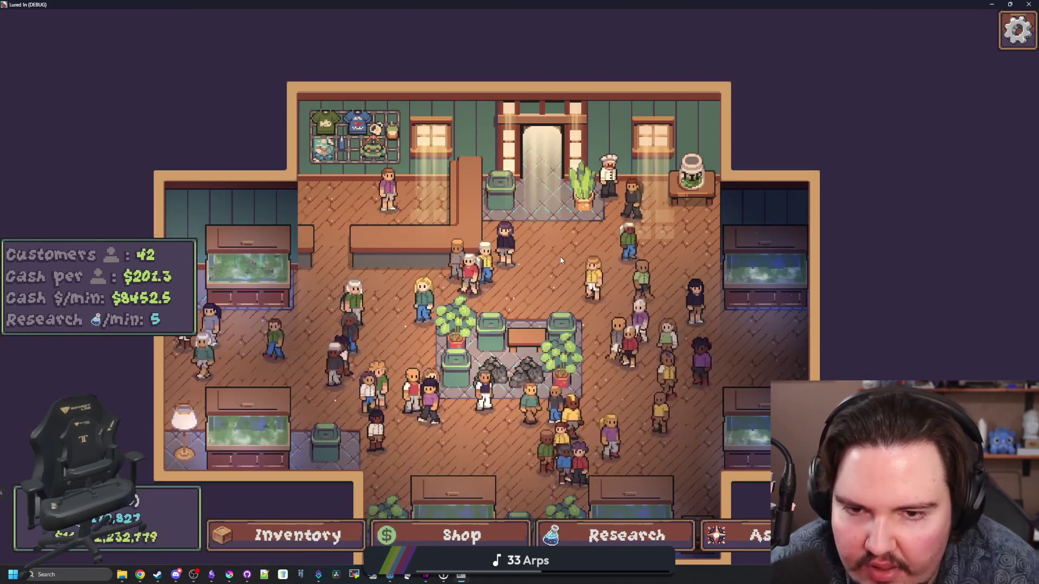
- Zoom around the aquarium, then open the Shop and the Research tree in Lured In
scroll(504, 277, "up", 5)
scroll(503, 277, "up", 1)
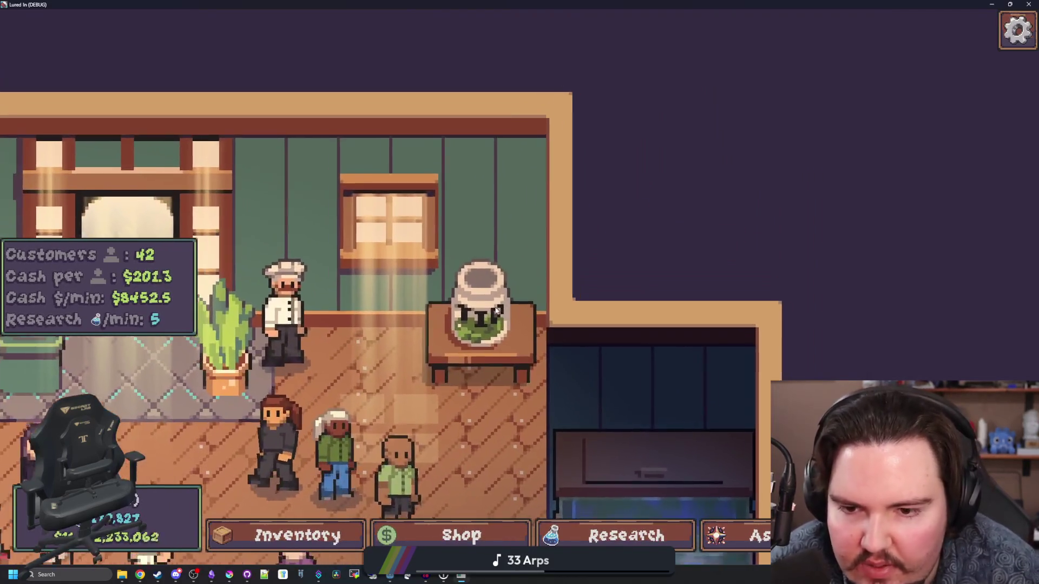
scroll(511, 301, "down", 6)
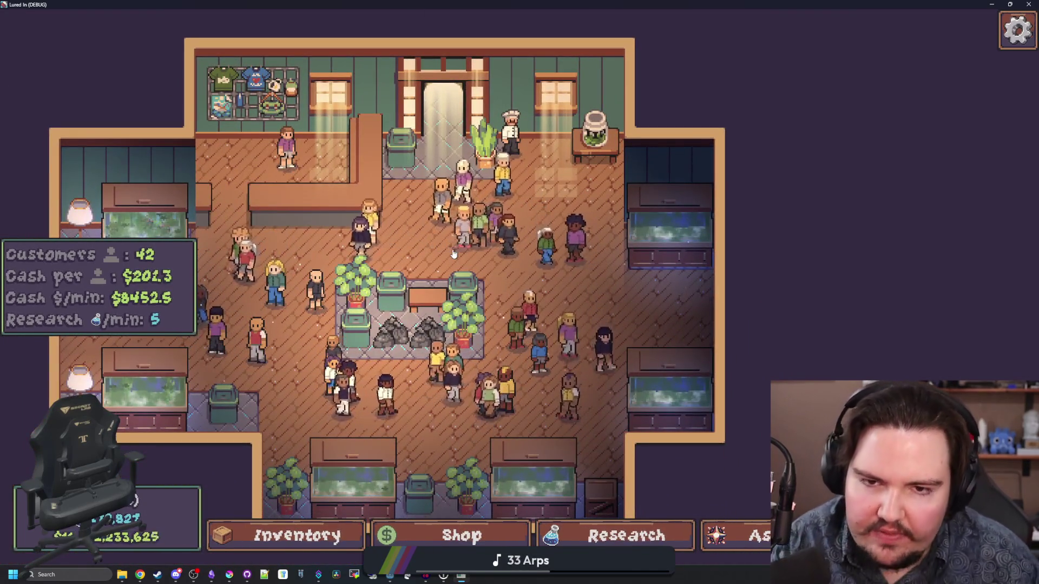
scroll(466, 270, "up", 4)
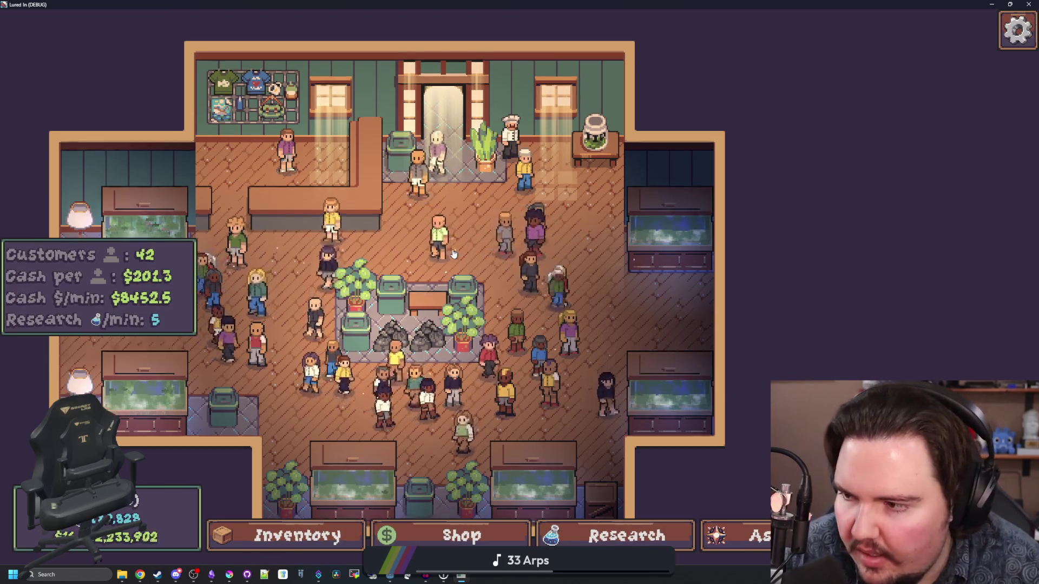
scroll(504, 301, "down", 6)
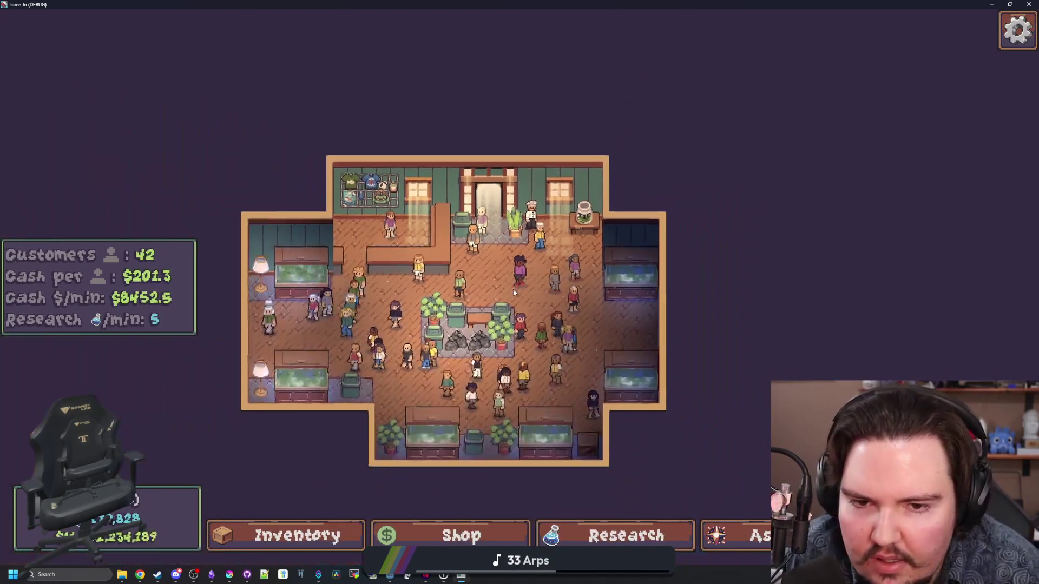
left_click(459, 535)
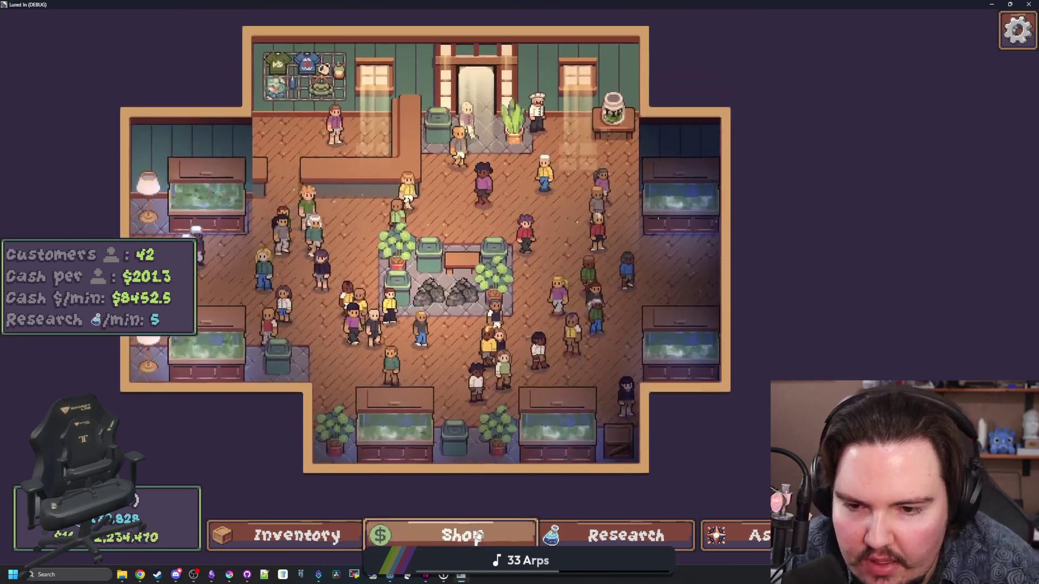
left_click(626, 534)
scroll(601, 367, "up", 3)
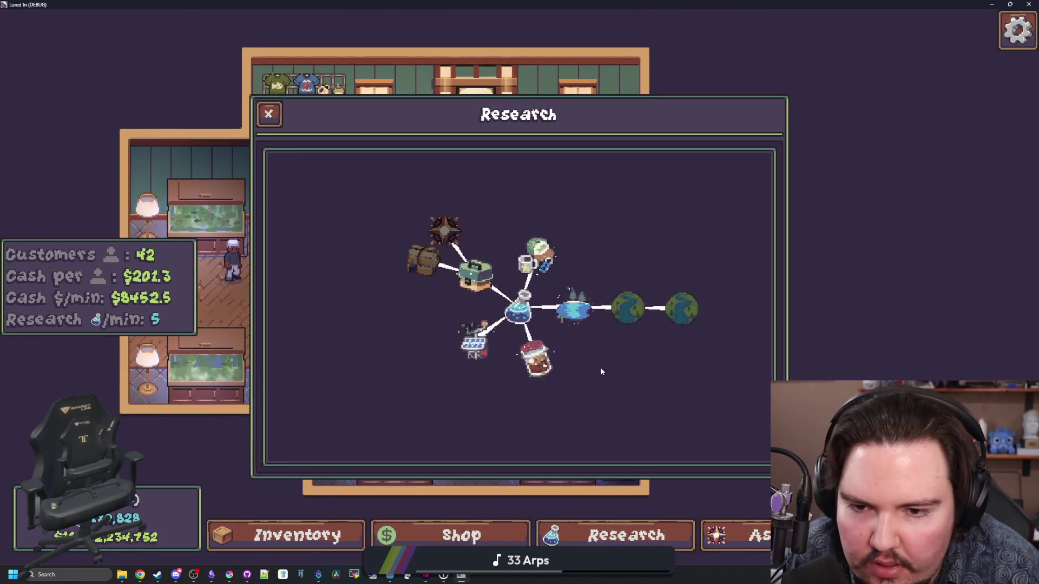
scroll(582, 408, "down", 3)
scroll(582, 408, "up", 2)
- Check the fish inventory and the Shop's Marketing and Aquarium tabs, then minimize the game
left_click(335, 536)
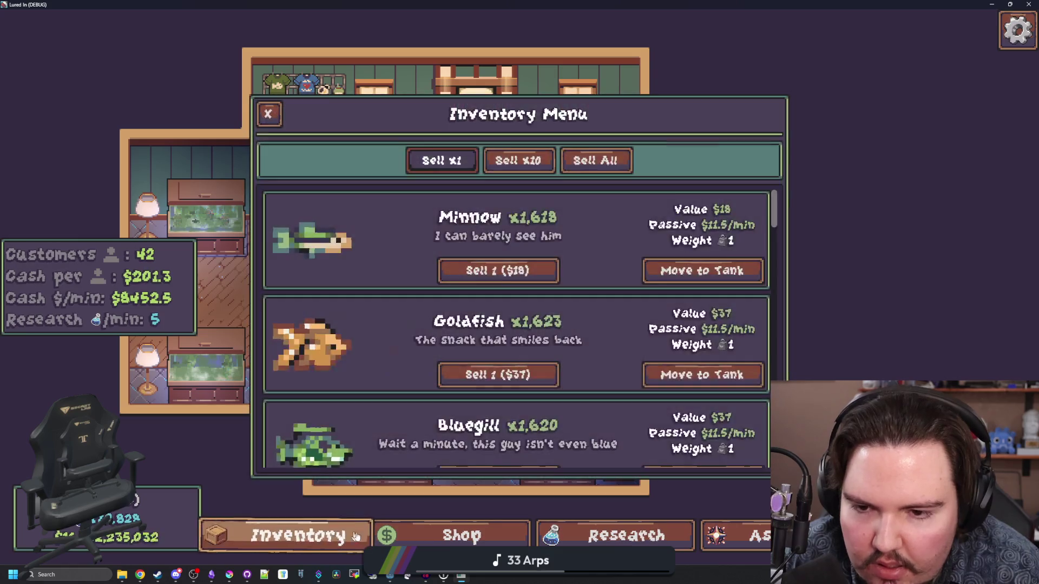
left_click(335, 536)
left_click(449, 536)
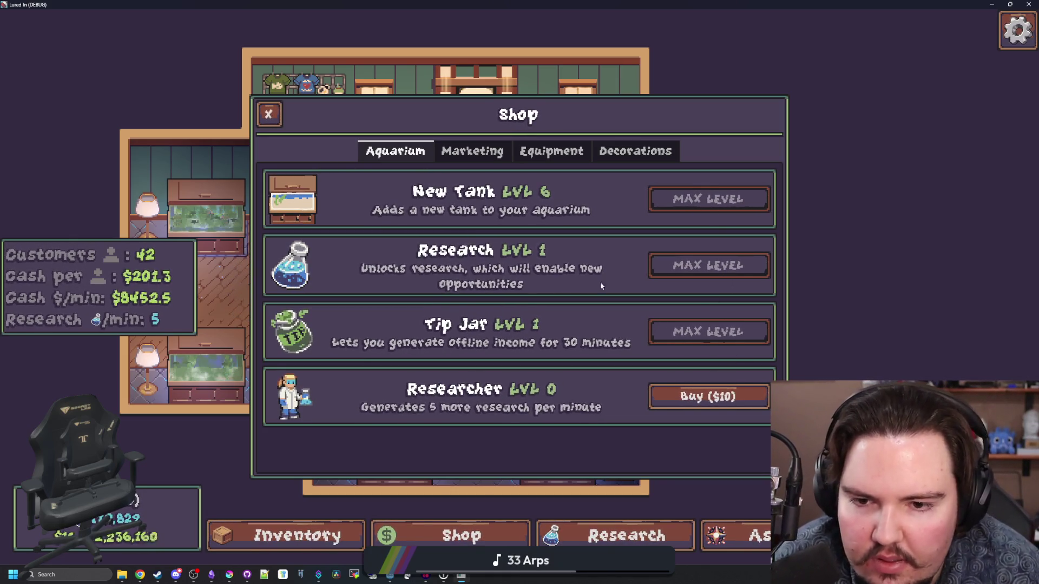
left_click(497, 153)
left_click(395, 151)
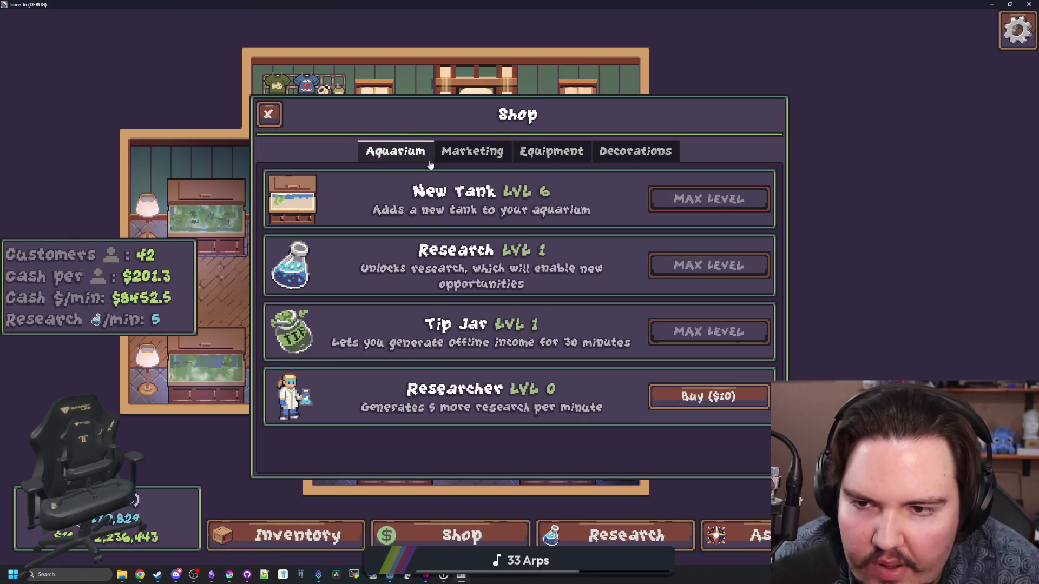
key("super+Down")
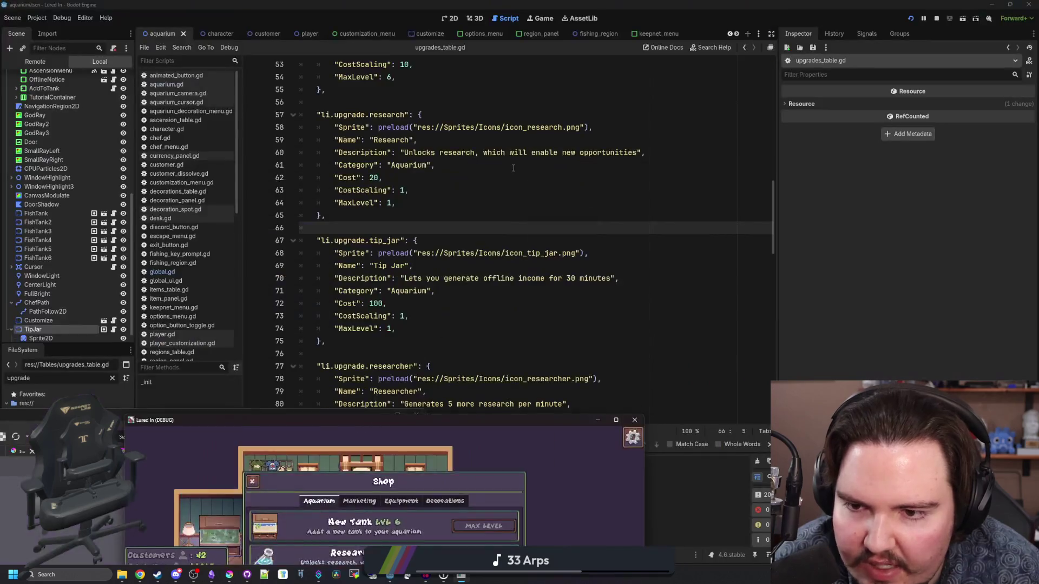
- Move the Researcher upgrade block so it sits above the Tip Jar entry
left_click(354, 338)
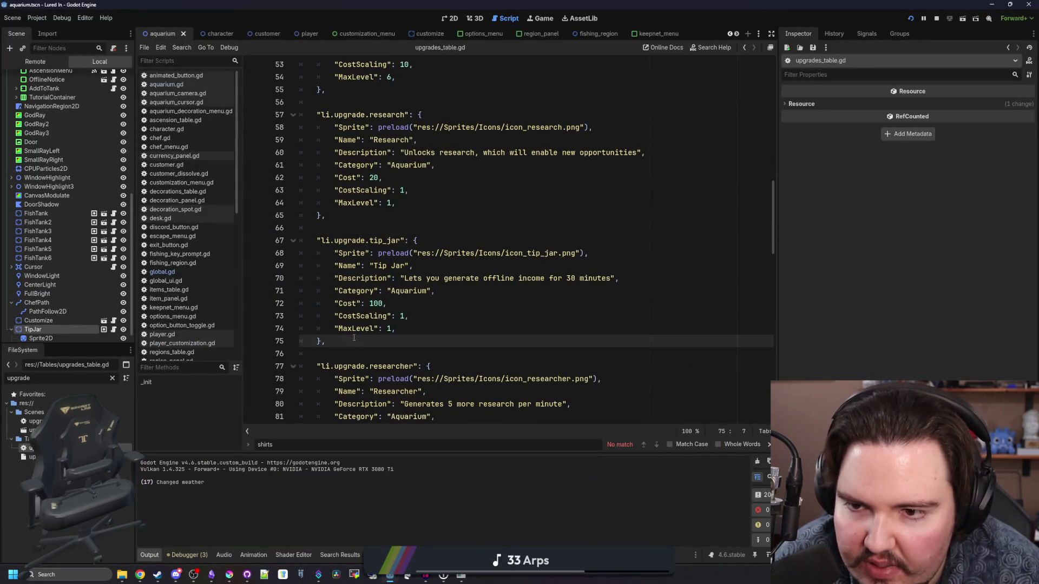
scroll(386, 208, "down", 3)
scroll(386, 209, "up", 1)
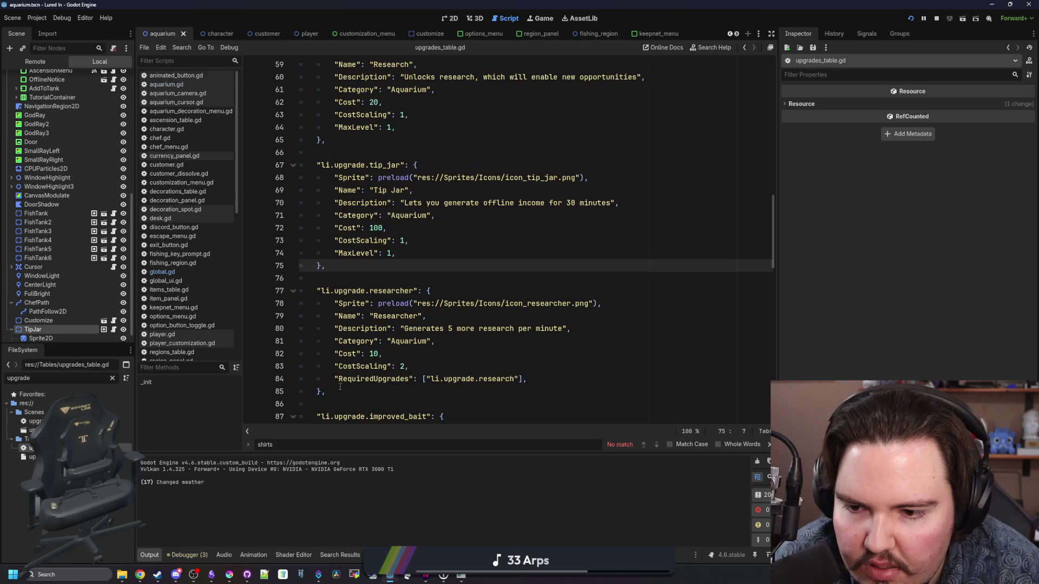
left_click_drag(325, 391, 279, 290)
key("ctrl+x")
left_click(351, 152)
key("Return")
key("ctrl+v")
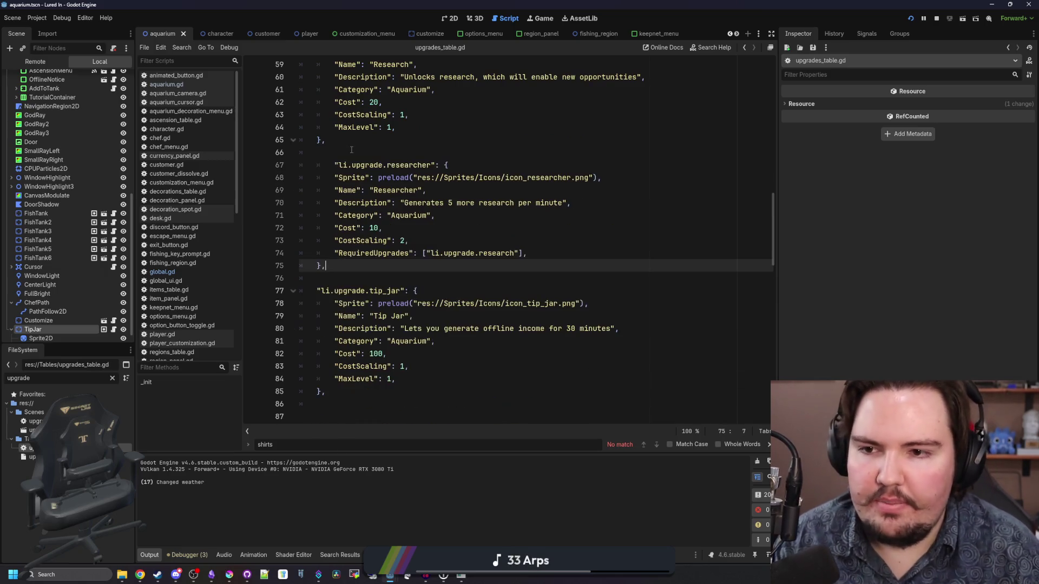
- Delete the extra blank line left between the upgrade blocks
left_click(342, 165)
scroll(342, 164, "down", 2)
left_click(340, 353)
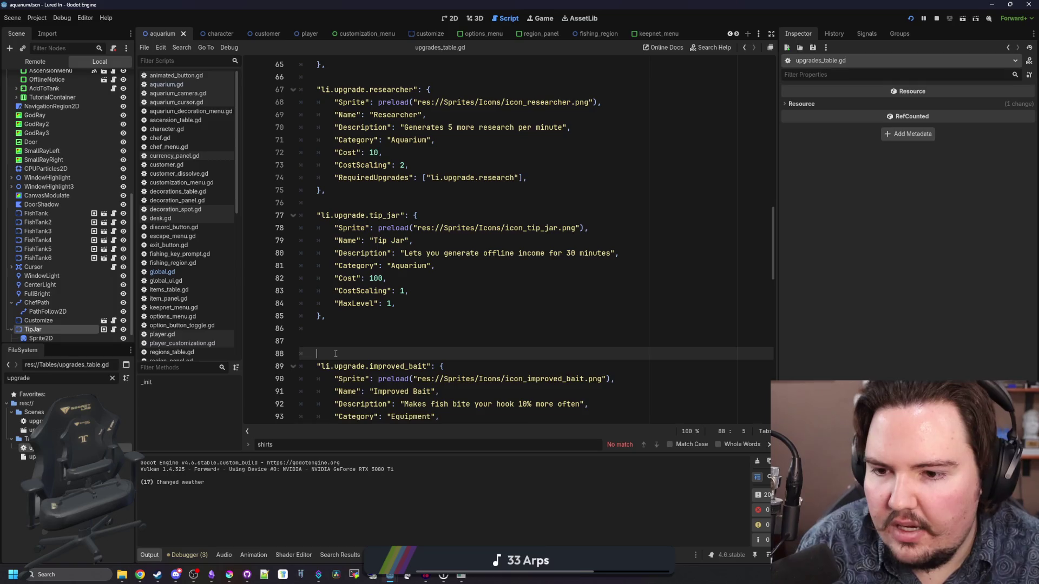
key("BackSpace")
key("BackSpace")
- Review Tip Jar's Cost, CostScaling, Category and other property lines
left_click(359, 312)
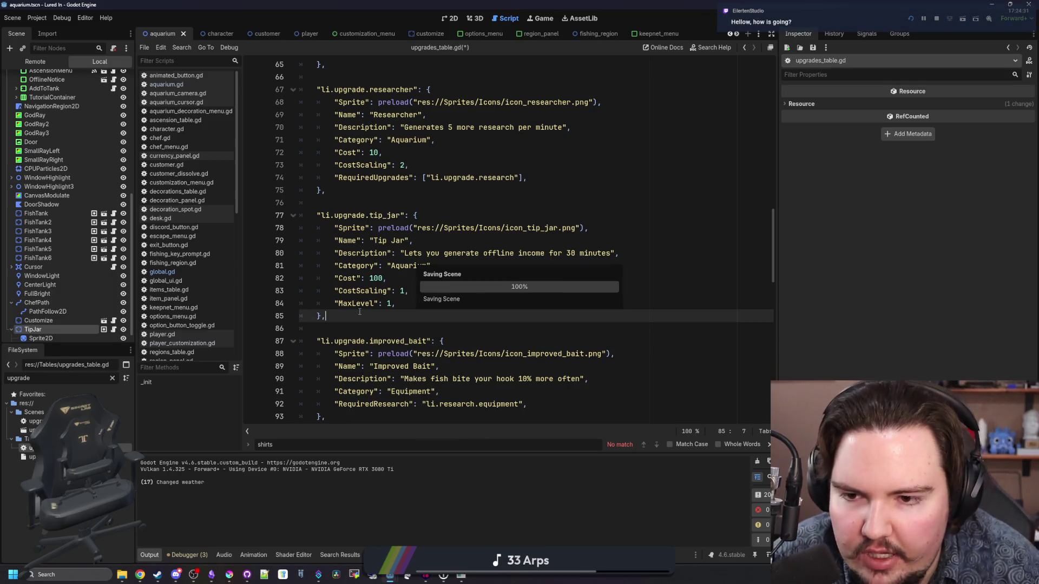
scroll(359, 312, "up", 1)
left_click(431, 319)
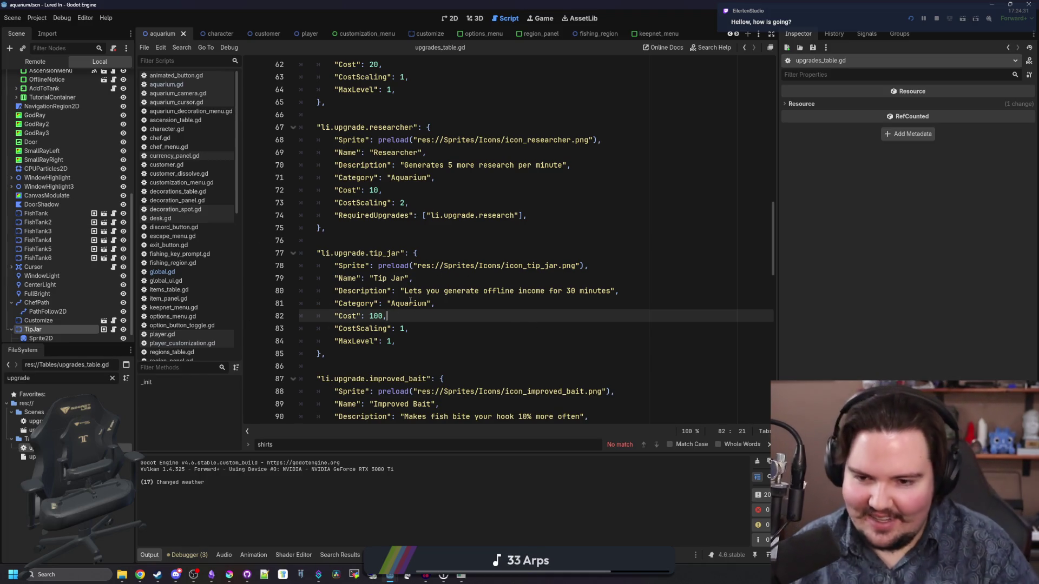
left_click(484, 324)
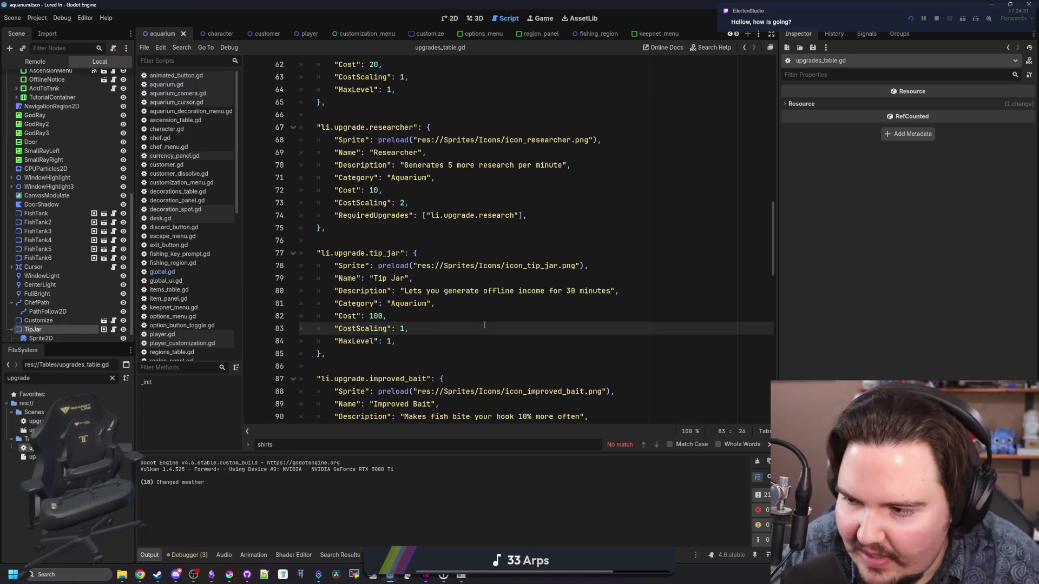
left_click(525, 304)
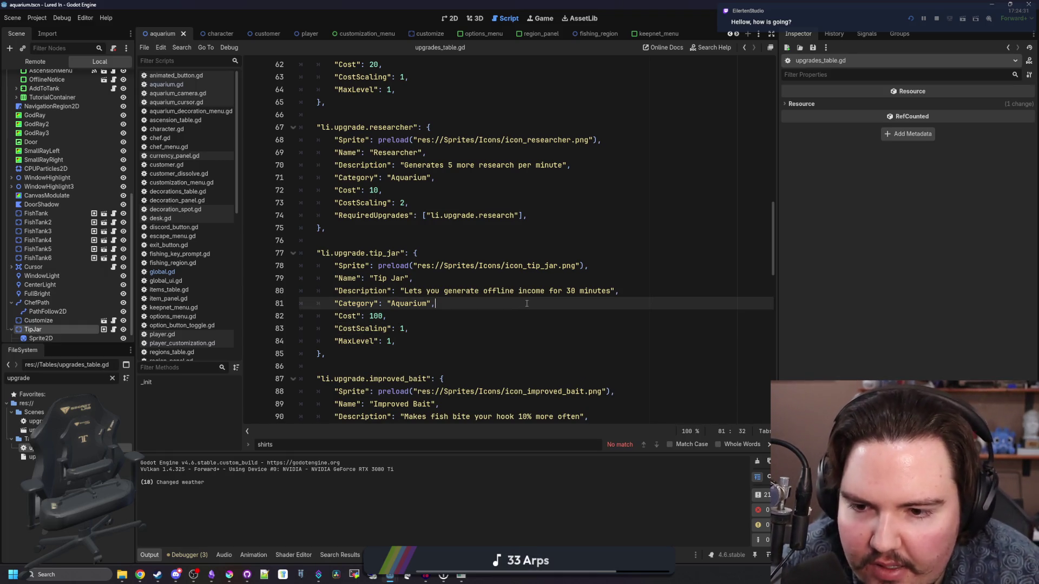
left_click(514, 328)
left_click(498, 340)
left_click(479, 312)
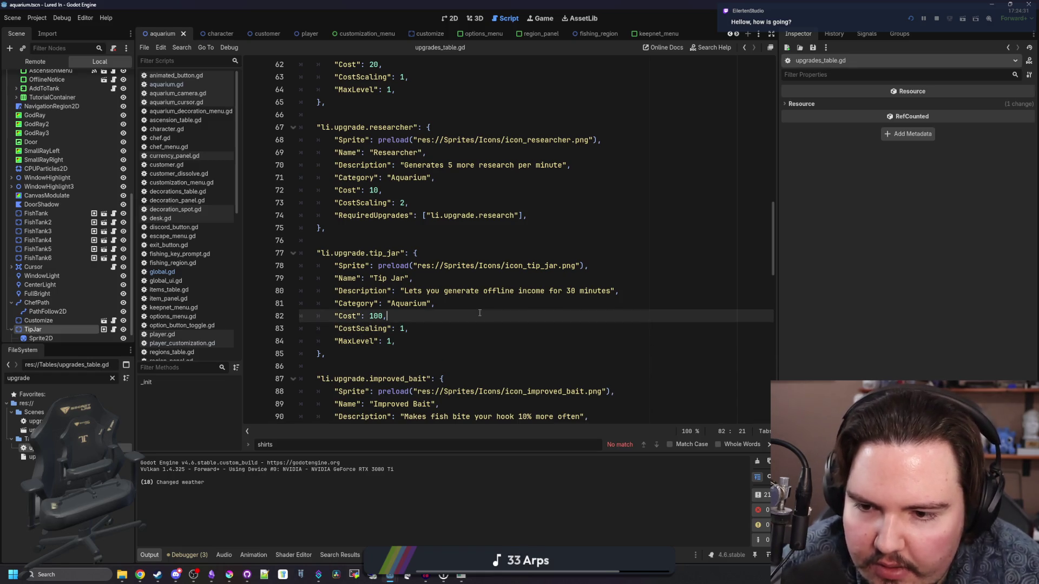
left_click(550, 303)
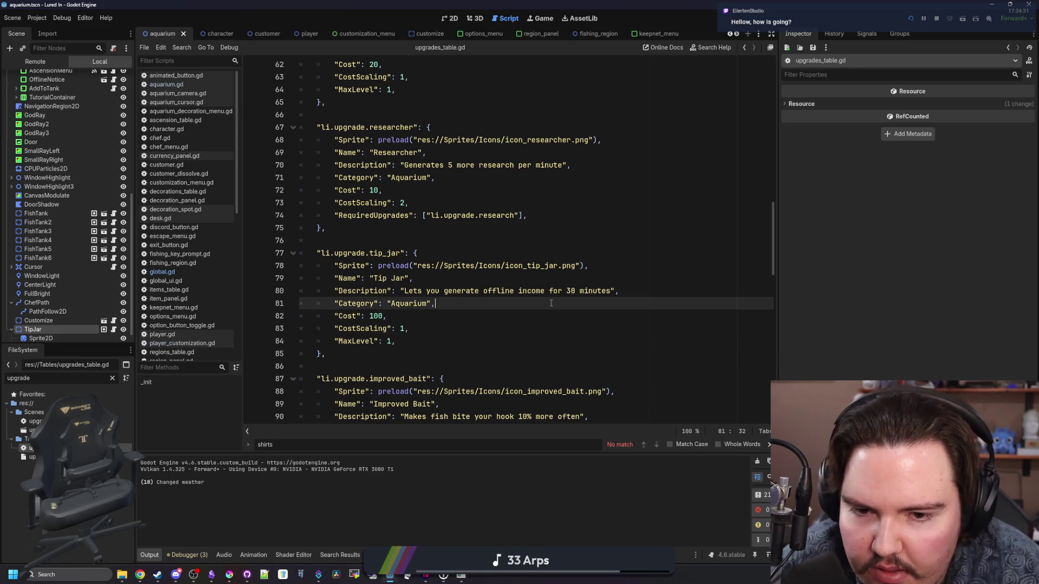
- Reword Tip Jar's description to 'Increases your offline earnings cap to 30 minutes' and save
left_click(612, 291)
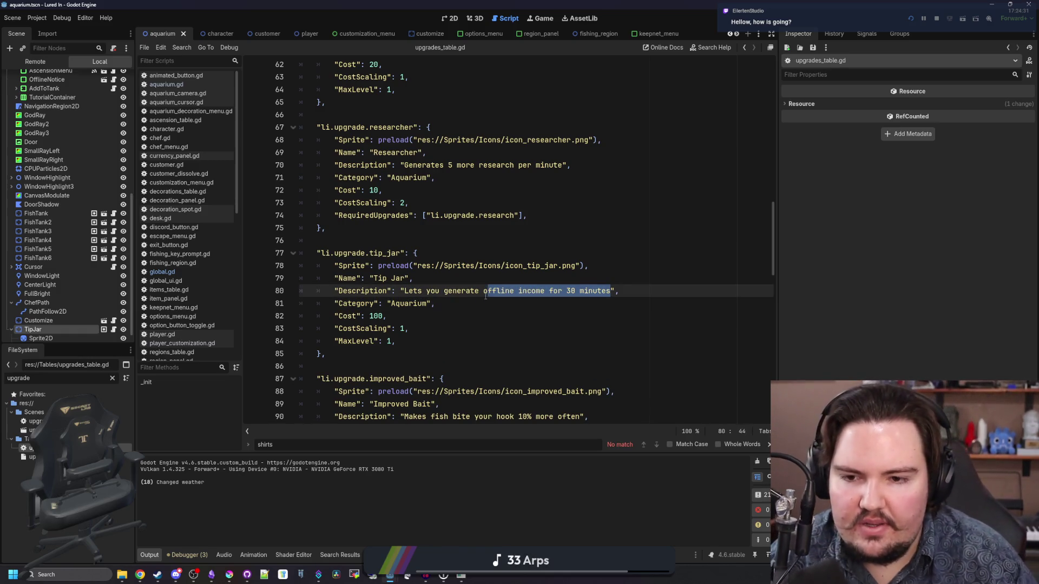
left_click_drag(485, 296, 407, 291)
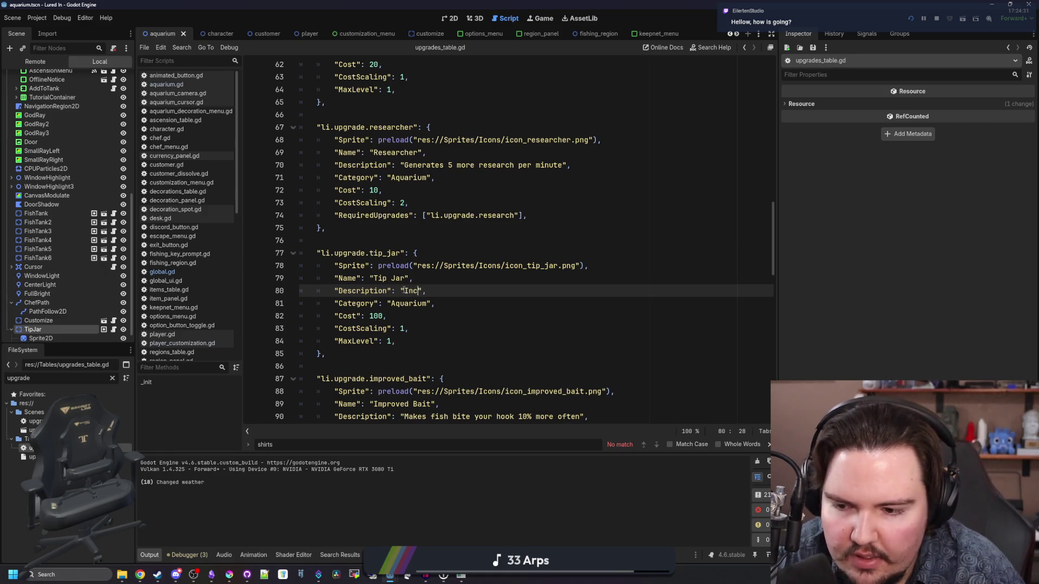
type("offline ear")
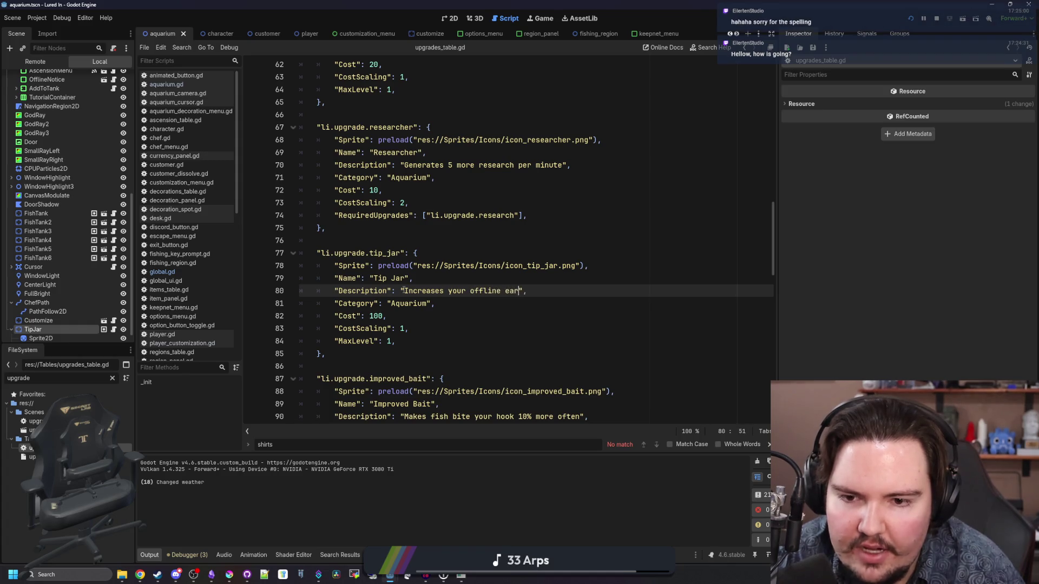
type("ap to 30 minutes")
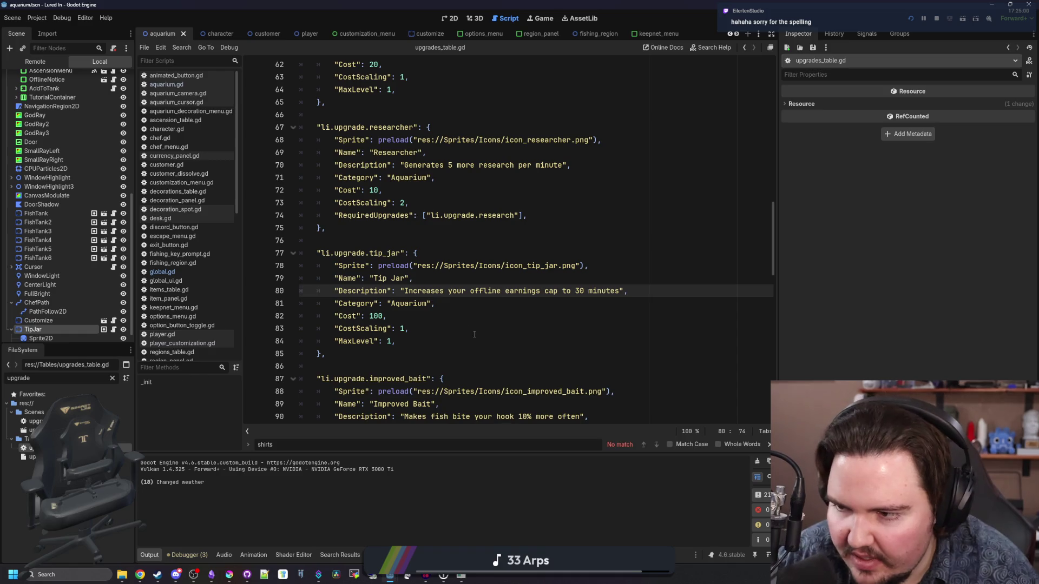
left_click(474, 335)
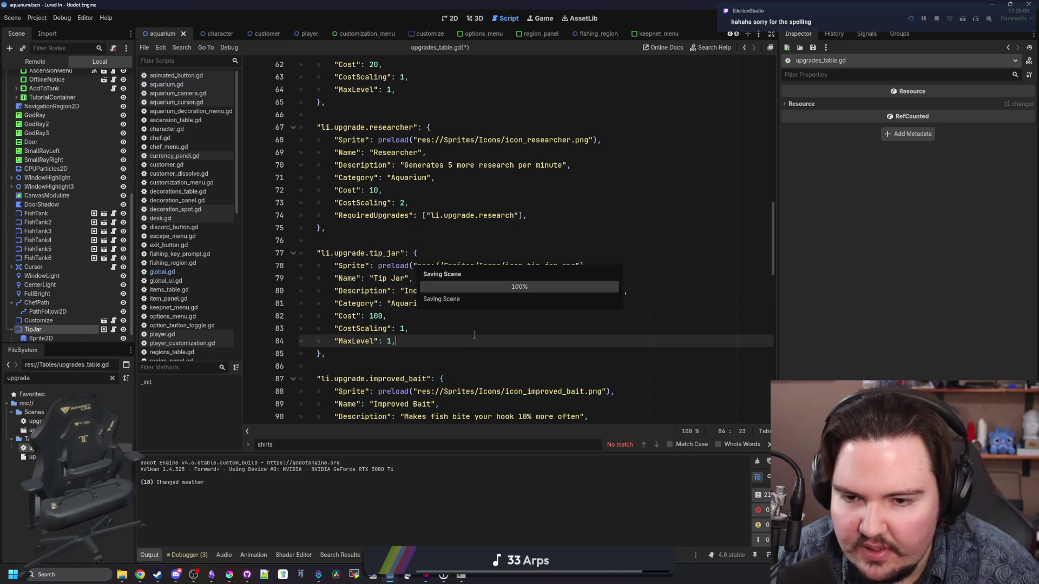
key("ctrl+s")
left_click(425, 317)
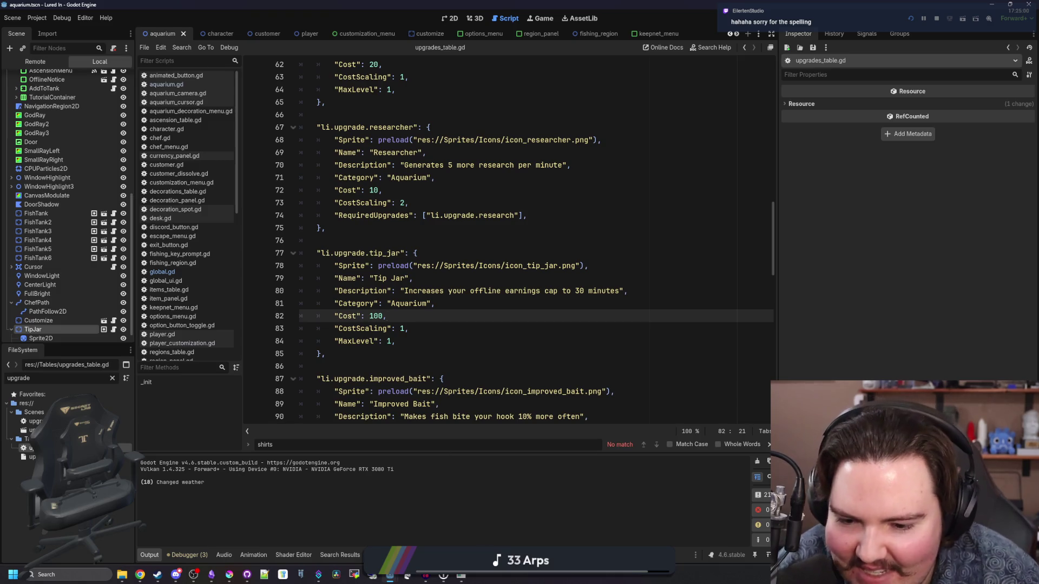
left_click(463, 577)
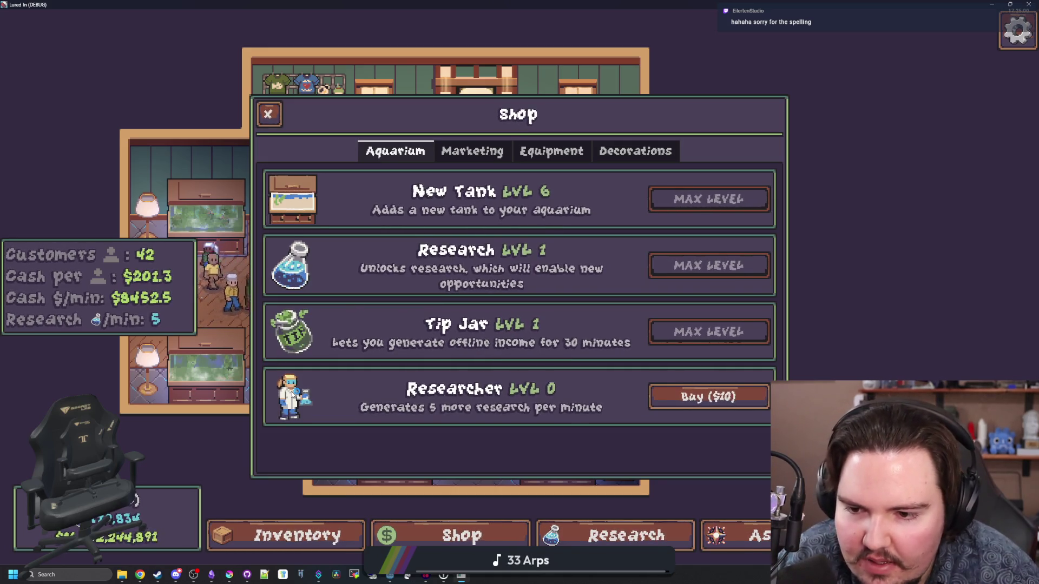
- Browse the Shop's Marketing, Equipment and Decorations tabs, return to Aquarium, and close the Shop
left_click(466, 151)
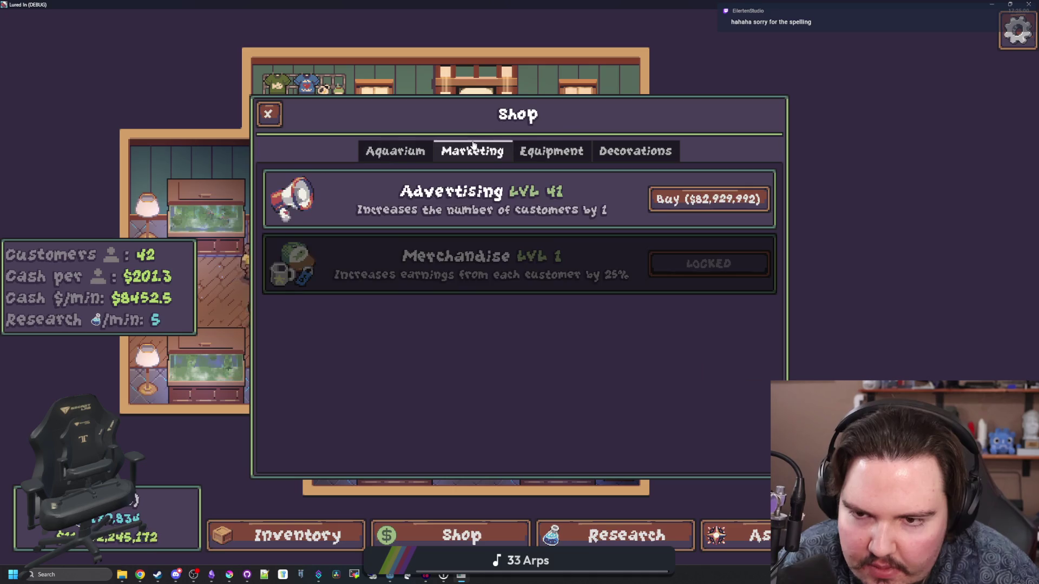
left_click(551, 151)
left_click(605, 147)
scroll(415, 249, "down", 5)
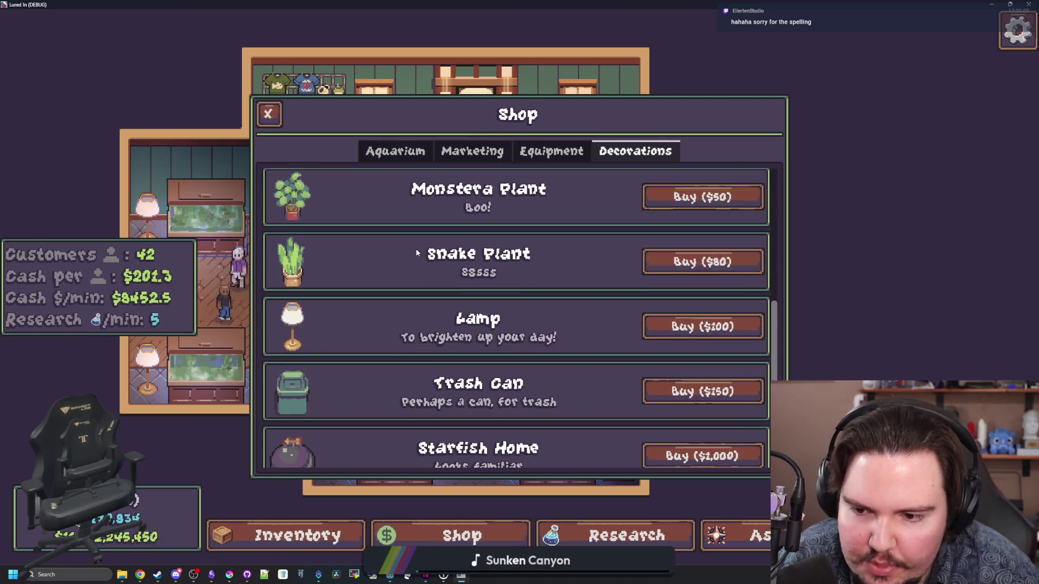
scroll(405, 261, "up", 5)
left_click(402, 152)
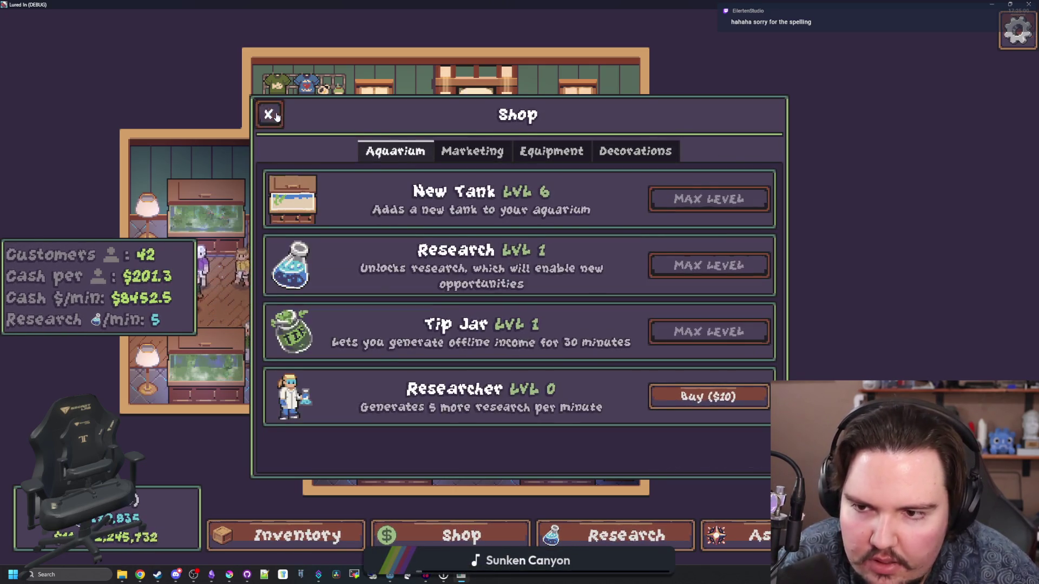
key("Escape")
scroll(503, 284, "up", 3)
scroll(502, 284, "down", 3)
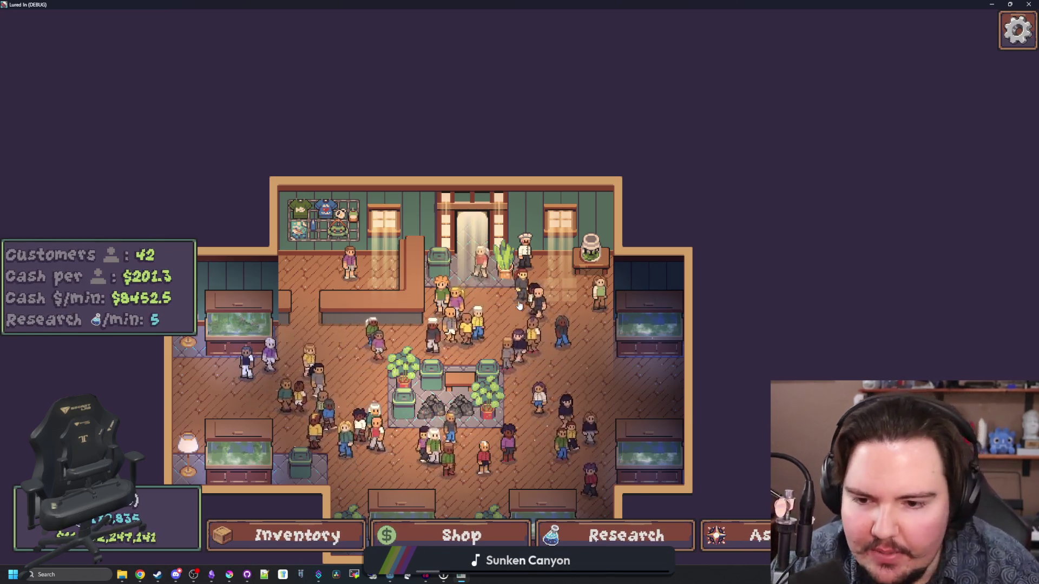
- Open the Shop to glance at Equipment and Marketing upgrades, then close it
scroll(518, 305, "up", 3)
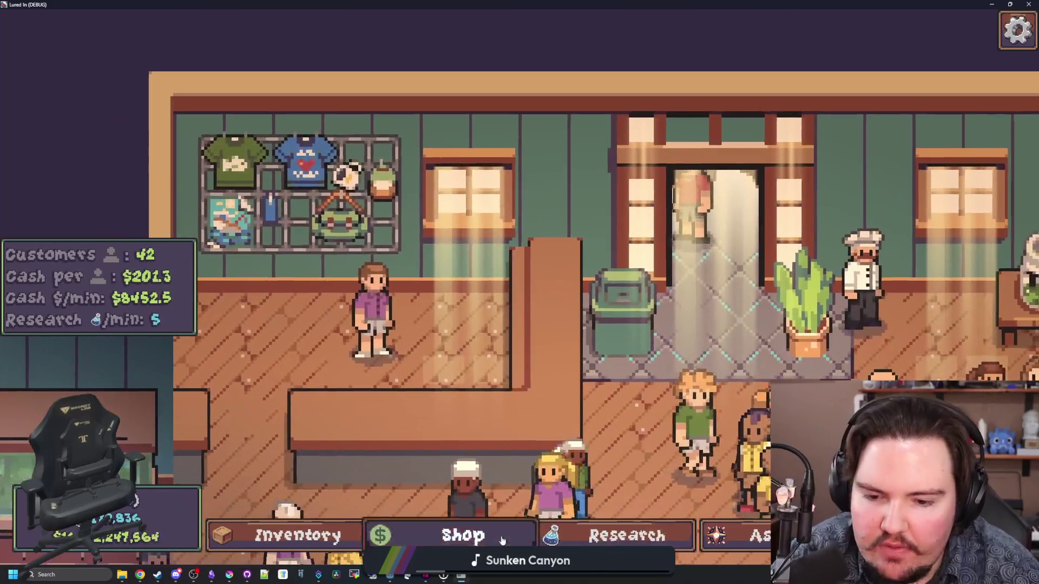
left_click(461, 535)
left_click(552, 151)
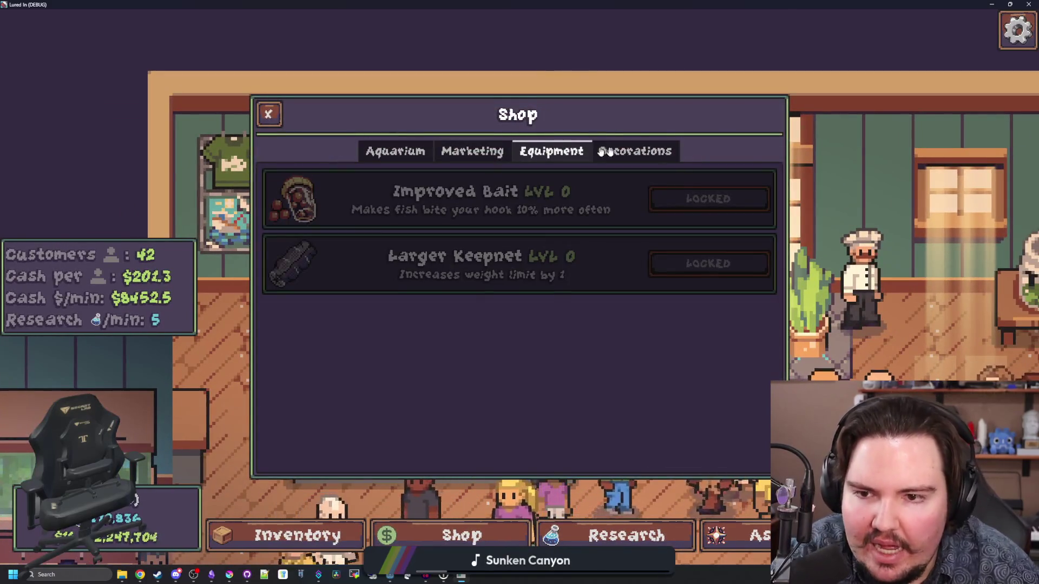
left_click(472, 151)
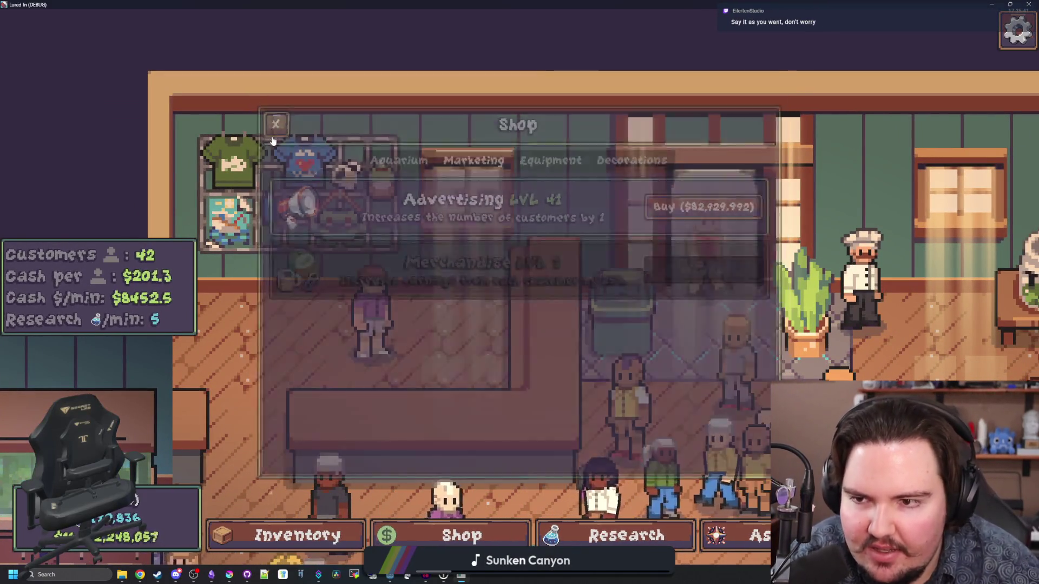
key("Escape")
scroll(394, 222, "up", 3)
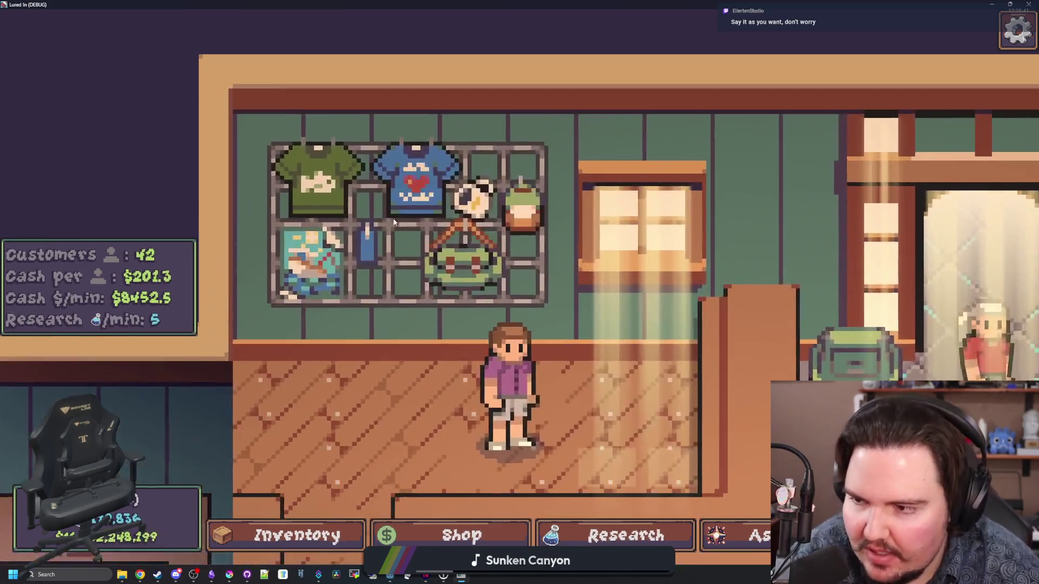
scroll(394, 221, "down", 5)
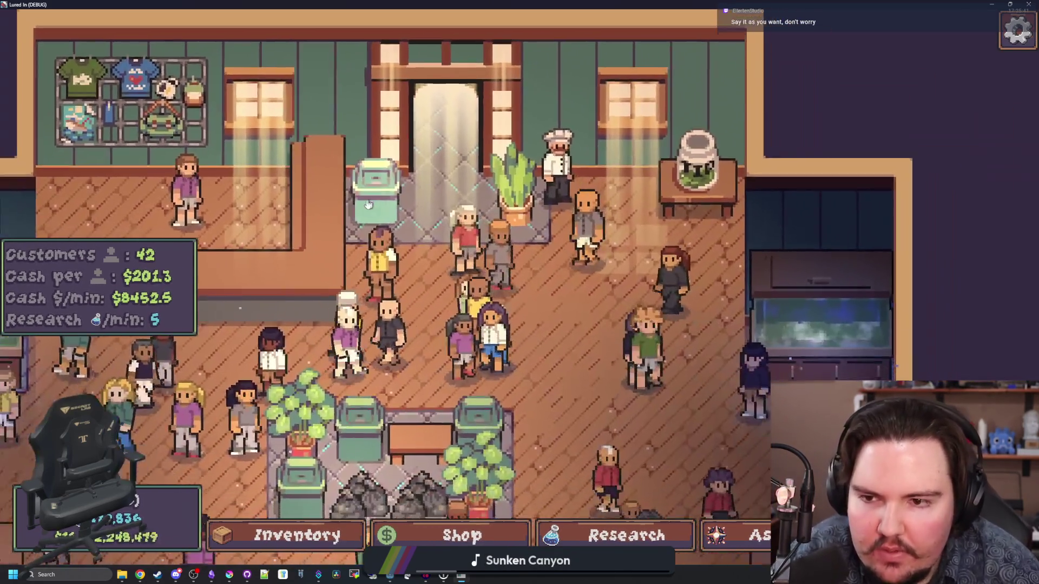
scroll(368, 204, "down", 5)
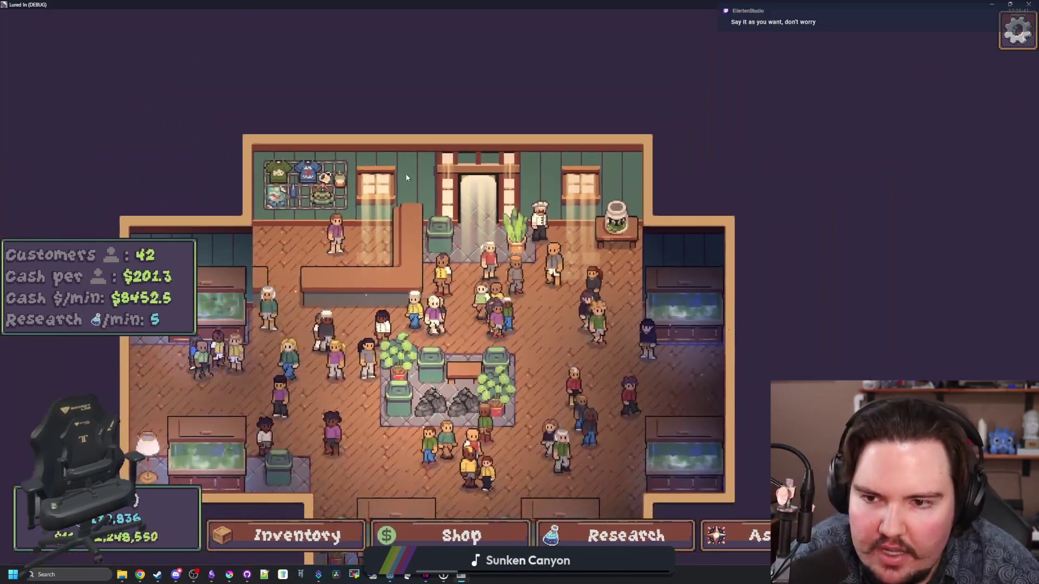
scroll(670, 186, "up", 4)
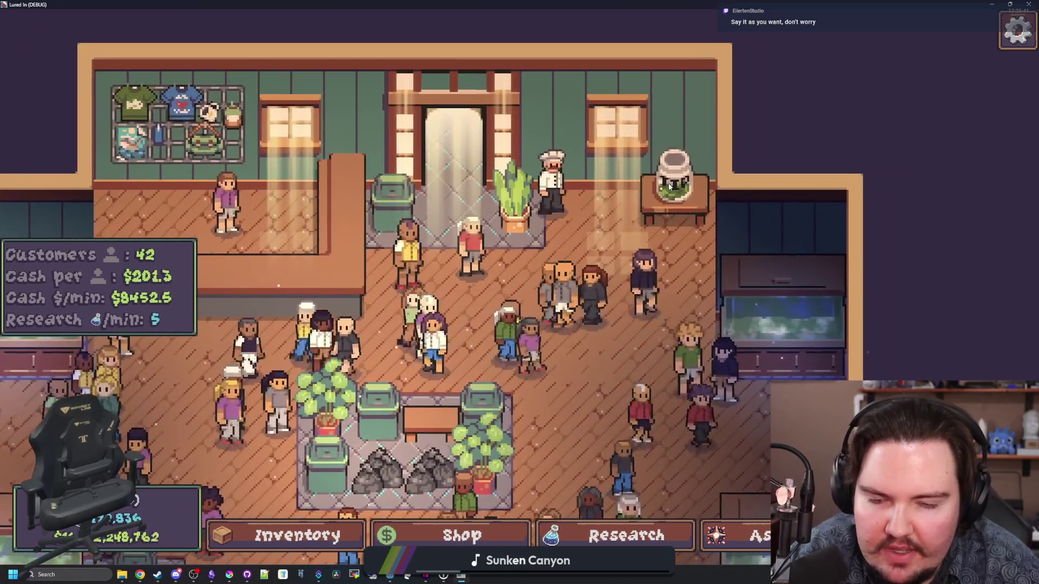
scroll(670, 186, "down", 4)
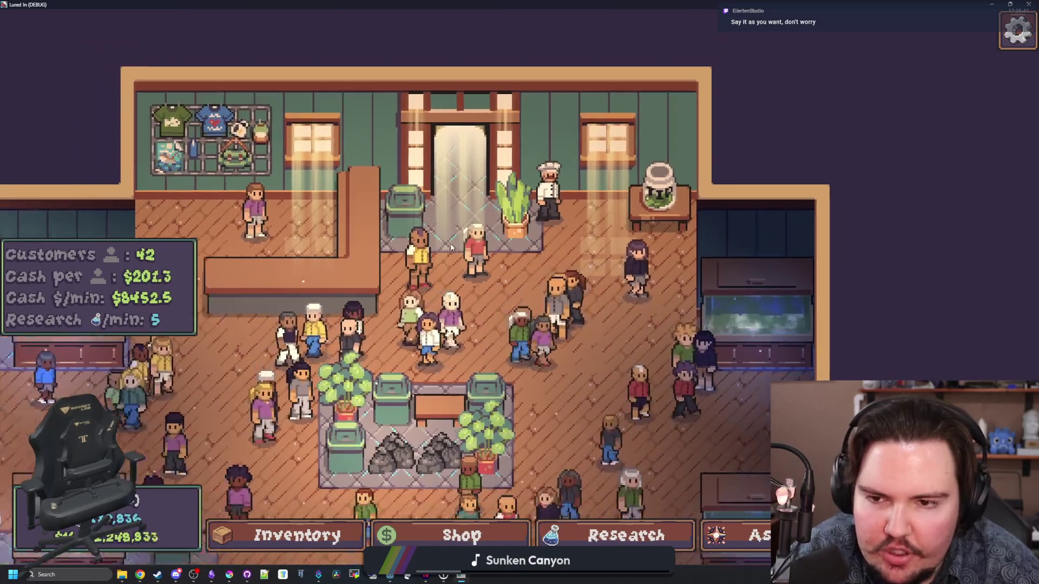
scroll(573, 297, "up", 1)
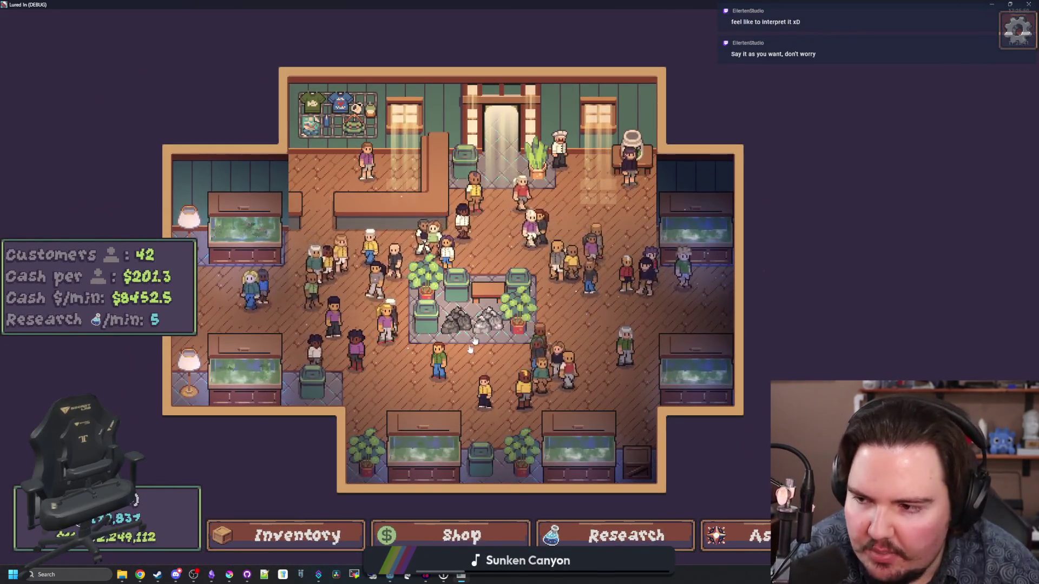
- Reopen the Shop on the Aquarium upgrades including Tip Jar, then close it
left_click(459, 536)
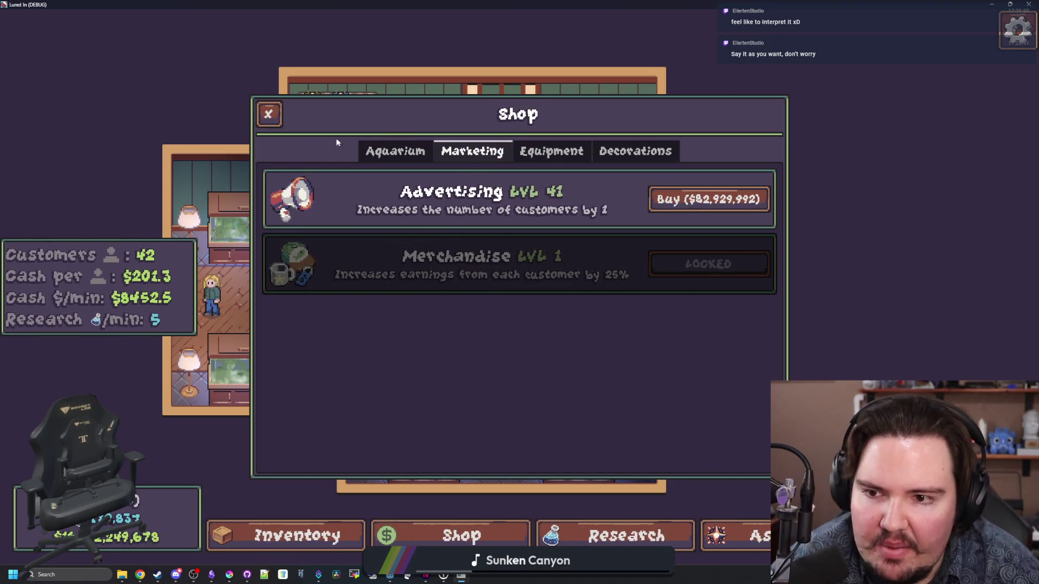
left_click(385, 145)
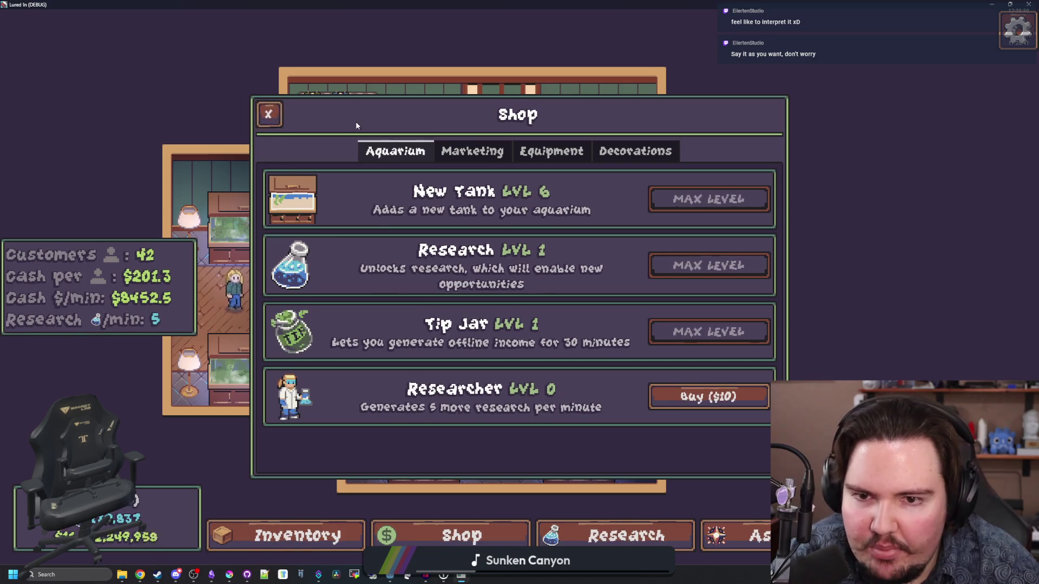
left_click(268, 113)
scroll(553, 227, "up", 3)
scroll(553, 227, "down", 3)
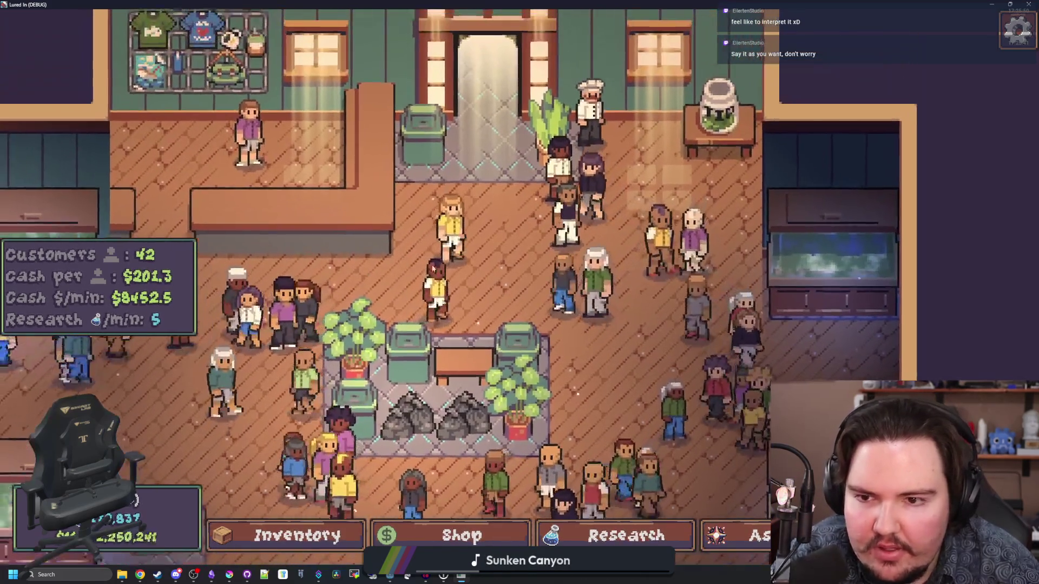
scroll(422, 309, "up", 3)
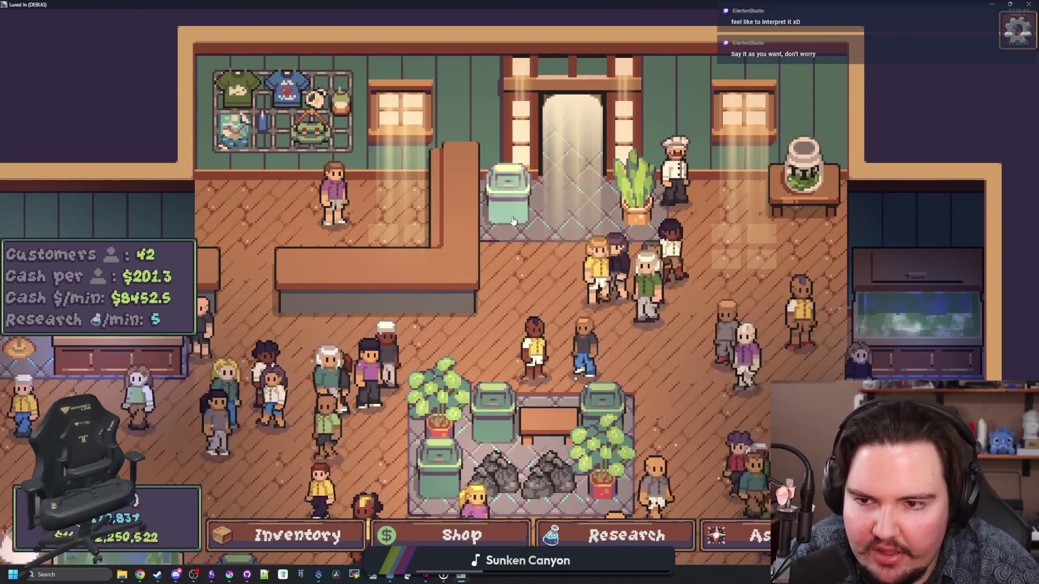
scroll(421, 307, "down", 3)
scroll(399, 459, "up", 2)
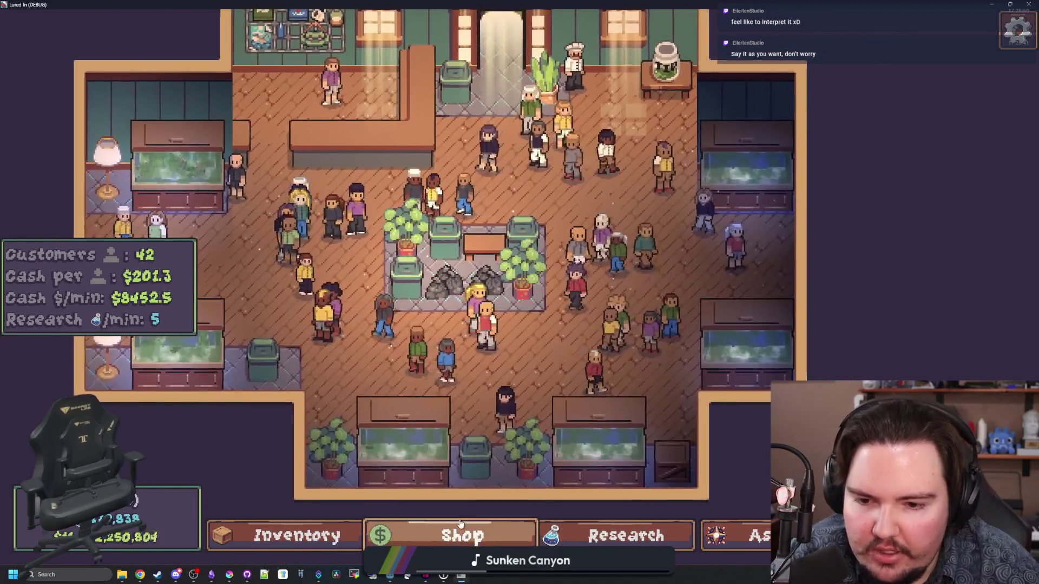
scroll(399, 459, "down", 4)
- Browse the Shop's Marketing, Equipment and Decorations tabs, then close the Shop
left_click(455, 536)
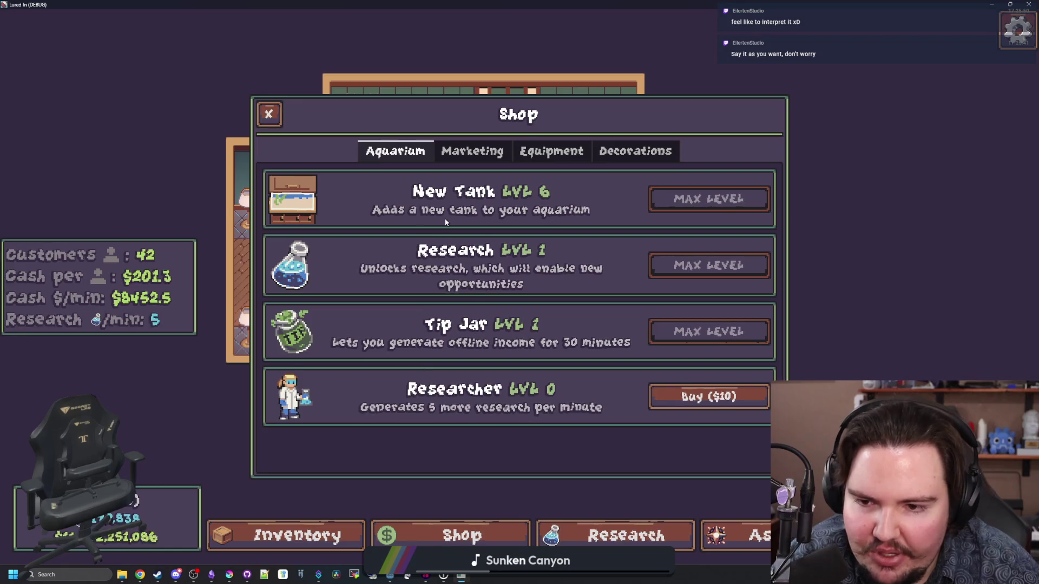
left_click(471, 152)
left_click(533, 152)
left_click(632, 155)
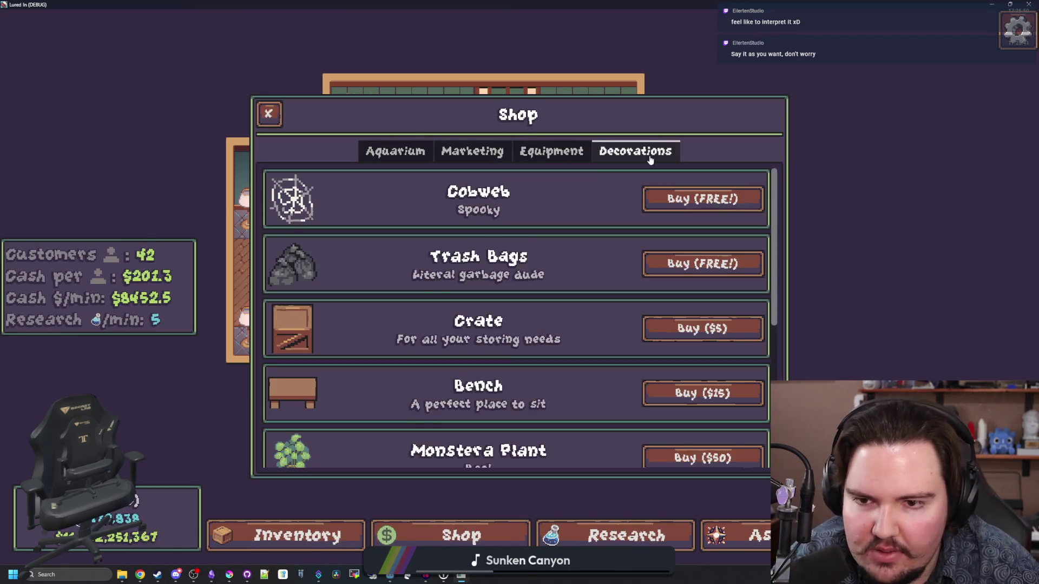
scroll(391, 224, "down", 5)
scroll(390, 229, "up", 5)
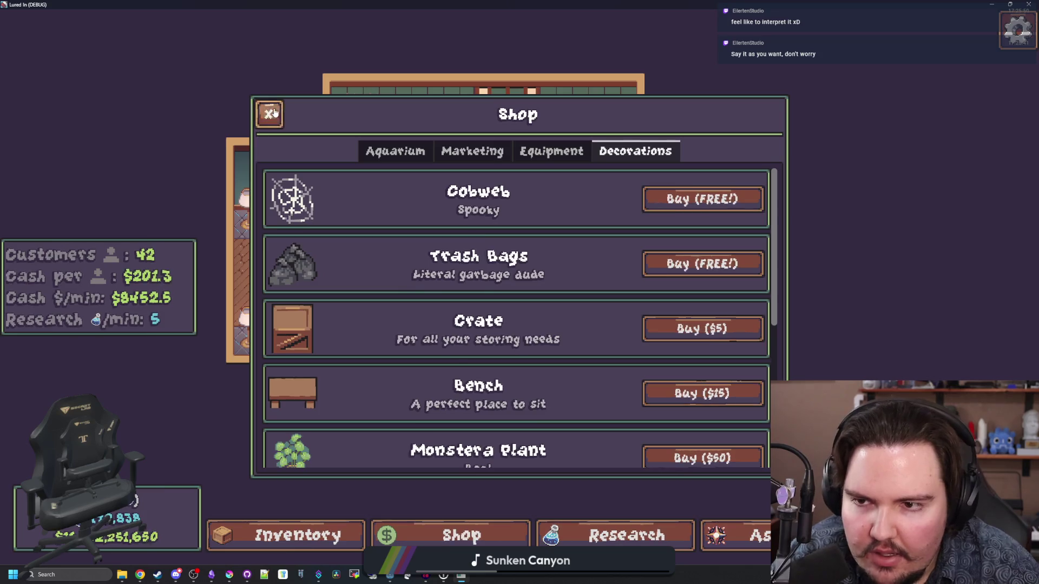
key("Escape")
scroll(478, 256, "up", 2)
scroll(478, 256, "down", 3)
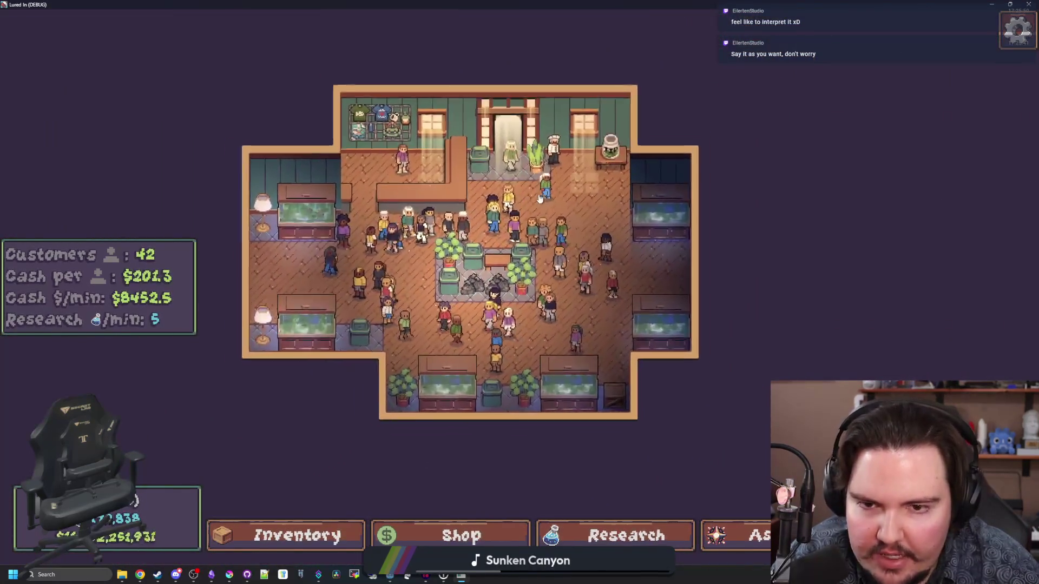
scroll(478, 256, "up", 2)
- Reopen the Shop with S to recheck the Aquarium and Marketing upgrades
key("s")
left_click(395, 151)
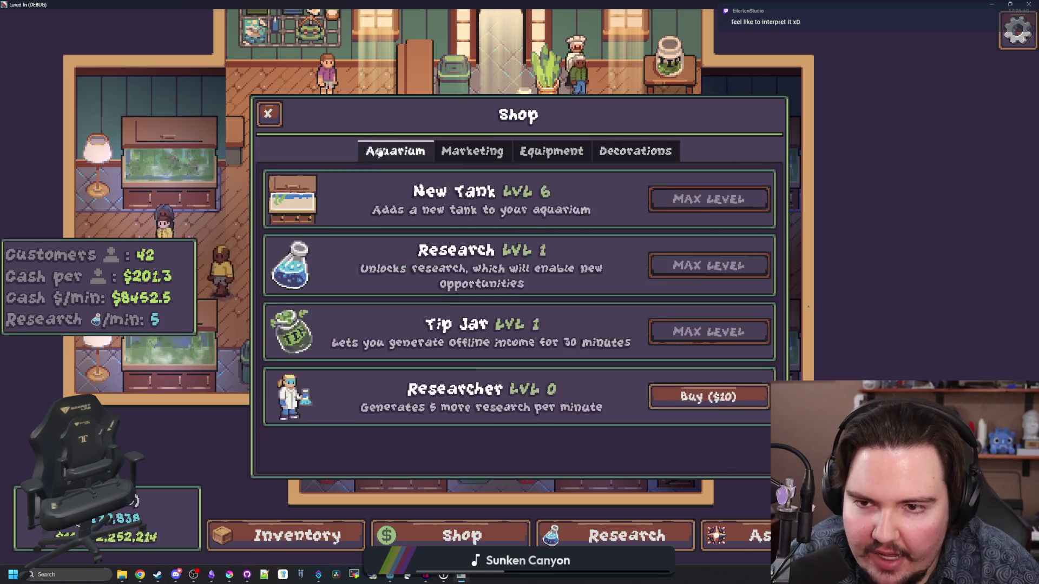
left_click(472, 151)
scroll(294, 128, "down", 3)
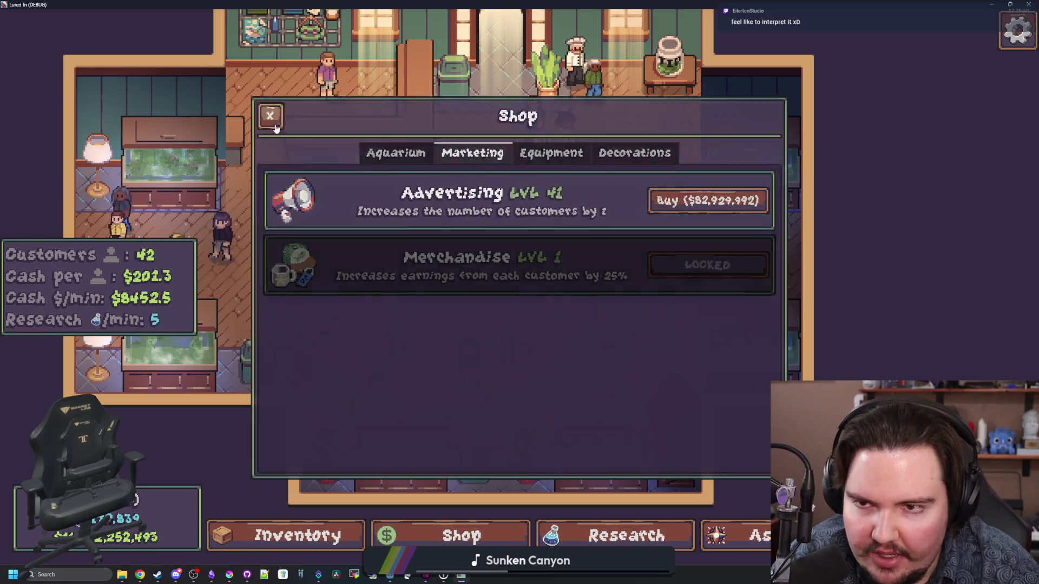
key("Escape")
- Pan the shop floor, inspect the potted plant's edit options, then bring the editor forward
left_click_drag(633, 274, 642, 278)
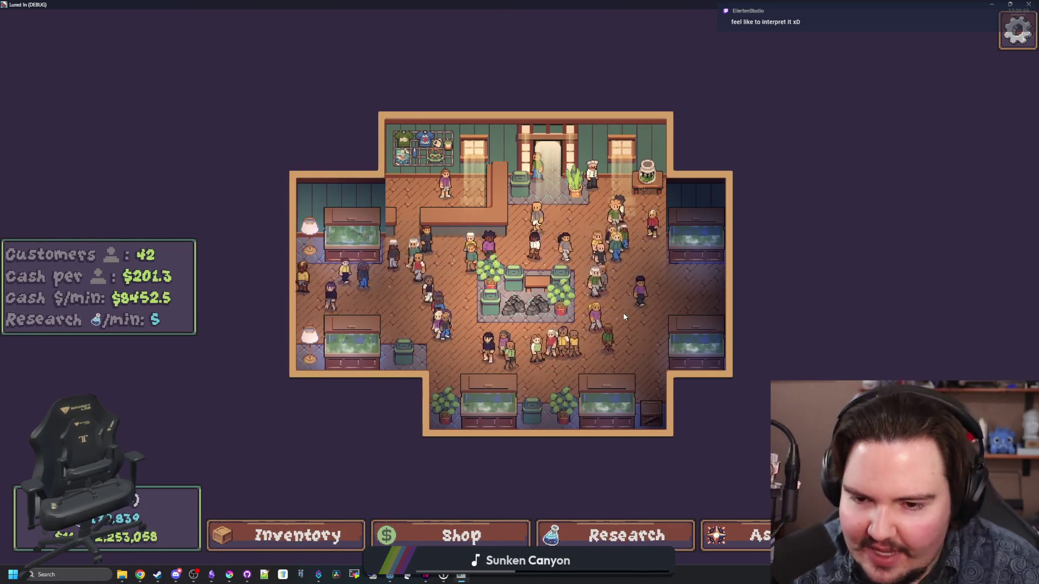
scroll(589, 146, "up", 3)
left_click_drag(367, 51, 267, 159)
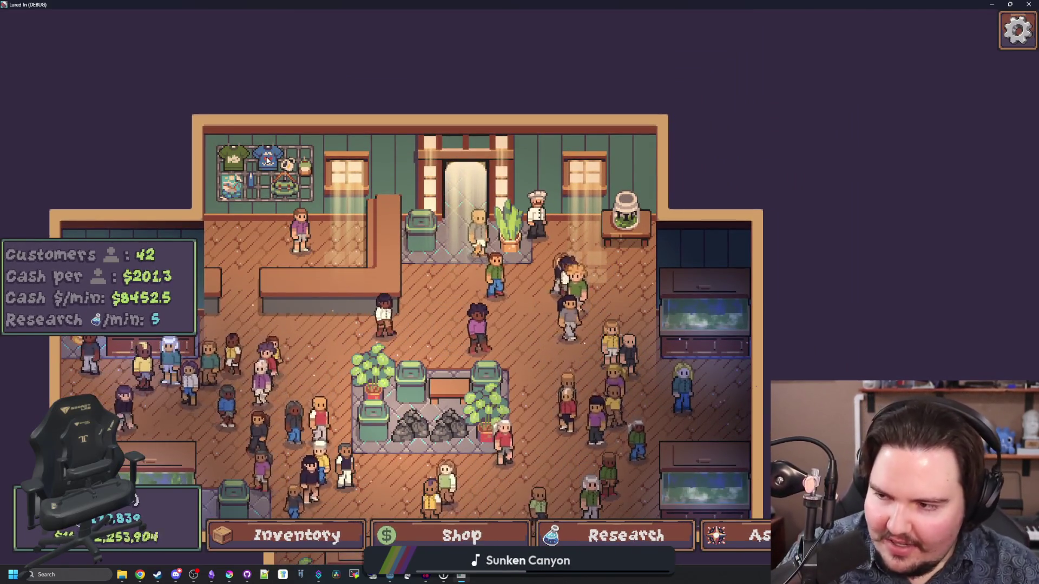
scroll(391, 178, "up", 2)
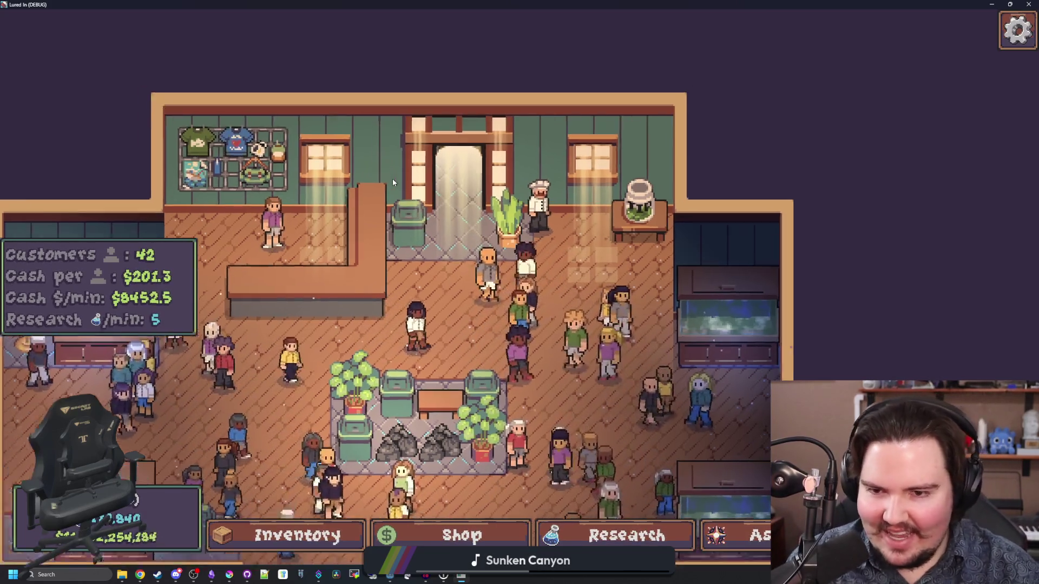
left_click(469, 195)
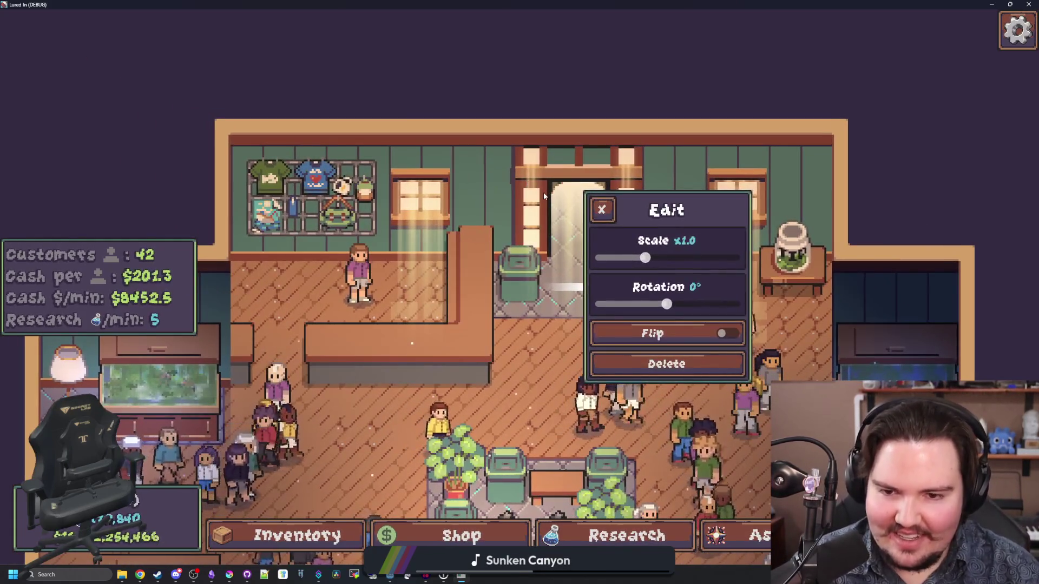
left_click(601, 209)
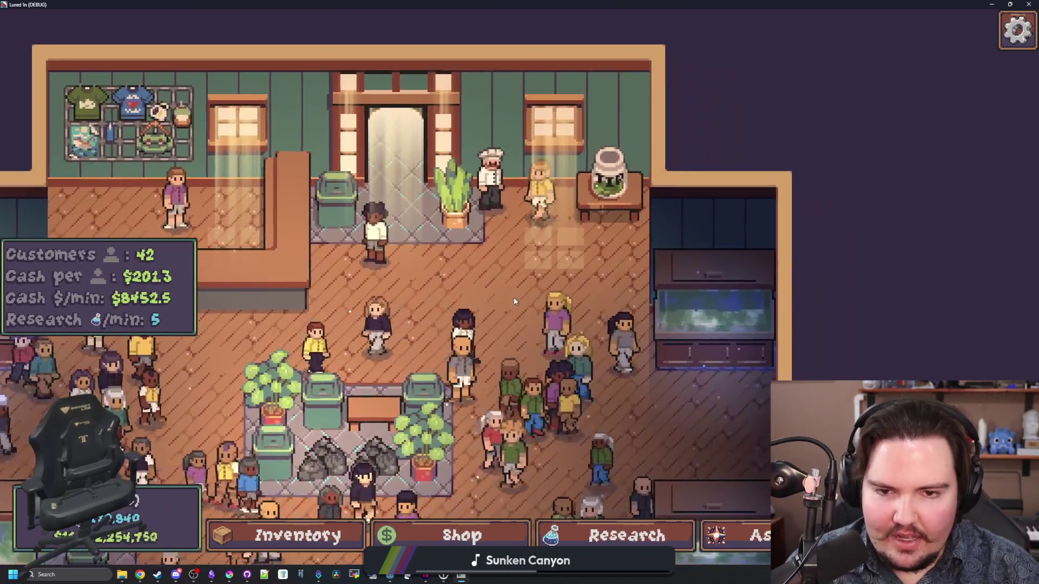
scroll(514, 297, "up", 3)
scroll(427, 225, "down", 5)
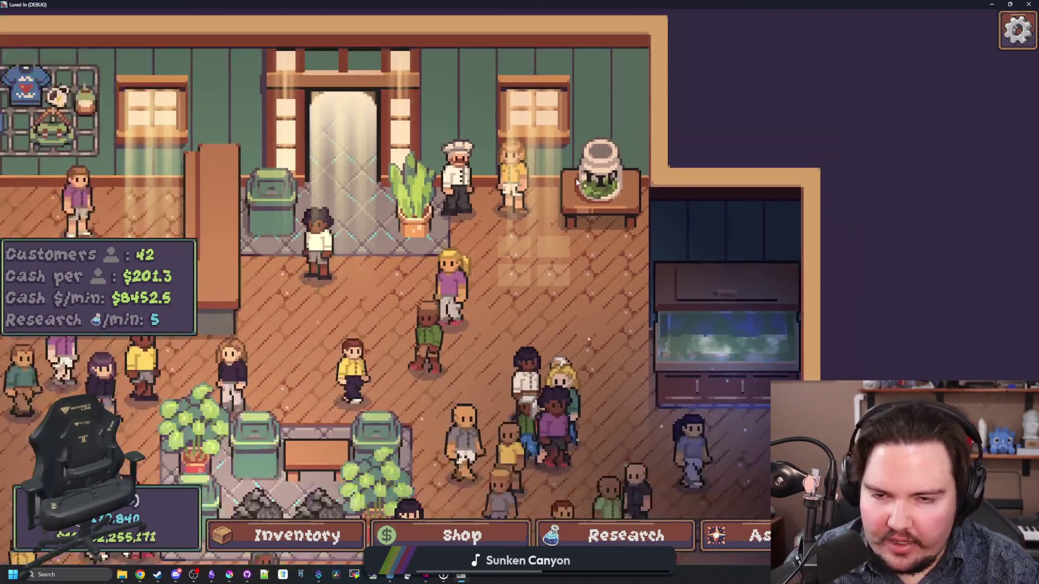
left_click_drag(395, 4, 396, 373)
left_click(519, 328)
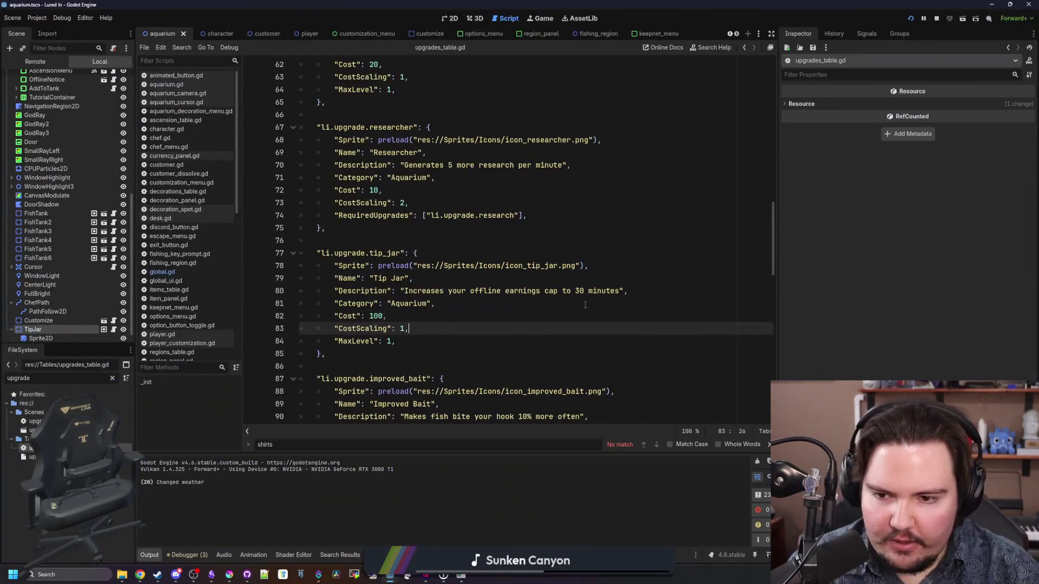
- Stop the game, open customize.tscn and copy its Anchor node
left_click(937, 18)
left_click(463, 229)
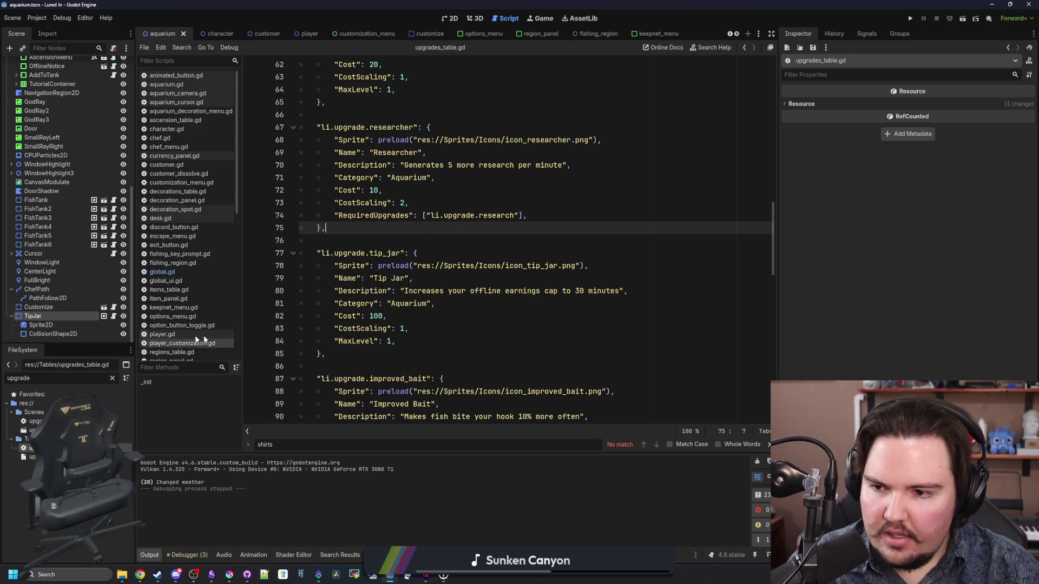
left_click(112, 378)
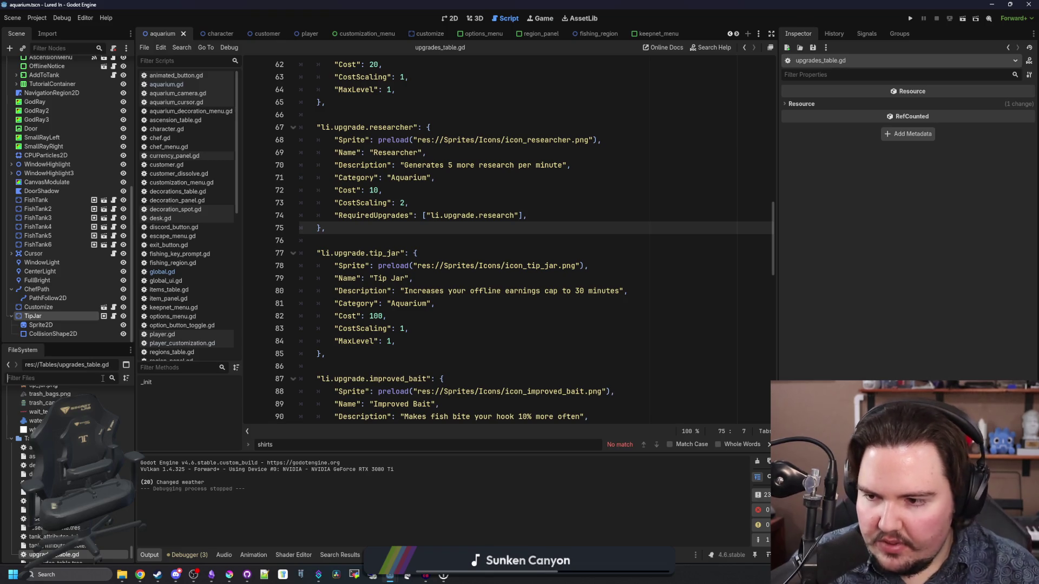
left_click(104, 308)
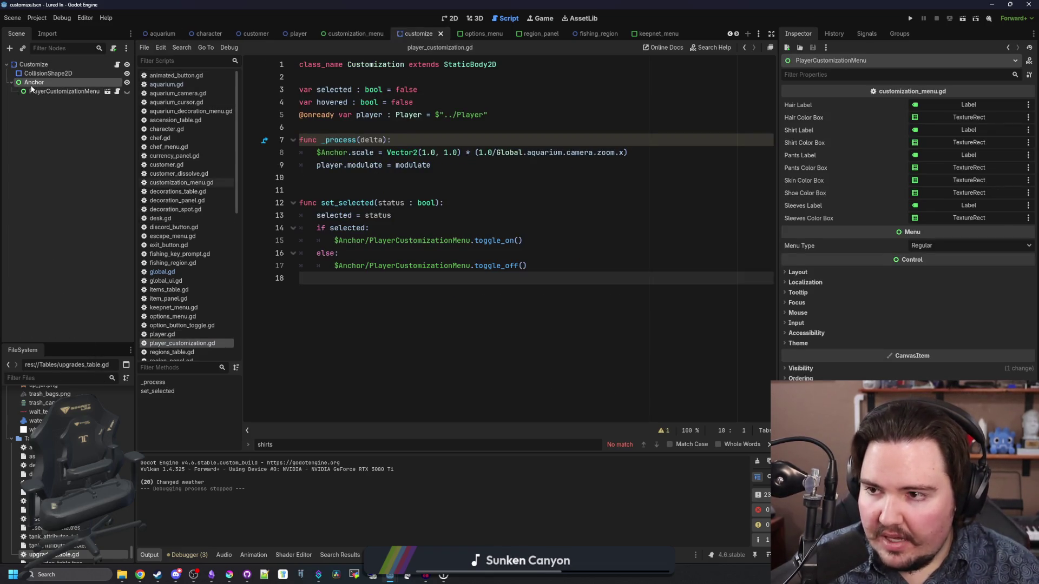
right_click(30, 86)
left_click(70, 164)
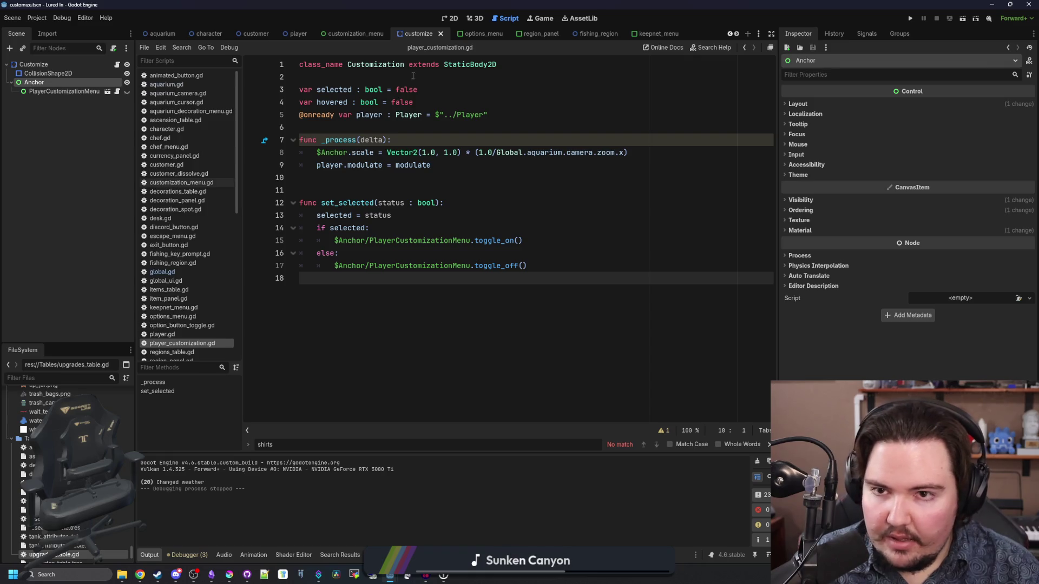
- Paste the Anchor node as a child of TipJar in the aquarium scene
left_click(162, 33)
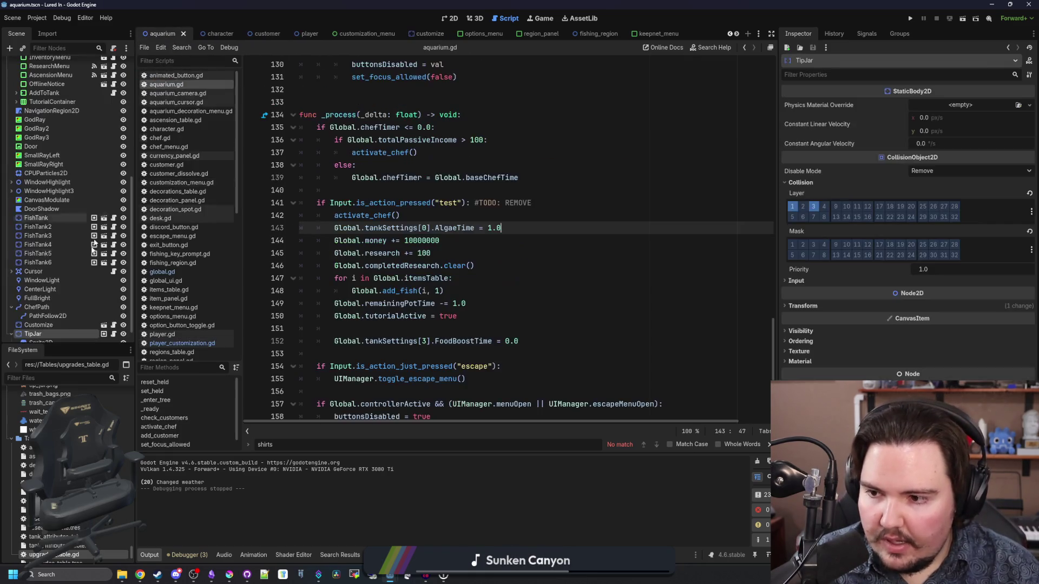
scroll(64, 328, "down", 1)
right_click(45, 319)
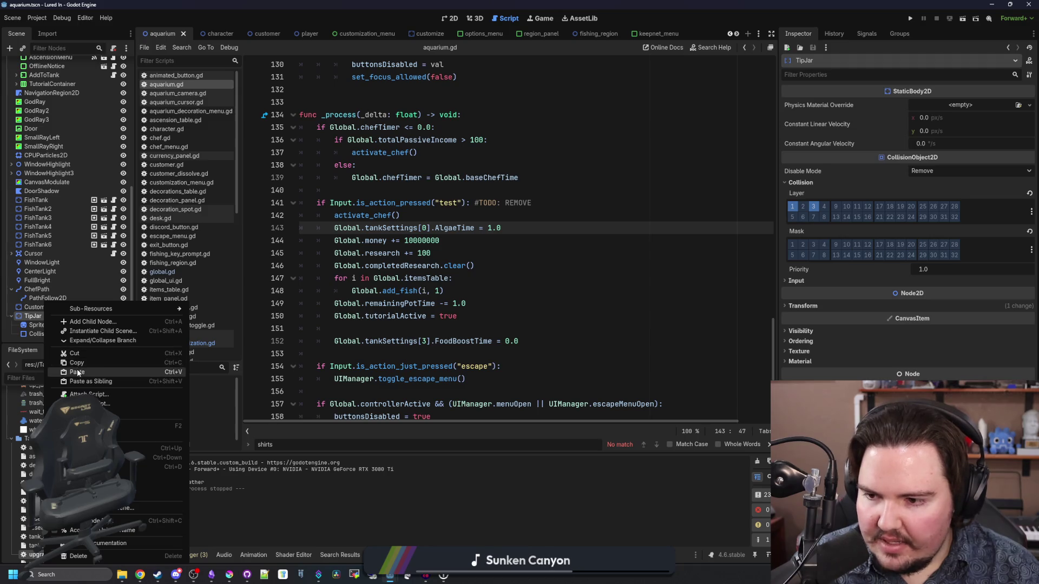
left_click(65, 373)
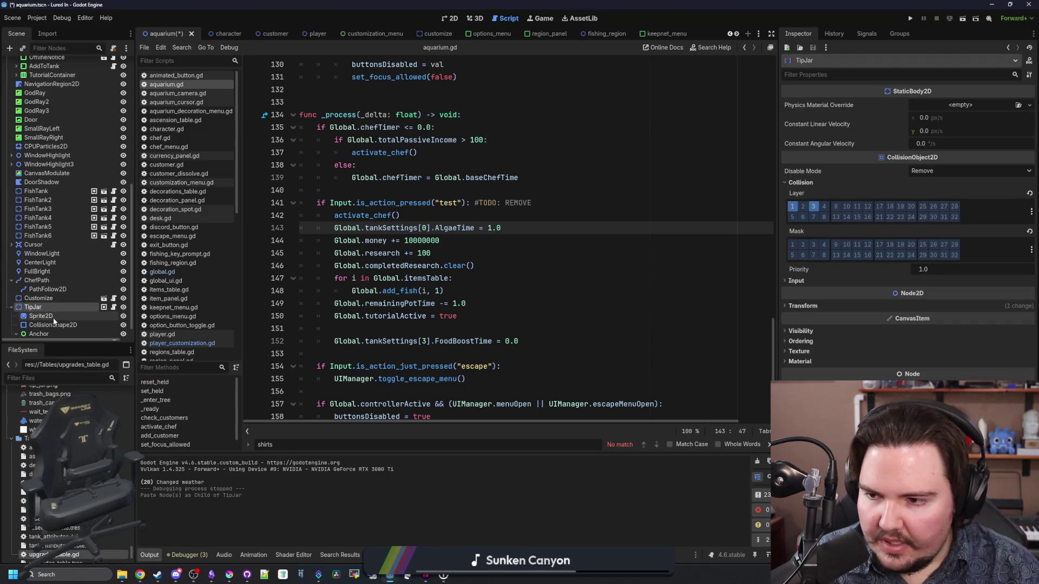
left_click(38, 316)
- Save the TipJar branch as tip_jar.tscn and open the new scene
right_click(44, 304)
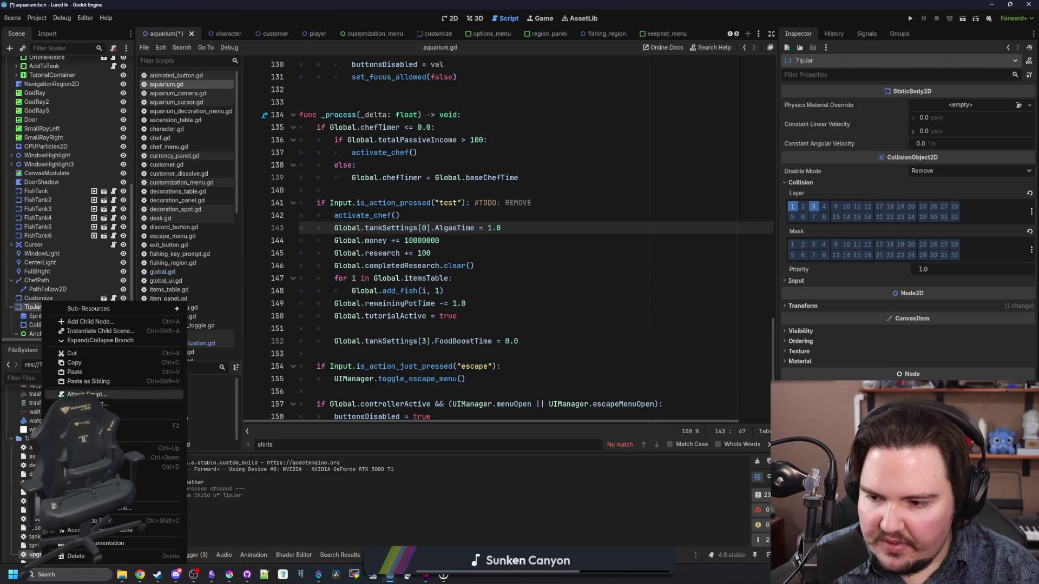
left_click(125, 508)
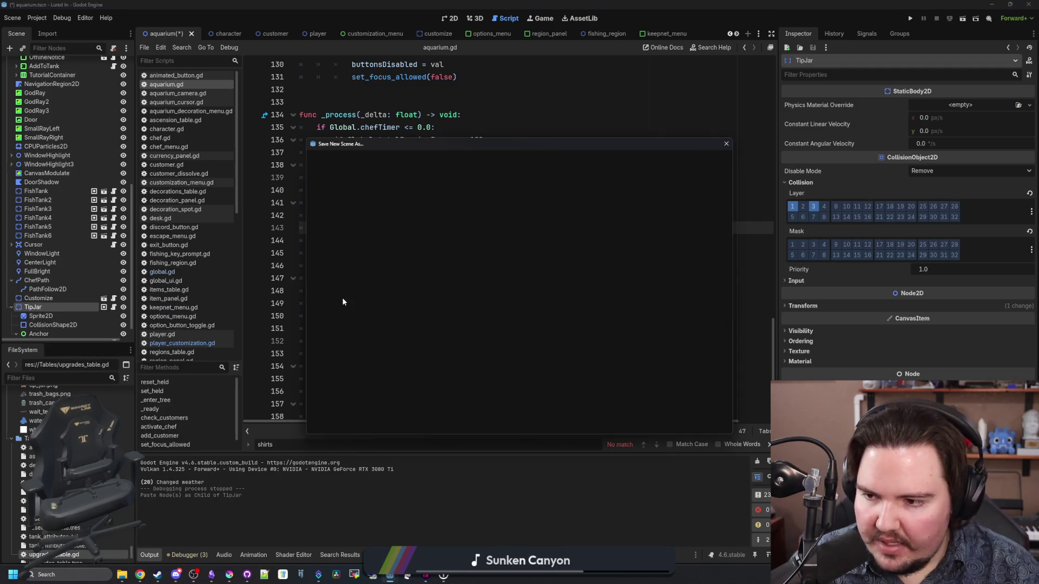
left_click(442, 424)
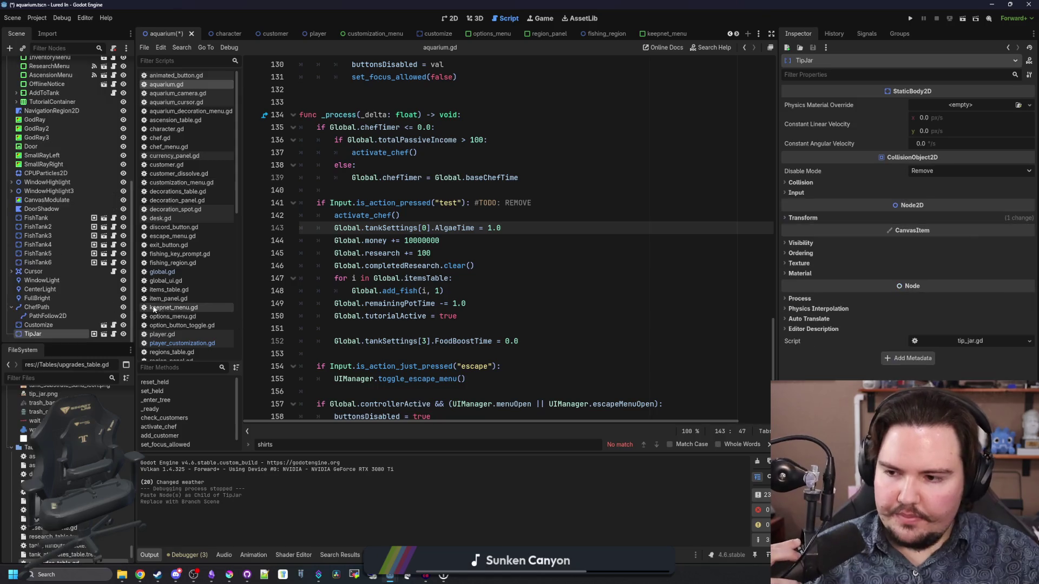
left_click(104, 335)
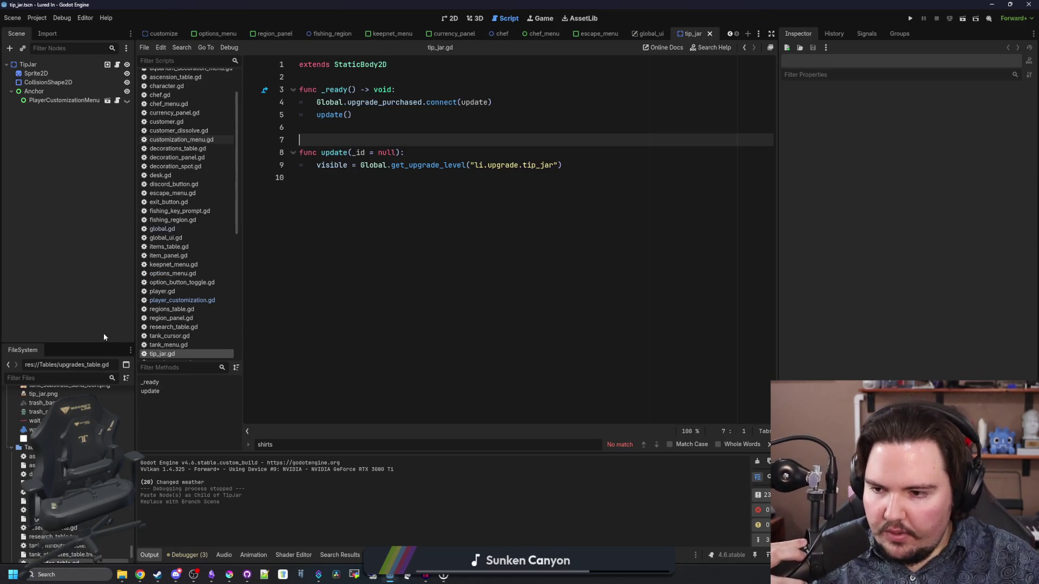
- View the tip jar scene in 2D and select its customization menu instance
left_click(361, 178)
left_click(445, 20)
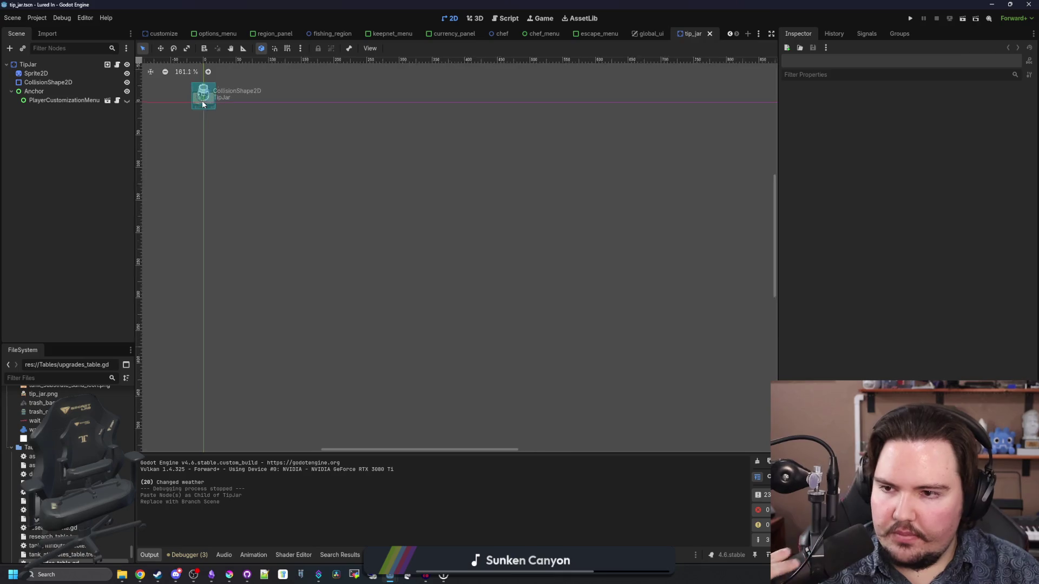
left_click(127, 100)
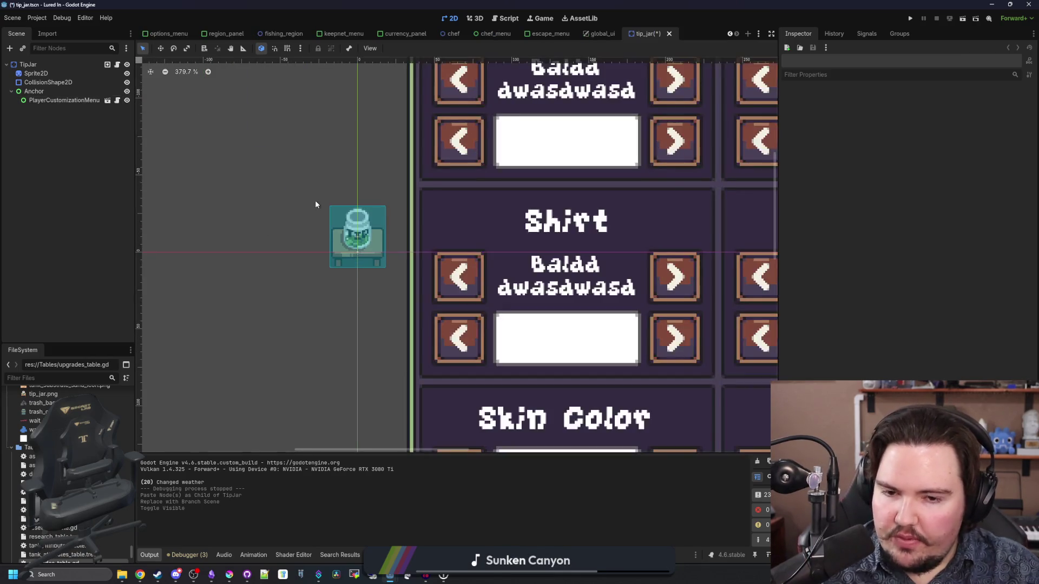
scroll(311, 213, "down", 15)
scroll(336, 211, "up", 8)
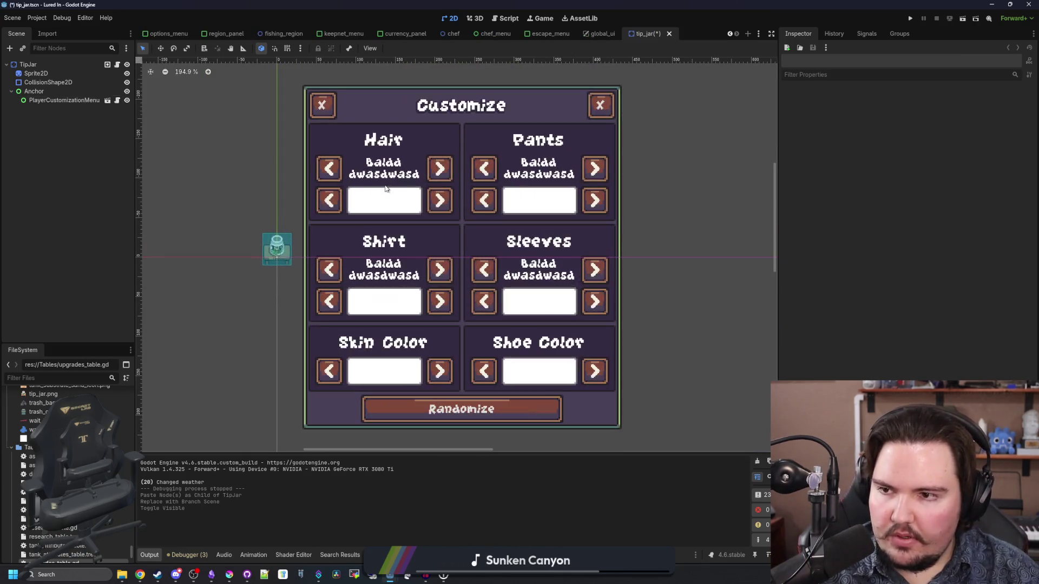
left_click(86, 102)
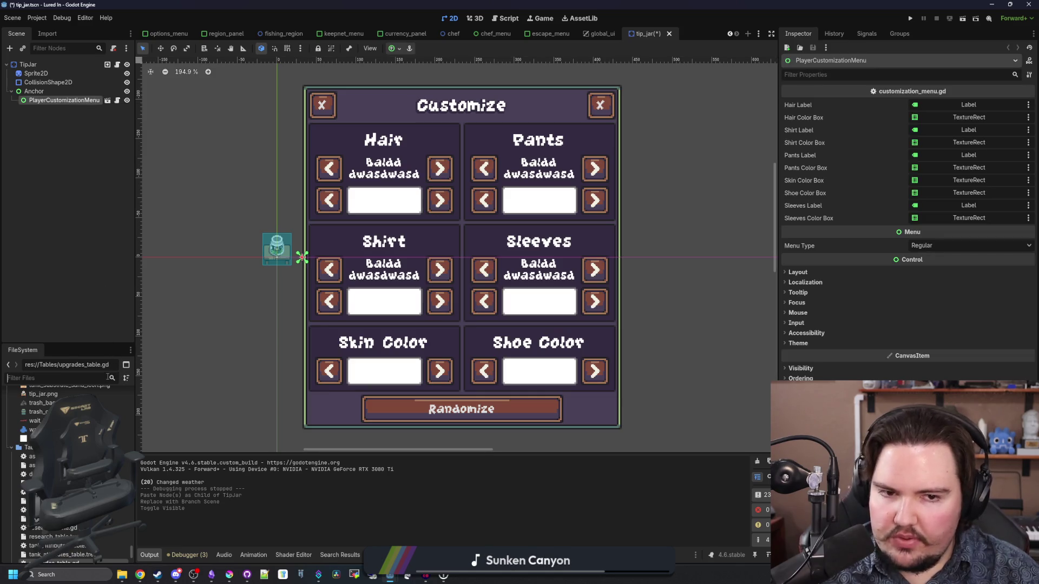
- Duplicate customization_menu.tscn in FileSystem as tip_jar_menu.tscn
type("player")
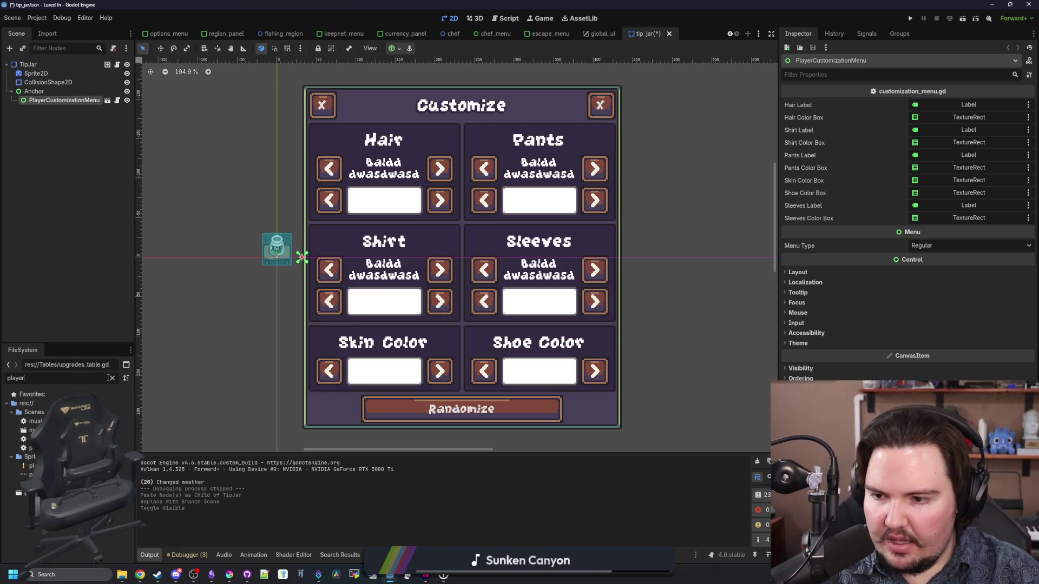
left_click(111, 378)
type("customiz")
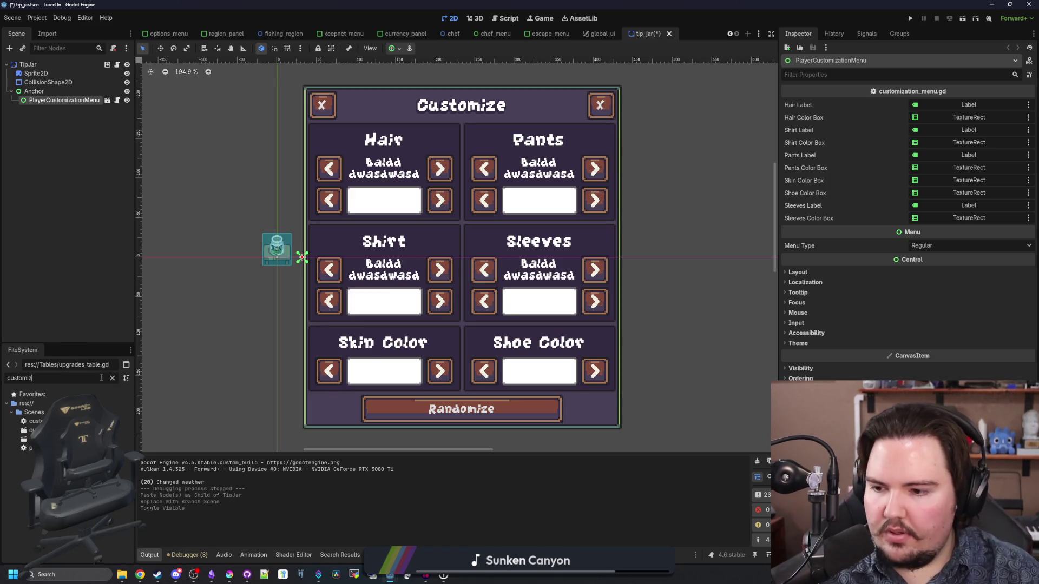
right_click(65, 430)
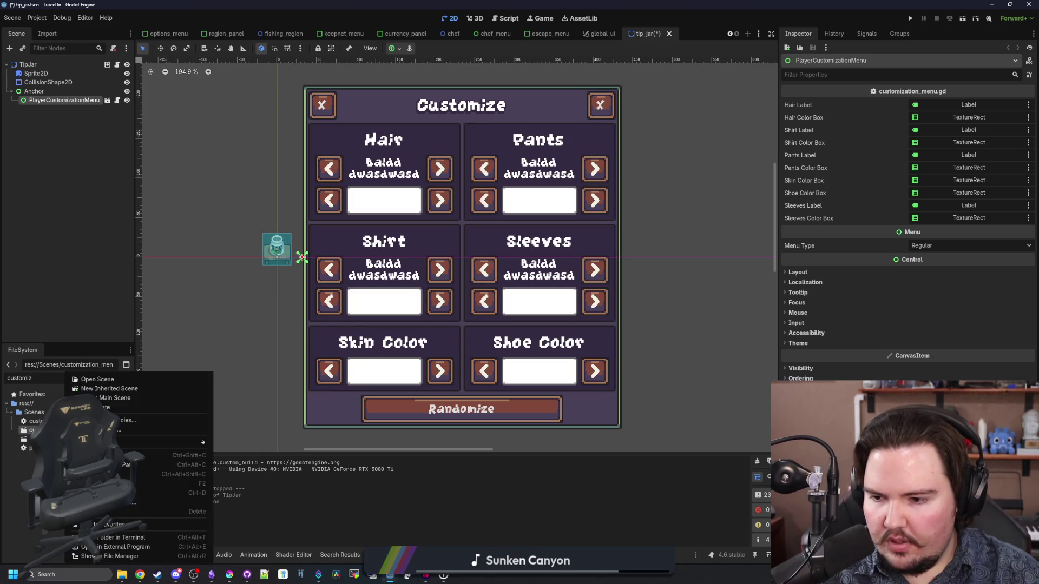
left_click(129, 493)
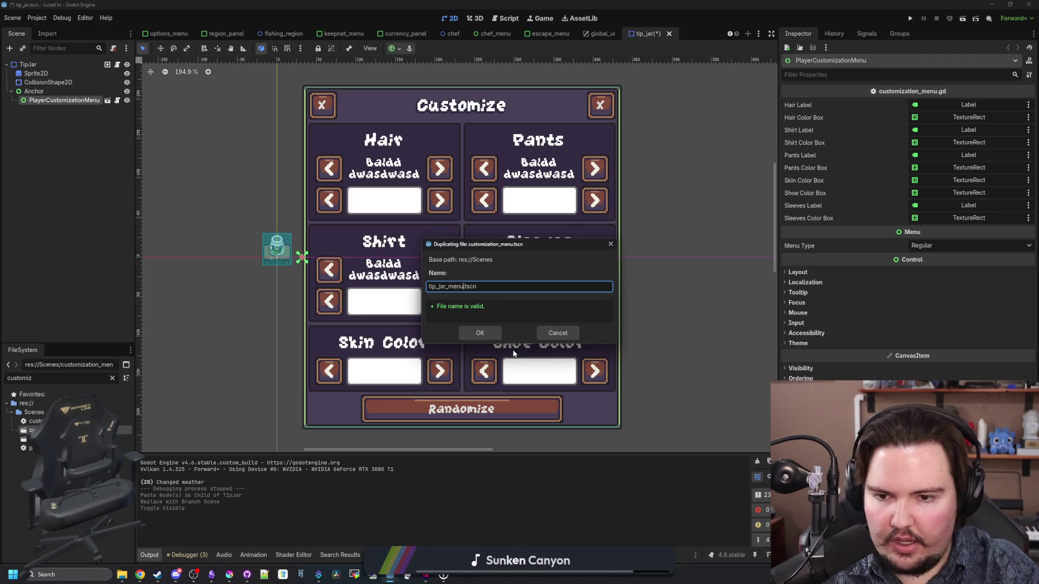
left_click(473, 332)
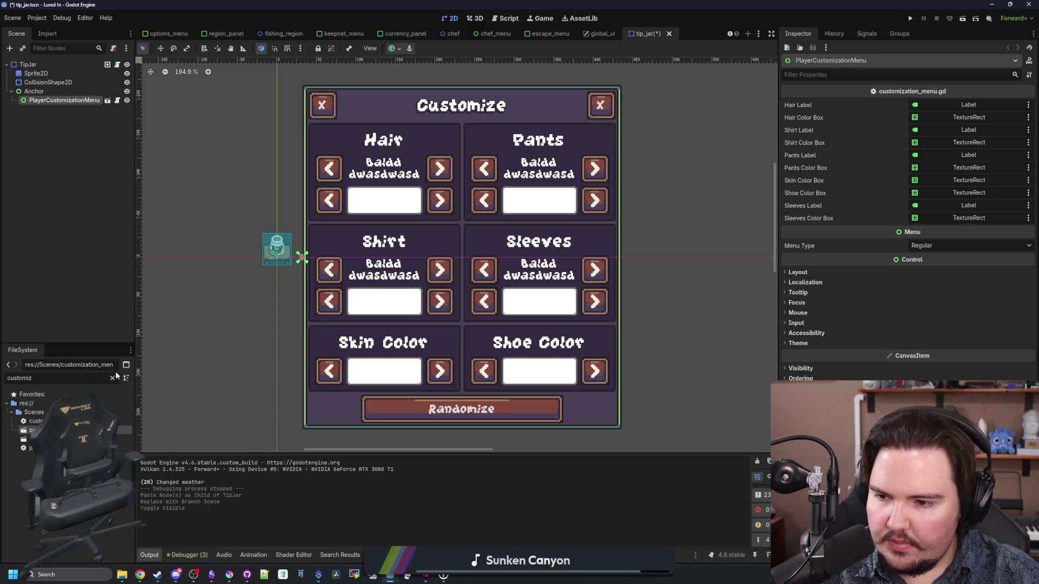
- Replace the old menu instance under Anchor with tip_jar_menu.tscn and open it
right_click(63, 99)
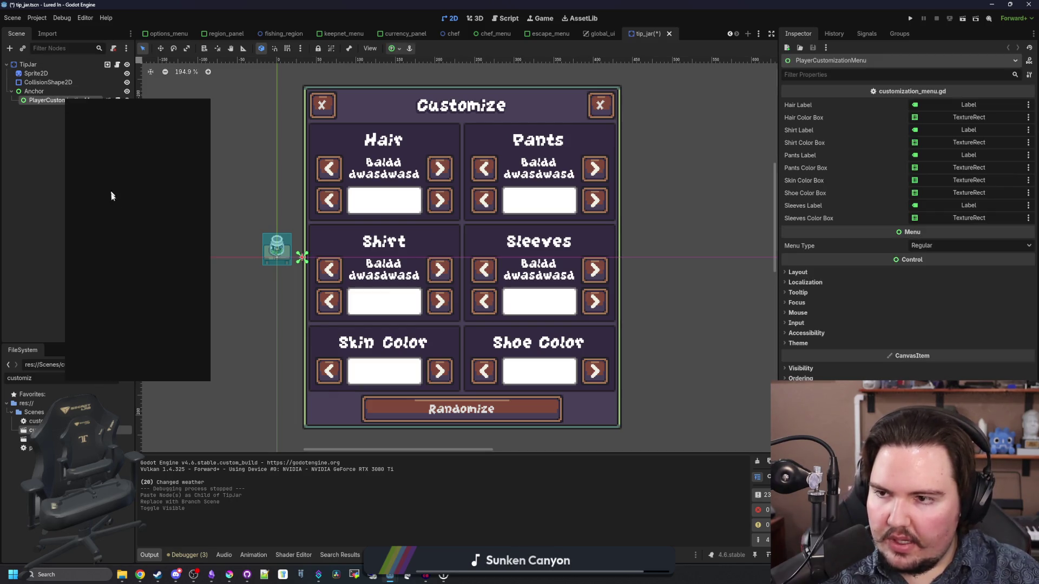
left_click(118, 371)
key("Return")
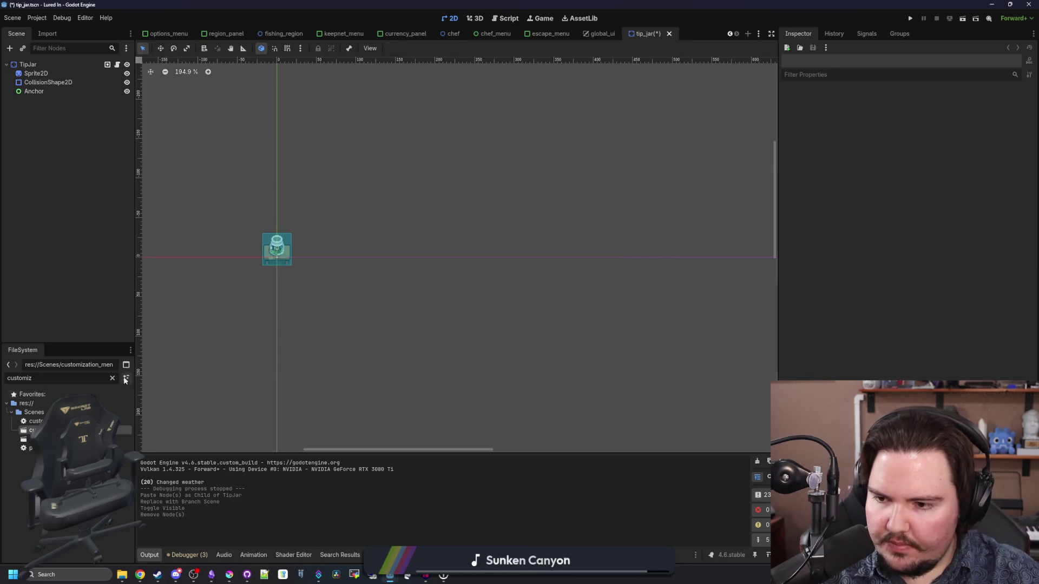
left_click(113, 378)
type("tip")
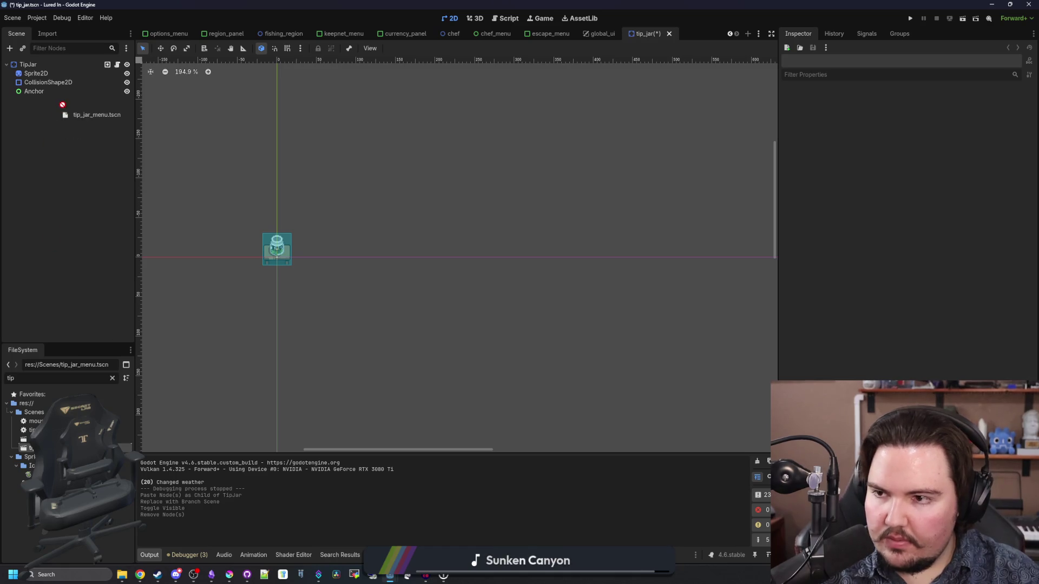
left_click_drag(48, 96, 44, 93)
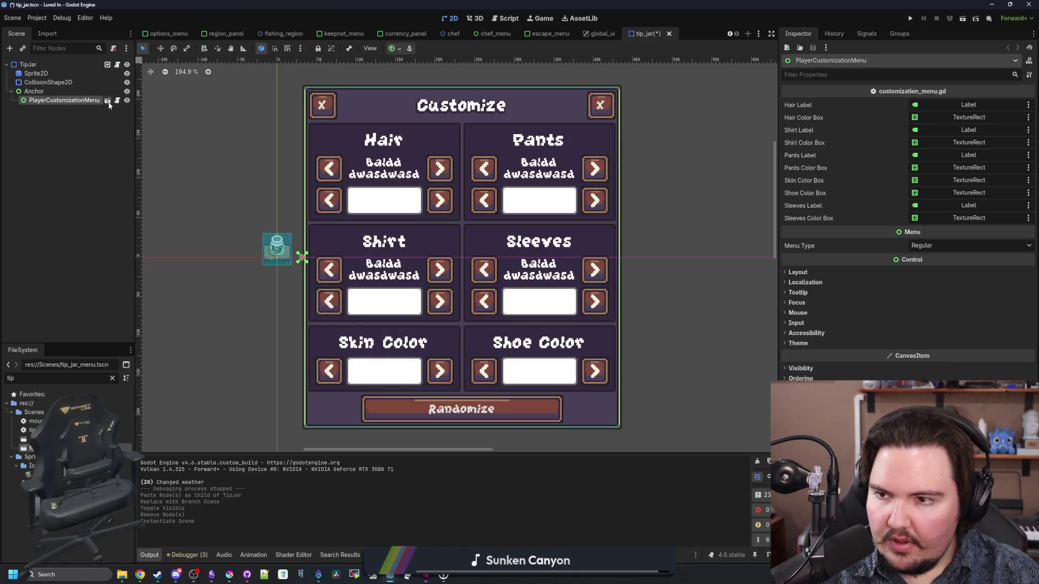
left_click(107, 101)
scroll(54, 198, "down", 2)
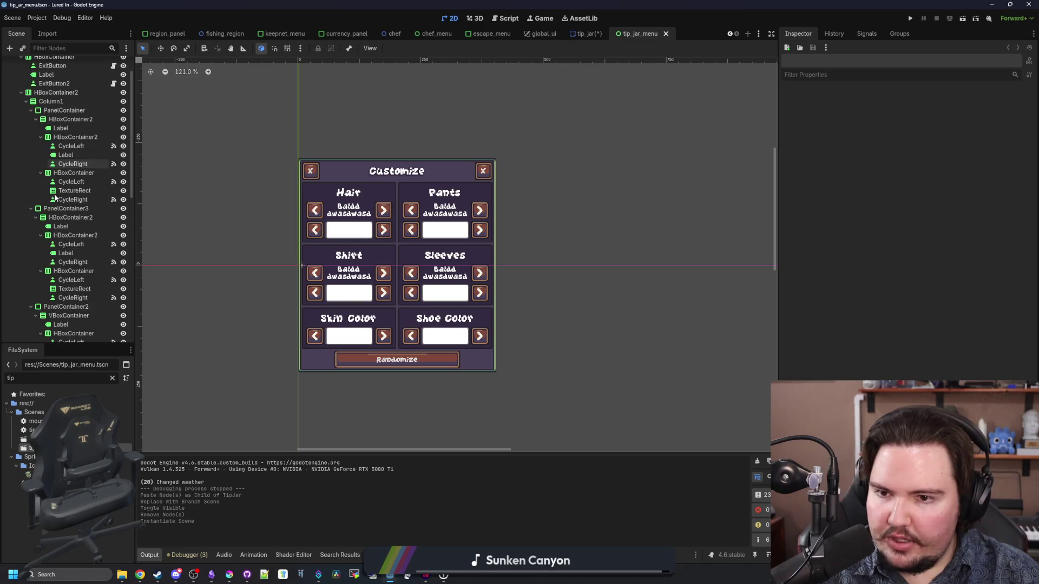
- Delete every node from HBoxContainer2 through Randomize in the tip jar menu
scroll(55, 198, "down", 5)
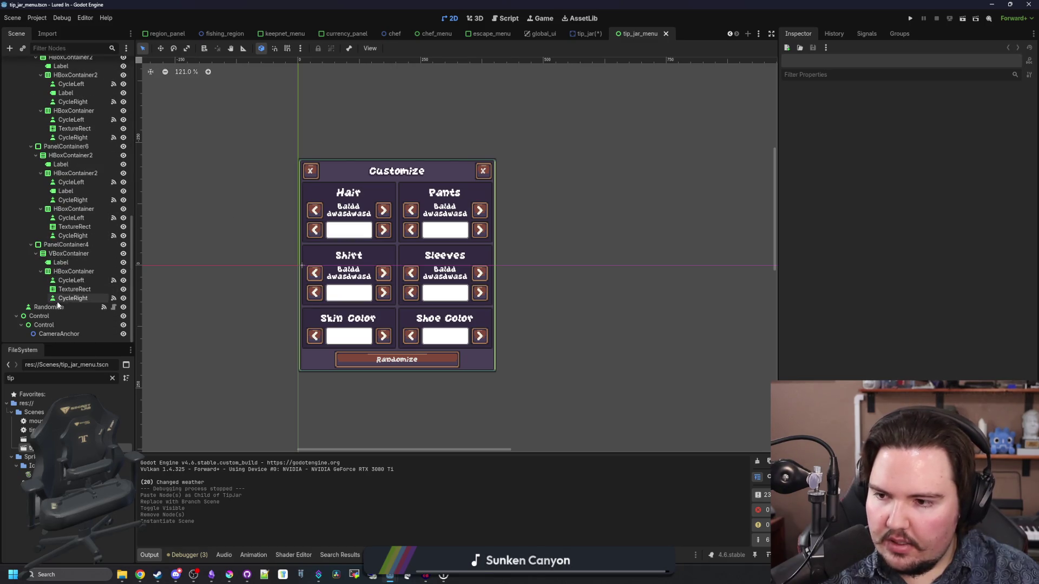
left_click(49, 307)
scroll(46, 233, "up", 7)
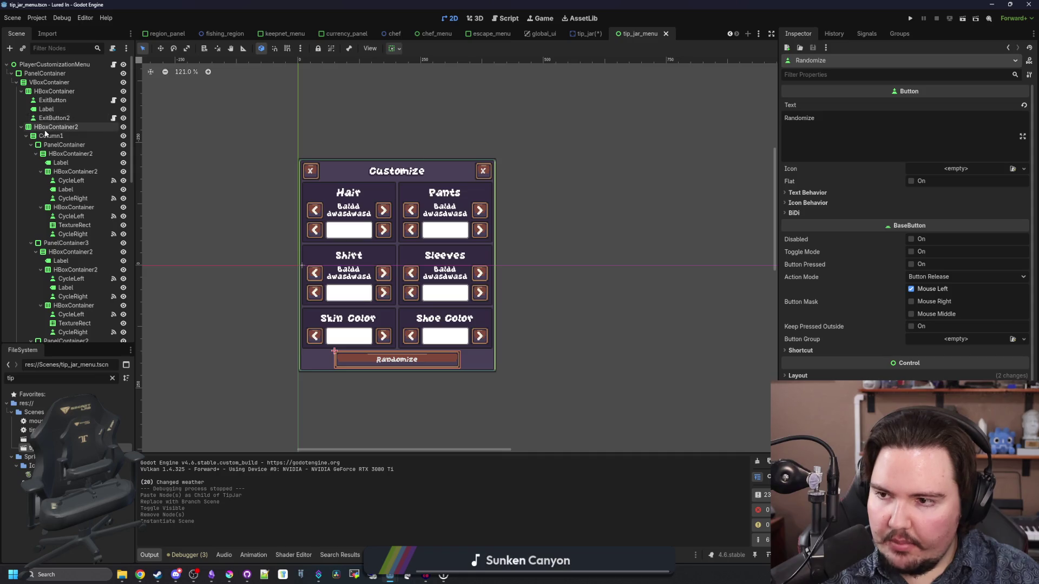
left_click(45, 126, "shift")
key("Delete")
left_click(510, 303)
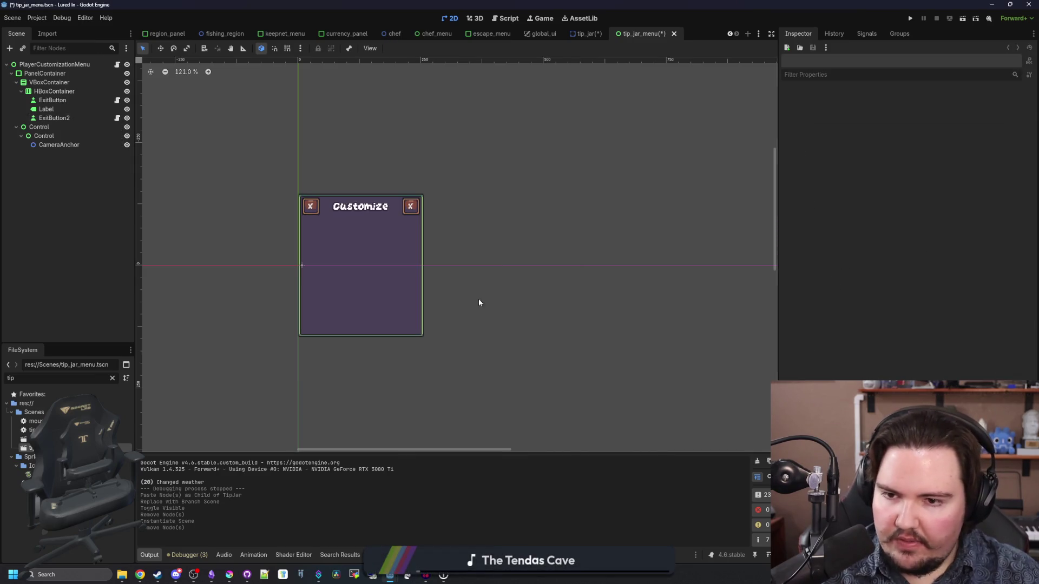
- Change the title label text from Customize to 'Offline Income'
scroll(314, 250, "up", 3)
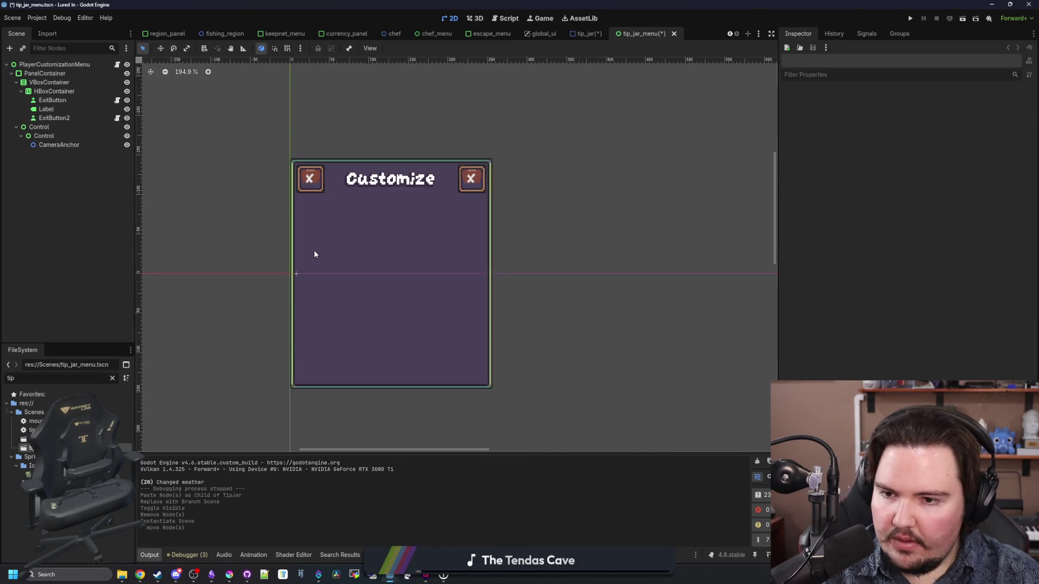
left_click(54, 100)
left_click(47, 109)
triple_click(863, 114)
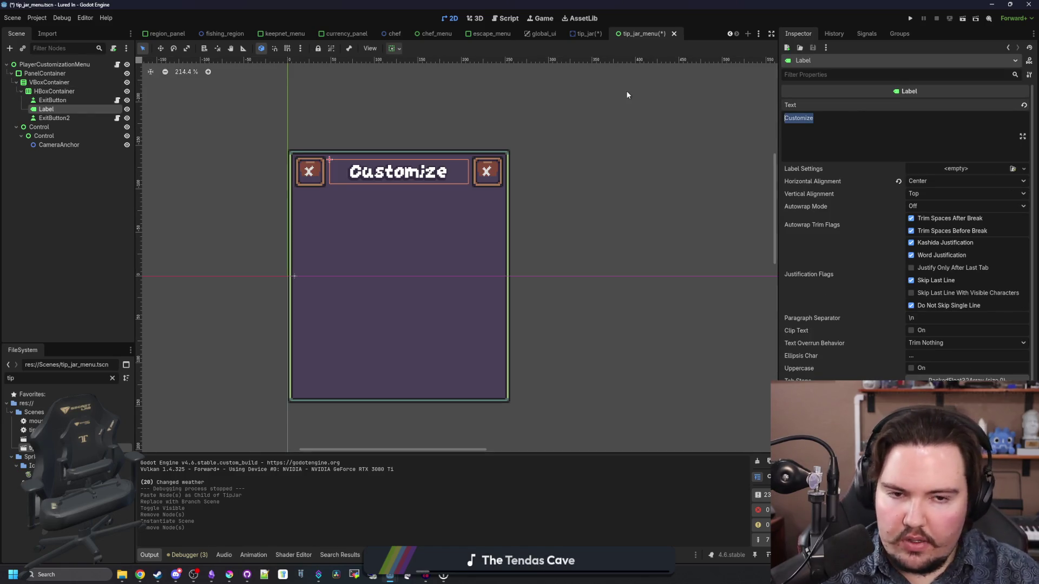
type("Offline Income")
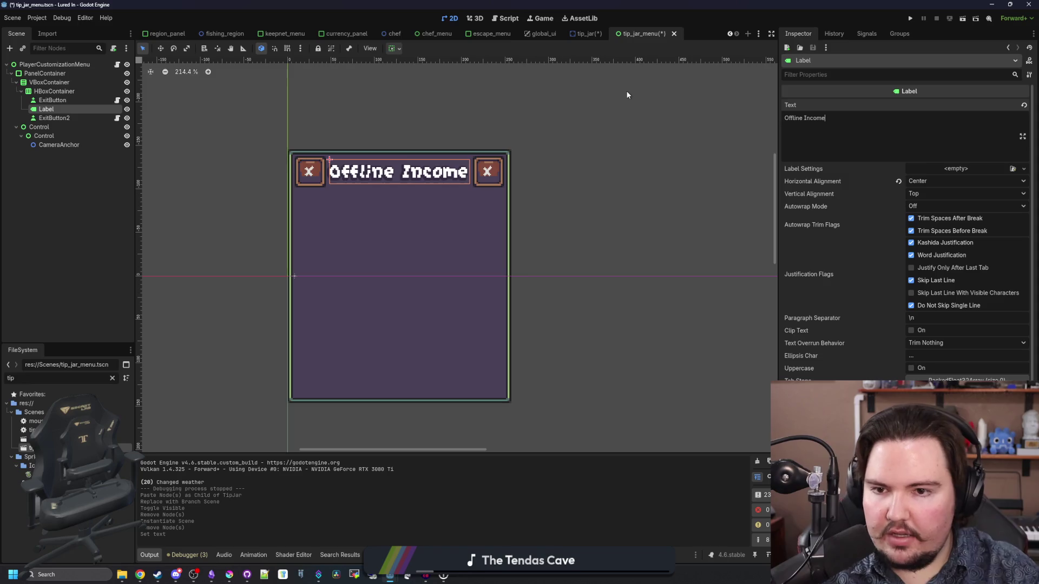
- Set the outer panel's Custom Minimum Size x to 384
left_click(45, 73)
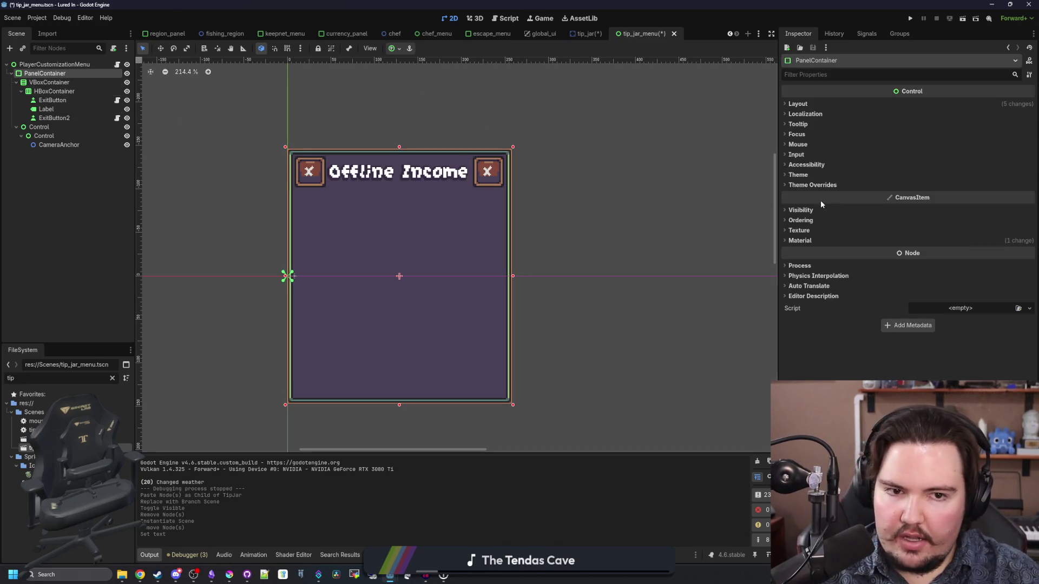
left_click(798, 104)
left_click_drag(936, 146, 944, 146)
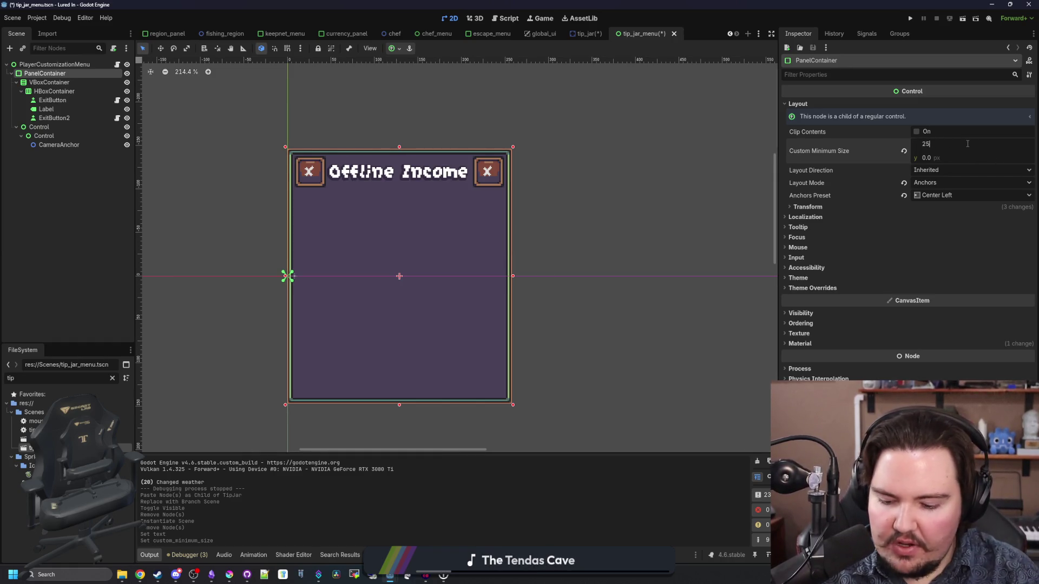
type("384")
key("Return")
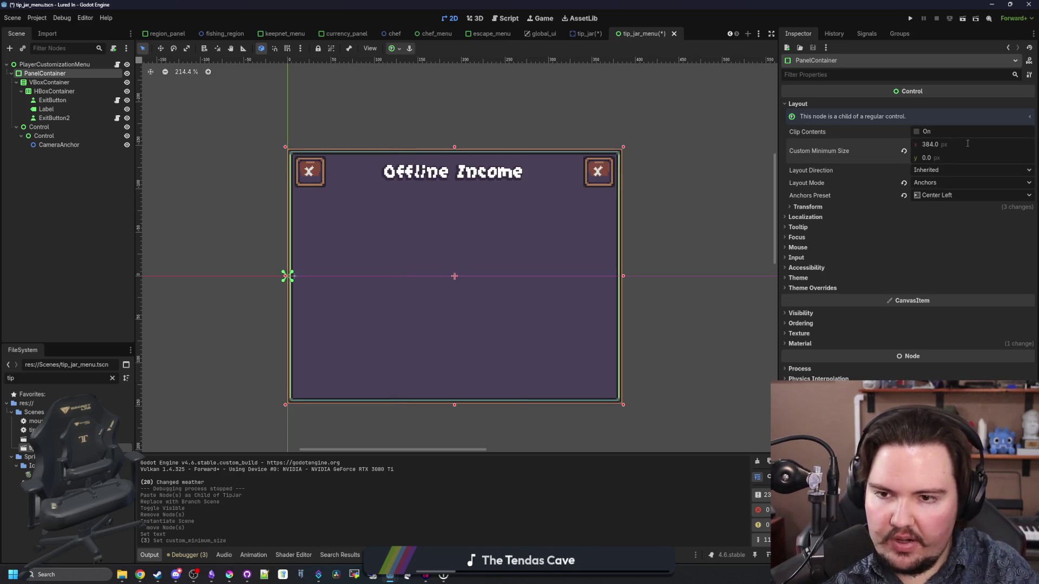
- Add a new HBoxContainer row as a child of VBoxContainer
scroll(405, 247, "down", 4)
scroll(448, 313, "up", 7)
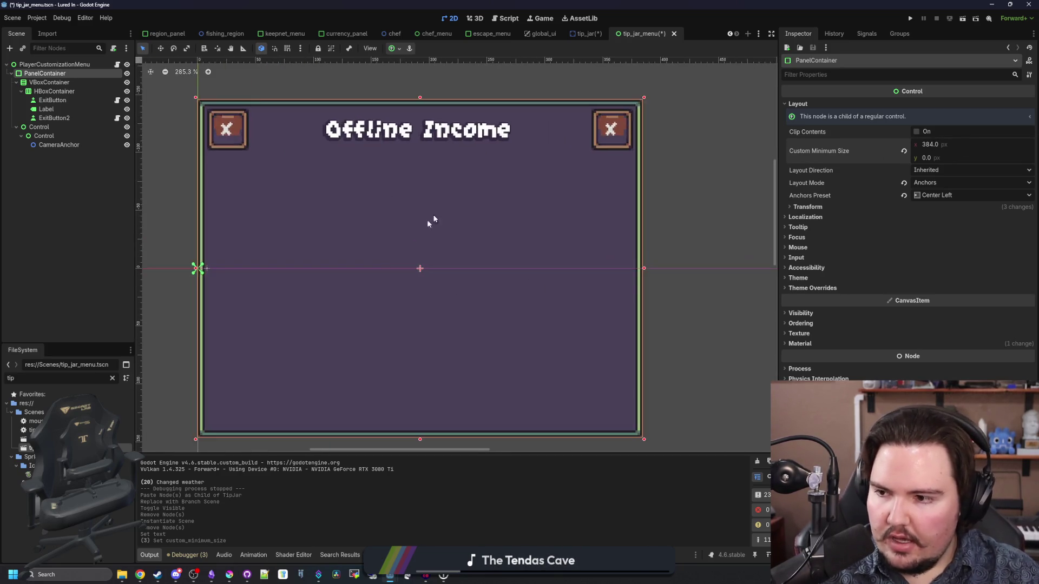
scroll(419, 227, "down", 2)
scroll(404, 229, "up", 1)
left_click(54, 108)
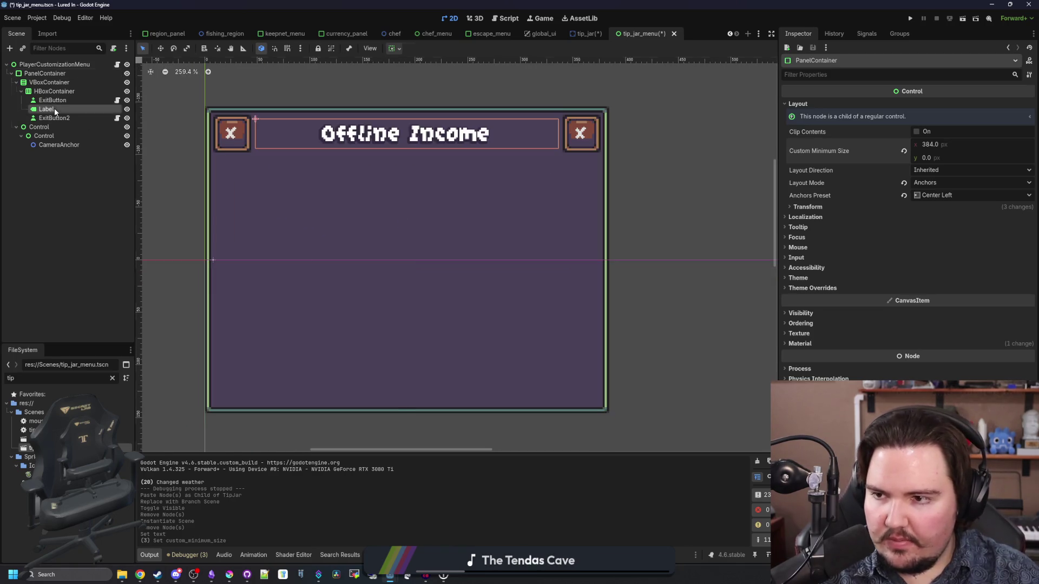
left_click(54, 118)
left_click(53, 91)
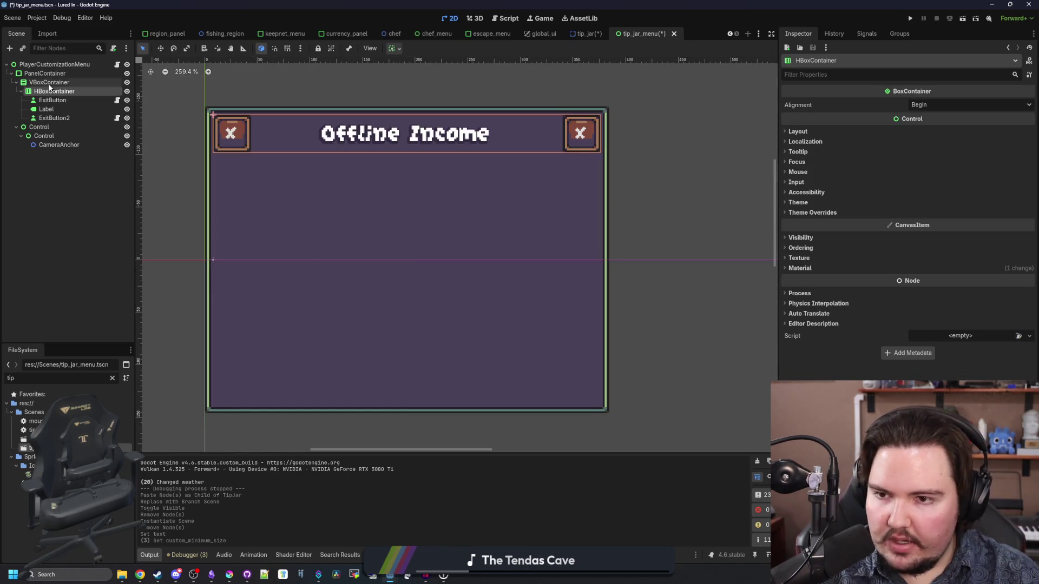
right_click(49, 86)
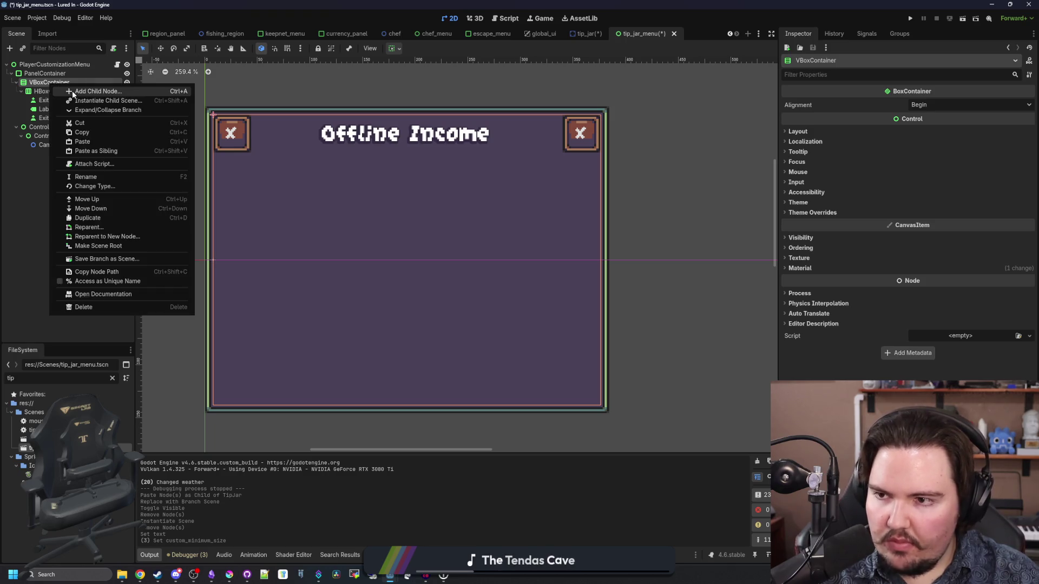
left_click(73, 90)
type("hbox")
key("Return")
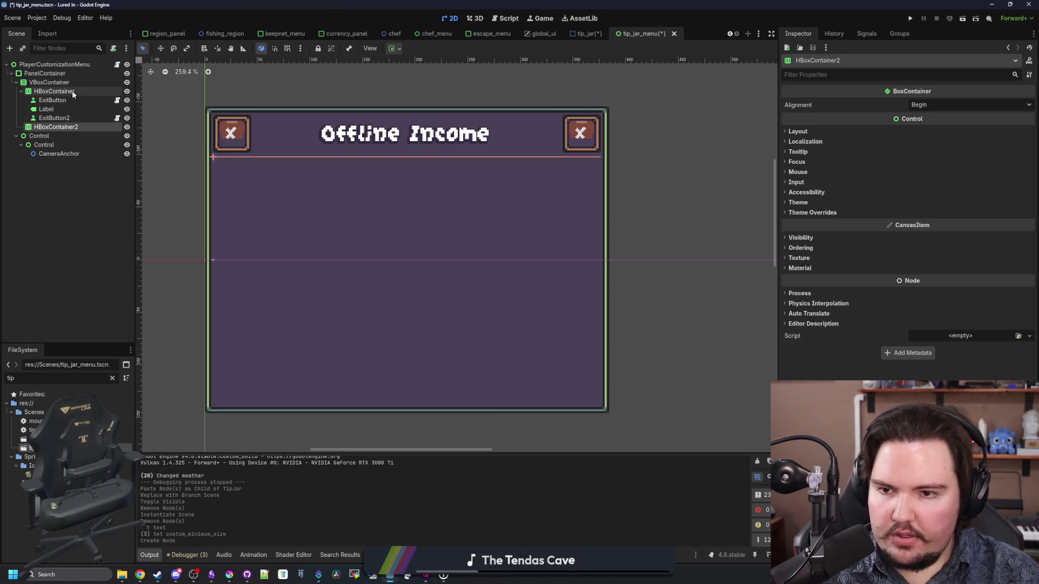
- Add a Label inside HBoxContainer2 and start entering its text 'Maximum offline time:'
left_click(799, 132)
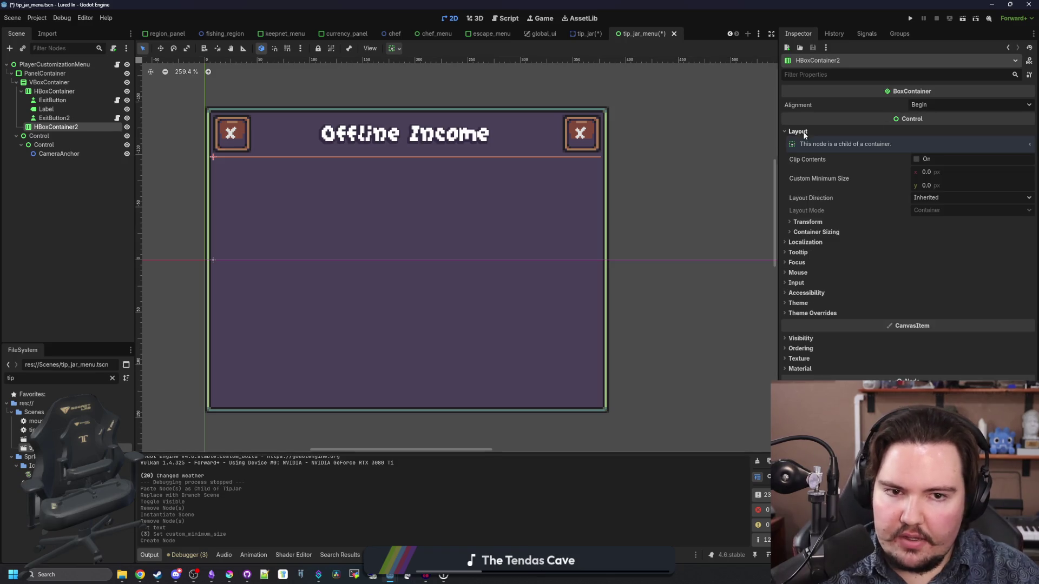
right_click(54, 127)
left_click(73, 130)
type("lab")
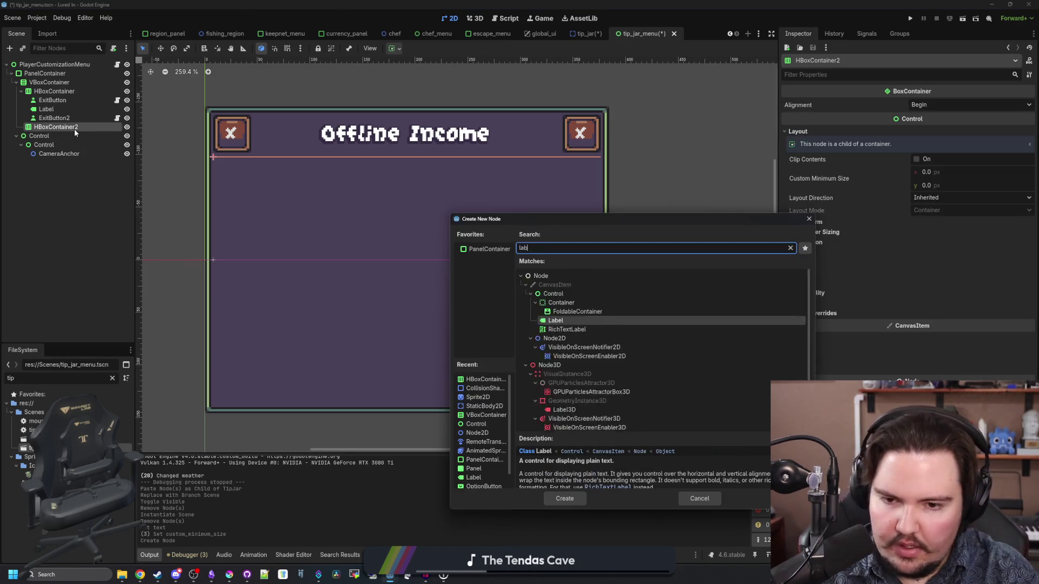
key("Return")
left_click(848, 141)
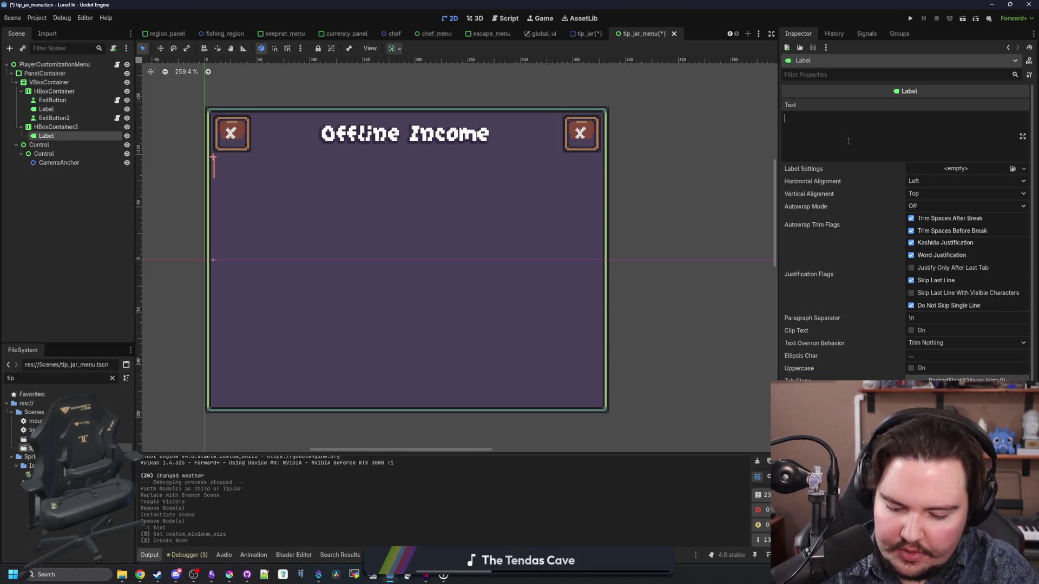
type("Maximum offline time:")
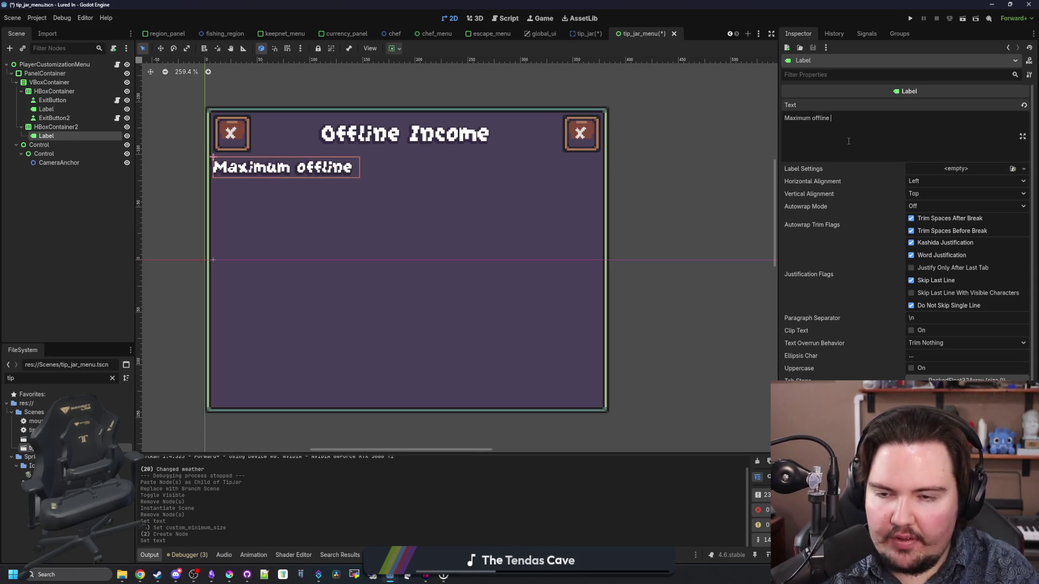
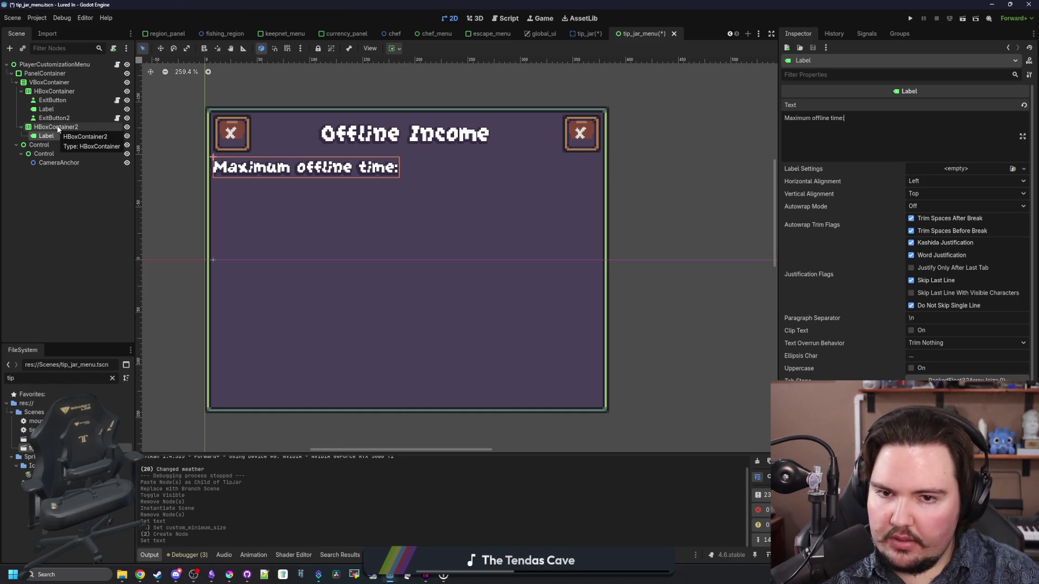
- Append 12321 to the offline-time label text and convert the label to a RichTextLabel
type(" 12321")
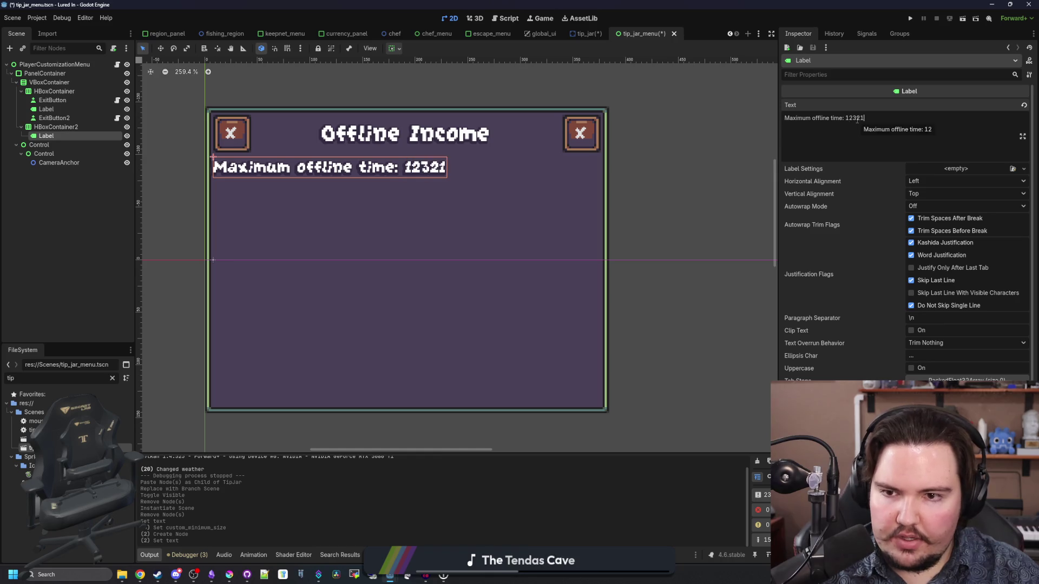
right_click(60, 135)
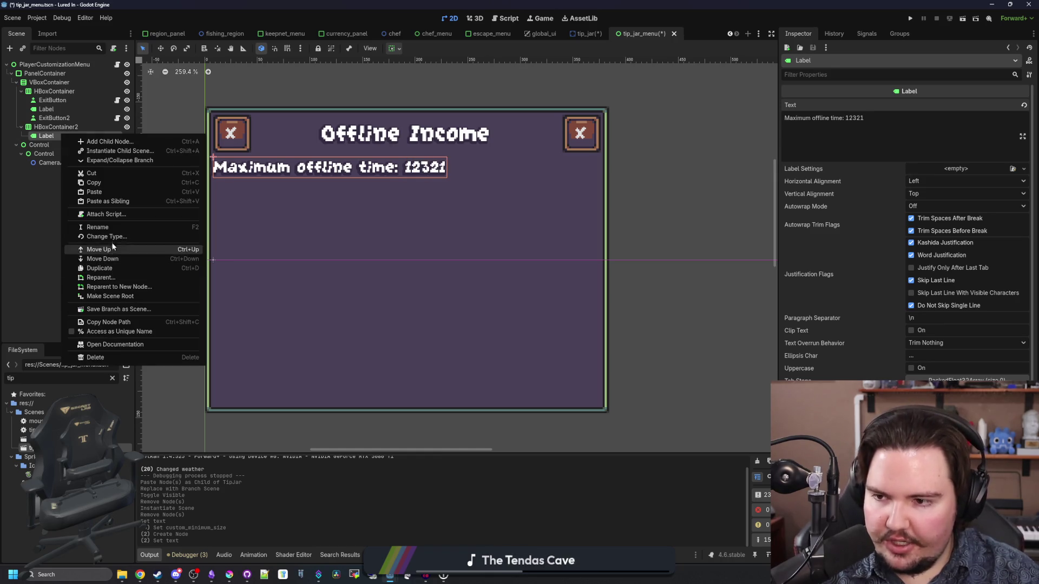
left_click(100, 237)
type("rich")
key("Return")
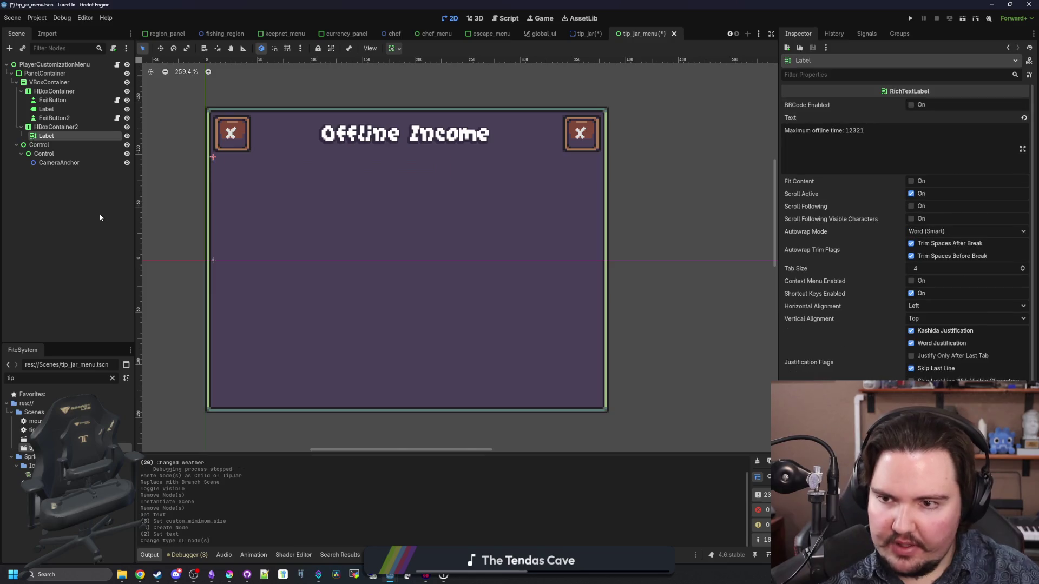
- Enable BBCode and Fit Content, disable Scroll Active, and set Horizontal Alignment to Center
left_click(910, 104)
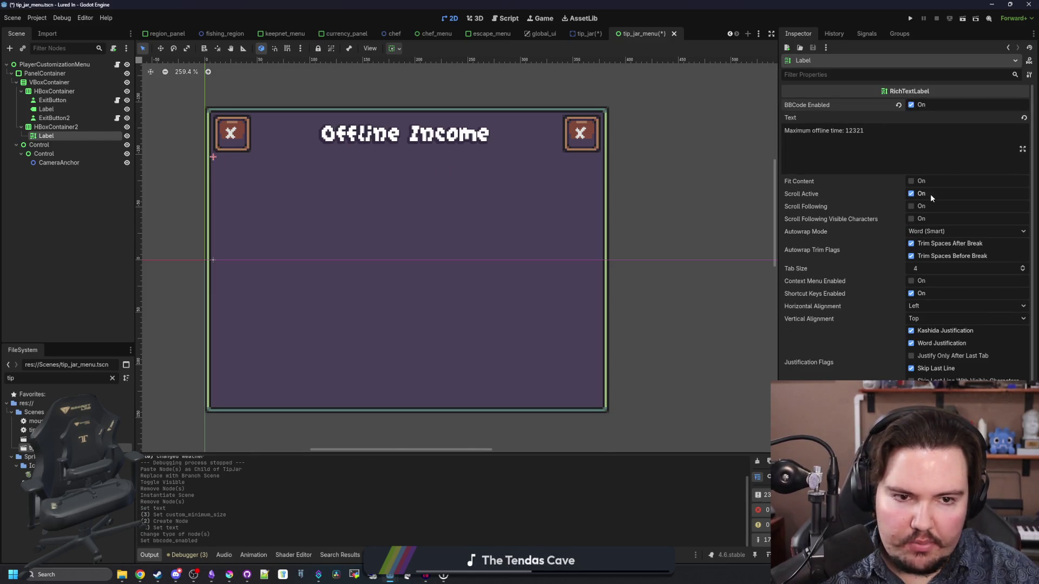
left_click(910, 180)
left_click(910, 193)
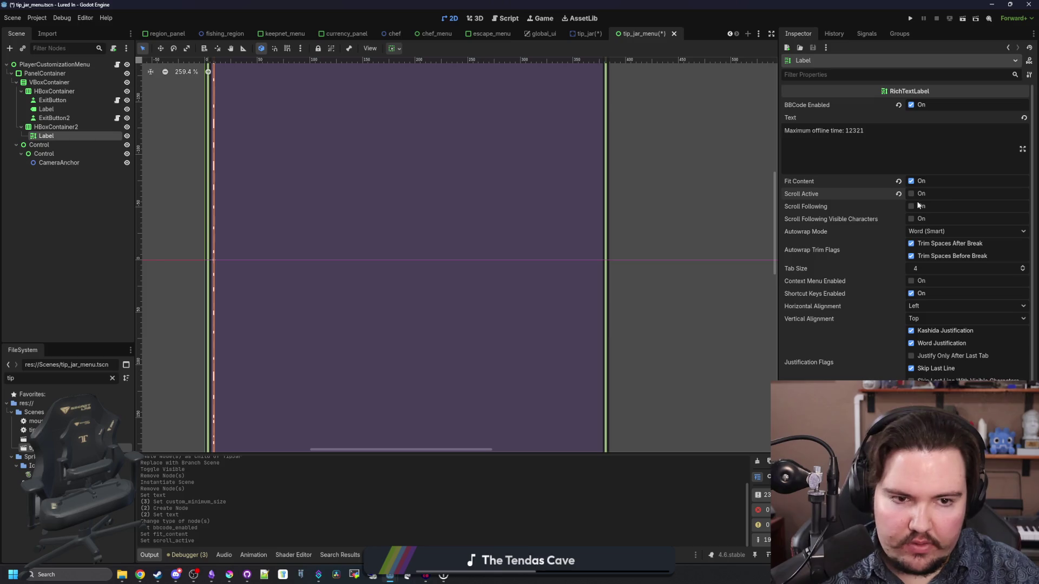
scroll(839, 366, "down", 3)
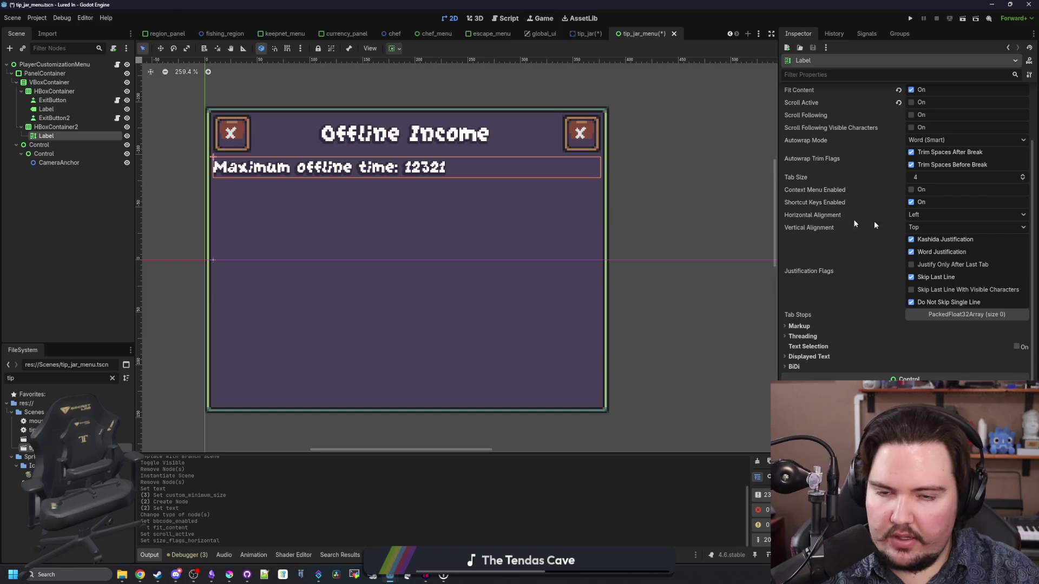
scroll(888, 219, "up", 3)
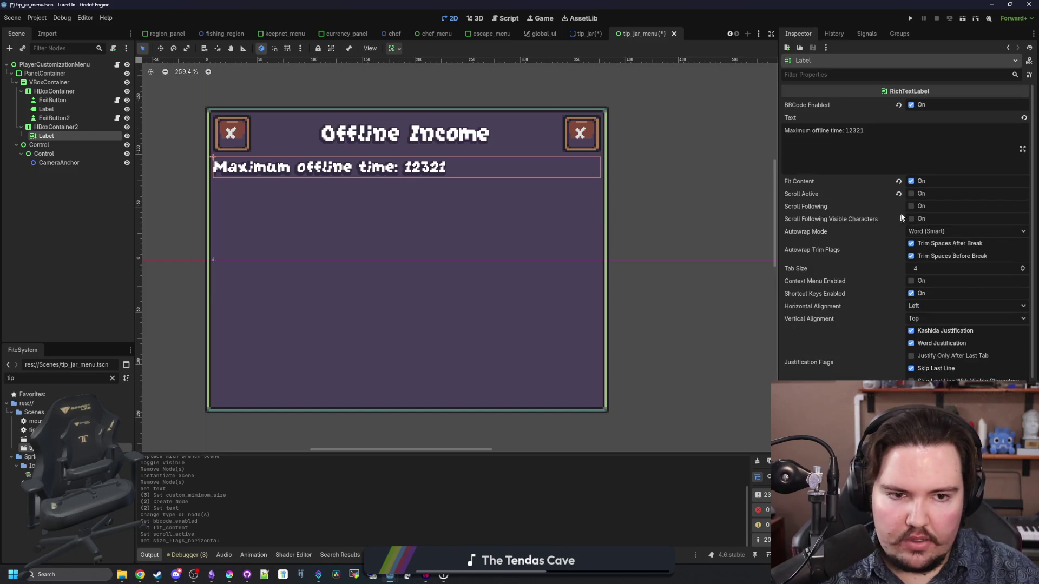
left_click(926, 308)
left_click(926, 330)
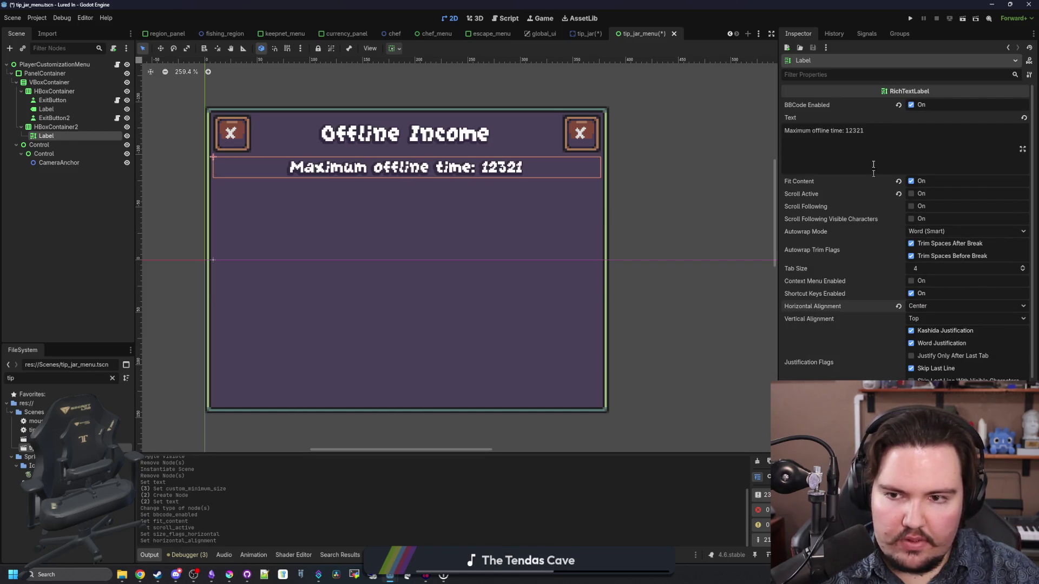
left_click(883, 129)
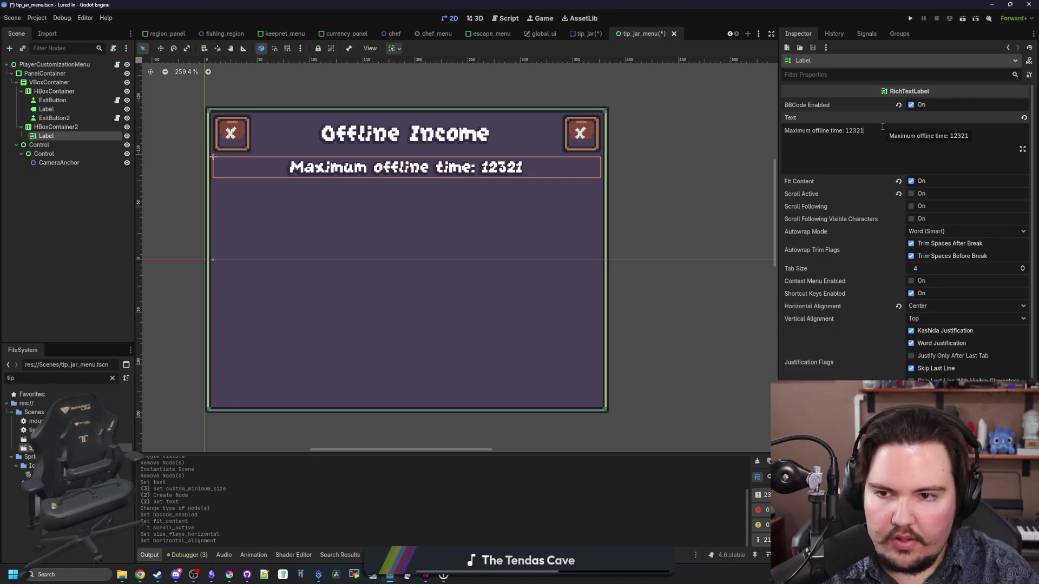
- Add a new second line 'Offline income efficiency: 100%' to the label's text
key("Return")
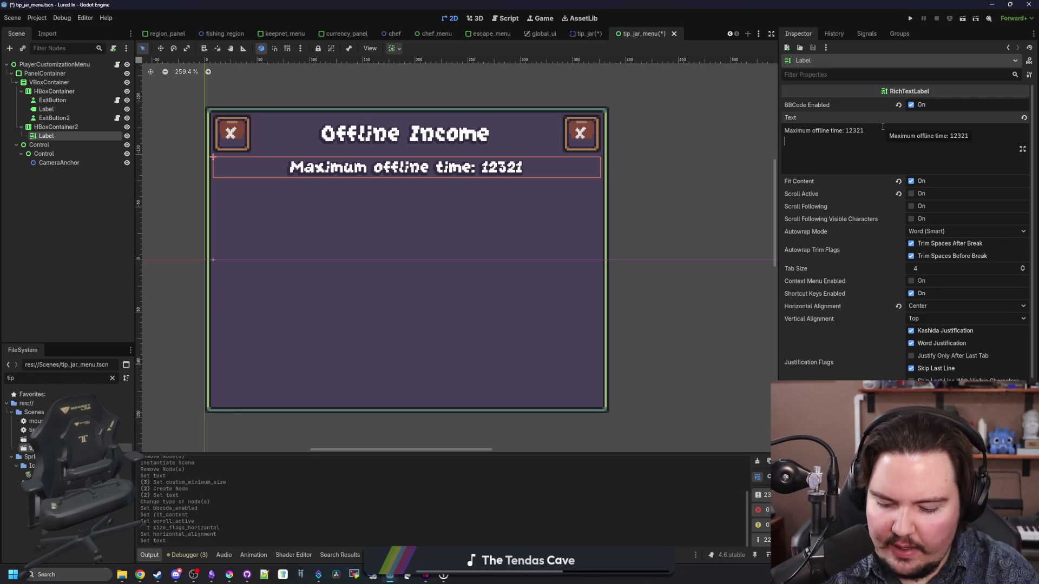
type("Offline ")
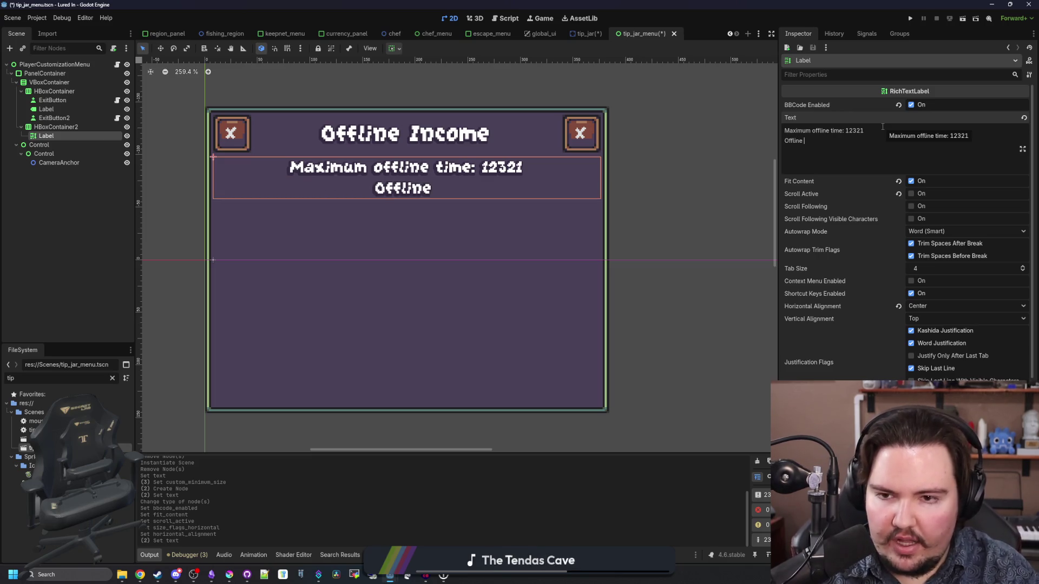
type("E")
key("BackSpace")
type("efficiency")
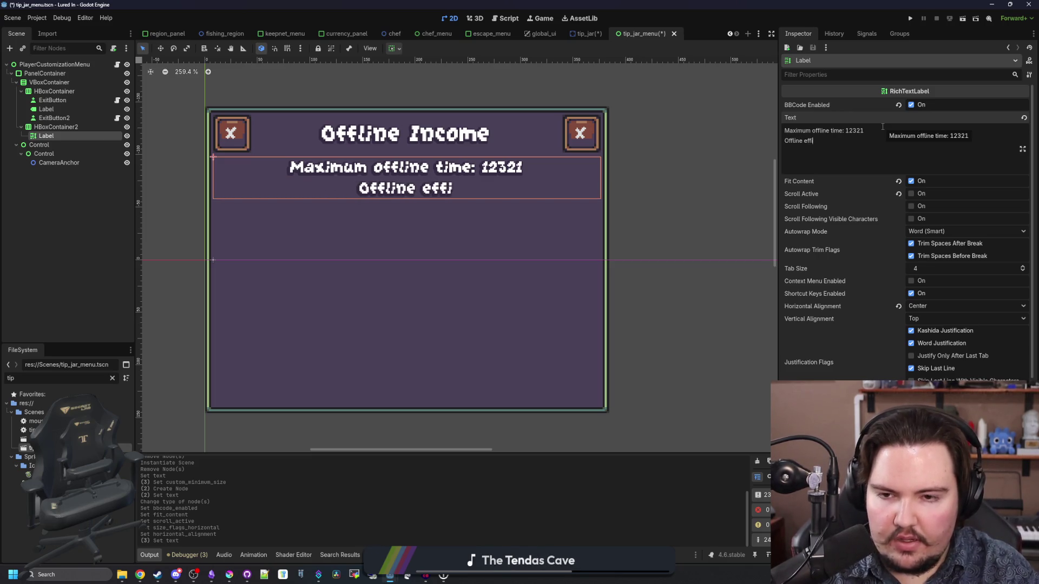
key("BackSpace")
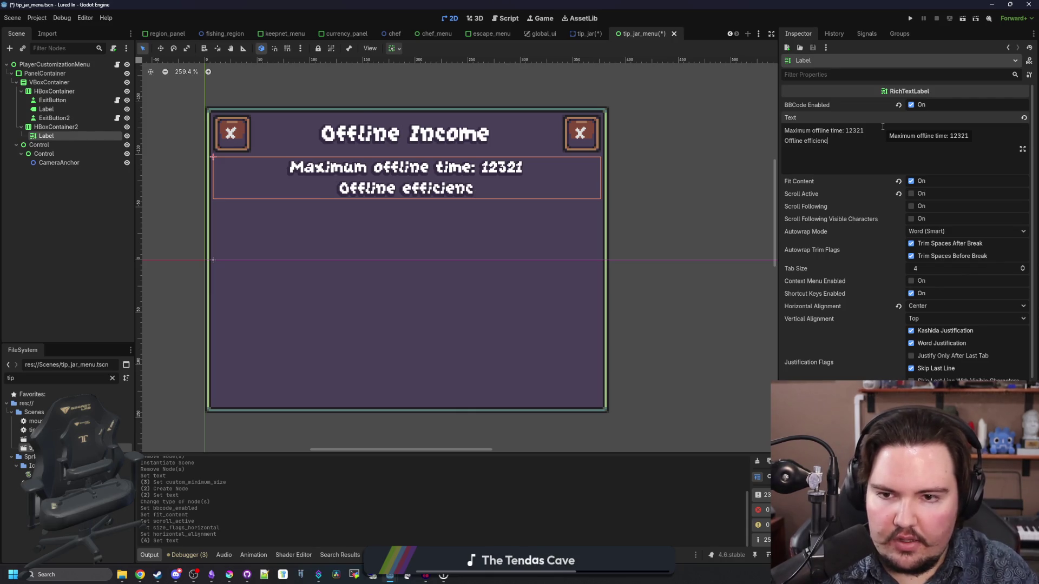
key("BackSpace")
key("BackSpace")
key("BackSpace")
type("income eff")
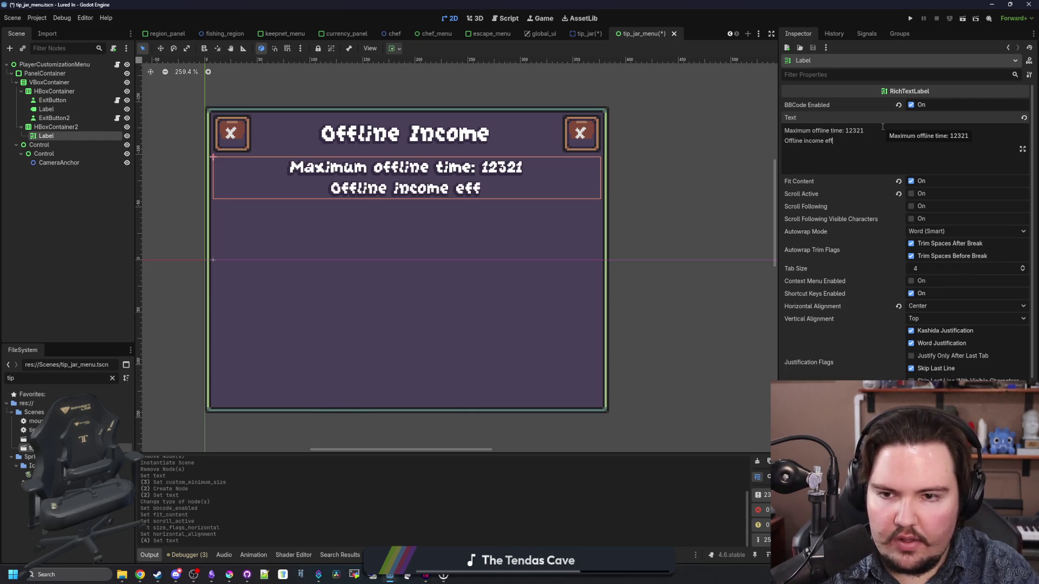
type("iciency: ")
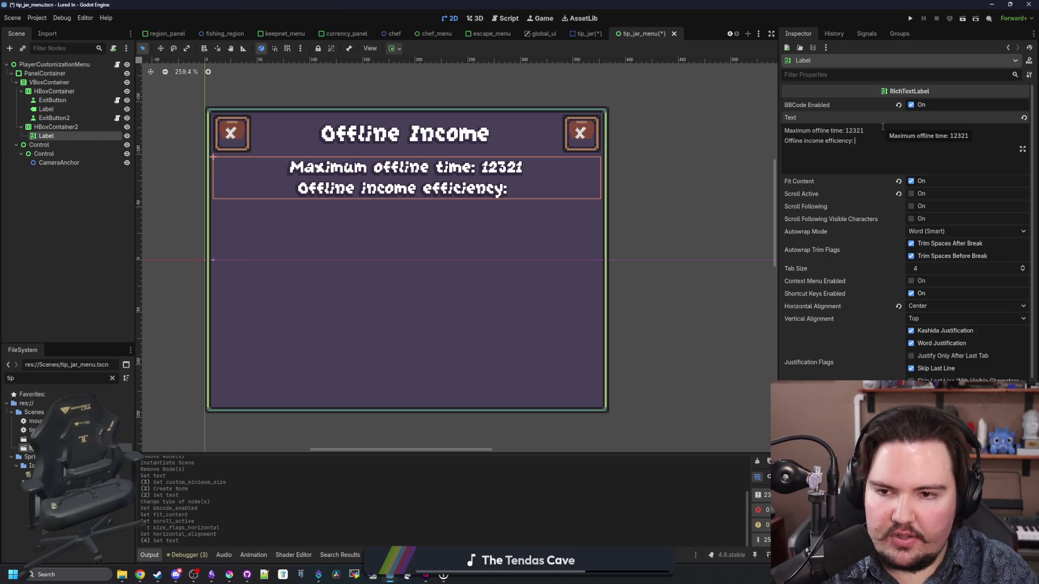
type("x1")
key("BackSpace")
key("BackSpace")
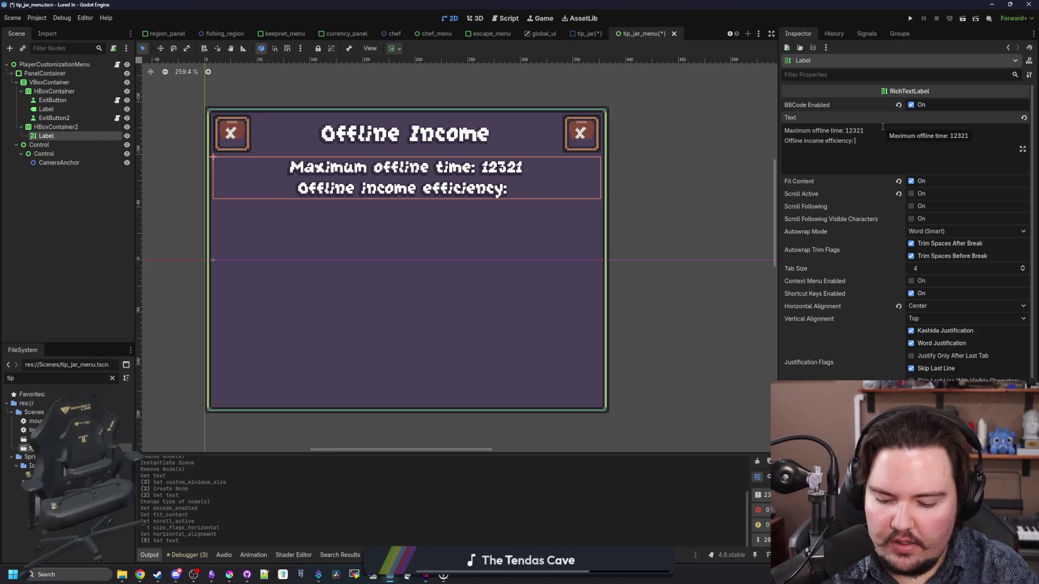
type("100%")
scroll(519, 236, "down", 1)
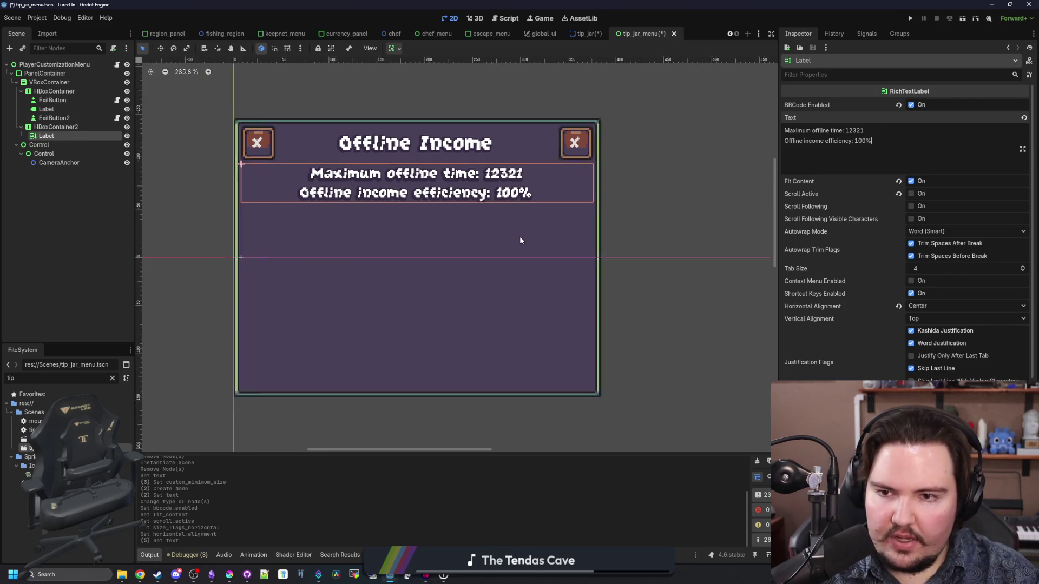
scroll(720, 399, "down", 1)
scroll(443, 197, "up", 1)
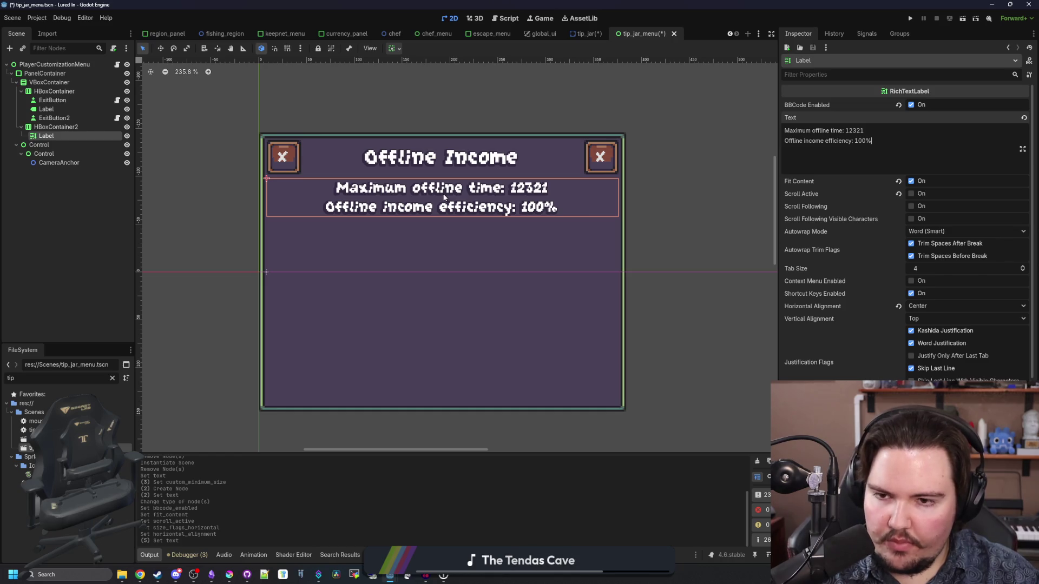
- Set the Offline Income PanelContainer's height to 96
left_click(44, 73)
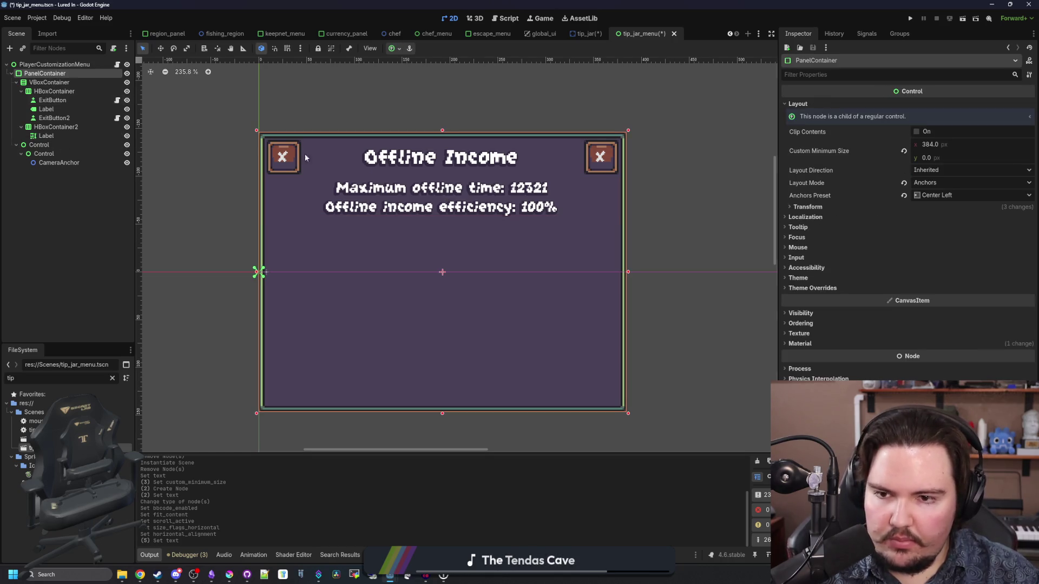
left_click(822, 209)
left_click(956, 231)
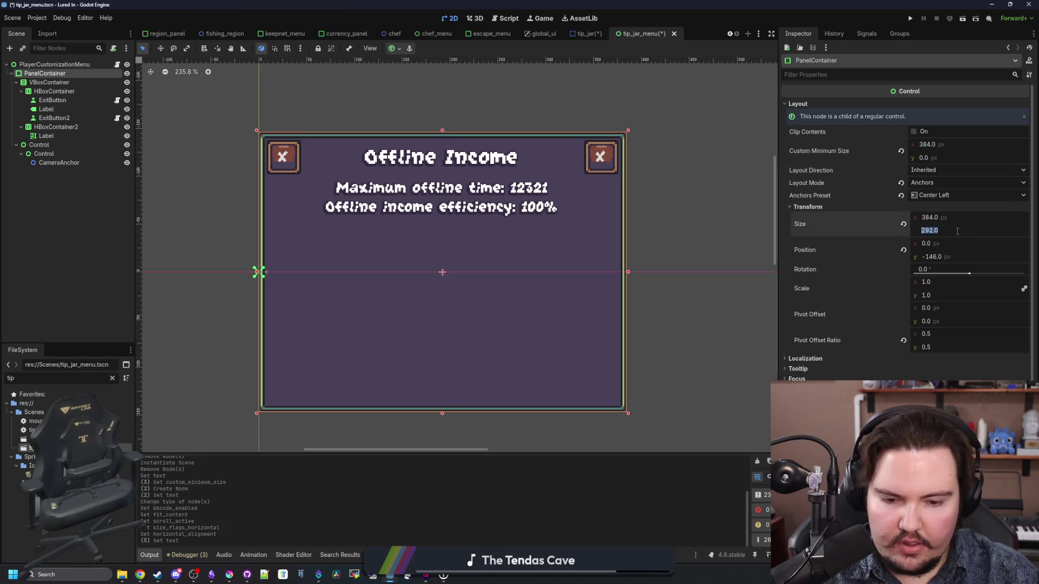
type("0")
key("Return")
scroll(351, 225, "down", 2)
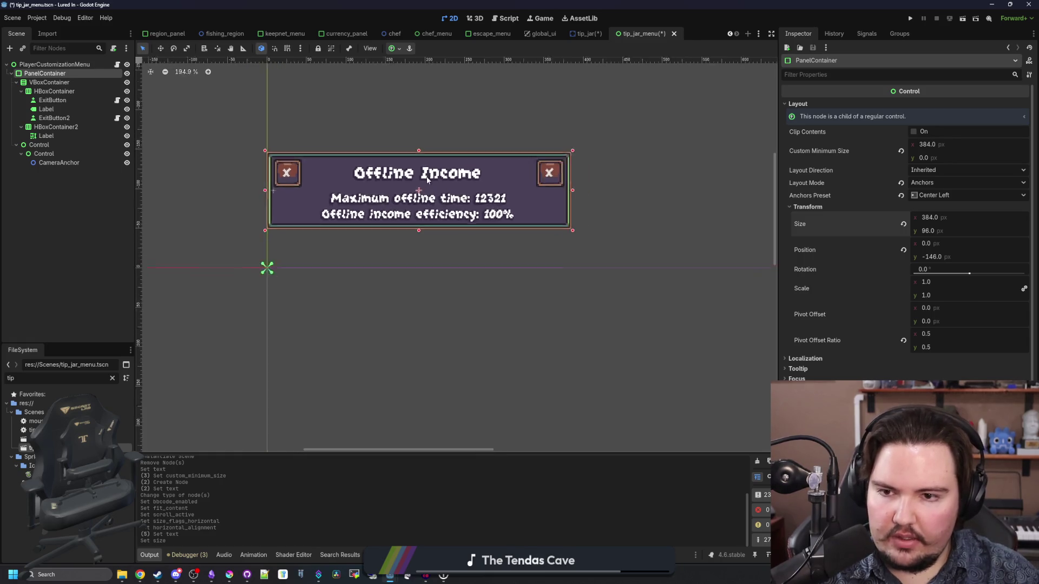
scroll(325, 217, "up", 3)
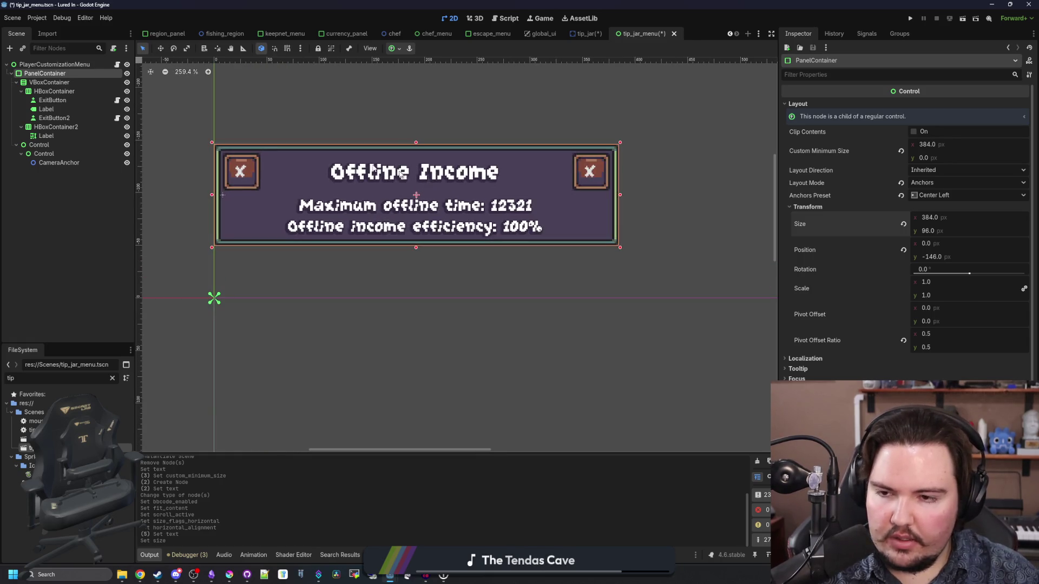
- Move the stats Label out of HBoxContainer2 and delete the empty HBoxContainer2
left_click(60, 91)
left_click(47, 135)
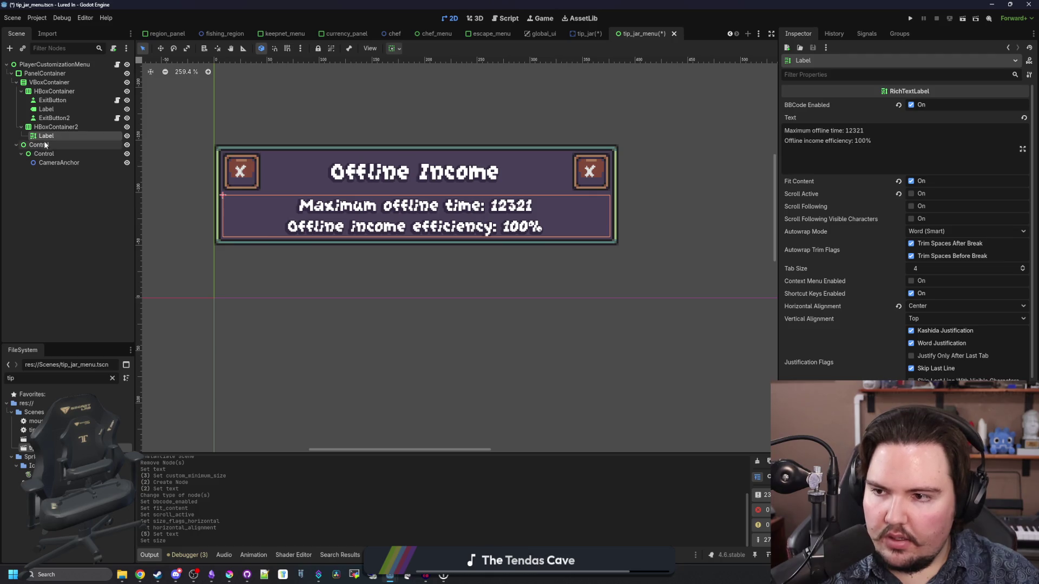
left_click(45, 127)
mouse_move(46, 136)
left_mouse_down()
mouse_move(49, 84)
mouse_move(42, 134)
left_mouse_up()
right_click(41, 129)
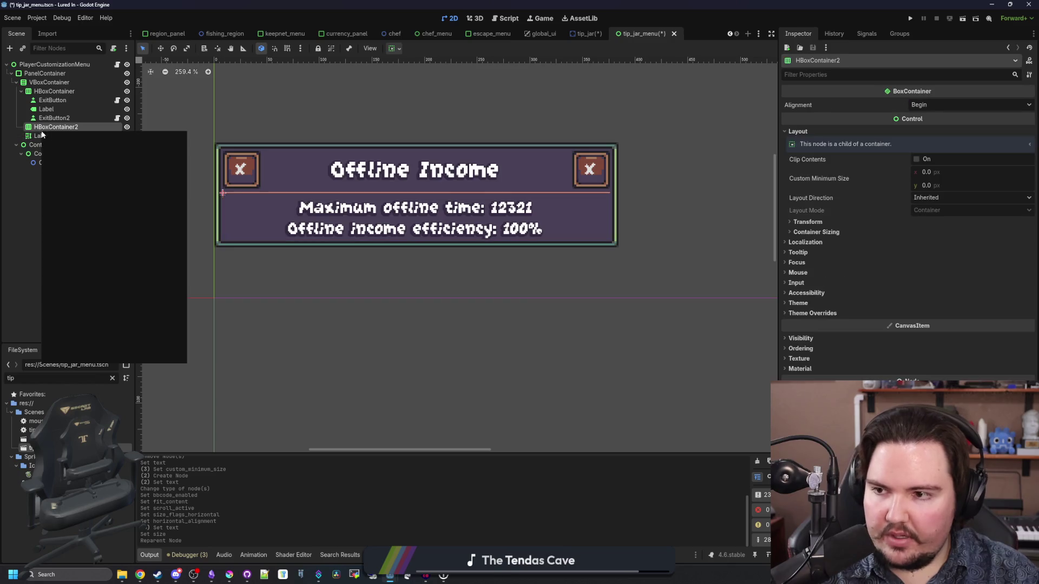
left_click(87, 355)
left_click(496, 300)
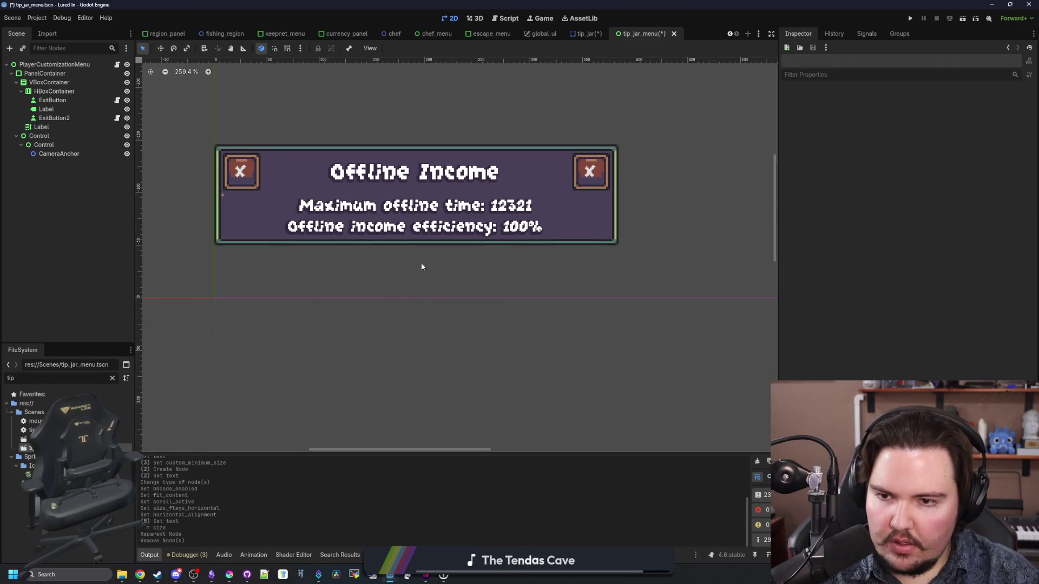
- Add an HSeparator to the VBoxContainer between the title row and the stats Label
left_click(53, 101)
left_click(54, 91)
right_click(62, 81)
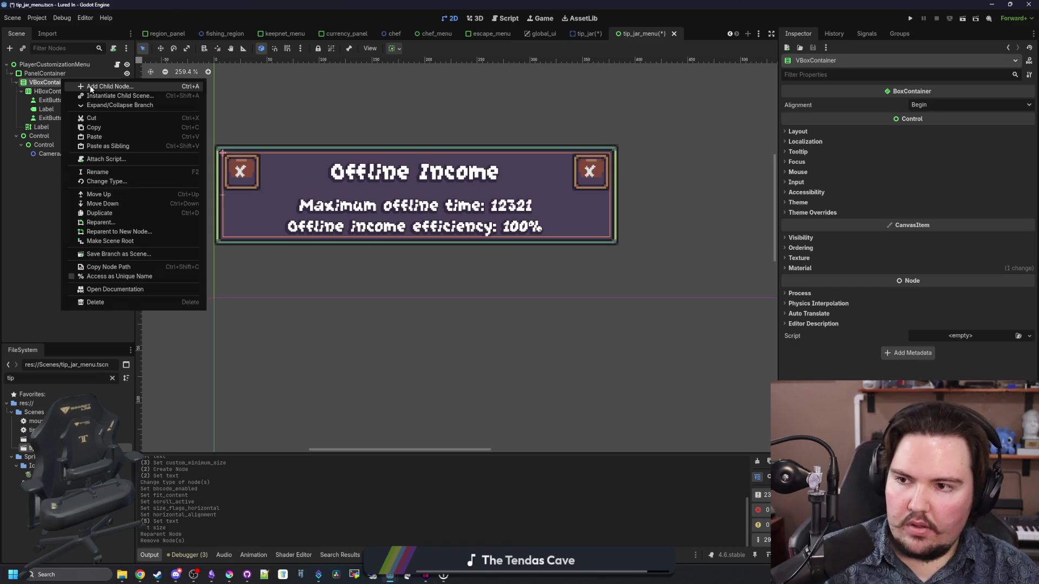
left_click(81, 88)
type("hsep")
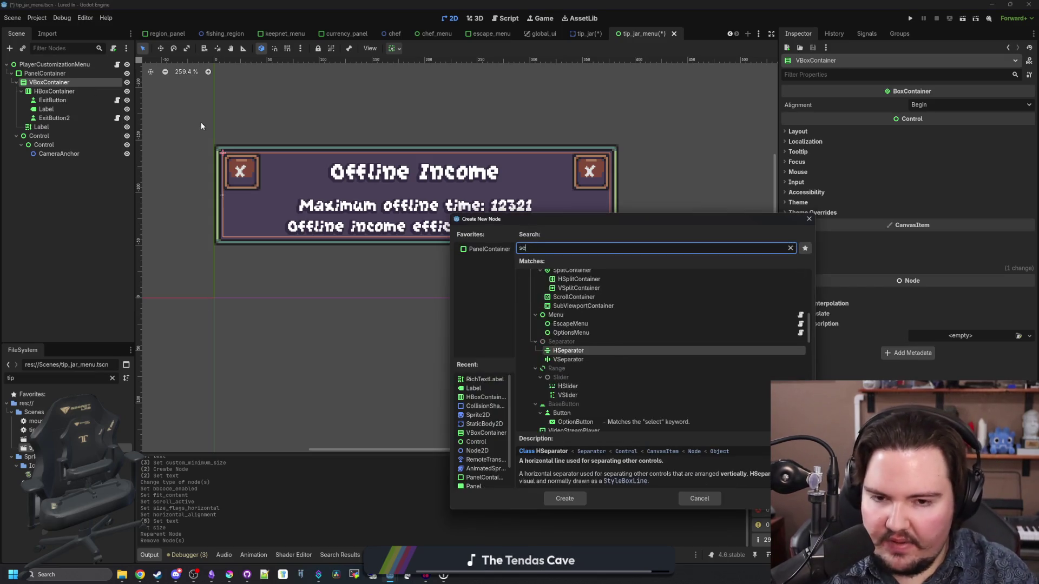
key("Return")
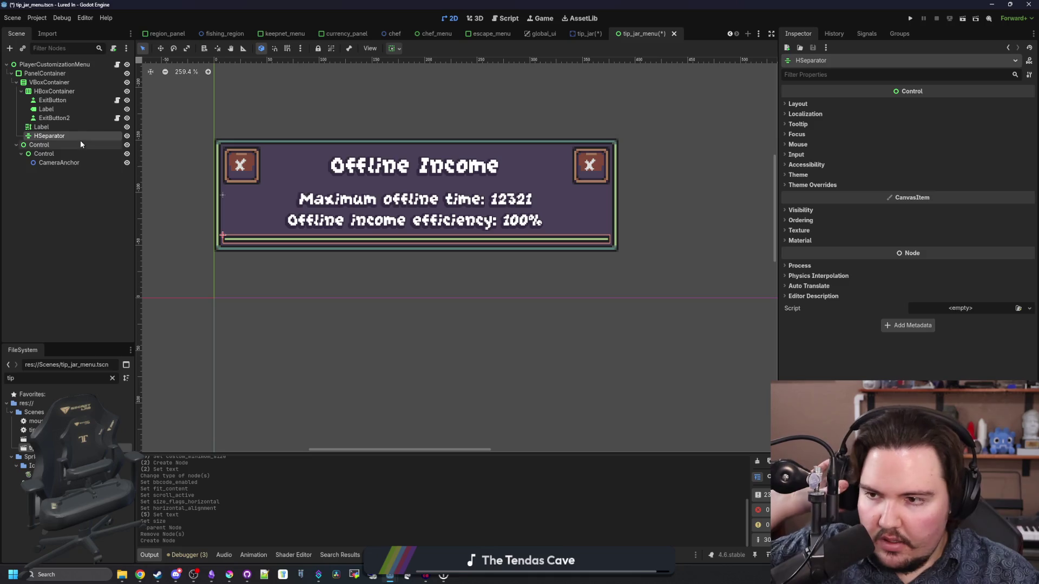
left_click_drag(70, 135, 66, 124)
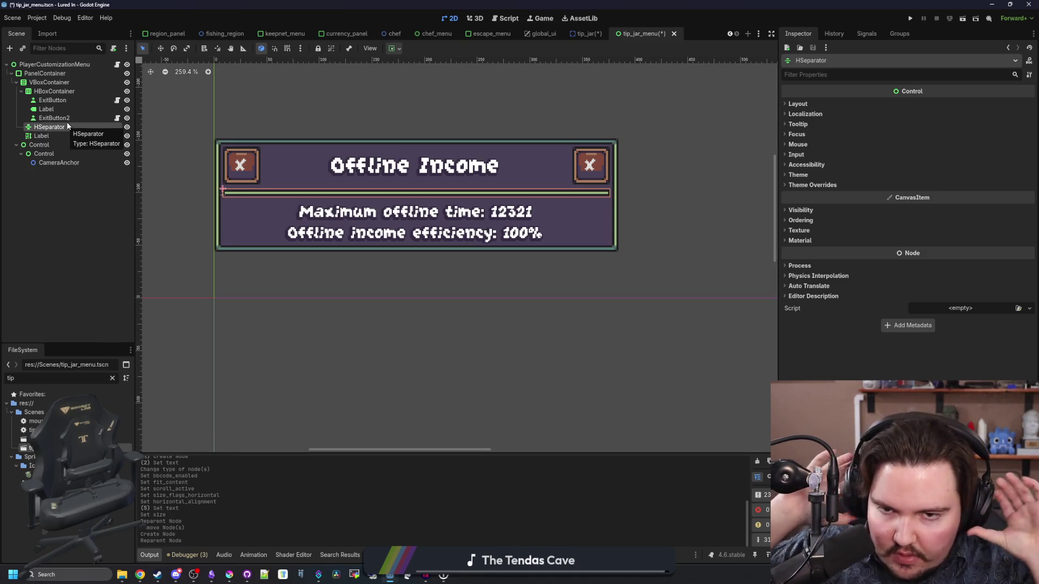
left_click(50, 138)
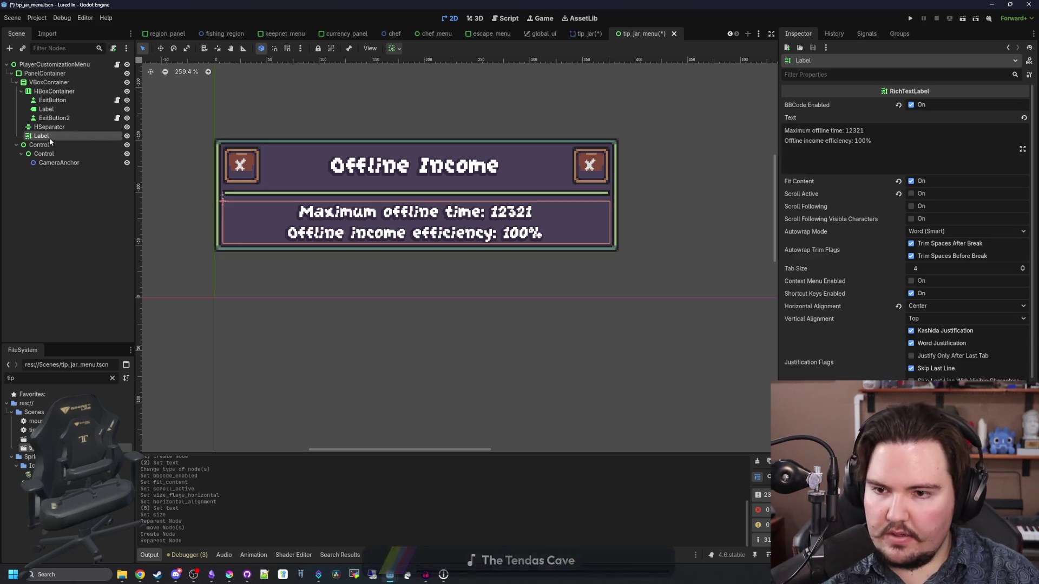
- Add a Control spacer to the VBoxContainer with Mouse Filter Ignore and minimum height 4
left_click(50, 82)
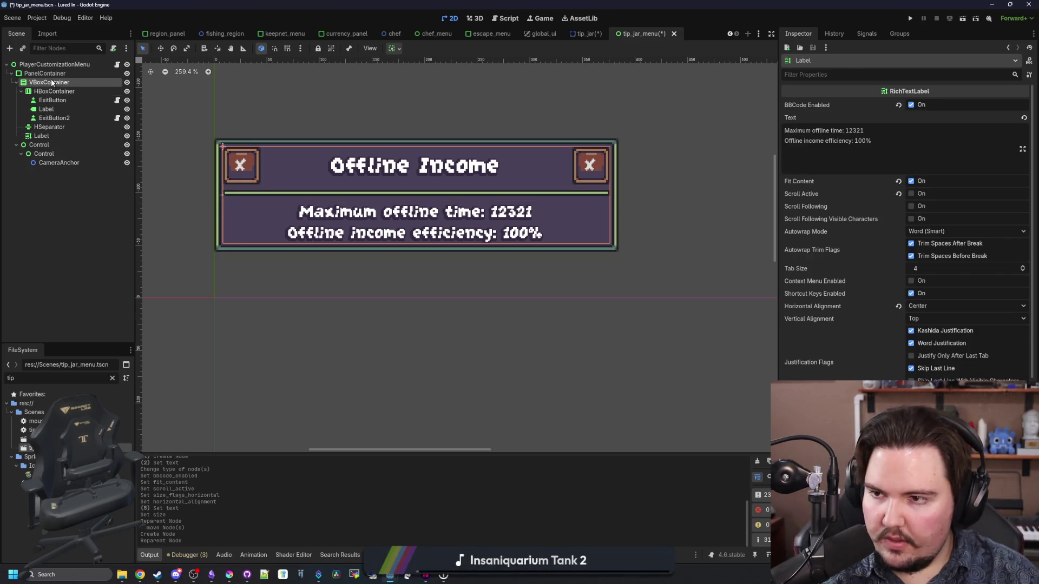
right_click(50, 82)
left_click(85, 87)
type("contro")
key("Return")
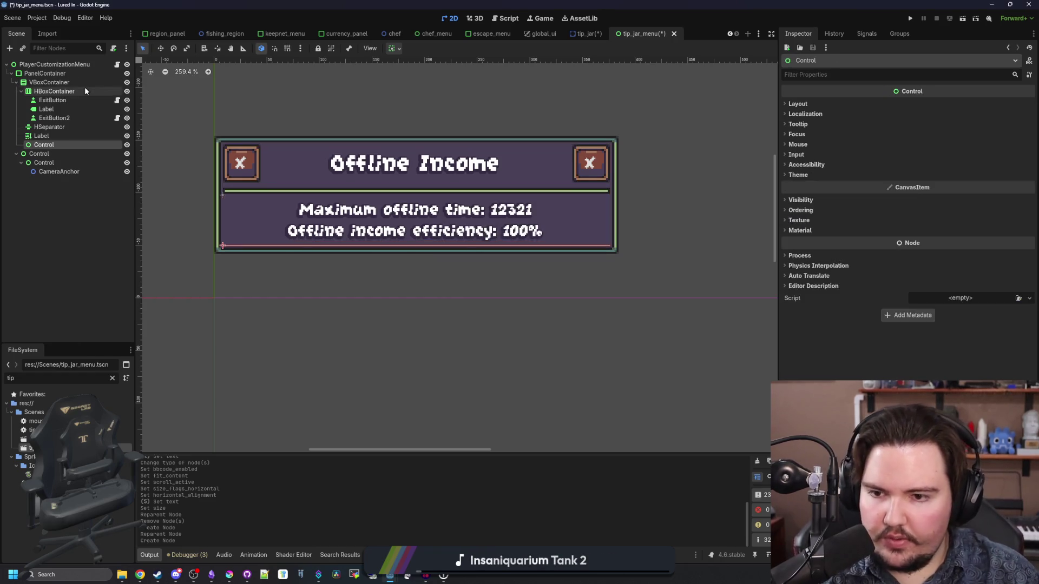
left_click(797, 104)
left_click(797, 245)
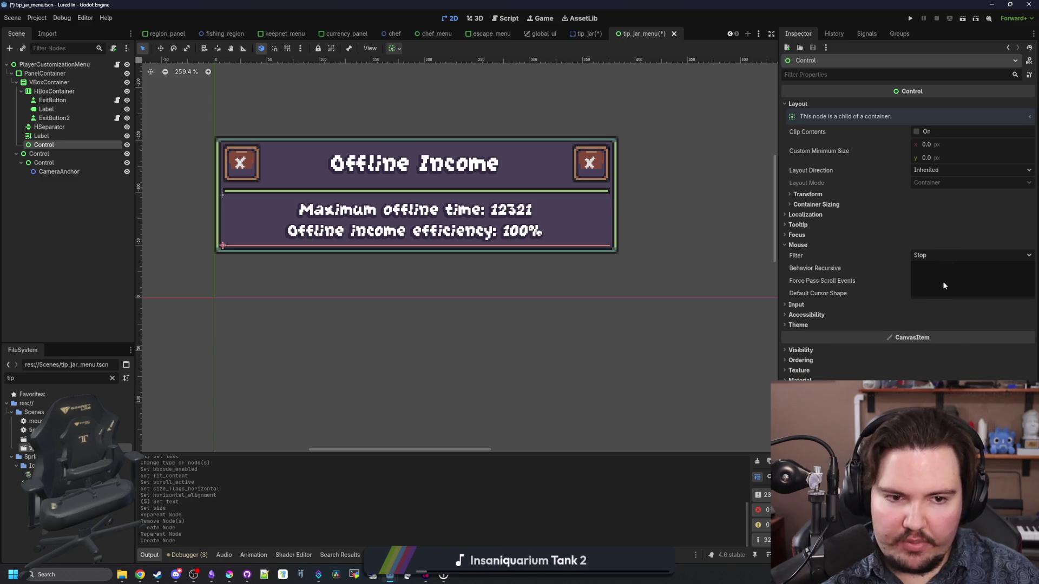
left_click(944, 285)
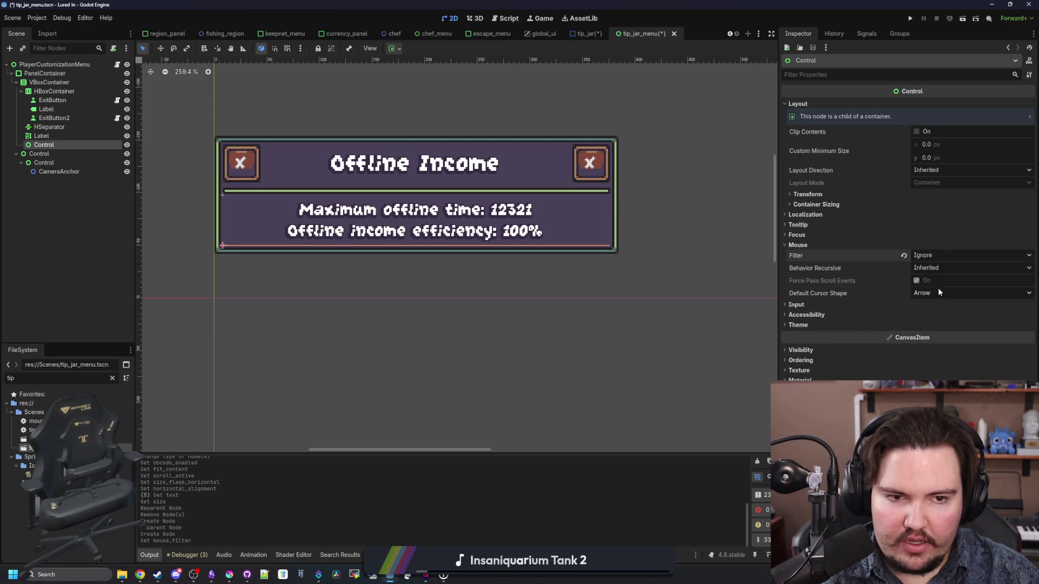
left_click(944, 158)
type("4")
key("Return")
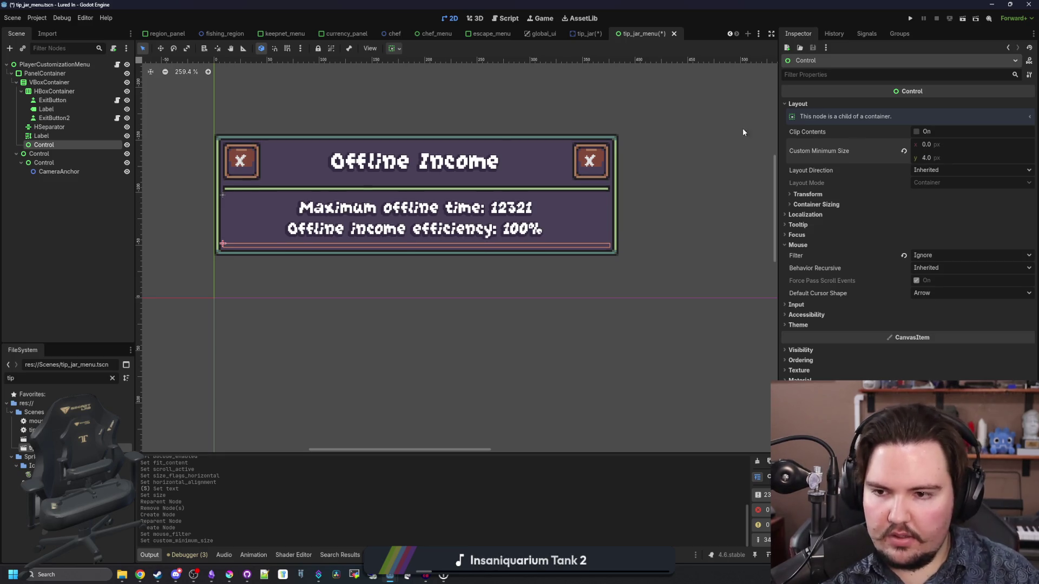
left_click(76, 230)
scroll(378, 310, "down", 5)
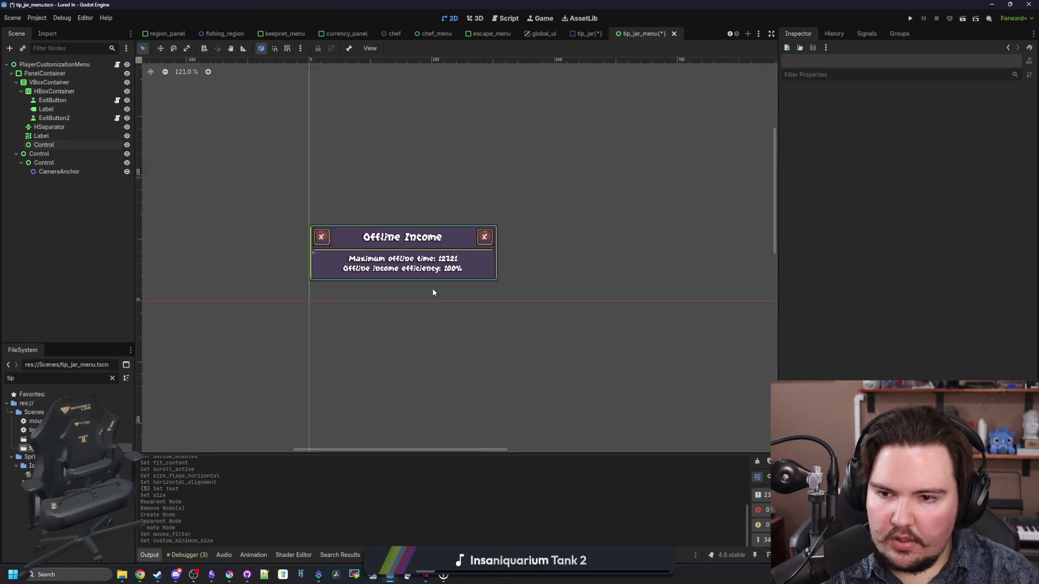
scroll(381, 242, "up", 3)
- Save the scene and rename the root node to TipJarMenu
key("ctrl+s")
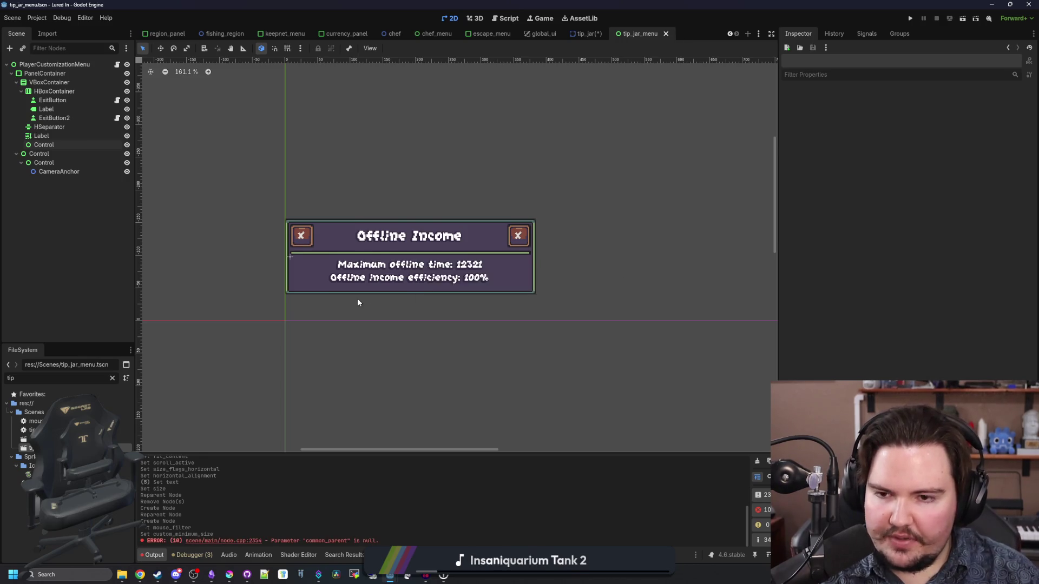
scroll(357, 302, "up", 4)
key("ctrl+s")
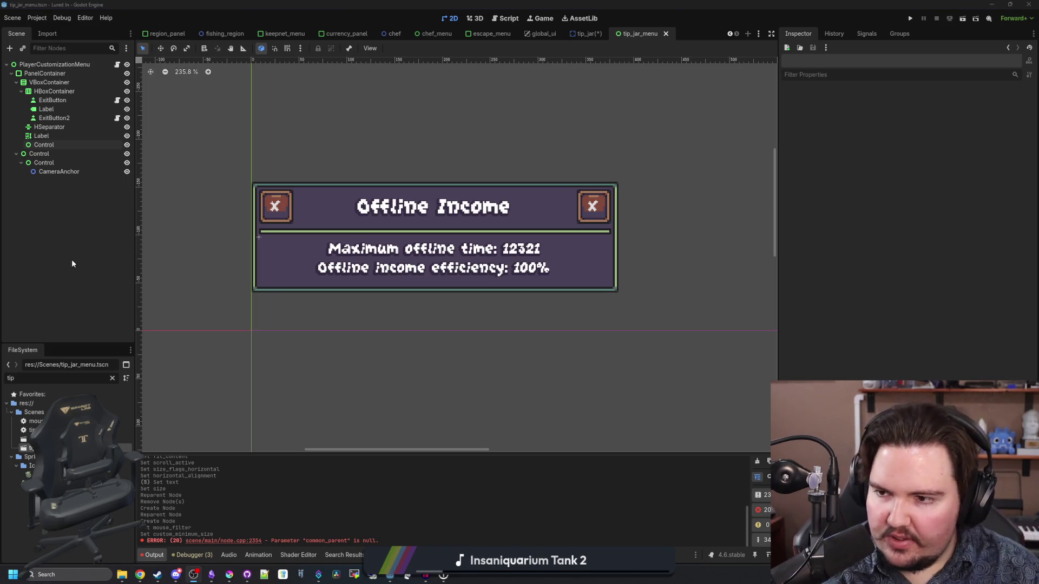
scroll(443, 300, "up", 3)
key("ctrl+s")
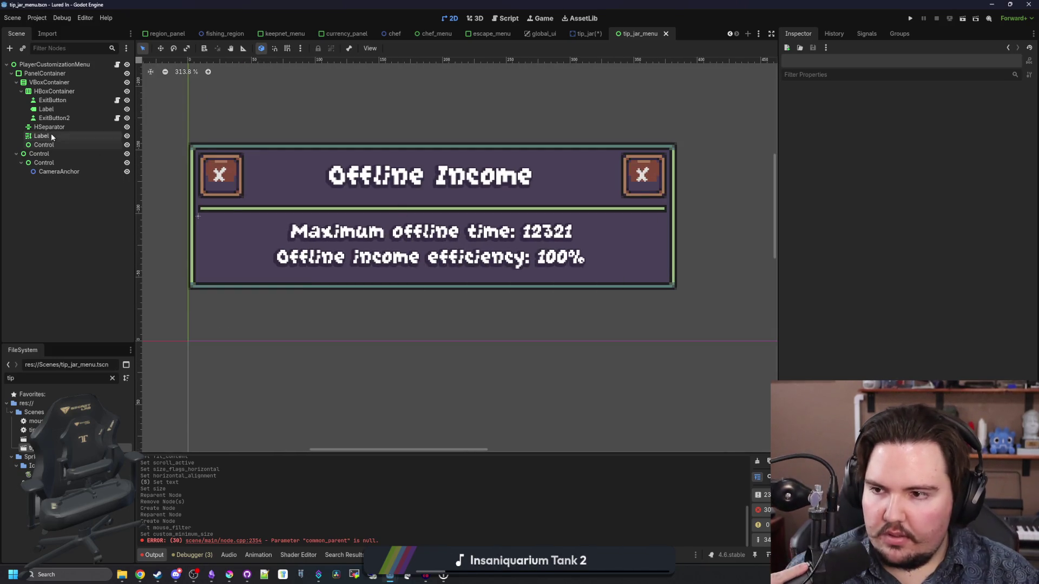
left_click(52, 136)
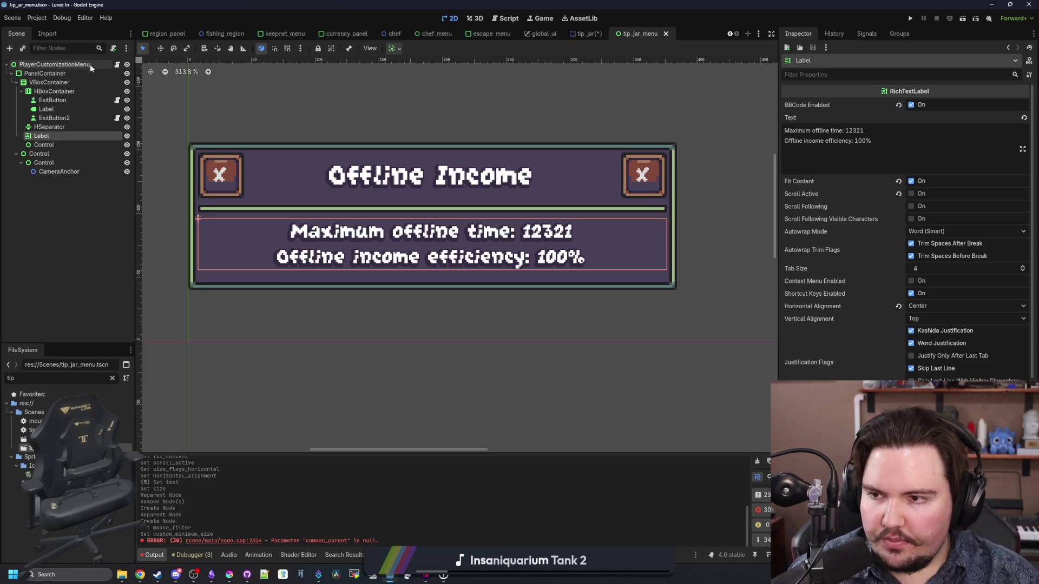
double_click(90, 64)
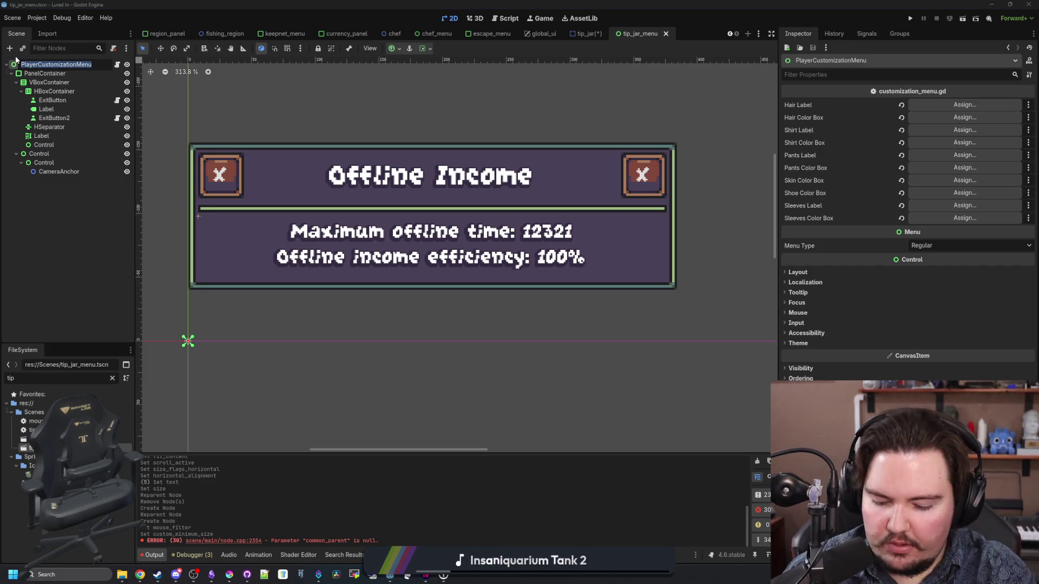
type("Off")
type("TipJarMenu")
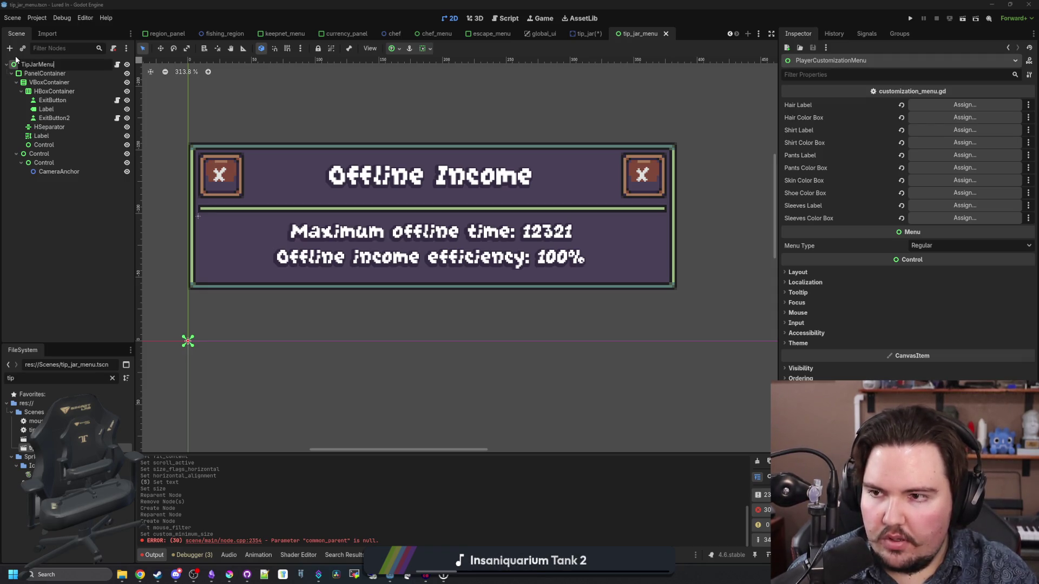
key("Return")
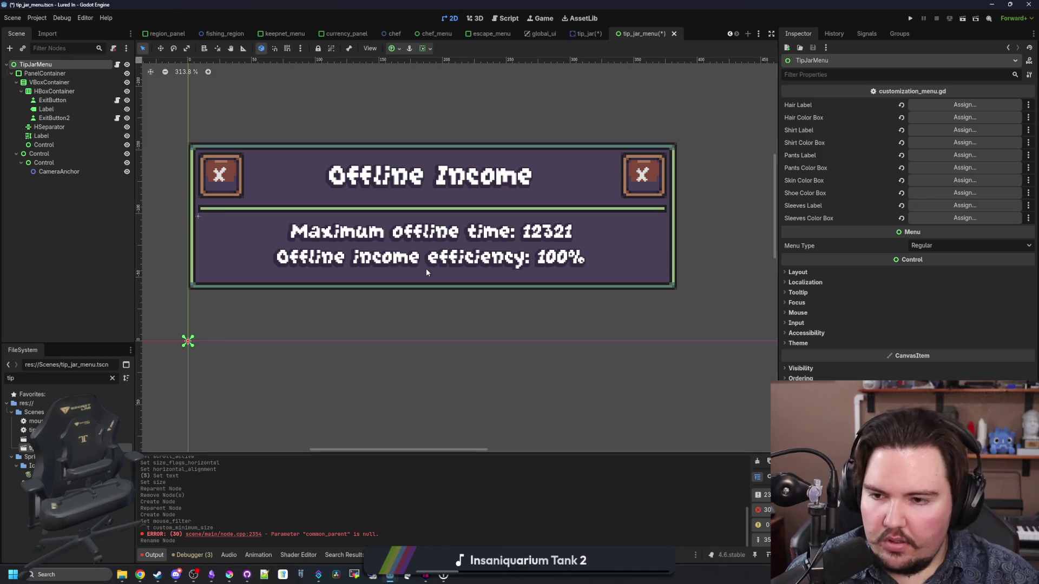
- Set the Control holding CameraAnchor to horizontal Fill and vertical Shrink End sizing
scroll(427, 268, "down", 3)
left_click(21, 171)
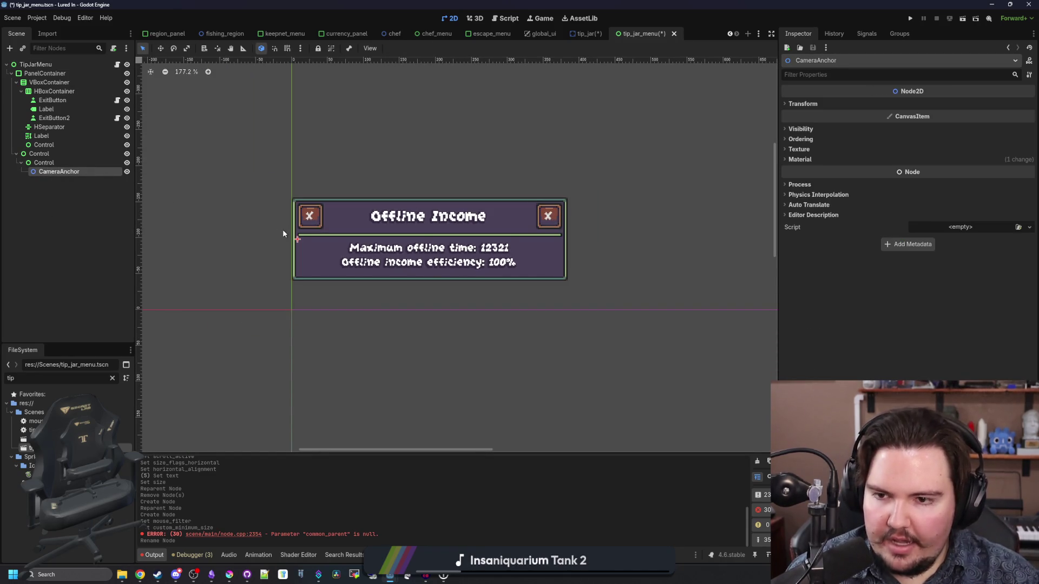
scroll(360, 248, "up", 2)
scroll(253, 242, "down", 1)
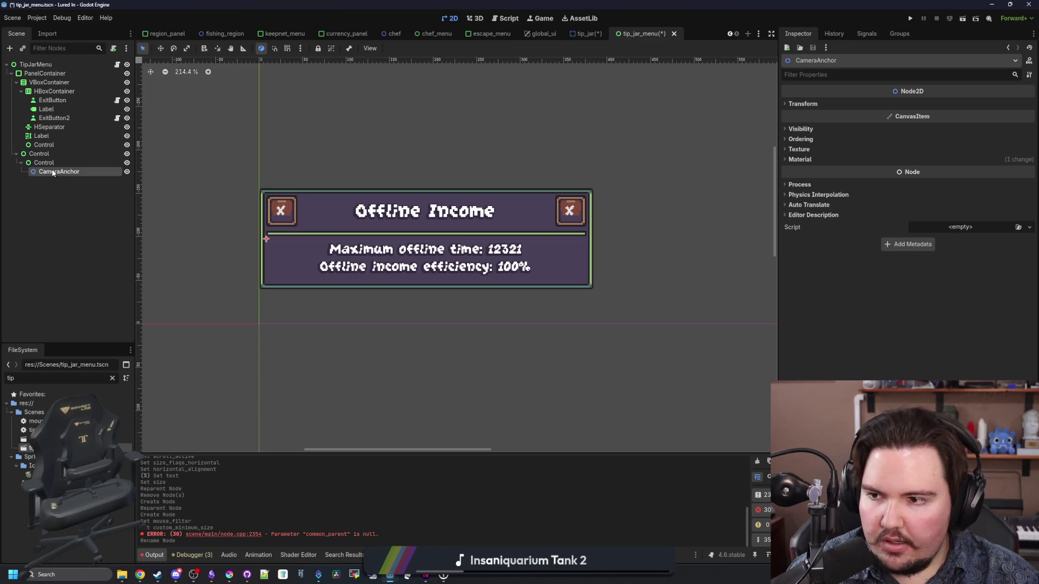
left_click(47, 155)
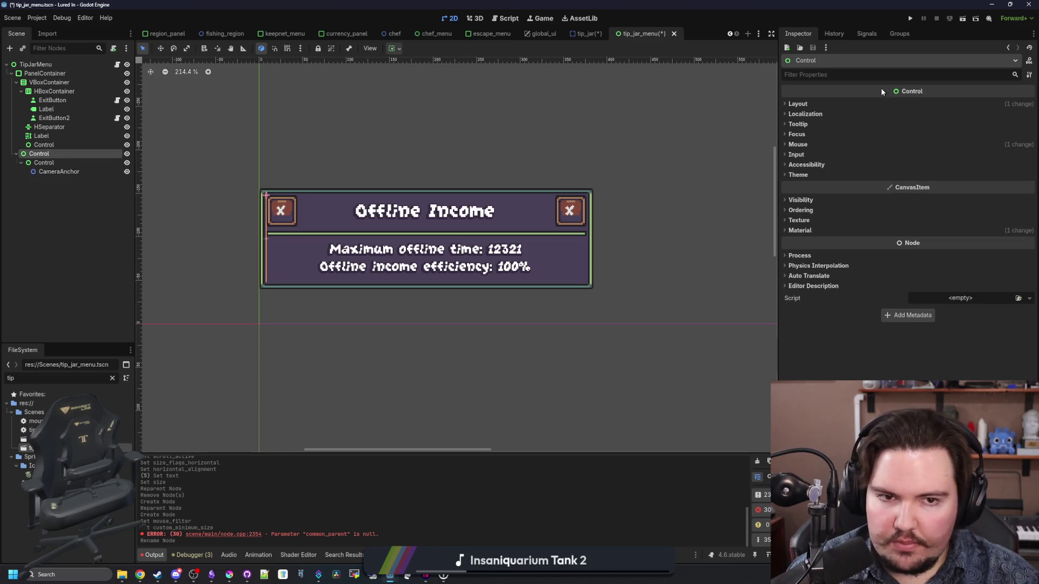
left_click(797, 104)
left_click(845, 202)
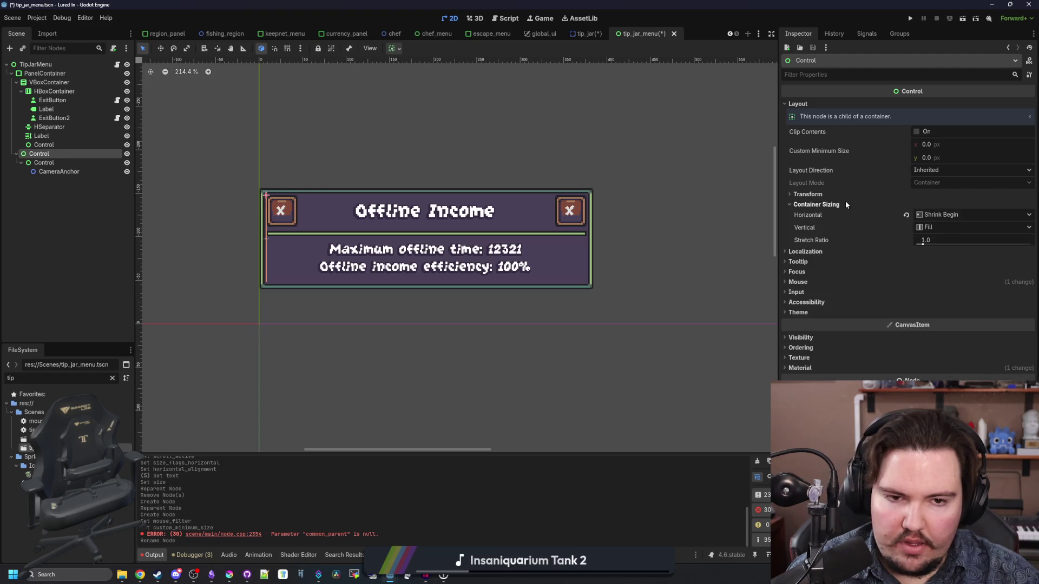
left_click(932, 214)
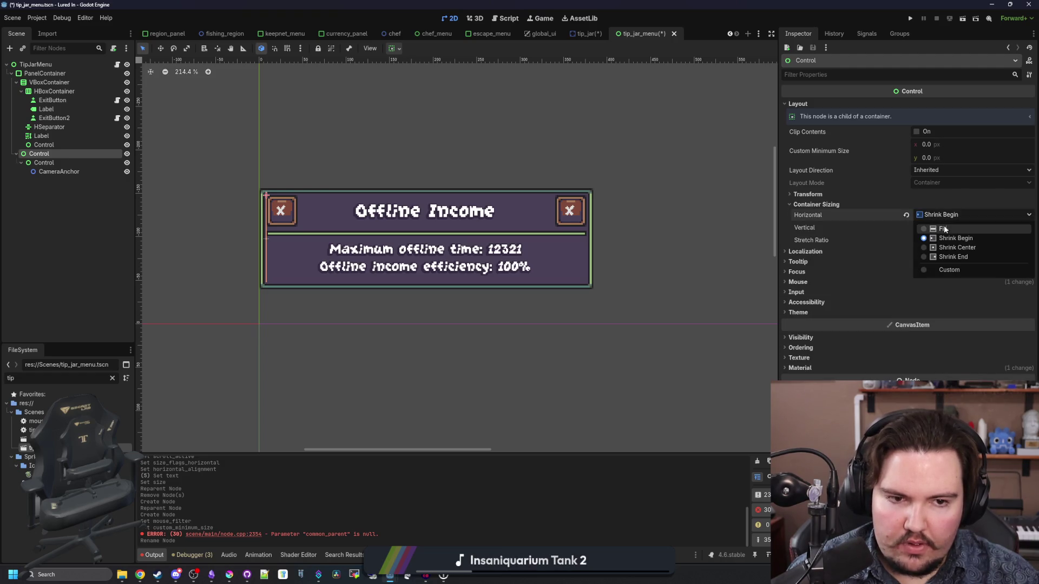
left_click(943, 226)
left_click(943, 226)
left_click(945, 260)
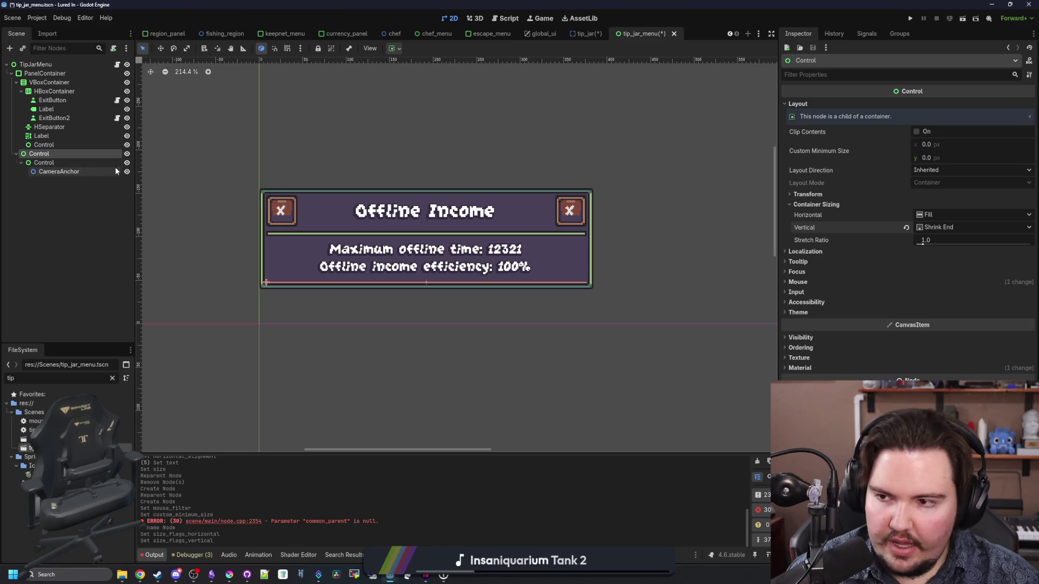
- Review the inner Control and CameraAnchor nodes, then bring up customization_menu.gd
left_click(70, 162)
left_click(64, 172)
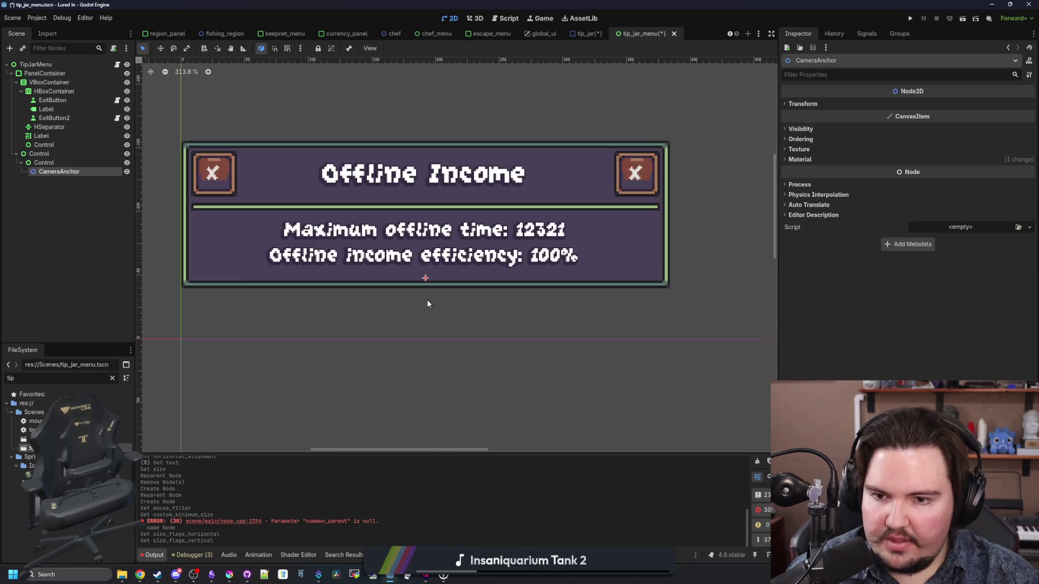
scroll(426, 297, "up", 2)
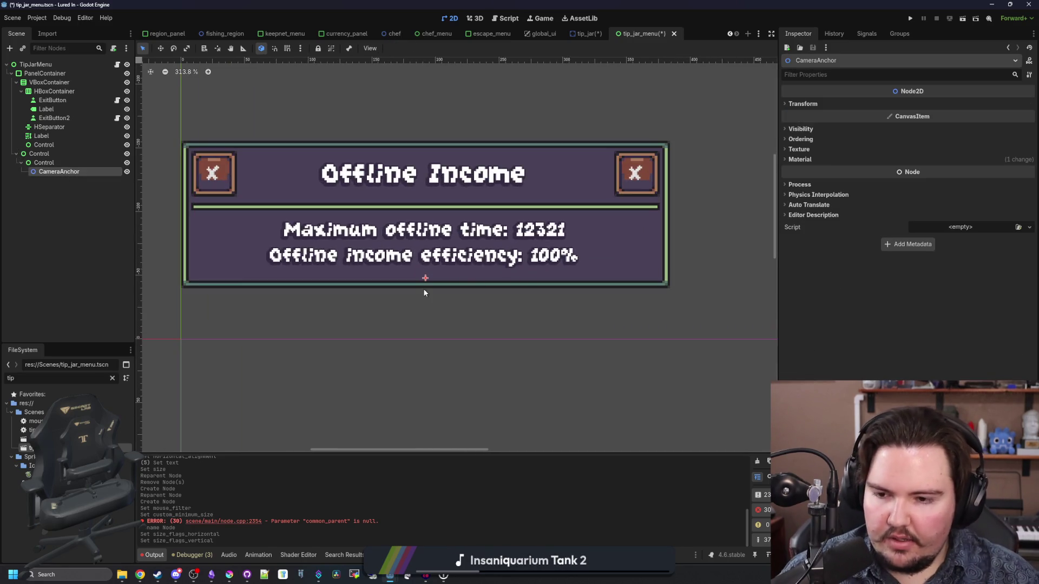
scroll(424, 292, "down", 2)
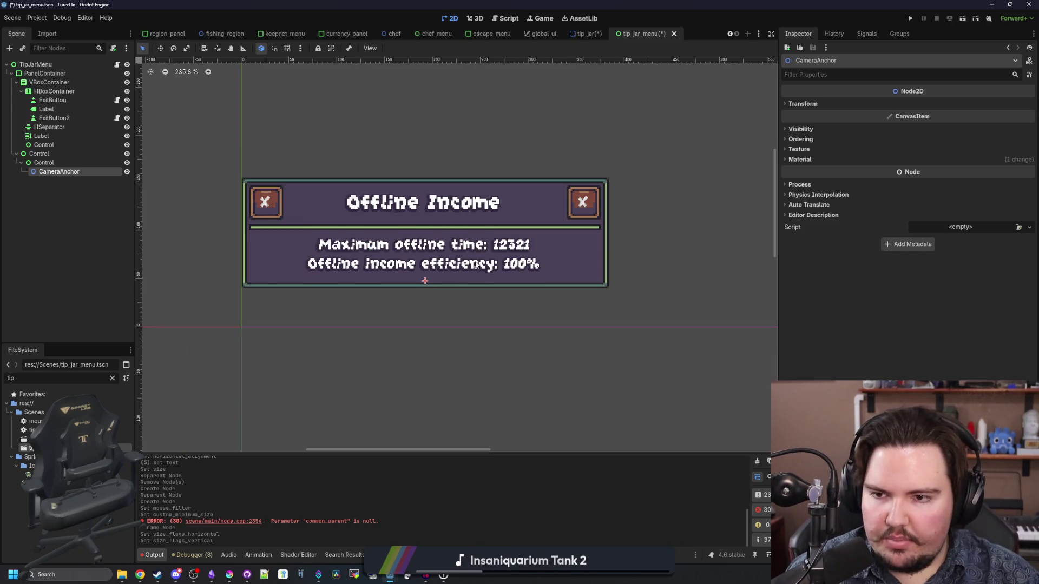
scroll(475, 265, "down", 3)
scroll(492, 274, "up", 4)
scroll(446, 259, "down", 3)
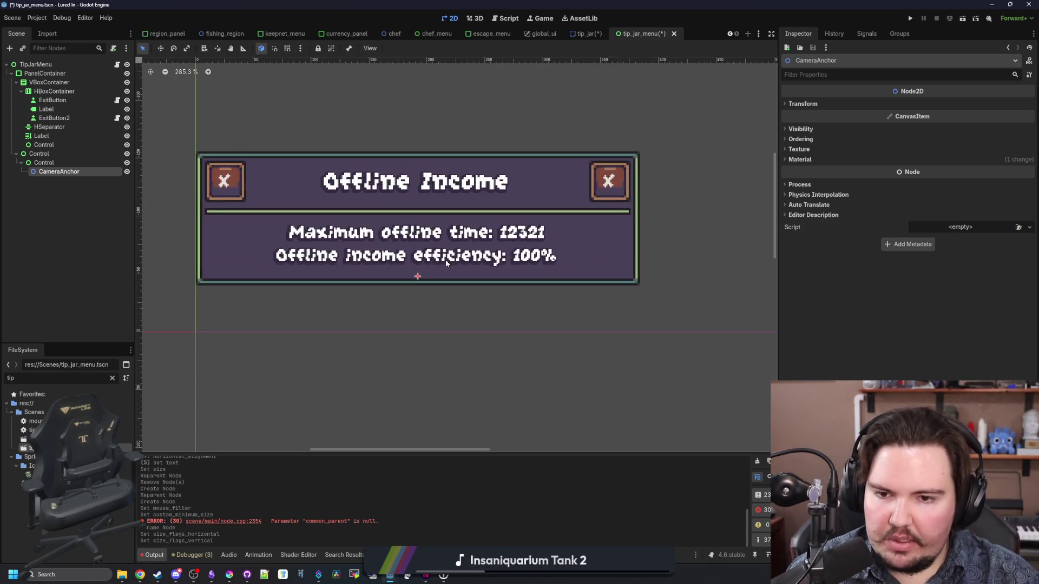
scroll(446, 259, "up", 1)
left_click(117, 65)
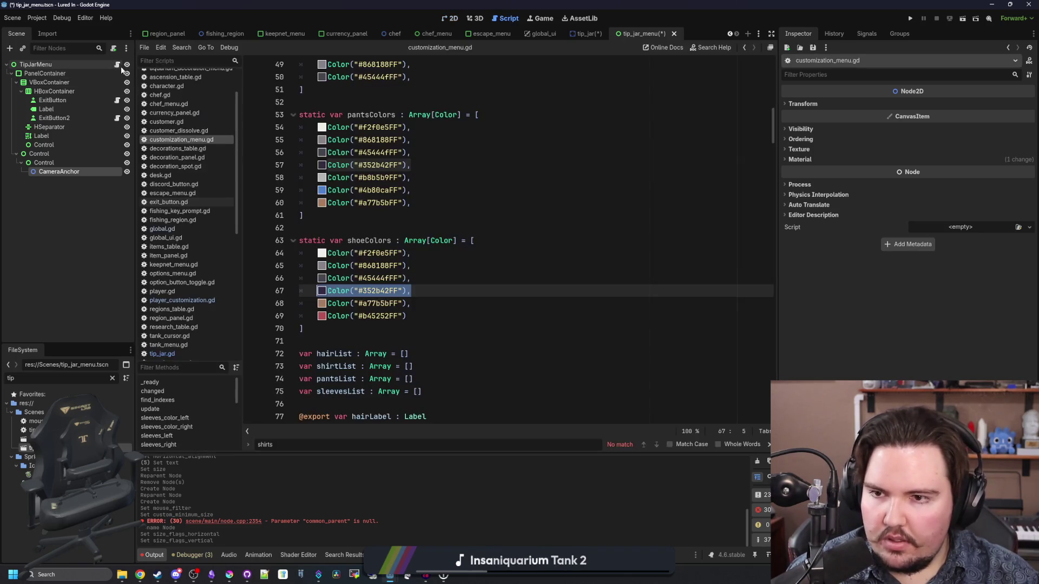
- Detach customization_menu.gd from TipJarMenu and create a new res://Scenes/tip_jar_menu.gd script extending Menu
scroll(586, 253, "down", 10)
scroll(586, 254, "down", 2)
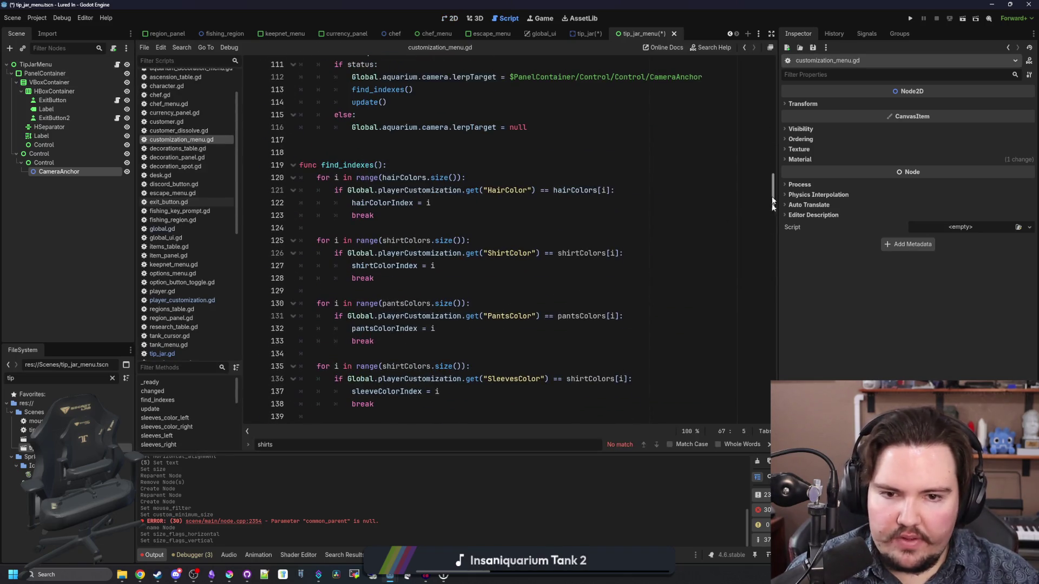
mouse_move(773, 192)
left_mouse_down()
mouse_move(734, 421)
mouse_move(433, 108)
left_mouse_up()
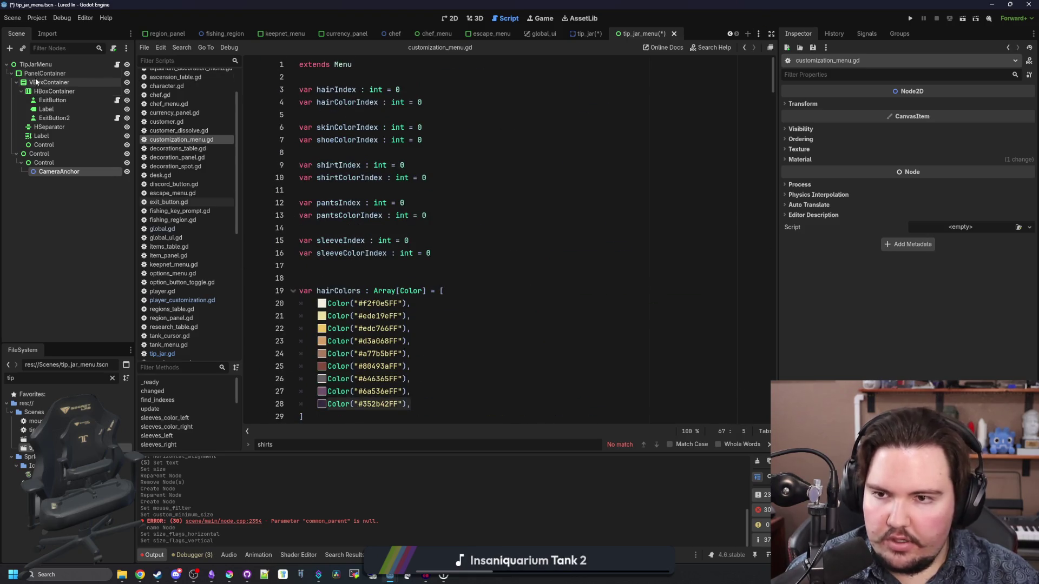
left_click(102, 64)
left_click(115, 48)
left_click(115, 48)
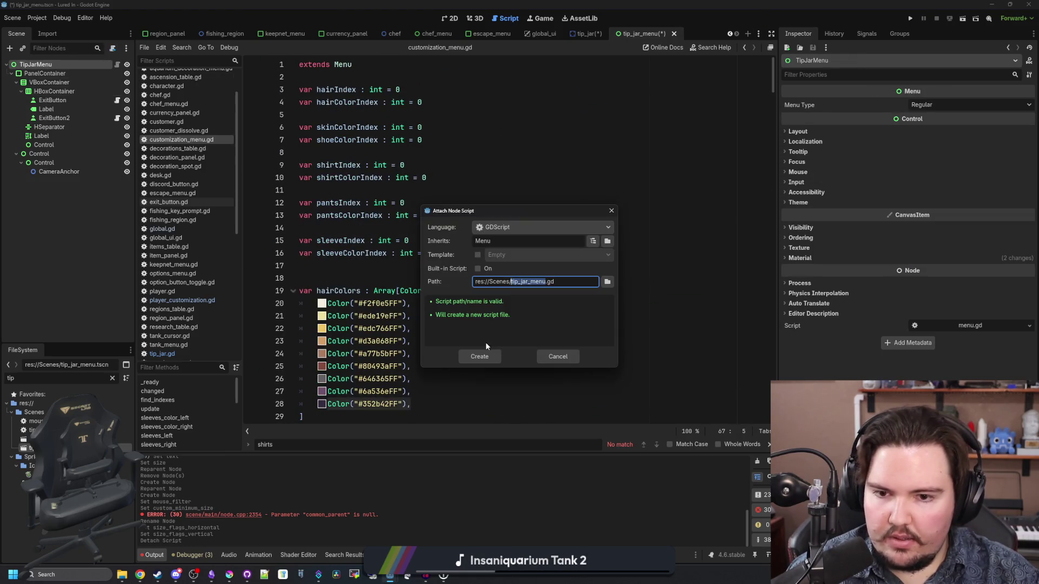
left_click(489, 356)
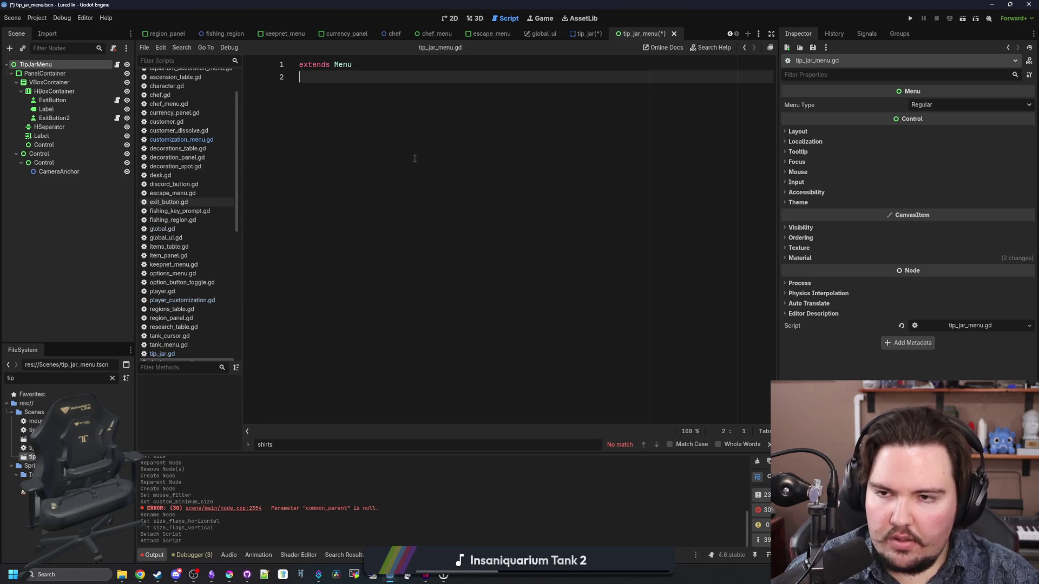
- Write a changed(status, forced) override that calls super() and opens an if status block
type("f")
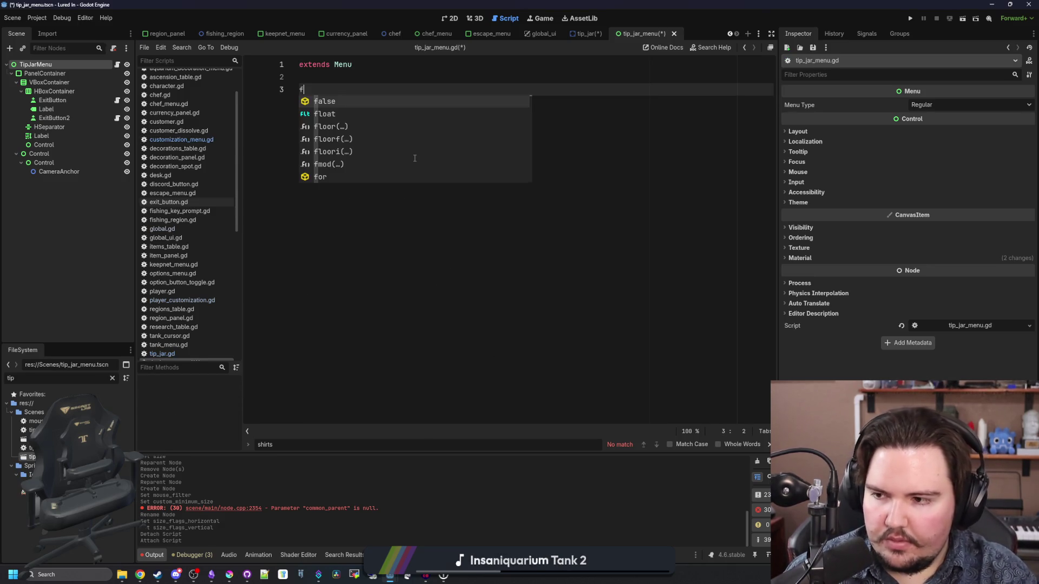
key("BackSpace")
type("chan")
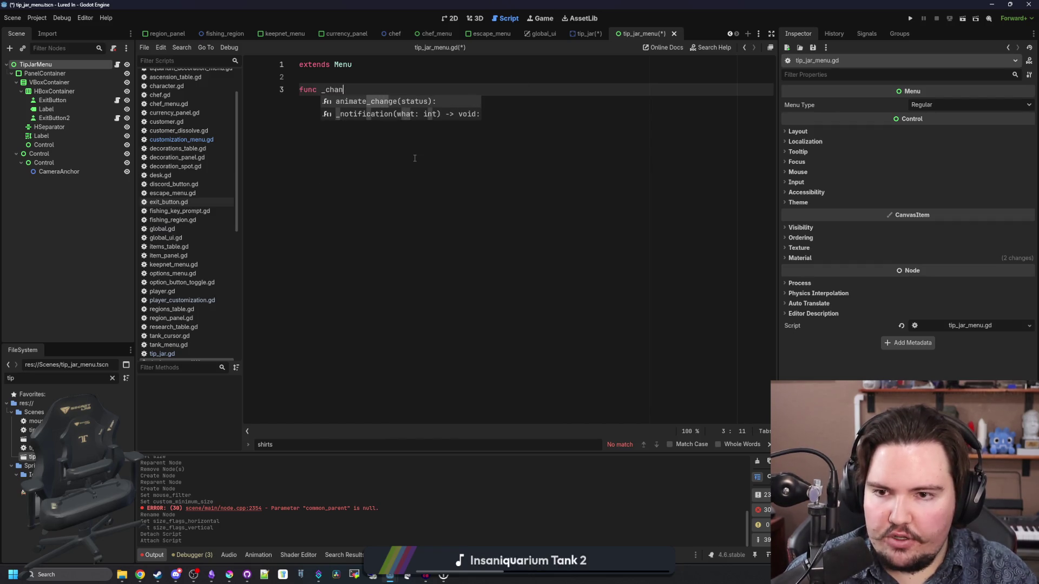
key("BackSpace")
type("h")
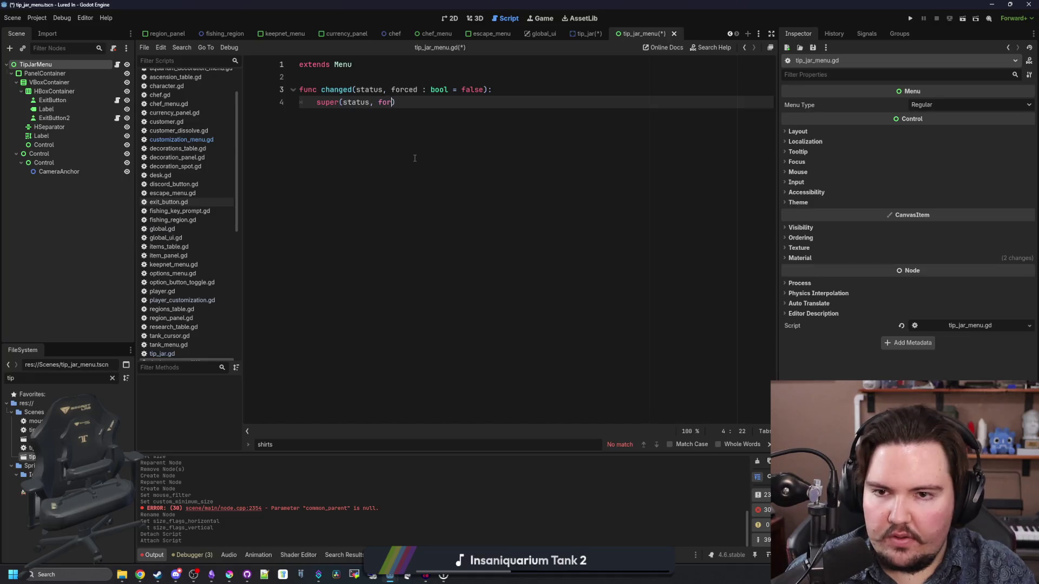
type(")")
key("Return")
type("if statu")
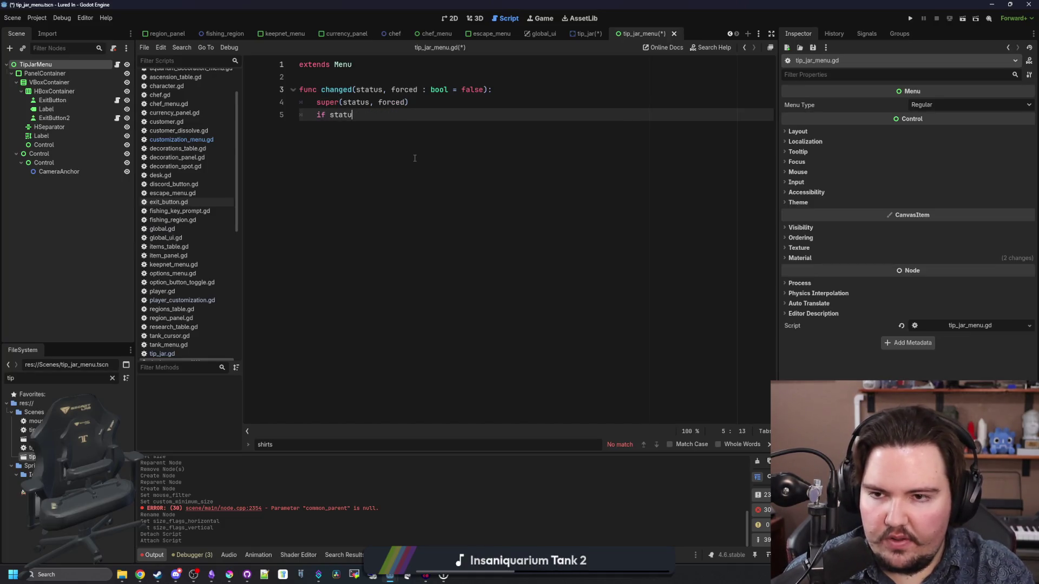
type("s:L")
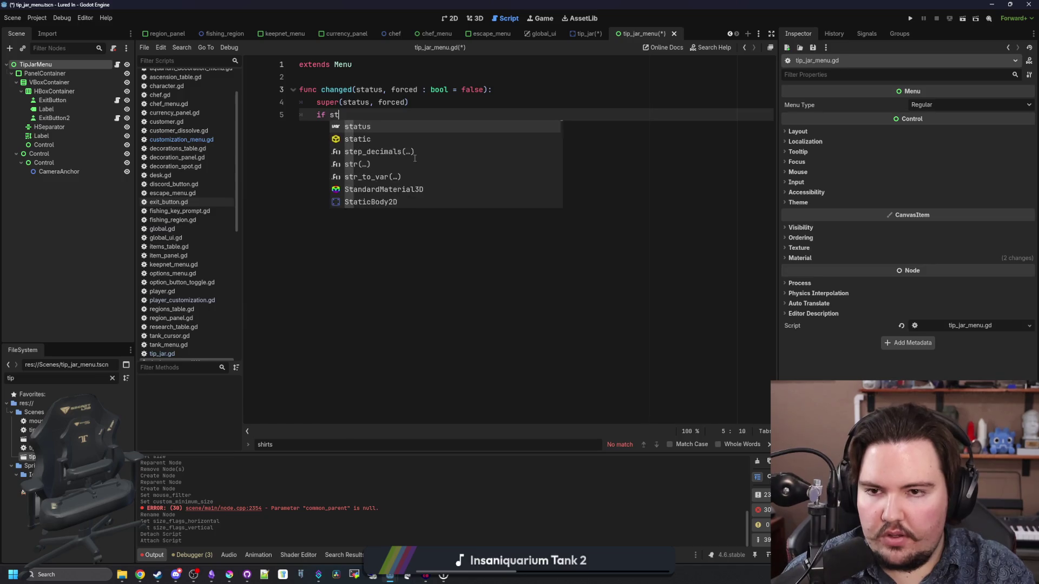
key("BackSpace")
key("Return")
key("Return")
key("BackSpace")
type("else:")
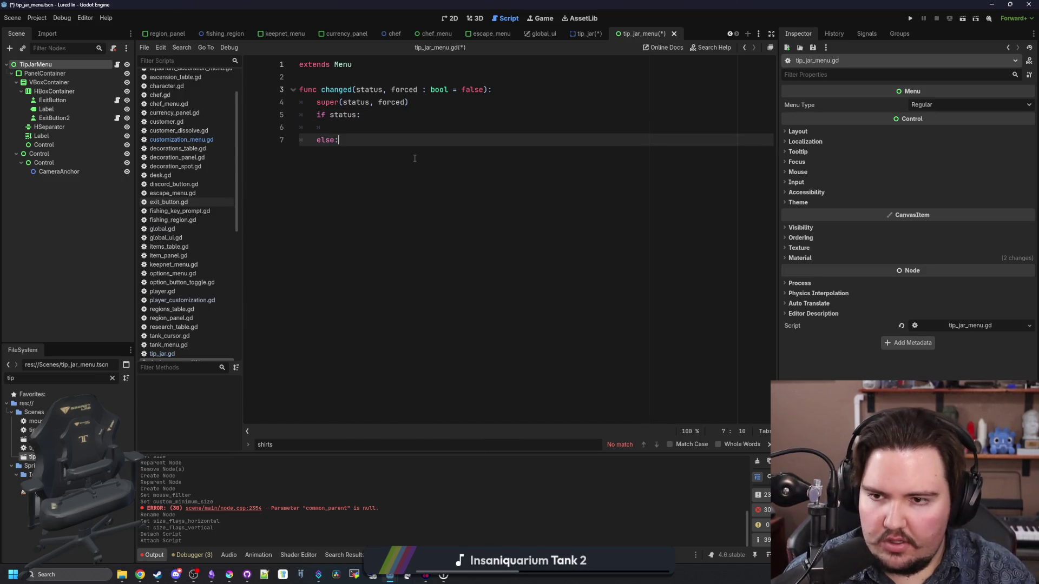
key("BackSpace")
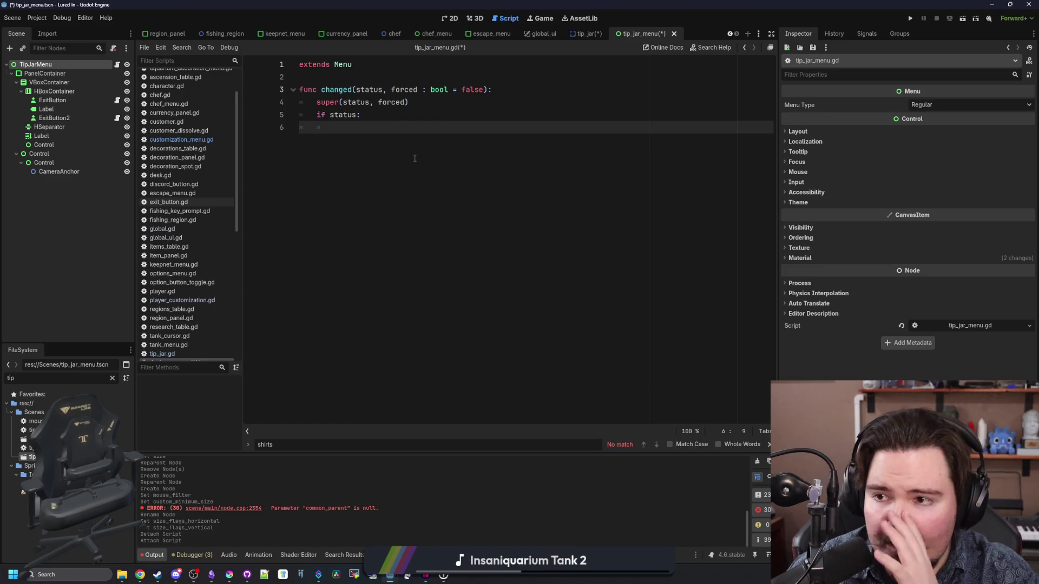
- Insert the Label node path and declare a label variable of type RichTextLabel above the function
left_click_drag(54, 136, 443, 126)
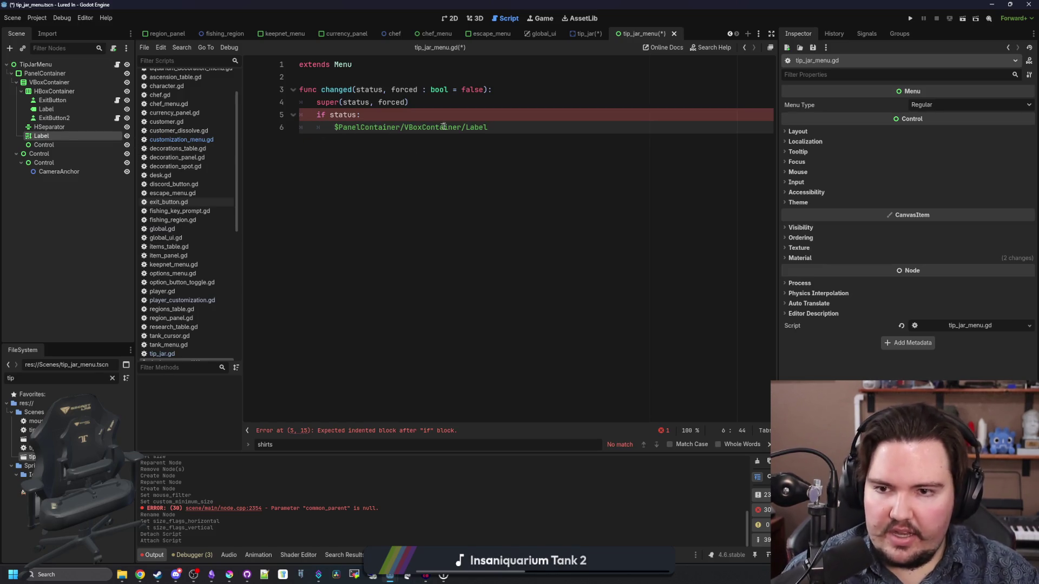
left_click(324, 83)
left_click(340, 77)
key("Return")
key("Return")
key("Up")
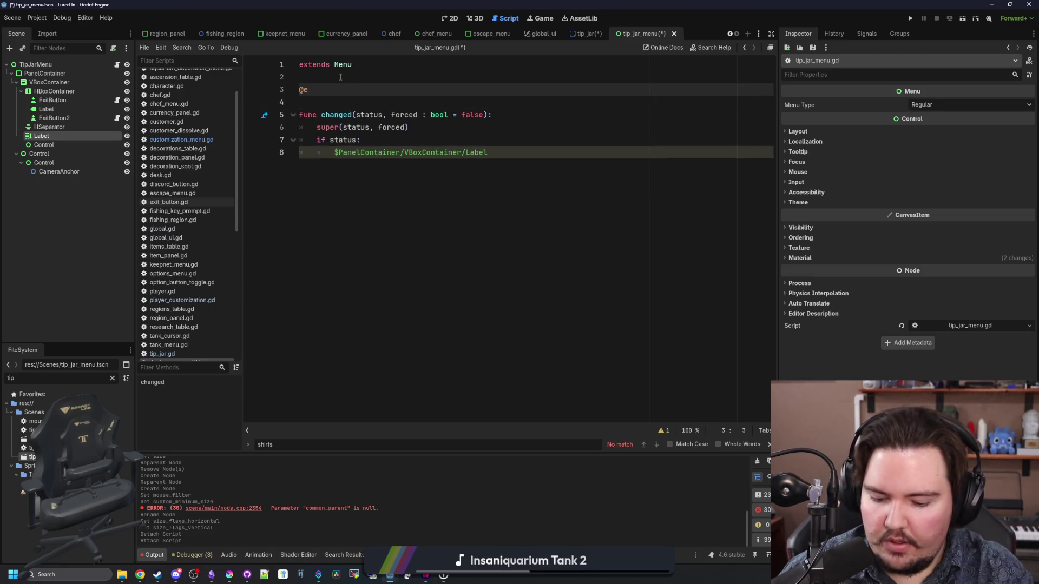
type("xport")
key("BackSpace")
key("BackSpace")
key("BackSpace")
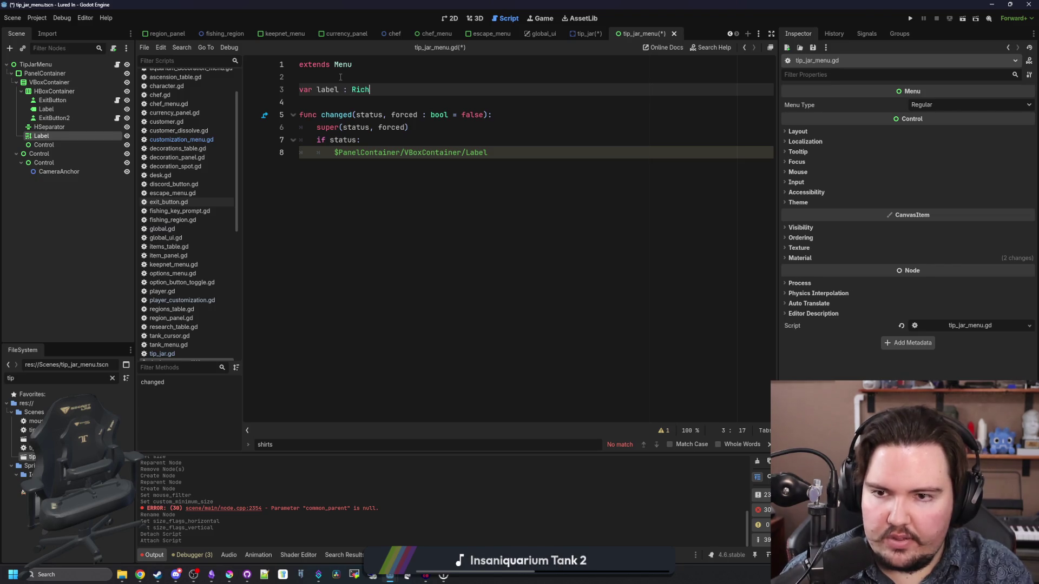
type("Te")
key("Down")
key("Return")
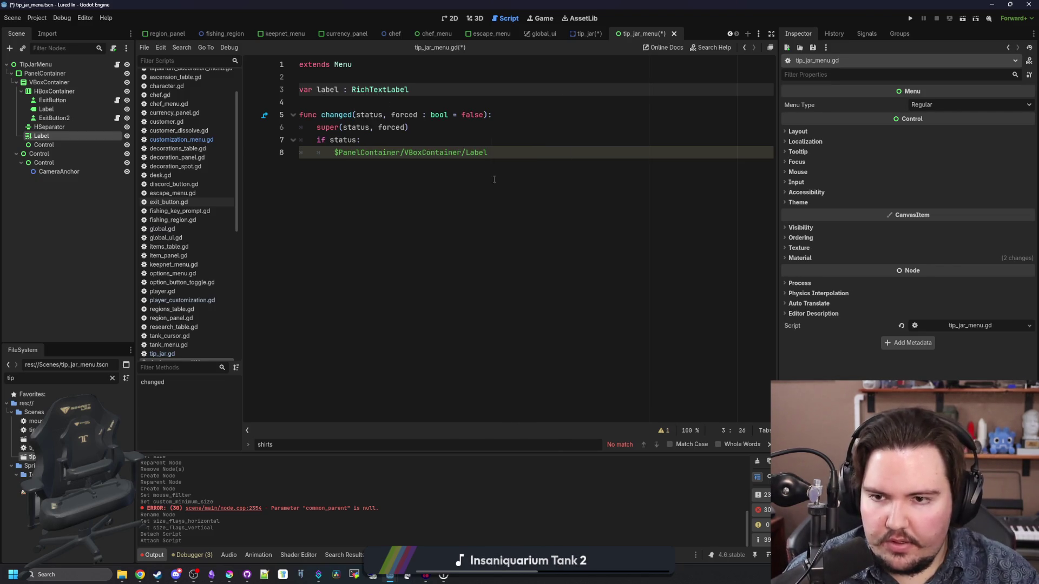
- Assign the variable: label : RichTextLabel = $PanelContainer/VBoxContainer/Label
left_click_drag(488, 152, 331, 152)
key("ctrl+c")
key("BackSpace")
left_click(441, 85)
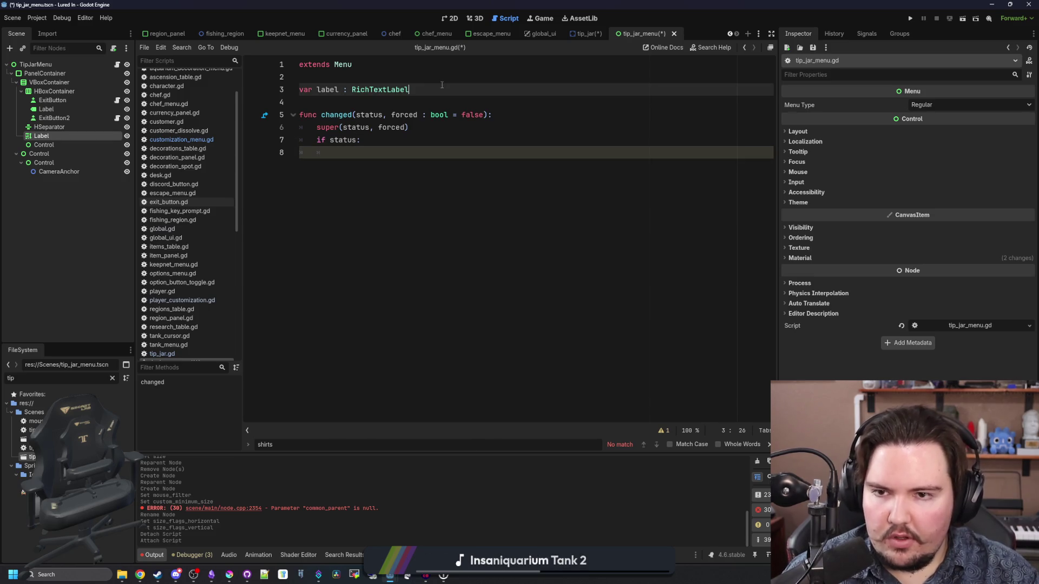
type(" =")
key("ctrl+v")
left_click(378, 147)
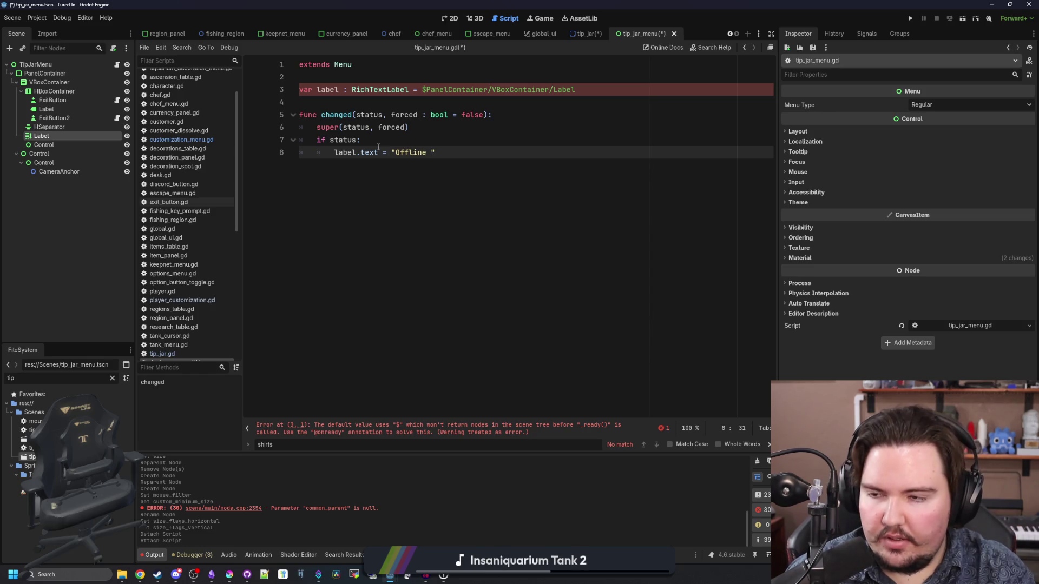
left_click(57, 135)
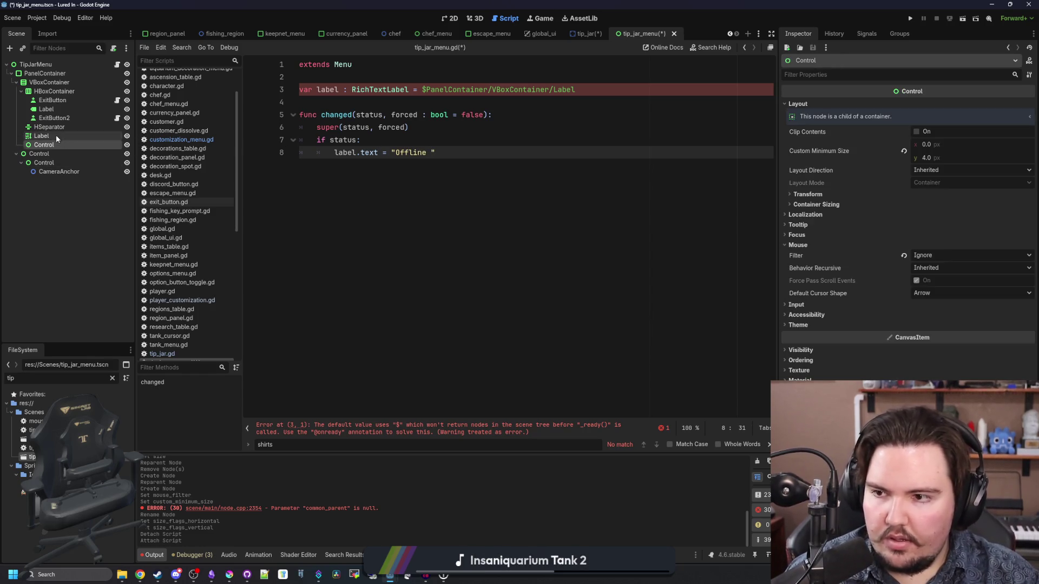
left_click(300, 89)
type("@onready")
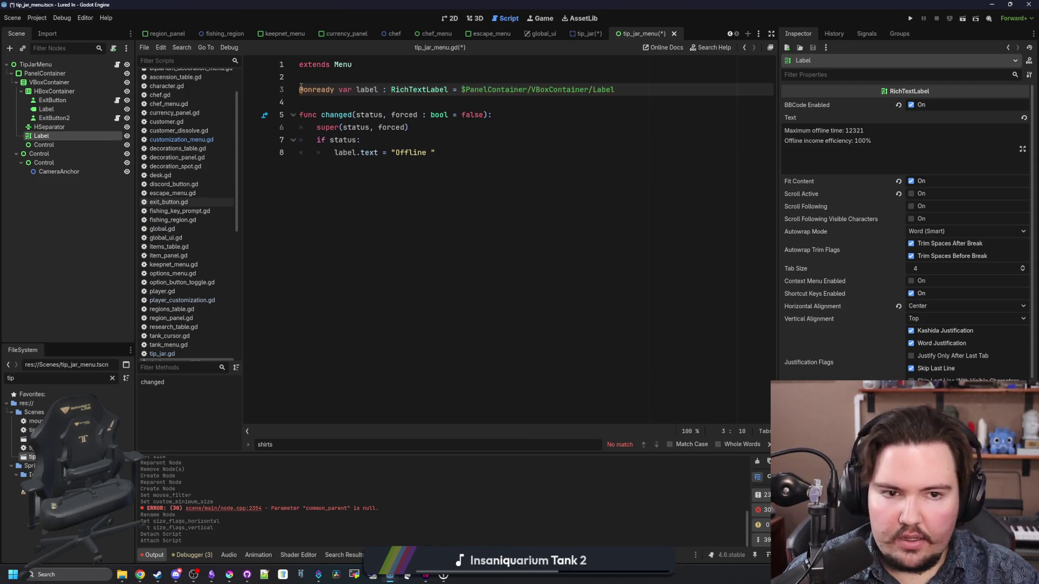
double_click(408, 153)
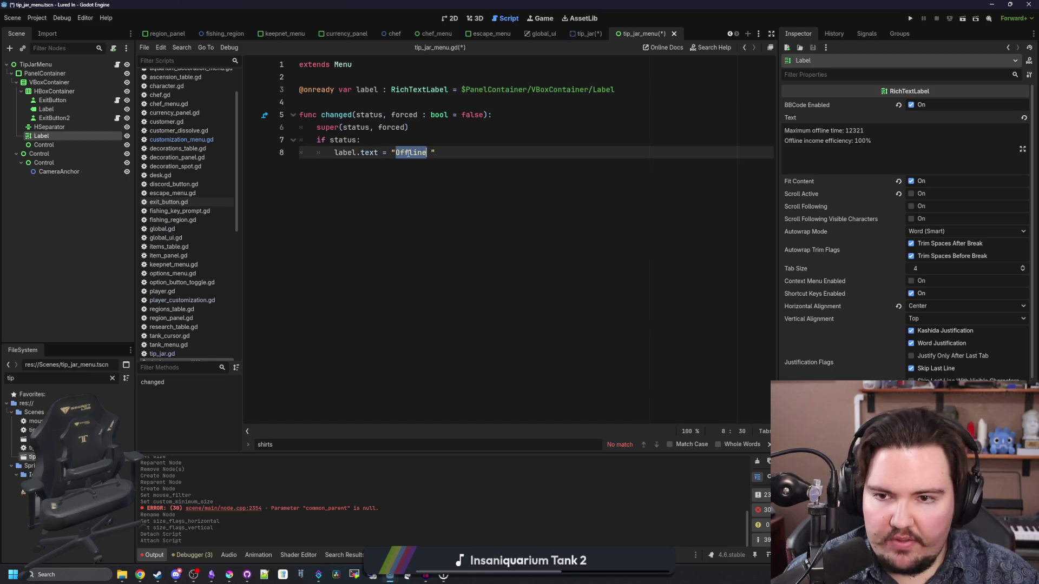
type("Max")
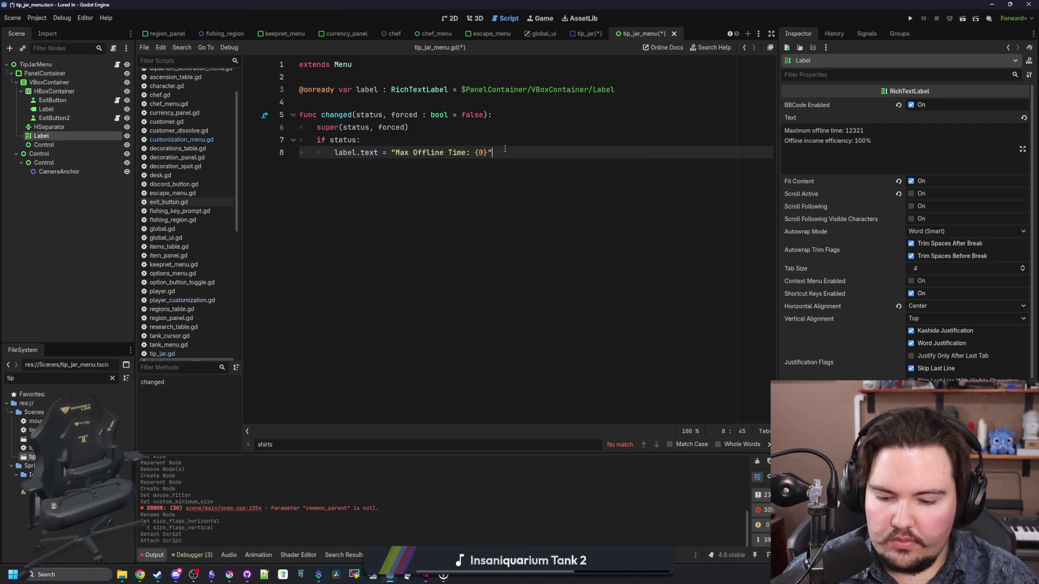
- Add a label.append_text line 'Offline Efficiency: {0}%' and end the time text with 'hr'
key("Return")
type("label.t")
key("BackSpace")
key("BackSpace")
key("BackSpace")
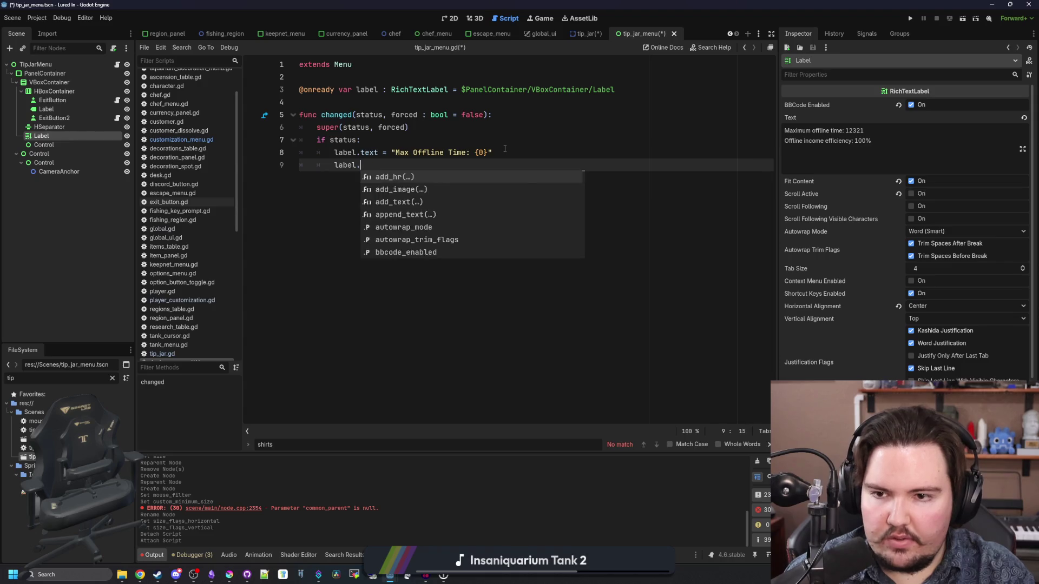
type("appe")
key("Return")
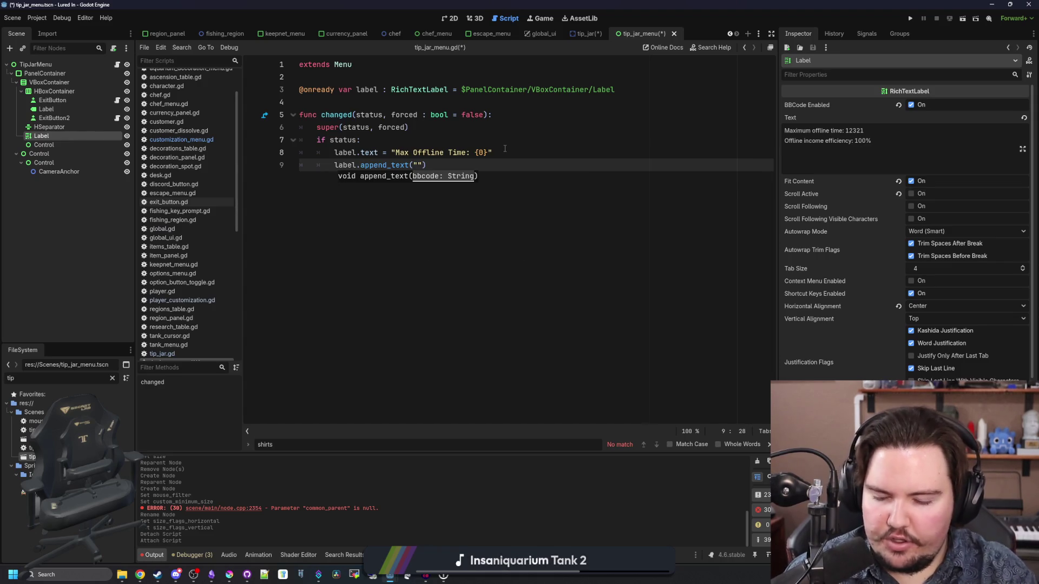
type("Offline E")
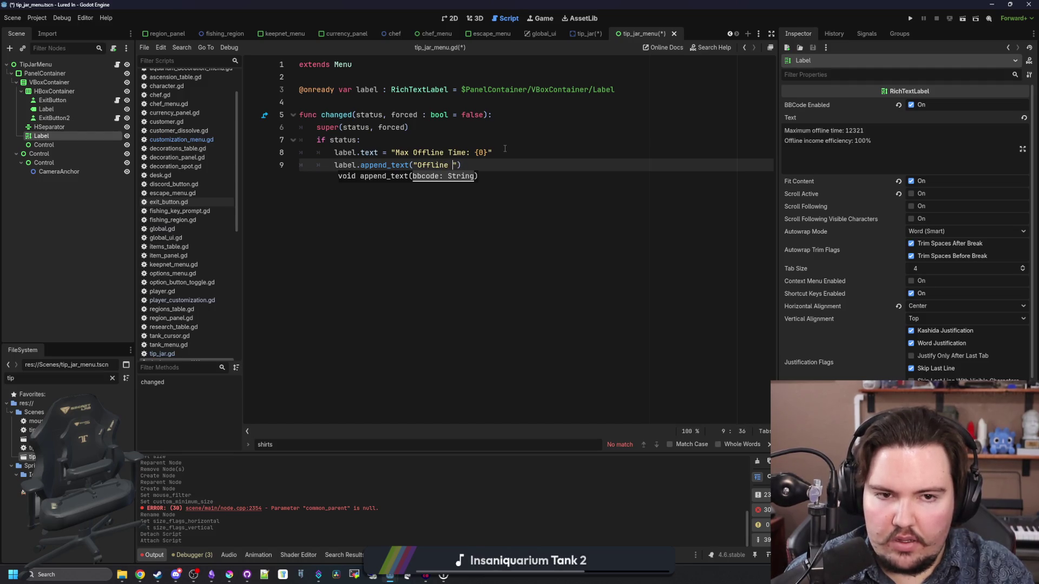
type("fficiency: ")
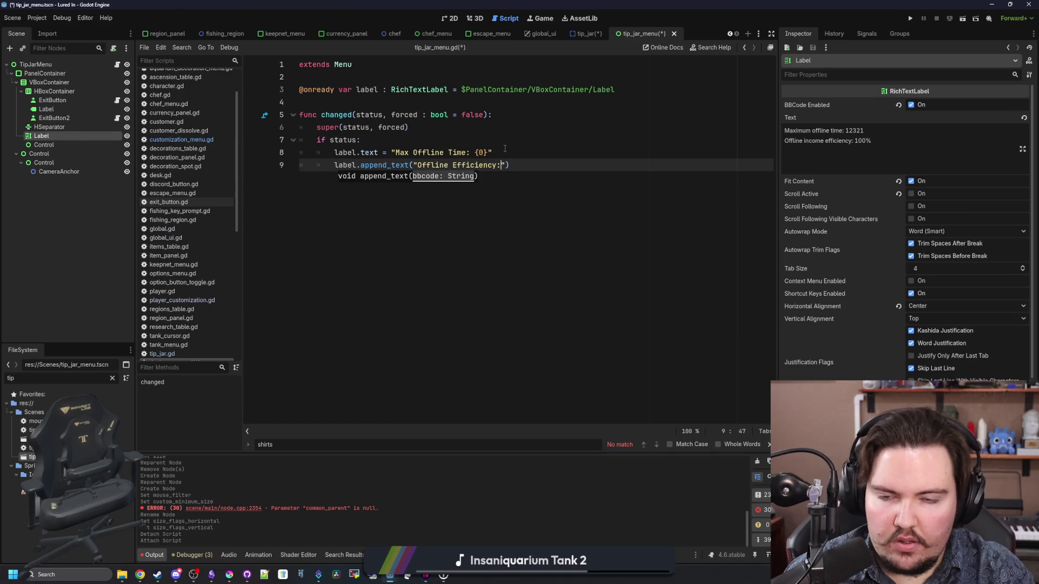
type("{0}")
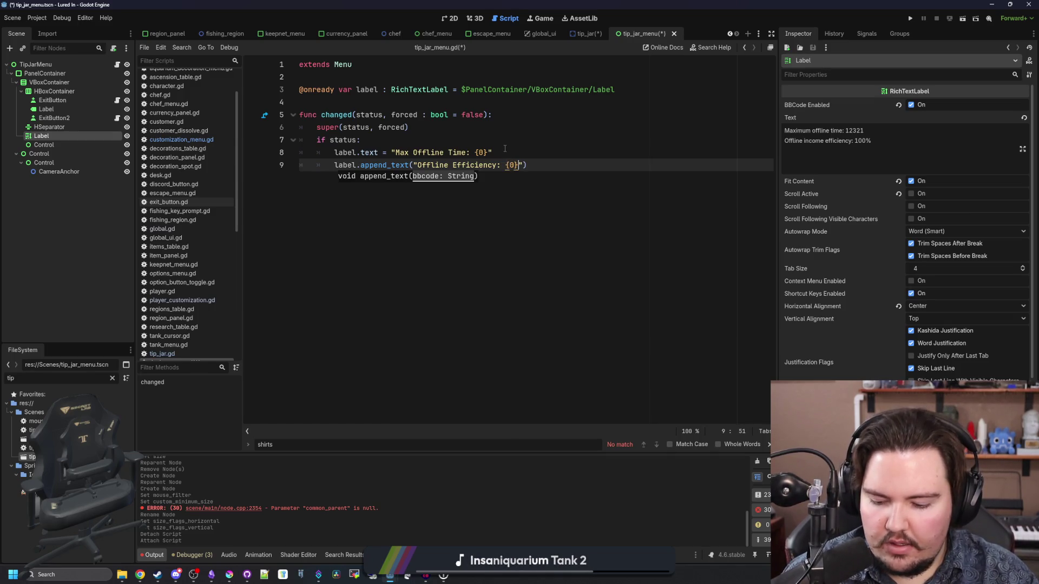
type("%")
left_click(505, 149)
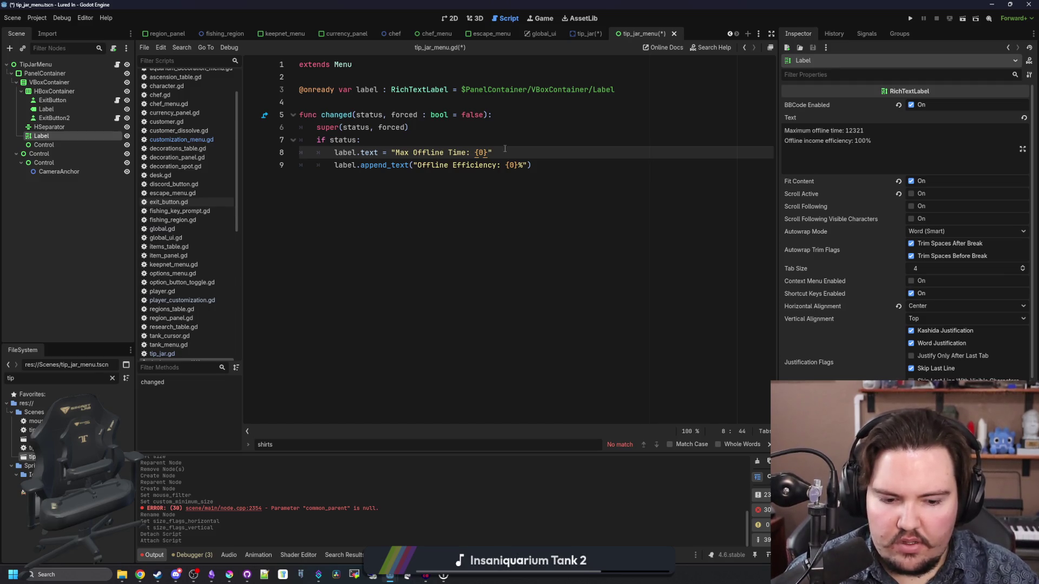
type("hr")
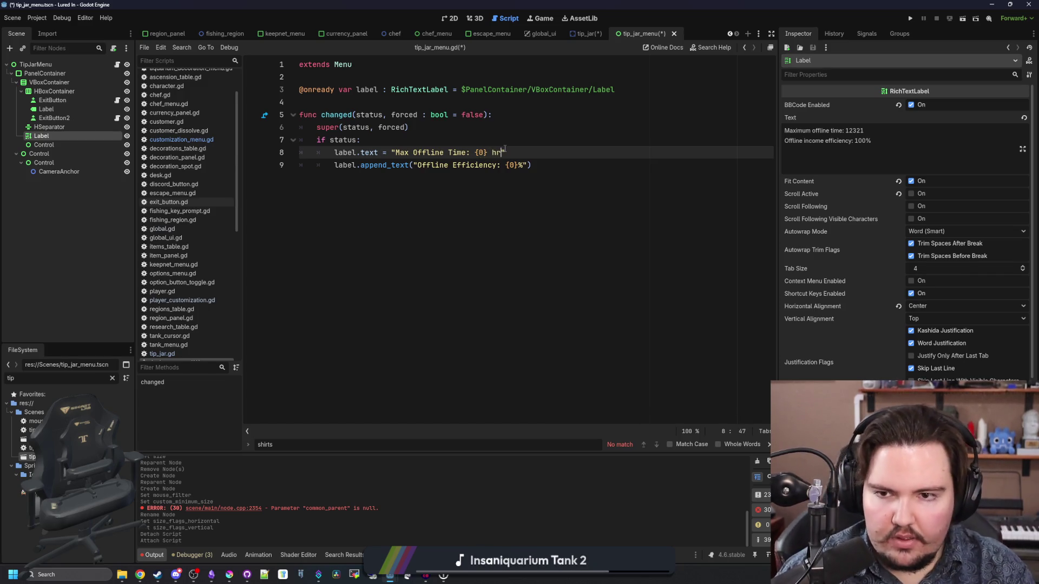
- Insert a Global.get_offline_time_limit() call in the if block and view its definition in global.gd
key("Up")
key("Return")
key("Return")
key("Up")
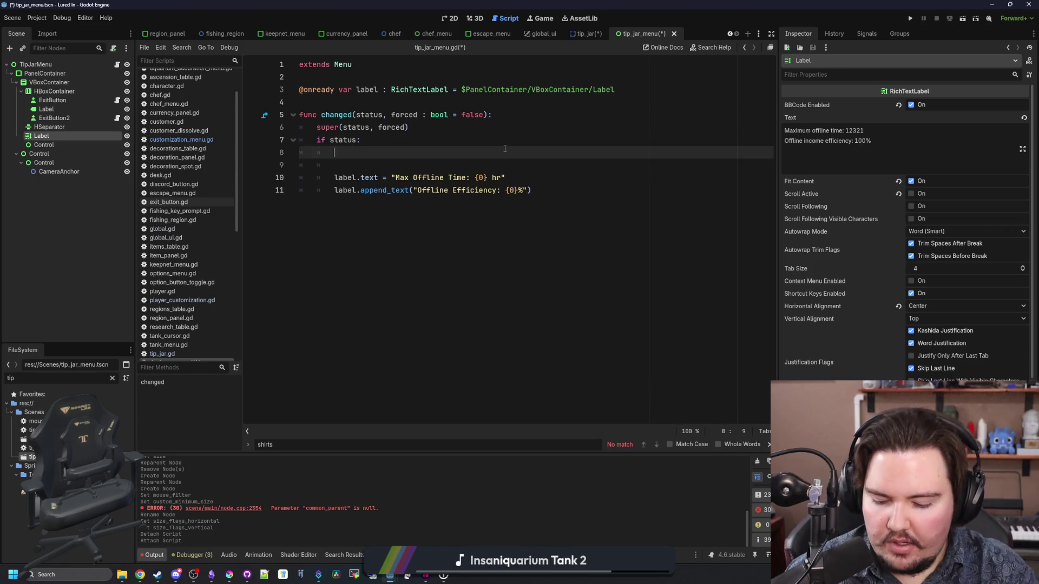
type("var max")
key("BackSpace")
key("BackSpace")
key("BackSpace")
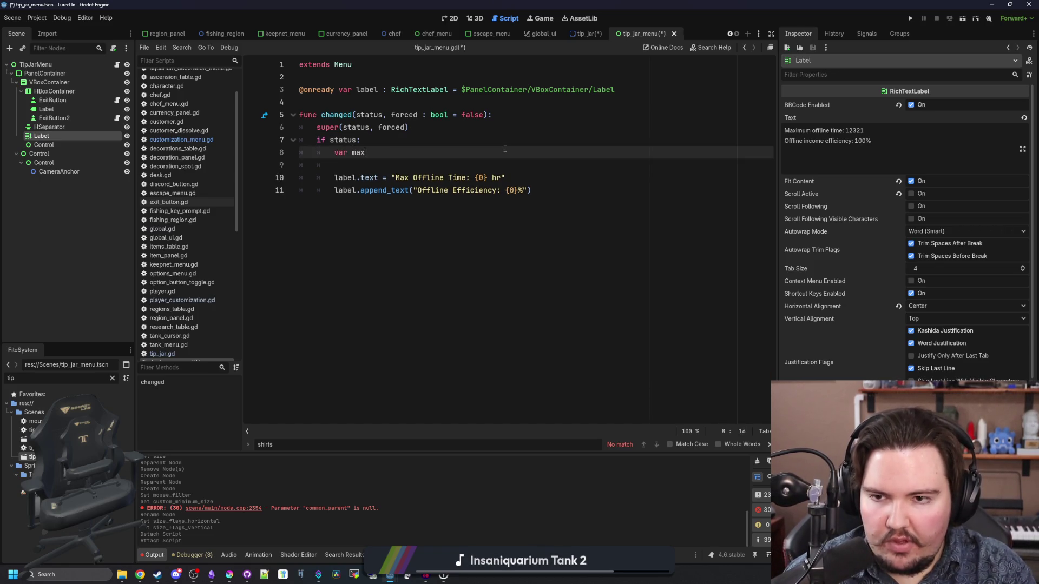
type("Global.")
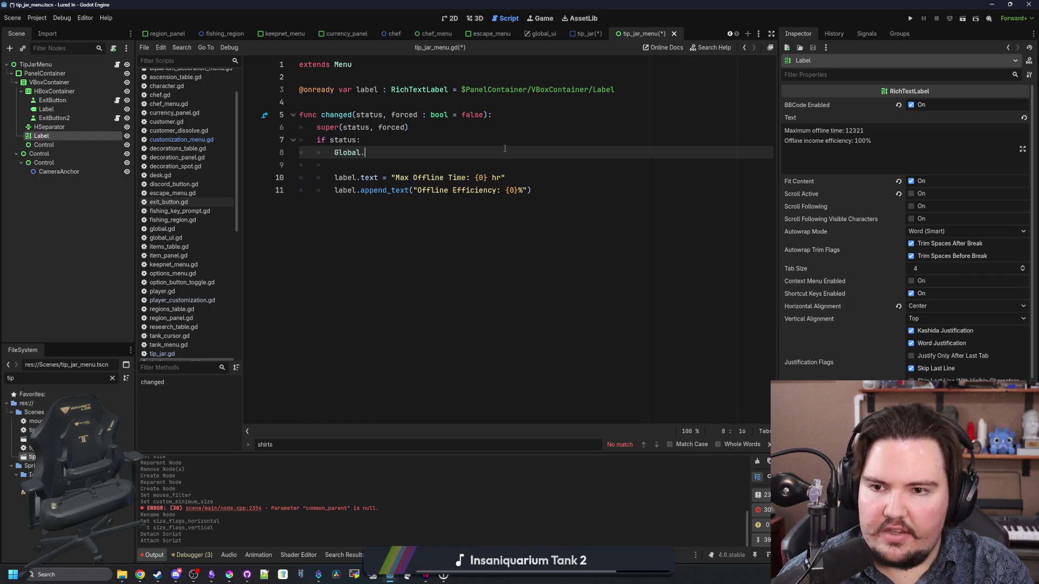
type("offline")
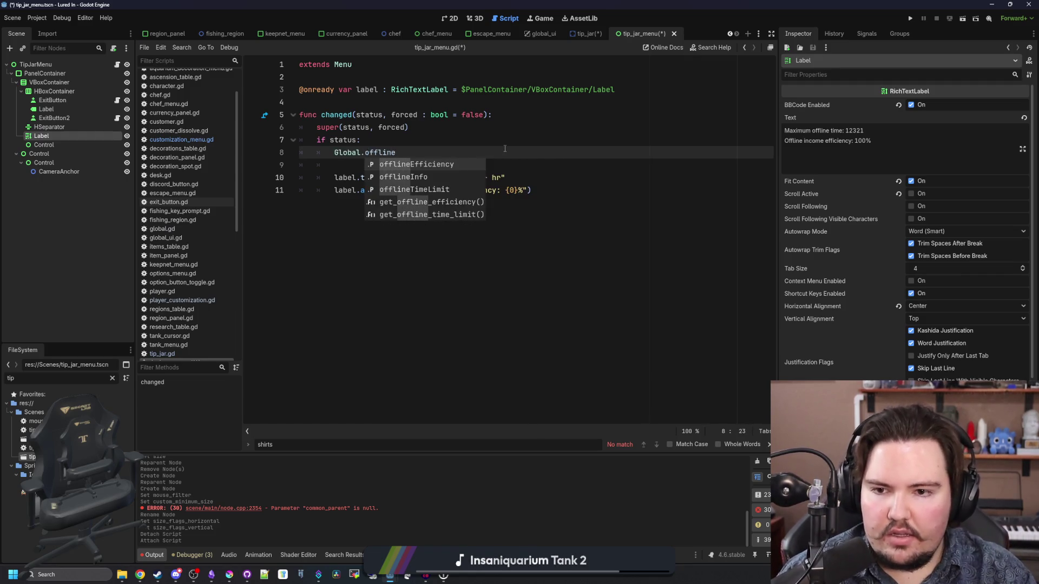
key("Down")
key("Down")
key("Down")
key("Return")
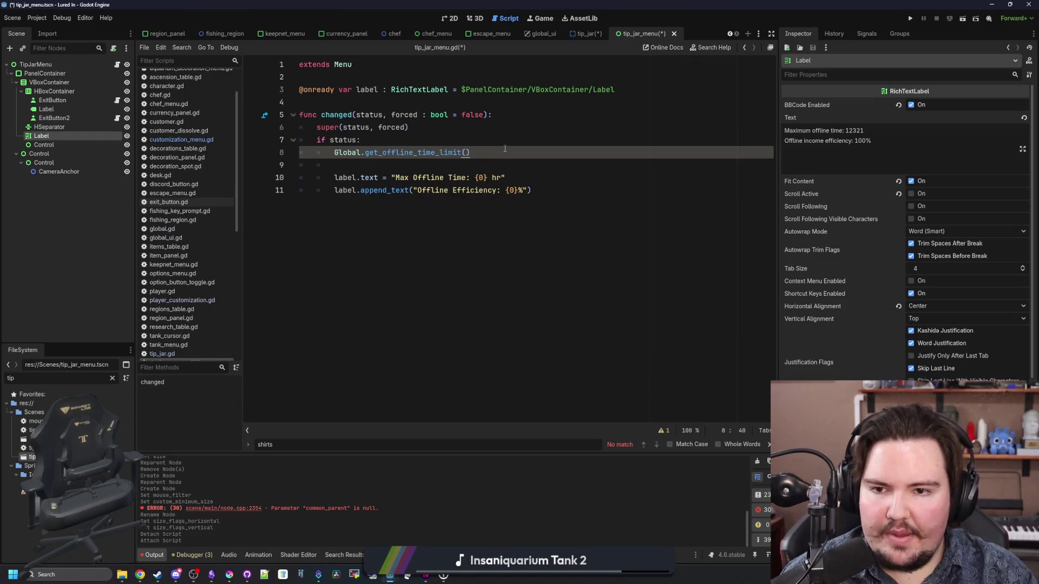
left_click(386, 153, "ctrl")
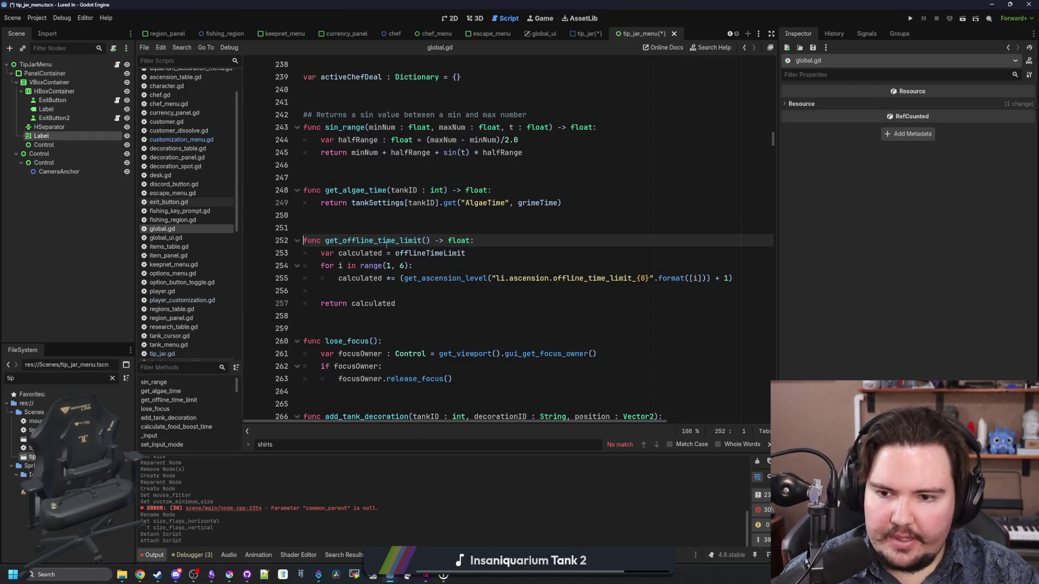
- Back in tip_jar_menu.gd, assign the offline time limit call to a new 'var time'
key("Page_Up")
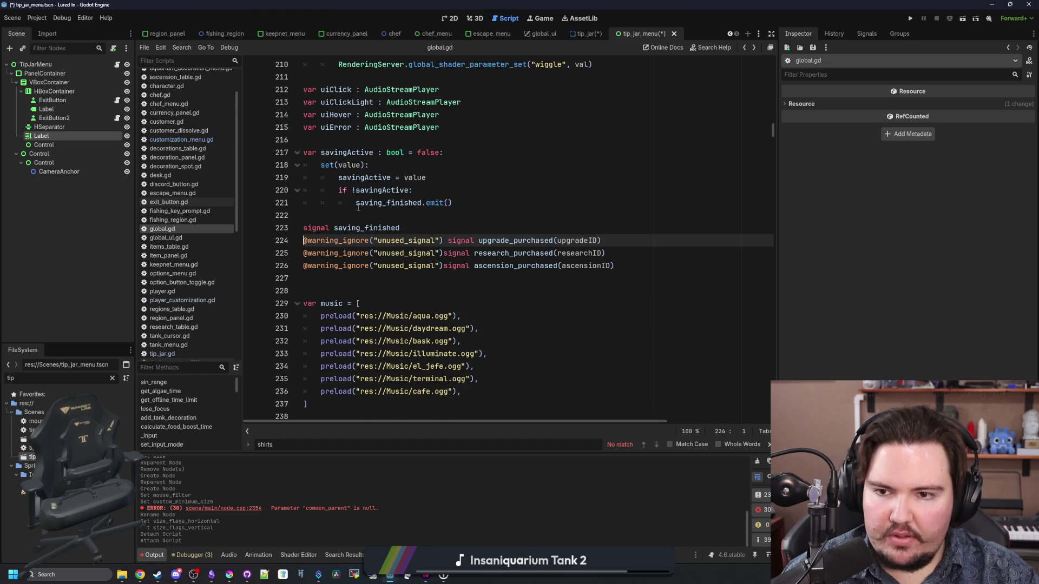
key("alt+Left")
left_click(334, 154)
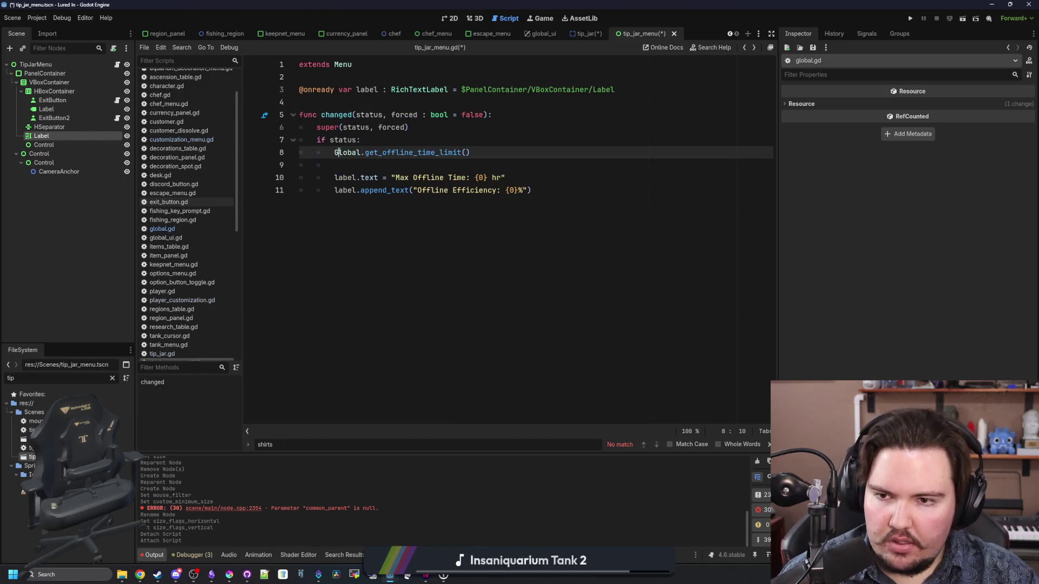
type("var time =")
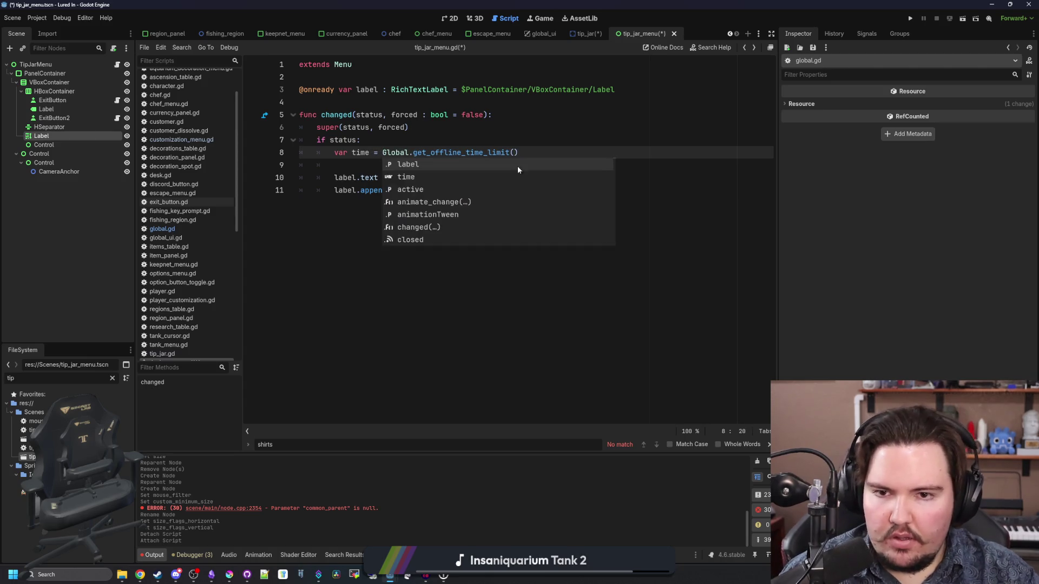
left_click(530, 156)
key("Return")
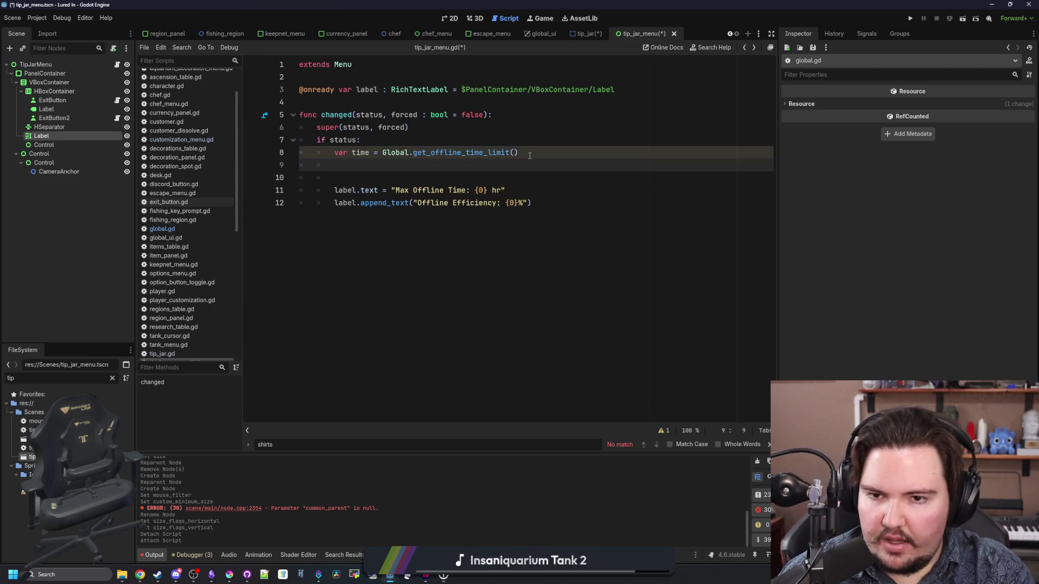
- Change 'hr' to 'hrs', append ' / 60.0' to the time line, and remove the blank line
left_click(504, 191)
type("s")
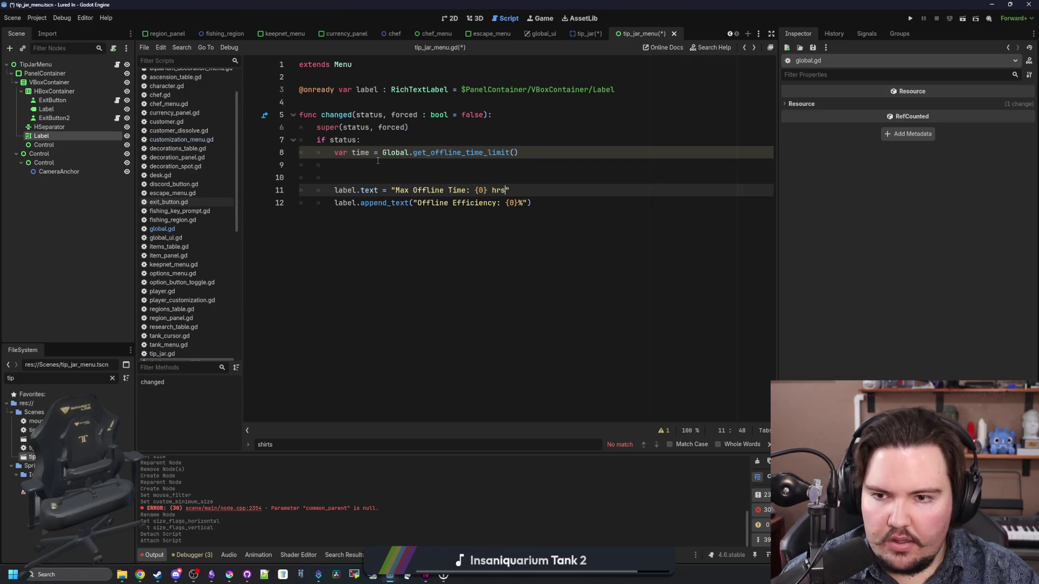
left_click(460, 168)
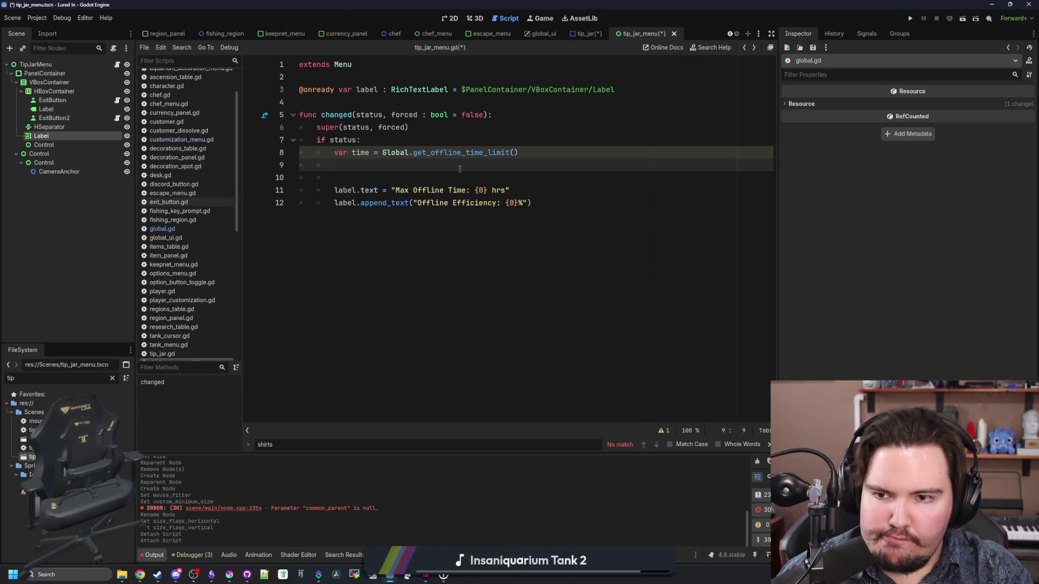
left_click(541, 153)
type("/ 60.0")
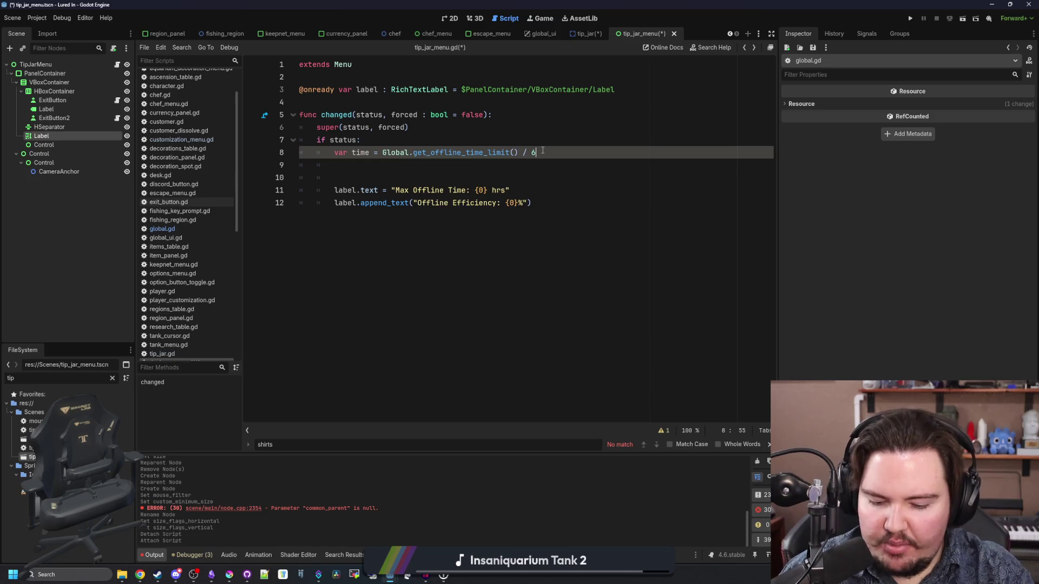
left_click(411, 165)
key("BackSpace")
key("BackSpace")
key("BackSpace")
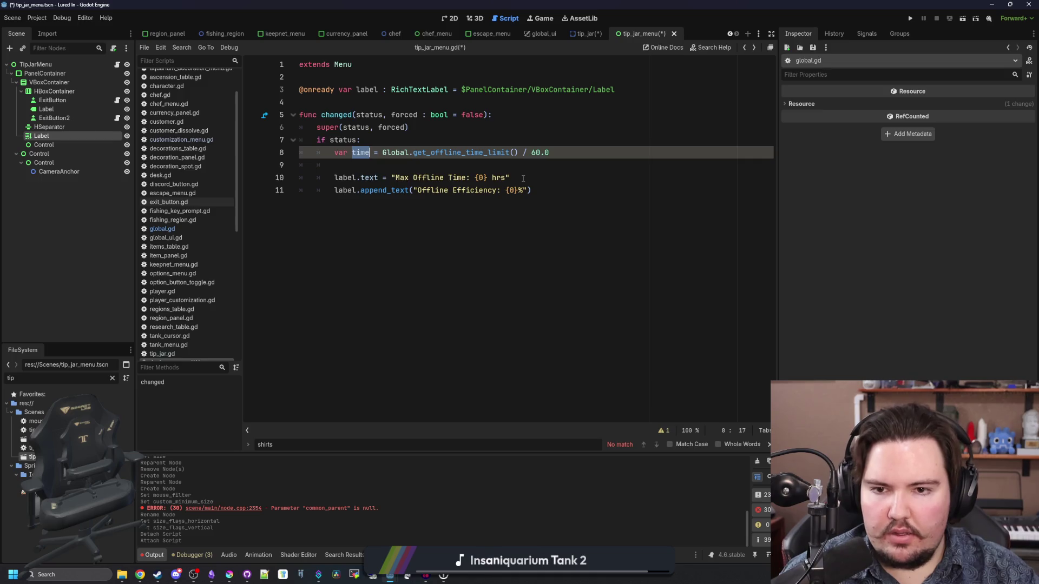
- Append .format([time]) to the time label line and an empty .format([]) to the efficiency line
left_click(512, 180)
type(".format()")
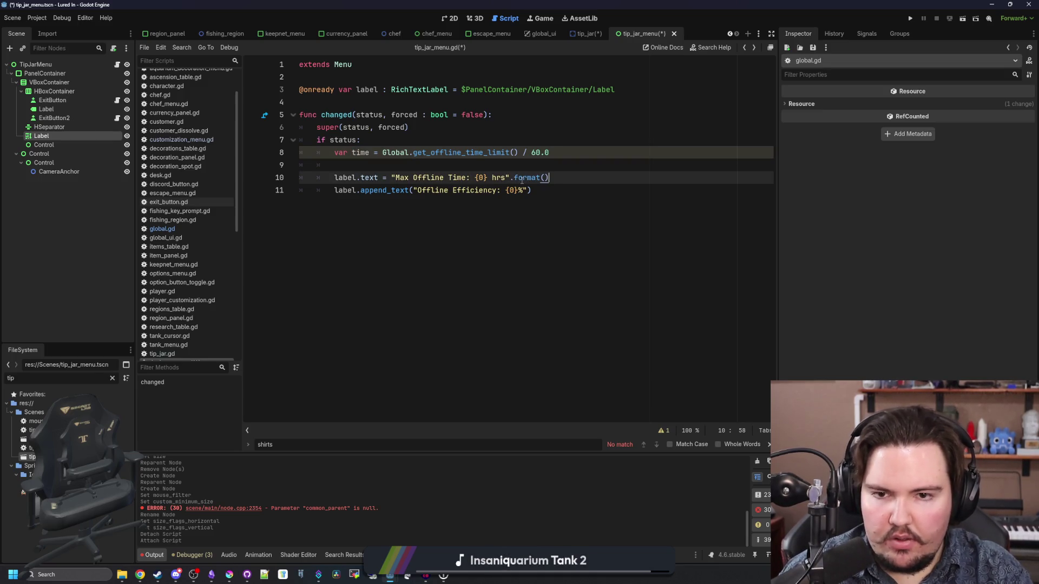
type("[time]")
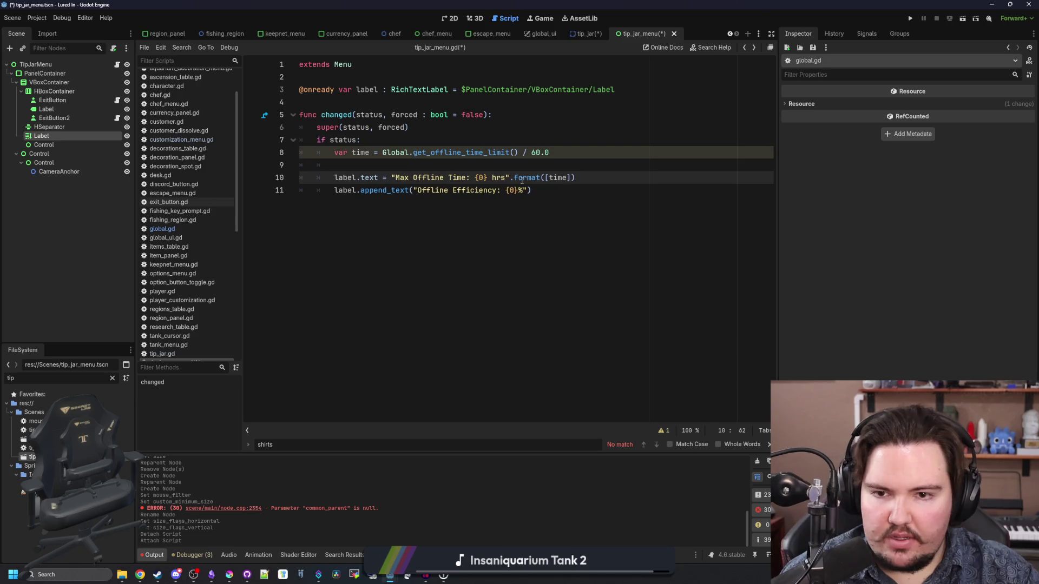
key("Down")
type(".format()")
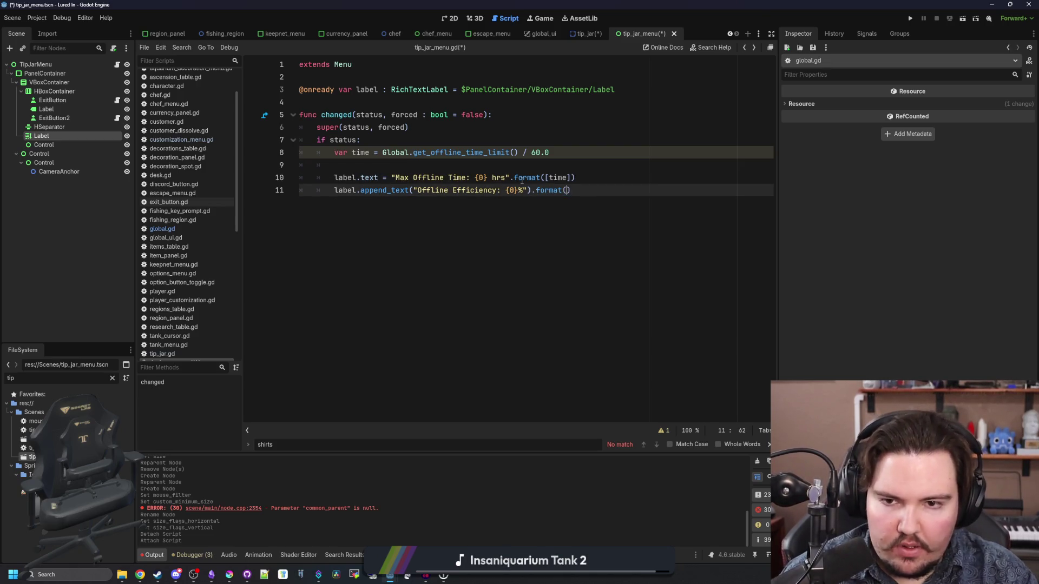
type("[]")
key("Left")
key("Left")
key("Left")
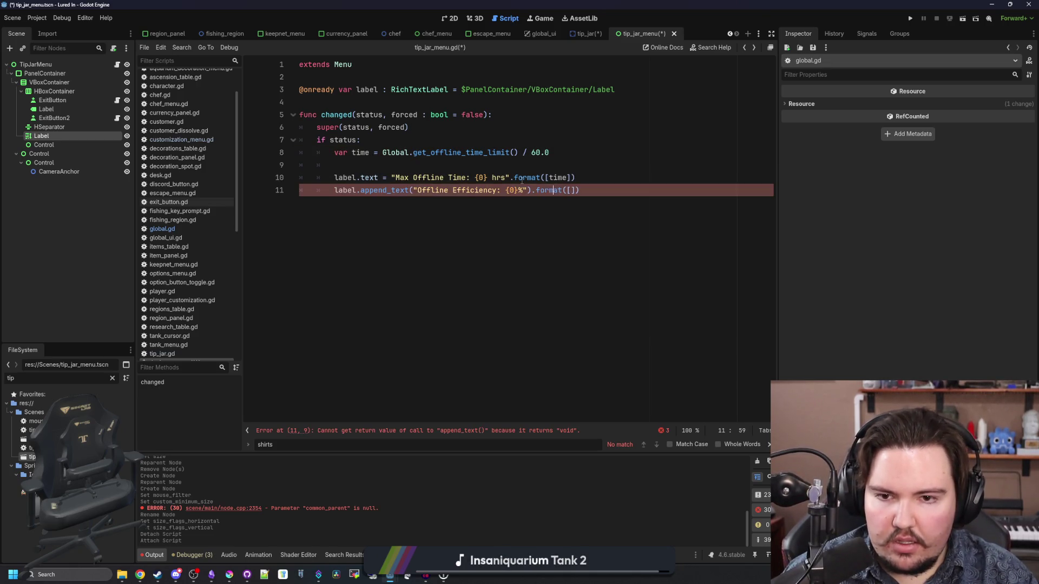
key("BackSpace")
key("Right")
key("Right")
key("Right")
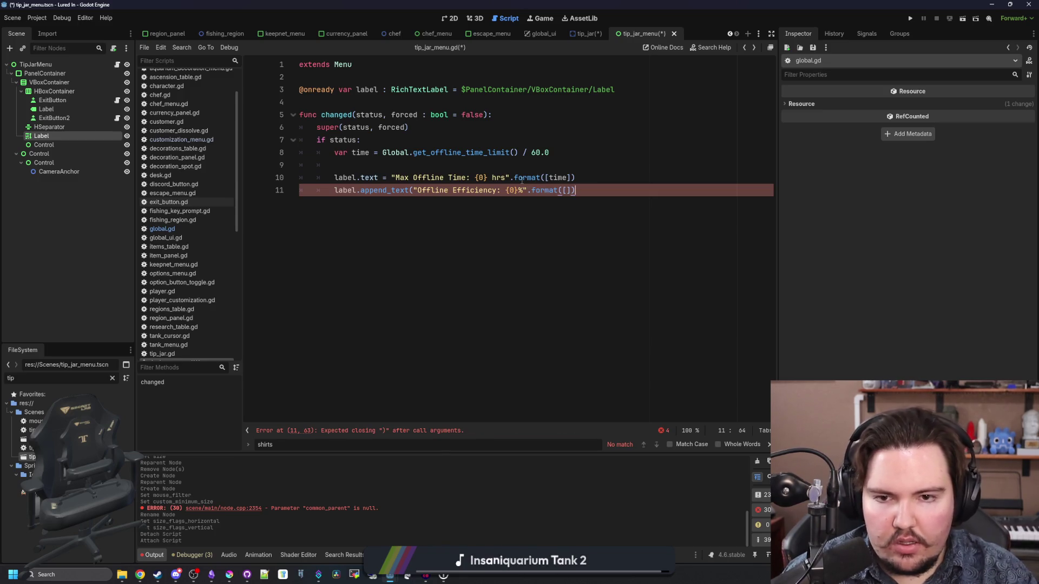
type(")")
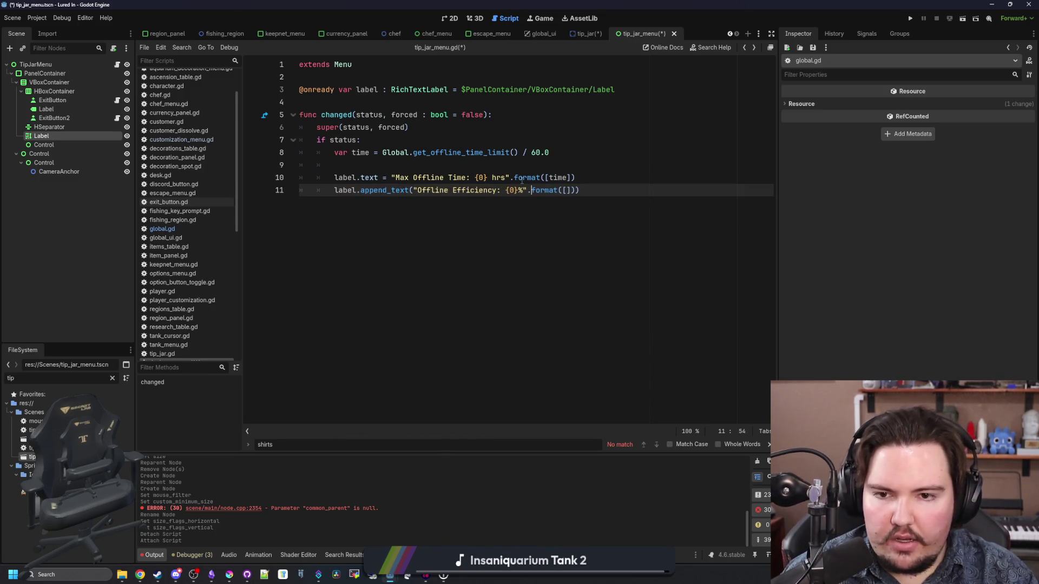
key("Up")
key("Left")
key("Left")
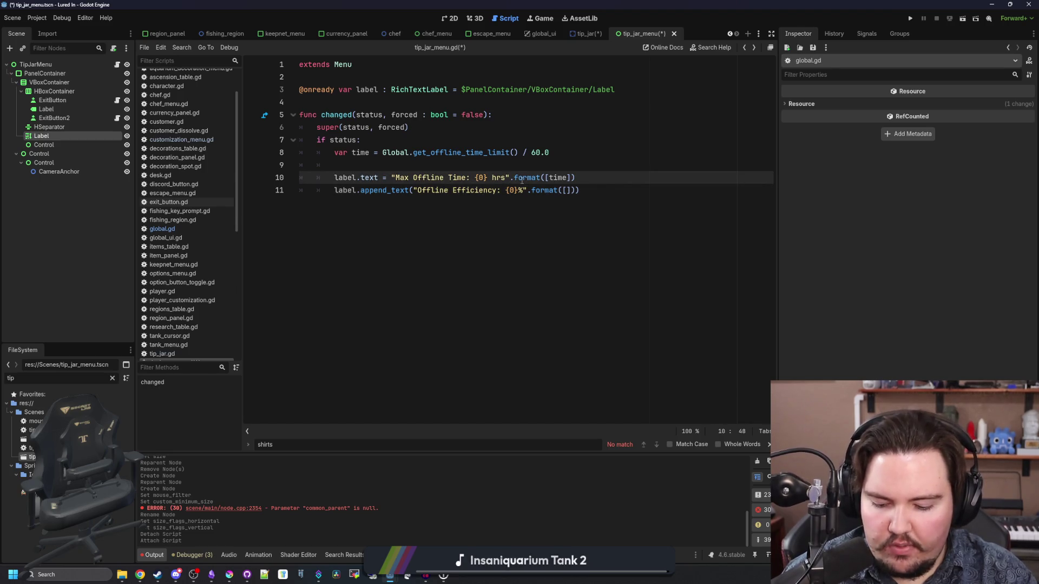
key("Down")
key("End")
key("Left")
key("Left")
key("Left")
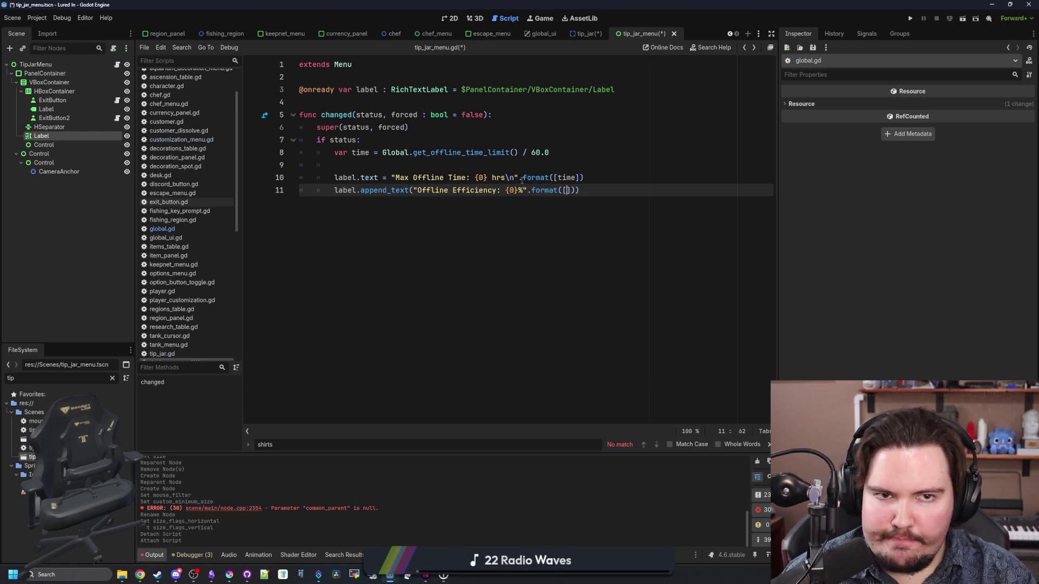
- Add 'var efficiency = Global.get_offline_efficiency() * 100' below the time variable
key("Up")
key("Up")
key("Up")
key("Return")
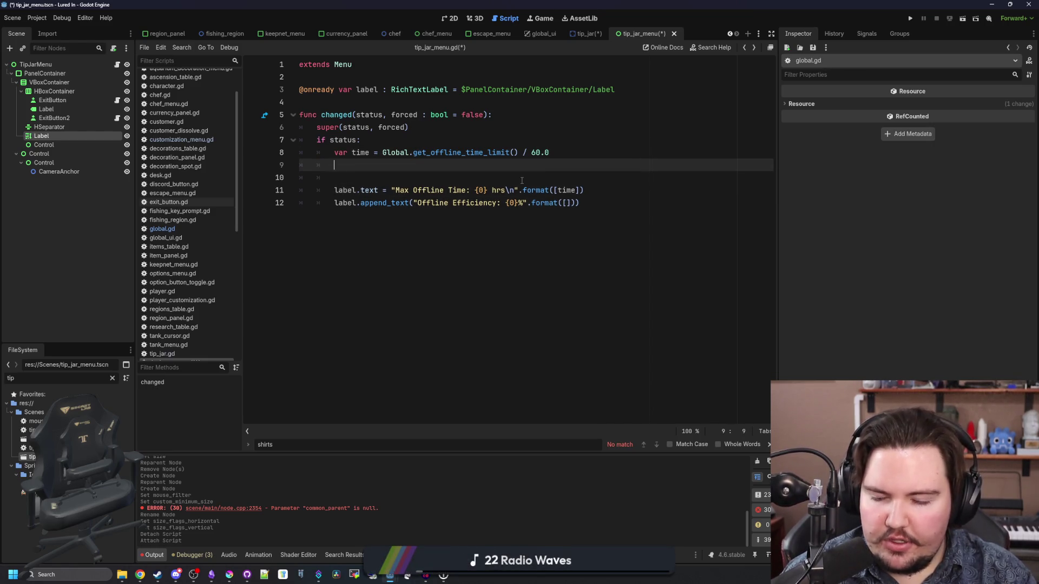
type("var efficiency = Global.get_o")
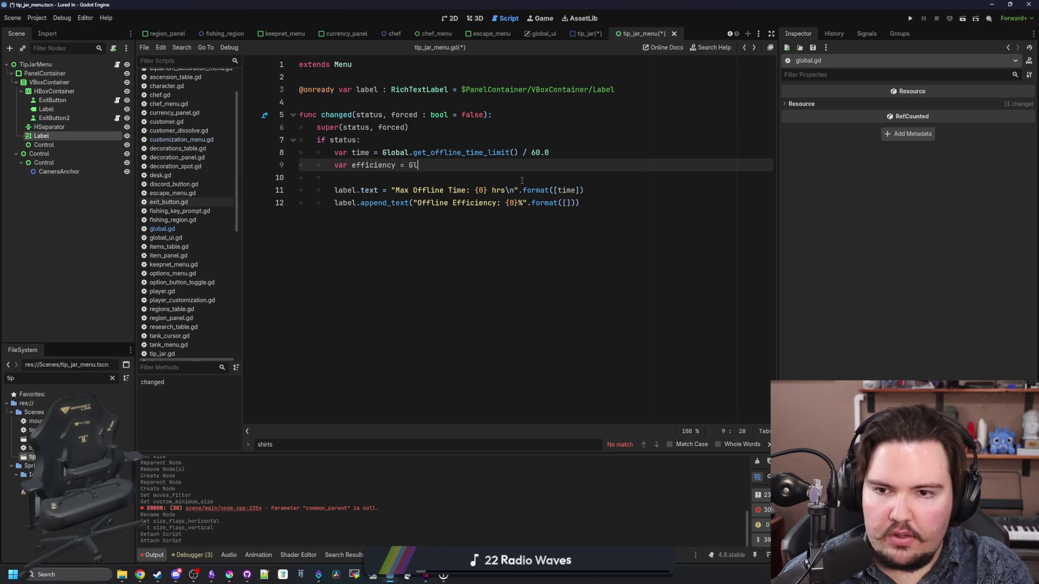
type("ff")
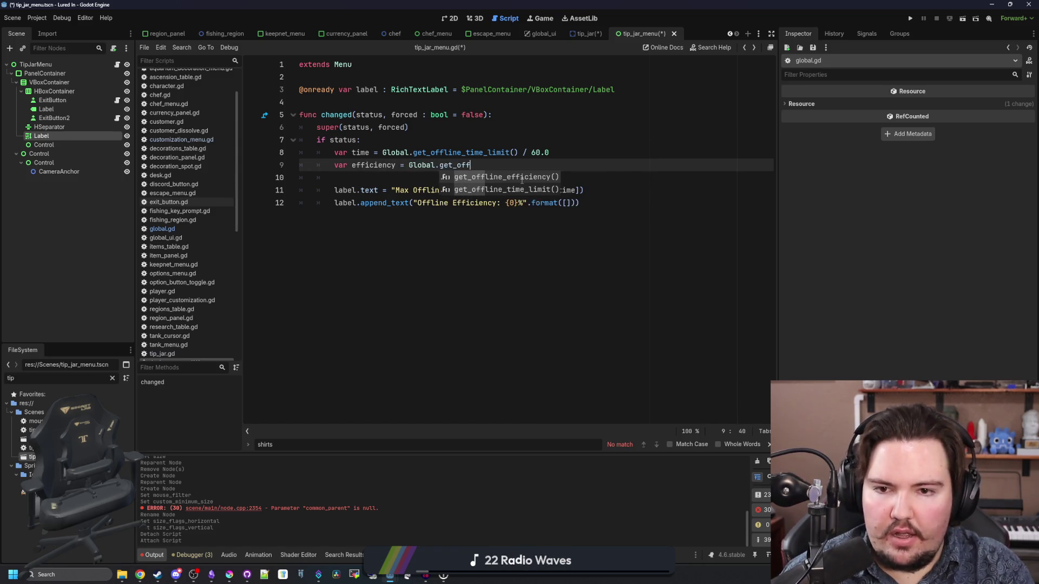
key("Return")
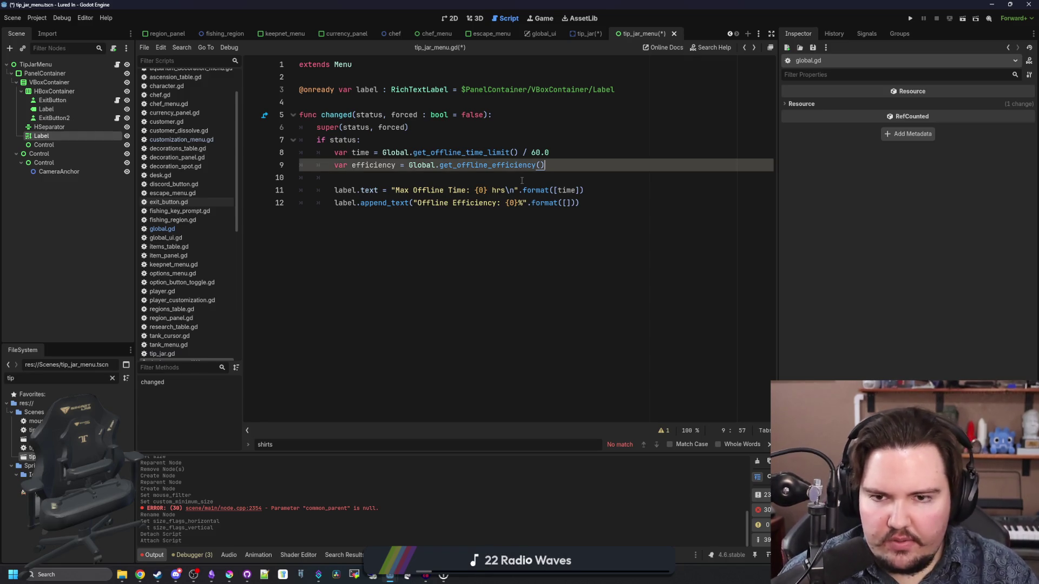
left_click(517, 165, "ctrl")
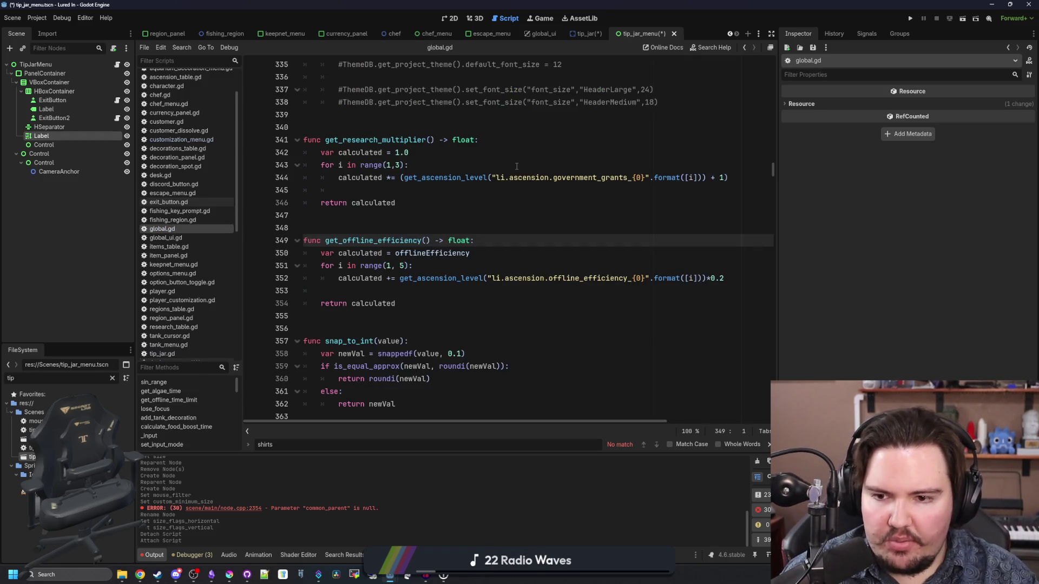
key("alt+Left")
key("alt+Left")
key("alt+Left")
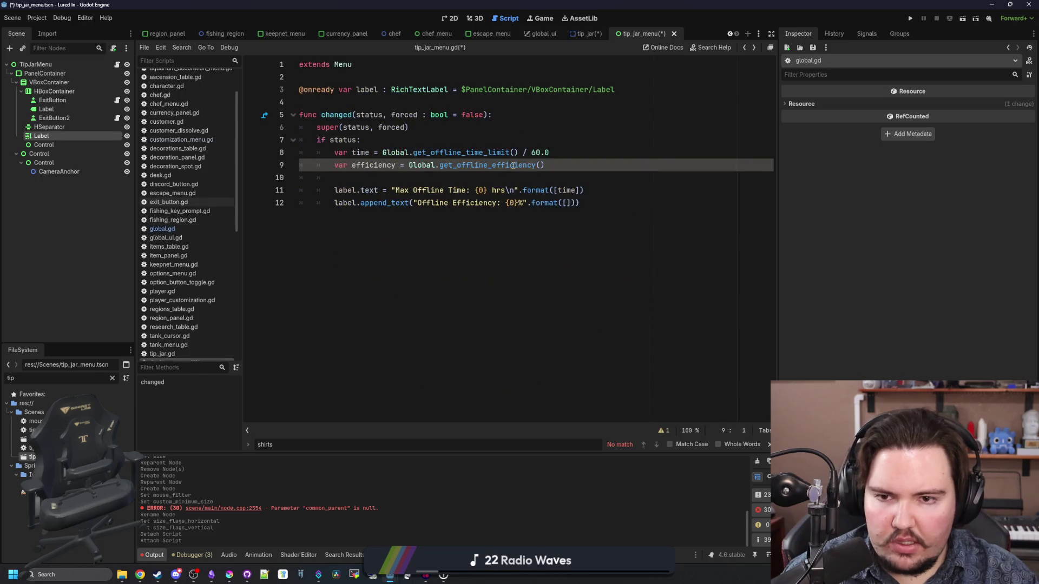
key("End")
type("* 100")
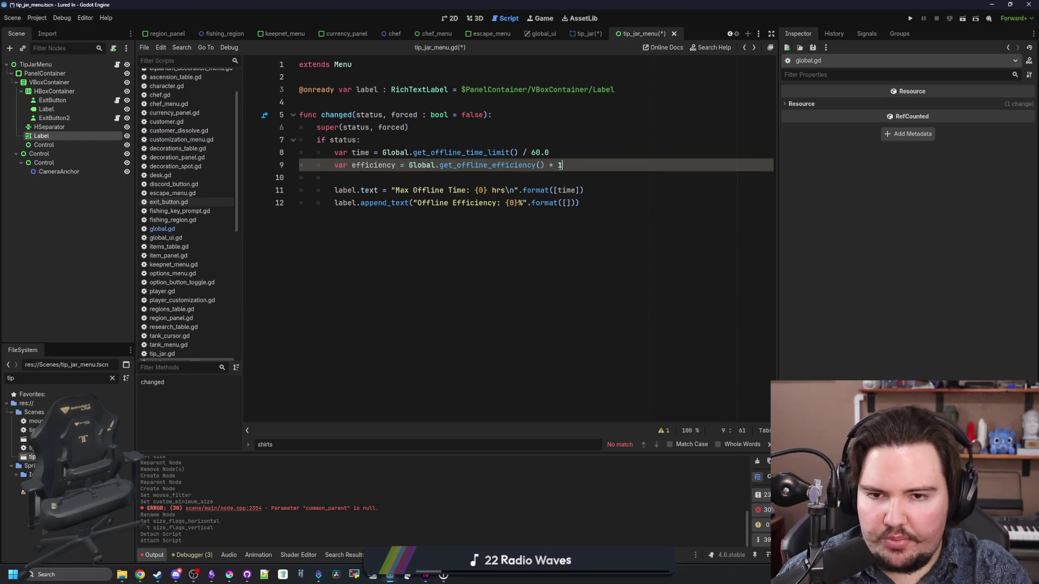
- Put efficiency into the percentage line's format list, save the script, then switch to Krita
double_click(394, 164)
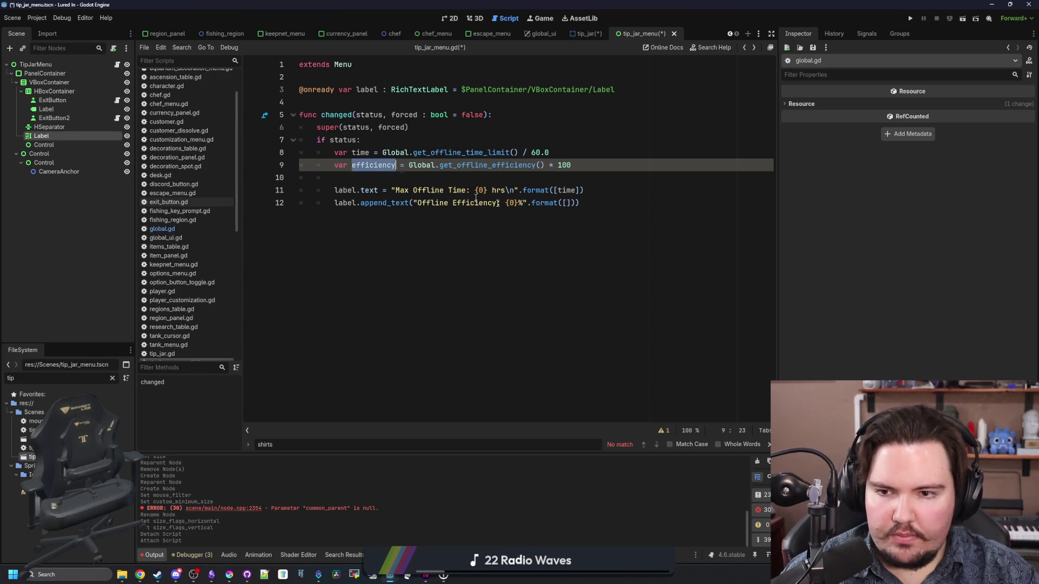
key("ctrl+c")
left_click(566, 203)
key("ctrl+v")
left_click(427, 178)
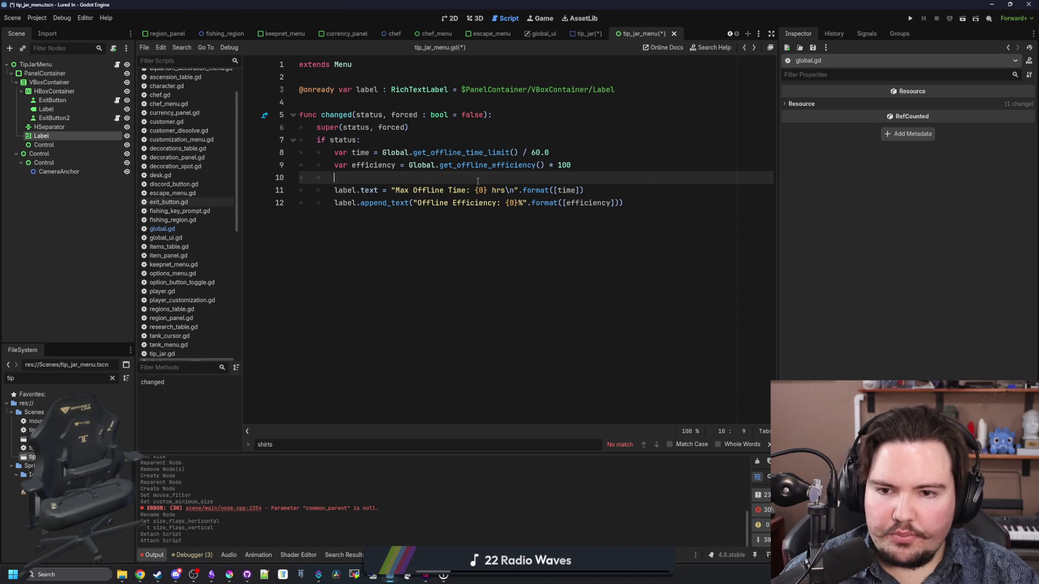
key("ctrl+s")
left_click(475, 189)
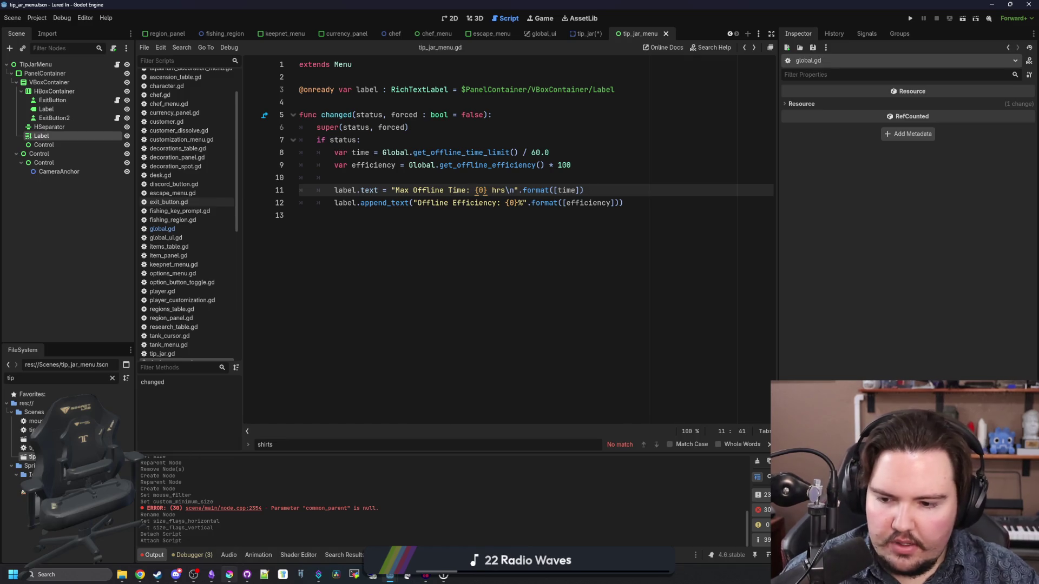
mouse_move(229, 574)
left_click(234, 549)
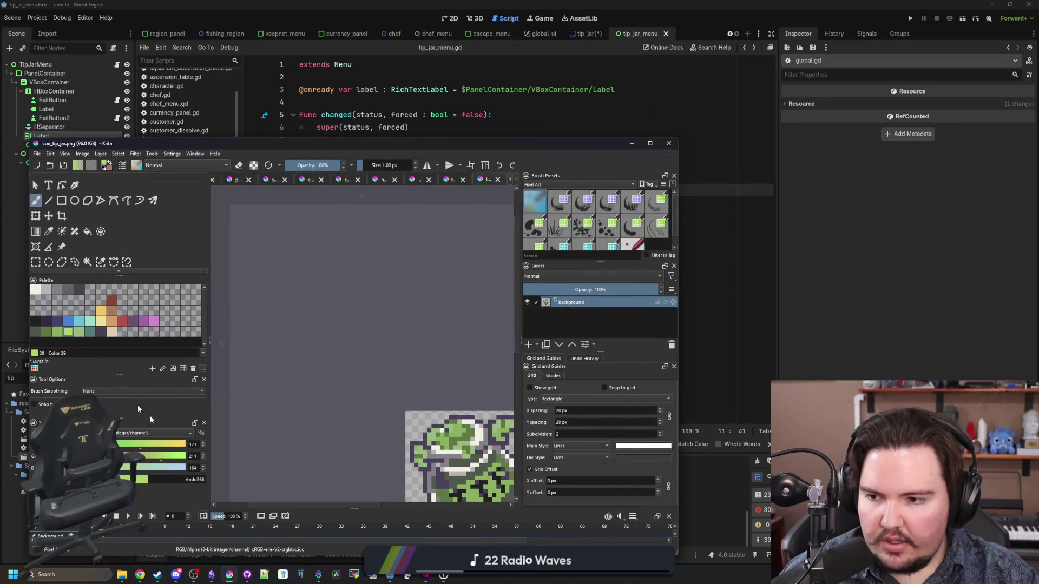
- Insert a [color=#add368] opening tag before the time line's {0} value
left_click(494, 131)
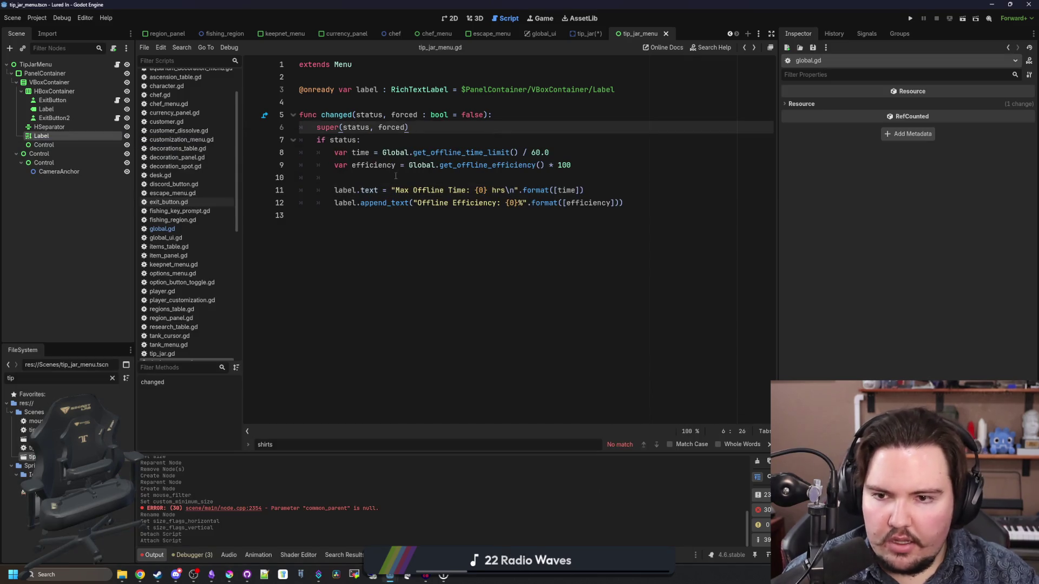
left_click(473, 189)
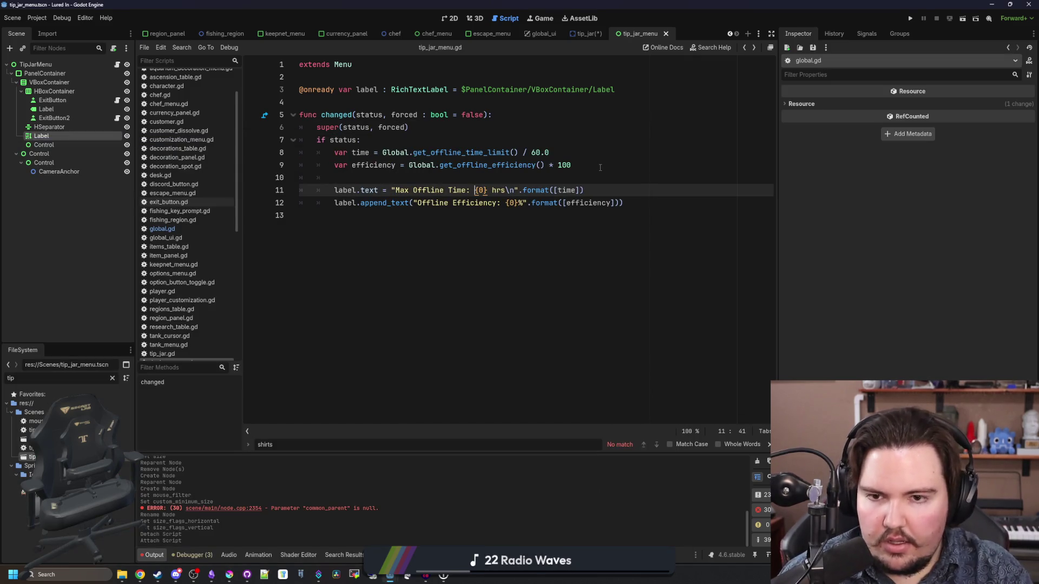
type("color")
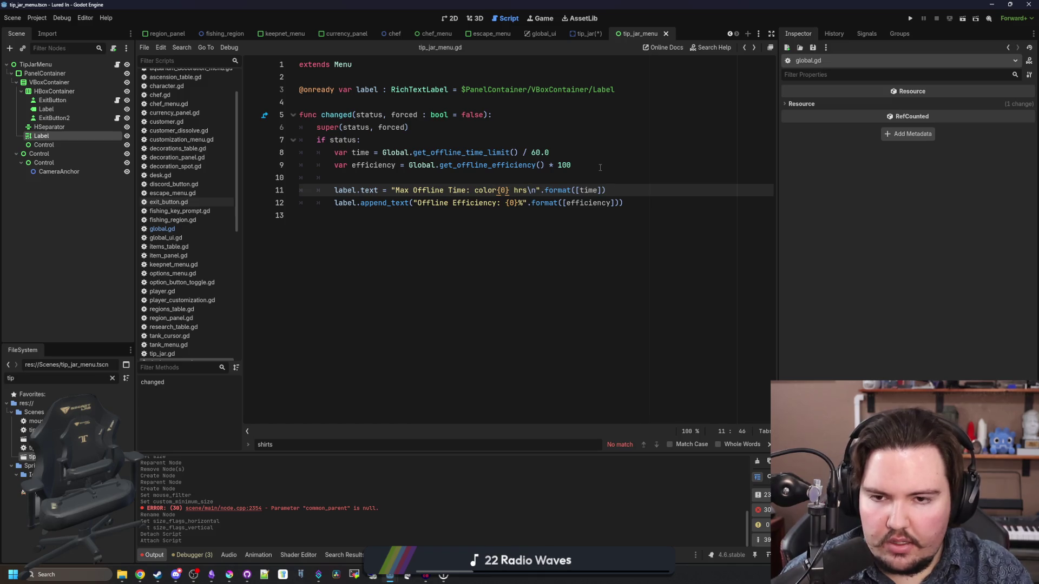
key("BackSpace")
key("BackSpace")
key("BackSpace")
type("][")
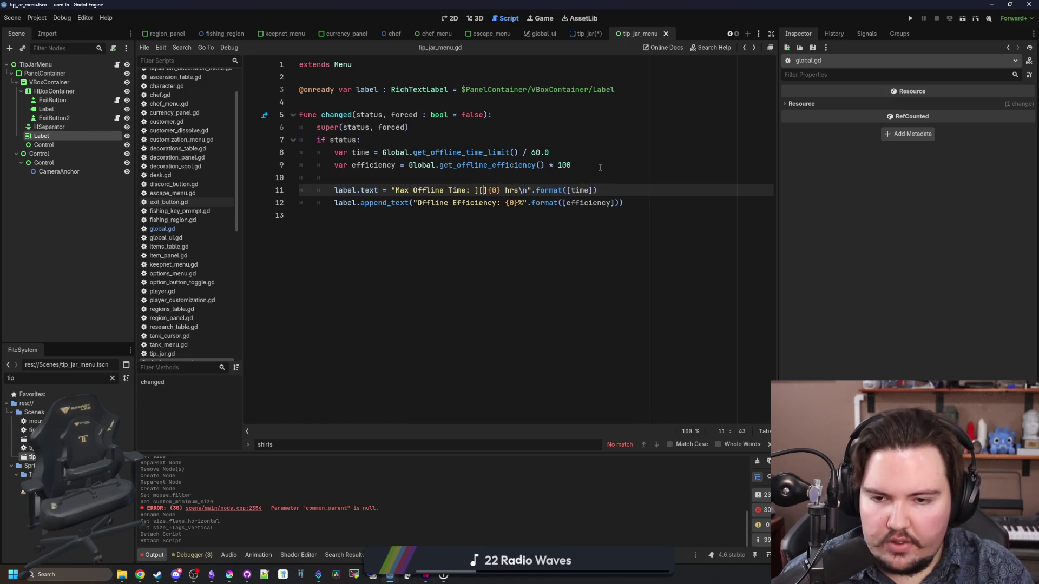
key("BackSpace")
key("BackSpace")
type("[]color=#add368")
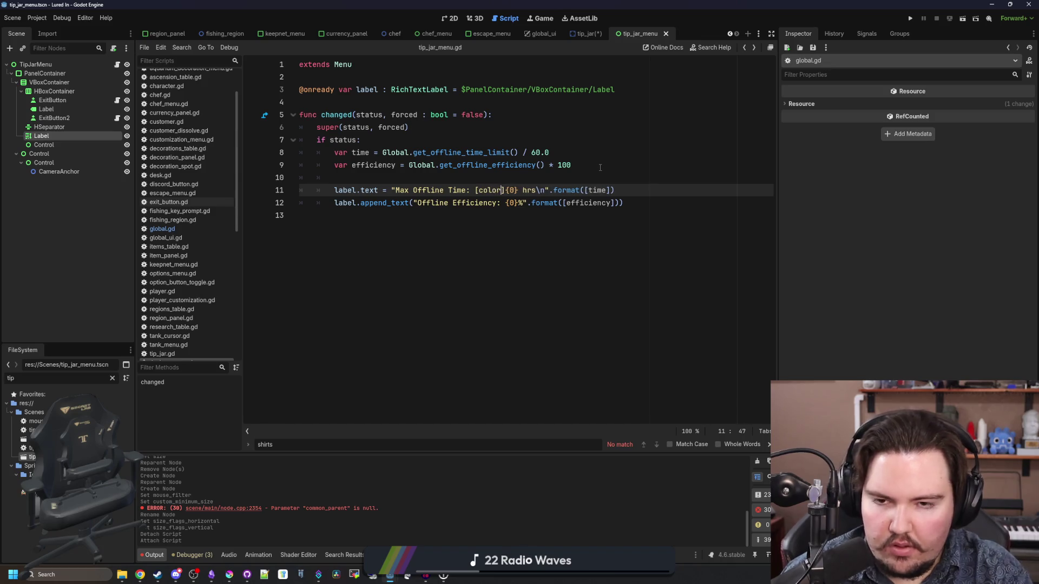
- Wrap the efficiency value in [color=#add368]…[/color], close the time tag, and save the script
left_click(505, 203)
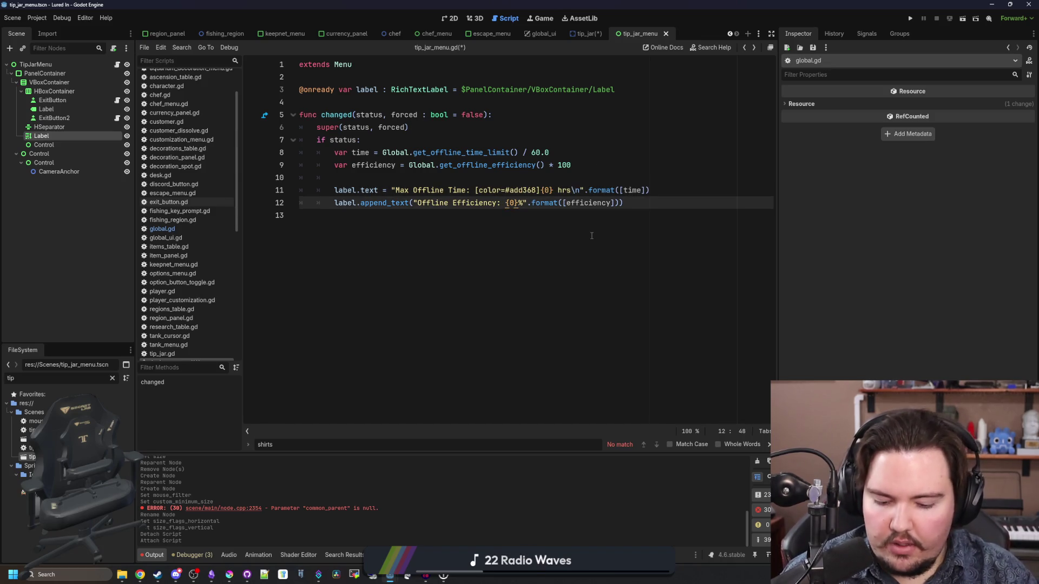
type("[color=#add368")
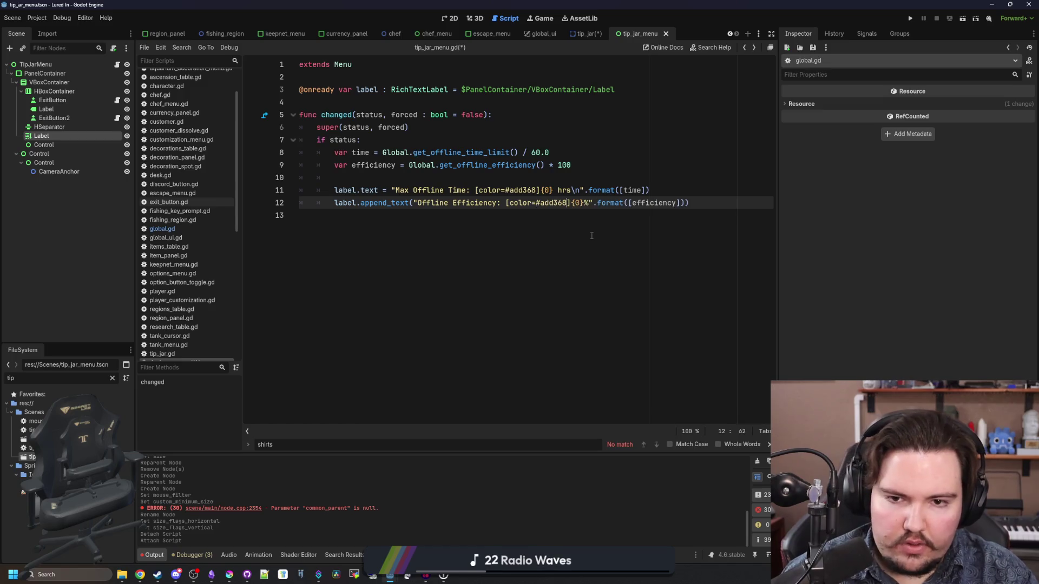
key("Right")
key("Right")
type("[]")
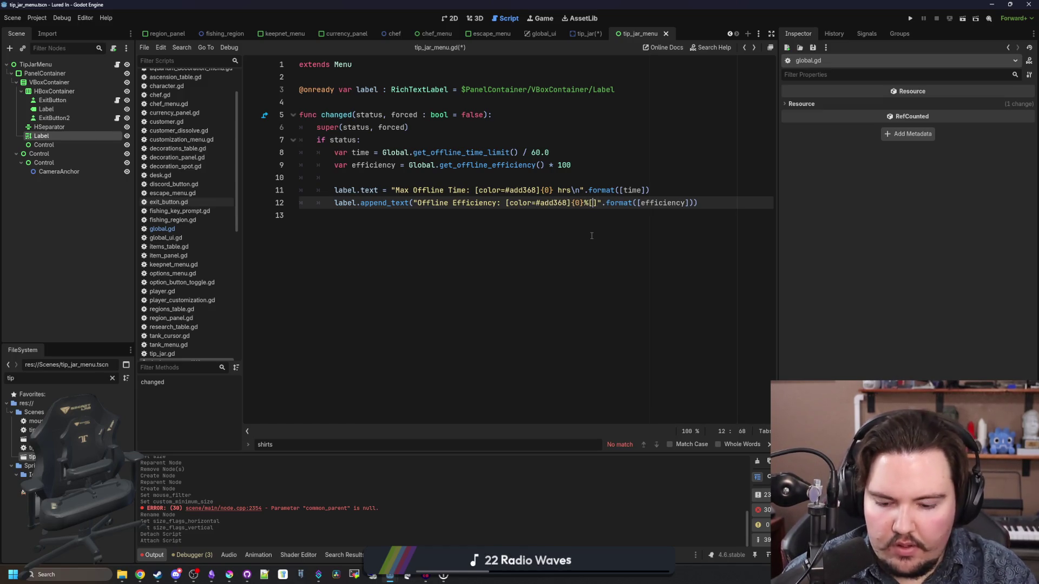
type("/color")
key("Up")
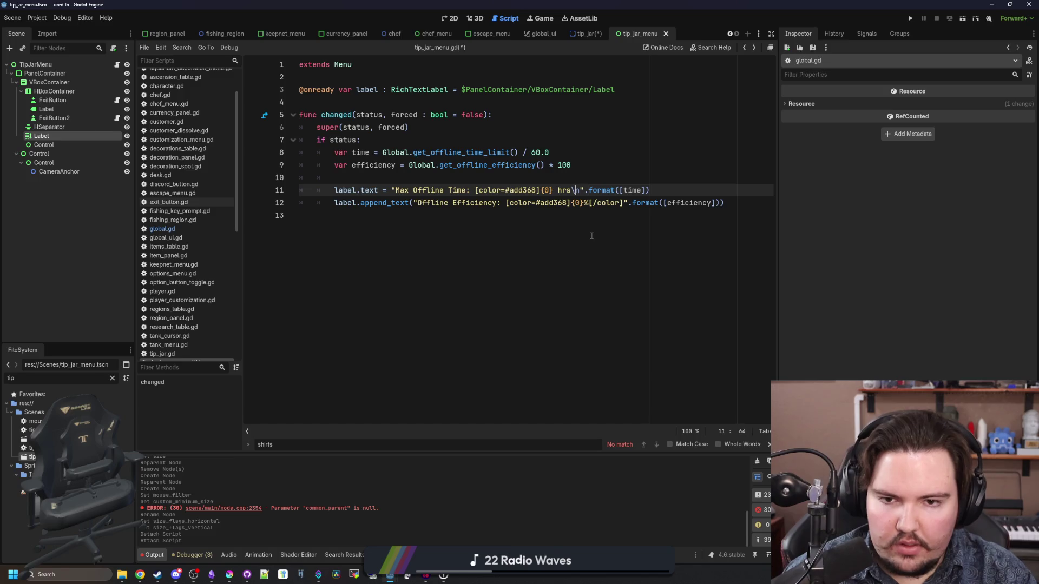
type("[/color")
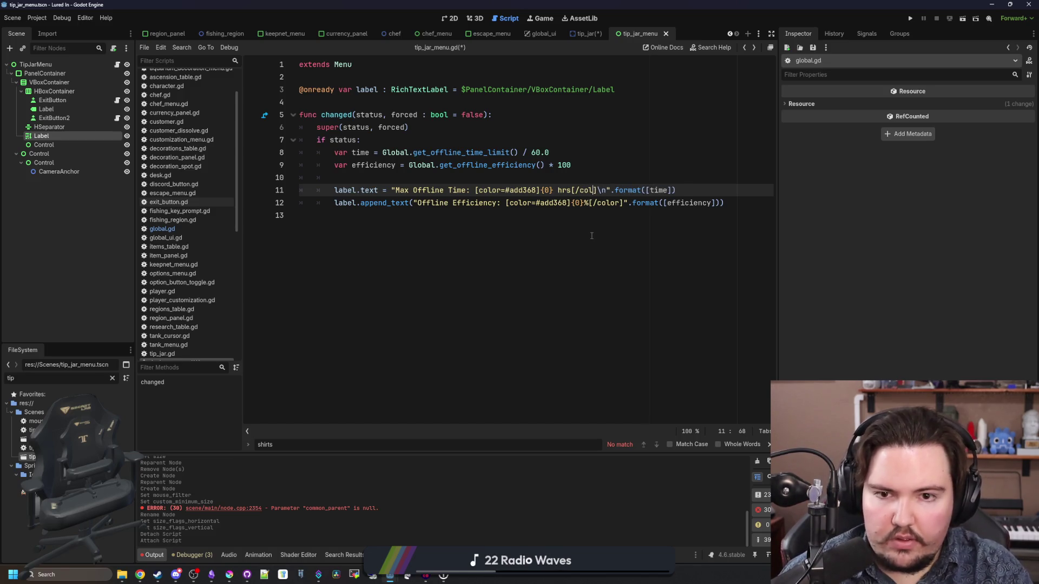
left_click(591, 235)
key("ctrl+s")
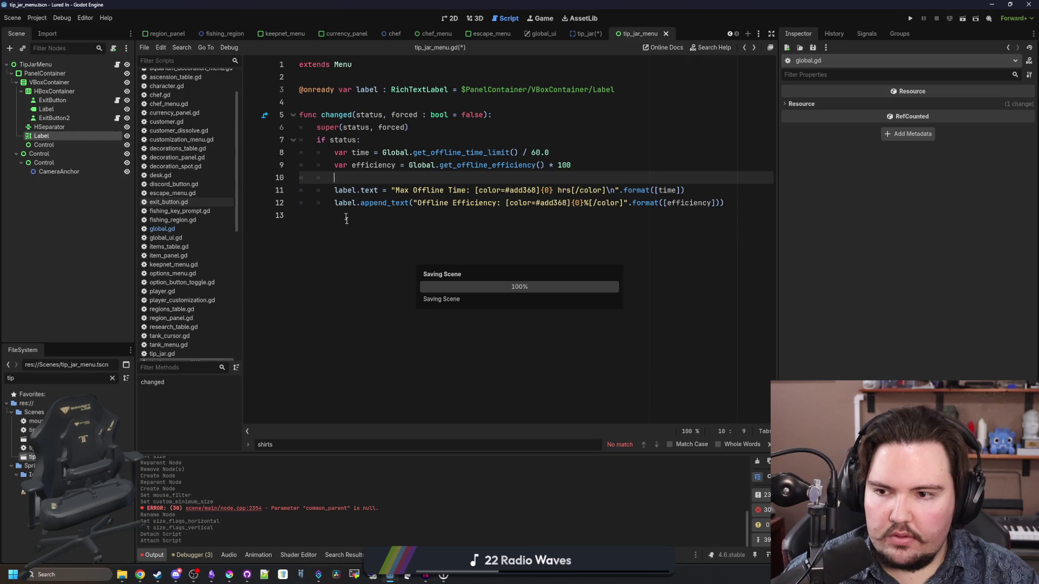
left_click(112, 378)
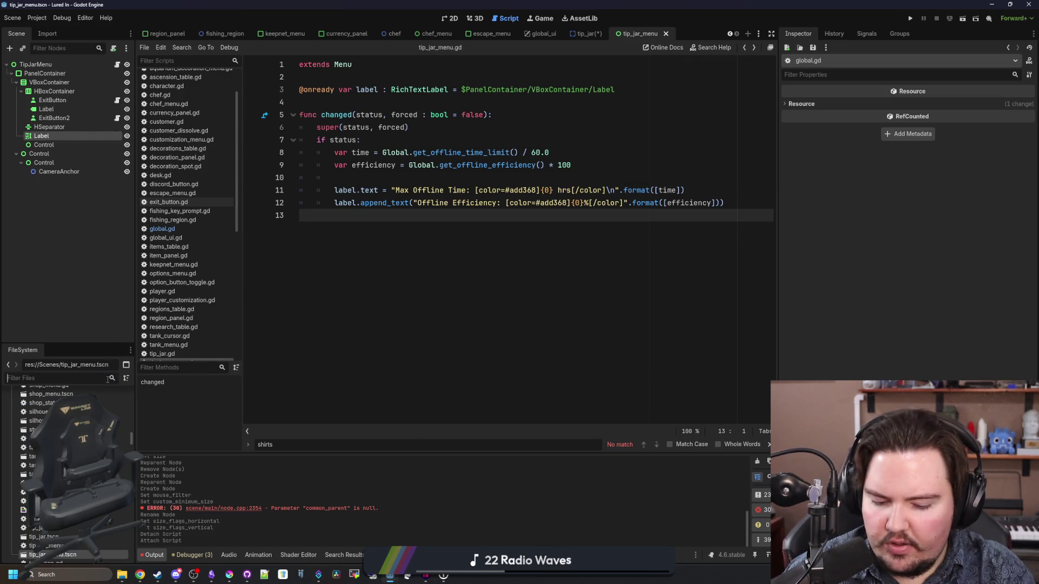
- In tip_jar.gd, add a pressed() function calling $Anchor/PlayerCustomizationMenu.toggle_on()
type("aquarium")
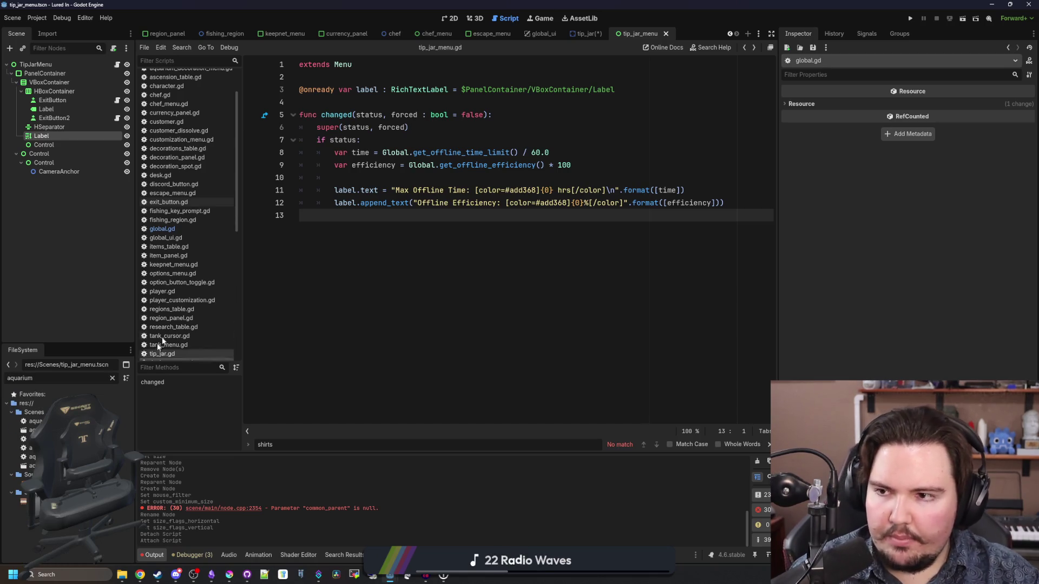
left_click(435, 233)
left_click(584, 34)
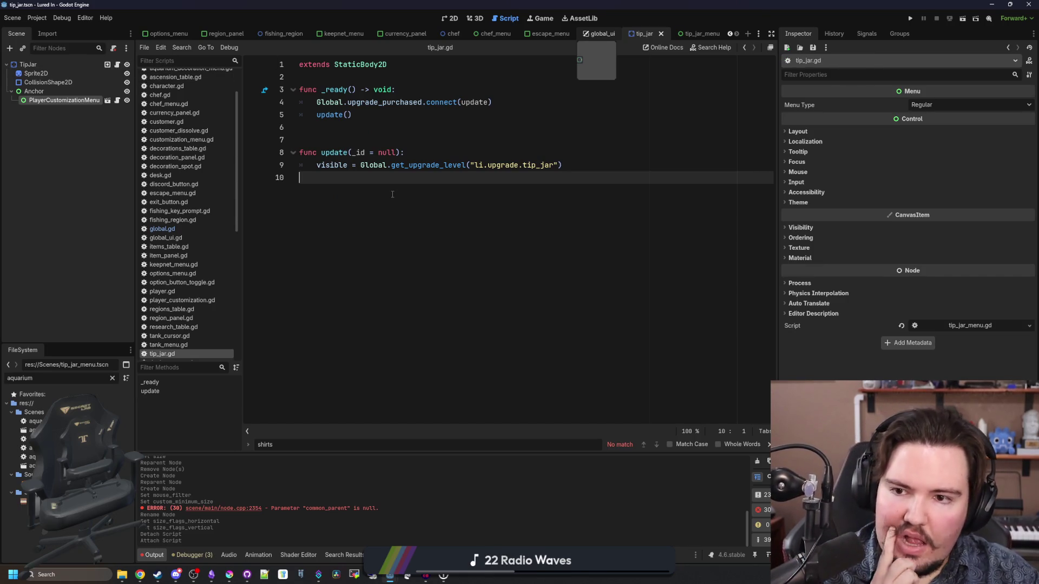
key("Return")
key("Return")
type("func ")
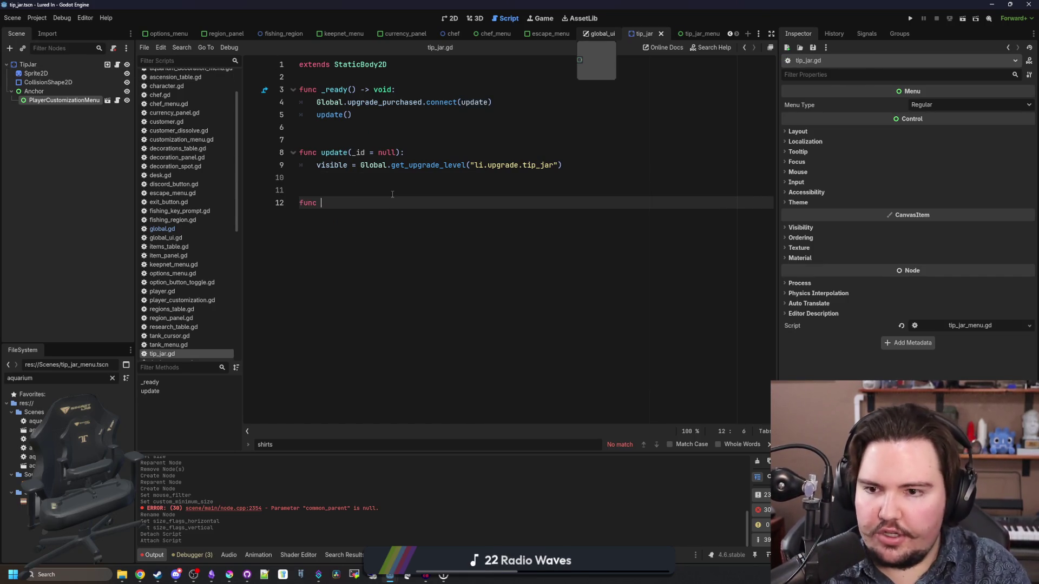
type("pressed():")
key("Return")
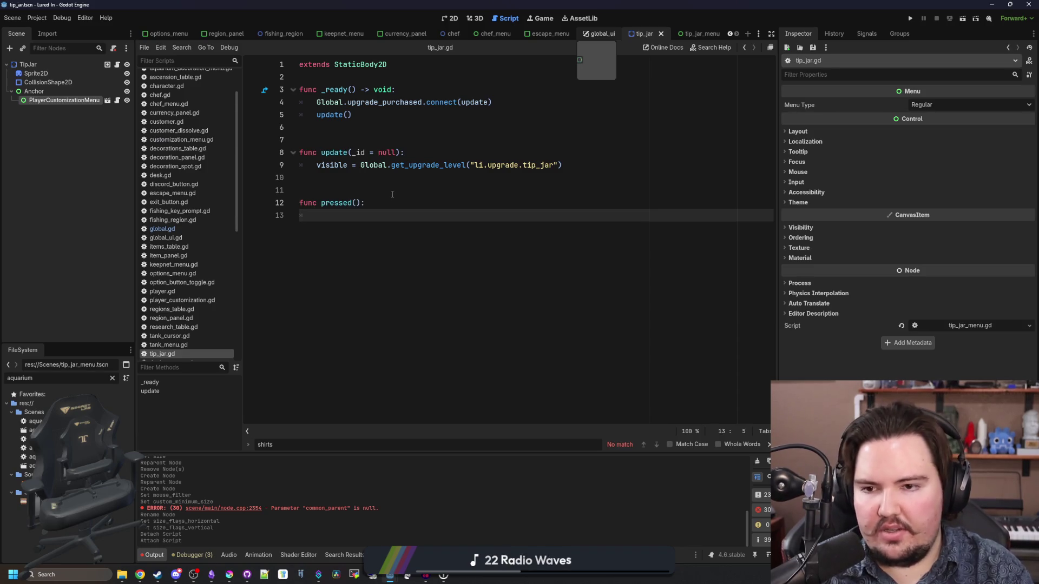
mouse_move(81, 101)
left_mouse_down()
mouse_move(417, 215)
mouse_move(460, 216)
left_mouse_up()
type(".toggle")
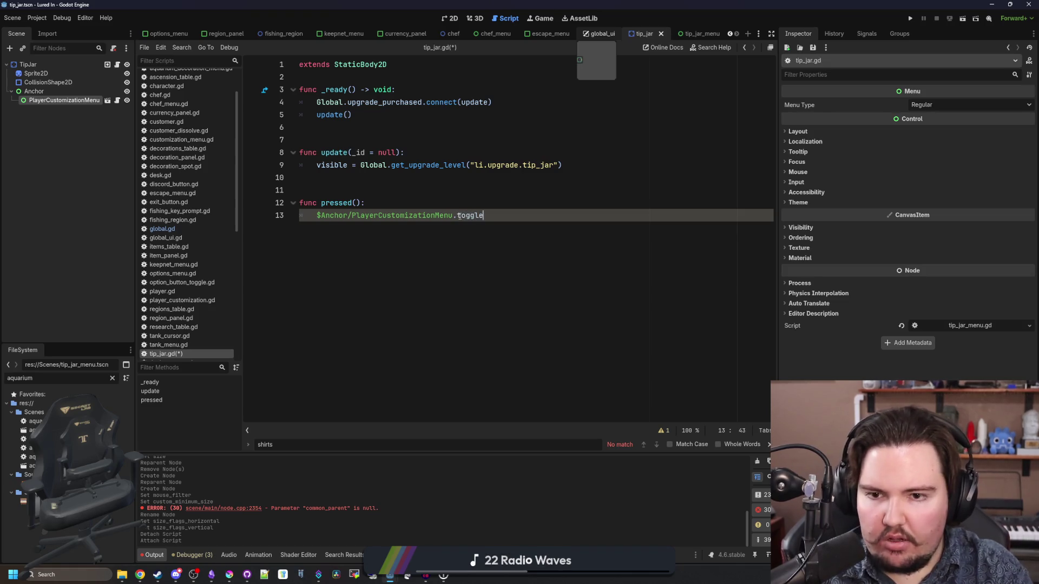
type("_o")
key("Return")
- Add a _process function containing chef.gd's Control camera-zoom scaling line
left_click(312, 178)
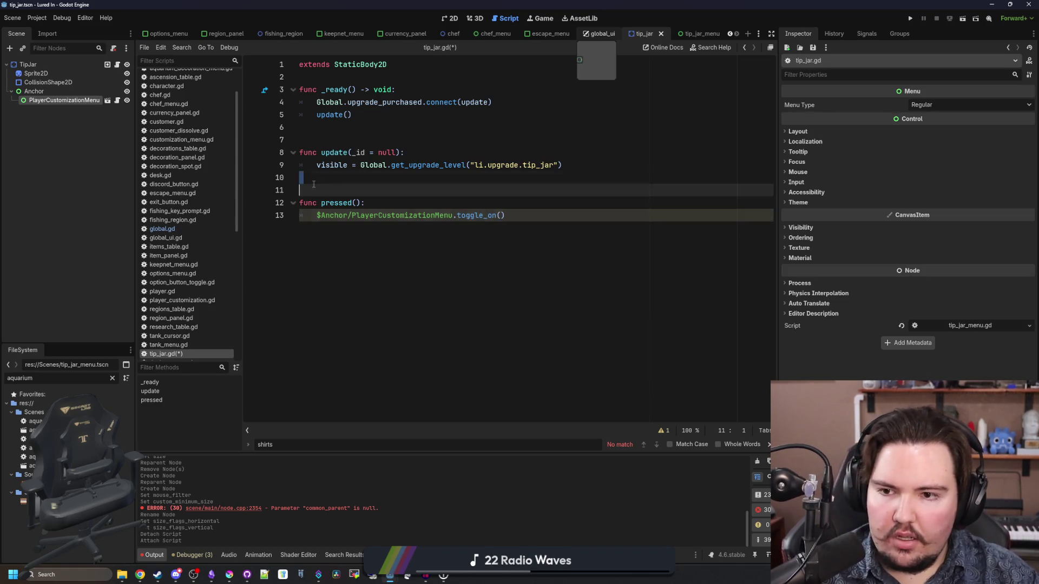
left_click(176, 93)
scroll(463, 233, "down", 20)
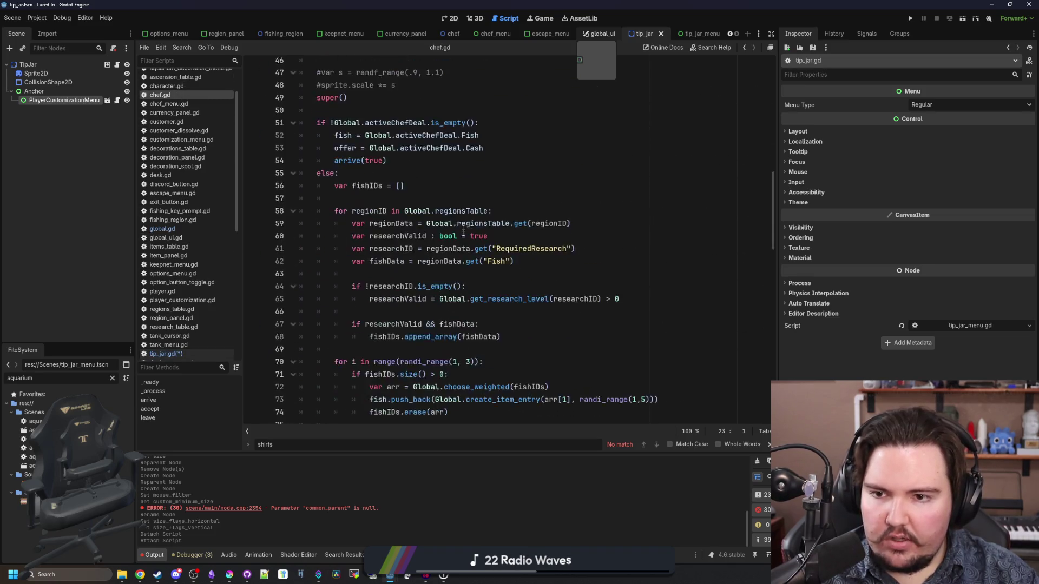
left_click(442, 166)
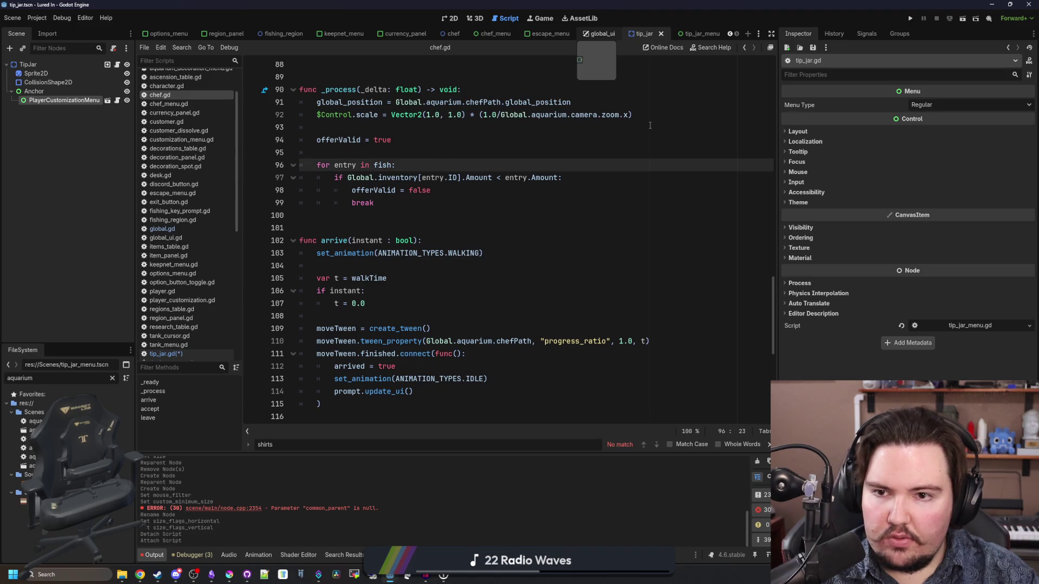
left_click_drag(638, 114, 317, 114)
key("ctrl+c")
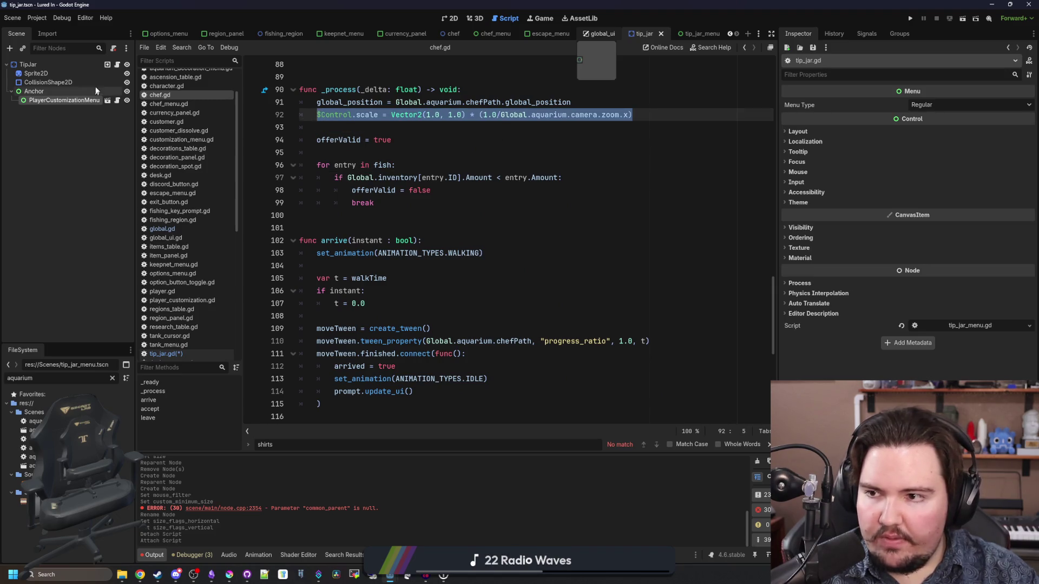
left_click(117, 64)
key("Return")
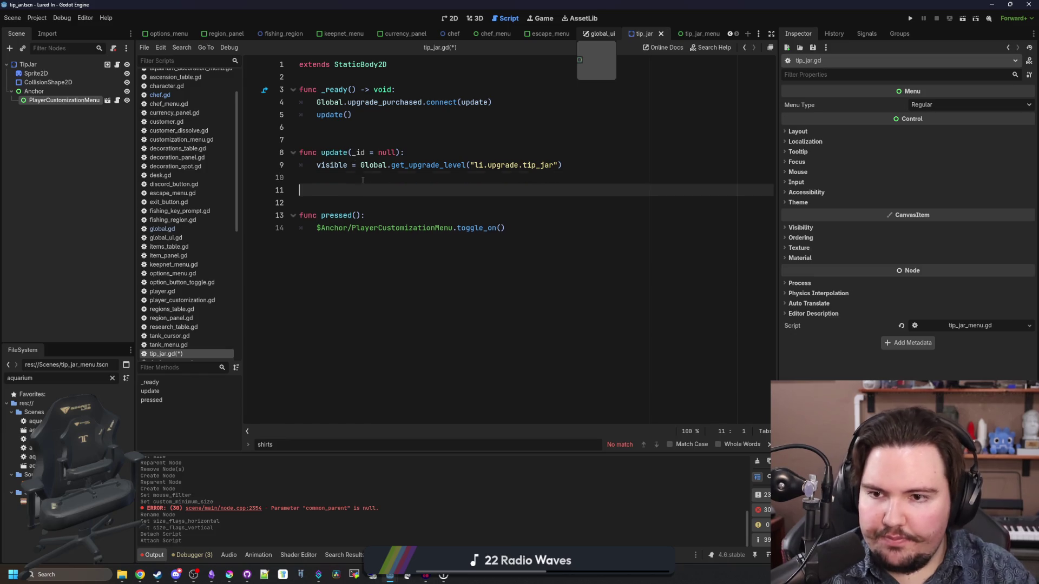
key("Return")
key("Return")
key("Up")
type("func _p")
key("Return")
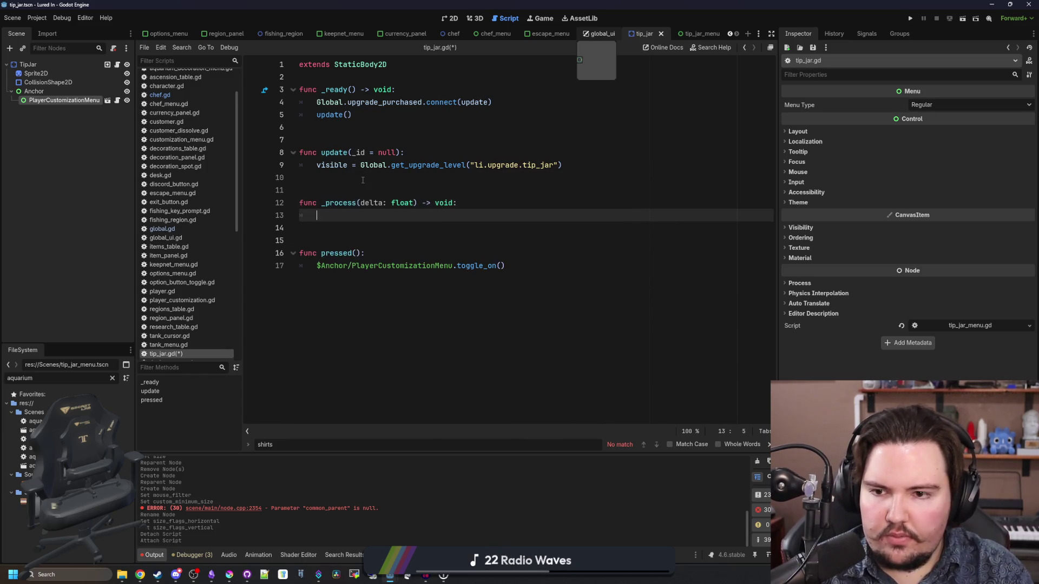
key("ctrl+v")
- Rename the _process parameter to _delta and save the tip_jar script
left_click(363, 178)
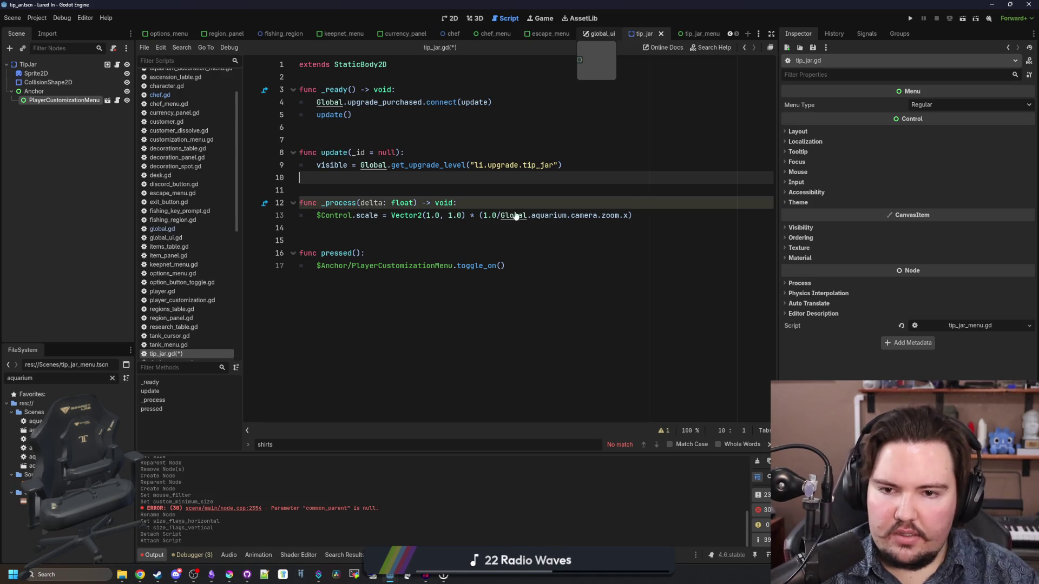
left_click(444, 189)
left_click(362, 202)
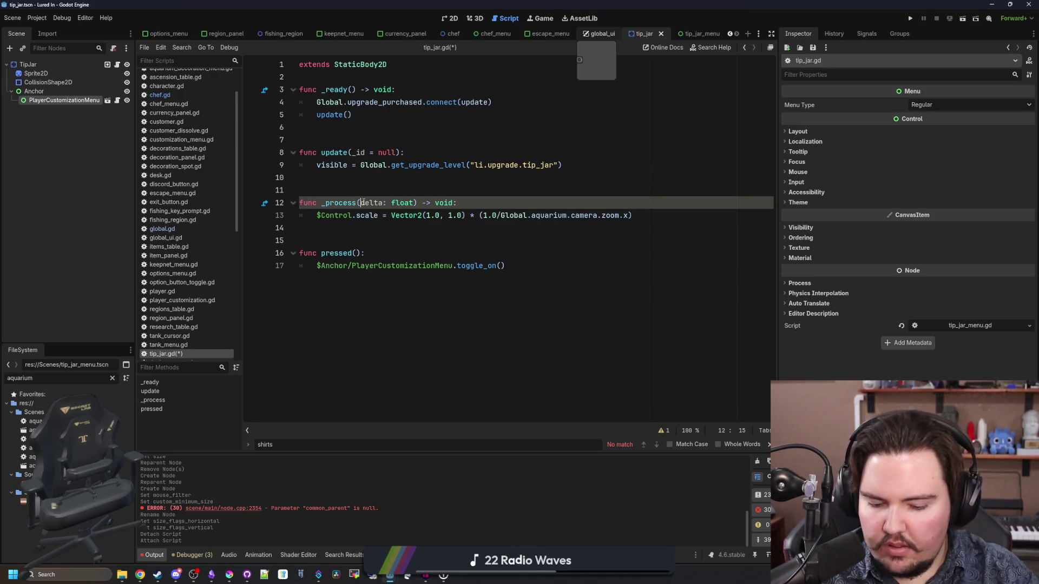
type("_")
left_click(379, 190)
key("ctrl+s")
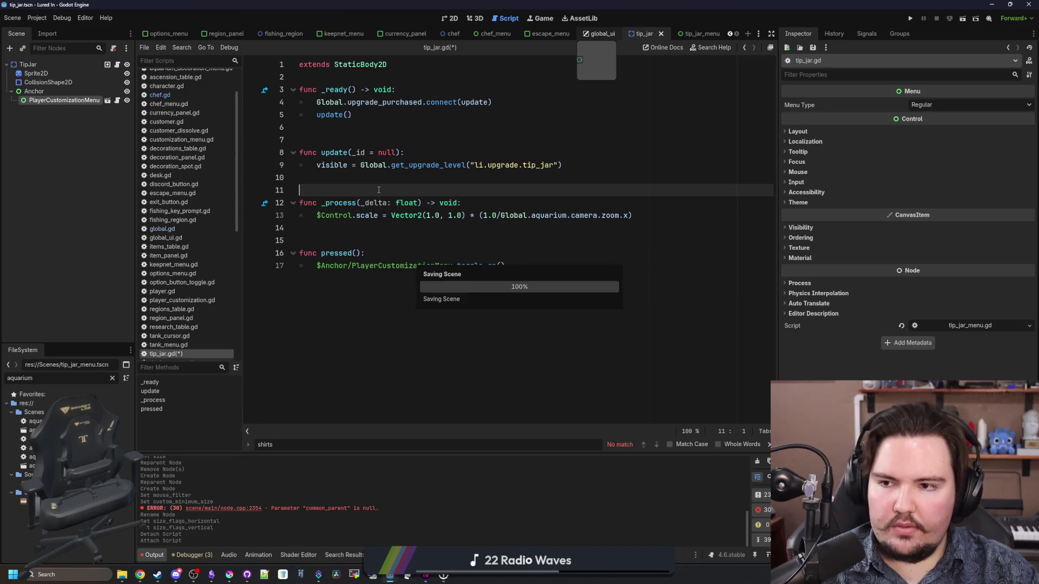
key("ctrl+s")
left_click(351, 239)
key("ctrl+s")
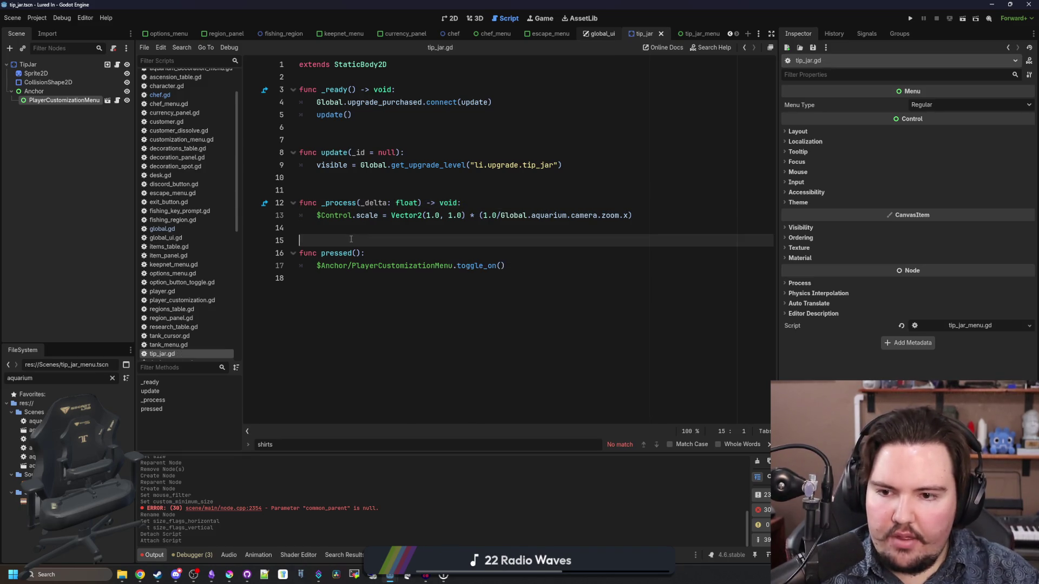
key("ctrl+s")
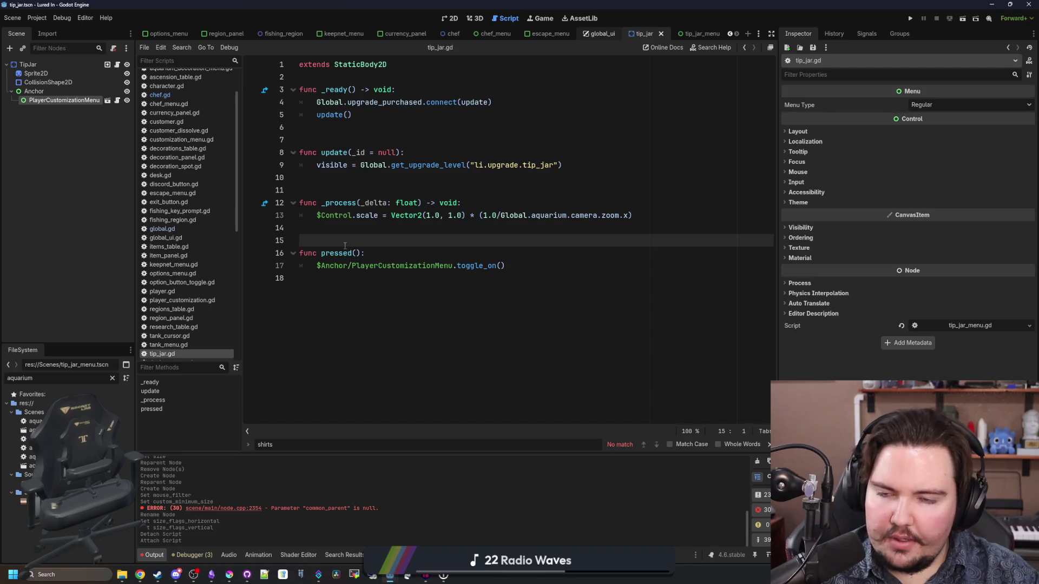
- Filter the FileSystem for 'aquarium' and open aquarium_cursor.gd
left_click(112, 378)
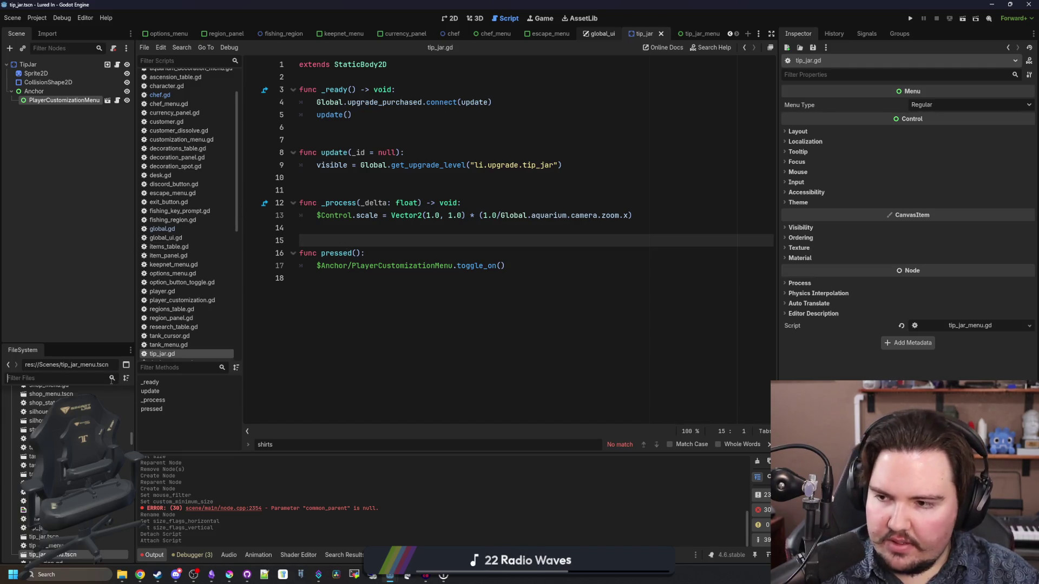
type("aquarium")
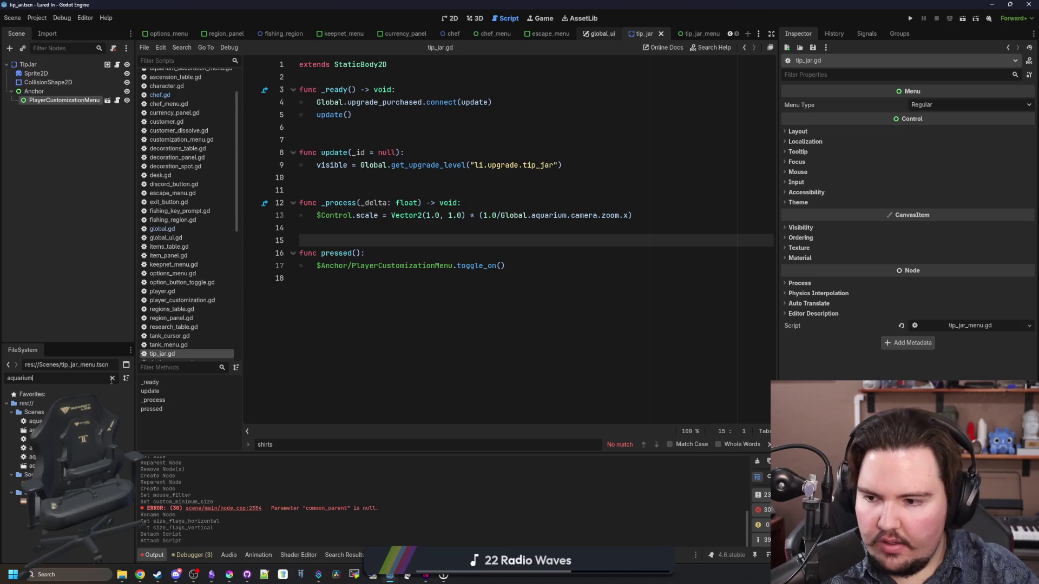
left_click(124, 439)
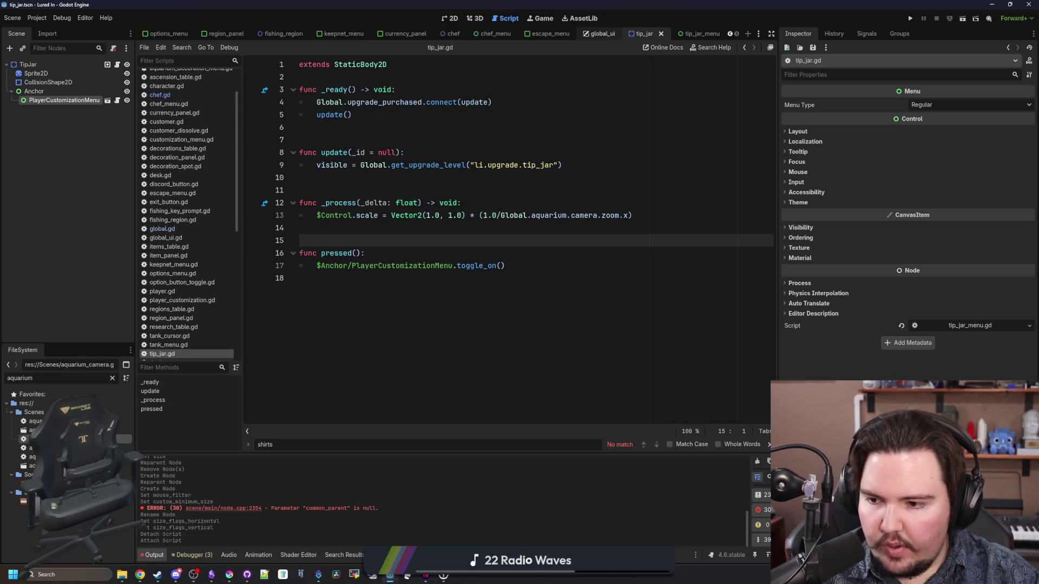
double_click(123, 448)
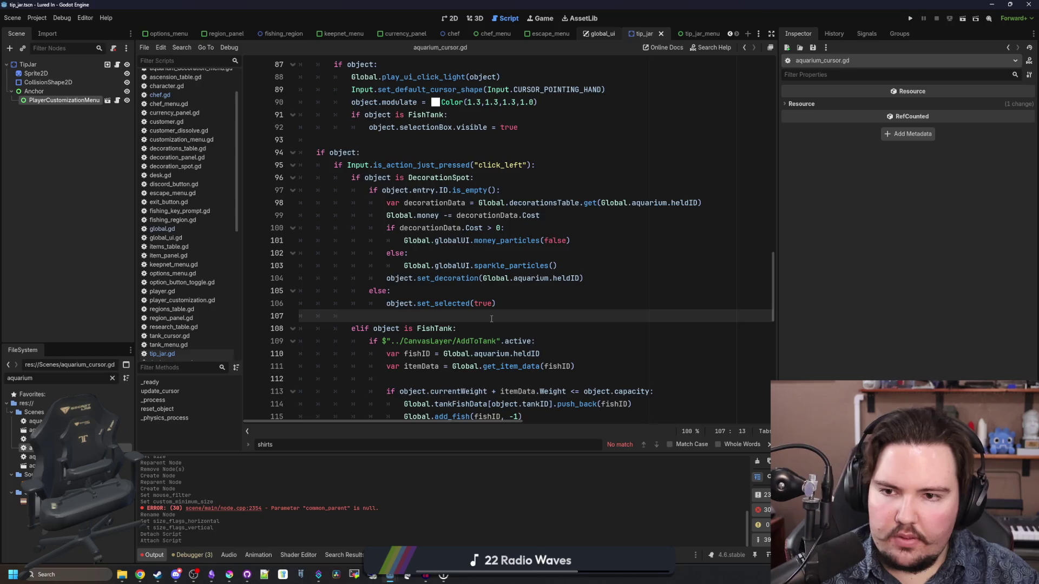
- Add an 'elif object is TipJar' branch after the Chef branch in aquarium_cursor.gd
scroll(491, 318, "up", 7)
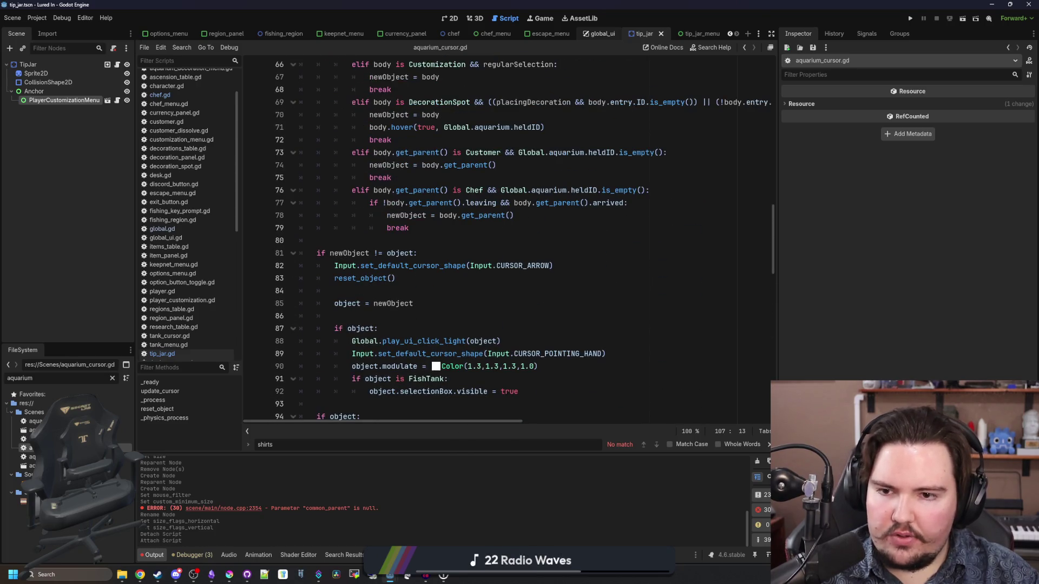
scroll(441, 293, "up", 3)
scroll(441, 292, "down", 7)
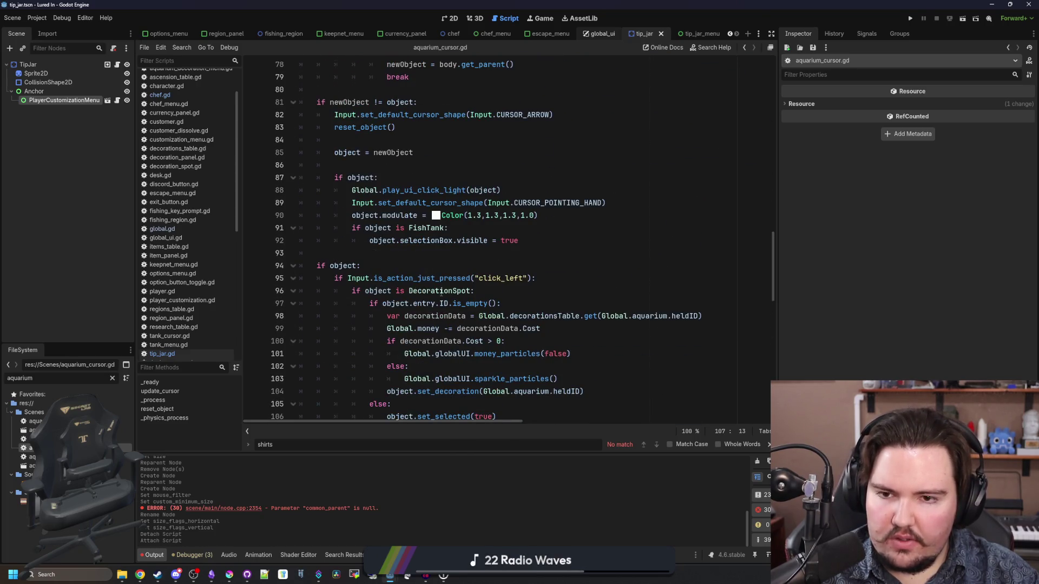
scroll(441, 293, "down", 3)
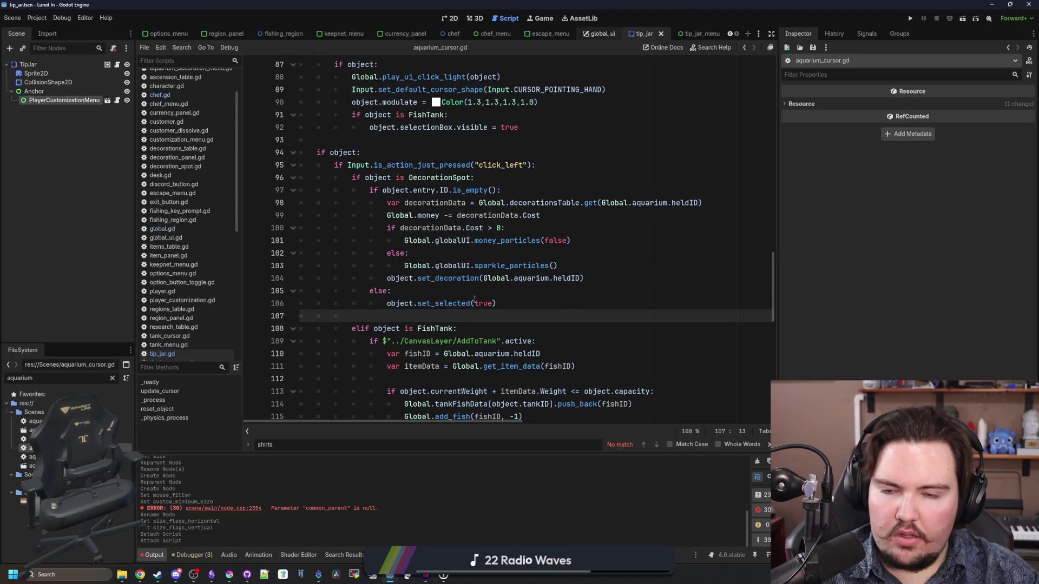
scroll(479, 312, "down", 10)
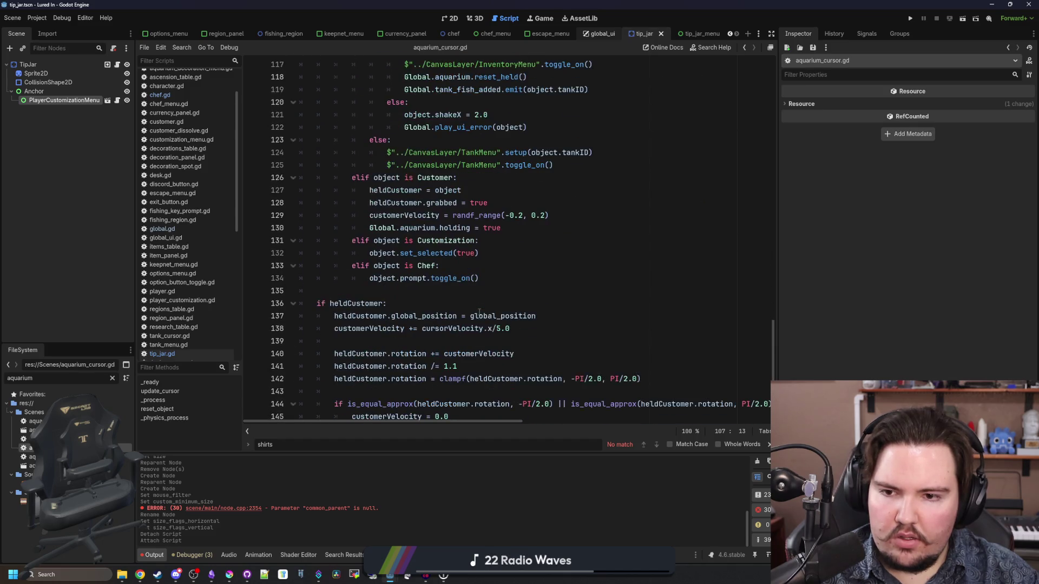
left_click(503, 274)
key("Return")
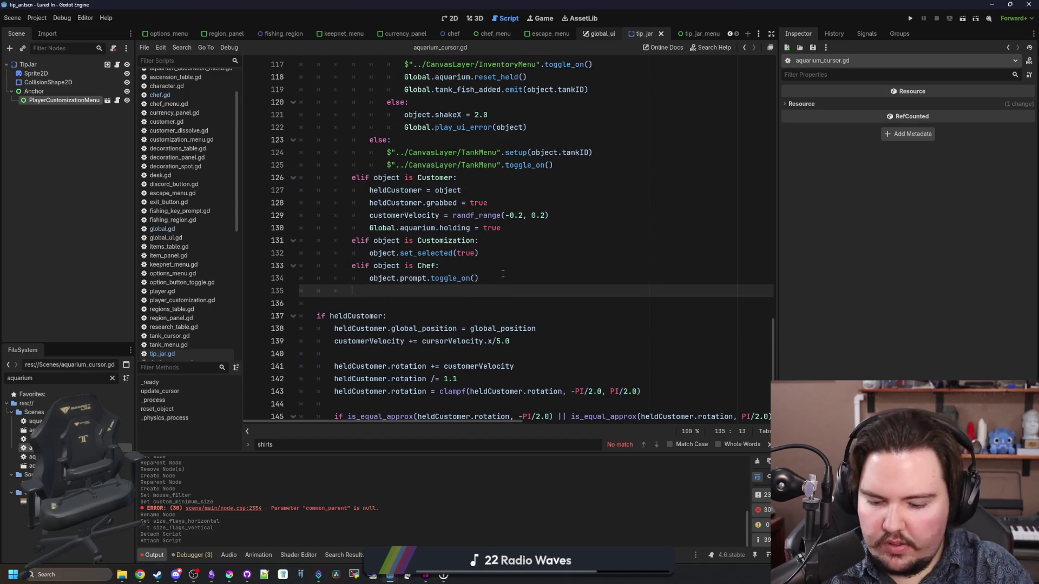
type("elif object is ")
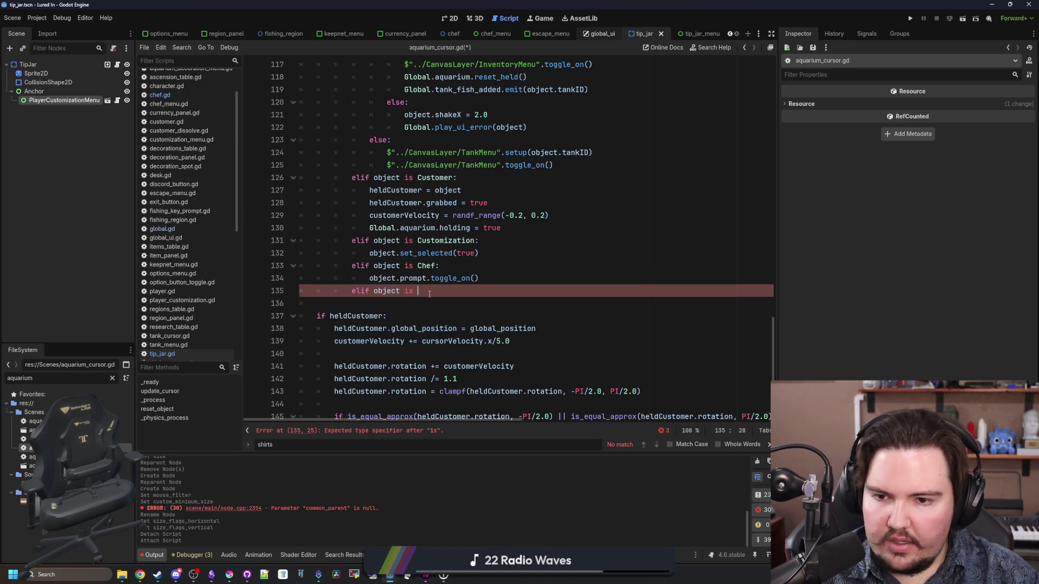
type("T")
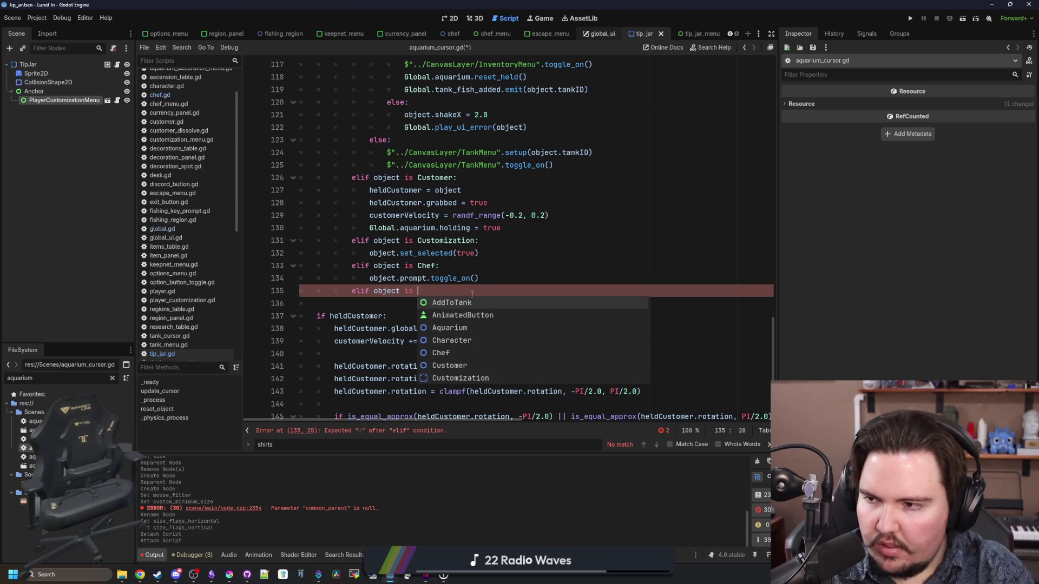
type("ipJar")
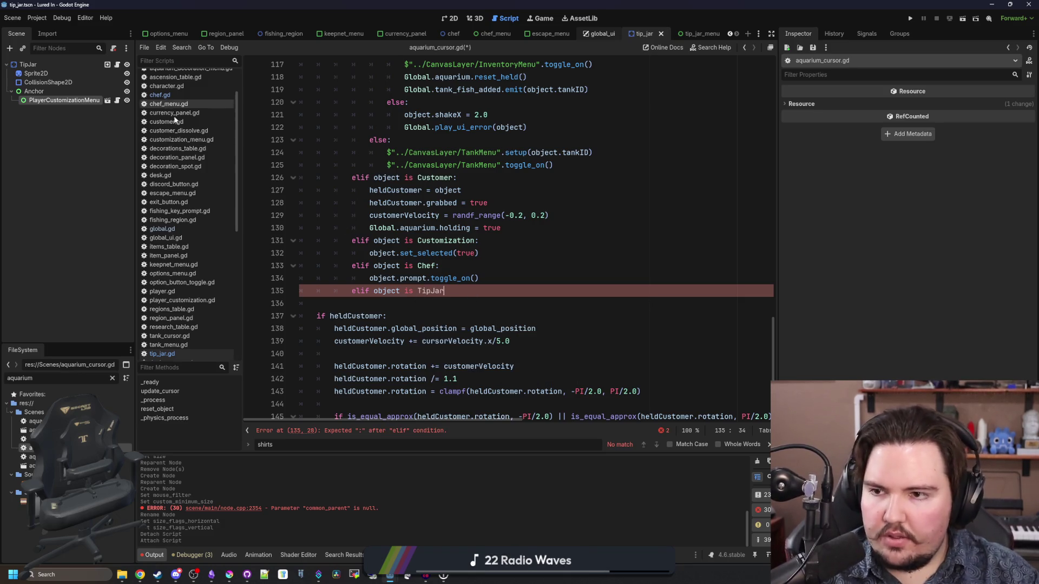
- Declare 'class_name TipJar' at the top of tip_jar.gd and save it
left_click(176, 354)
left_click(297, 64)
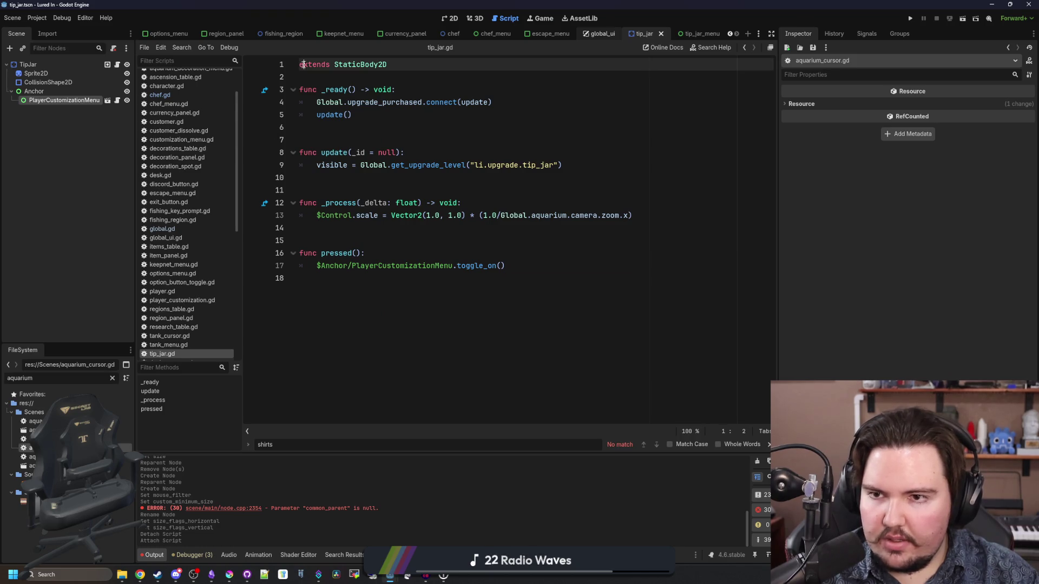
type("class_name TipJar")
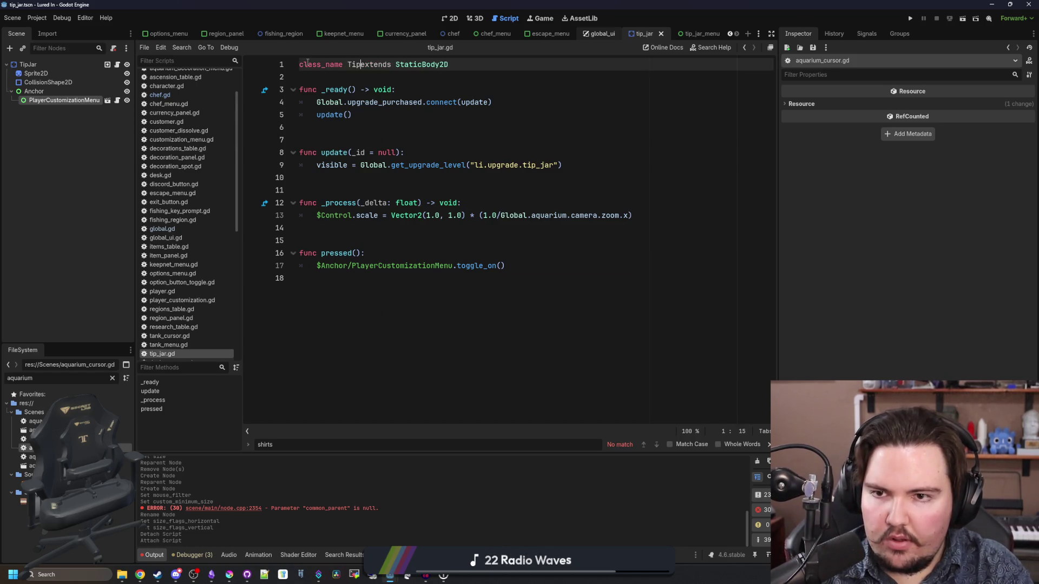
key("Down")
key("ctrl+s")
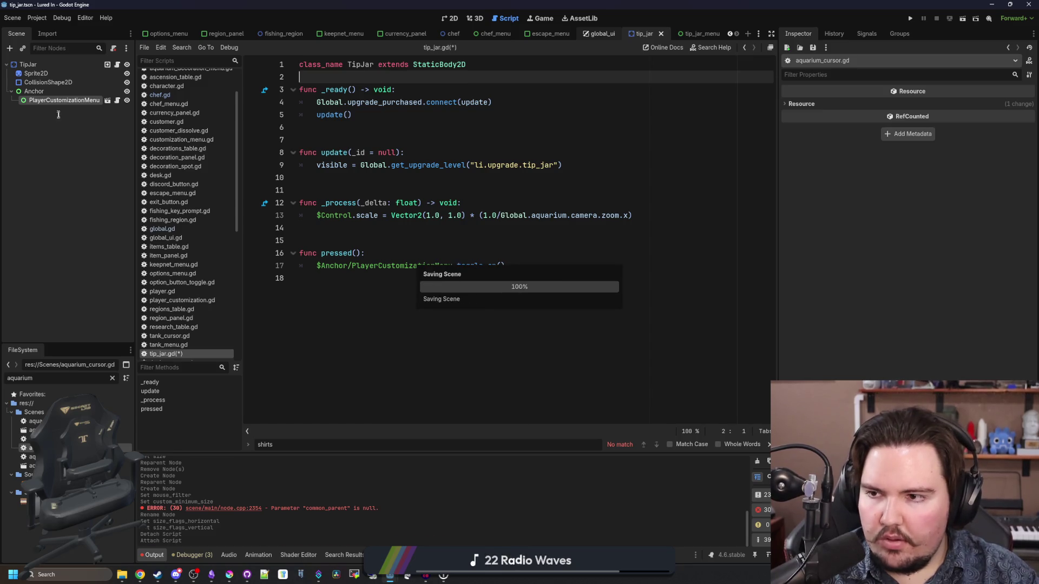
scroll(162, 76, "up", 1)
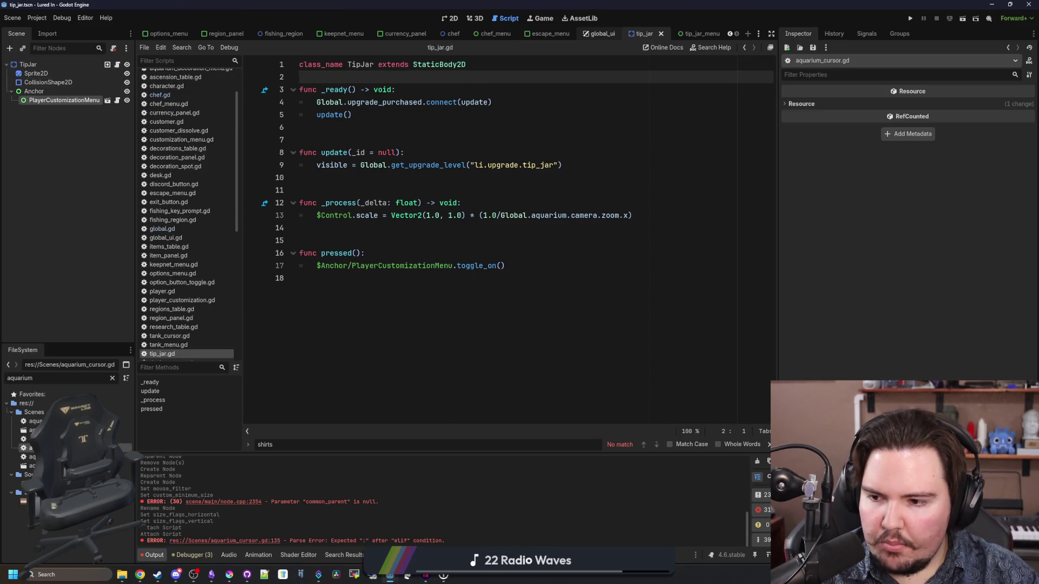
- Complete the TipJar branch in aquarium_cursor.gd with a body calling object.pressed()
left_click(174, 75)
type(":")
key("Return")
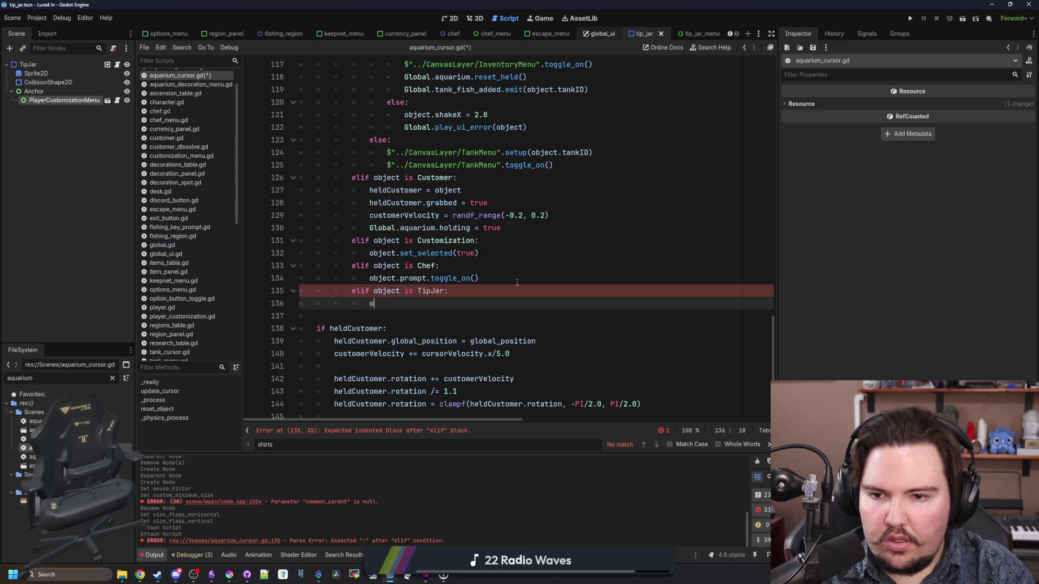
type("bject.pressed()")
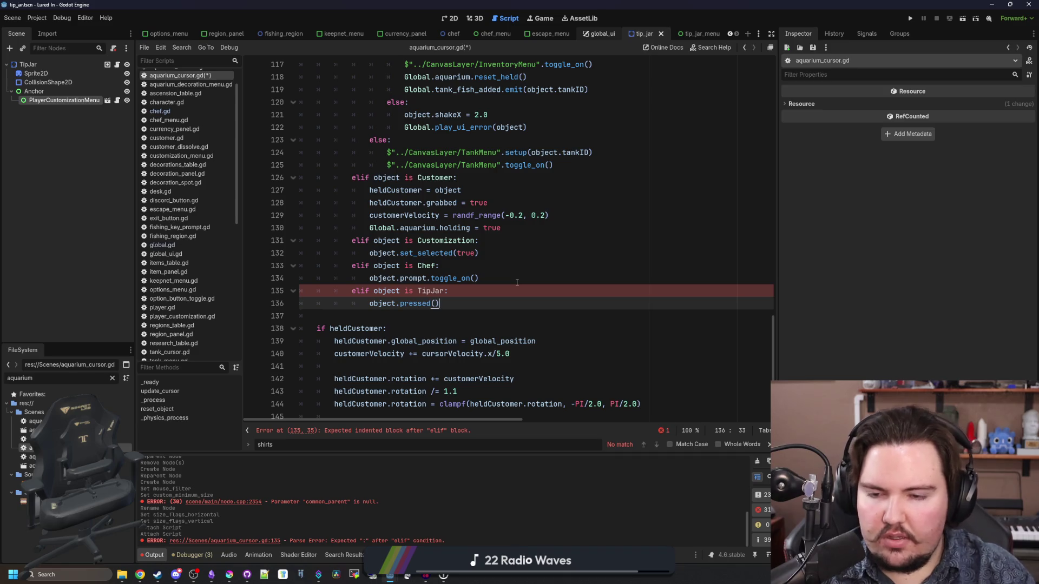
left_click_drag(439, 303, 347, 294)
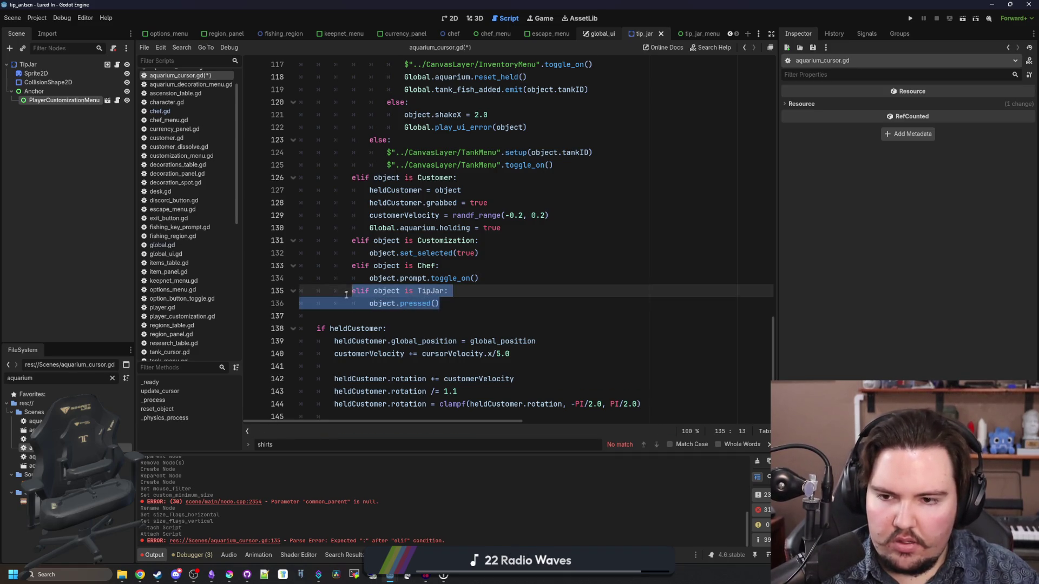
scroll(346, 293, "up", 9)
scroll(383, 292, "up", 2)
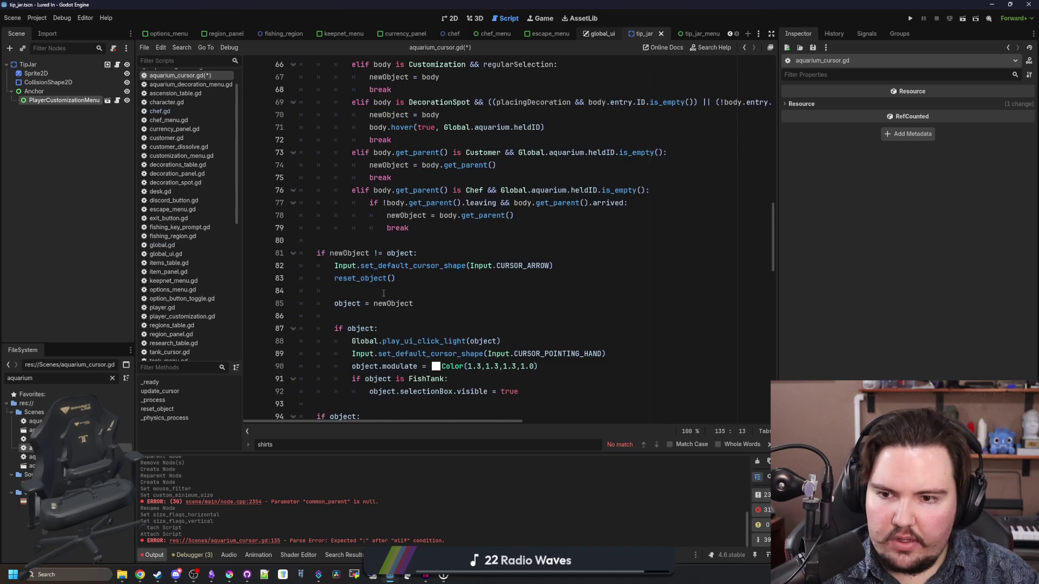
- After the Chef hover check, add an 'elif body is TipJar' branch setting newObject = body and breaking
left_click(443, 266)
key("Return")
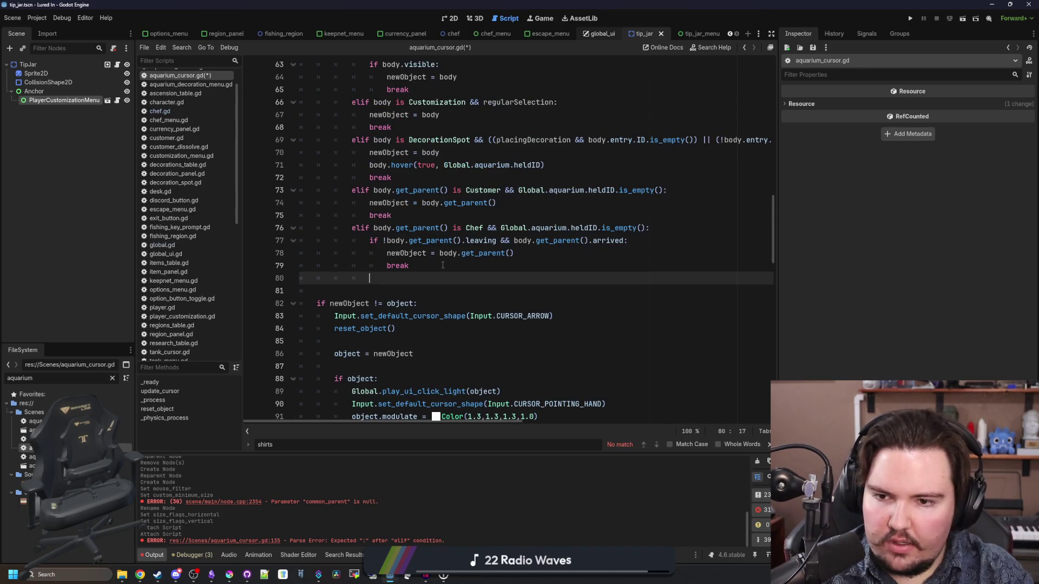
type("elif body ")
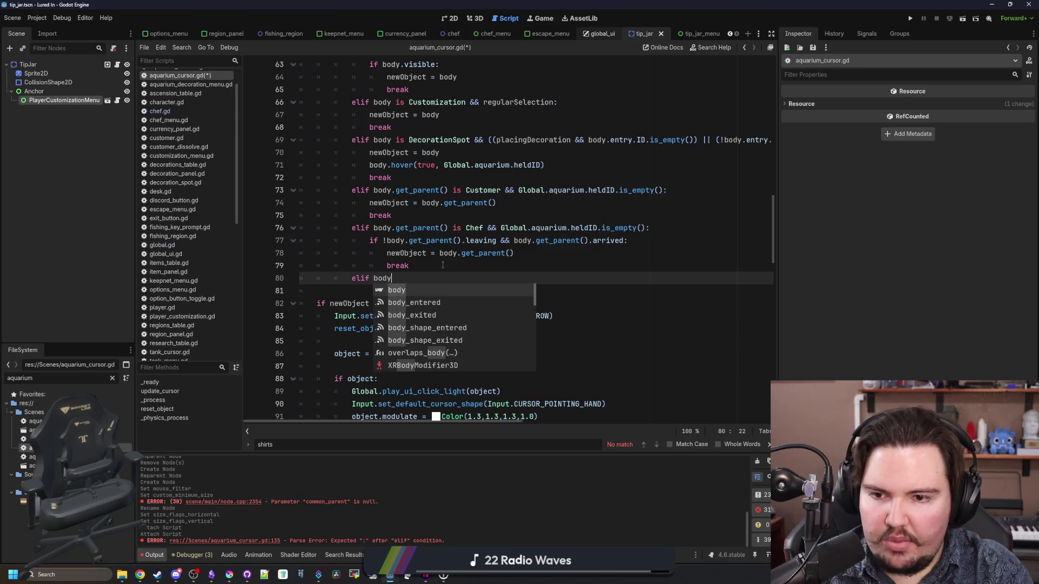
type("is TipJar:")
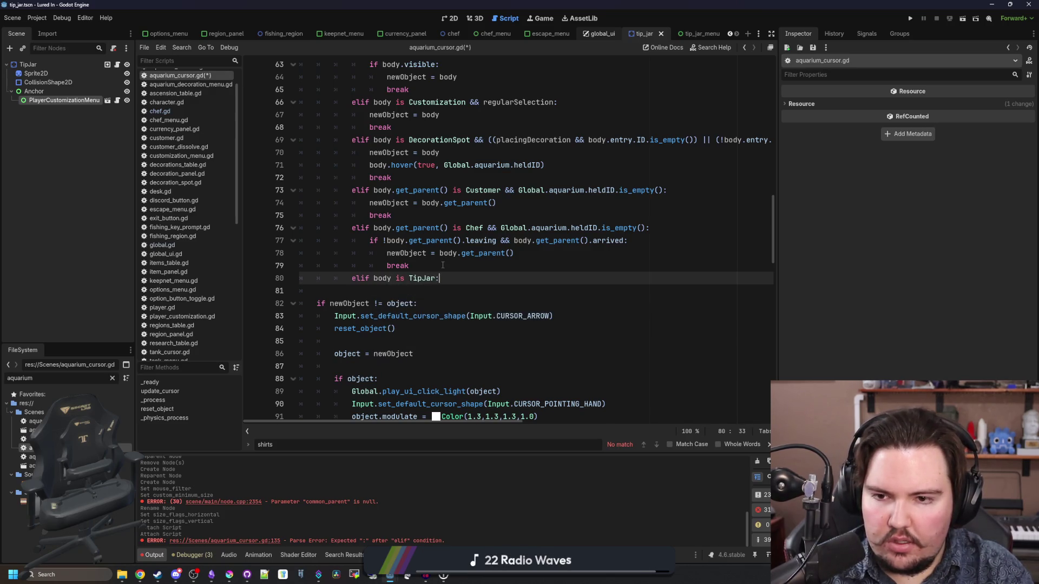
key("Return")
type("newObject = body")
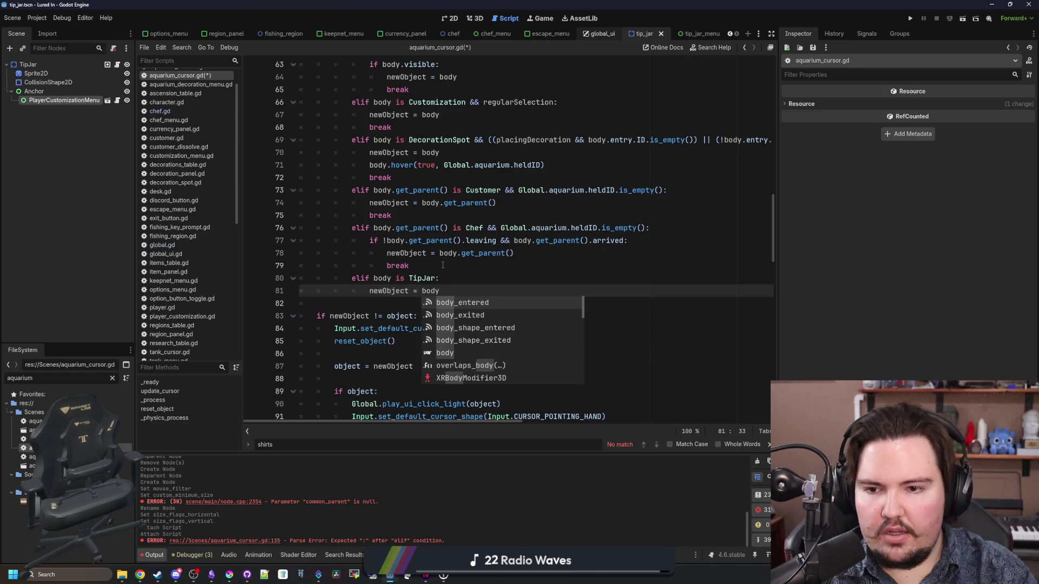
key("Return")
type("b")
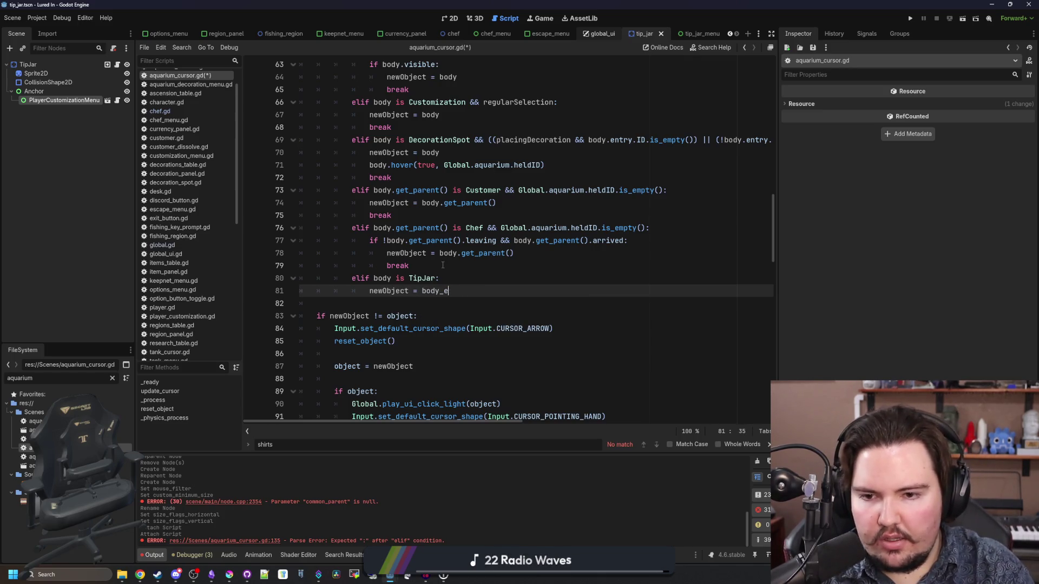
key("BackSpace")
key("BackSpace")
key("Return")
type("break")
- Save aquarium_cursor.gd and run the project to test the tip jar
left_click(442, 265)
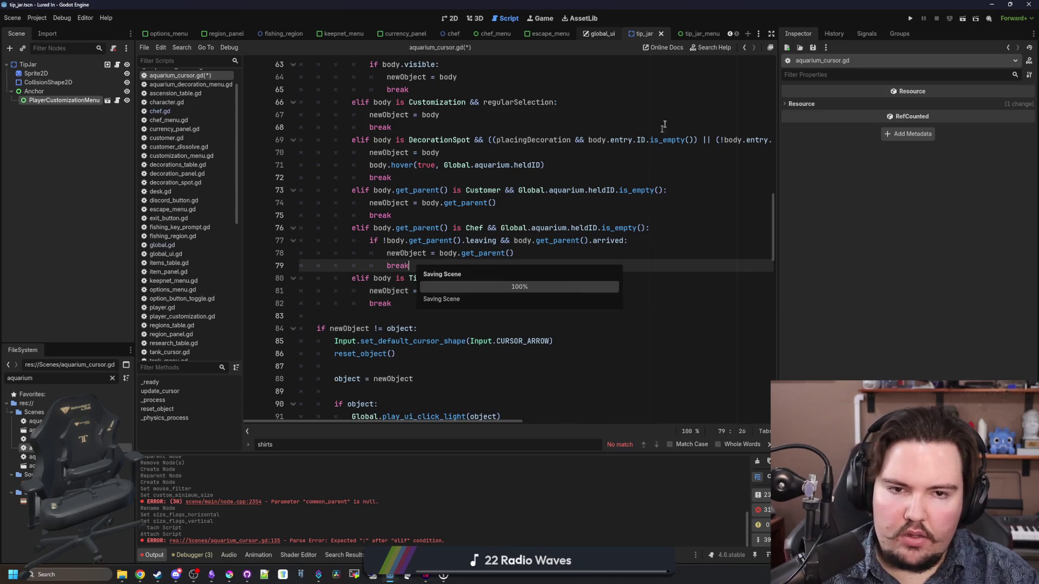
key("ctrl+s")
left_click(910, 18)
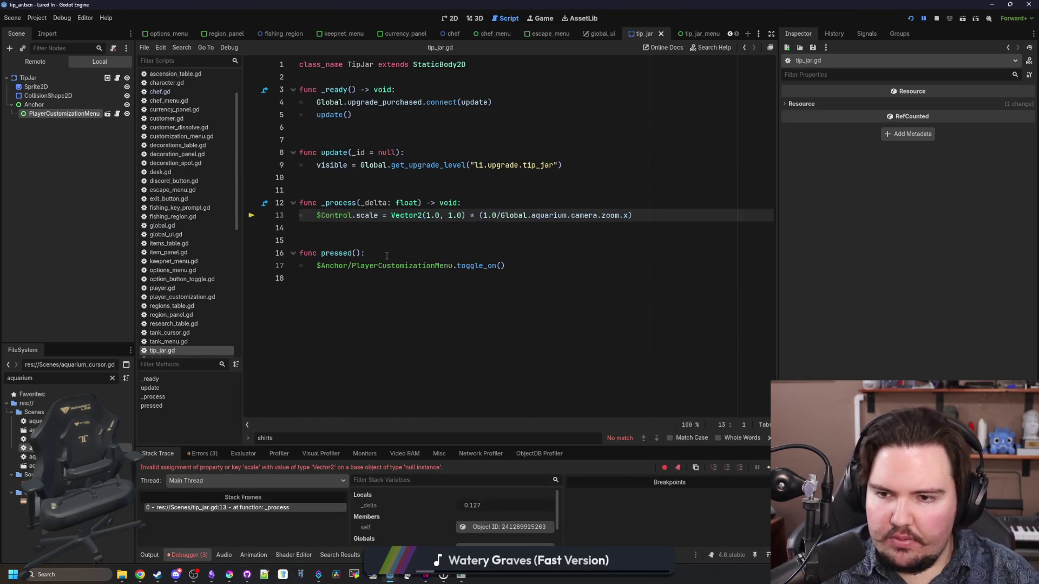
- In tip_jar.gd line 13, replace $Control with $Anchor and save
double_click(342, 215)
type("Anchor")
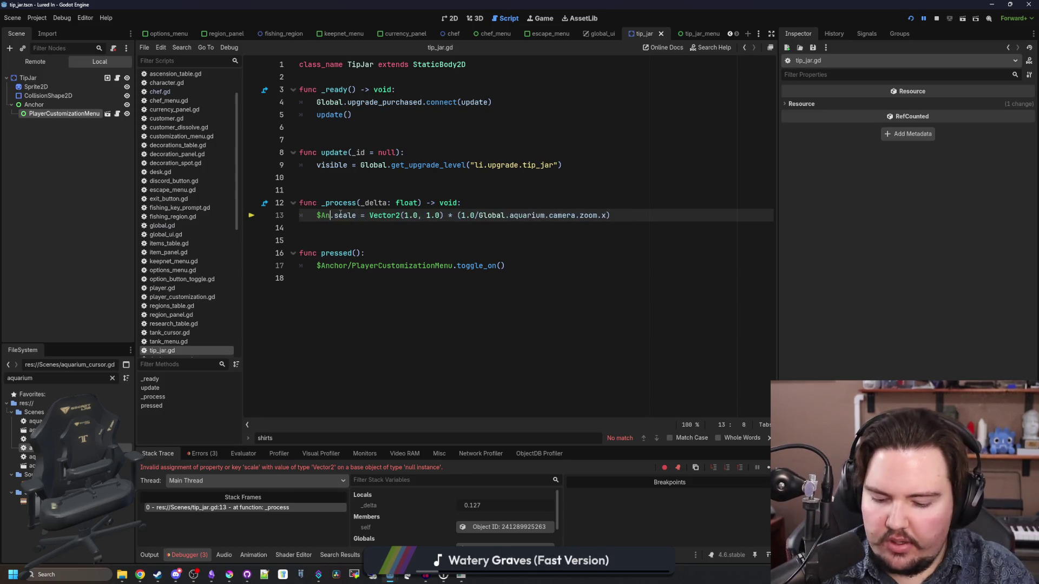
key("ctrl+s")
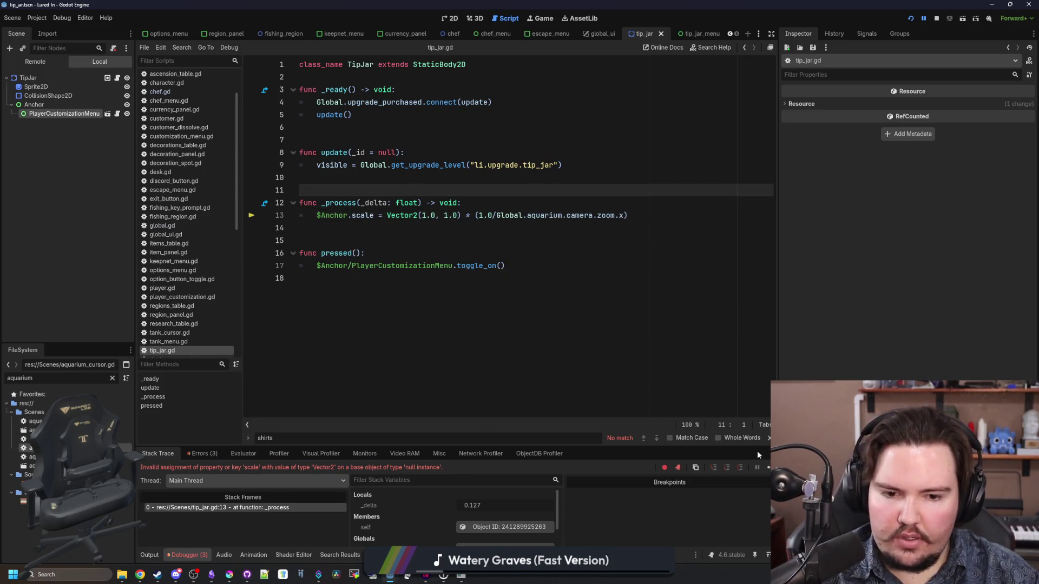
- Resume the game, dismiss Welcome Back!, check and close the Offline Income panel, then stop the game
left_click(768, 467)
left_click(519, 318)
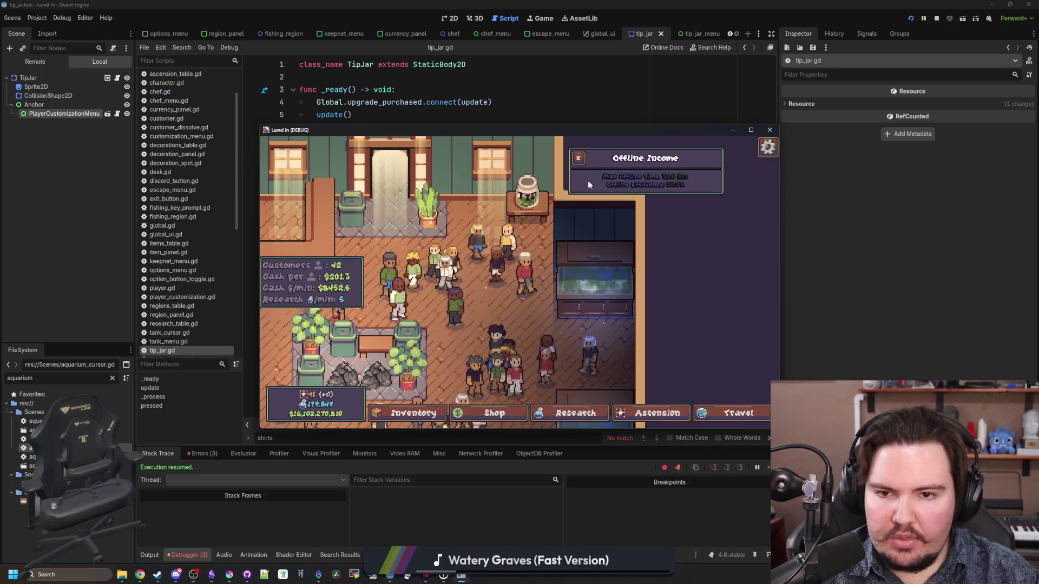
left_click(578, 158)
scroll(578, 176, "up", 3)
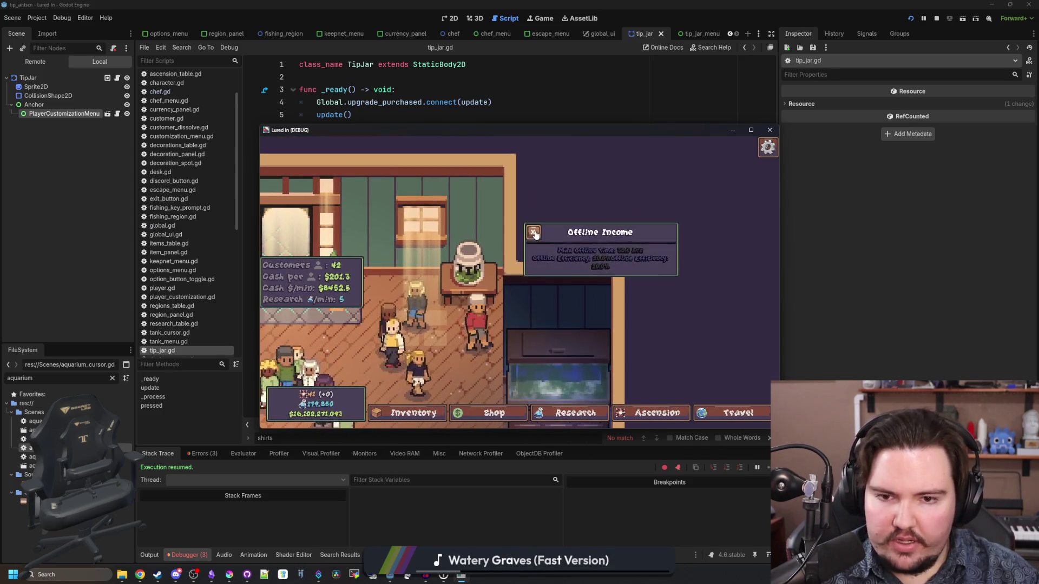
left_click(937, 18)
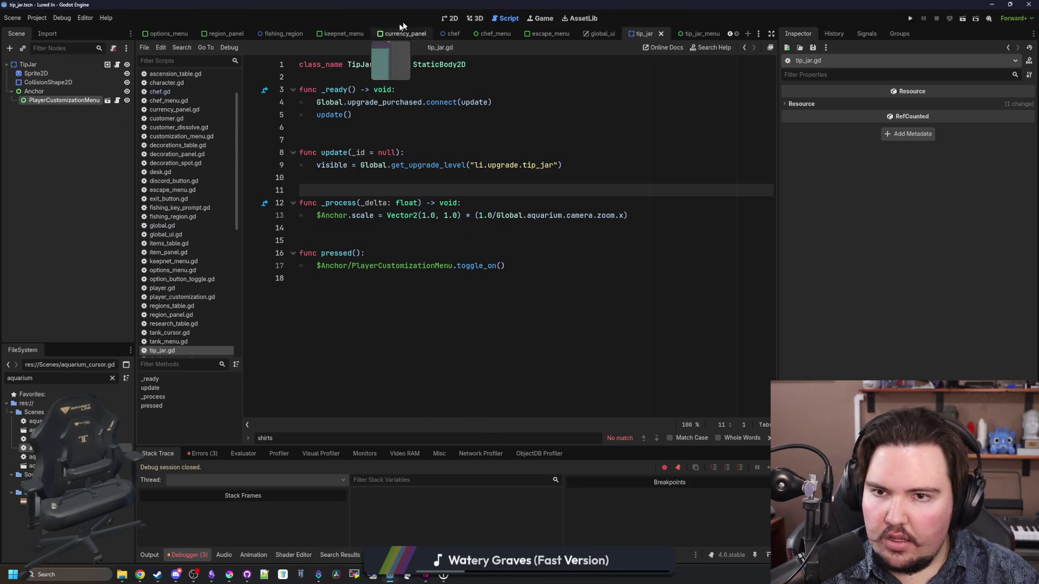
- In the 2D view, open the tip_jar_menu scene from the PlayerCustomizationMenu instance
left_click(450, 17)
scroll(295, 190, "up", 3)
left_click(62, 91)
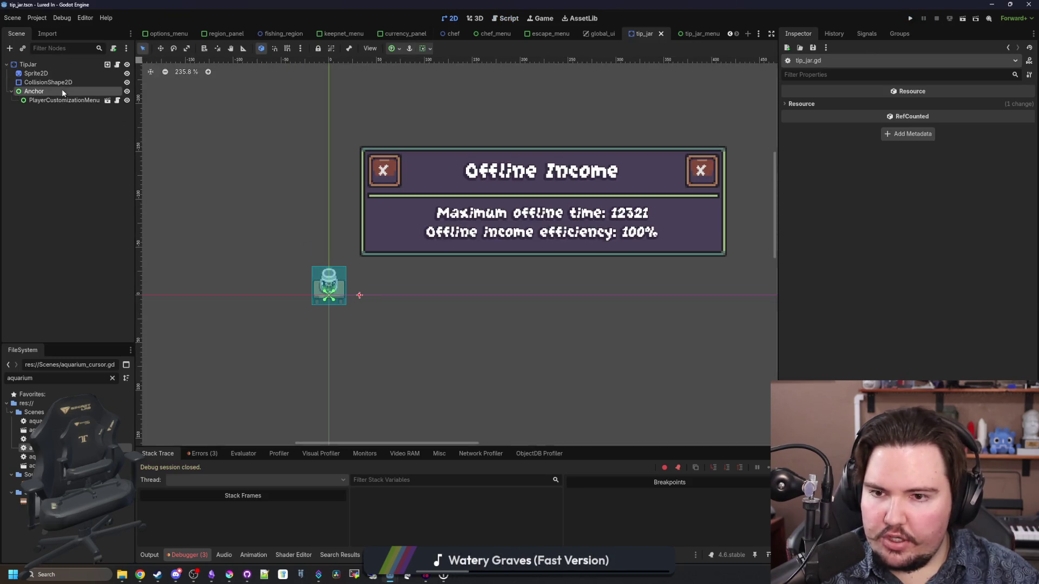
left_click(62, 100)
left_click(107, 100)
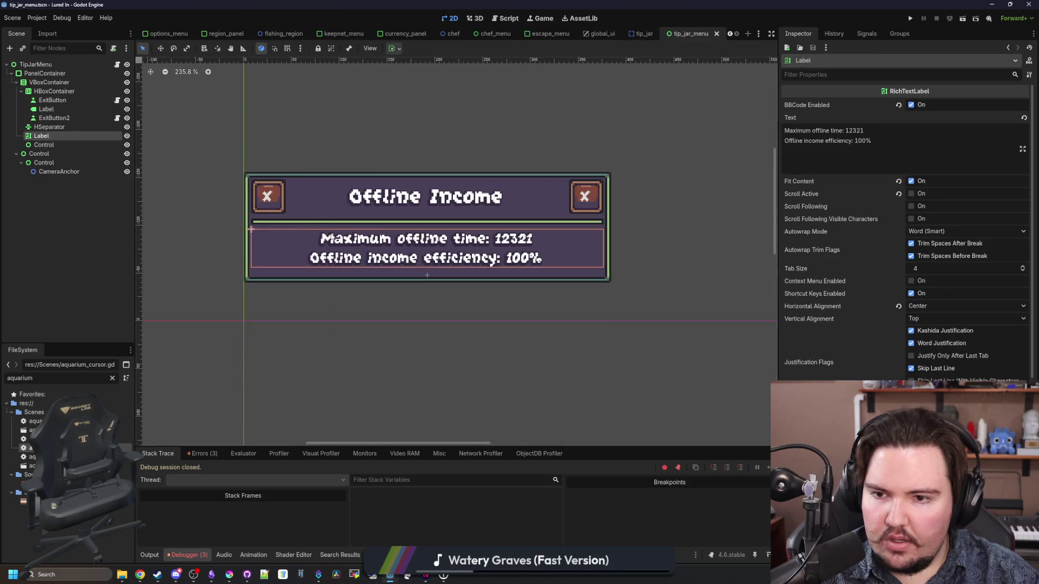
- Try Center Bottom anchoring on the TipJarMenu root, then reset it to Top Left
left_click(45, 66)
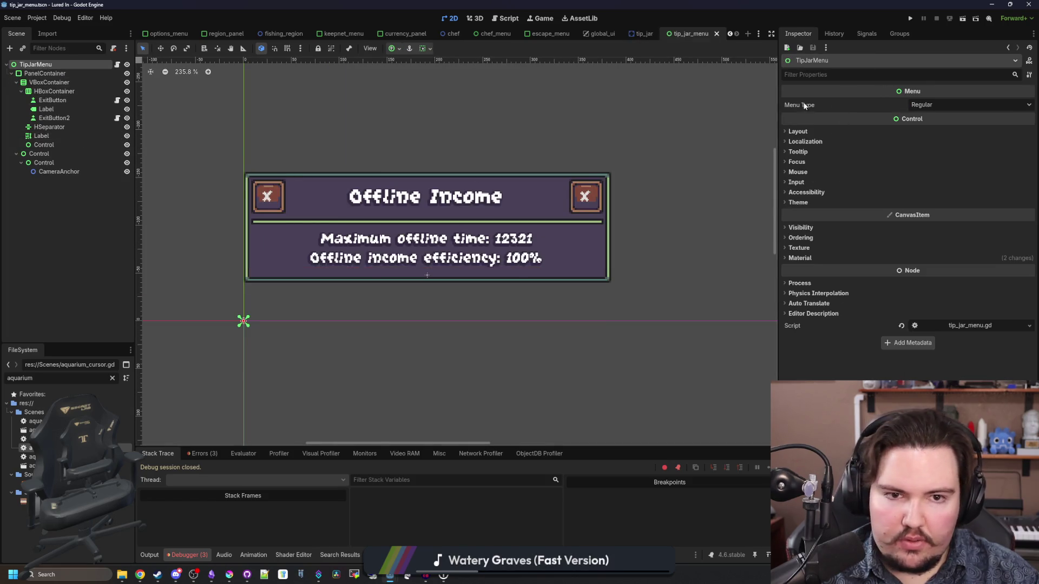
left_click(806, 131)
left_click(926, 223)
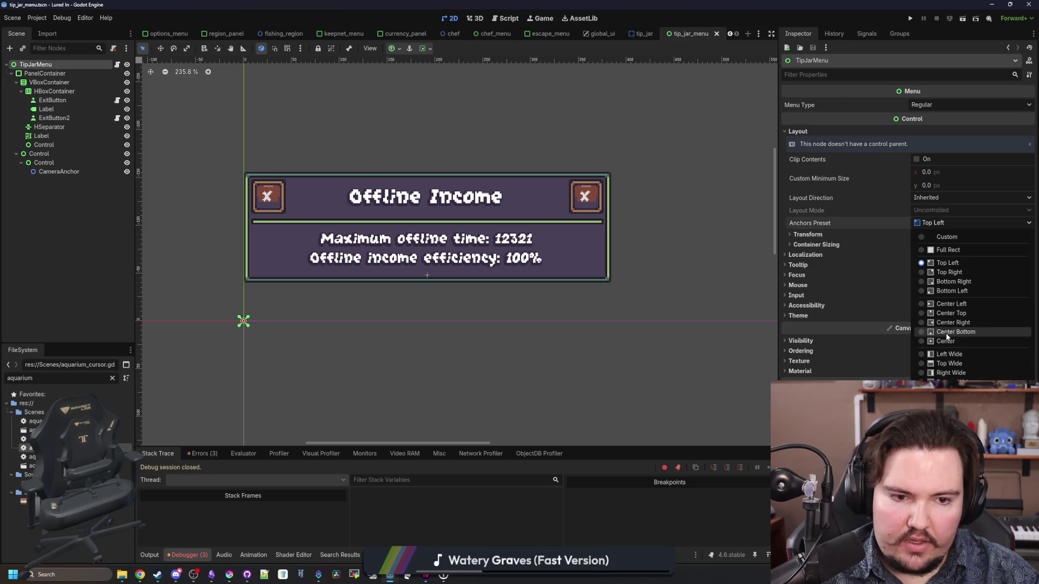
left_click(955, 332)
scroll(479, 249, "down", 6)
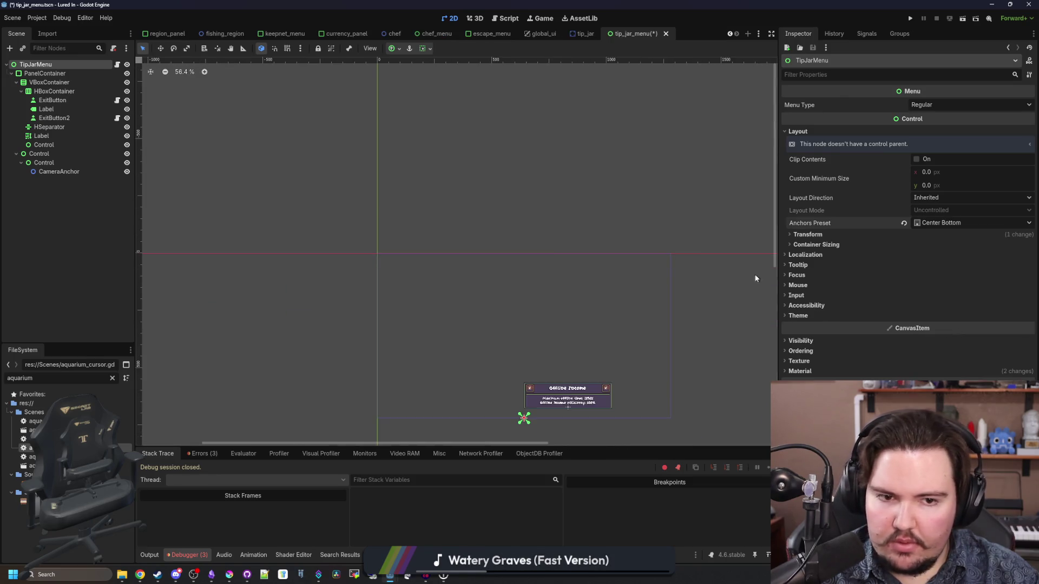
scroll(529, 360, "up", 4)
left_click(940, 223)
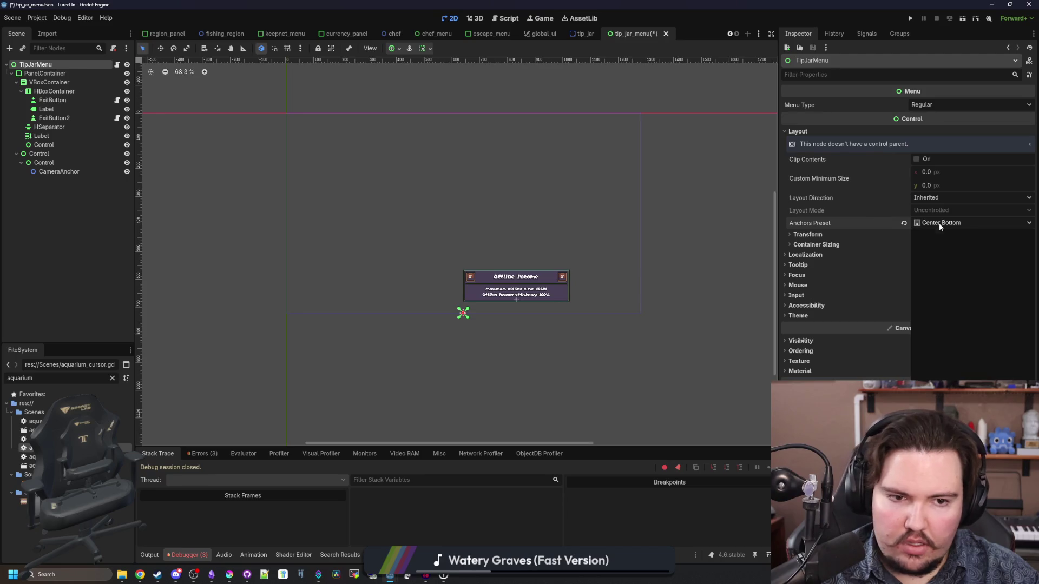
left_click(942, 263)
scroll(383, 302, "down", 1)
scroll(354, 148, "up", 6)
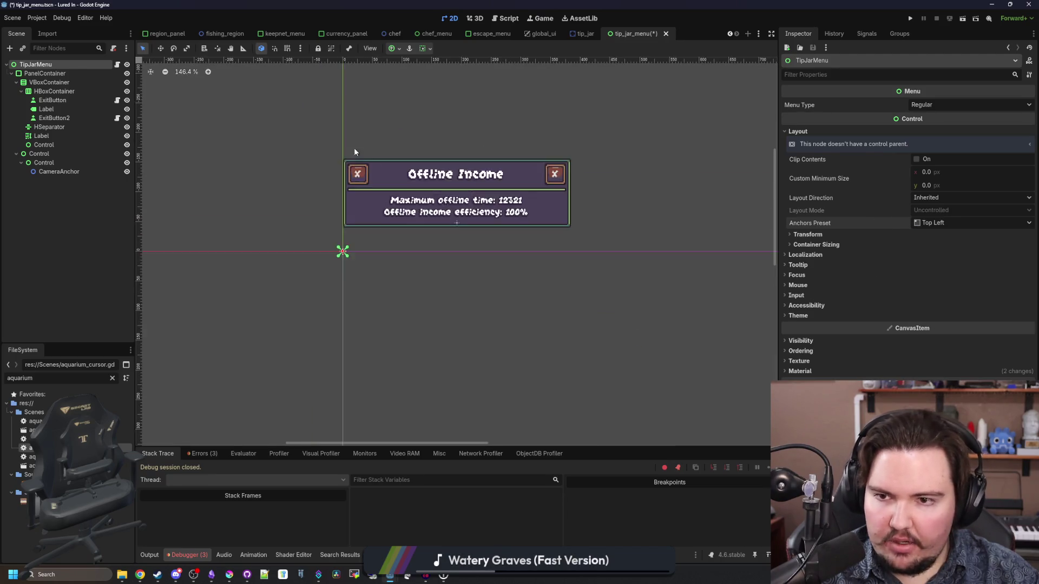
- Set the PanelContainer's Anchors Preset to Center Bottom and save the menu scene
left_click(44, 73)
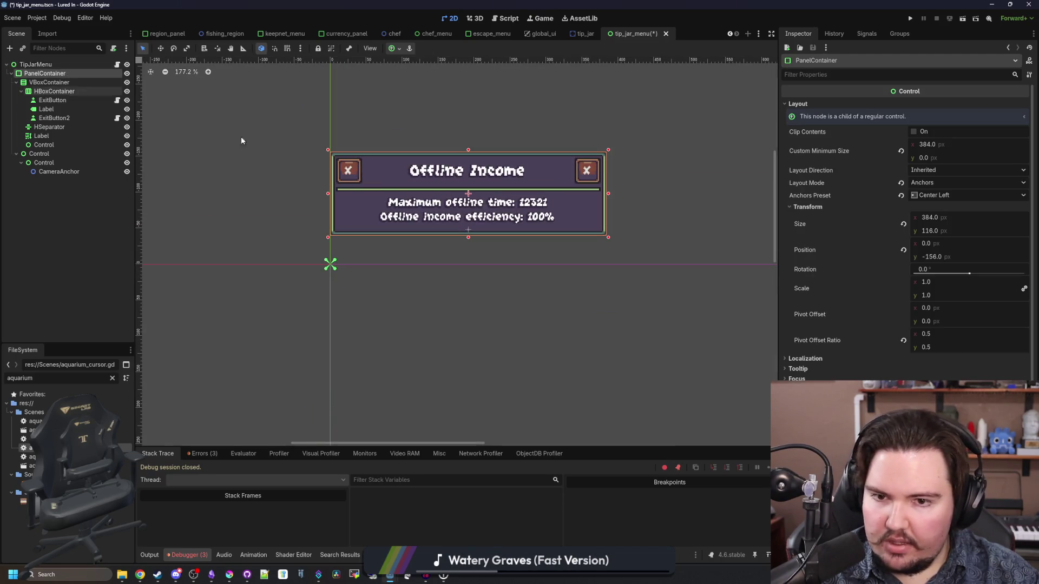
left_click(946, 198)
left_click(963, 304)
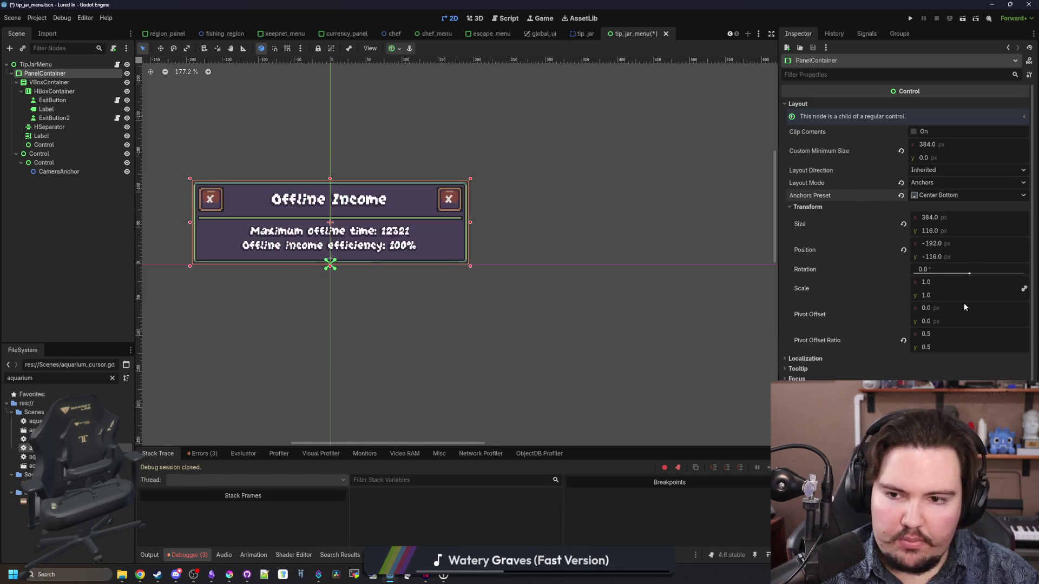
scroll(514, 284, "up", 2)
key("ctrl+s")
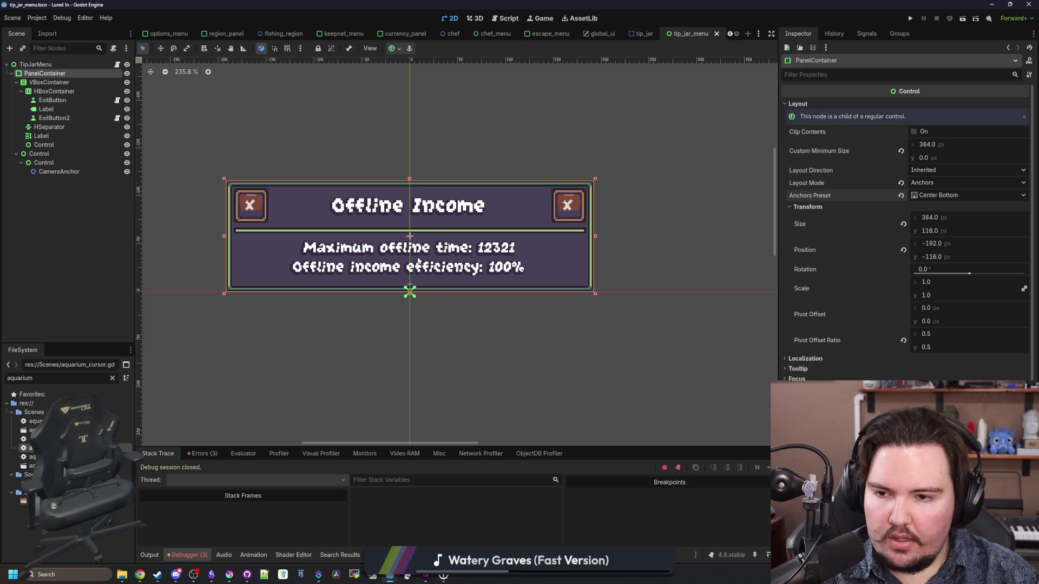
- In the tip_jar scene, inspect the Anchor node and the menu instance's layout size and position
left_click(642, 34)
scroll(313, 292, "up", 3)
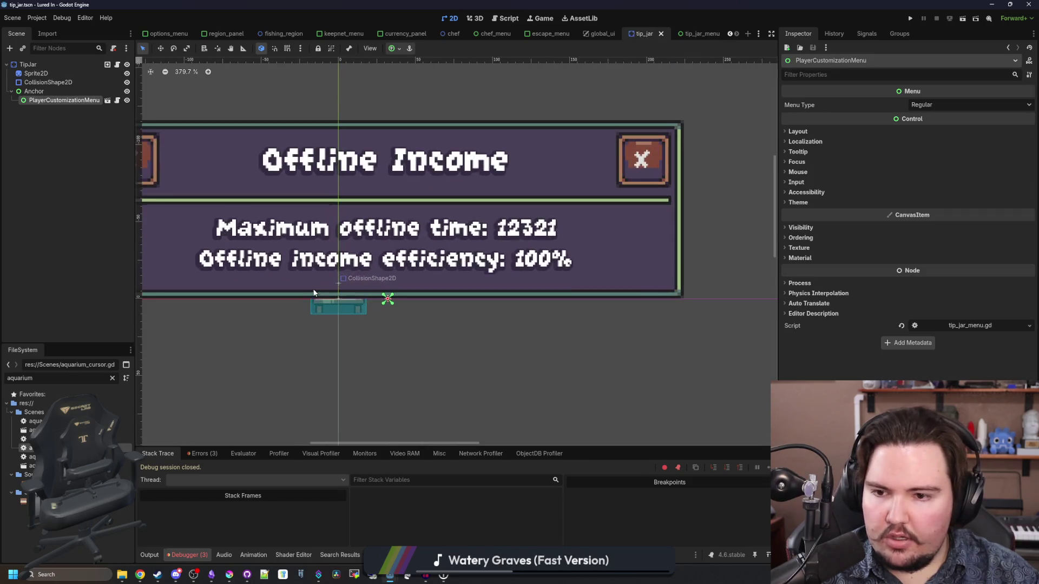
left_click(34, 91)
left_click(55, 100)
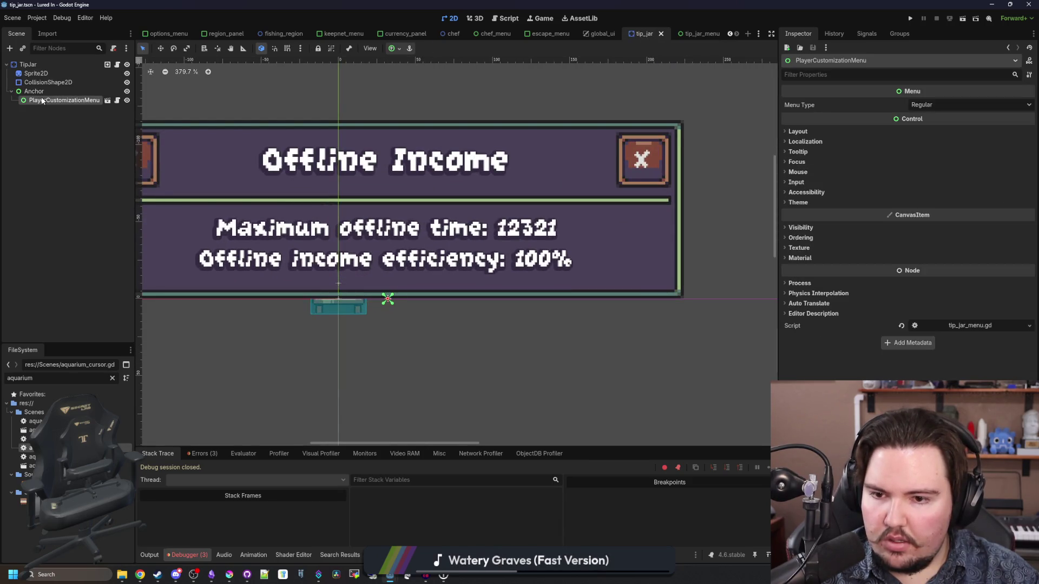
scroll(623, 218, "down", 2)
left_click(798, 131)
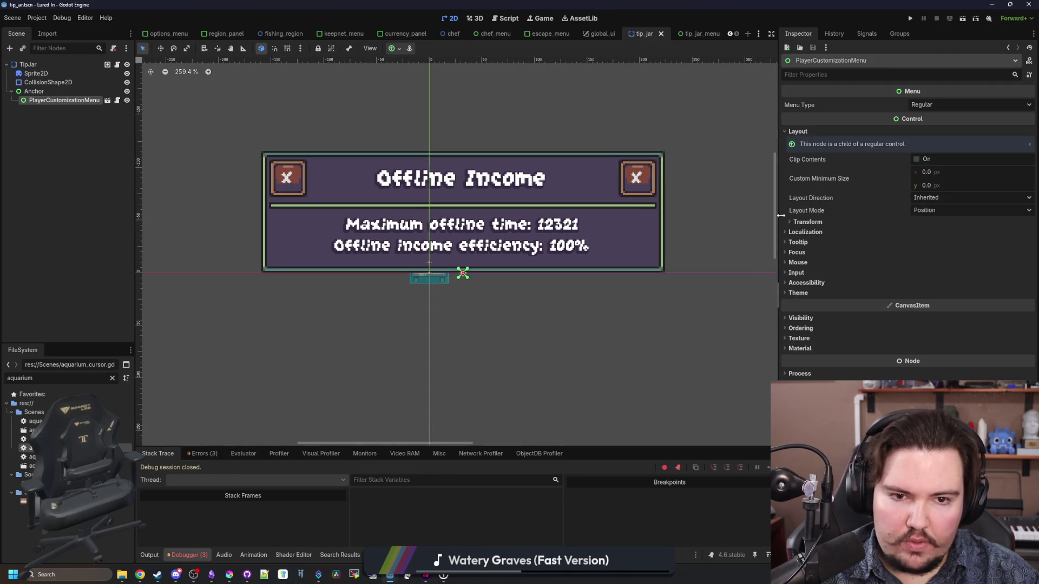
left_click(806, 222)
scroll(467, 235, "up", 2)
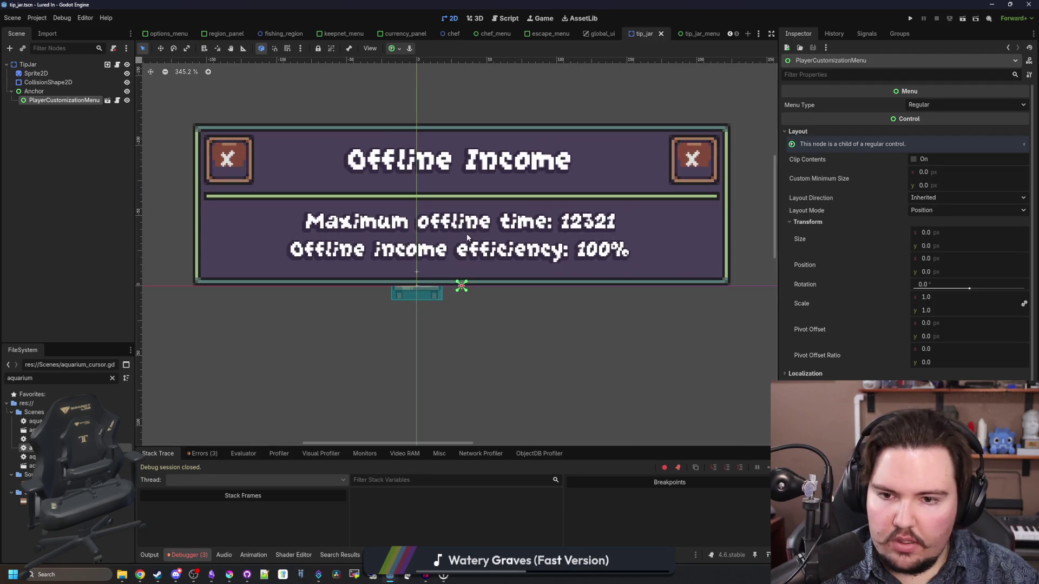
- Reopen the tip_jar_menu scene and select its panel container
left_click(52, 93)
left_click(99, 100)
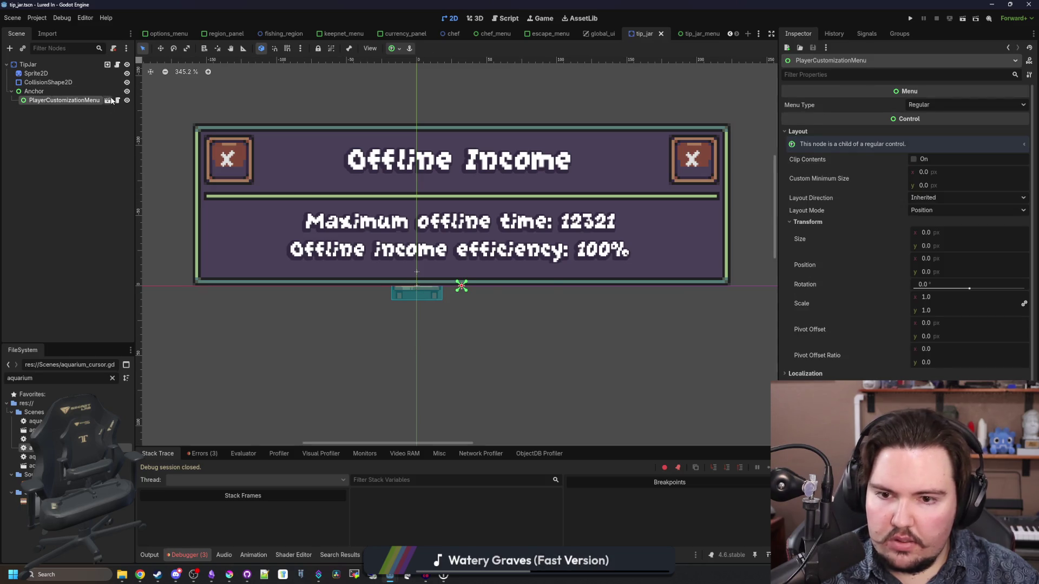
left_click(109, 100)
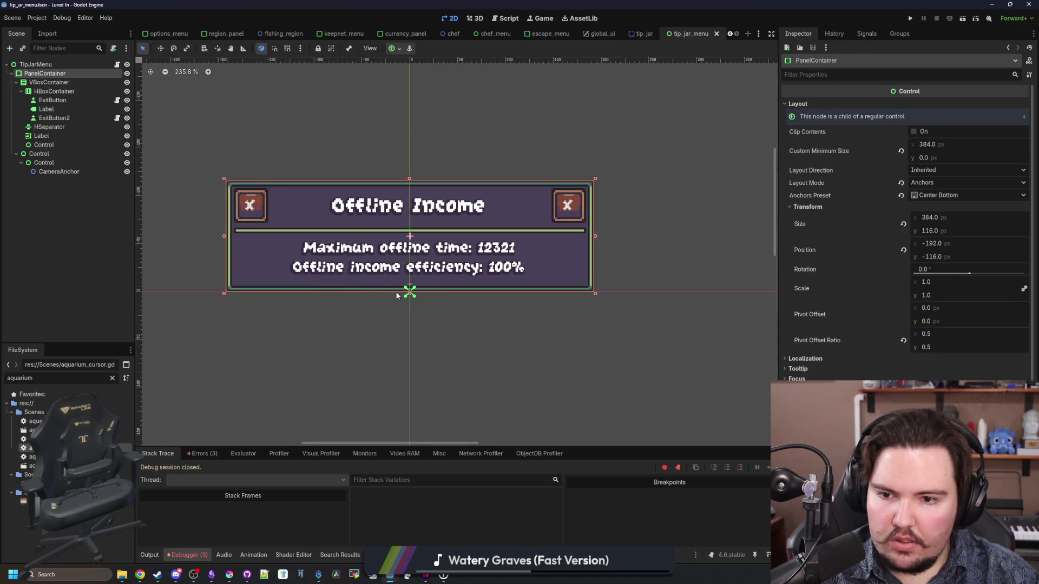
scroll(431, 306, "up", 1)
right_click(432, 306)
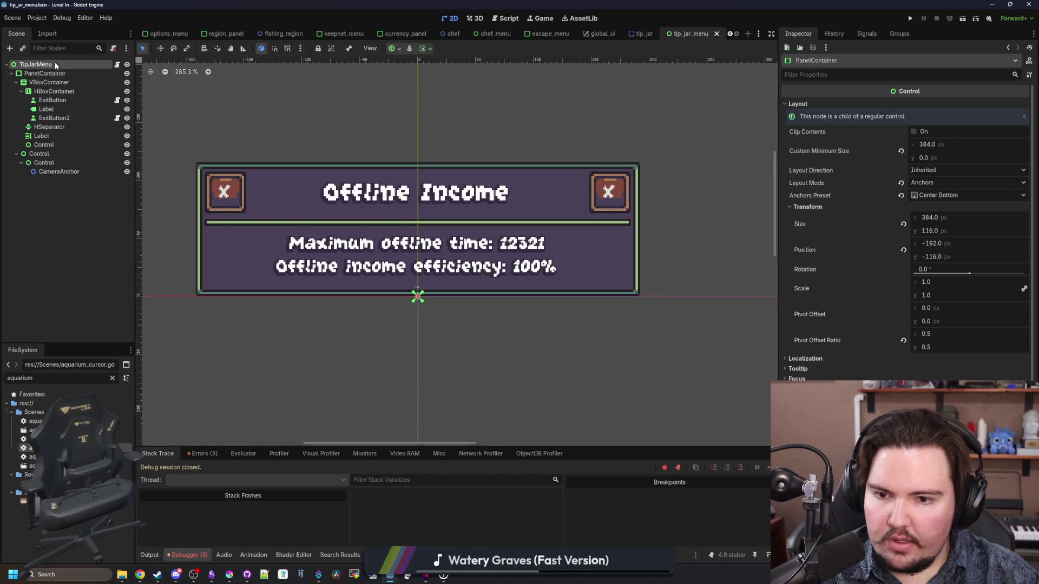
left_click(44, 74)
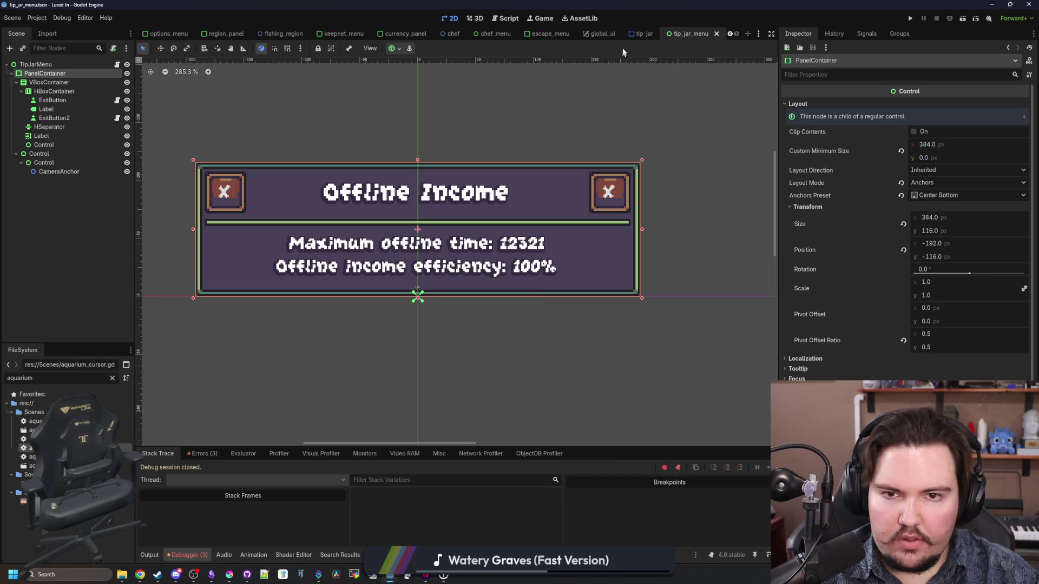
- Back in tip_jar, drag PlayerCustomizationMenu above the jar and set its Position to (0, -5)
left_click(642, 34)
scroll(427, 234, "down", 4)
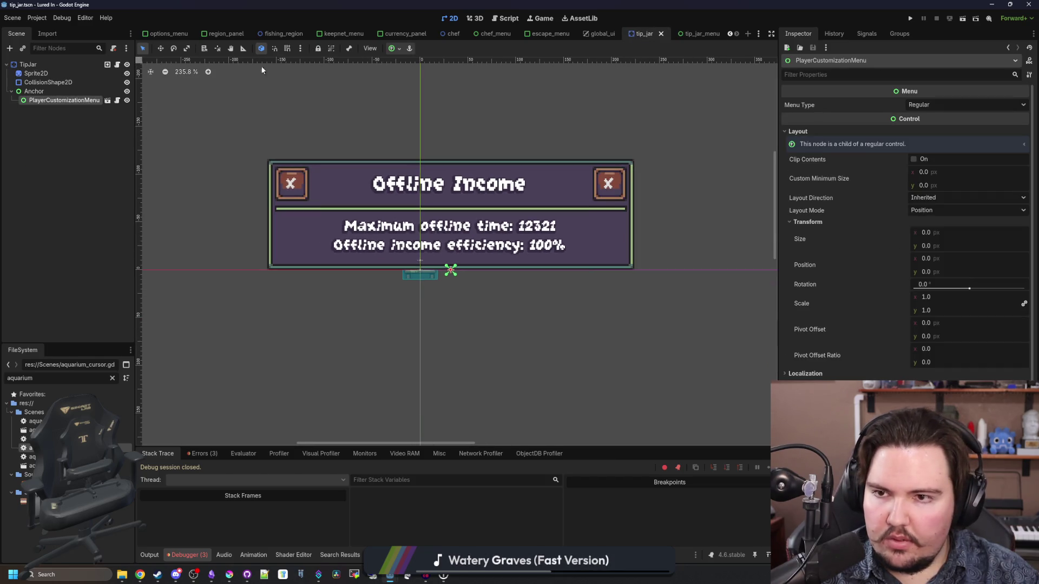
left_click(156, 50)
mouse_move(489, 299)
left_mouse_down()
mouse_move(461, 249)
mouse_move(461, 295)
mouse_move(453, 294)
left_mouse_up()
scroll(452, 294, "up", 5)
left_click(946, 264)
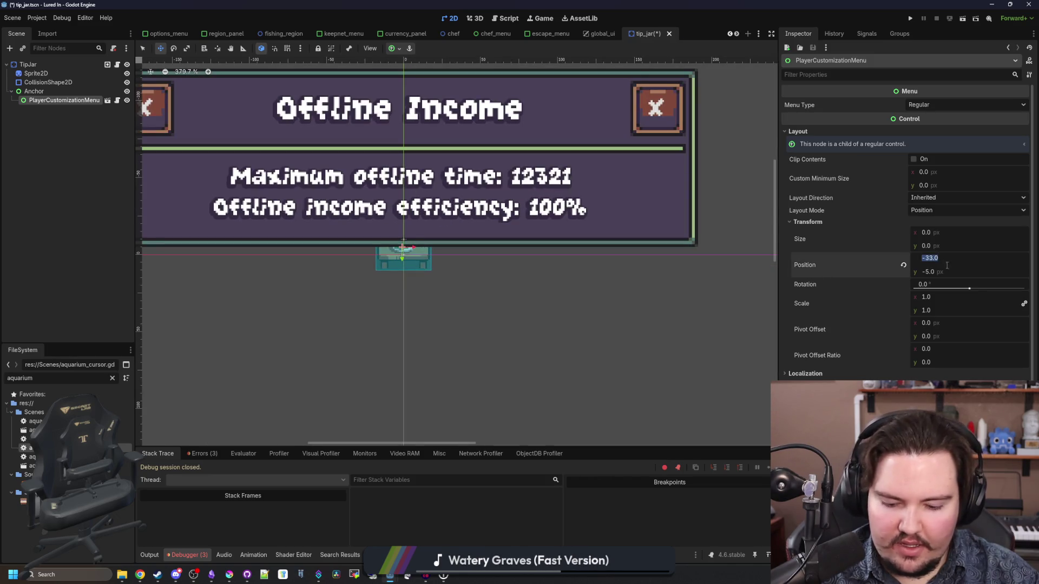
type("0")
left_click(944, 272)
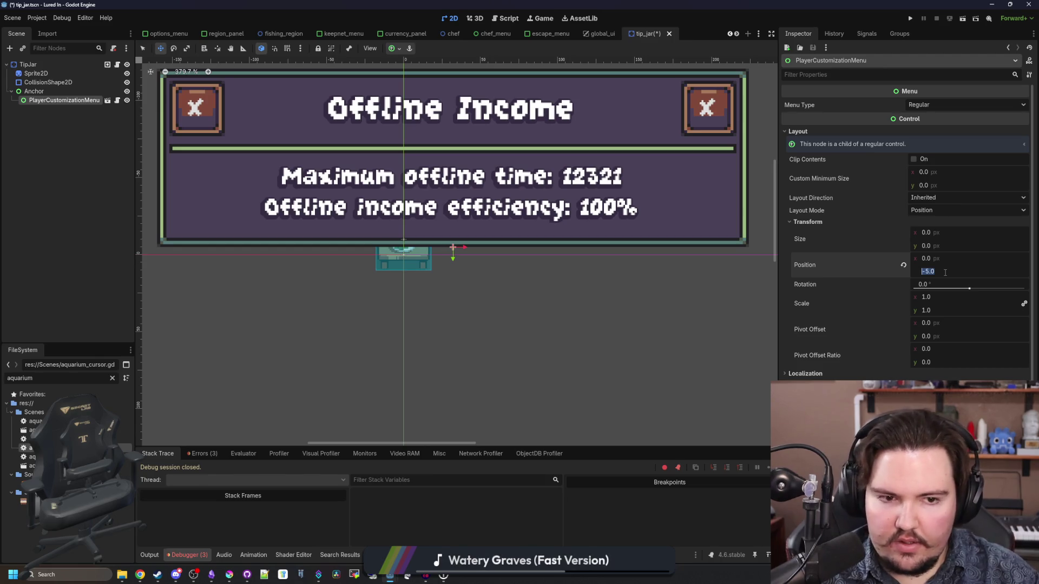
scroll(468, 297, "up", 2)
scroll(341, 268, "up", 2)
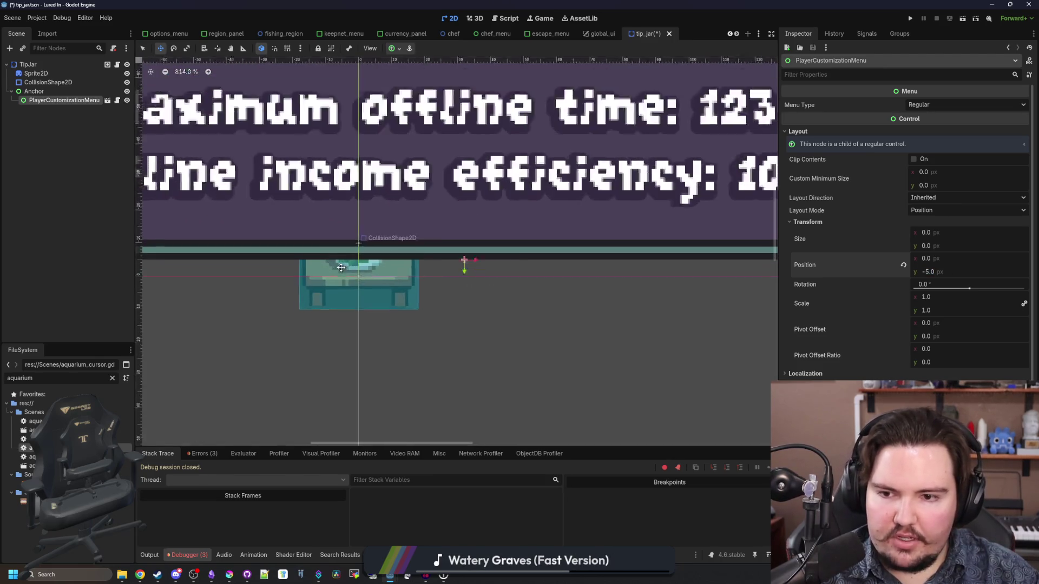
scroll(340, 268, "down", 5)
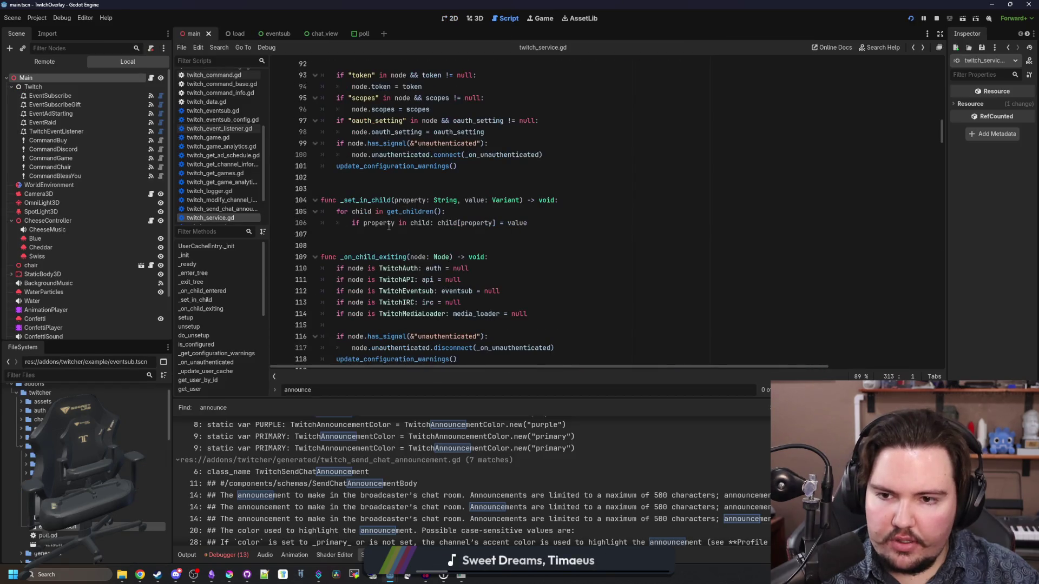
- In main.gd, add a Twitch announcement line, delete it as a duplicate, and save
key("alt+Left")
key("ctrl+shift+Return")
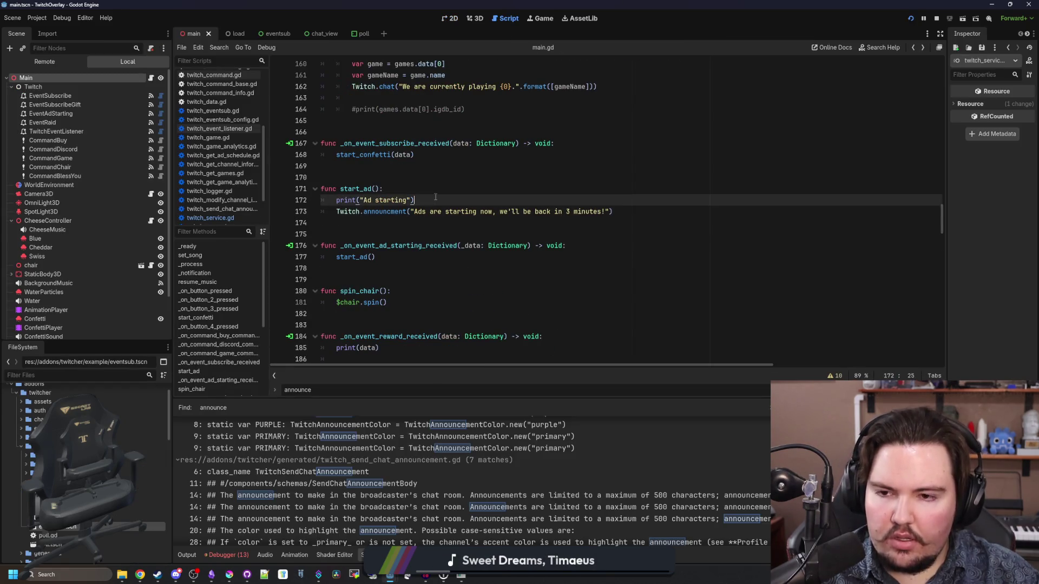
type("Twitch.send_cha")
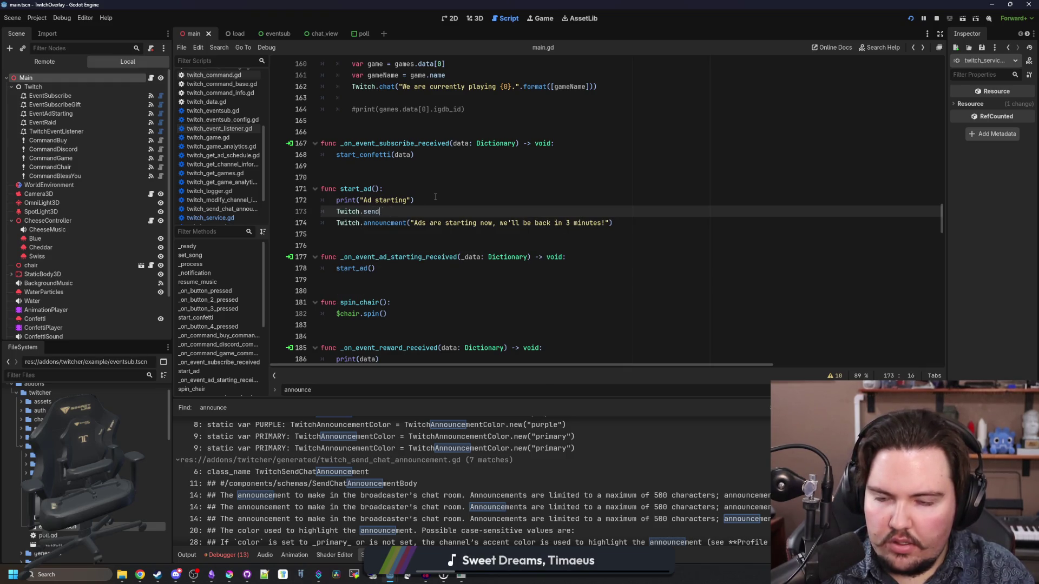
key("BackSpace")
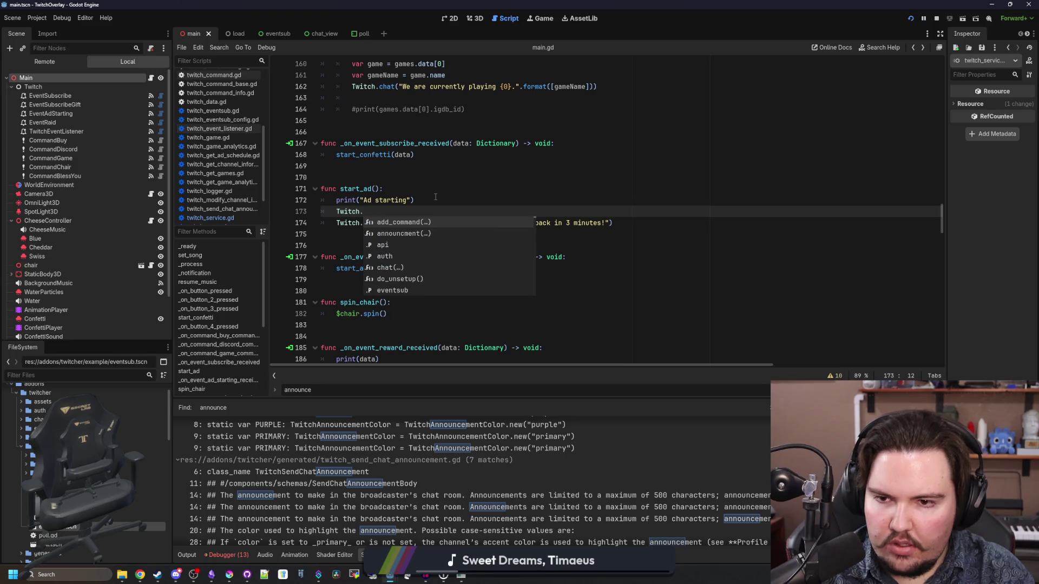
type("ann")
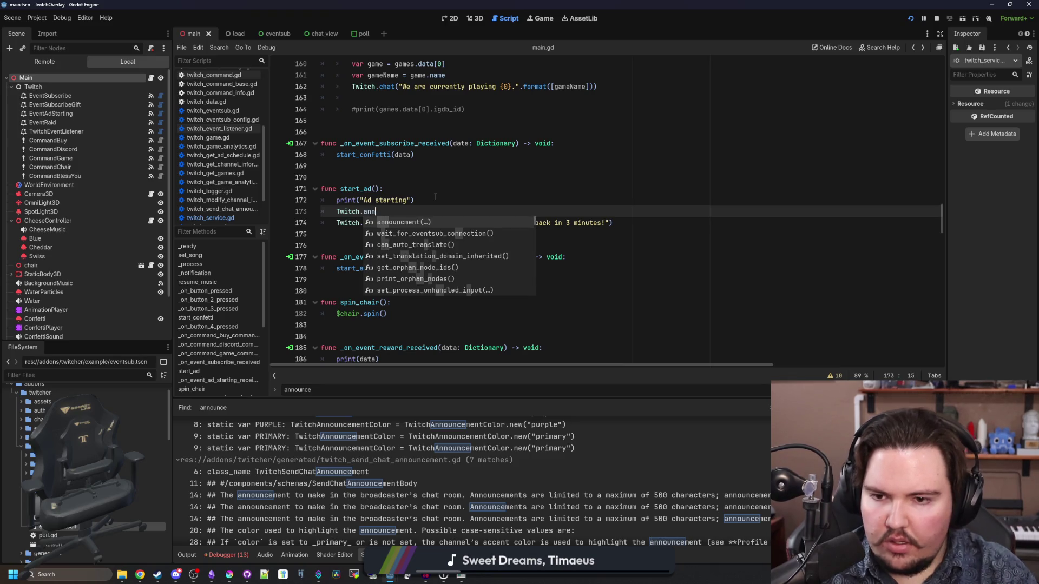
key("Return")
left_click_drag(414, 212, 312, 215)
key("BackSpace")
key("BackSpace")
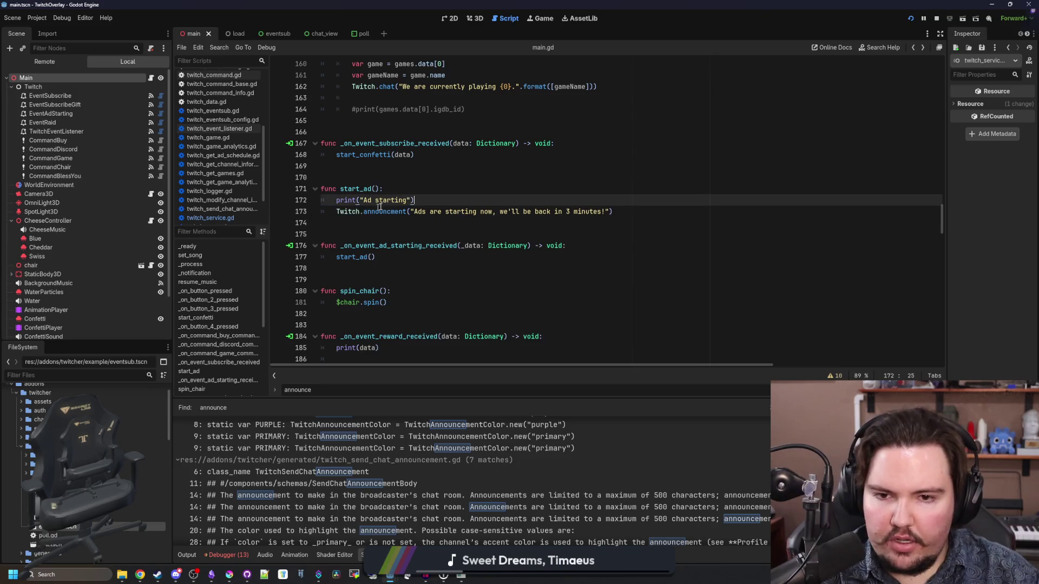
key("ctrl+s")
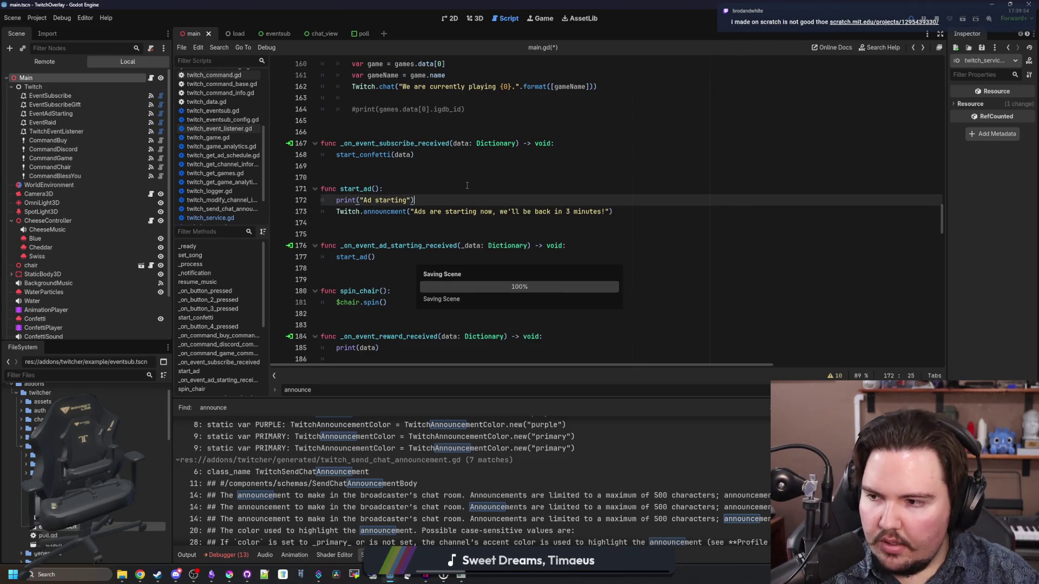
- Go to the start_ad function's announcement line and save the script
left_click(467, 186)
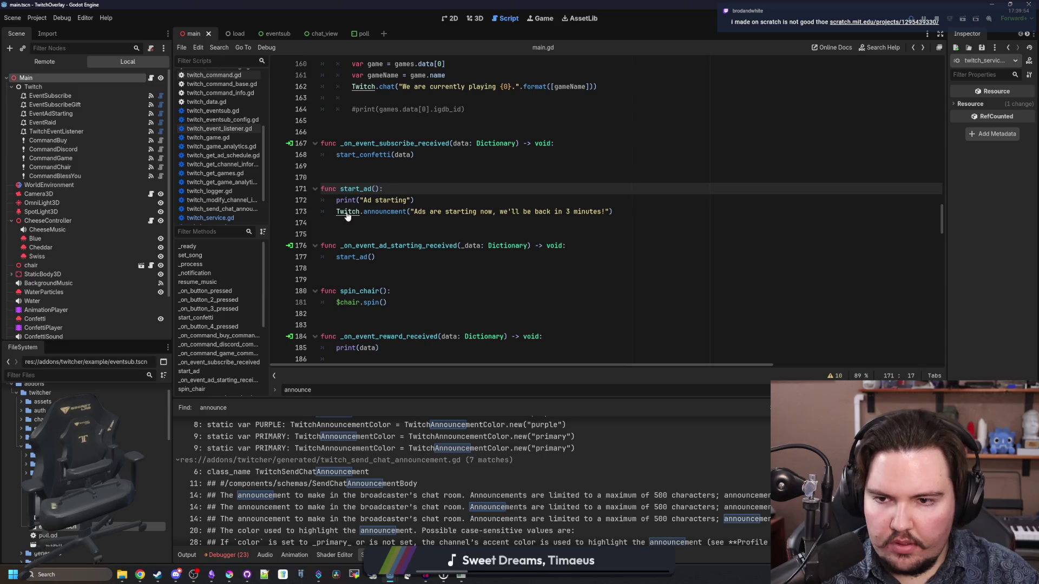
triple_click(489, 214)
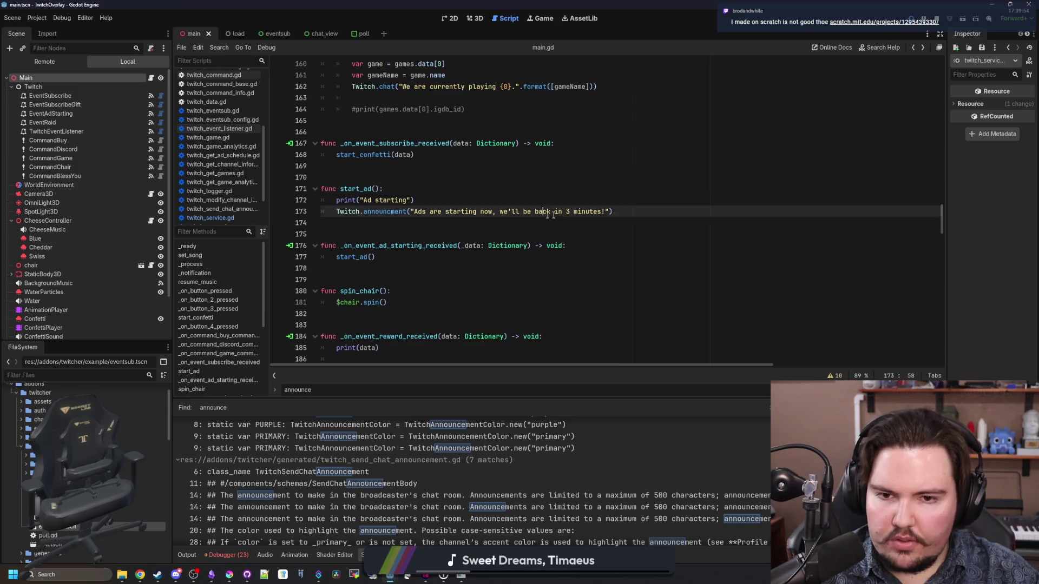
key("Up")
key("ctrl+s")
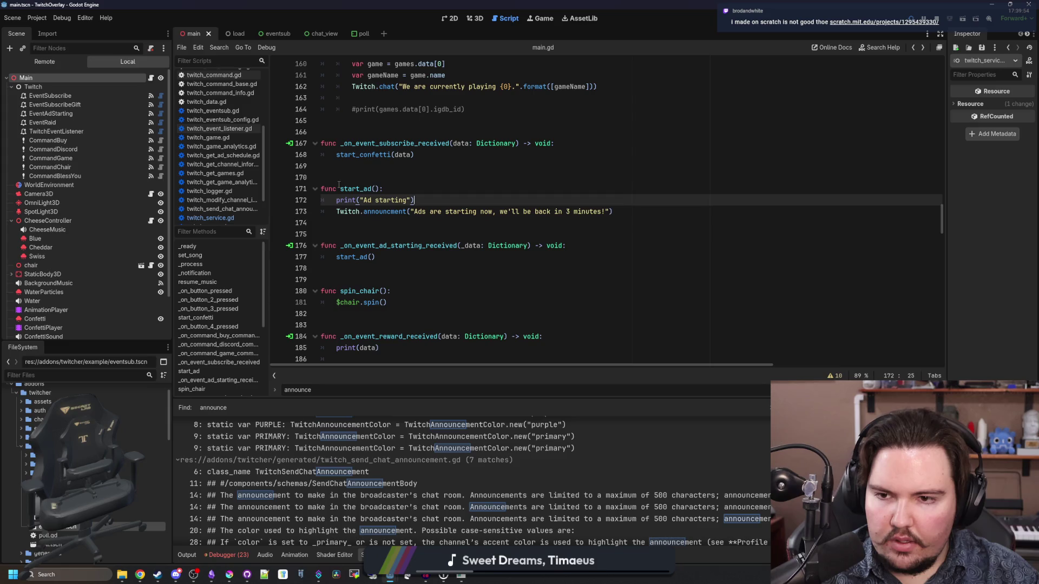
- Search for start_ad, jump to its call site, save, and show EventAdStarting's listener properties
double_click(358, 187)
key("ctrl+f")
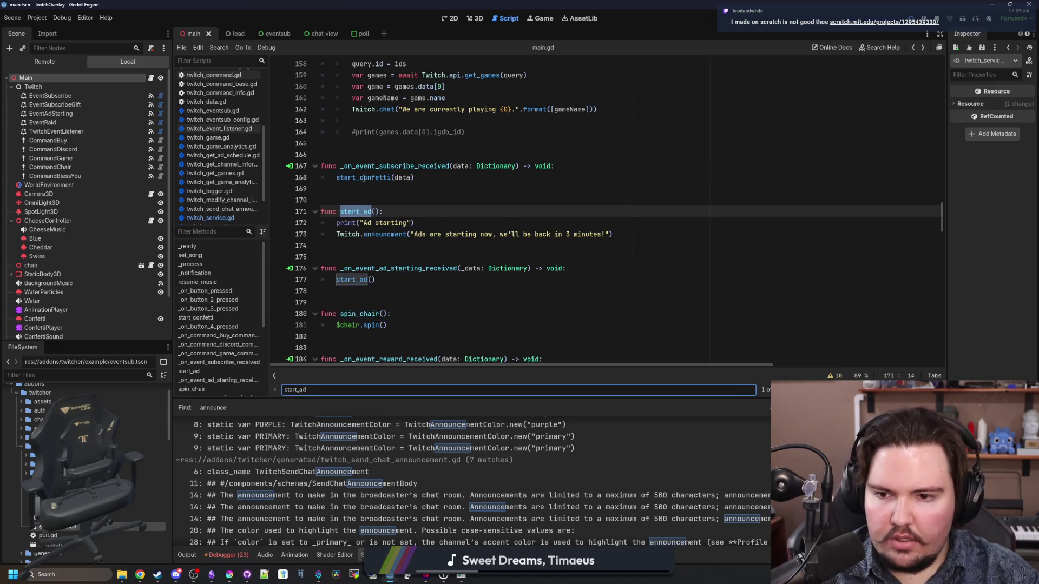
scroll(401, 216, "down", 2)
left_click(401, 216)
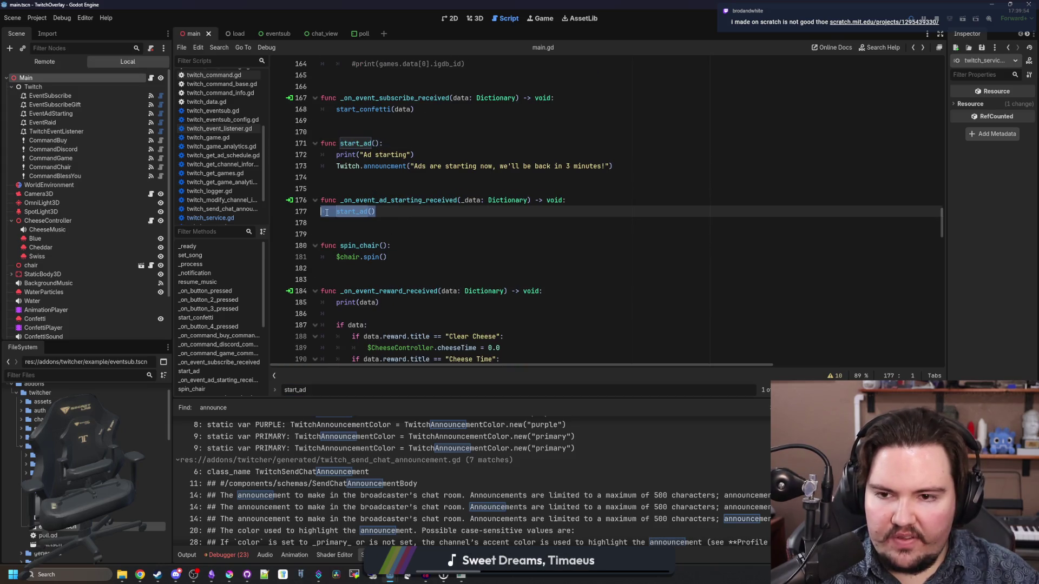
key("Up")
key("Up")
key("Up")
key("ctrl+s")
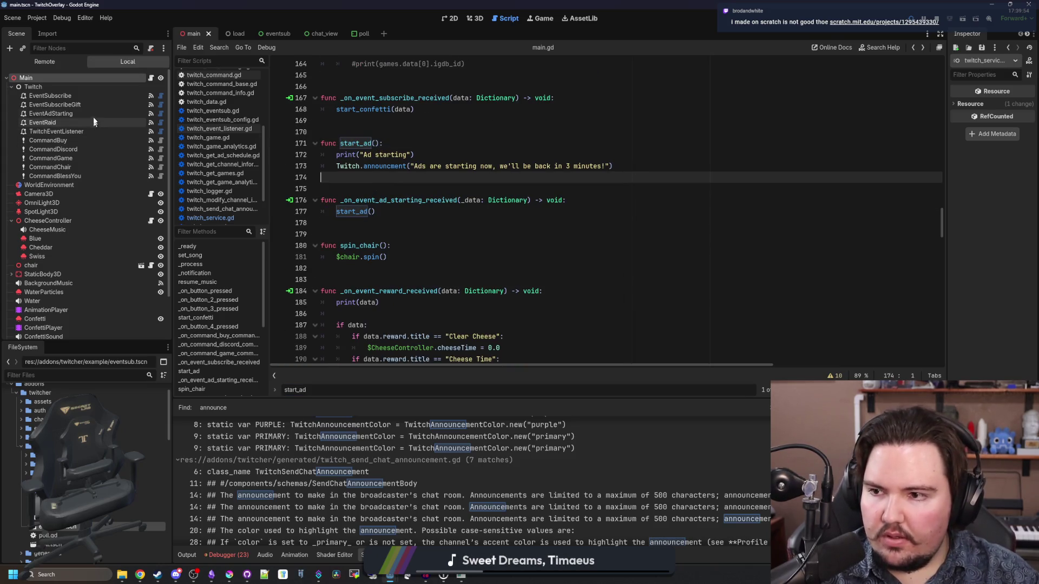
left_click(83, 113)
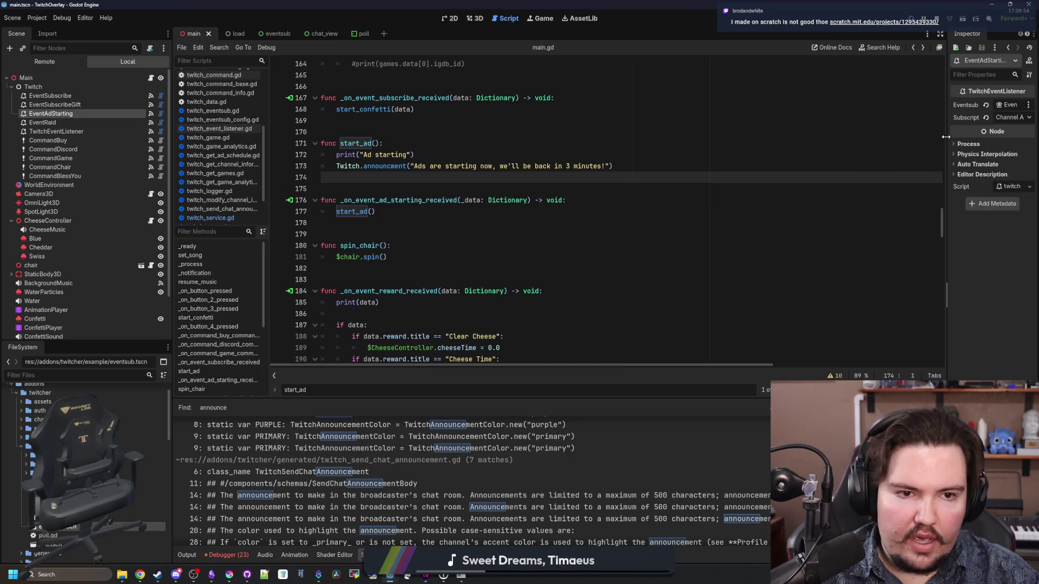
- Widen the Inspector, review EventAdStarting's Subscription options, and save the scene
left_click_drag(945, 137, 718, 135)
left_click(949, 116)
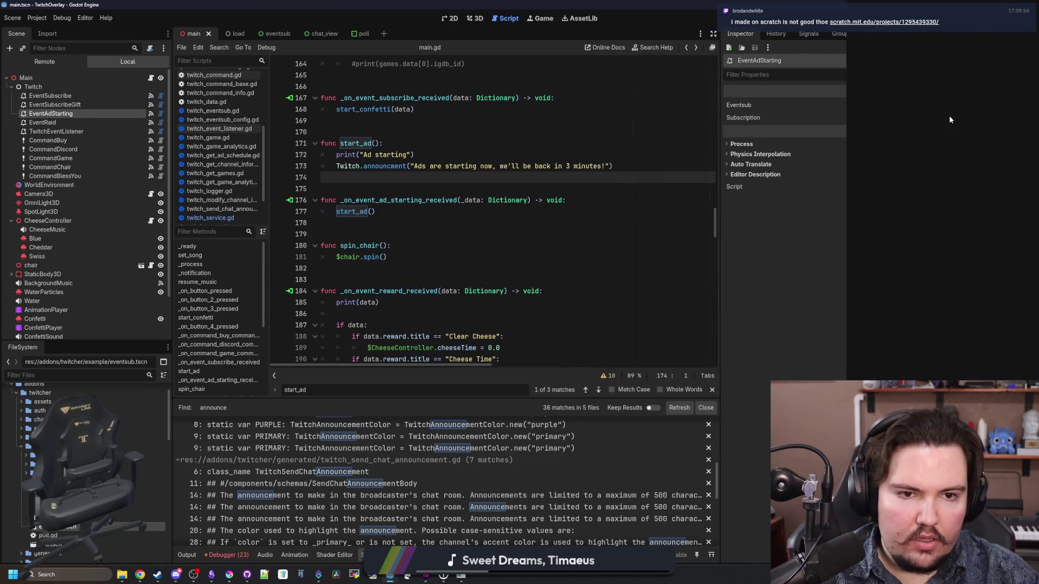
left_click(621, 118)
left_click(633, 146)
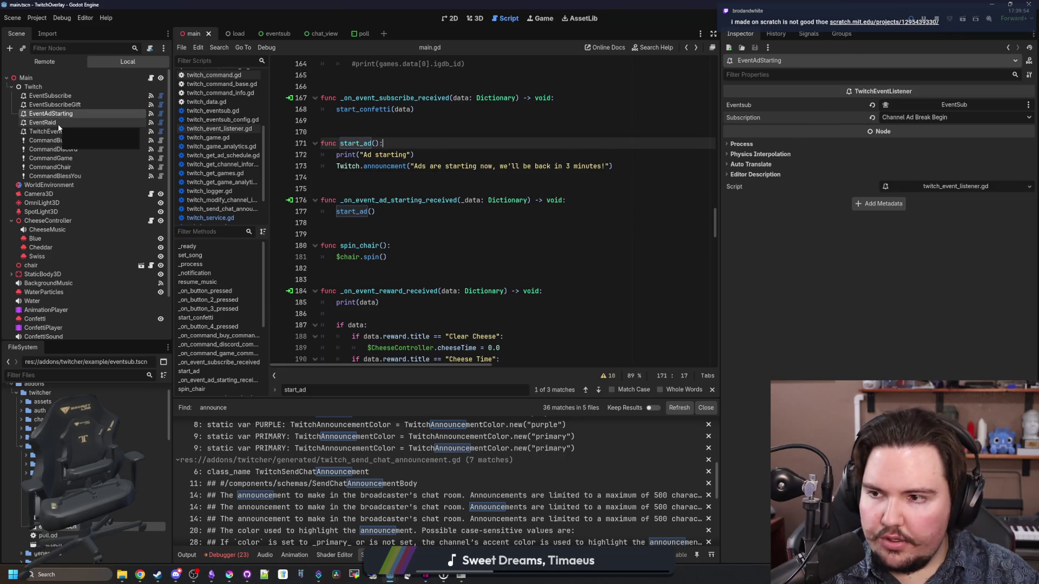
left_click(396, 211)
left_click(396, 188)
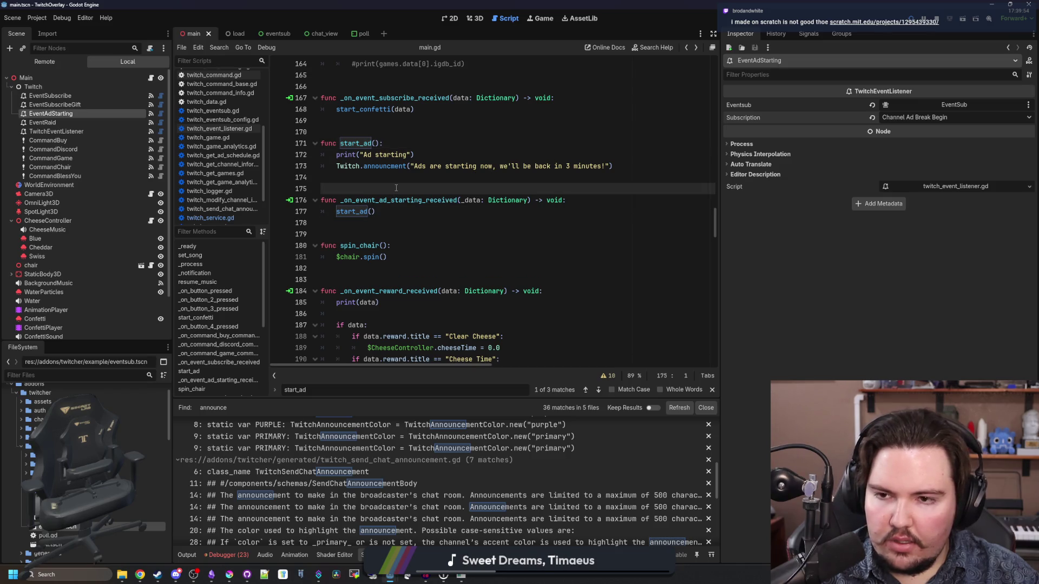
key("ctrl+s")
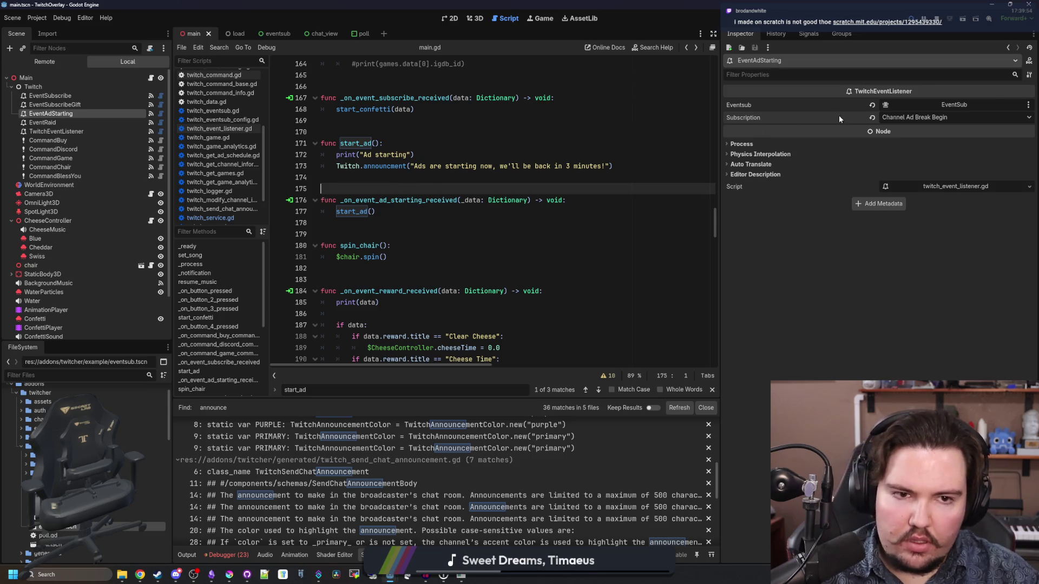
- Inspect EventSubscribeGift, open and cancel its Eventsub node picker, save, and bring up the Scratch game
left_click(50, 105)
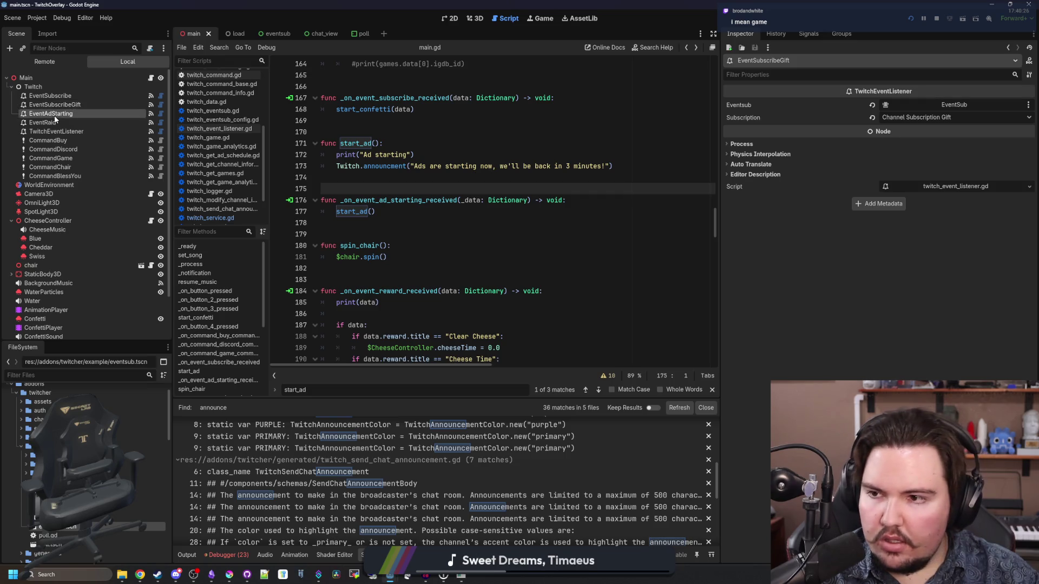
left_click(54, 115)
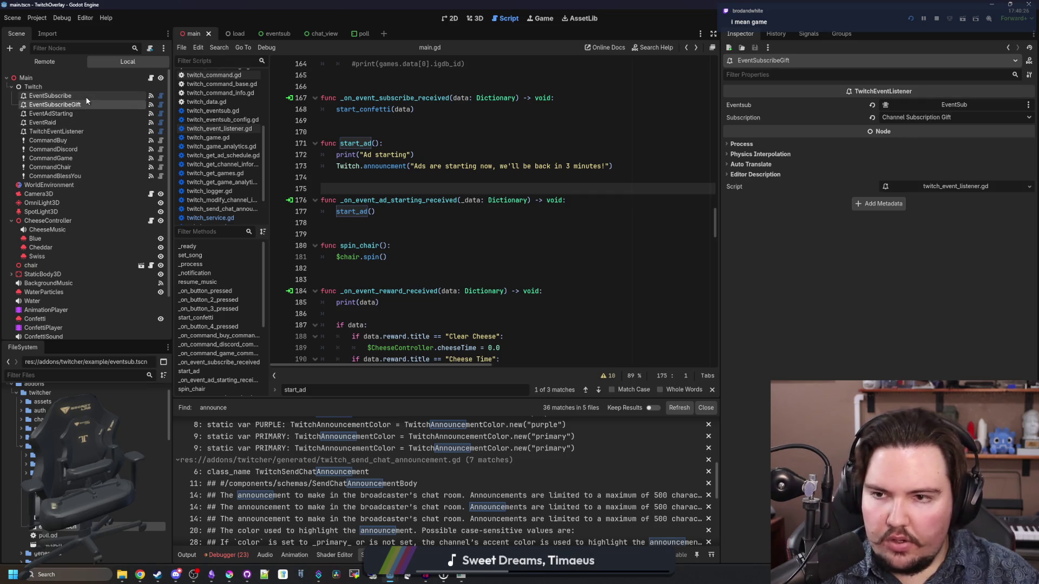
left_click(85, 103)
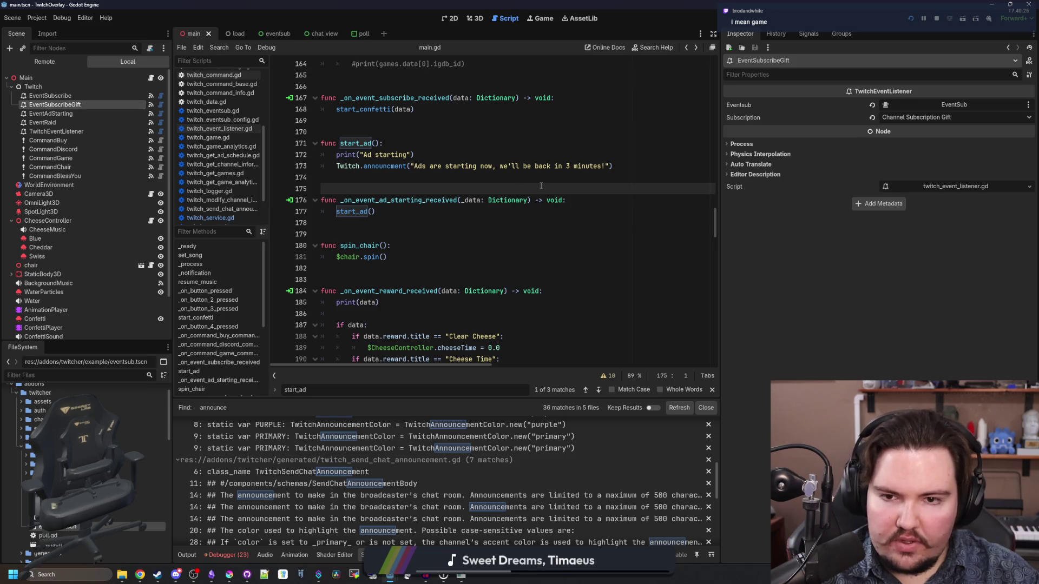
left_click(956, 104)
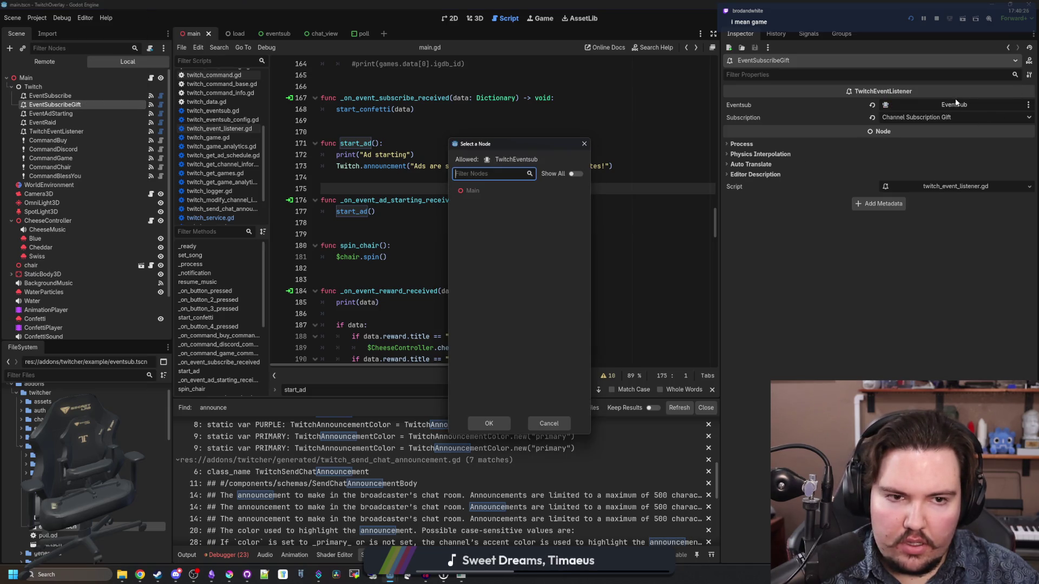
left_click(581, 146)
left_click(483, 132)
key("ctrl+s")
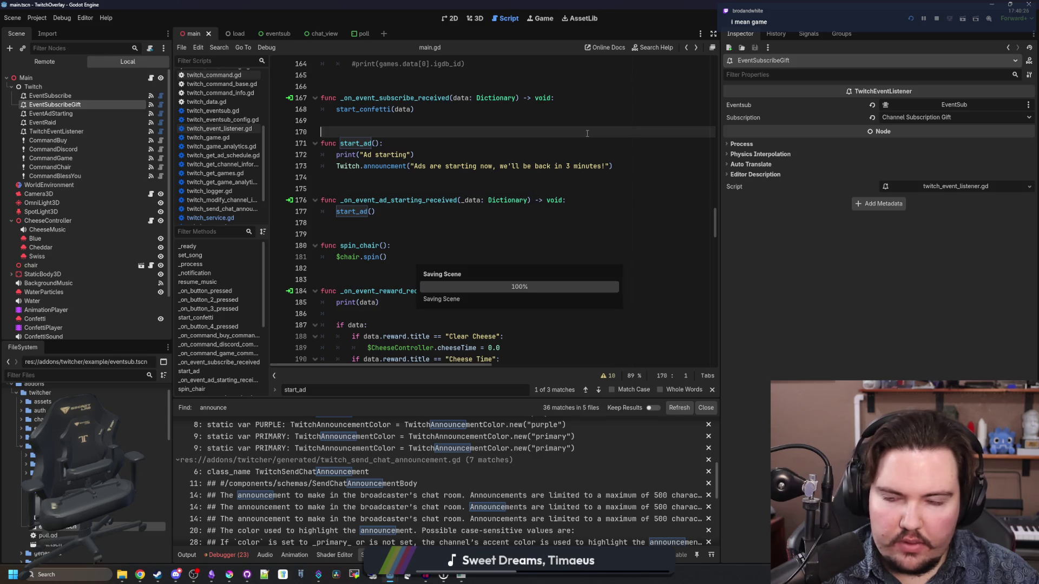
left_click(484, 121)
key("ctrl+s")
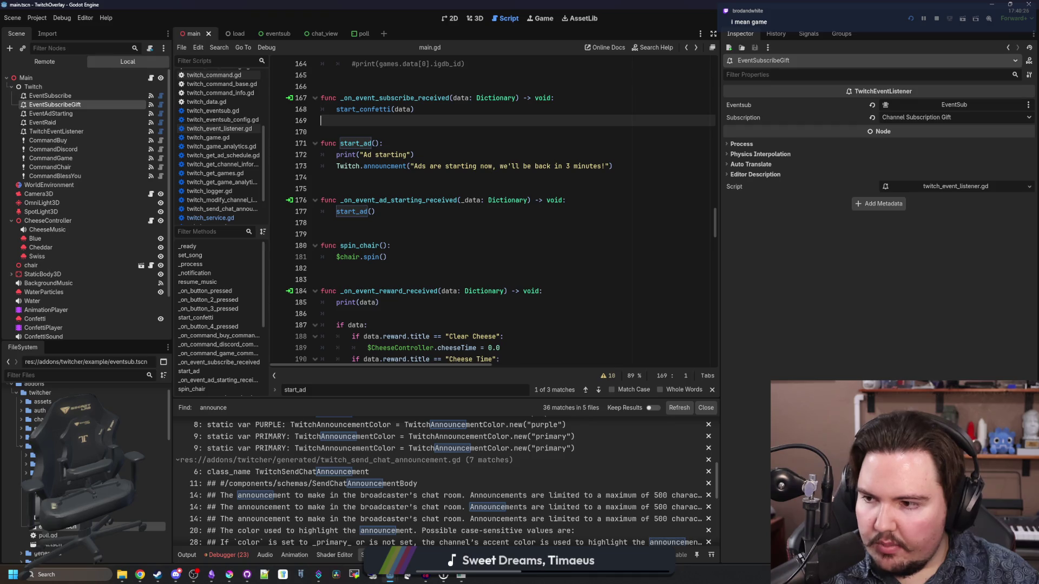
key("F5")
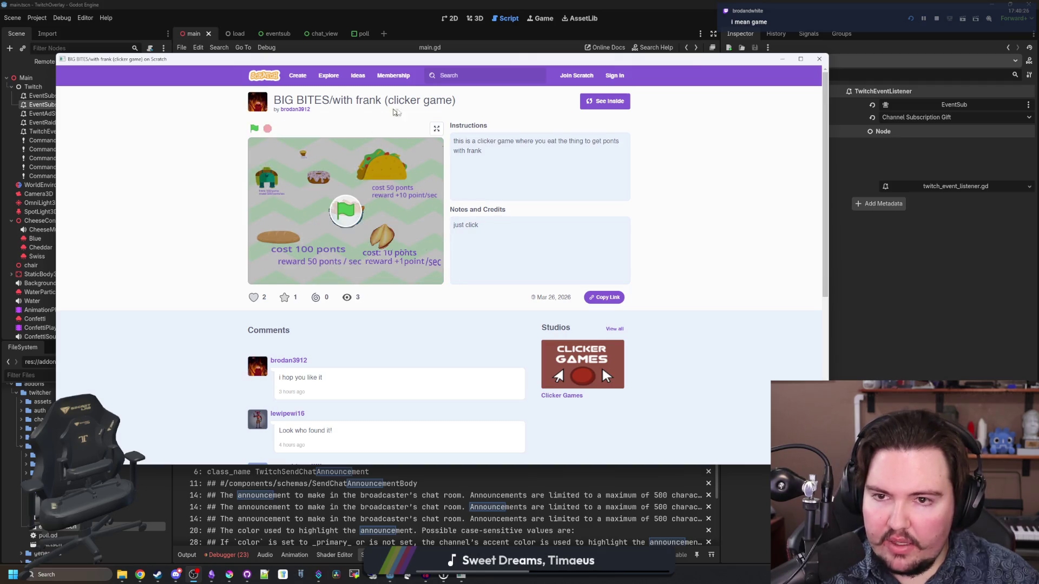
- Start the clicker game in the pop-up, then close that Scratch window
left_click(346, 216)
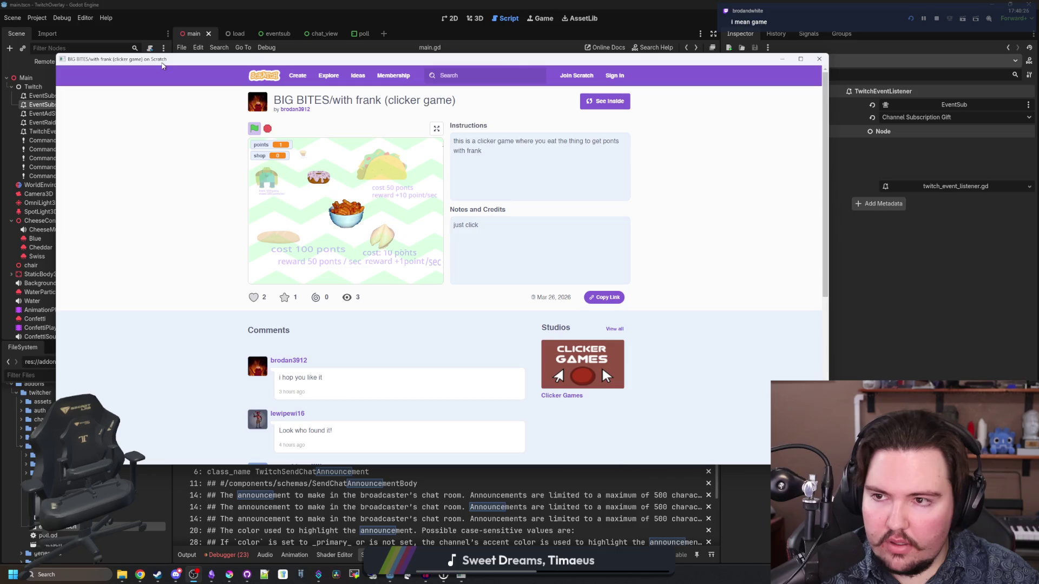
right_click(159, 60)
left_click(123, 154)
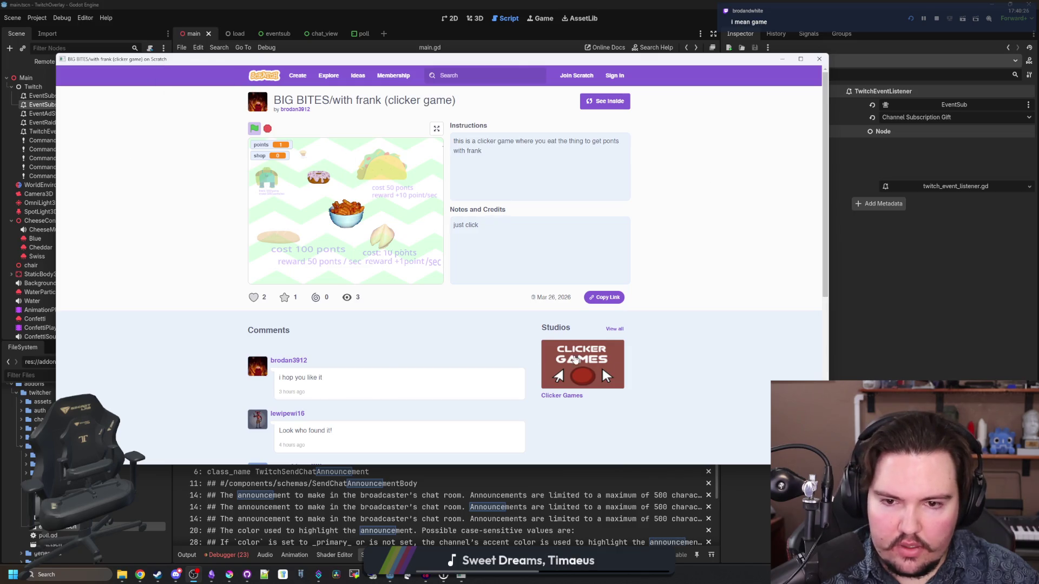
left_click(819, 58)
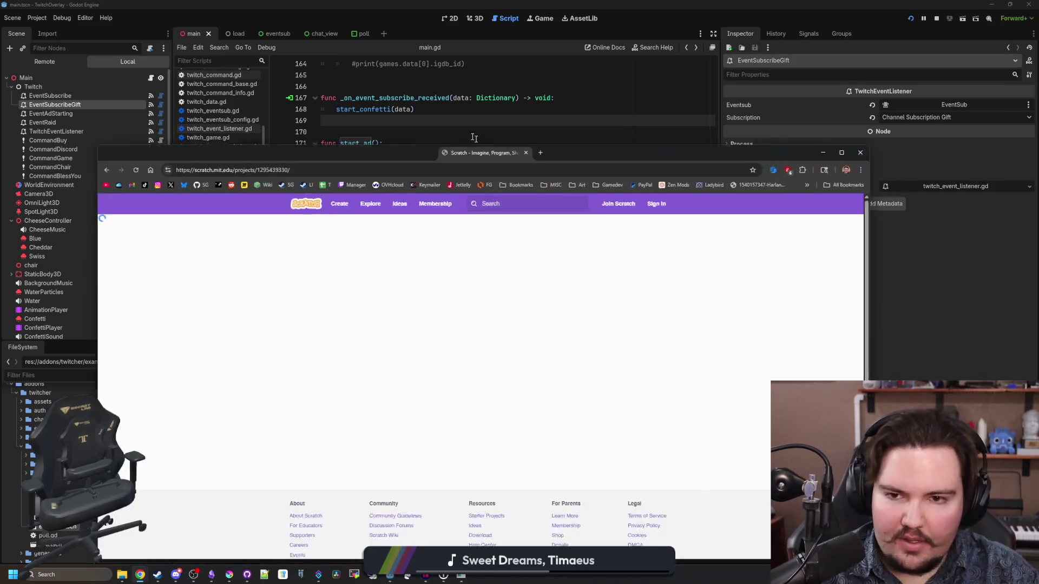
- Mute the Scratch tab in Chrome and maximize the browser window
right_click(120, 139)
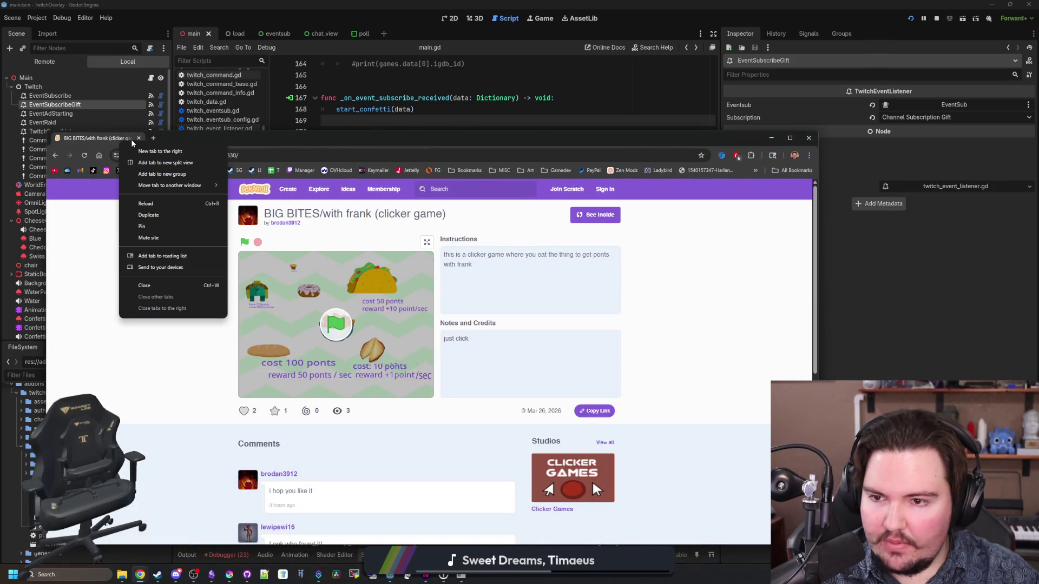
left_click(151, 239)
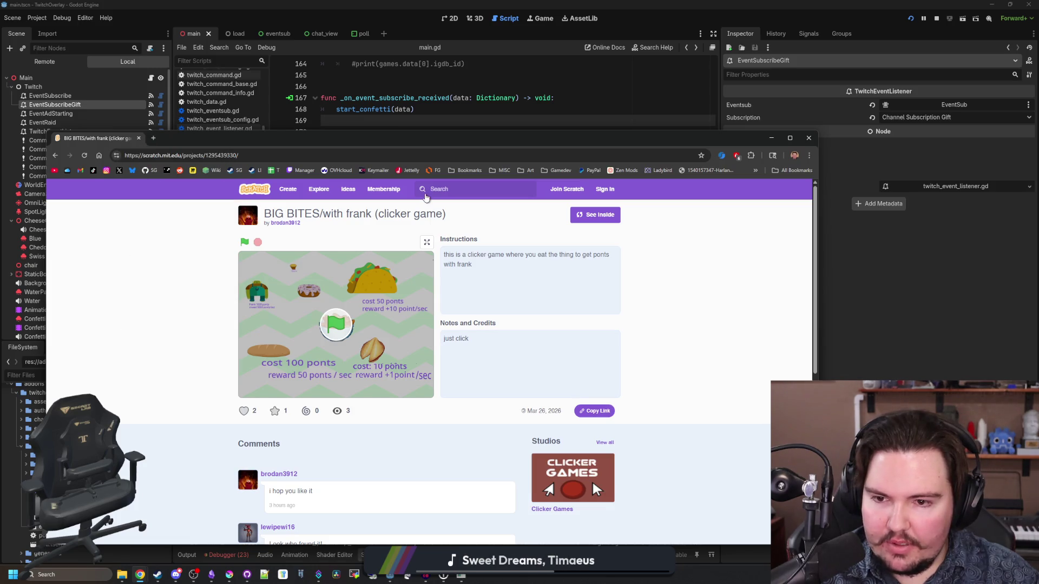
key("super+Up")
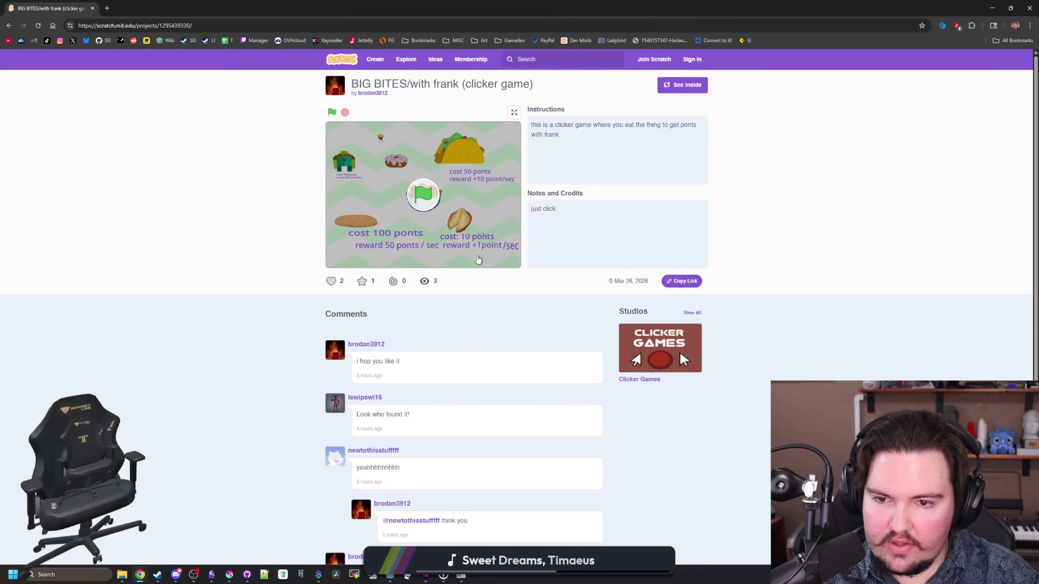
- Go fullscreen, start BIG BITES, click the bowl three times, and buy the fortune cookie
left_click(514, 113)
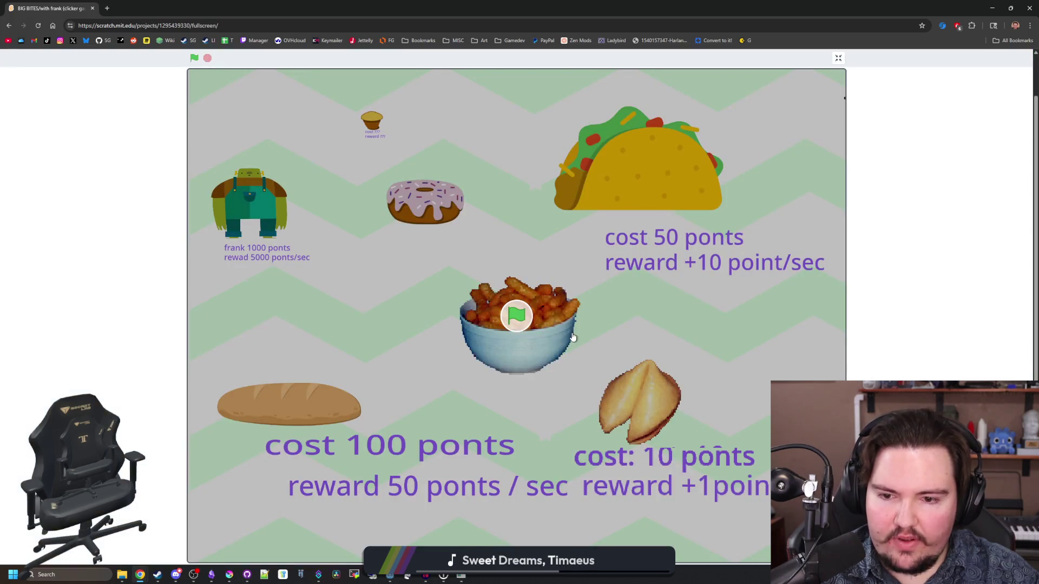
left_click(516, 315)
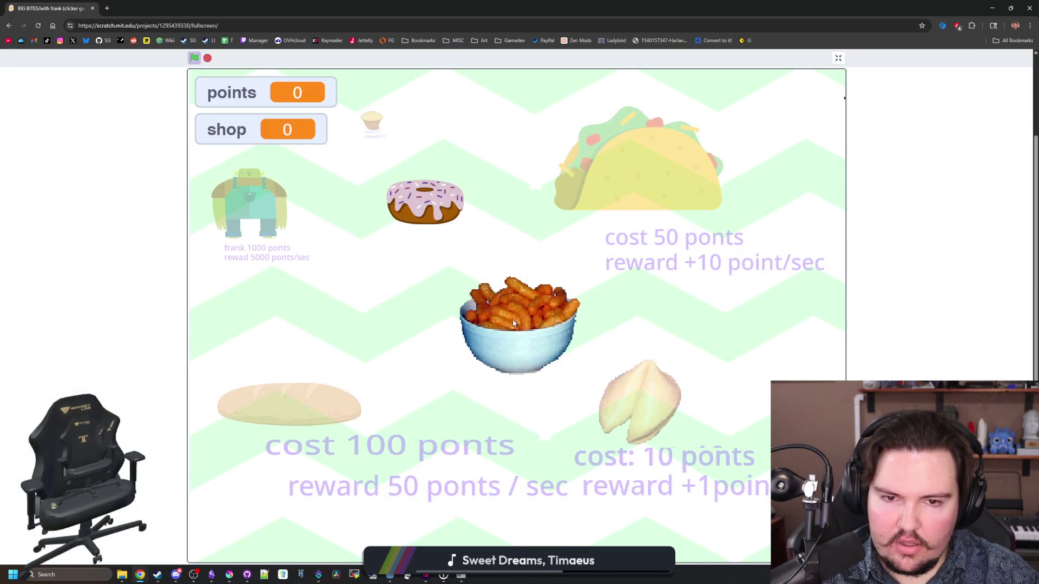
left_click(538, 330)
left_click(538, 330)
left_click(538, 330)
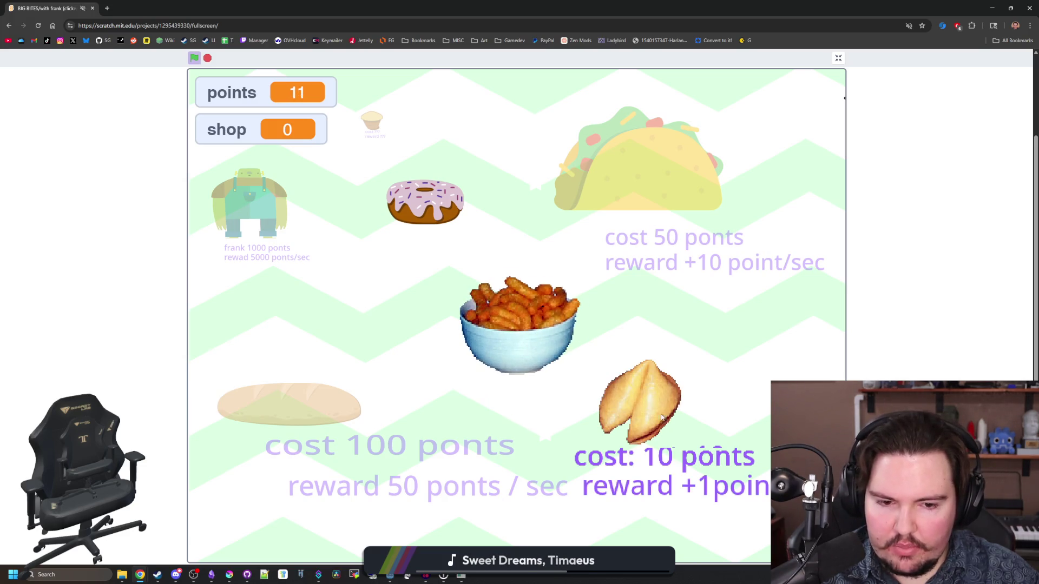
left_click(645, 429)
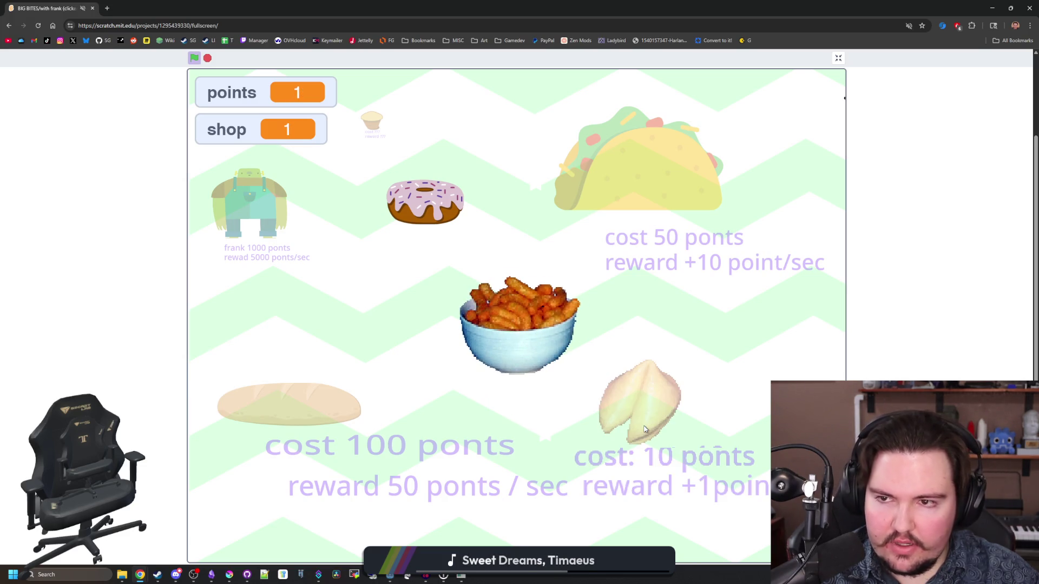
- Click the bowl repeatedly for more points and buy the taco upgrade
left_click(529, 338)
left_click(529, 341)
left_click(530, 344)
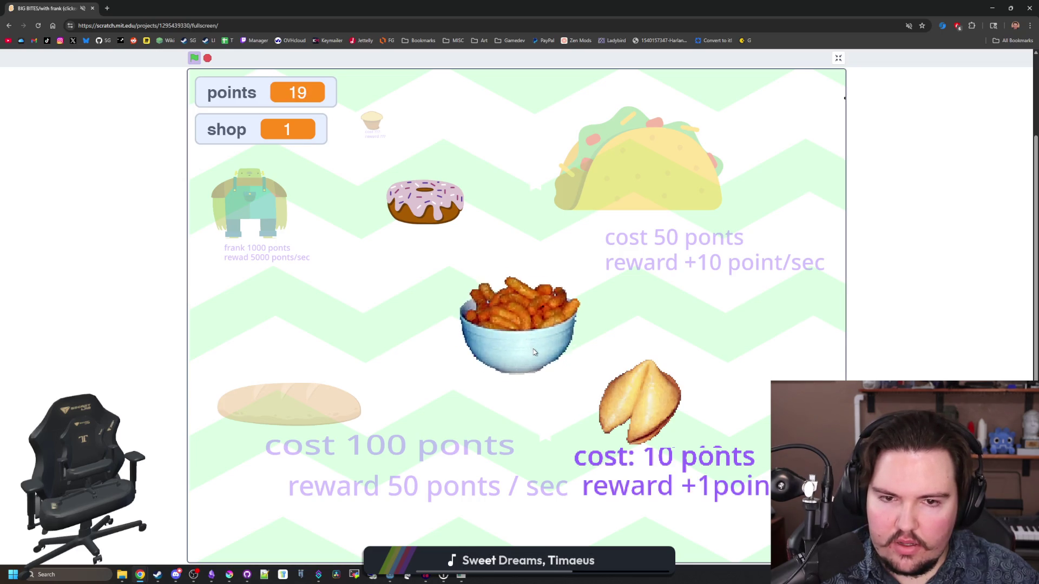
left_click(537, 342)
left_click(537, 340)
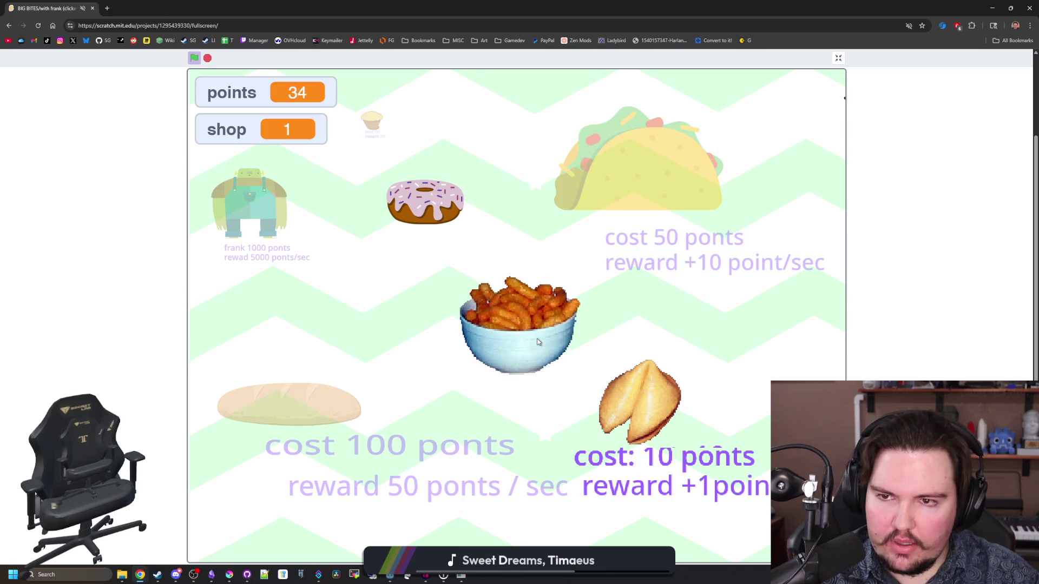
left_click(538, 339)
left_click(538, 341)
left_click(541, 342)
left_click(544, 343)
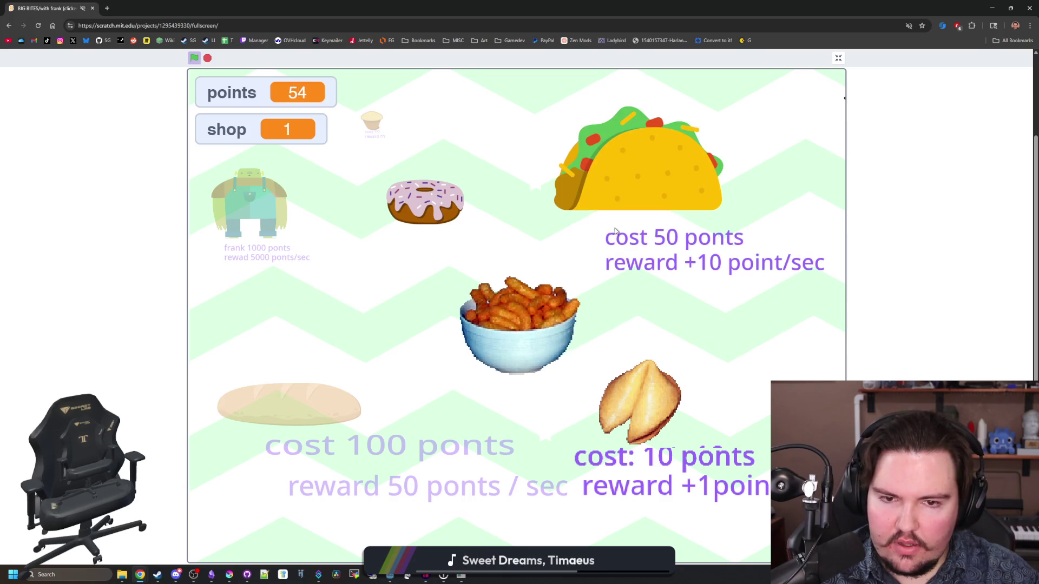
left_click(529, 349)
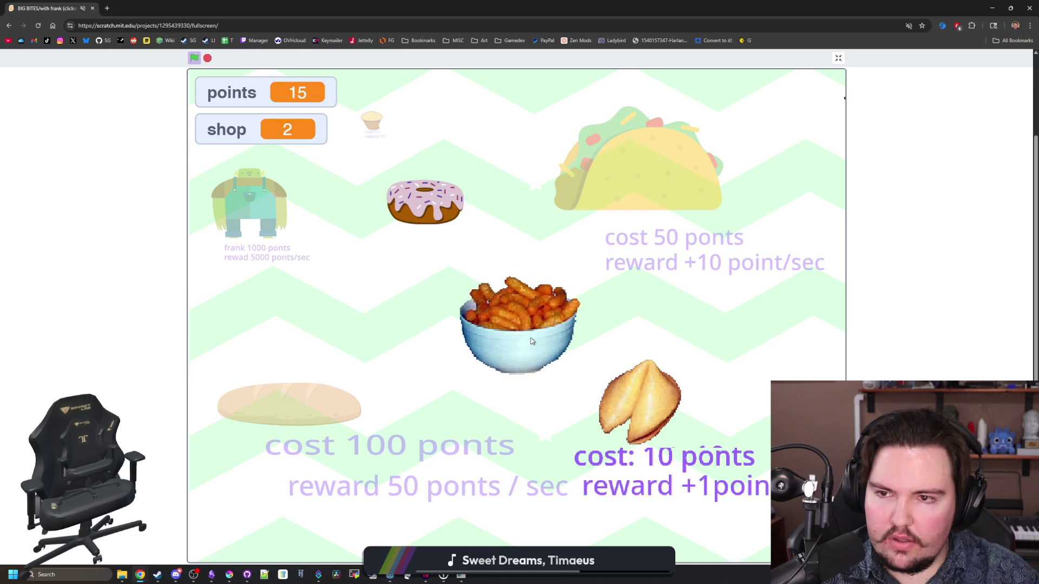
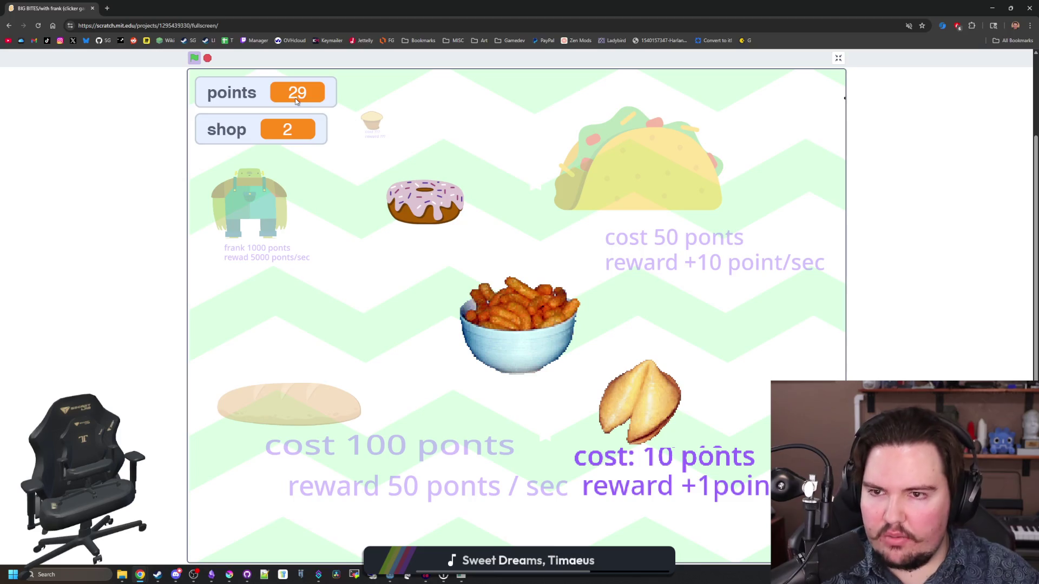
- Earn points by clicking the cheese-puff bowl repeatedly
left_click(476, 294)
left_click(531, 300)
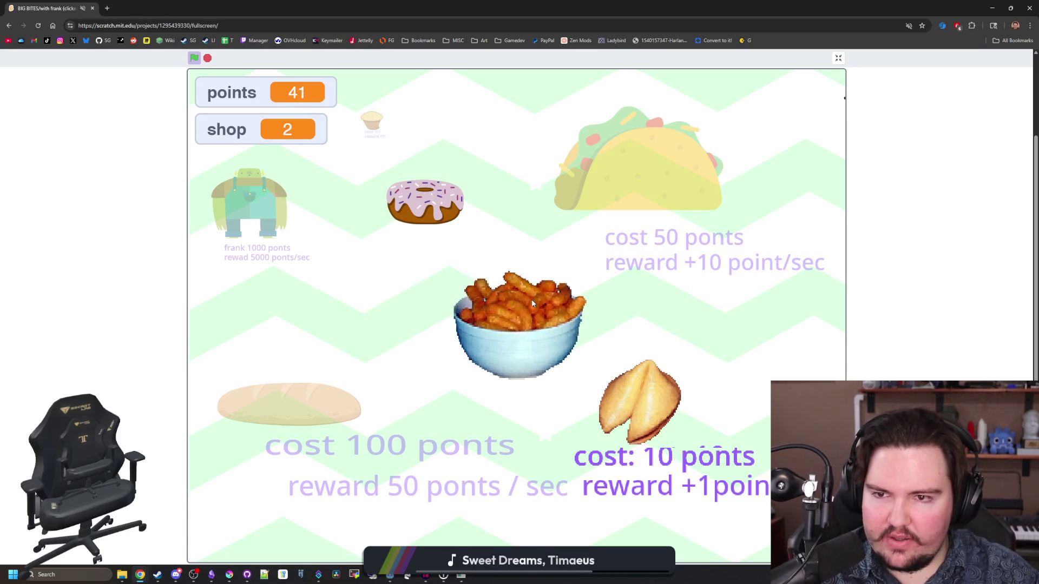
left_click(534, 294)
left_click(537, 300)
left_click(538, 300)
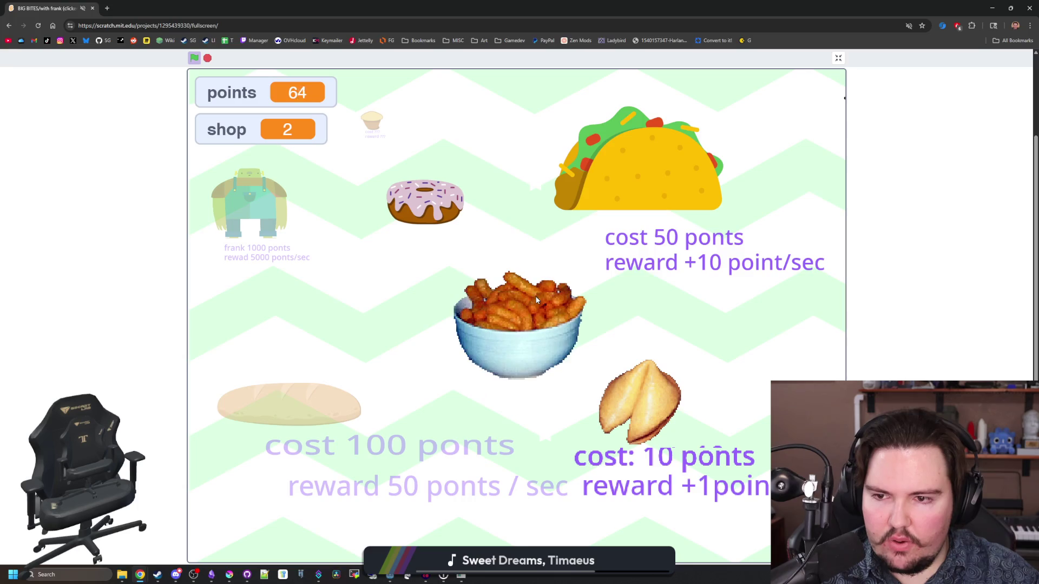
left_click(541, 301)
left_click(544, 301)
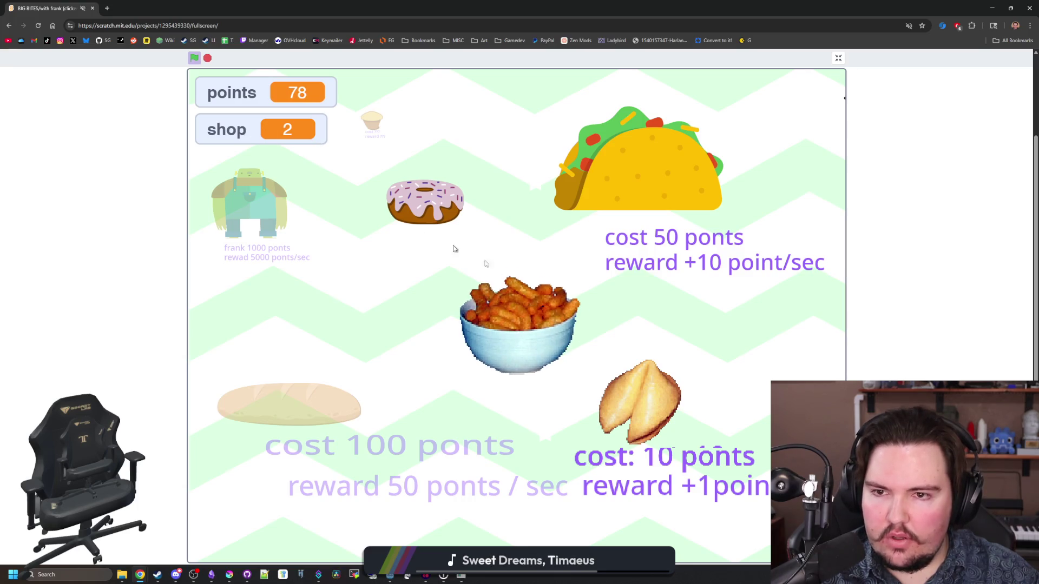
left_click(529, 313)
left_click(544, 303)
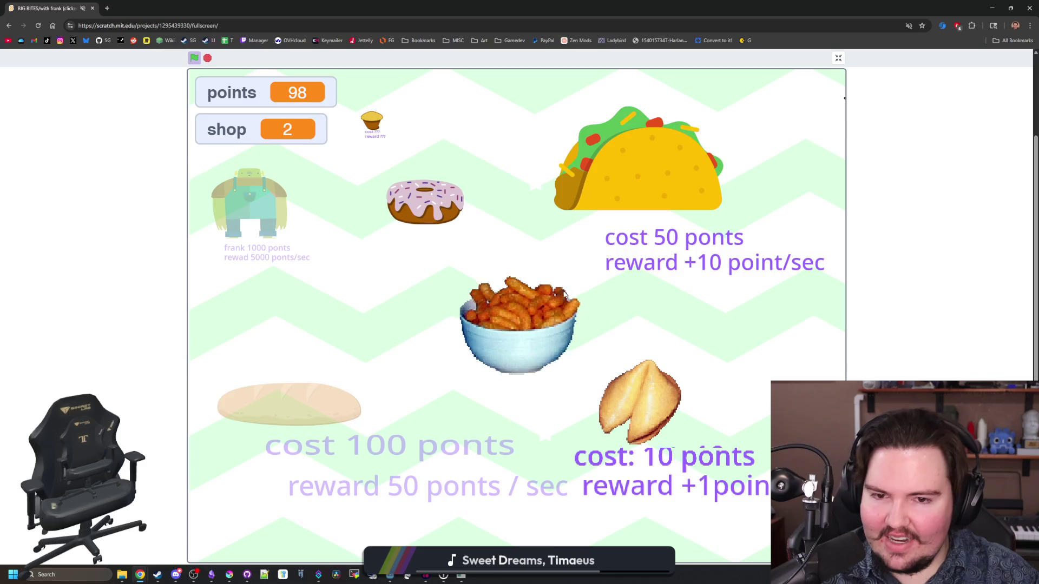
left_click(546, 313)
left_click(546, 322)
left_click(548, 332)
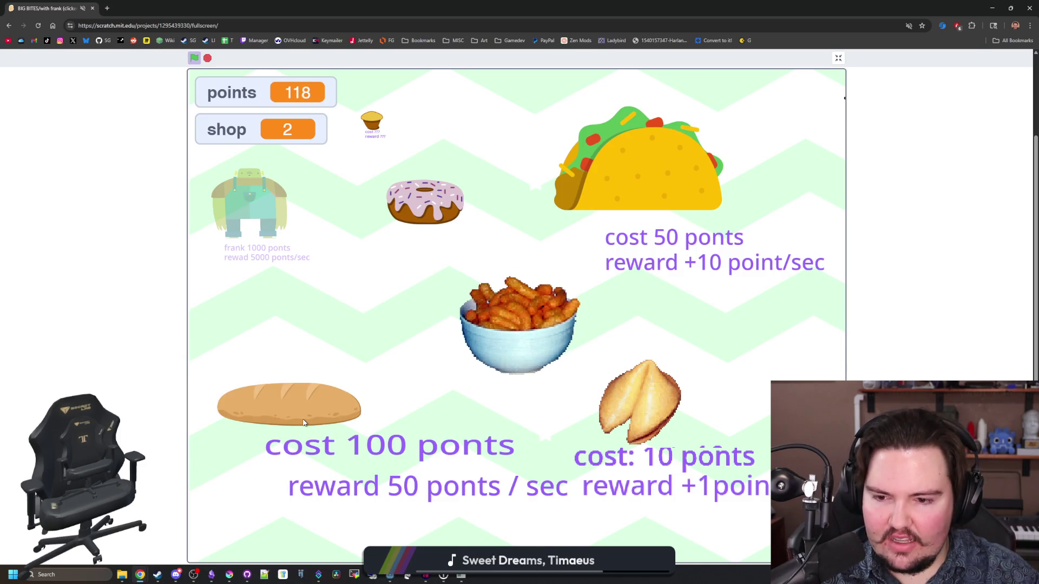
- Buy the bread item and keep clicking it to collect points
left_click(333, 404)
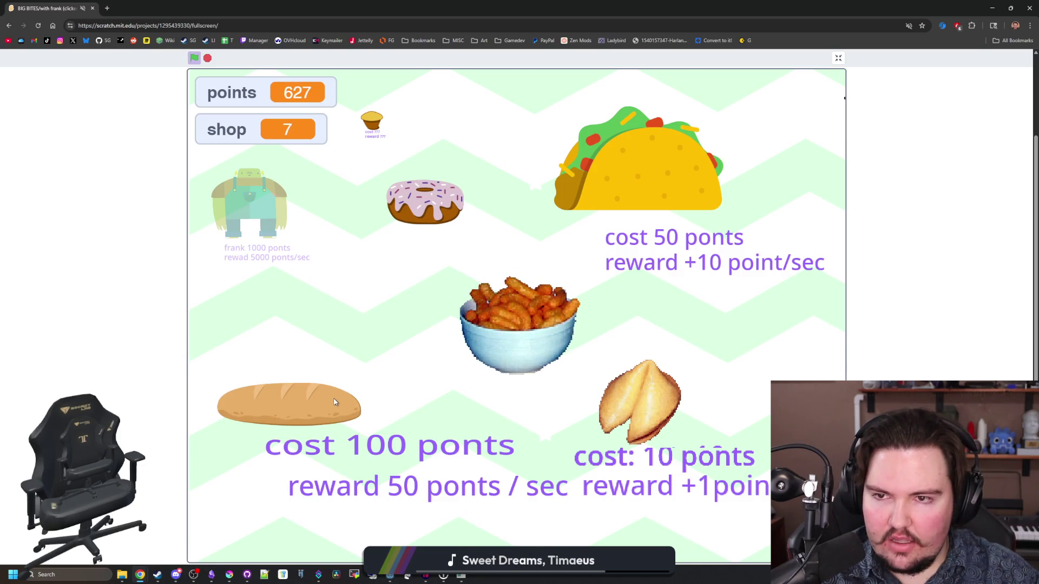
left_click(333, 402)
left_click(332, 401)
left_click(331, 401)
left_click(330, 399)
left_click(328, 399)
left_click(328, 398)
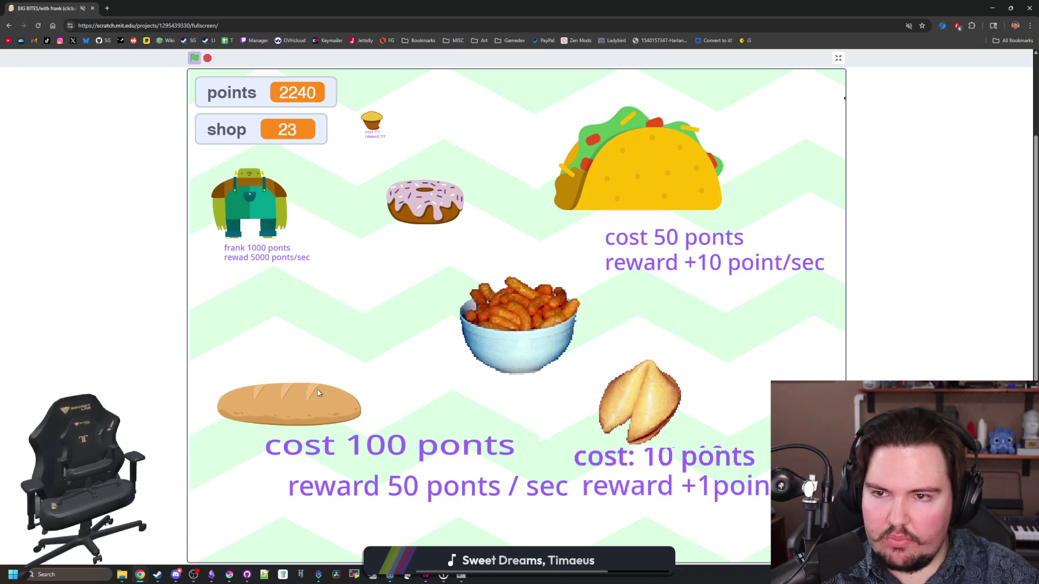
left_click(326, 398)
left_click(325, 398)
left_click(325, 397)
left_click(325, 397)
left_click(324, 398)
left_click(324, 397)
left_click(325, 397)
left_click(325, 398)
left_click(325, 398)
left_click(325, 398)
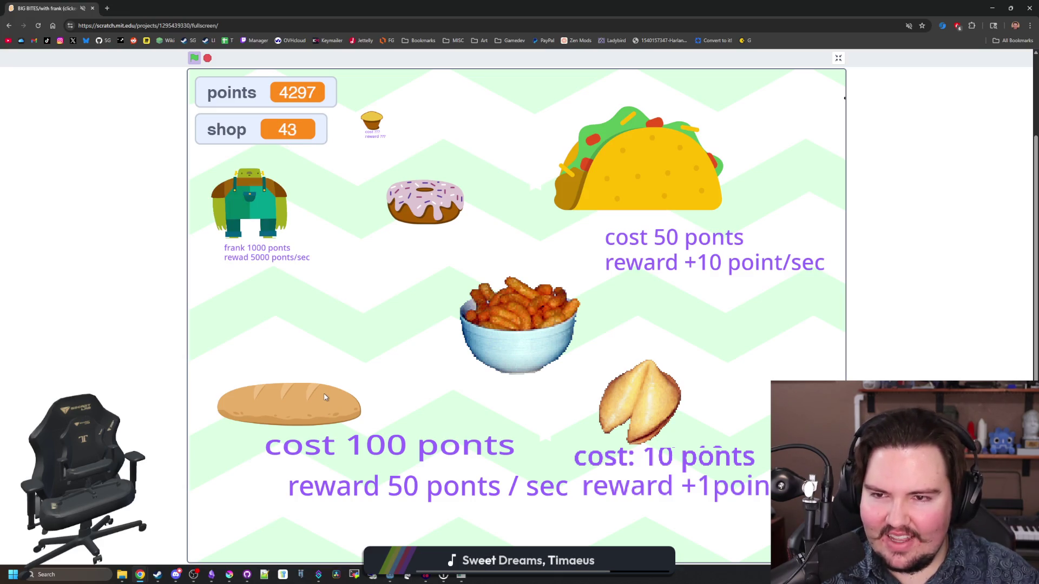
left_click(325, 398)
left_click(324, 397)
left_click(325, 396)
left_click(324, 395)
left_click(325, 394)
left_click(325, 393)
left_click(325, 391)
left_click(324, 390)
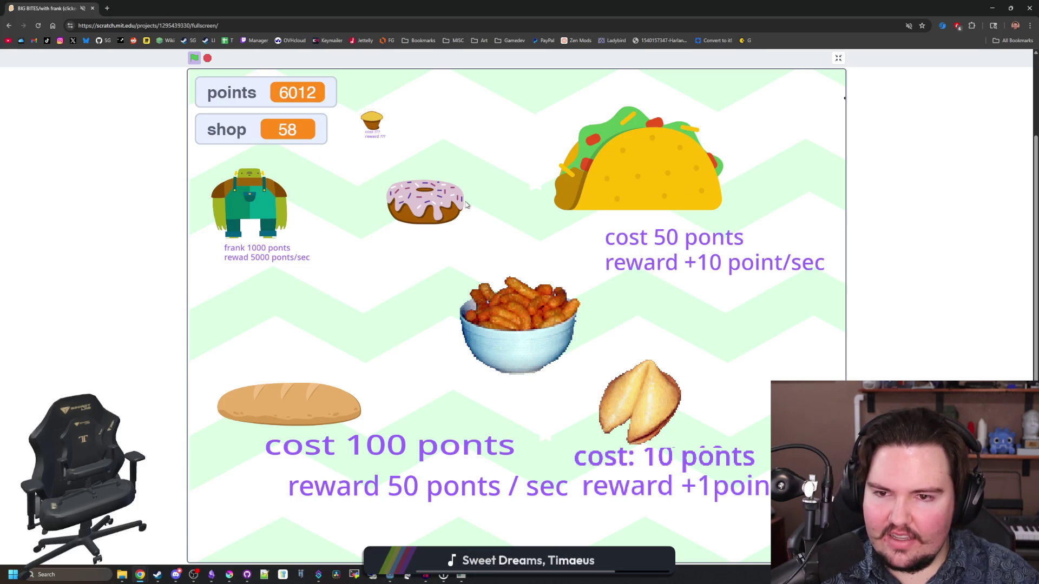
- Buy the muffin upgrade, then collect more points from the bread item
left_click(370, 118)
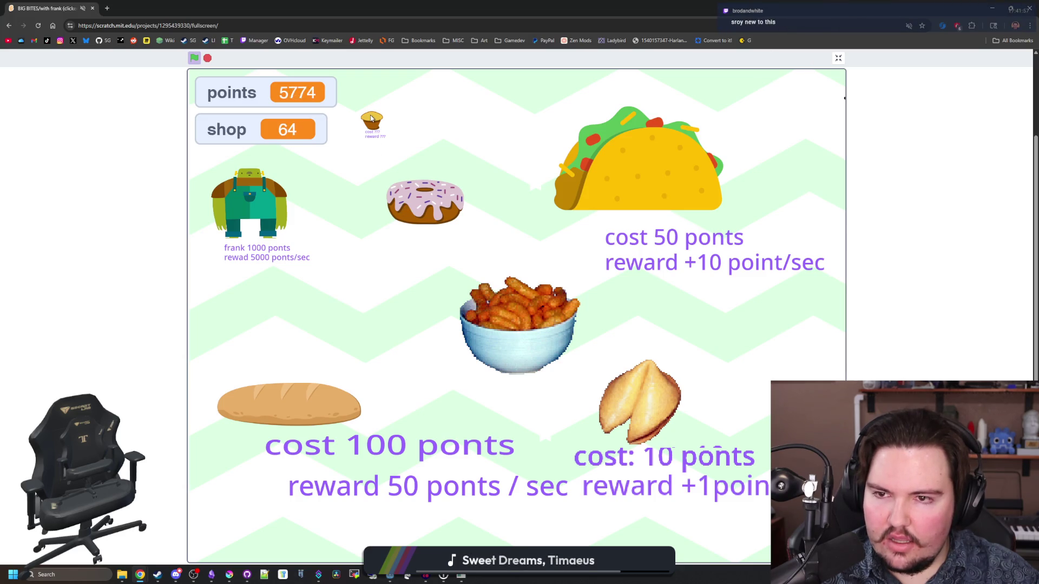
left_click(292, 400)
left_click(287, 405)
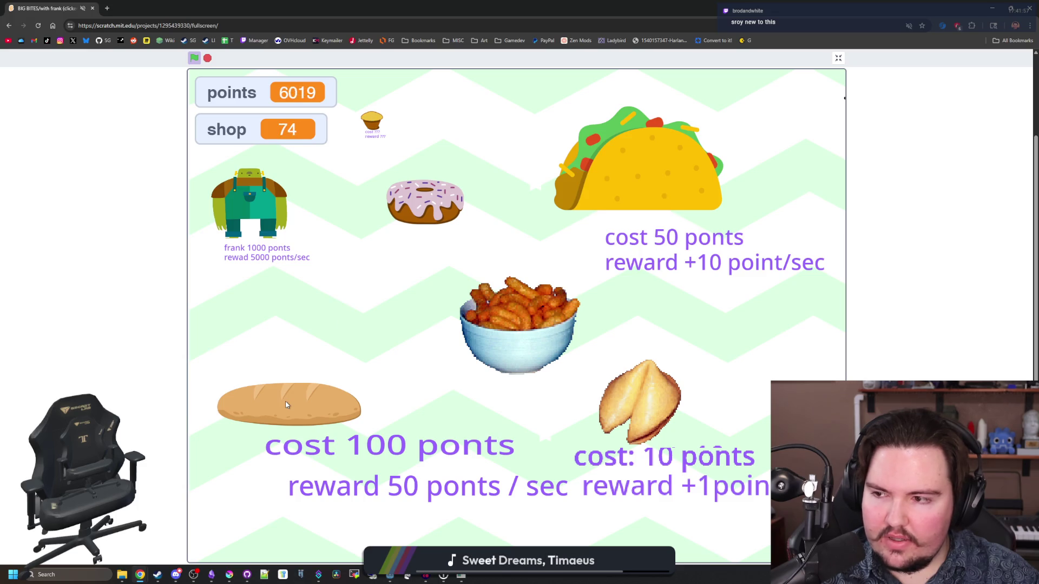
left_click(284, 403)
left_click(284, 403)
left_click(284, 403)
left_click(284, 404)
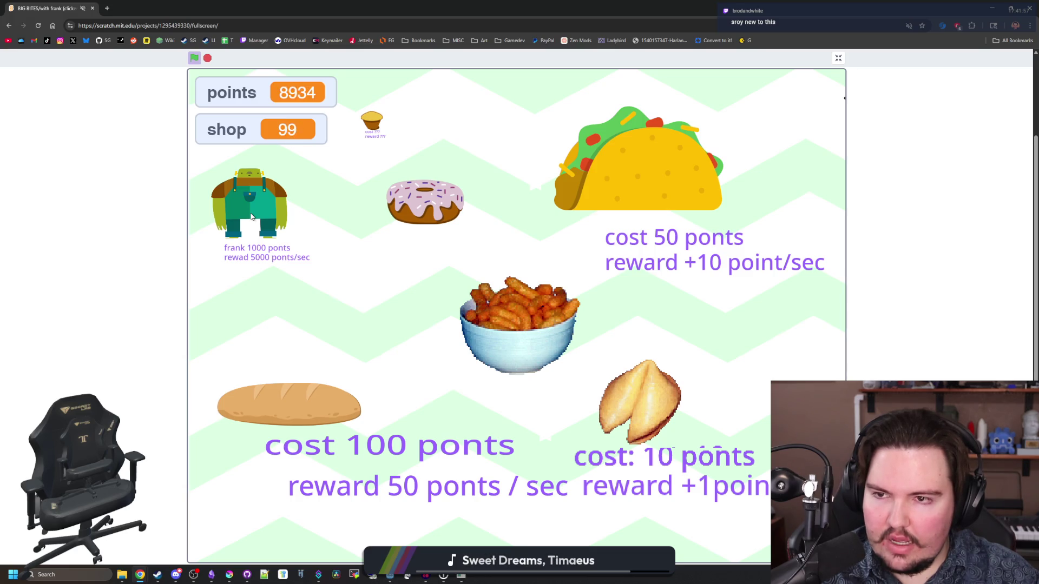
- Collect points by clicking the frank sprite
left_click(255, 222)
left_click(260, 231)
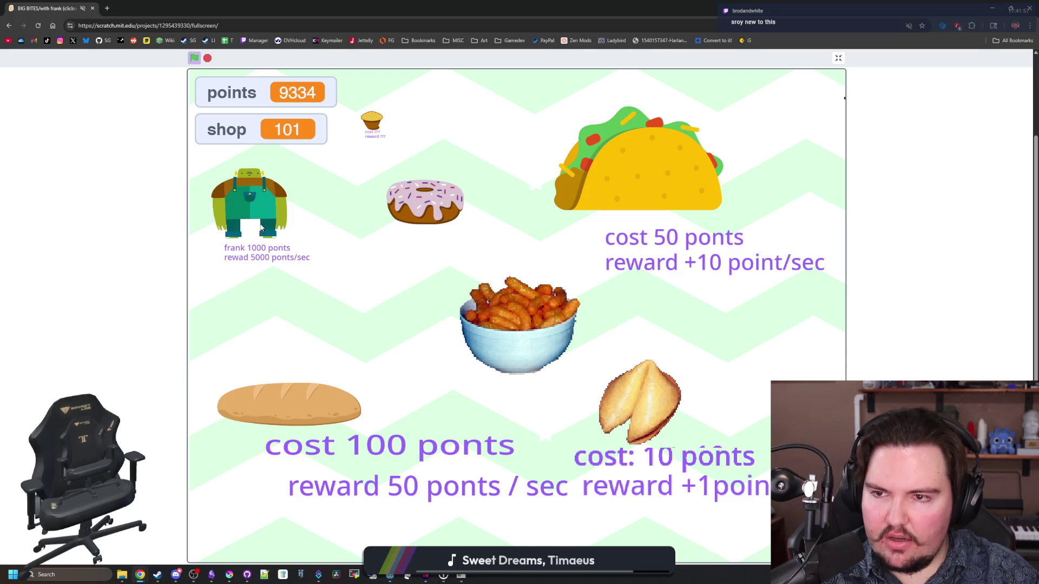
left_click(248, 186)
left_click(247, 186)
left_click(247, 186)
left_click(247, 186)
left_click(247, 186)
left_click(247, 186)
left_click(248, 186)
left_click(248, 186)
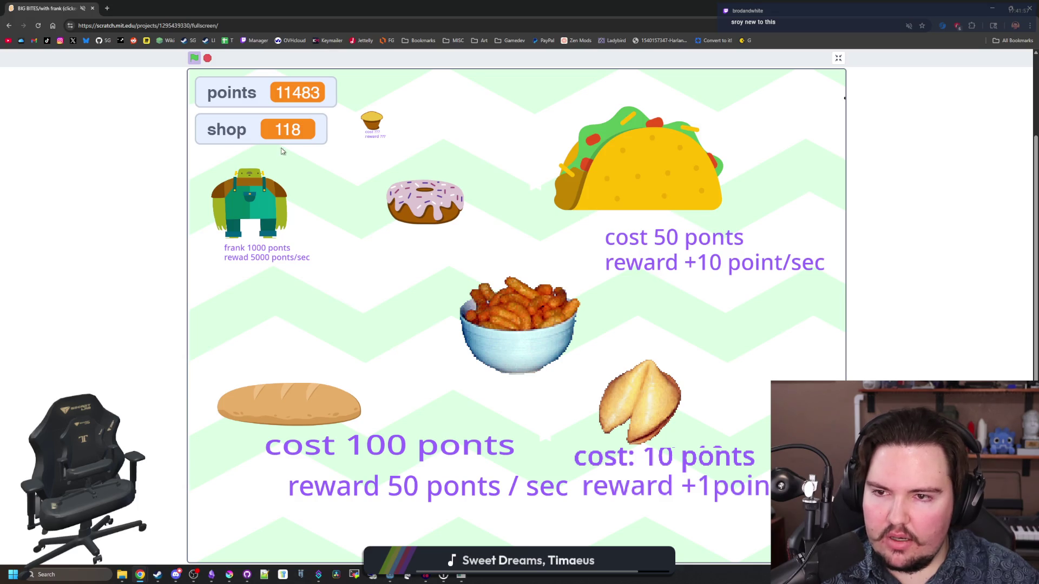
left_click(258, 195)
- Rapidly collect points from the frank and bread sprites
double_click(257, 195)
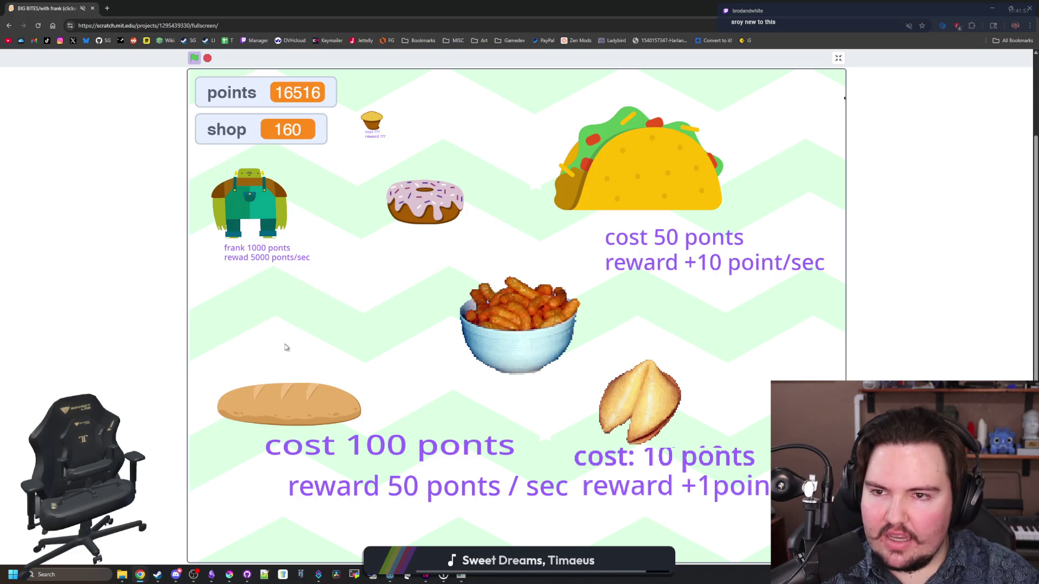
double_click(250, 188)
double_click(314, 410)
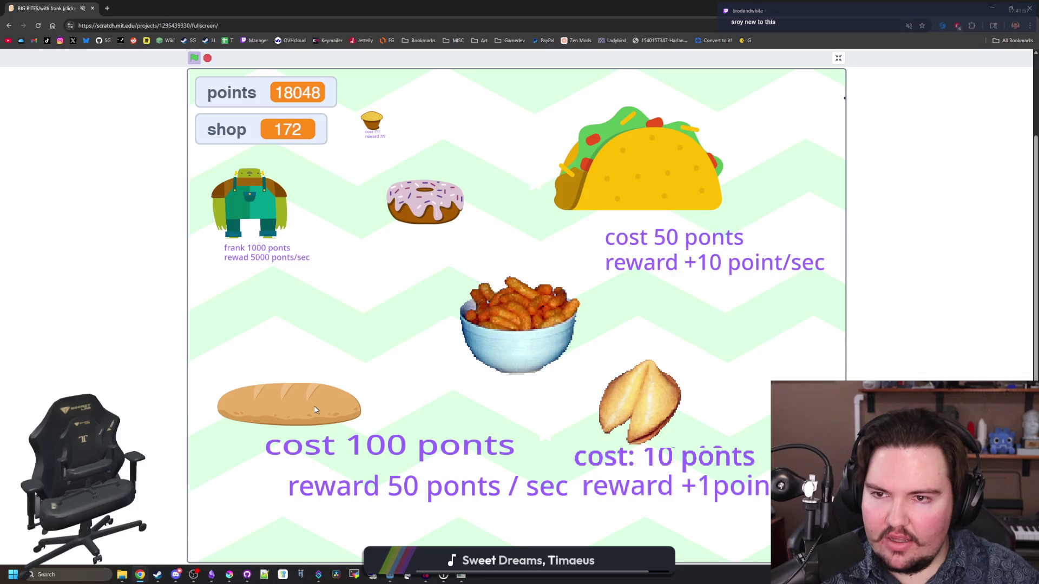
double_click(314, 406)
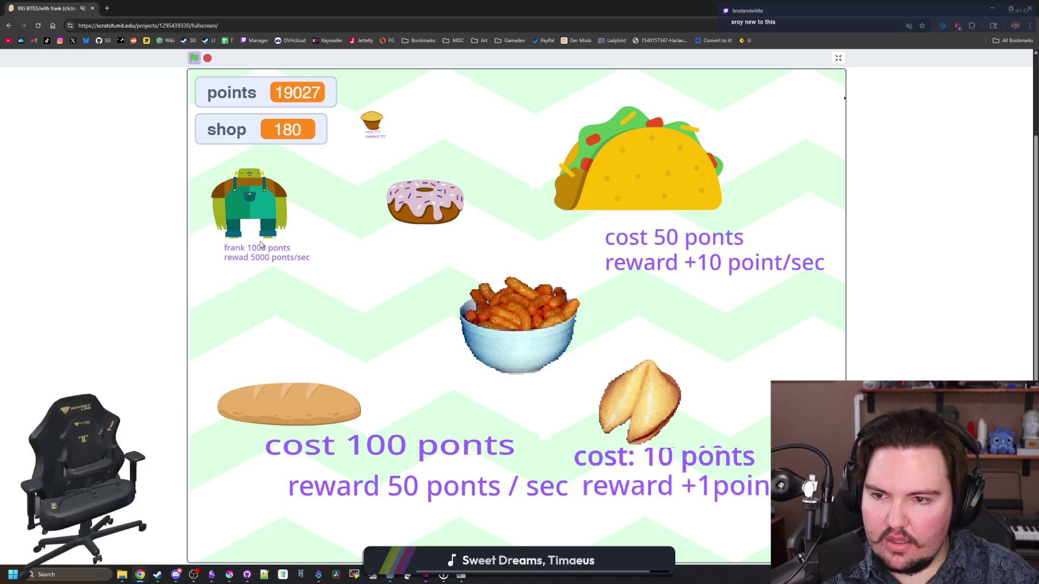
double_click(259, 213)
double_click(259, 213)
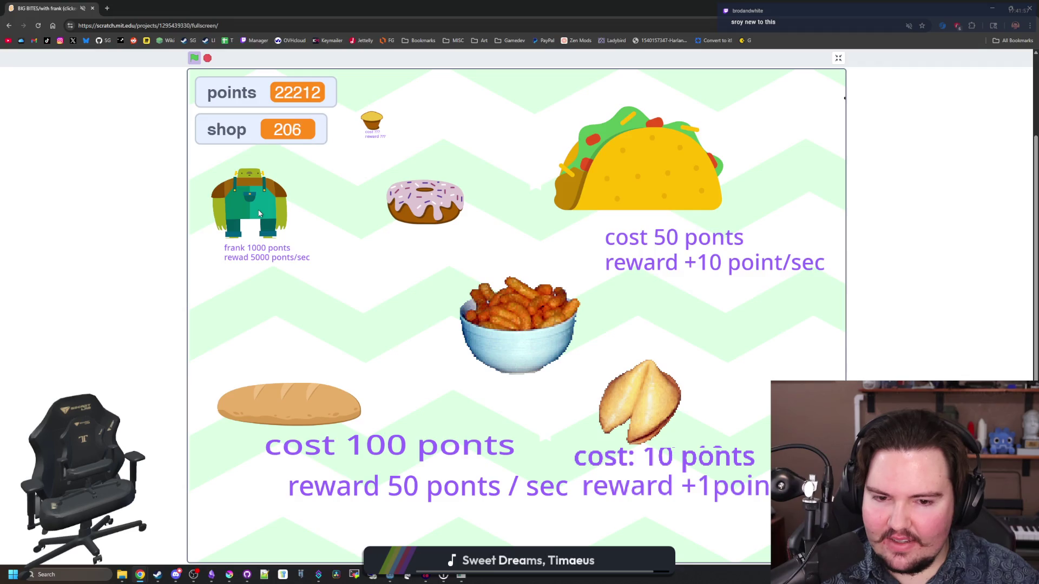
double_click(259, 213)
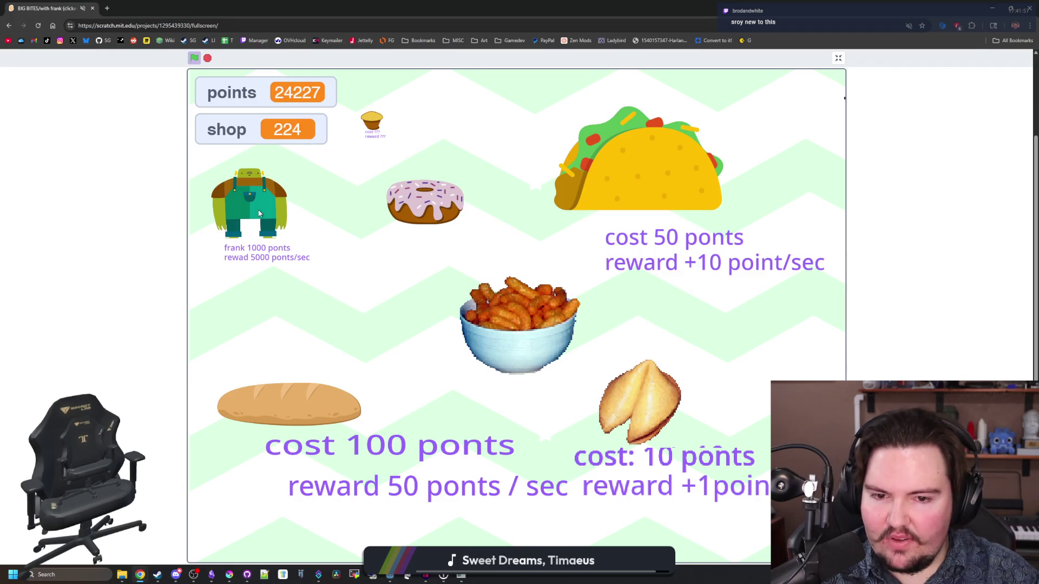
double_click(258, 212)
double_click(258, 213)
double_click(258, 213)
double_click(259, 212)
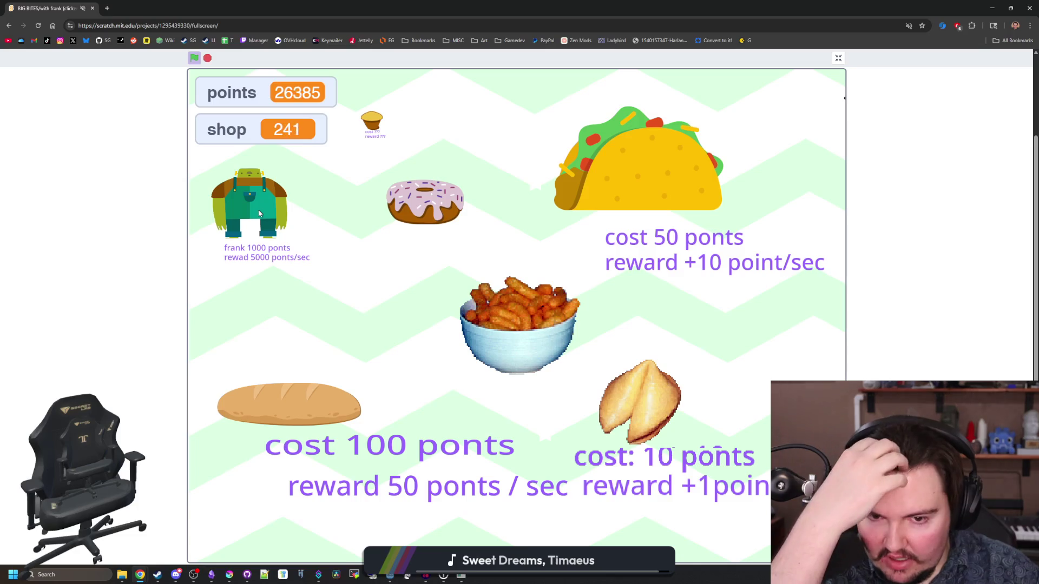
double_click(259, 212)
double_click(258, 213)
double_click(257, 210)
double_click(253, 199)
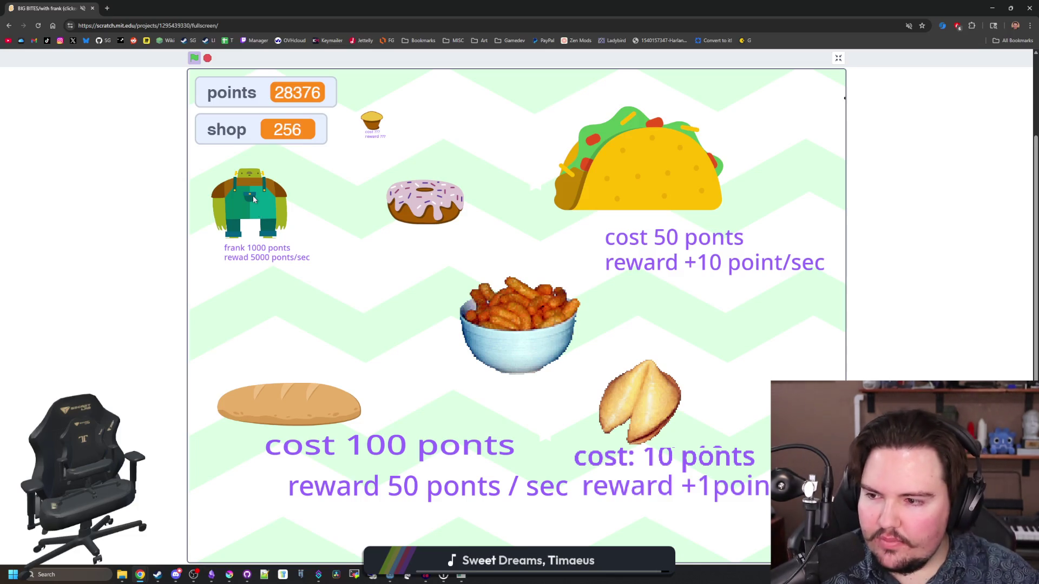
double_click(252, 196)
double_click(252, 196)
left_click(253, 196)
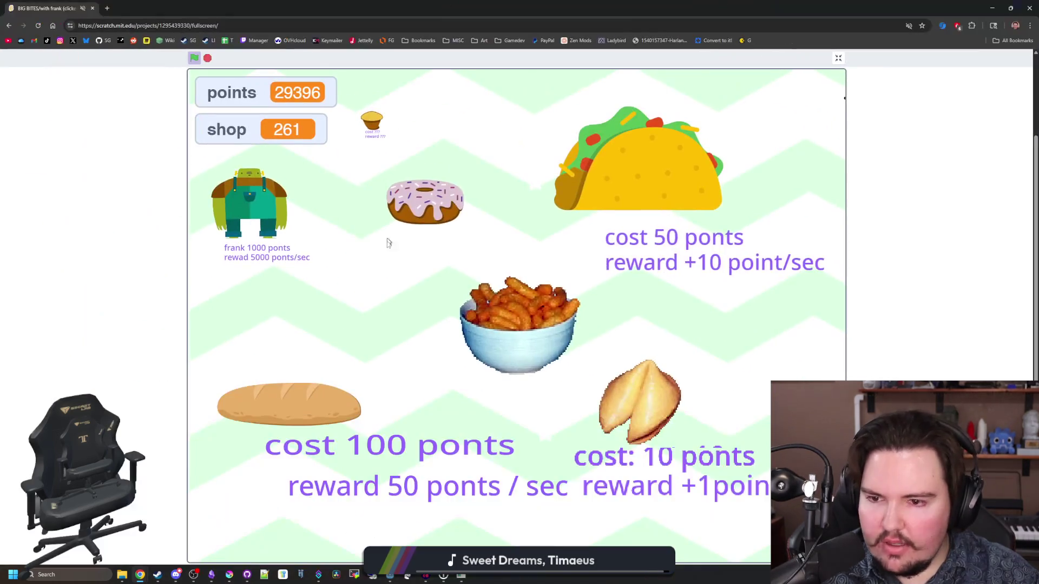
left_click(262, 209)
double_click(262, 208)
double_click(262, 209)
double_click(262, 209)
double_click(262, 209)
left_click(262, 208)
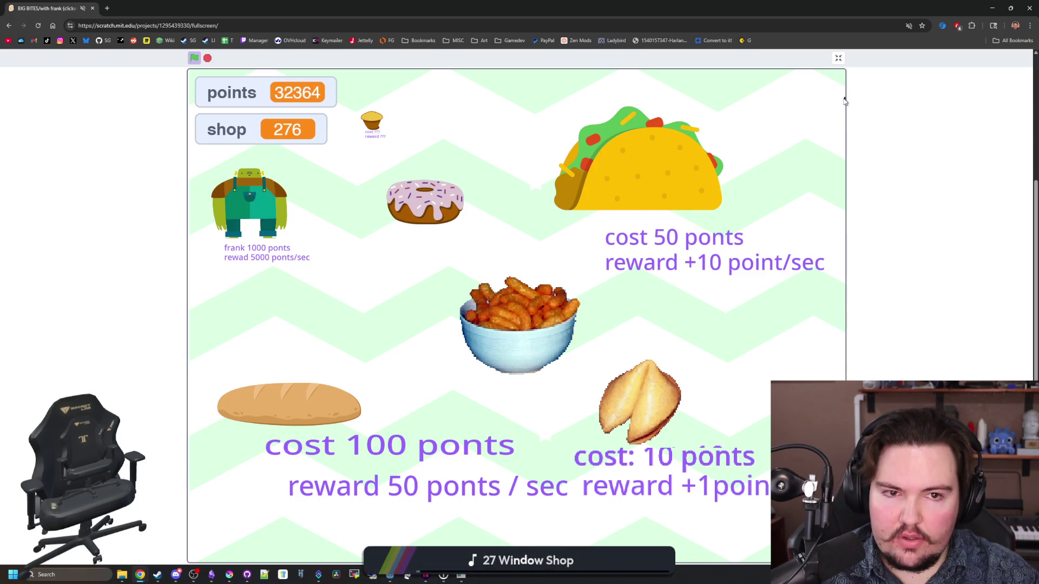
double_click(265, 199)
left_click(266, 224)
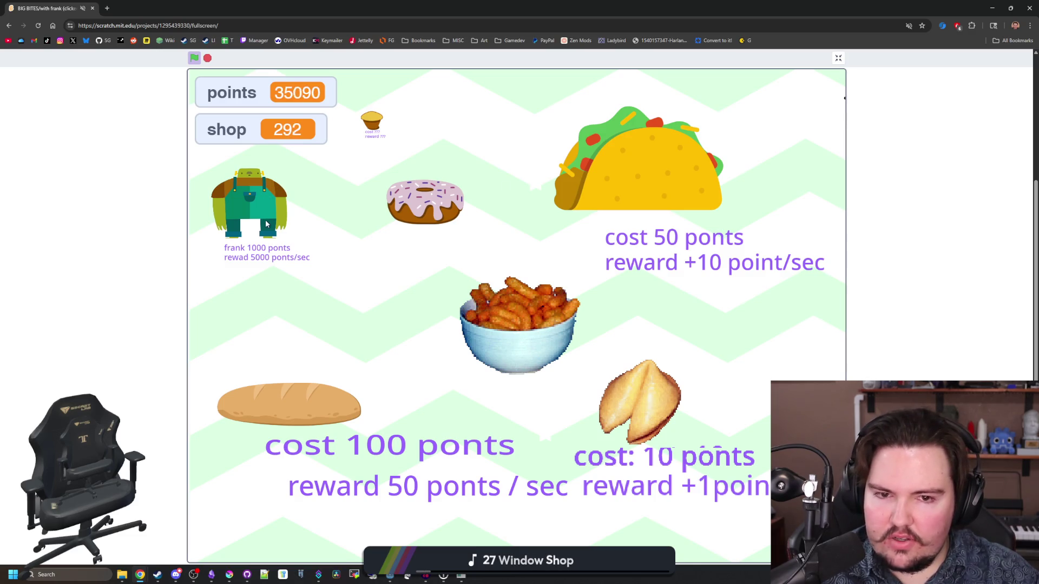
- Earn more points from the cheese-puff bowl and the bread item
left_click(531, 324)
left_click(530, 324)
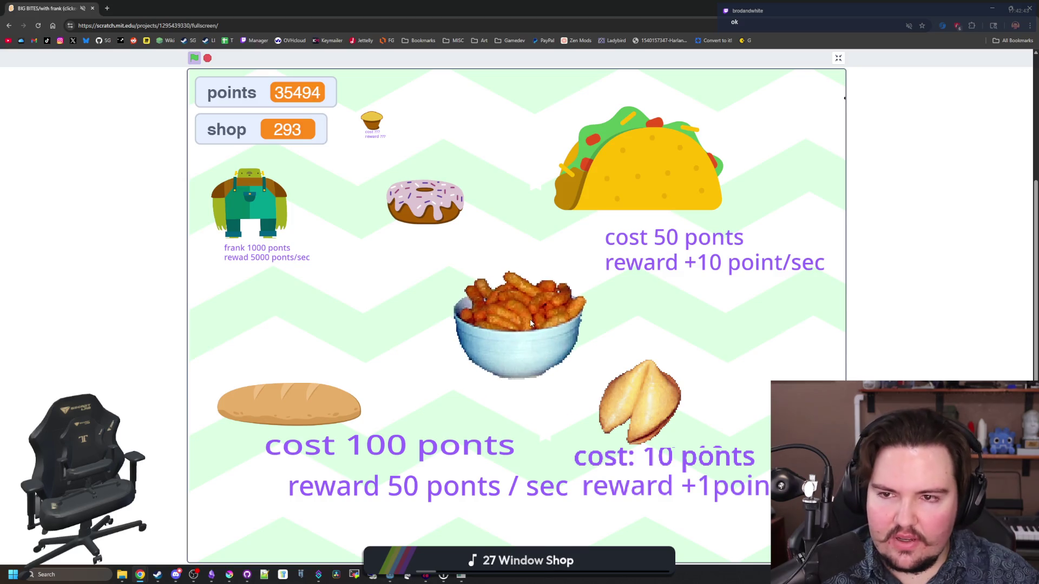
left_click(533, 341)
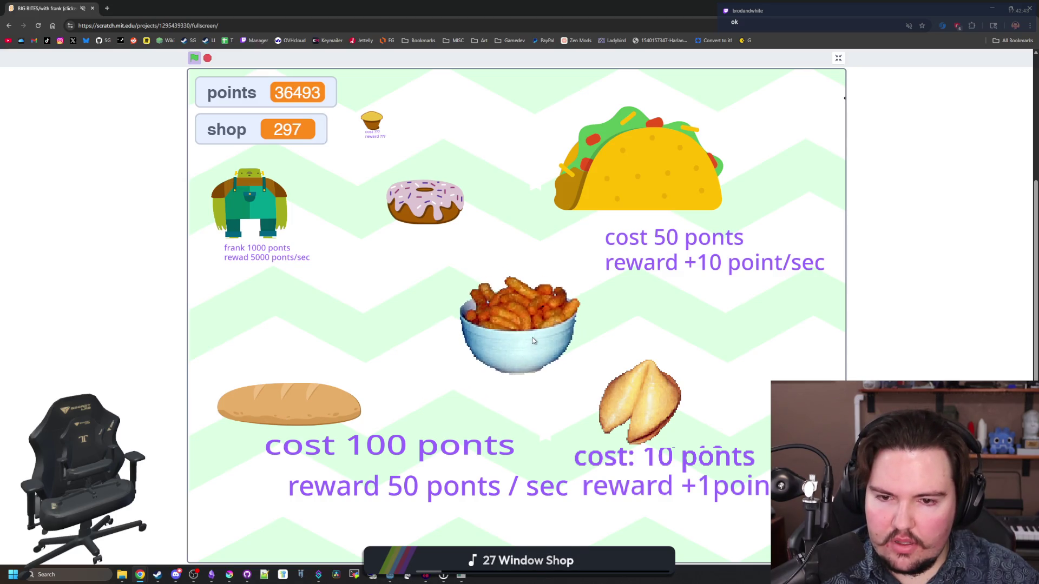
left_click(533, 341)
left_click(533, 341)
left_click(295, 402)
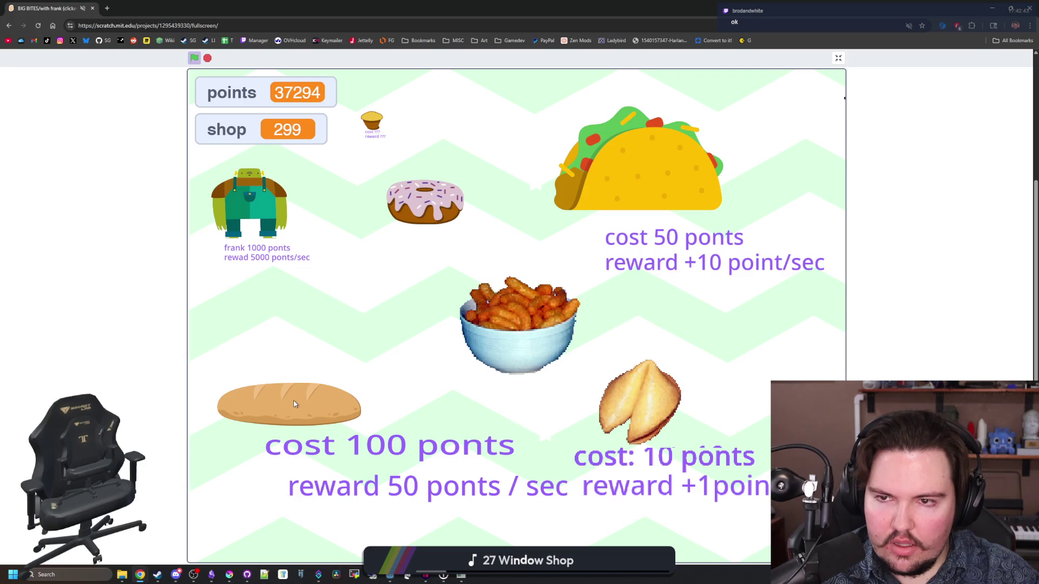
left_click(297, 403)
left_click(297, 403)
left_click(499, 349)
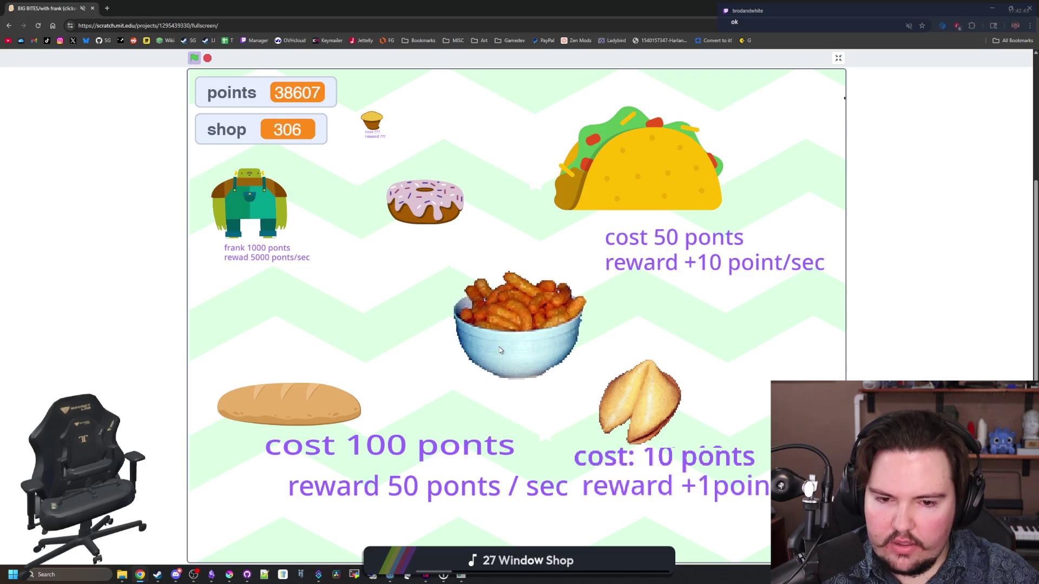
left_click(658, 414)
left_click(657, 414)
- Buy more tacos and food items to raise the shop count
left_click(655, 259)
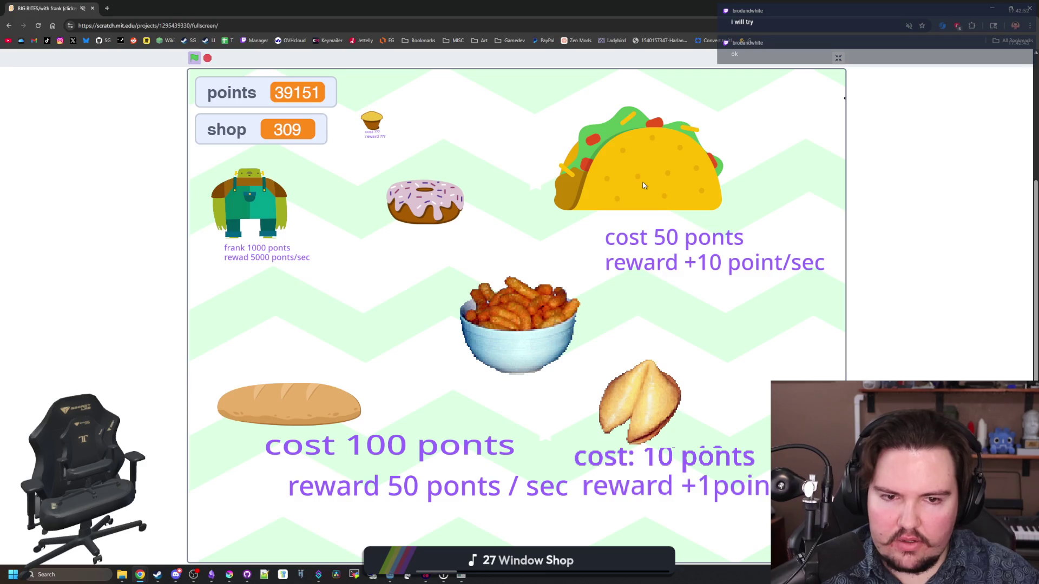
left_click(666, 271)
left_click(647, 252)
left_click(647, 252)
left_click(647, 253)
left_click(647, 252)
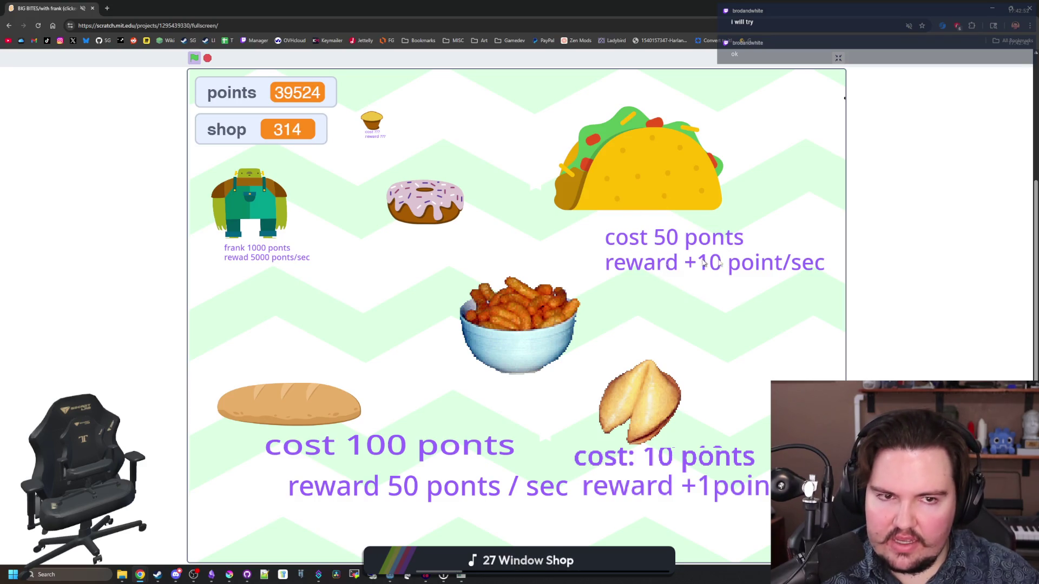
left_click(296, 419)
left_click(295, 419)
left_click(295, 419)
left_click(296, 419)
left_click(295, 419)
left_click(295, 419)
left_click(296, 419)
left_click(296, 420)
left_click(295, 419)
left_click(296, 419)
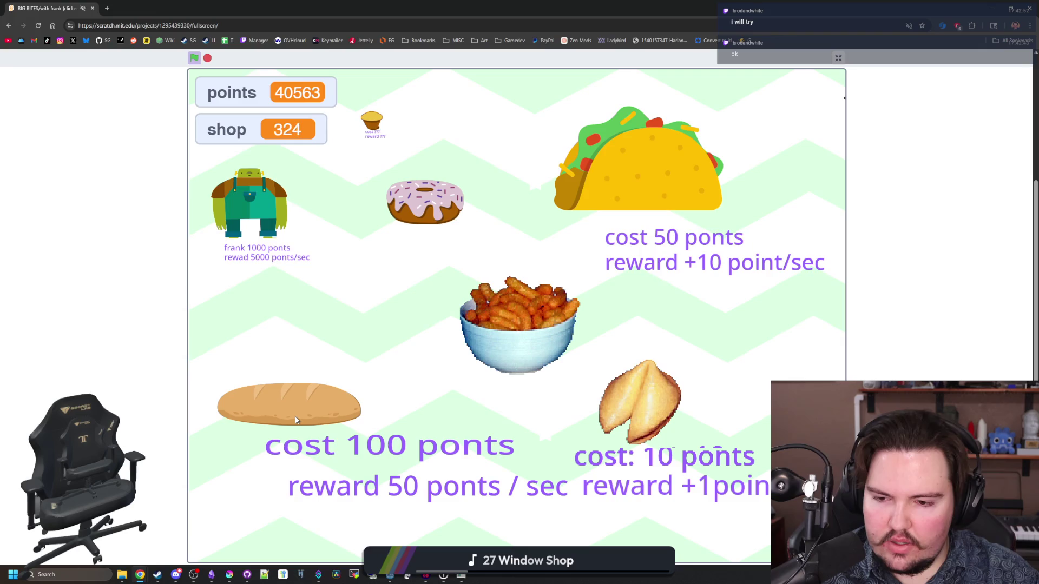
left_click(295, 420)
left_click(296, 419)
left_click(295, 419)
- Buy bread loaves until the shop count reaches 351, then shrink the browser
left_click(251, 219)
left_click(252, 219)
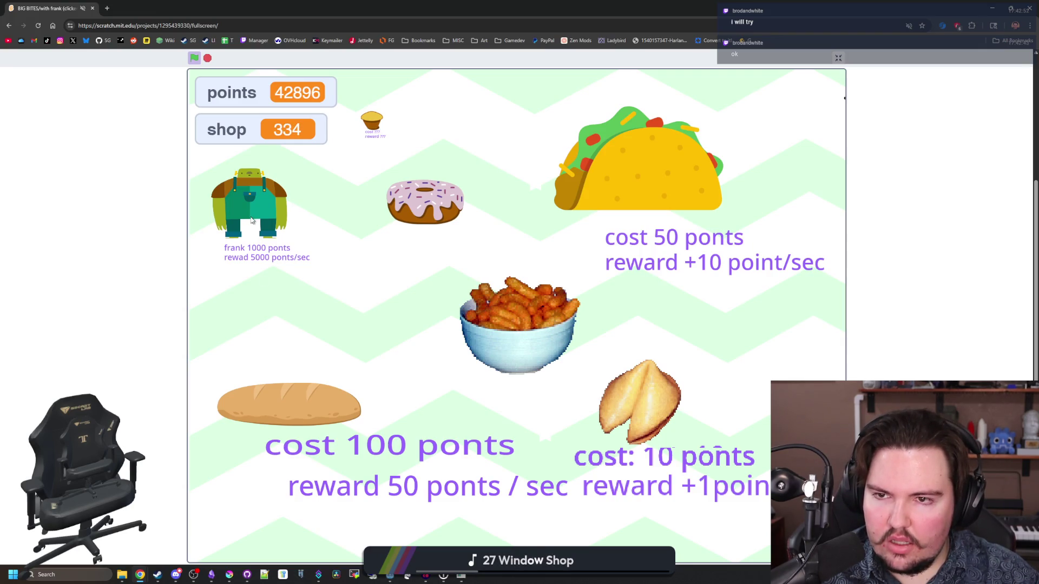
double_click(303, 408)
double_click(302, 408)
triple_click(303, 408)
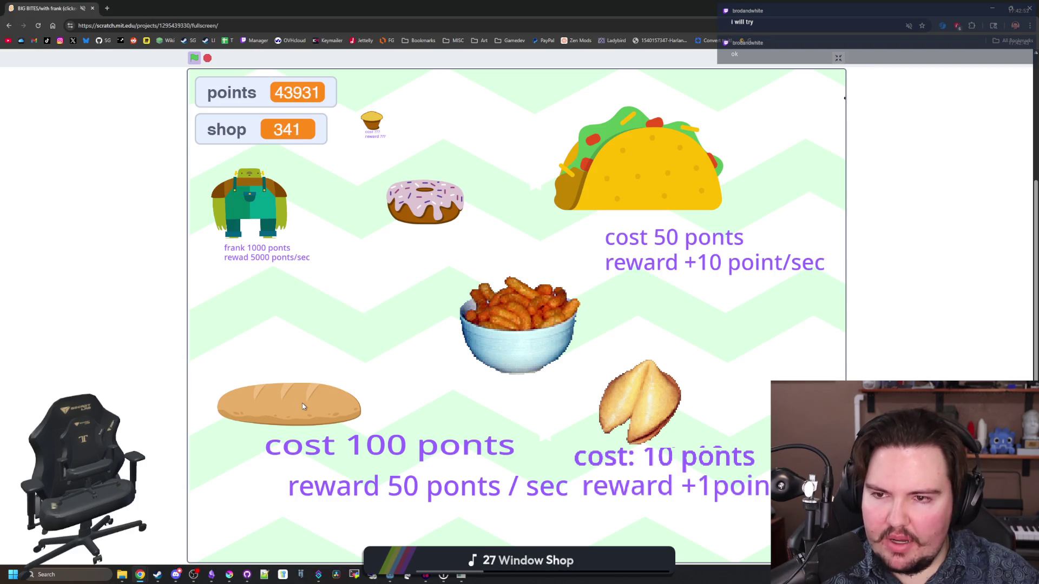
triple_click(303, 408)
triple_click(302, 408)
double_click(303, 408)
double_click(302, 408)
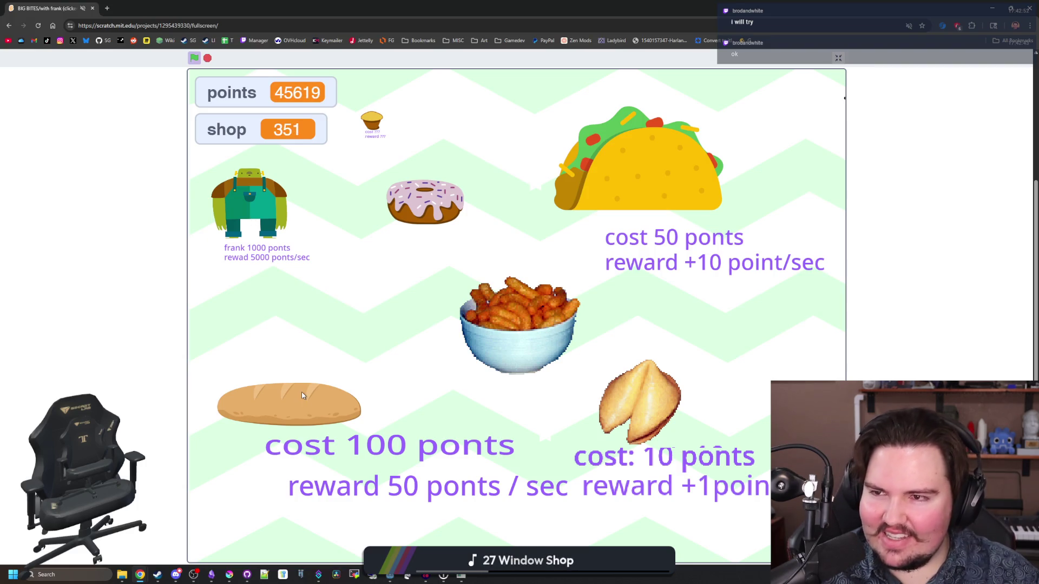
left_click_drag(256, 4, 504, 380)
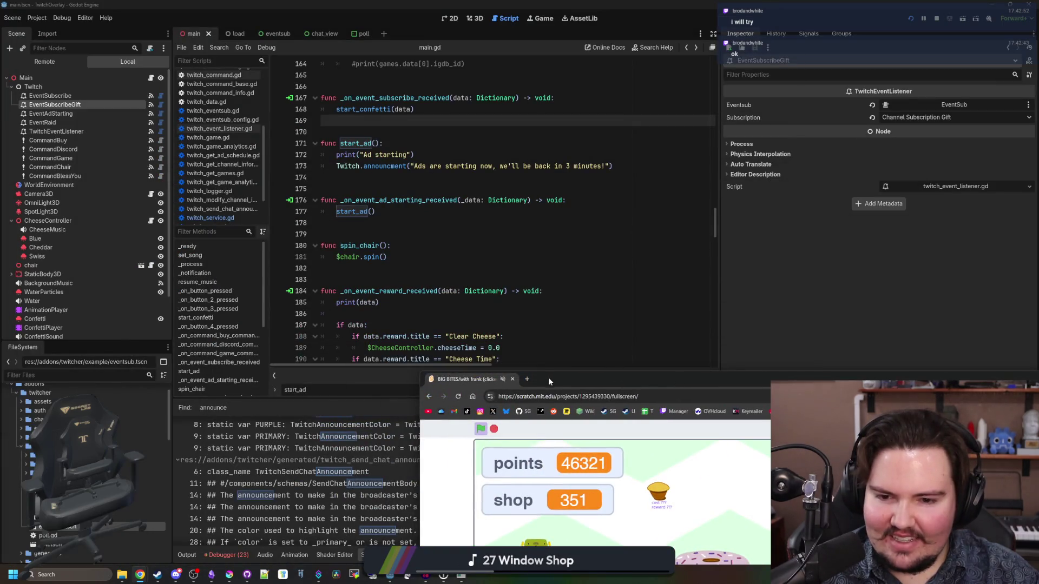
- Close the Chrome window and look over the tip_jar_menu.gd script
double_click(549, 381)
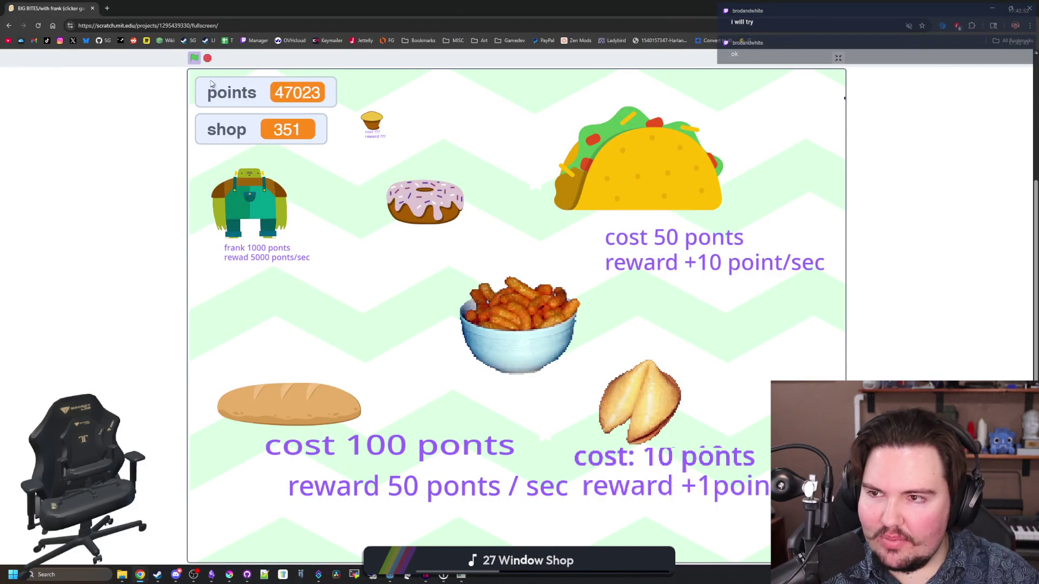
mouse_move(91, 8)
left_mouse_down()
mouse_move(474, 246)
mouse_move(423, 201)
left_mouse_up()
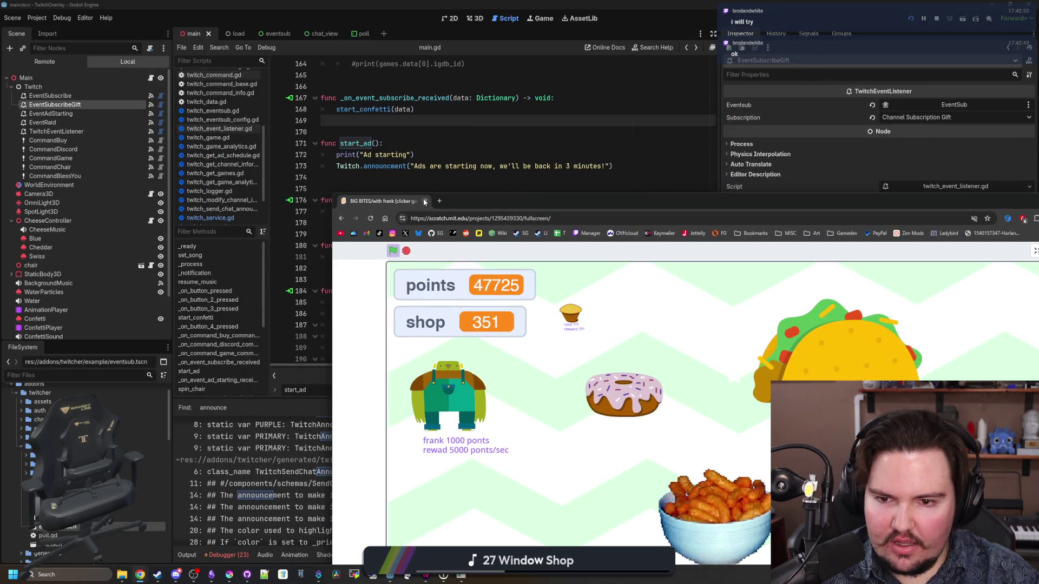
left_click(425, 201)
left_click(430, 256)
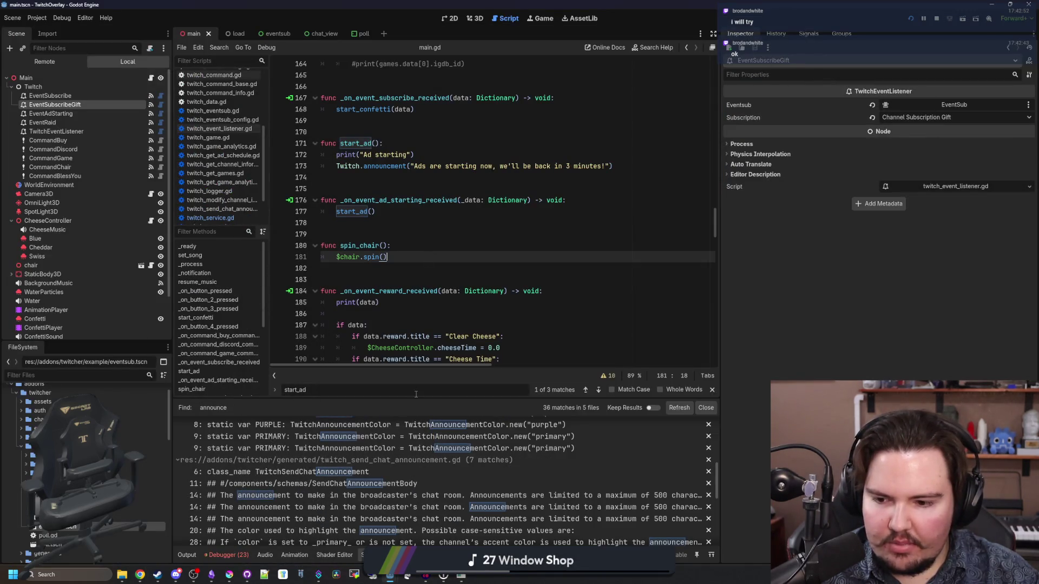
scroll(387, 502, "down", 10)
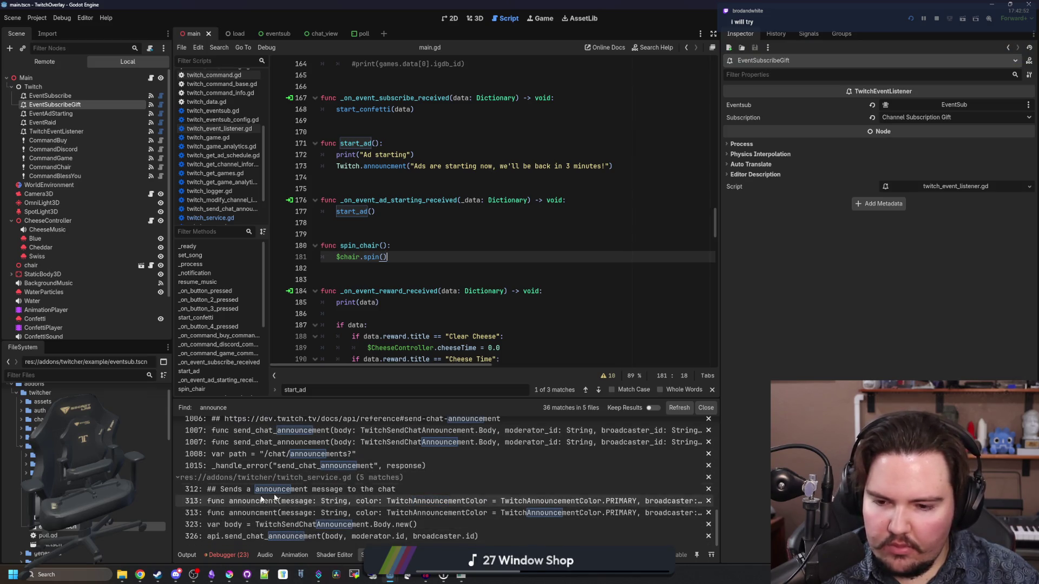
scroll(270, 503, "up", 1)
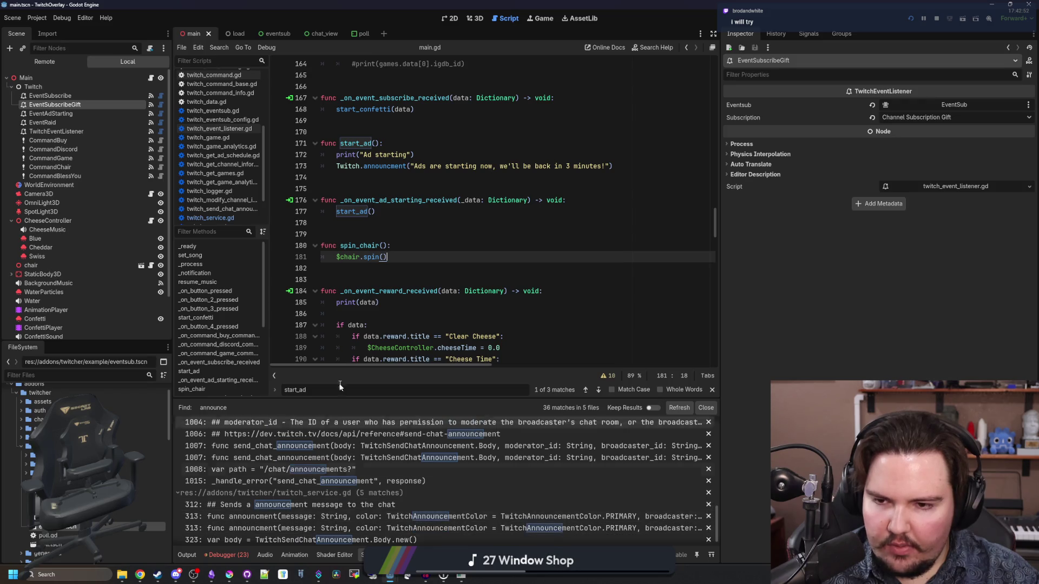
key("Up")
key("Up")
key("Up")
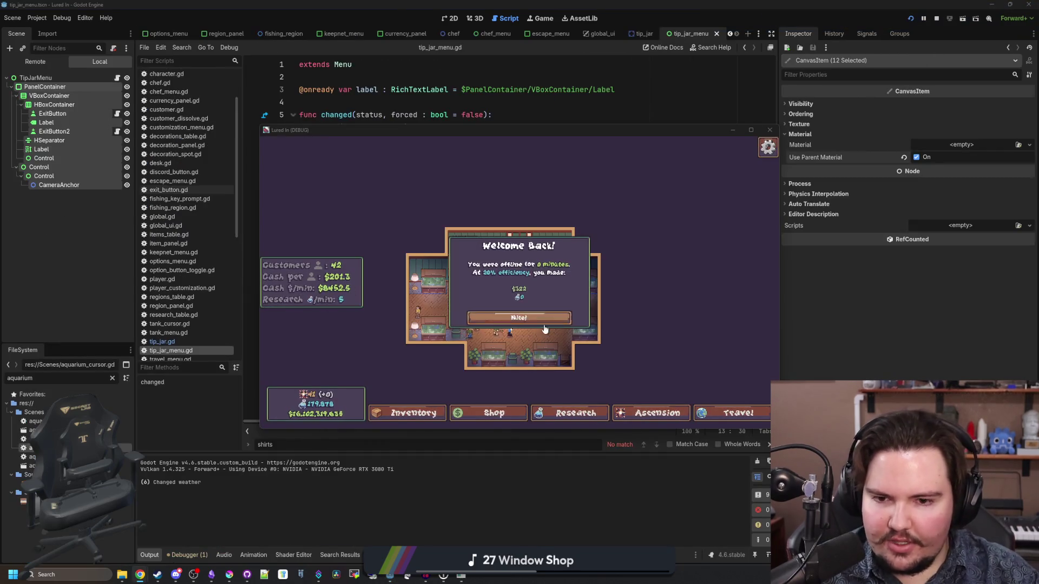
- In the running game, dismiss Welcome Back and view the tip jar's Offline Income panel
left_click(751, 130)
left_click(592, 368)
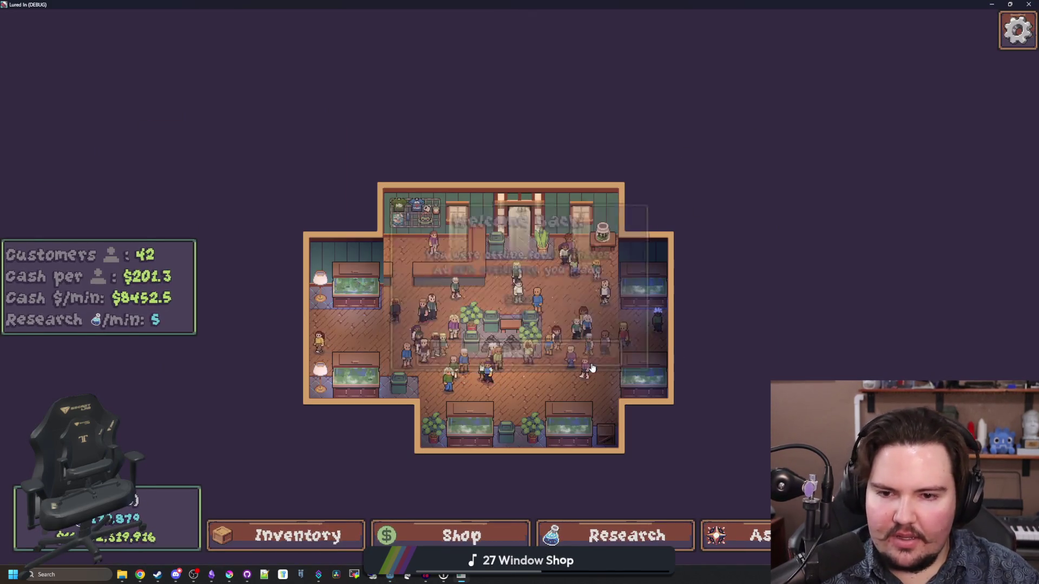
scroll(629, 310, "up", 3)
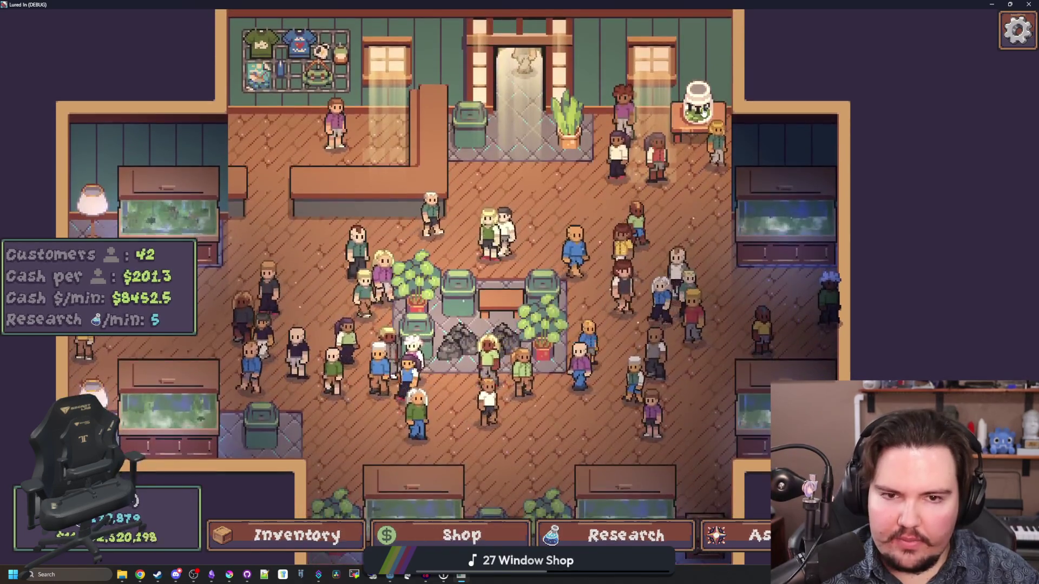
left_click(702, 109)
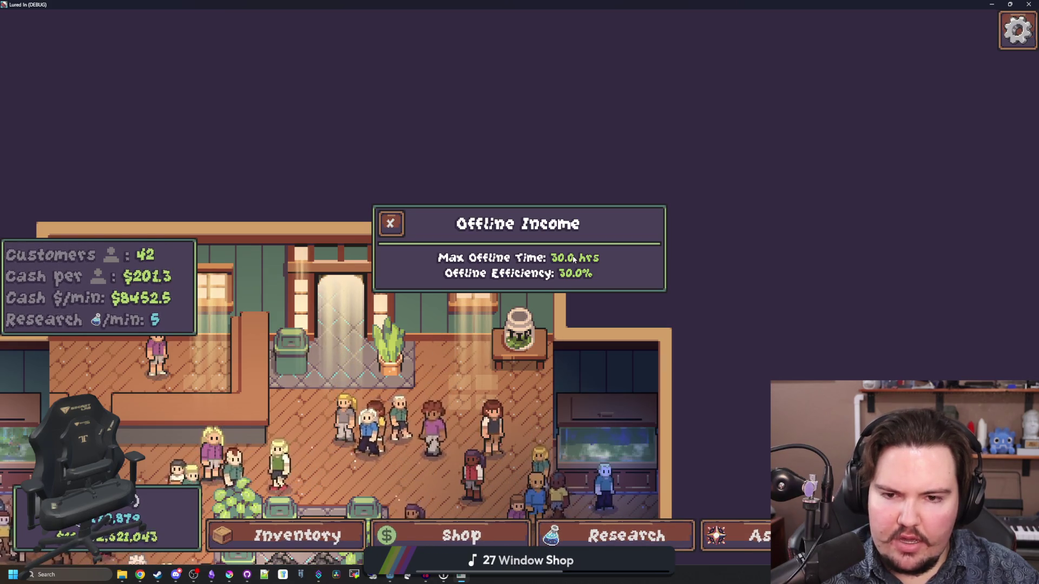
- Close the game, save, widen the code area and jump to get_offline_time_limit's definition
key("alt+F4")
key("Up")
key("ctrl+s")
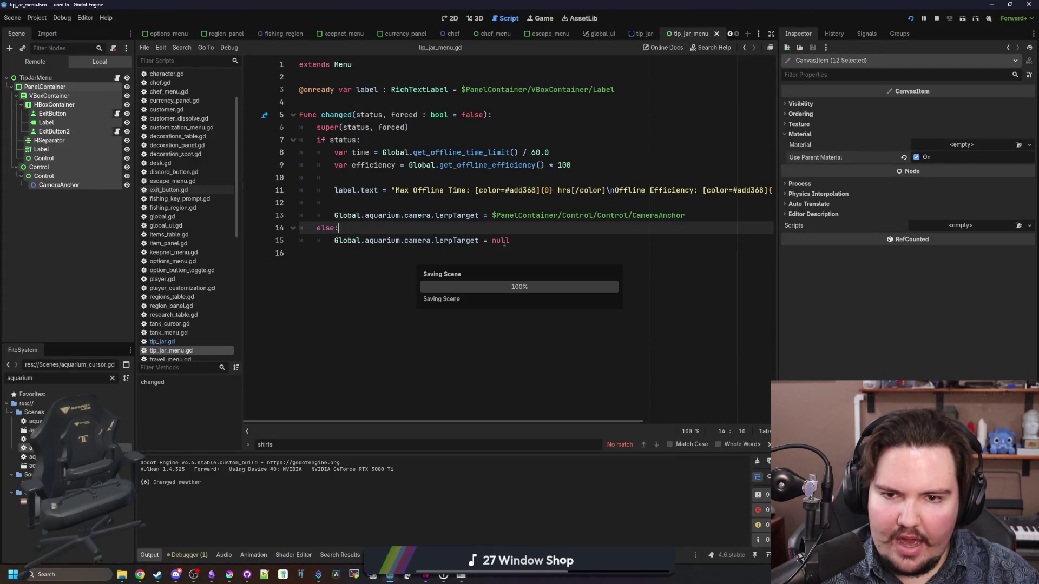
key("Up")
key("Up")
key("Up")
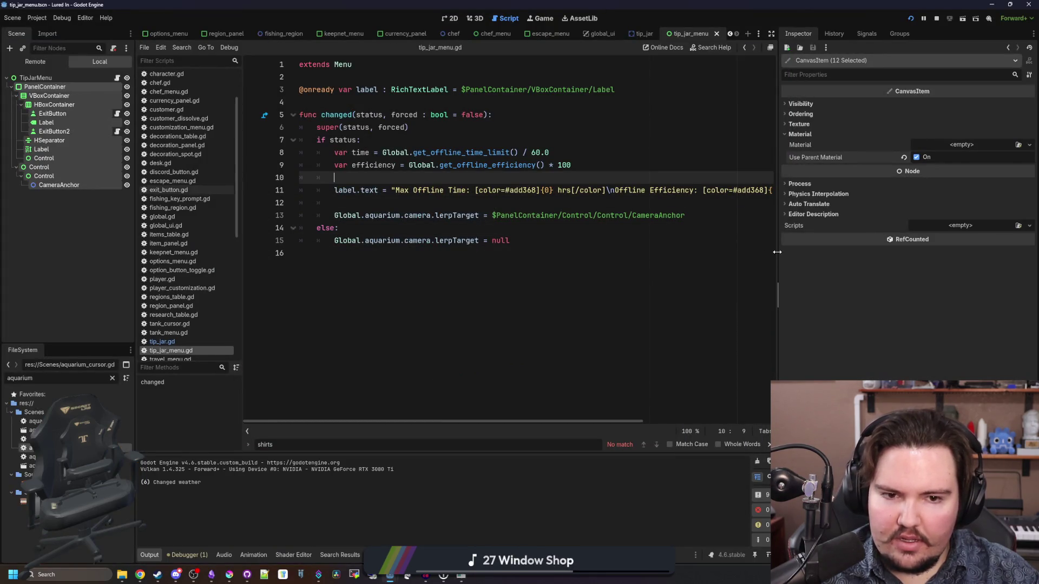
left_click_drag(777, 252, 992, 243)
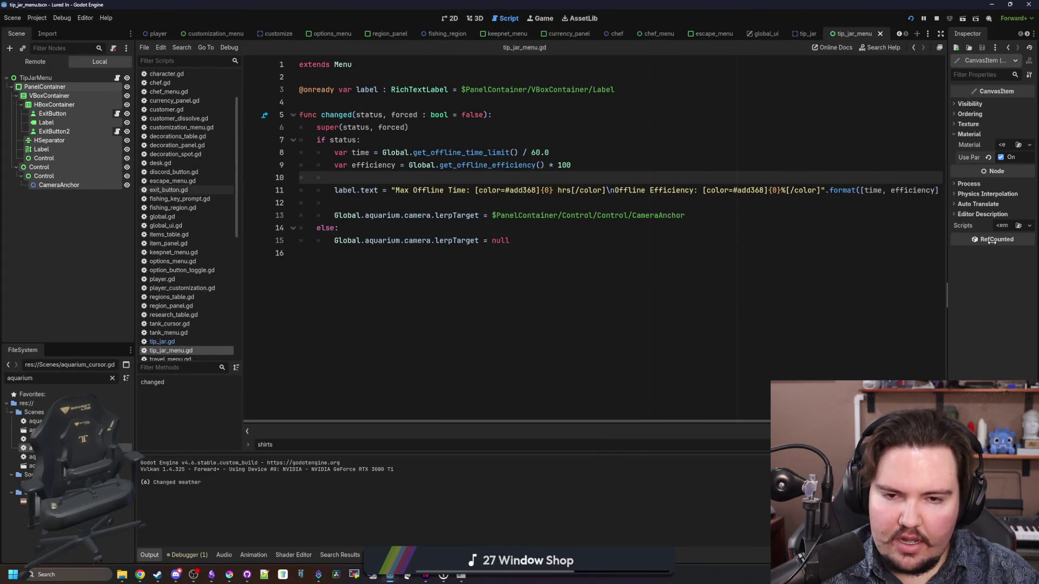
key("Up")
key("Up")
key("Up")
key("ctrl+s")
left_click(492, 153)
key("ctrl+s")
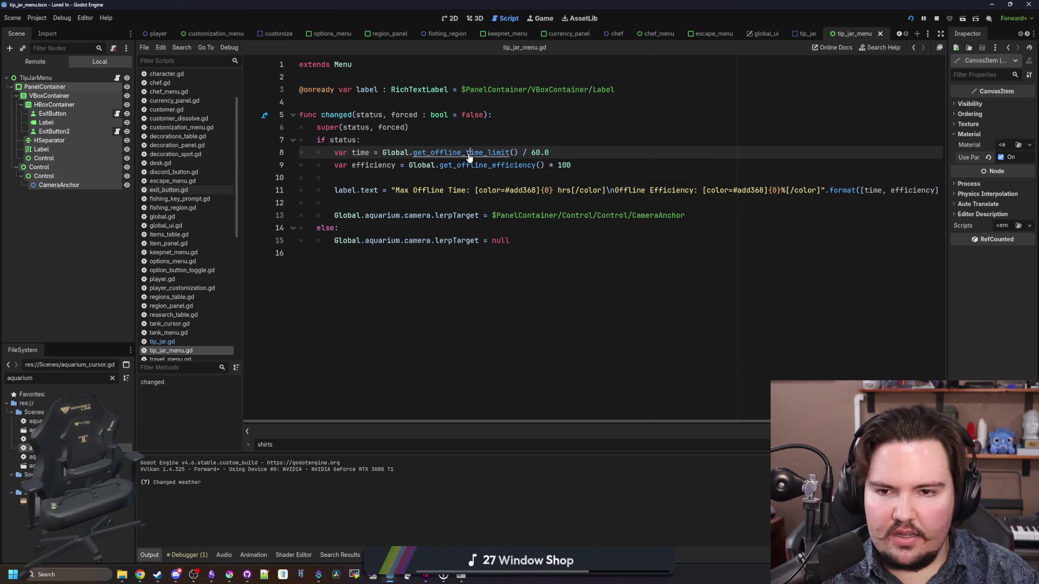
left_click(491, 153, "ctrl")
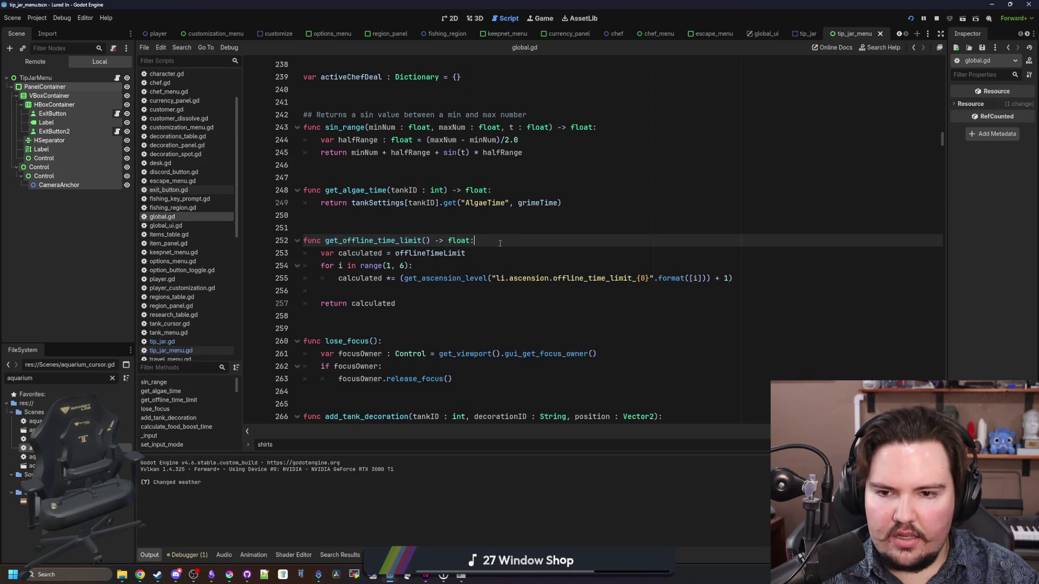
- Comment get_offline_time_limit in global.gd with '#returns time in seconds' and save
type(" #returns time in seconds")
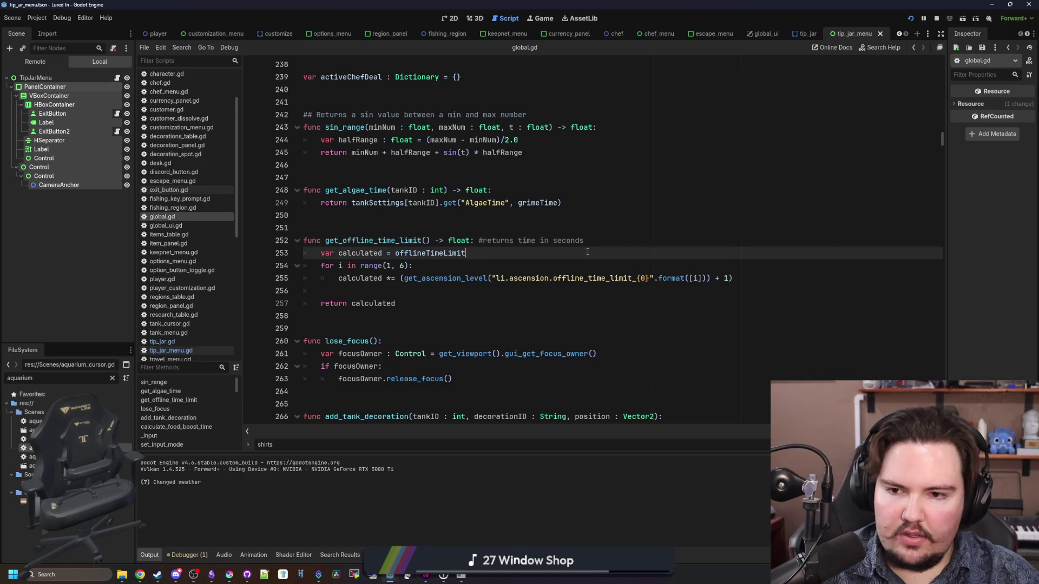
left_click(453, 228)
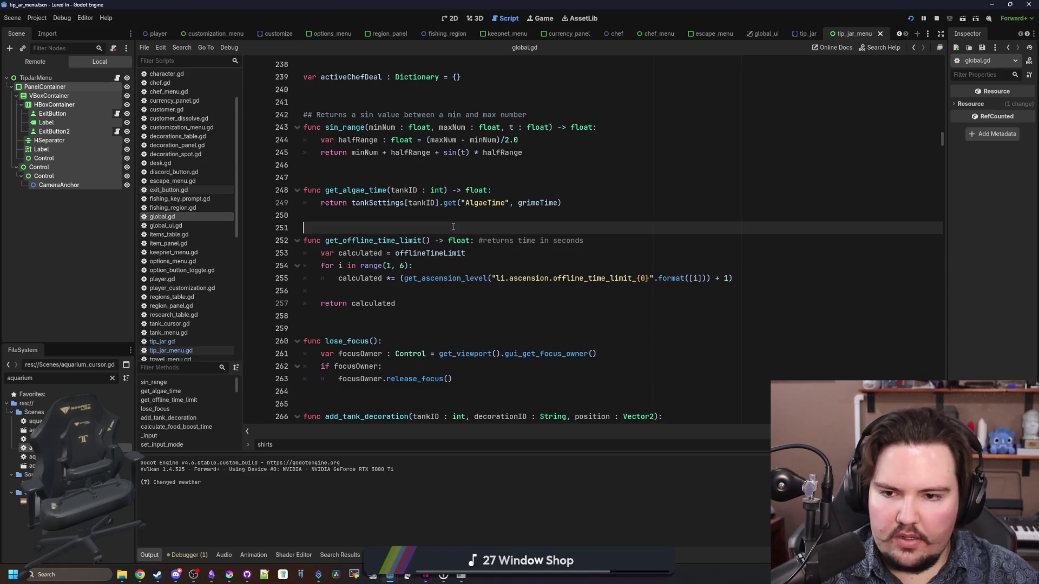
key("ctrl+s")
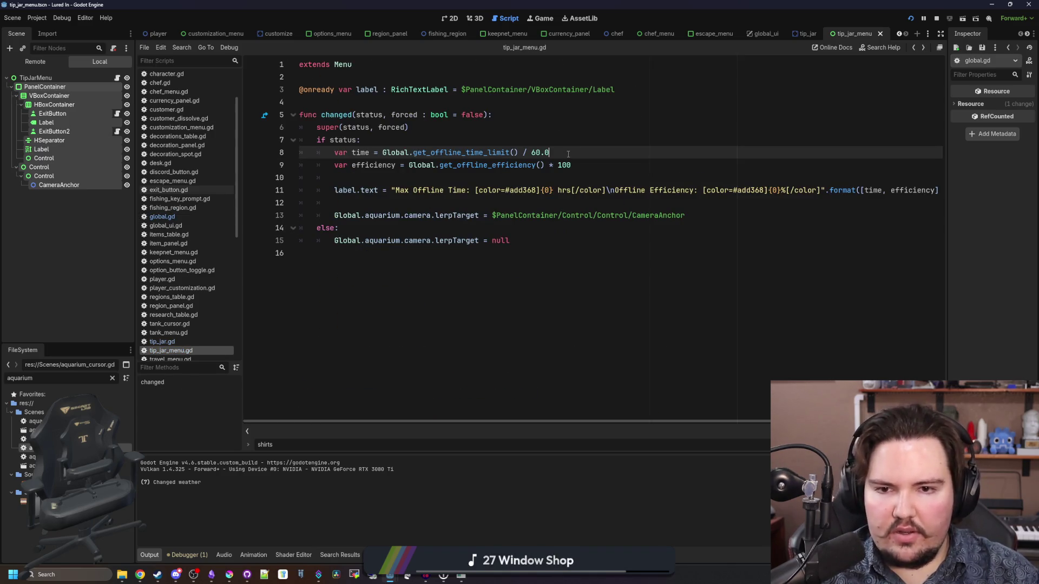
- Make the offline time limit divide by 60.0 and save tip_jar_menu.gd
type(" / 60.0")
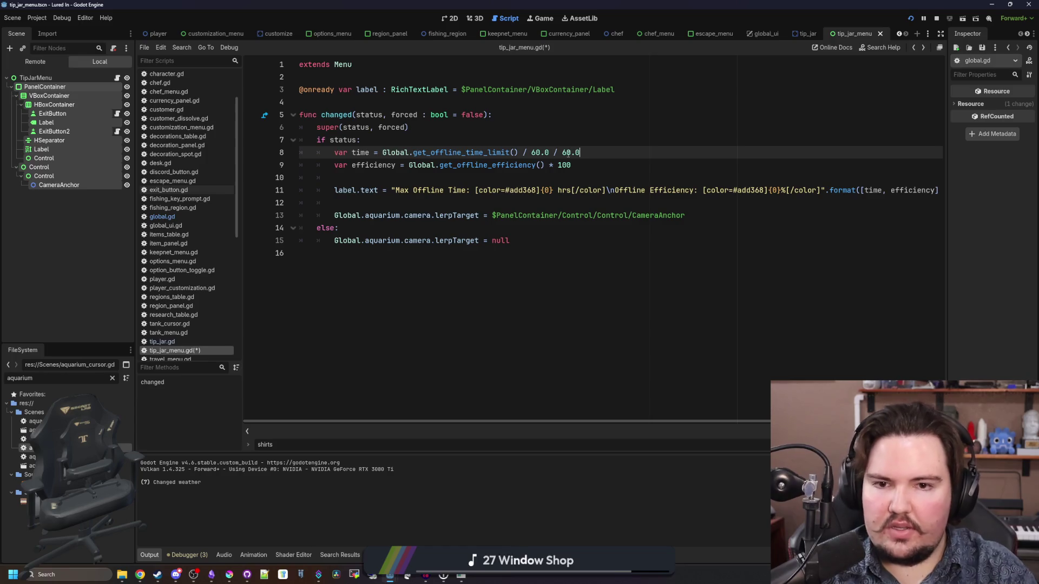
left_click(586, 132)
key("ctrl+s")
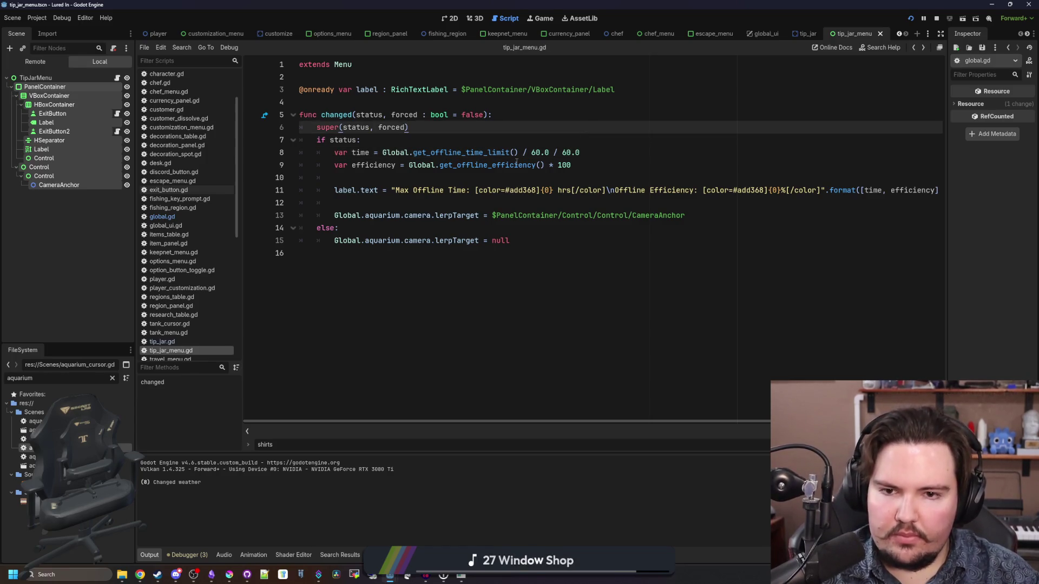
left_click(488, 176)
key("ctrl+s")
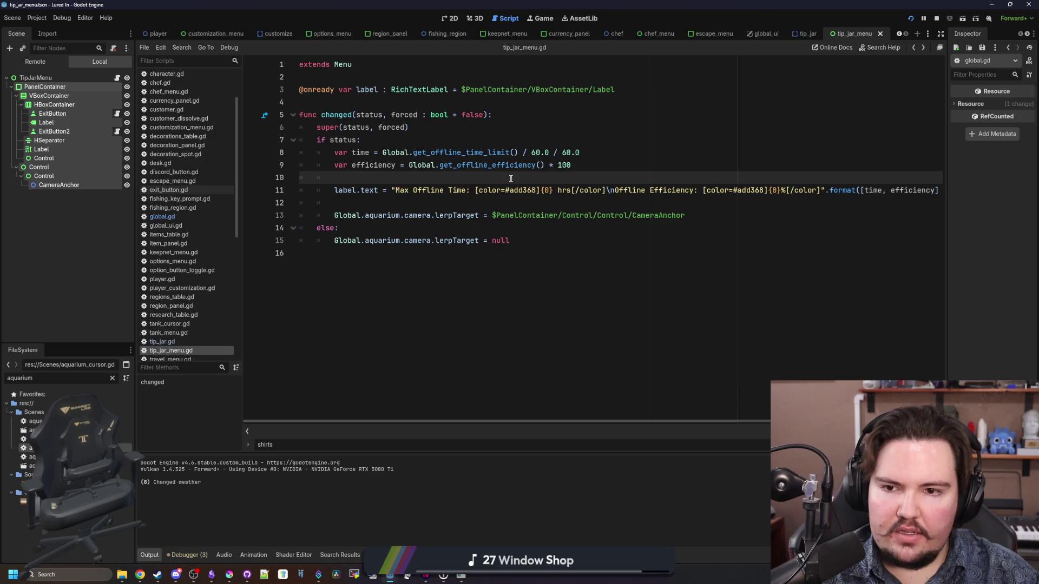
- Set line 11's format arguments to [Global.snap_to_int(time), roundi(efficiency)] and run the game
scroll(856, 244, "right", 1)
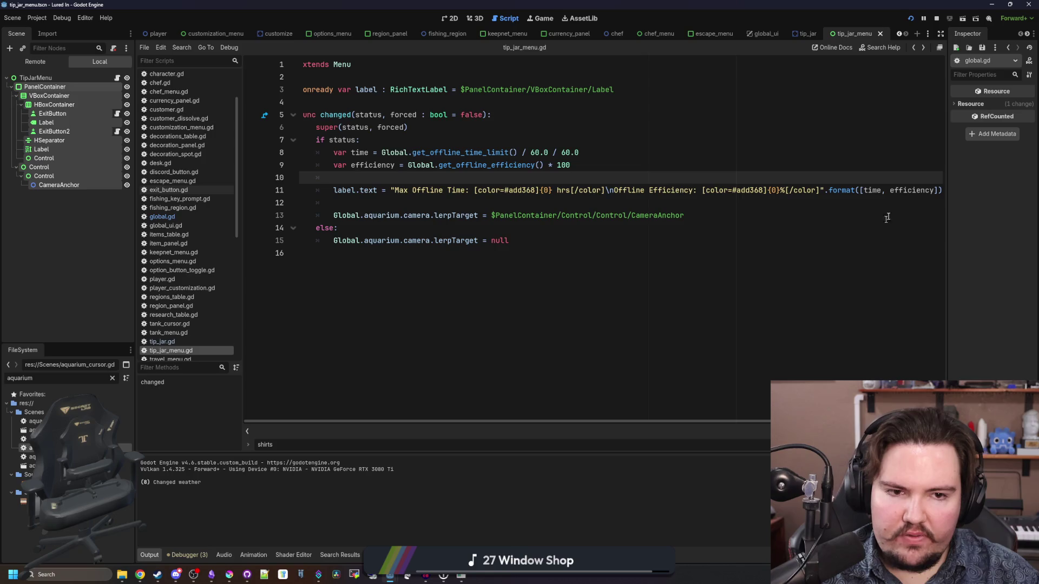
left_click(866, 190)
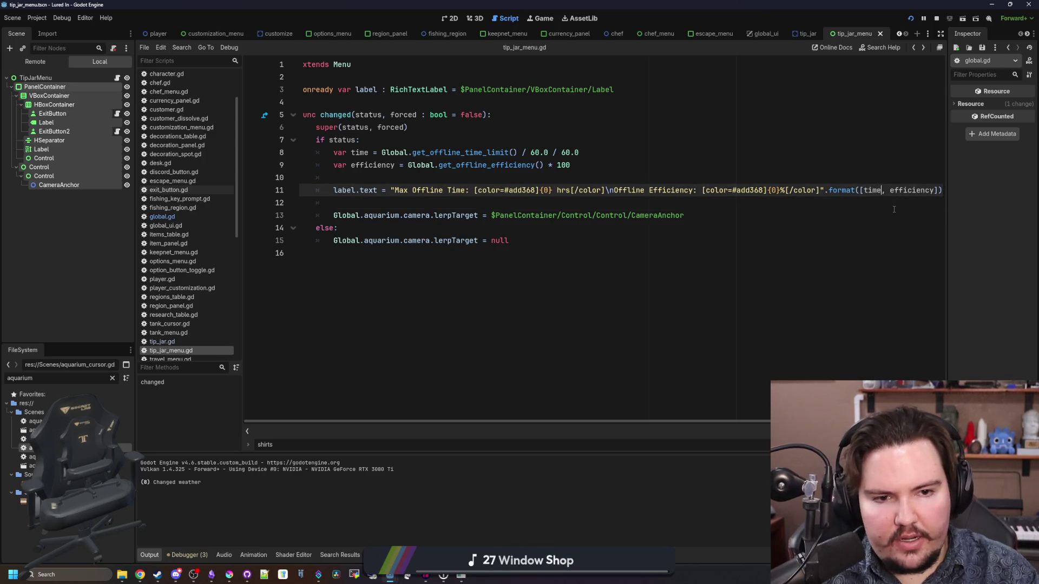
key("Right")
key("Right")
type("roundi(")
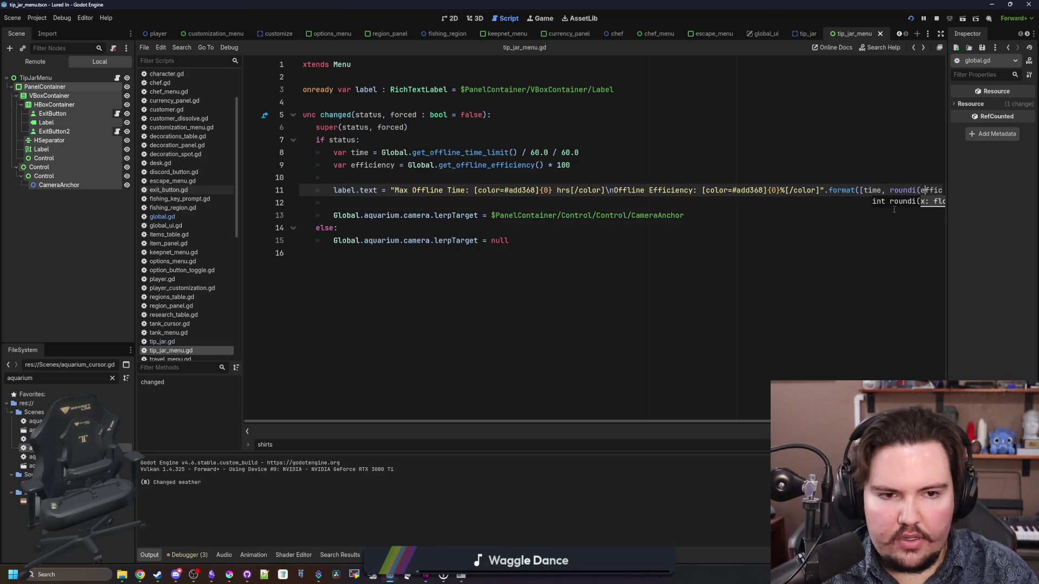
key("ctrl+Right")
type(")")
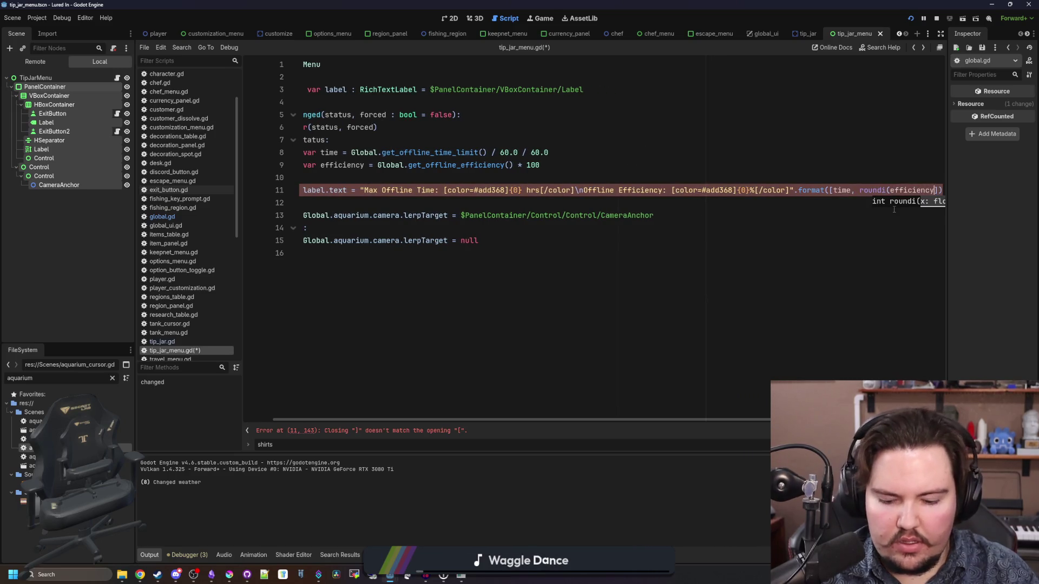
type("]")
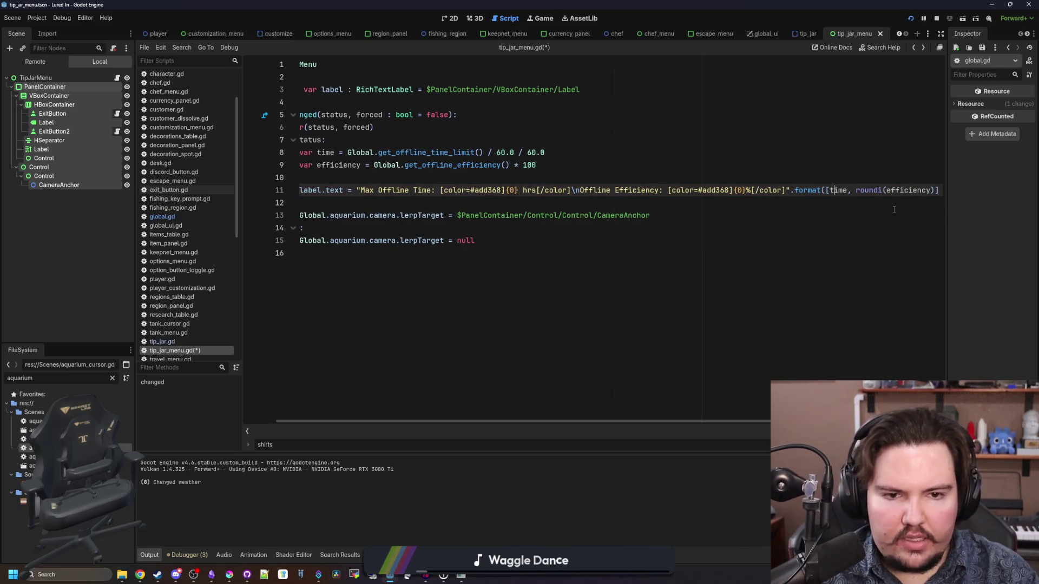
type("sn")
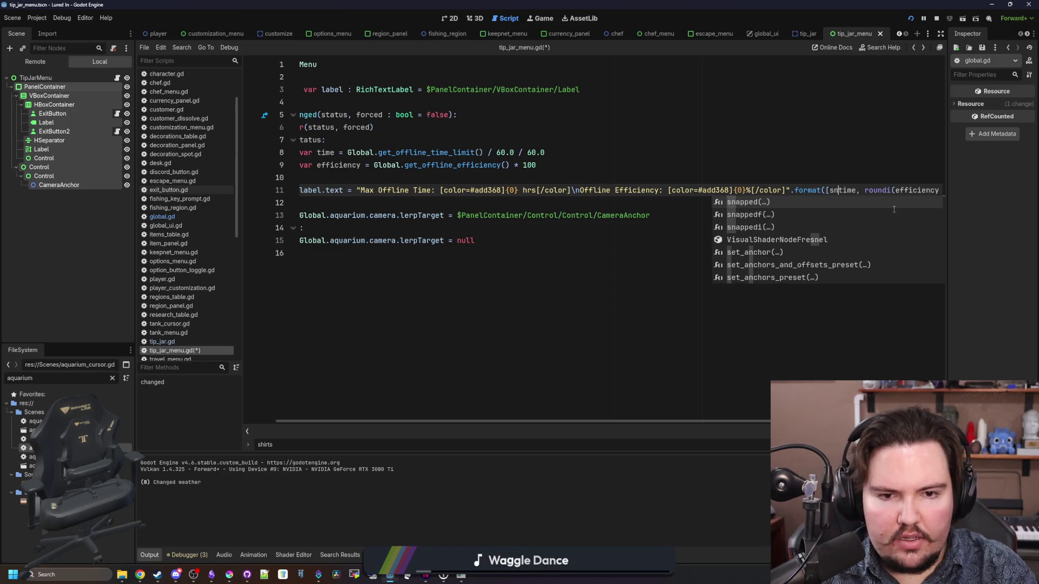
type("a")
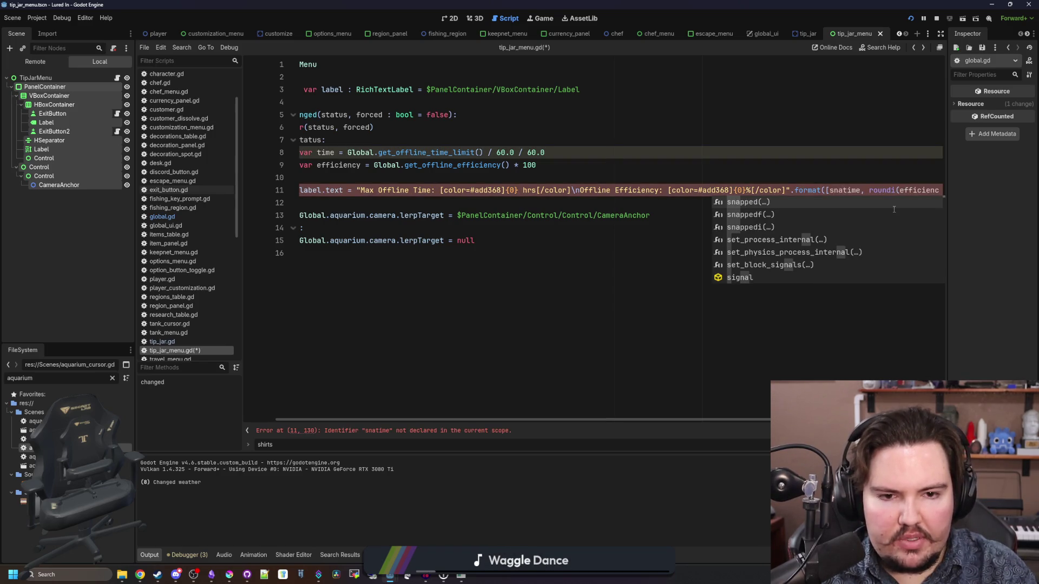
key("BackSpace")
key("BackSpace")
key("BackSpace")
type("t")
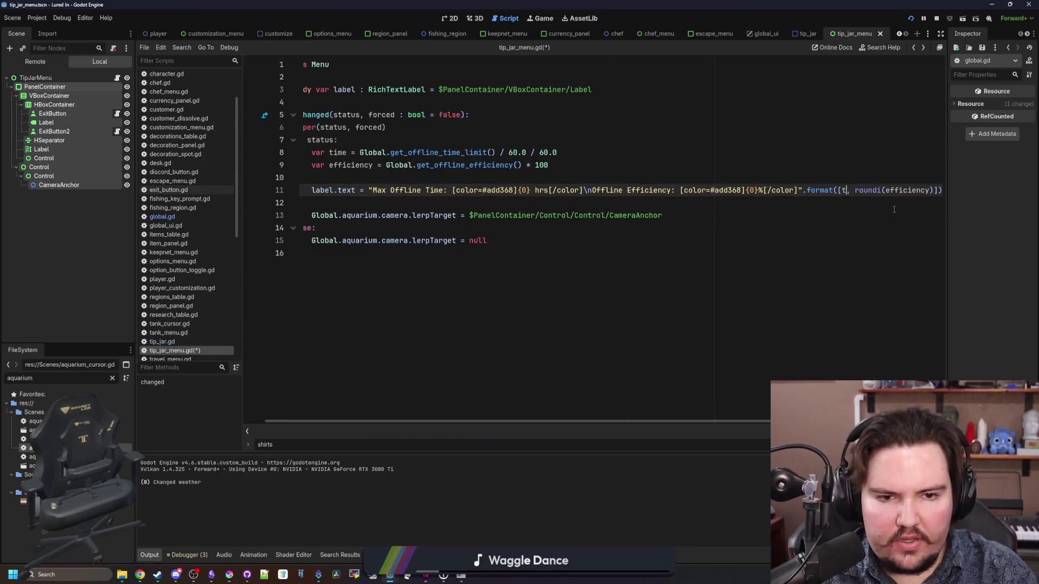
key("BackSpace")
type("Global.snap_to_int(time)")
key("F5")
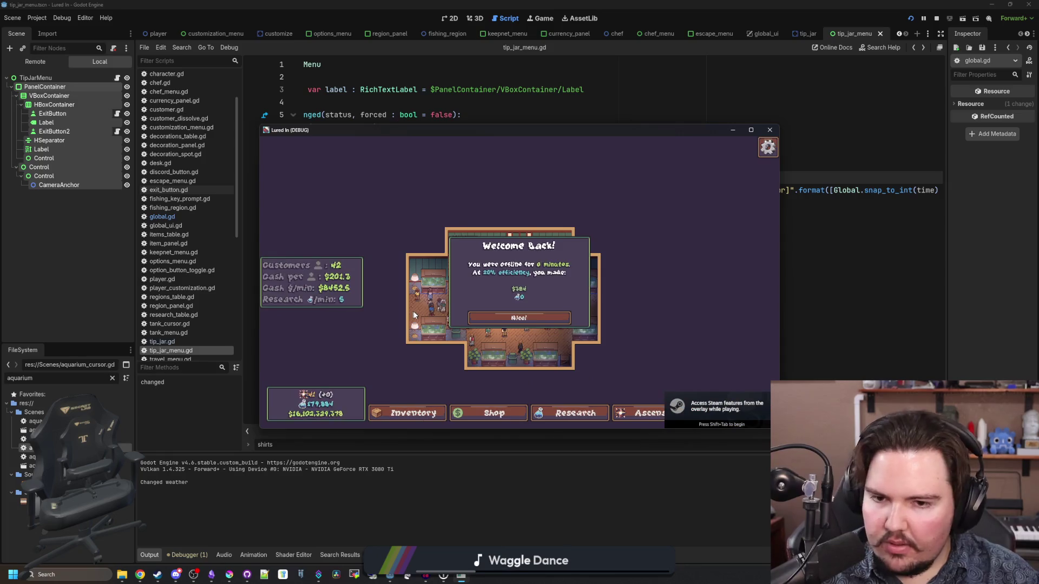
- Check that the Offline Income panel reads 0.5 hrs and 0.5%, then return to the script
left_click(751, 130)
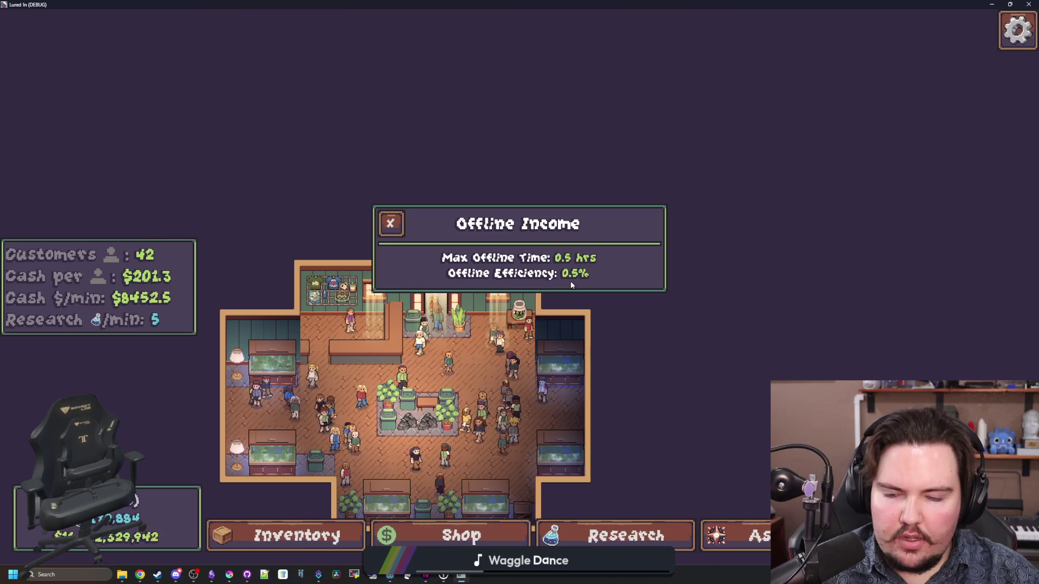
left_click(390, 223)
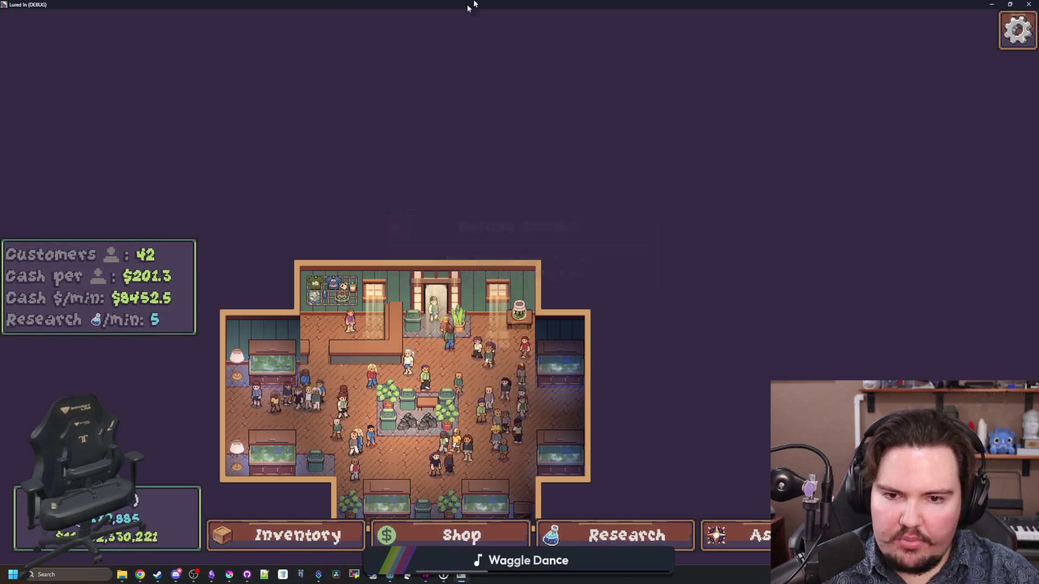
key("super+Down")
left_click(510, 181)
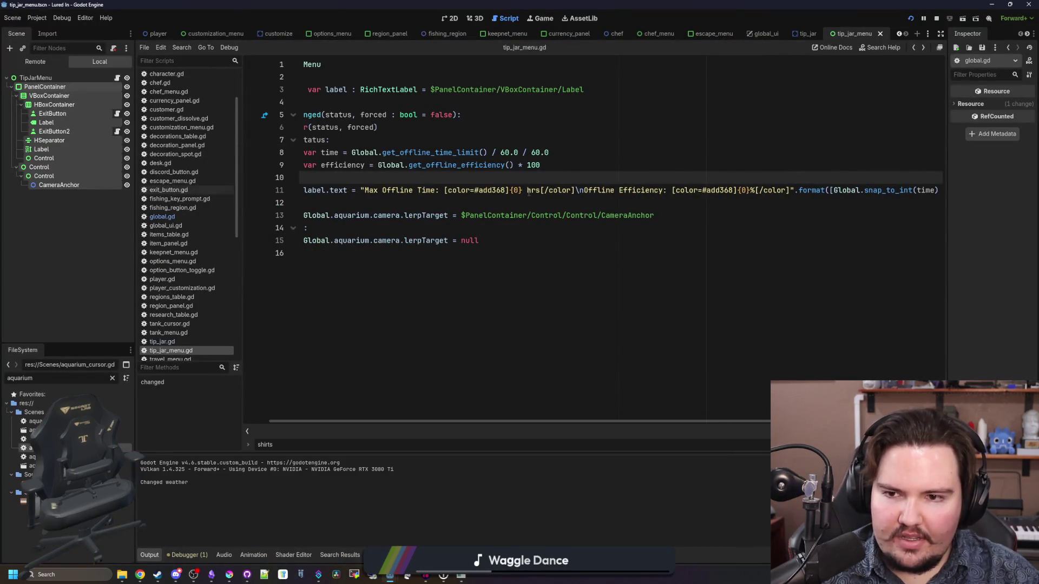
- Change line 9's multiplier to 100.0, then check get_offline_efficiency and offlineEfficiency in global.gd
left_click(563, 165)
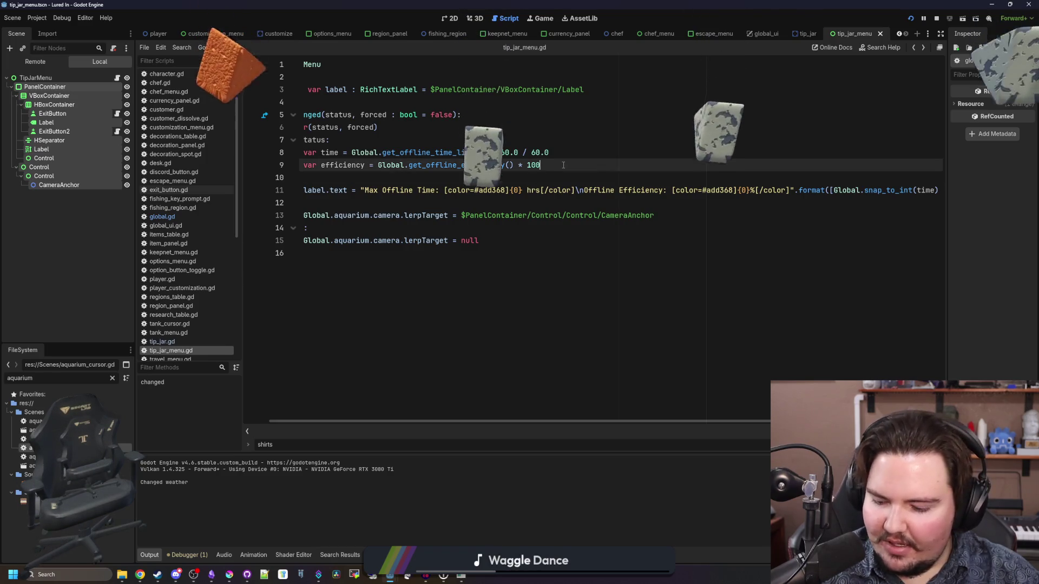
type(".0")
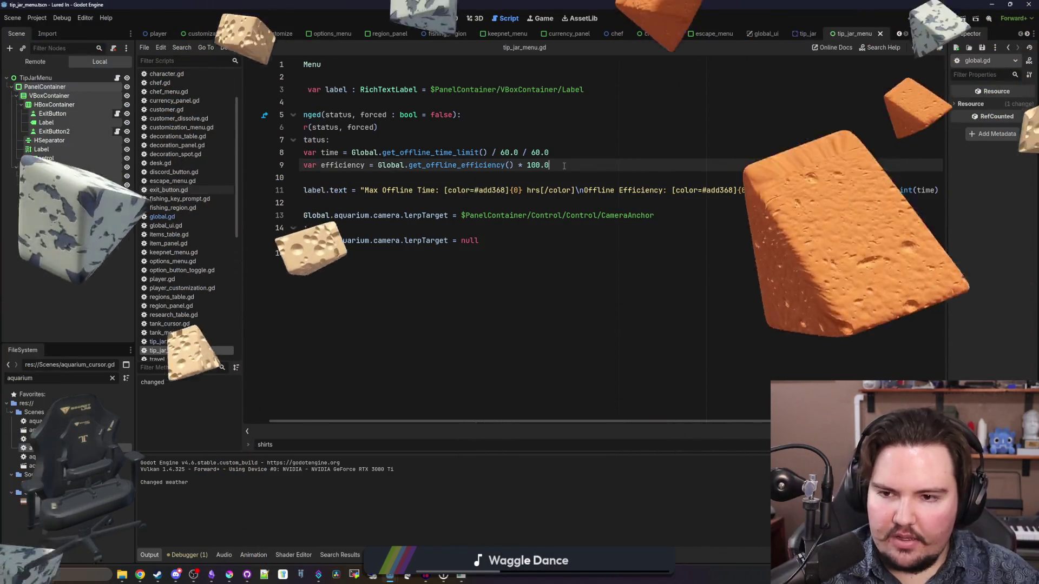
left_click(474, 165, "ctrl")
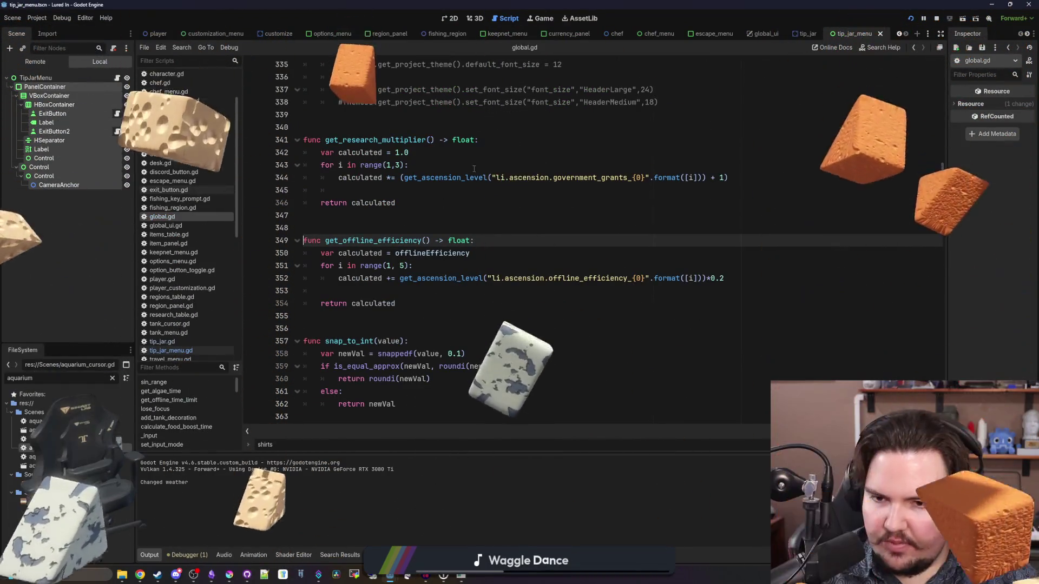
left_click(465, 205)
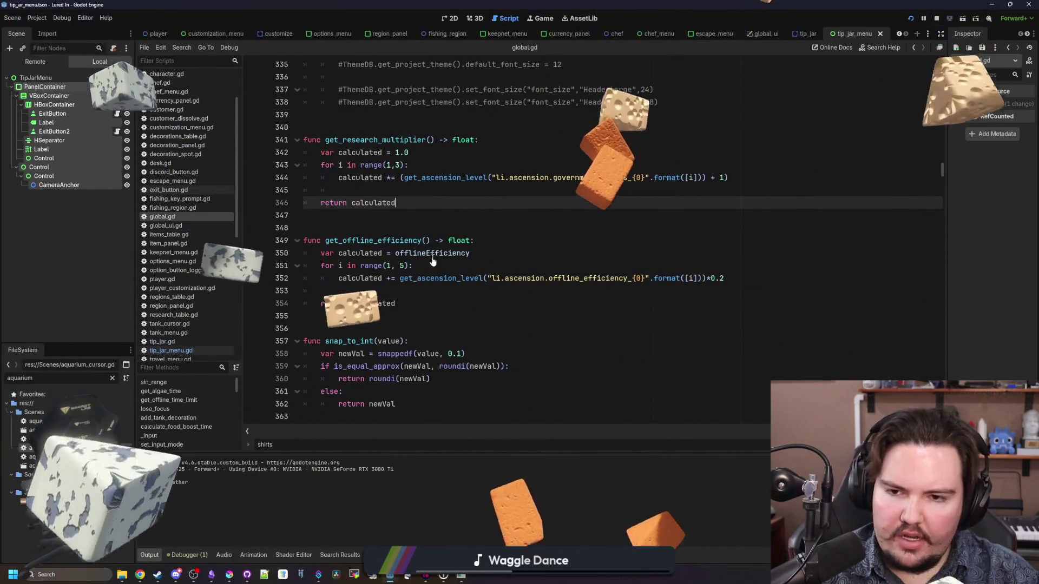
left_click(431, 254, "ctrl")
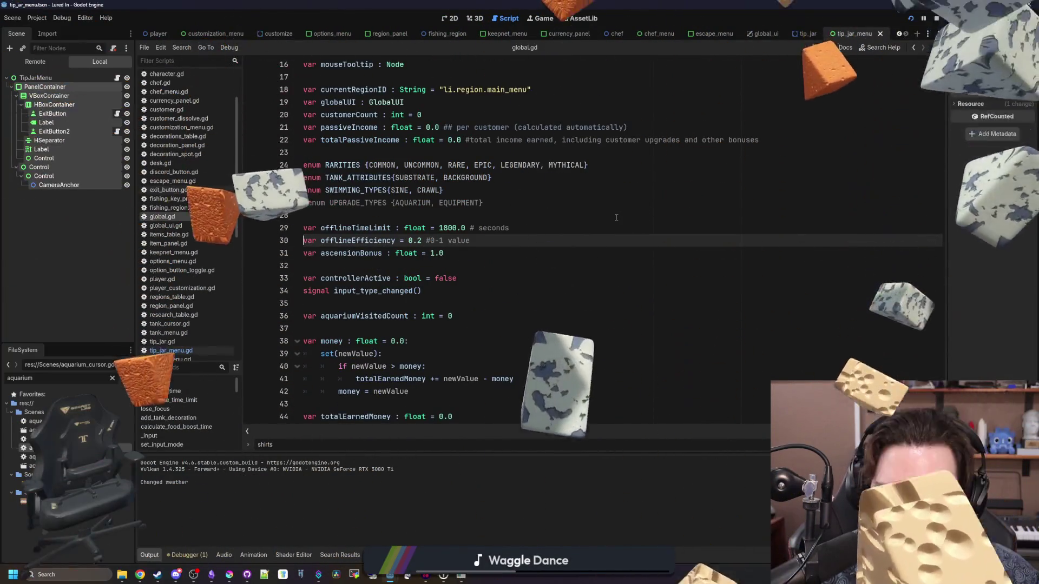
key("alt+Left")
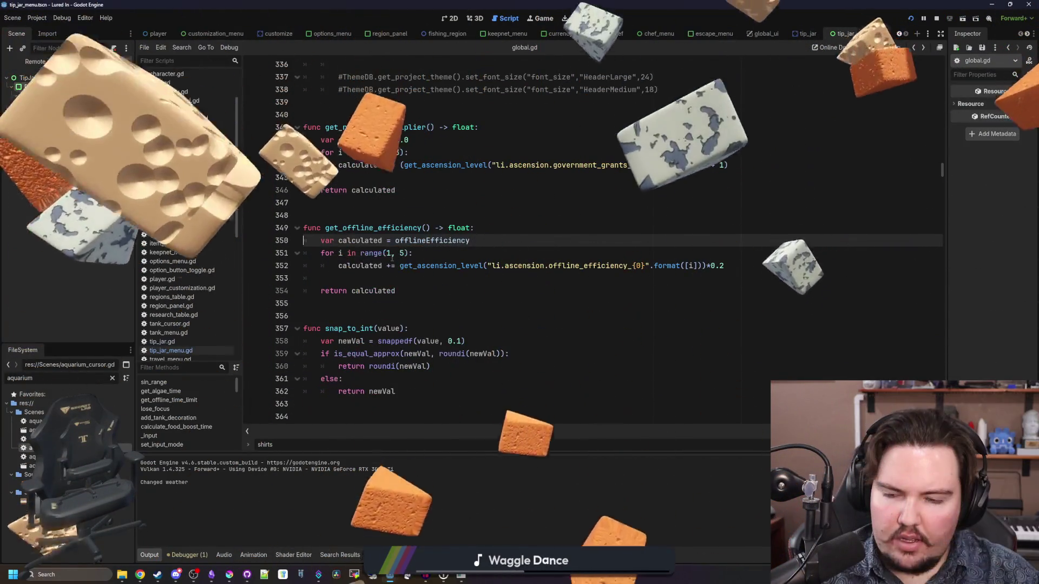
left_click(186, 352)
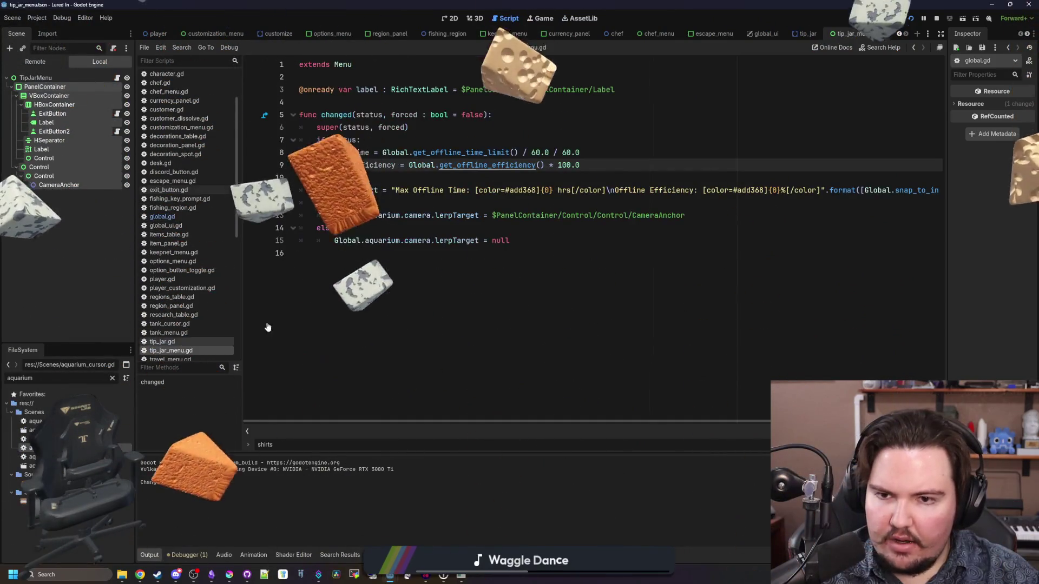
- Save the script and select the roundi call on line 11 for removal
key("ctrl+s")
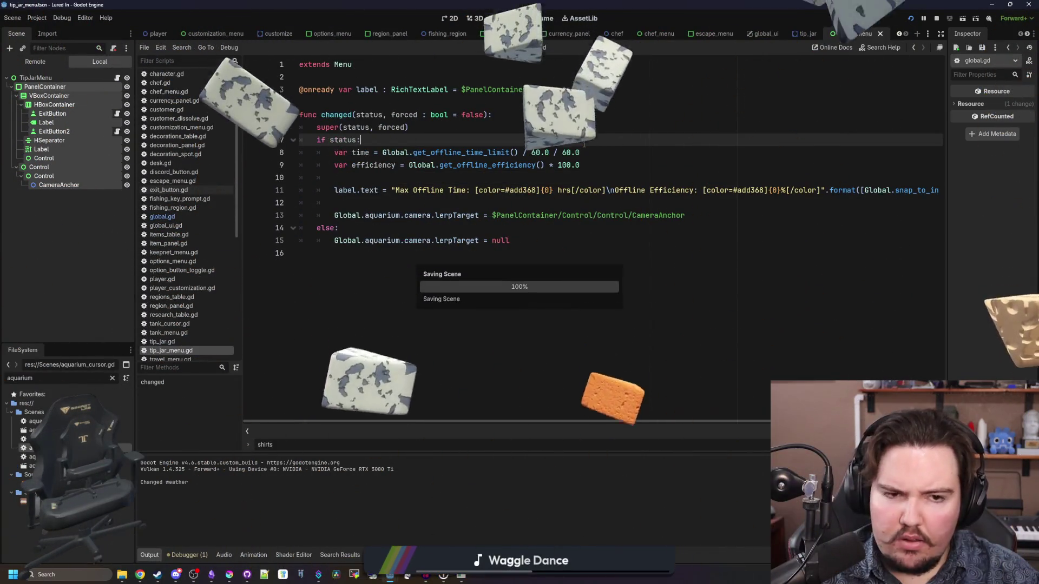
scroll(688, 243, "right", 3)
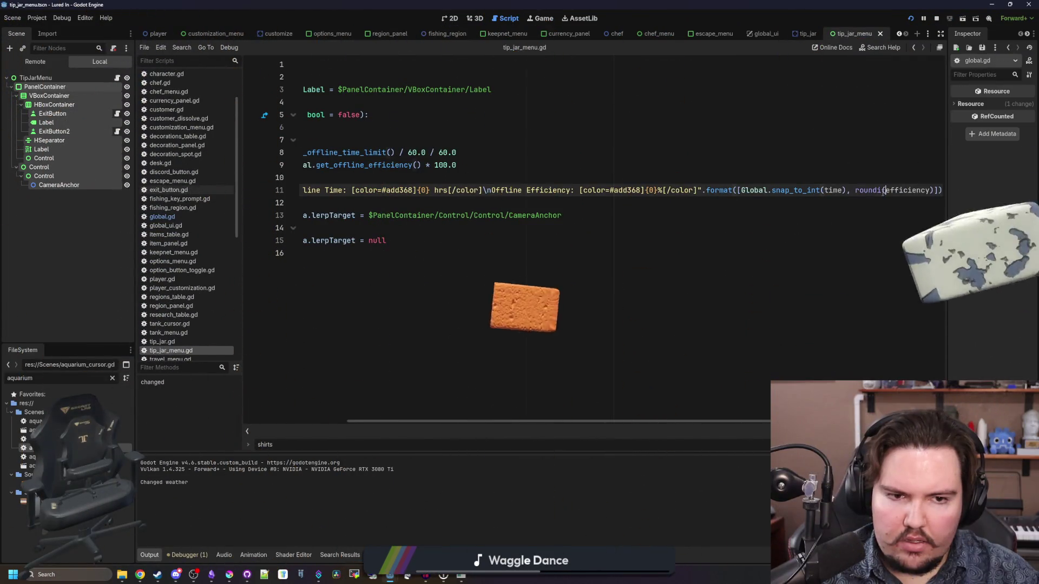
double_click(859, 190)
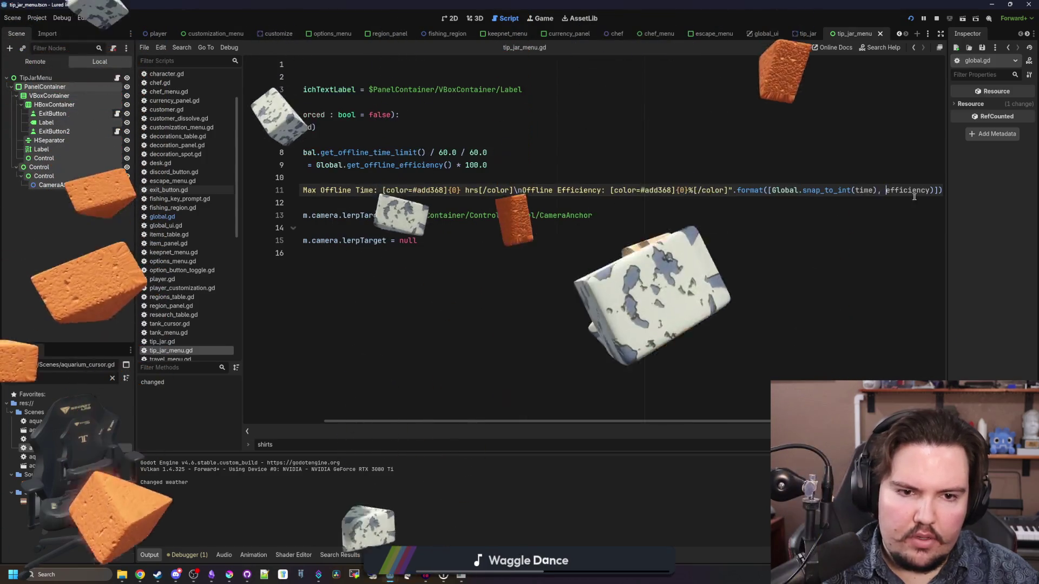
left_click(897, 181)
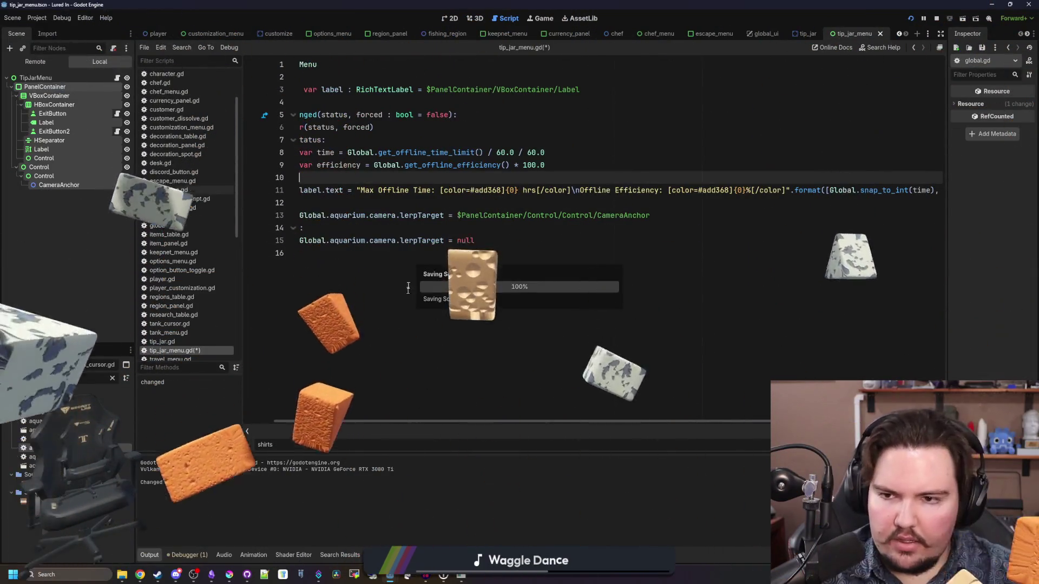
- Test the game's tip jar Offline Income popup, then close the running game
double_click(532, 430)
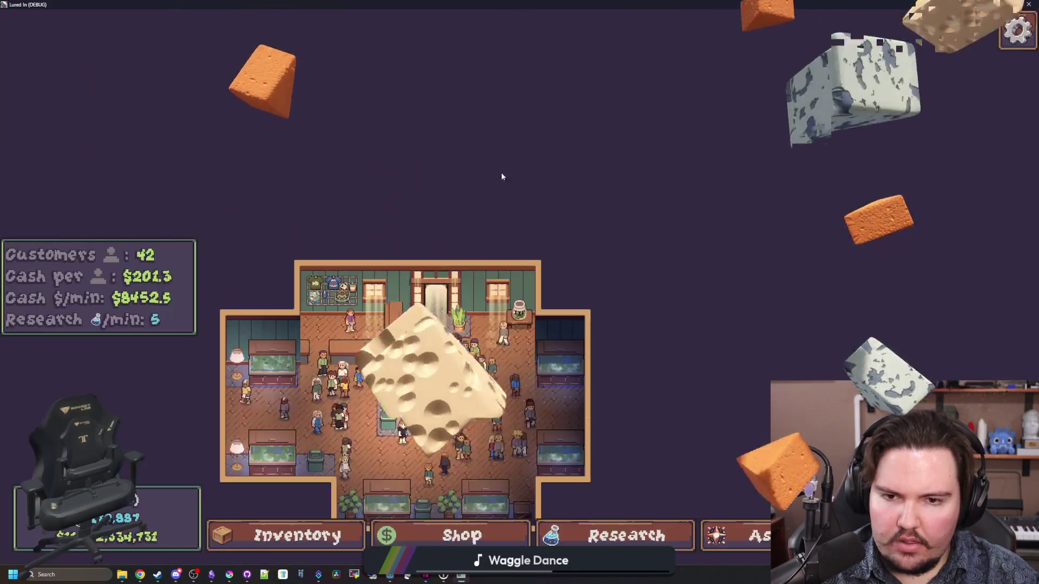
left_click(520, 324)
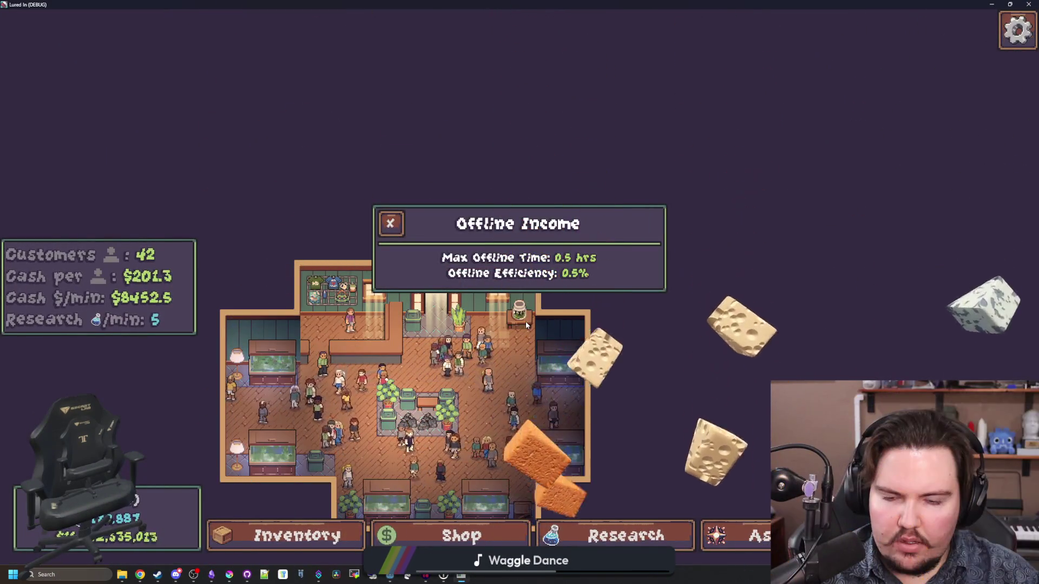
left_click(518, 314)
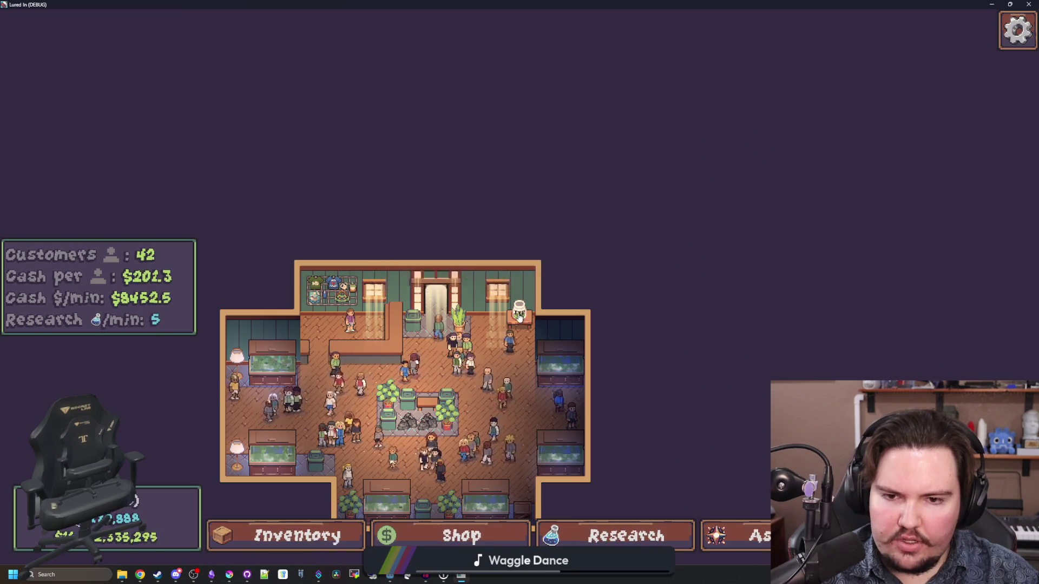
left_click(518, 314)
key("F8")
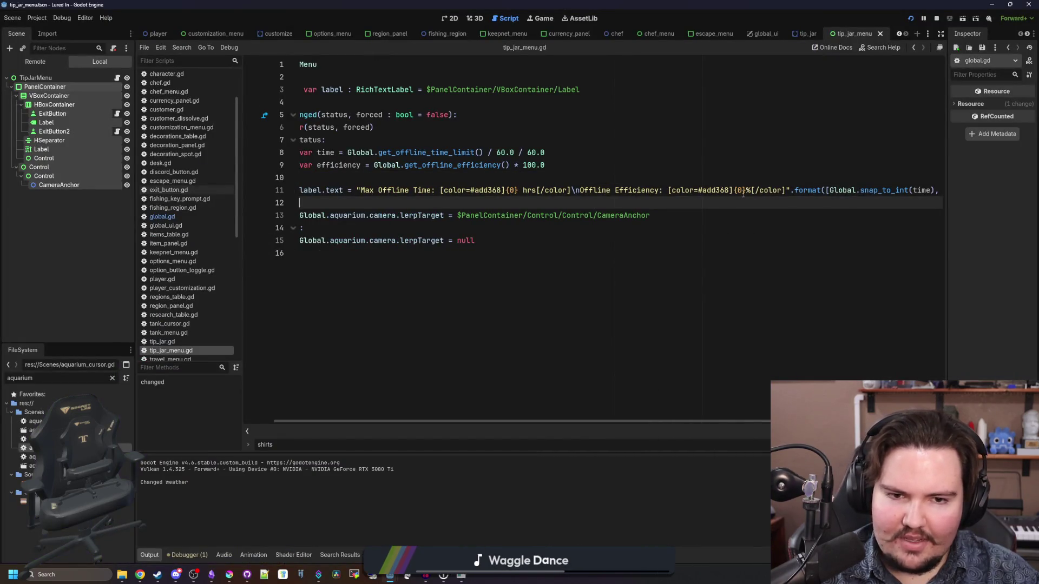
- Finish editing the efficiency argument on line 11, then save and run the game
left_click(742, 190)
left_click_drag(867, 191, 970, 197)
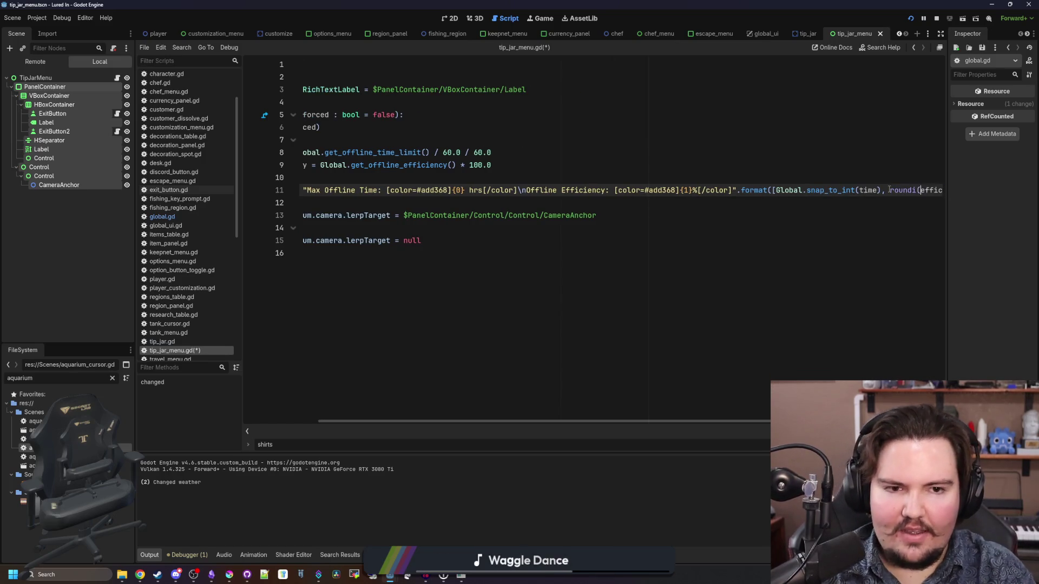
key("ctrl+Right")
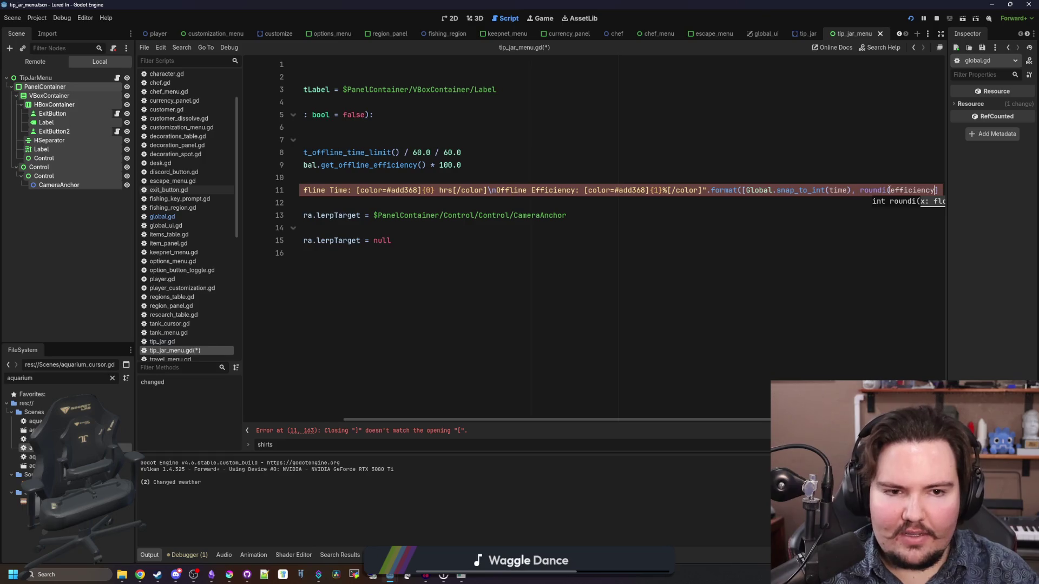
type(")")
left_click(888, 189)
key("ctrl+s")
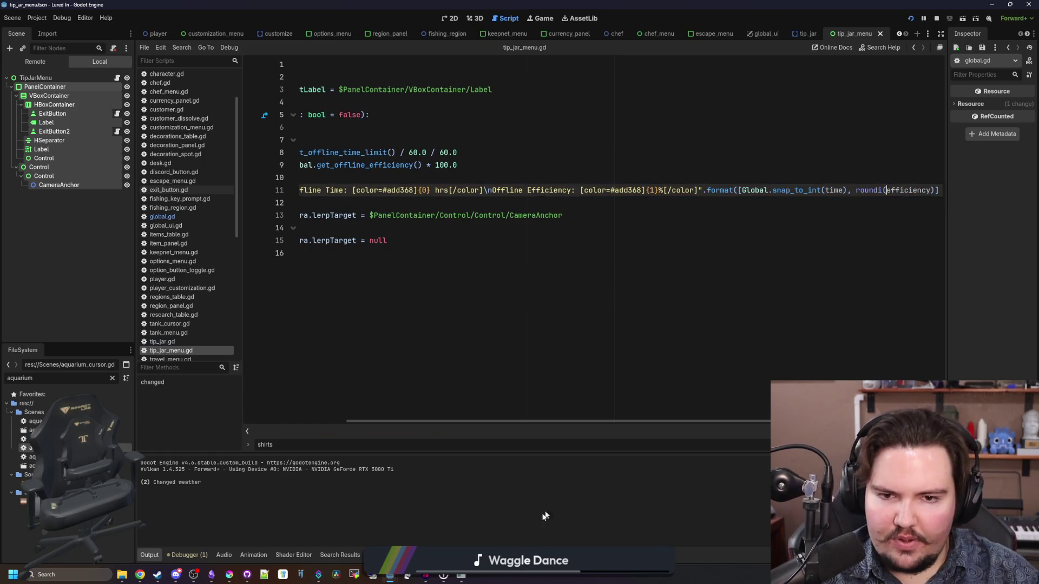
- Check Offline Time Limit 1 and Offline Efficiency 1 in Ascension, then the tip jar's offline income
double_click(560, 355)
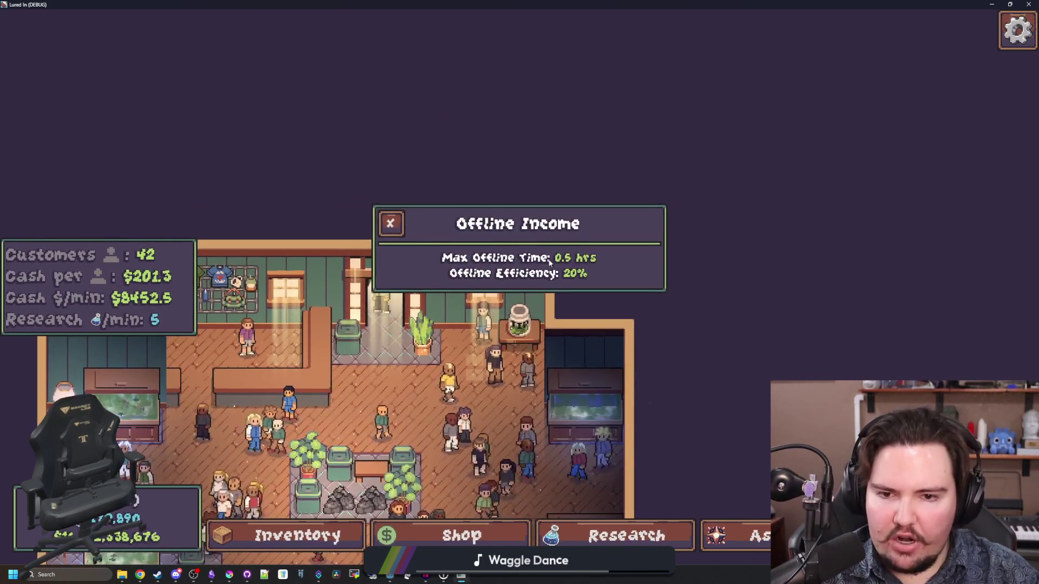
left_click(736, 535)
left_click(558, 291)
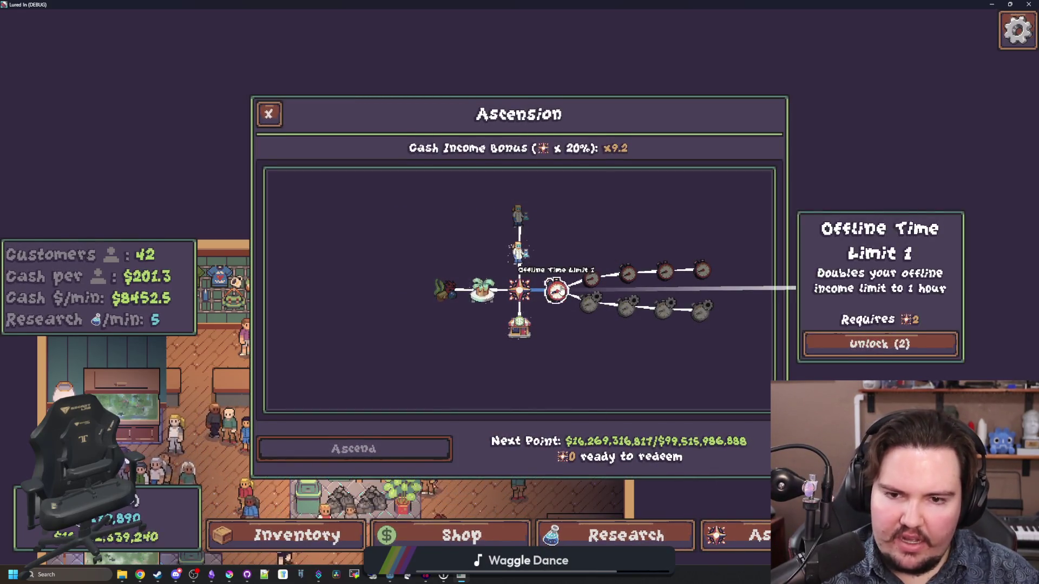
left_click(588, 303)
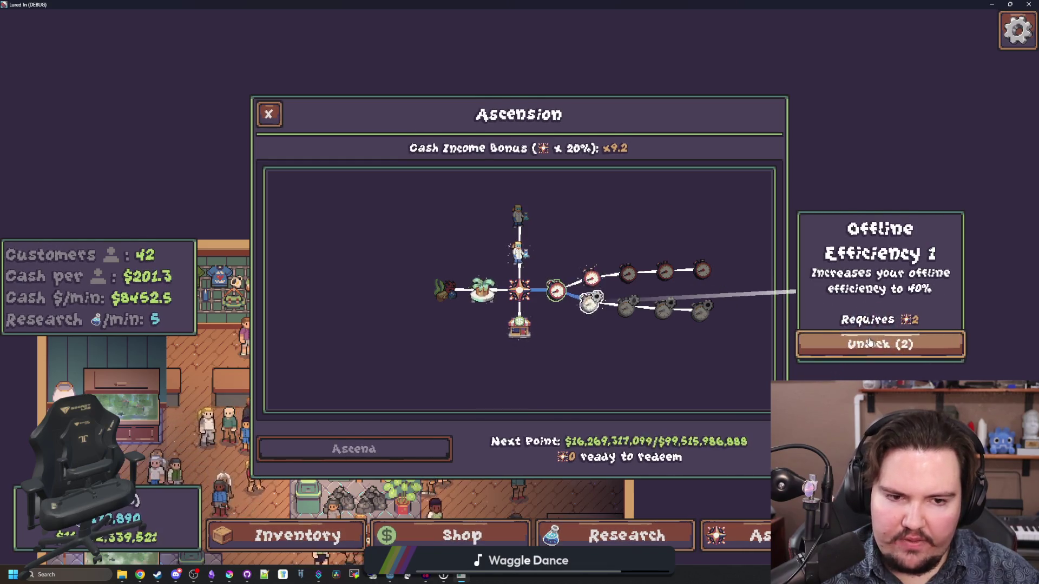
left_click(269, 114)
left_click(523, 324)
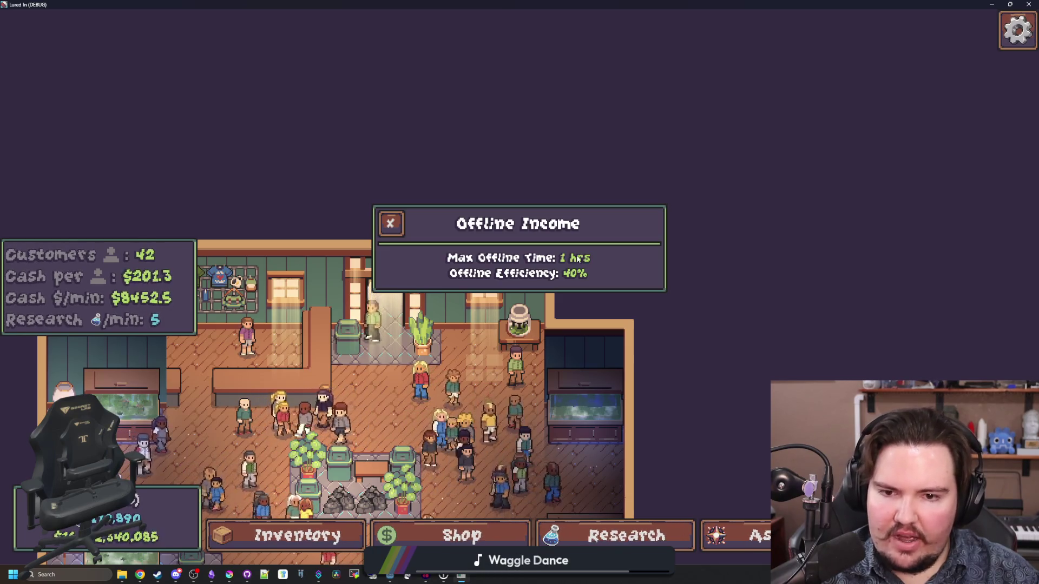
left_click(526, 282)
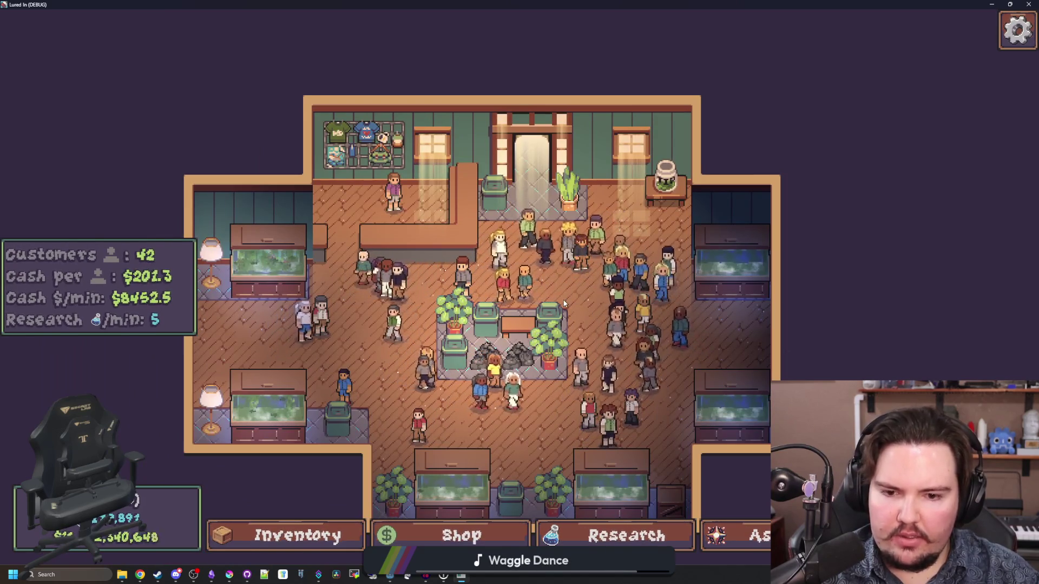
- In the Ascension tree, inspect Offline Time Limit 2–3 and Offline Efficiency 1–4 upgrades
scroll(568, 301, "up", 1)
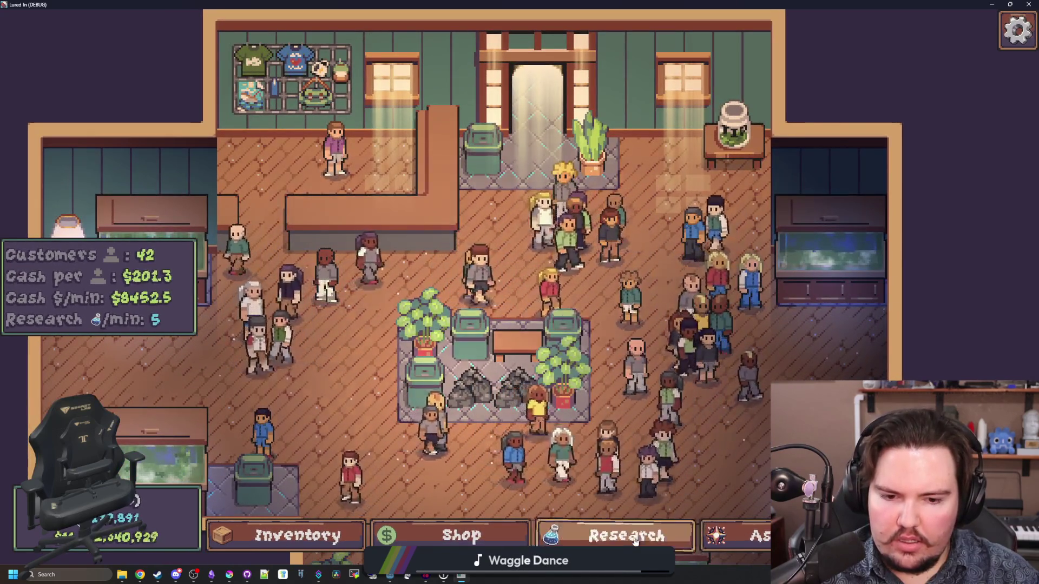
left_click(735, 546)
scroll(614, 366, "up", 2)
left_click_drag(614, 366, 506, 365)
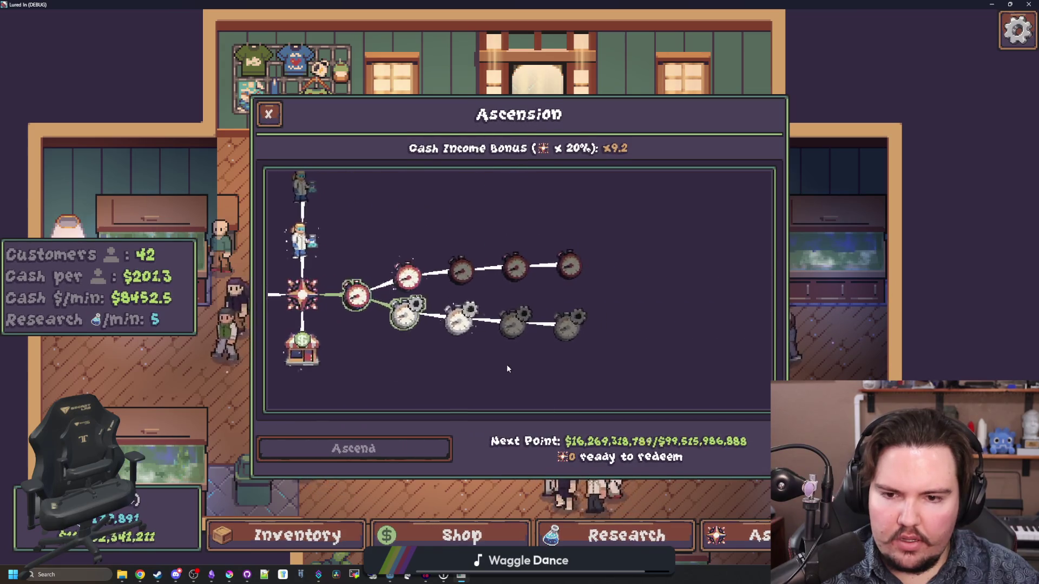
left_click(402, 314)
left_click(456, 320)
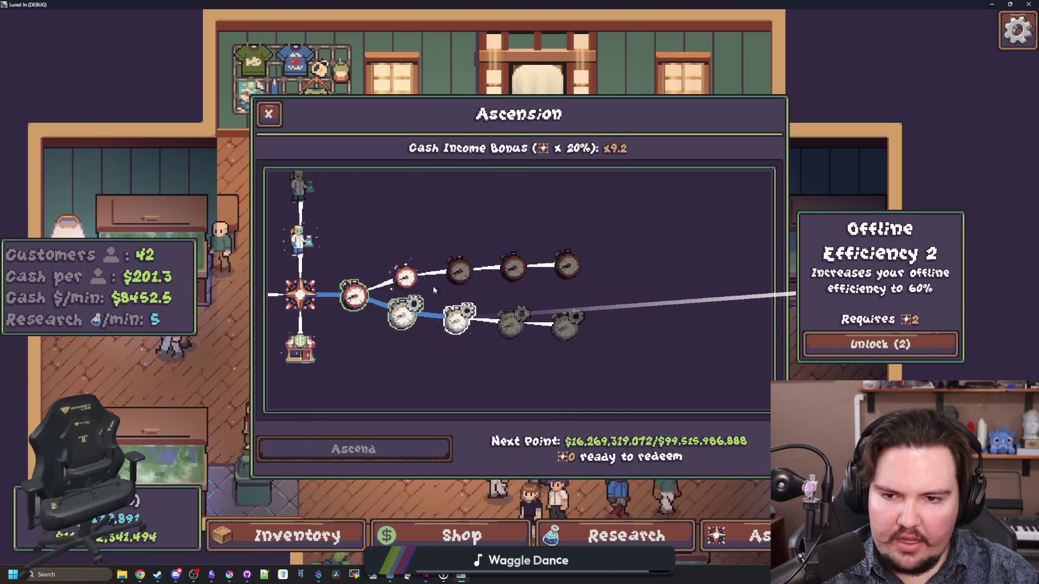
left_click(405, 275)
left_click(458, 271)
left_click(402, 315)
left_click(457, 321)
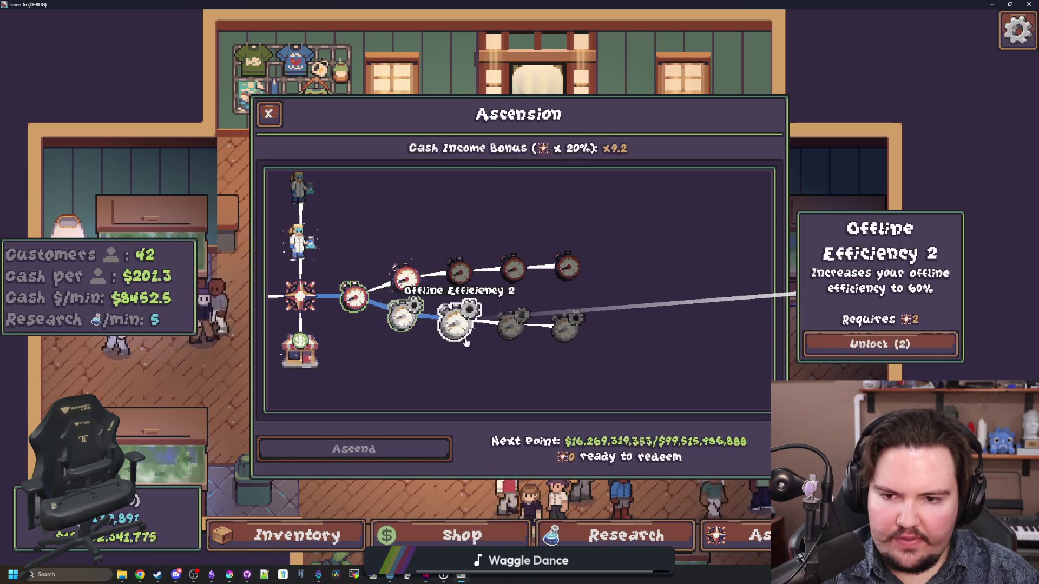
left_click(510, 324)
left_click(559, 330)
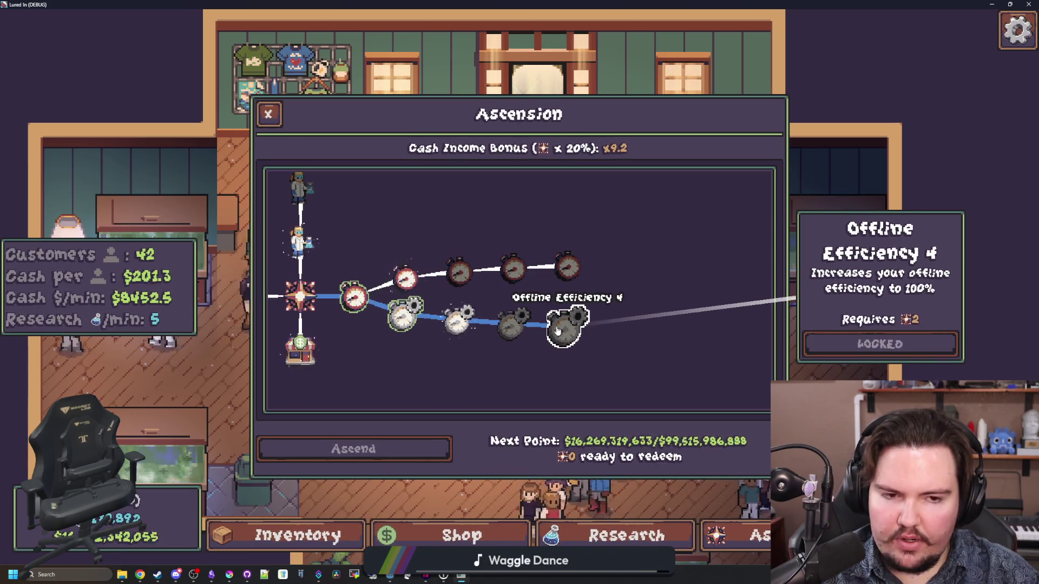
- View the whole skill tree, then close Ascension to return to the shop floor
scroll(479, 187, "down", 2)
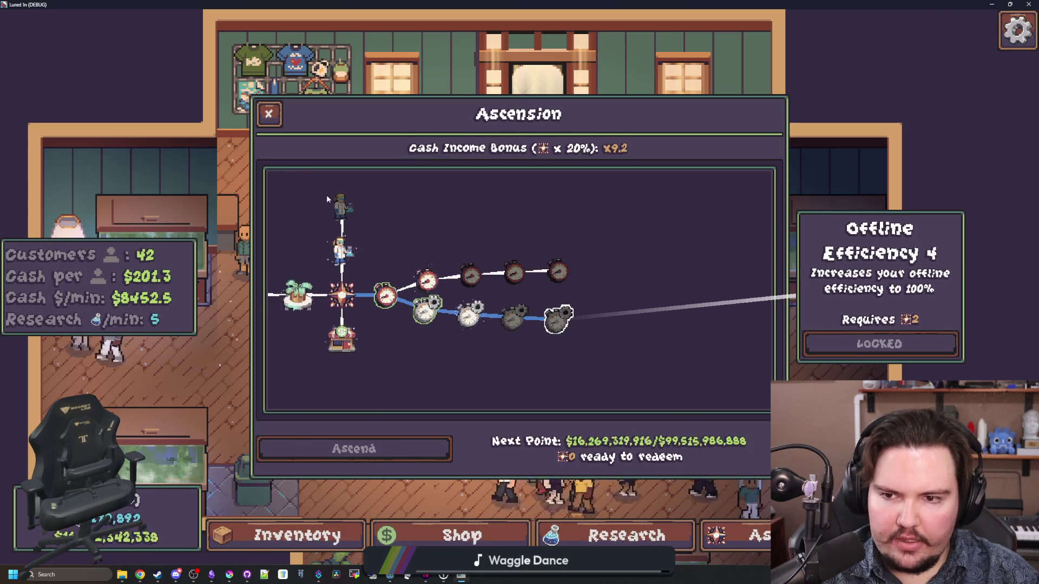
mouse_move(371, 186)
left_mouse_down()
mouse_move(440, 215)
mouse_move(434, 223)
left_mouse_up()
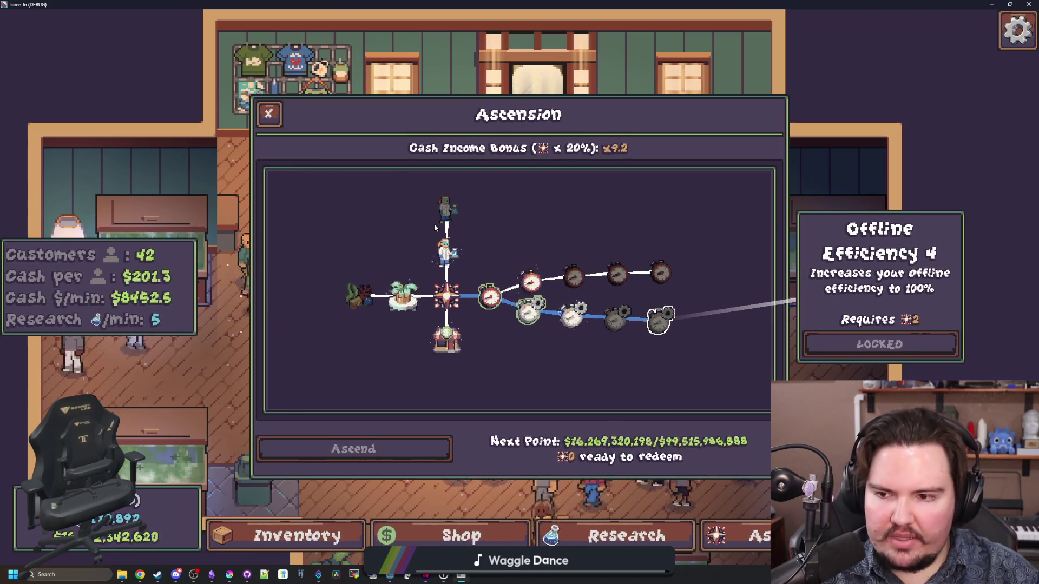
left_click(268, 113)
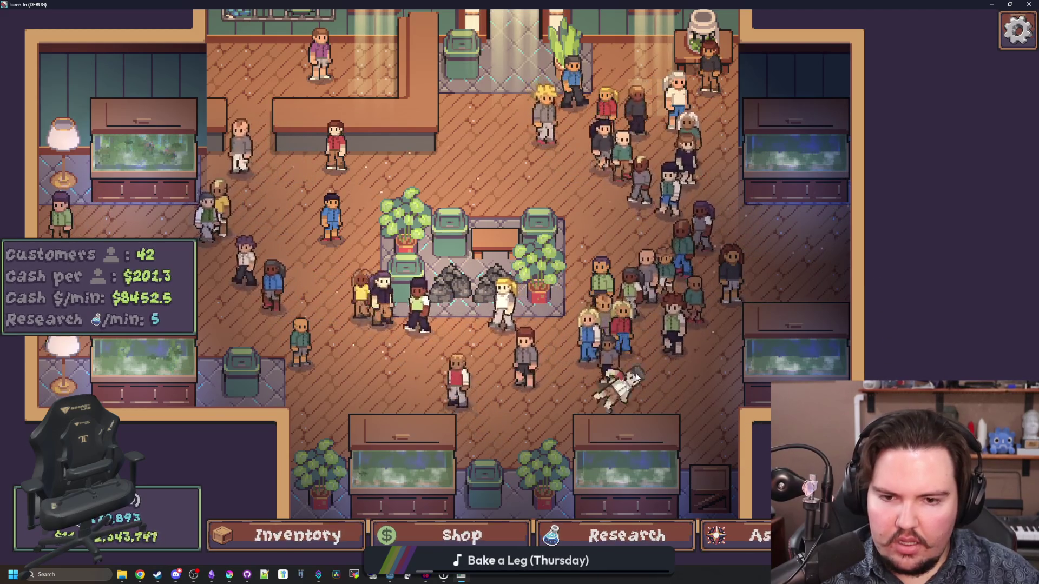
scroll(638, 410, "up", 3)
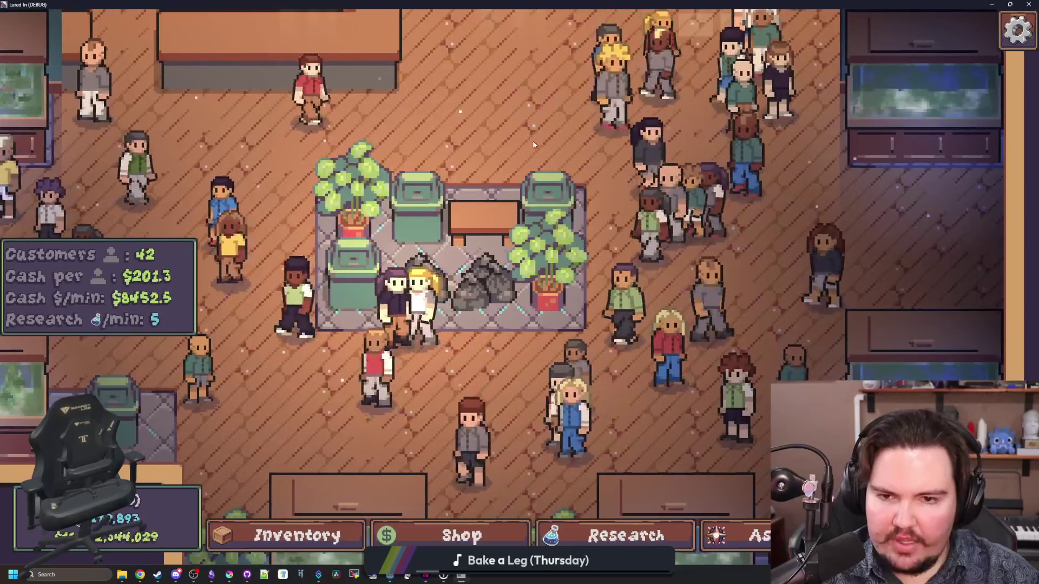
scroll(564, 299, "down", 5)
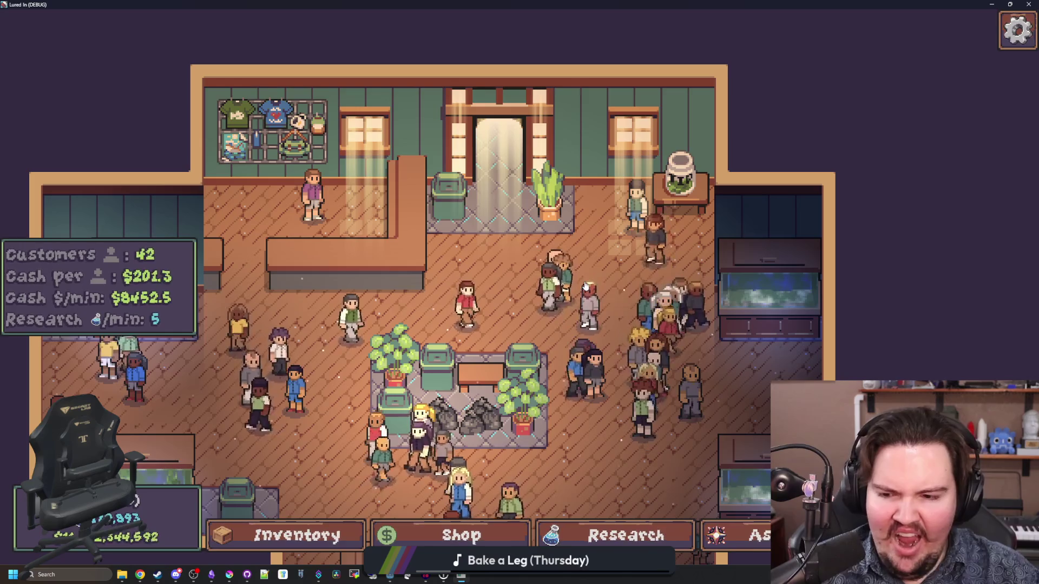
- Drop a fish food pellet into Fish Tank 1 to feed the fish
scroll(452, 246, "down", 1)
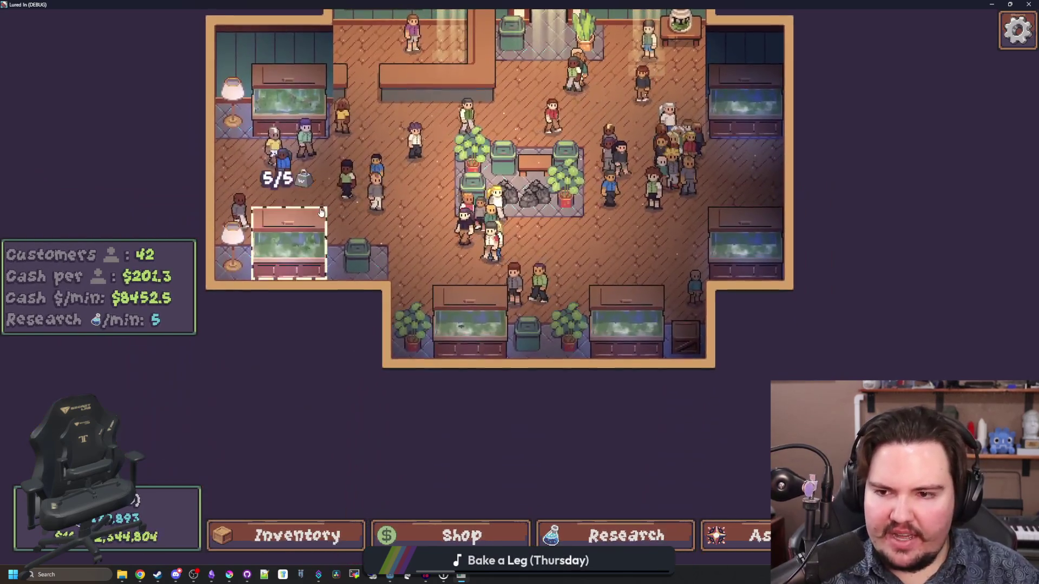
left_click(282, 221)
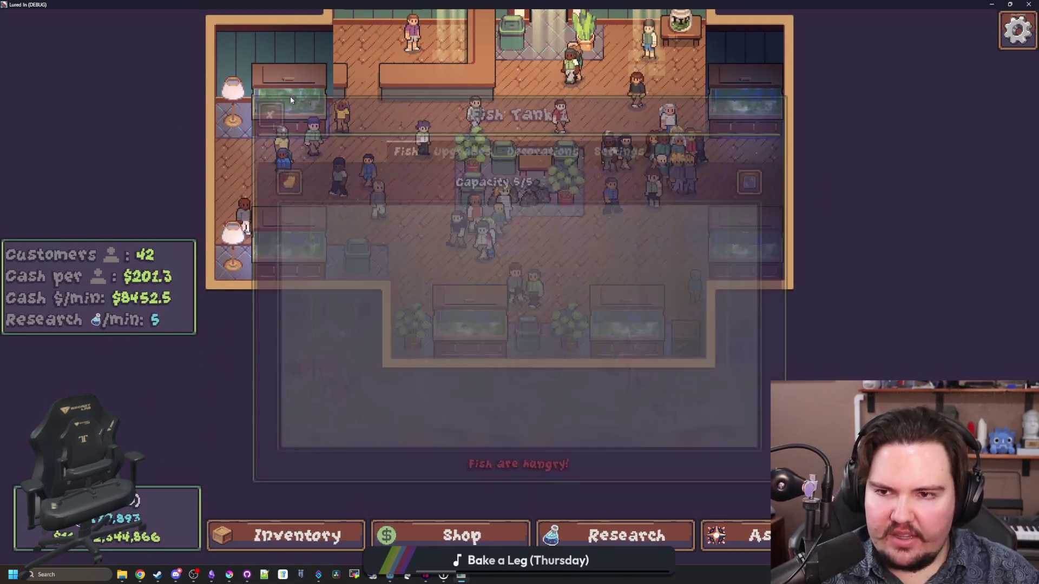
left_click(295, 172)
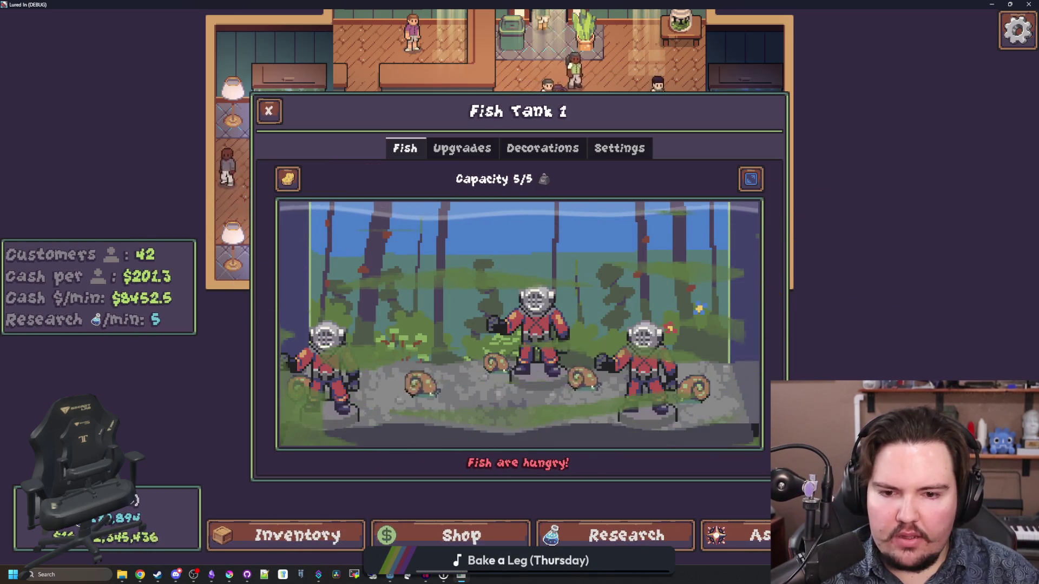
left_click(448, 353)
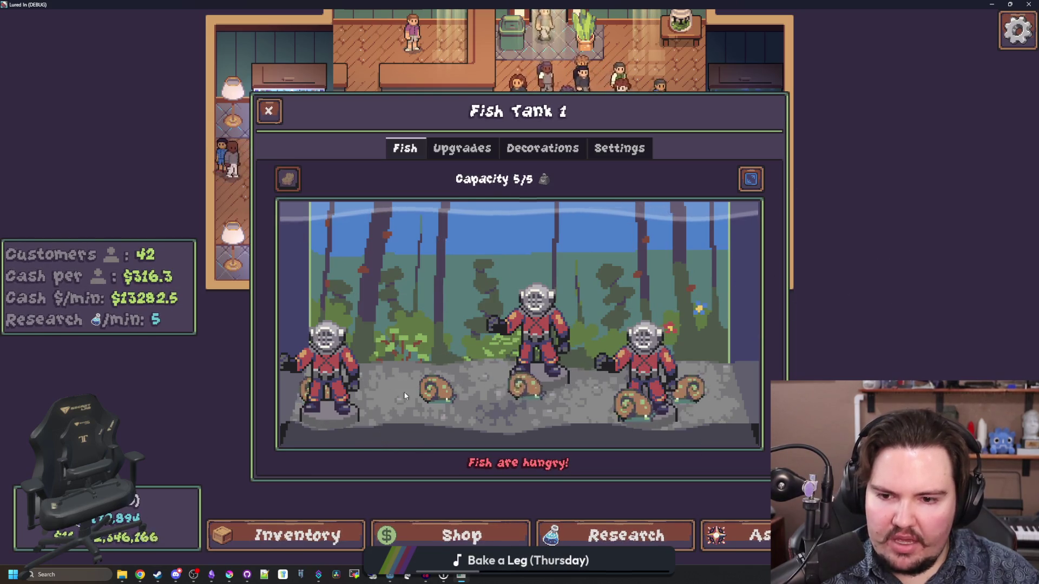
left_click(269, 112)
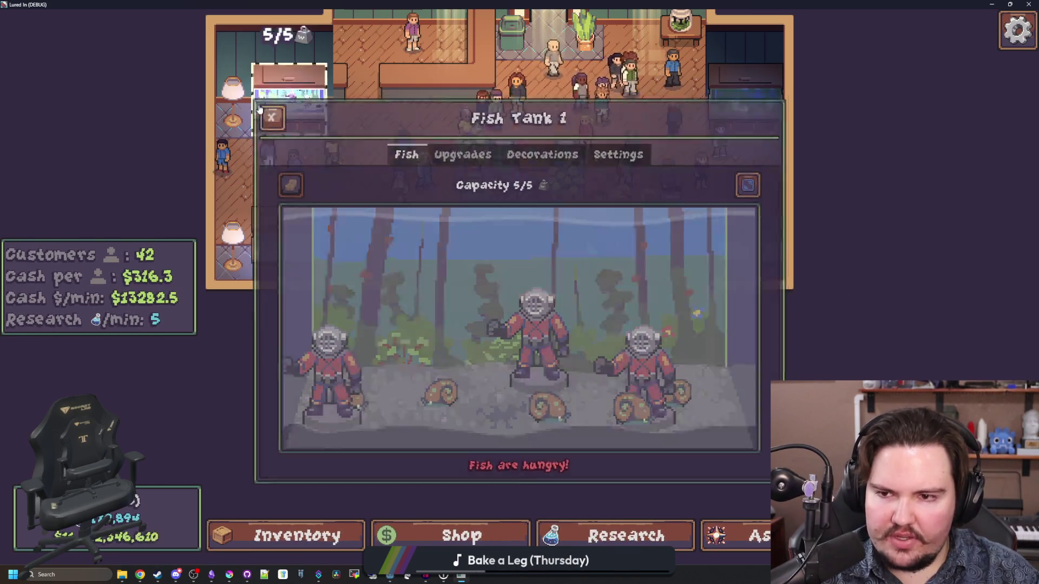
- Unlock the Fish Food research, then recheck Fish Tank 1
left_click(626, 535)
left_click(534, 365)
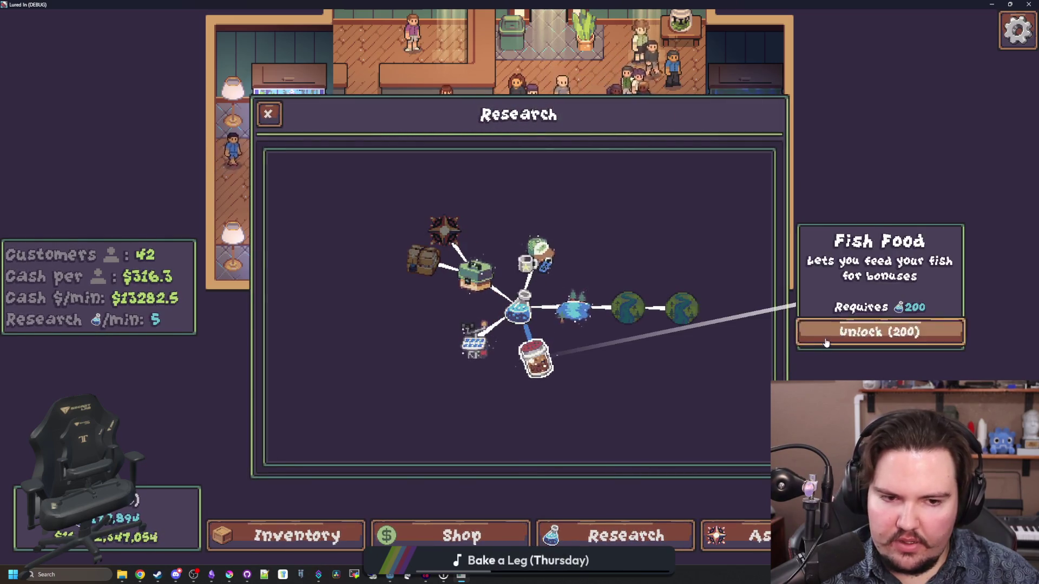
left_click(833, 333)
left_click(268, 114)
left_click(288, 131)
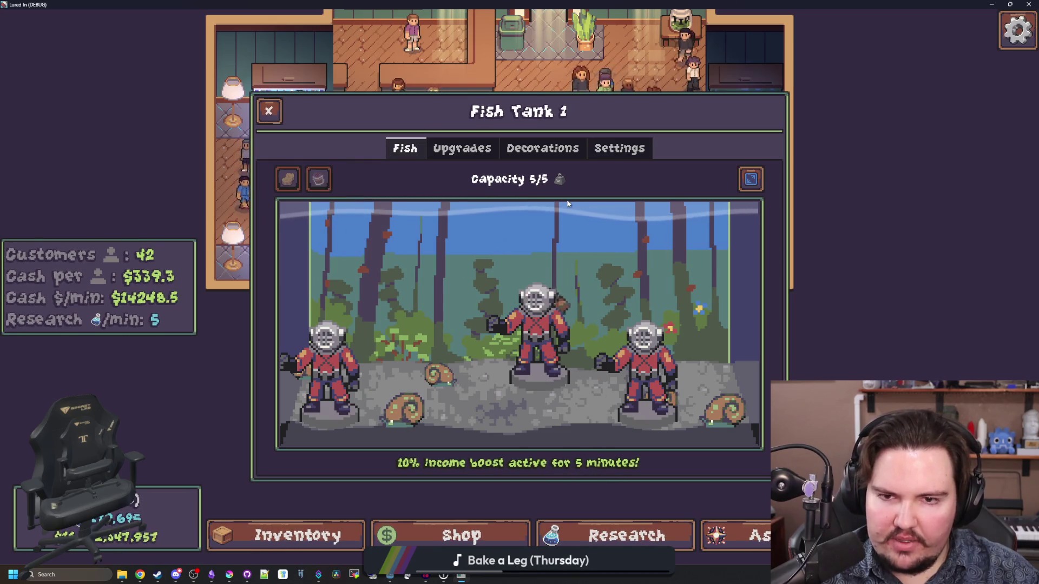
left_click(268, 111)
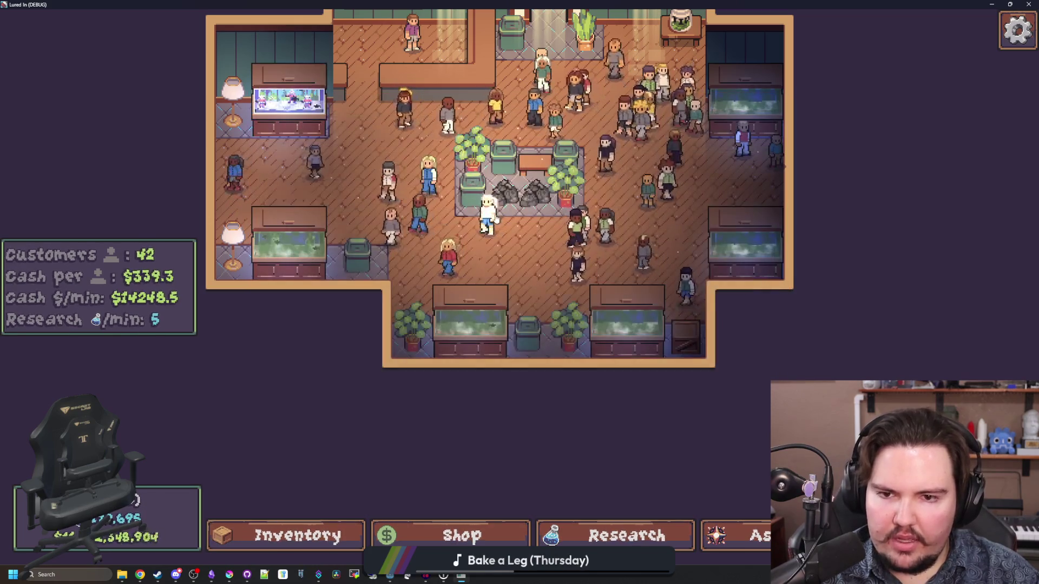
- Confirm the tip jar's Offline Income reads 1 hrs and 40% efficiency, then stop the game
scroll(551, 346, "up", 3)
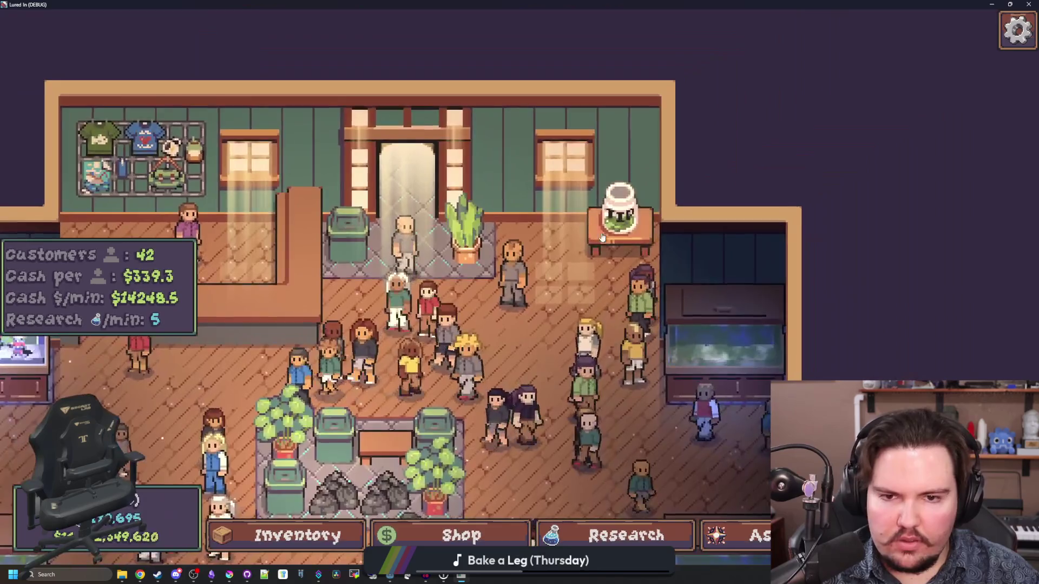
left_click(602, 238)
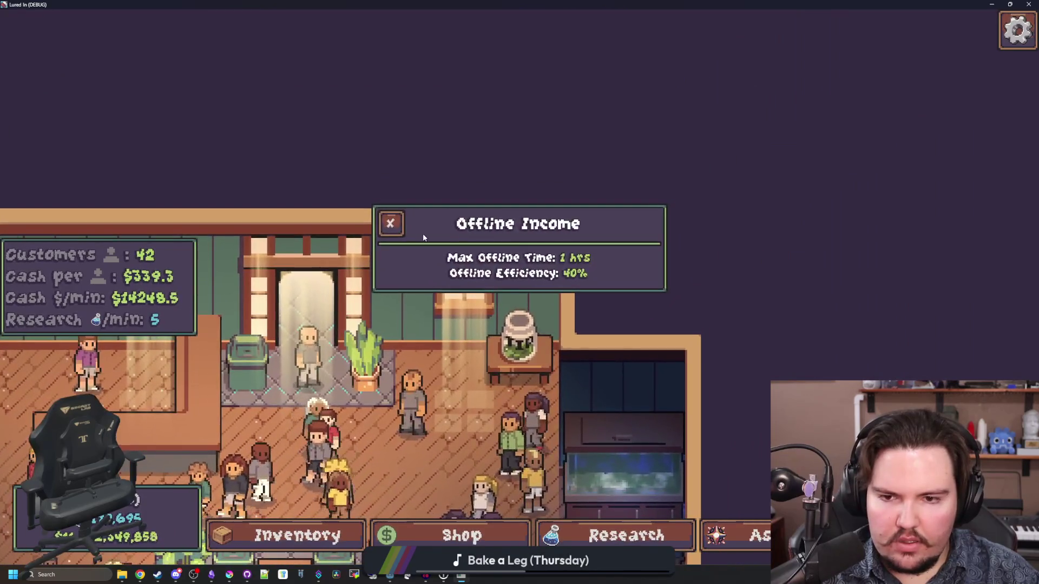
left_click(516, 308)
left_click(516, 308)
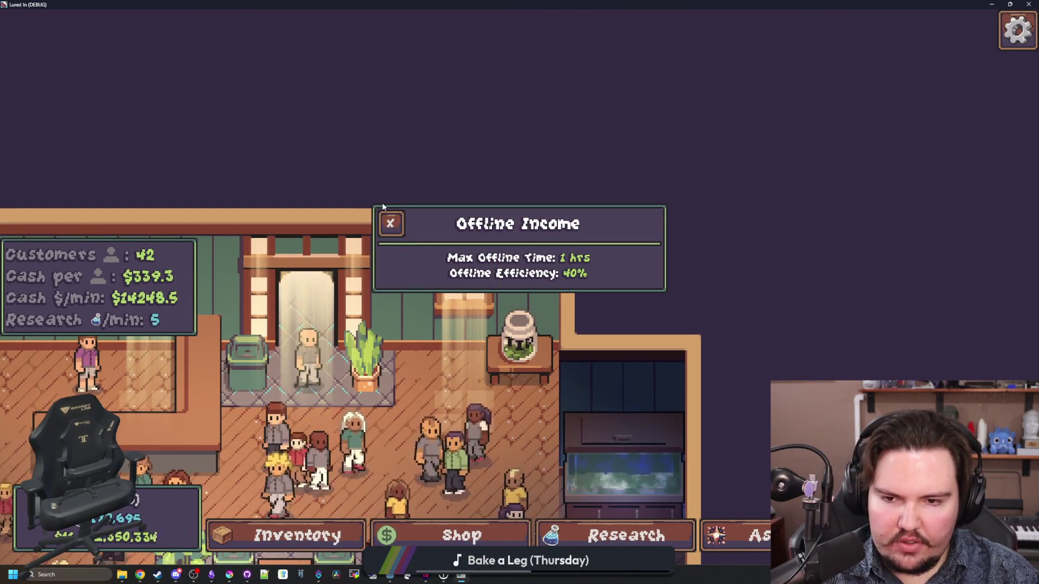
left_click(385, 223)
left_click(437, 291)
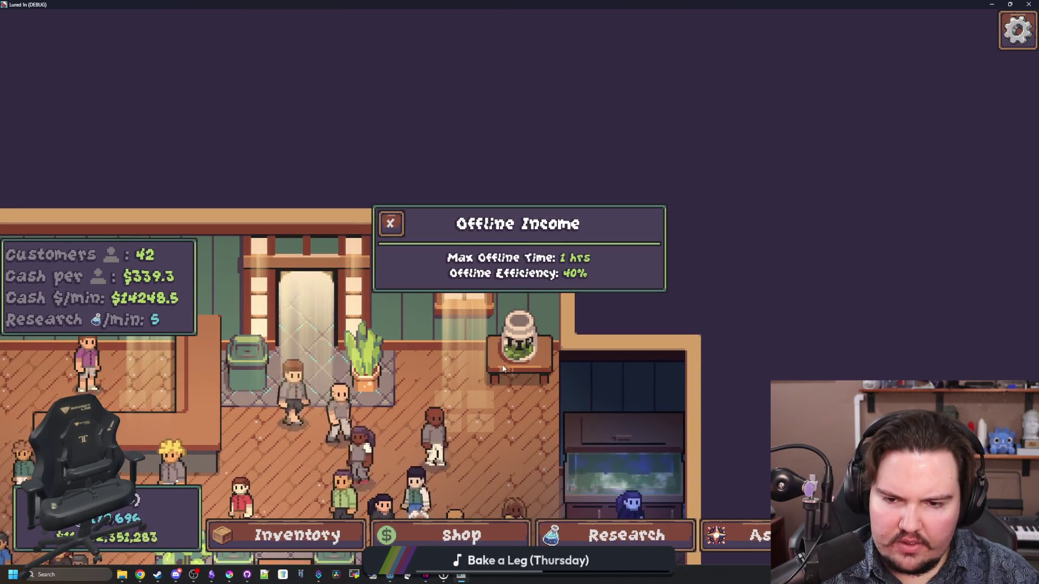
key("F8")
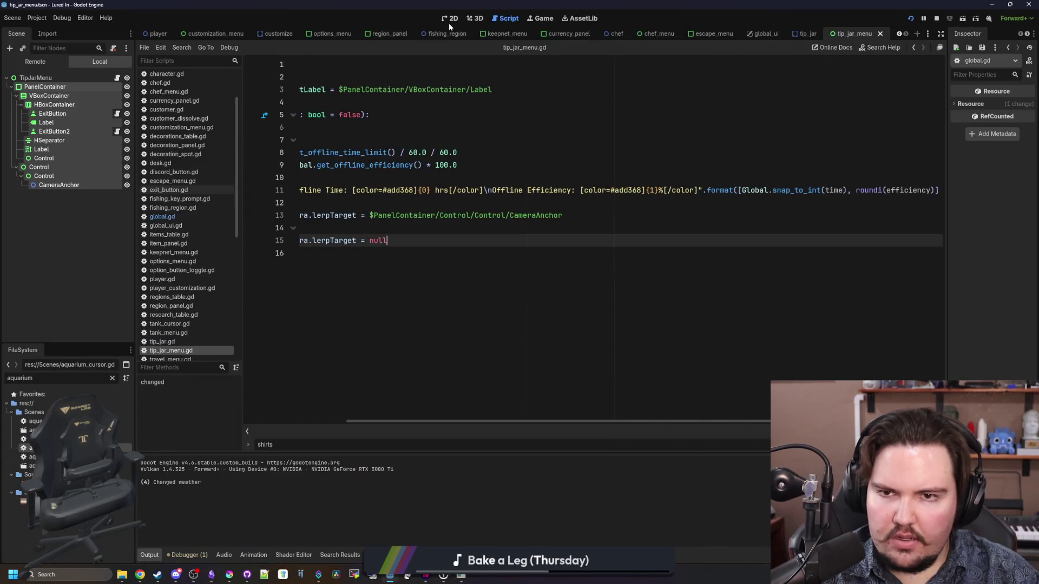
- Switch to the 2D view, clear the node selection, and open the tip_jar scene
left_click(449, 21)
scroll(423, 374, "up", 4)
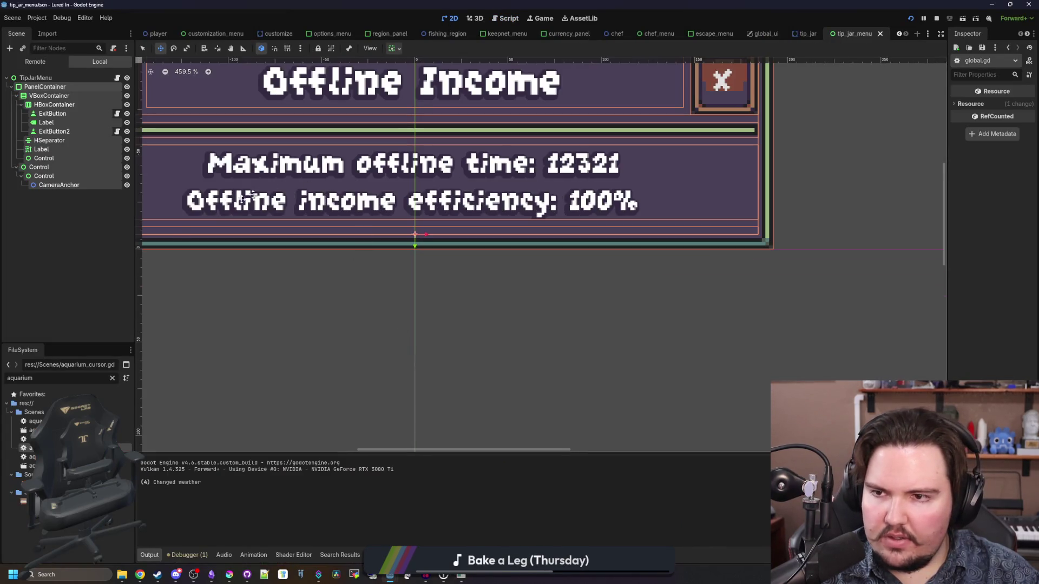
left_click(49, 235)
left_click(807, 34)
scroll(390, 276, "up", 8)
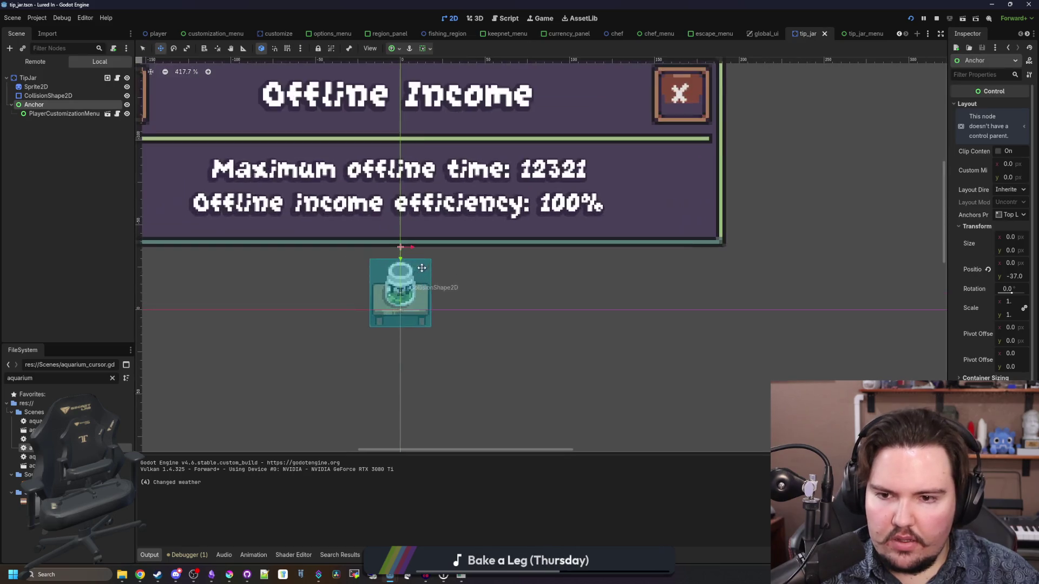
scroll(483, 324, "down", 5)
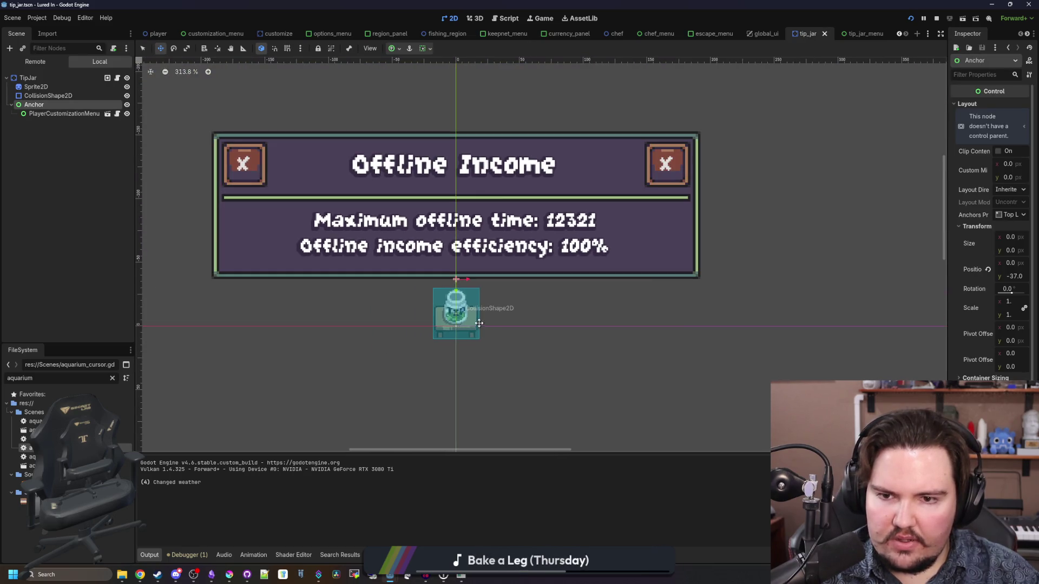
- Open tip_jar_menu.tscn in the editor and run the project
right_click(477, 323)
left_click(78, 159)
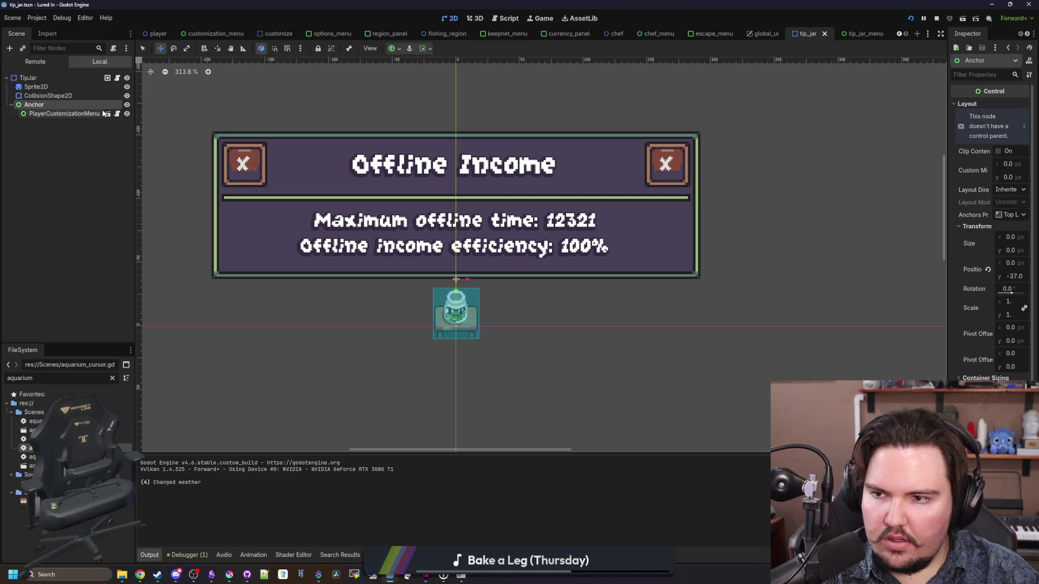
left_click(106, 114)
scroll(508, 325, "down", 2)
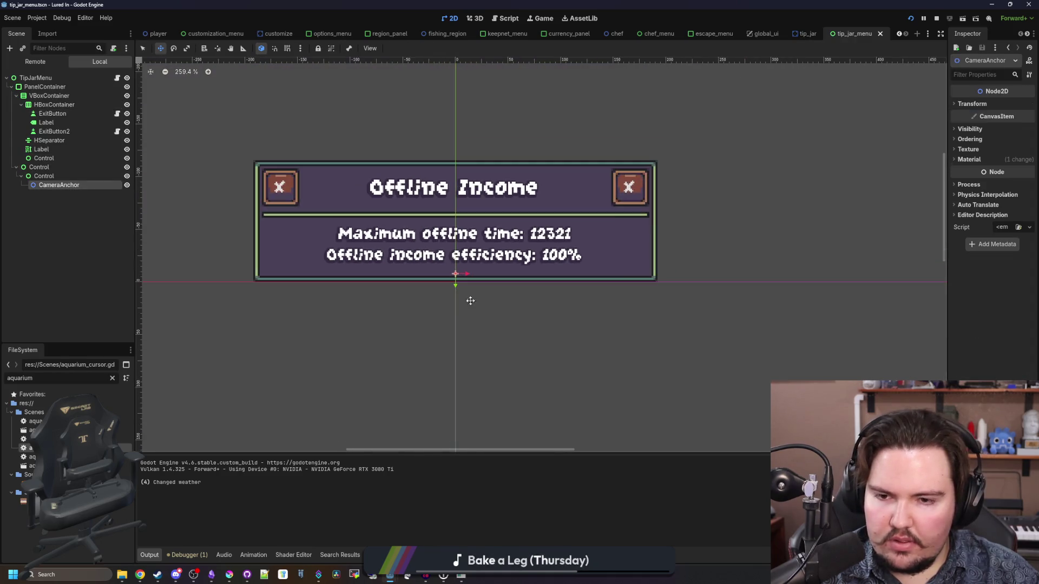
scroll(460, 287, "up", 1)
left_click(460, 577)
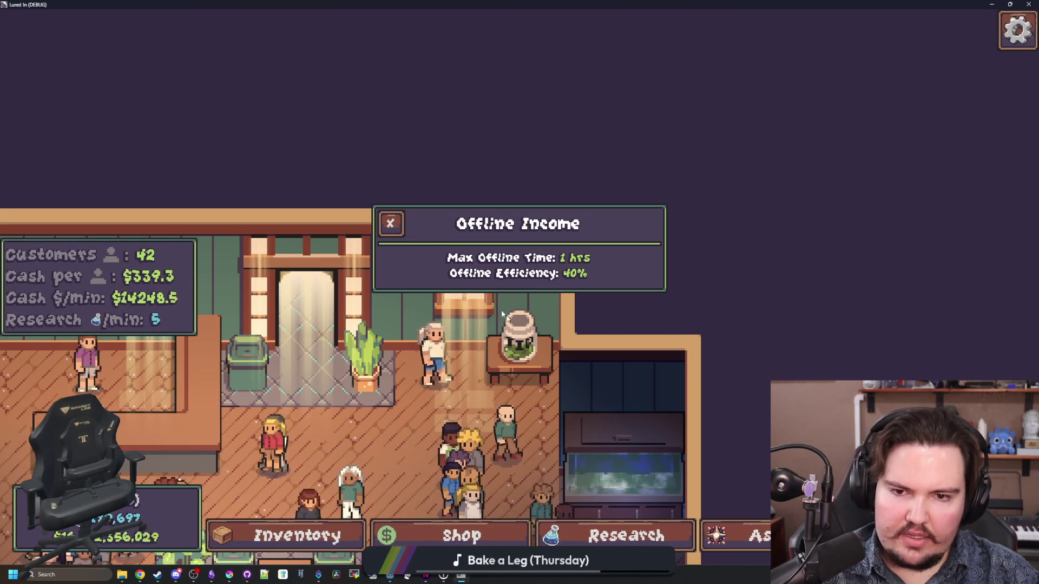
- Dismiss the Offline Income popup, reopen it, pan across the shop, and dismiss it again
left_click(390, 224)
left_click(390, 224)
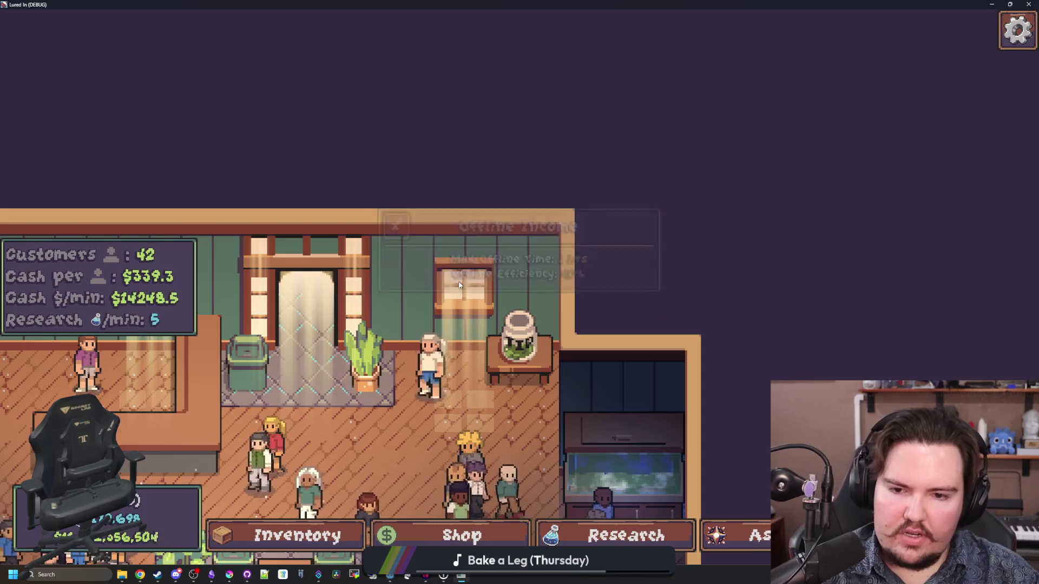
left_click_drag(520, 400, 510, 125)
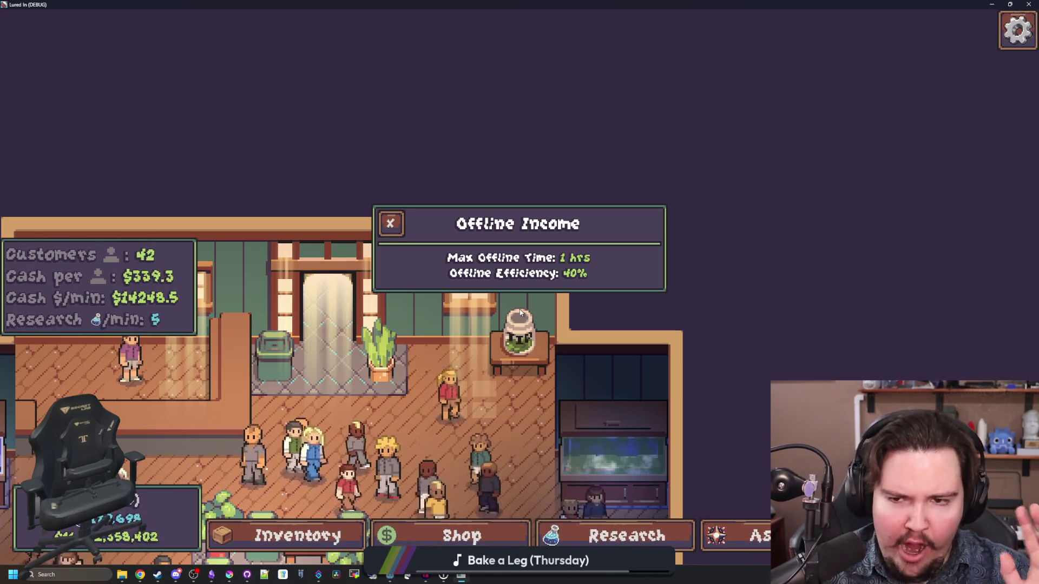
left_click(394, 228)
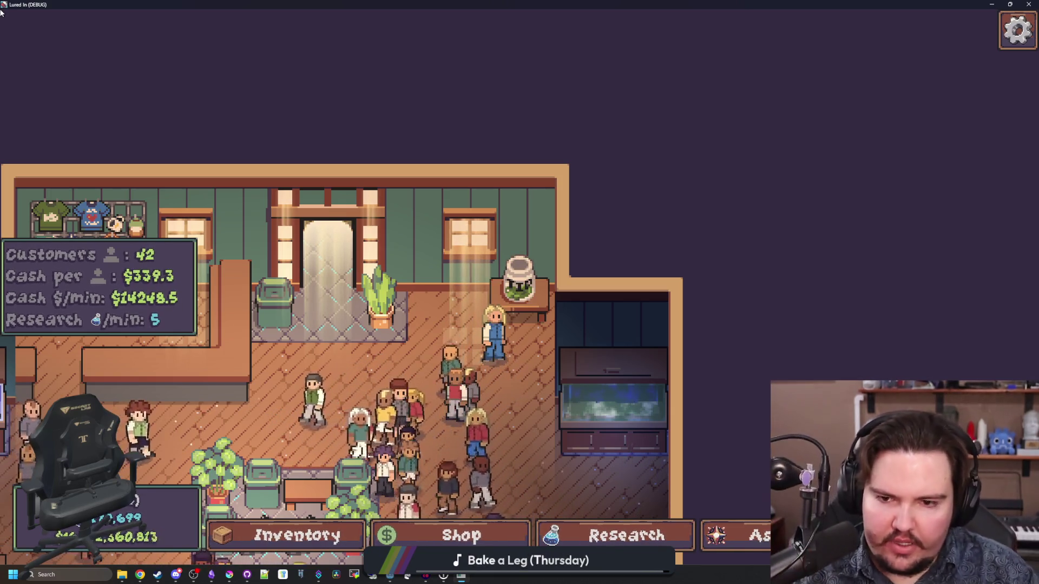
- Move the shop view with WASD through the rooms to the shirt rack and counter
key("s")
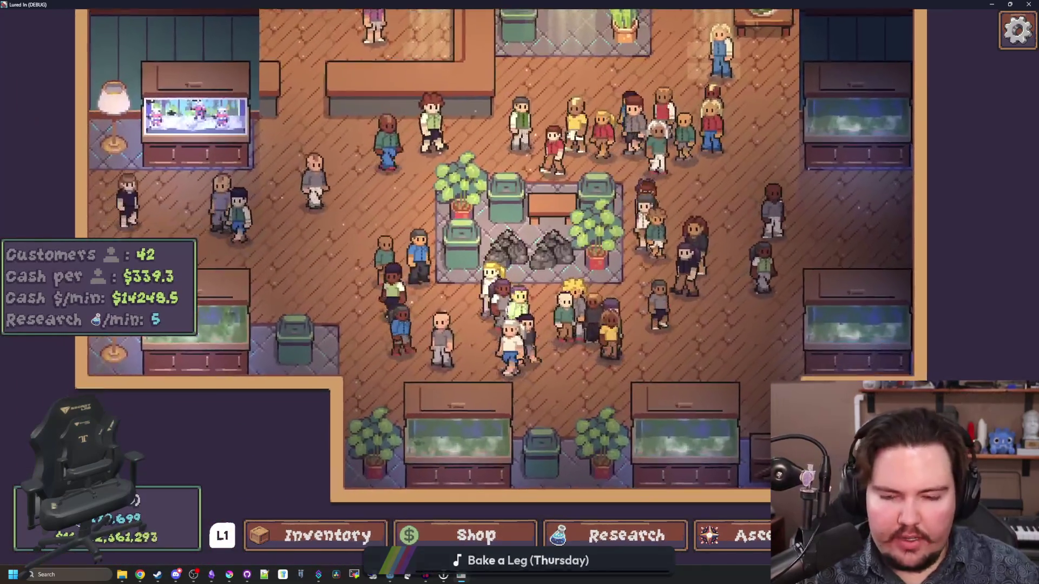
key("a")
key("w")
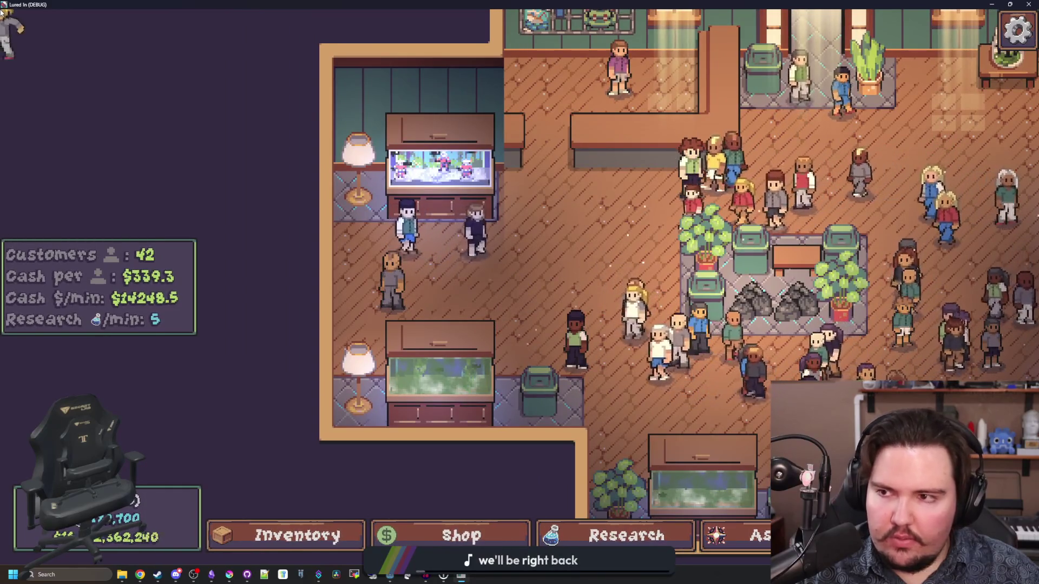
key("d")
key("s")
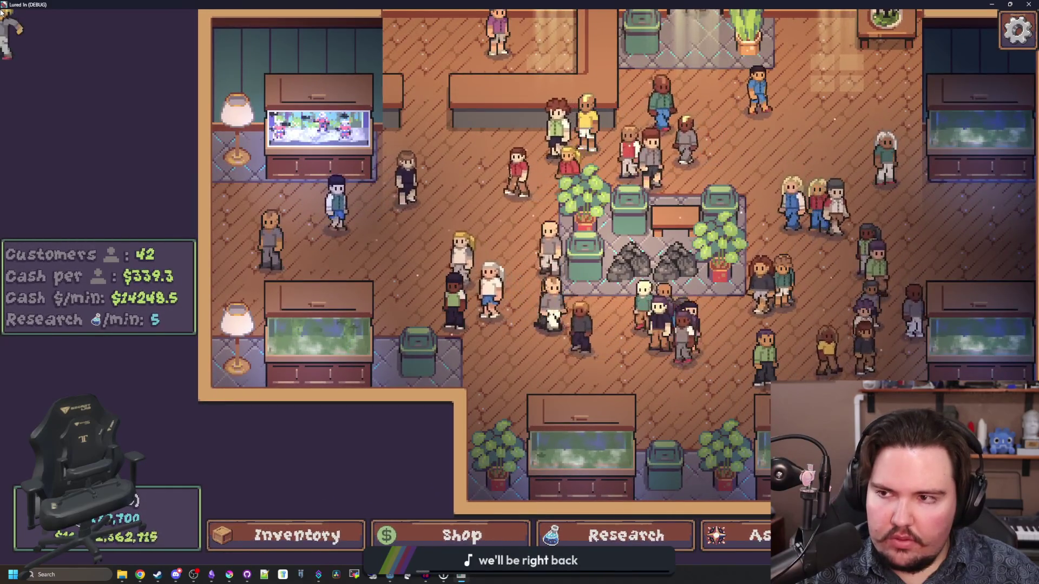
key("a")
key("w")
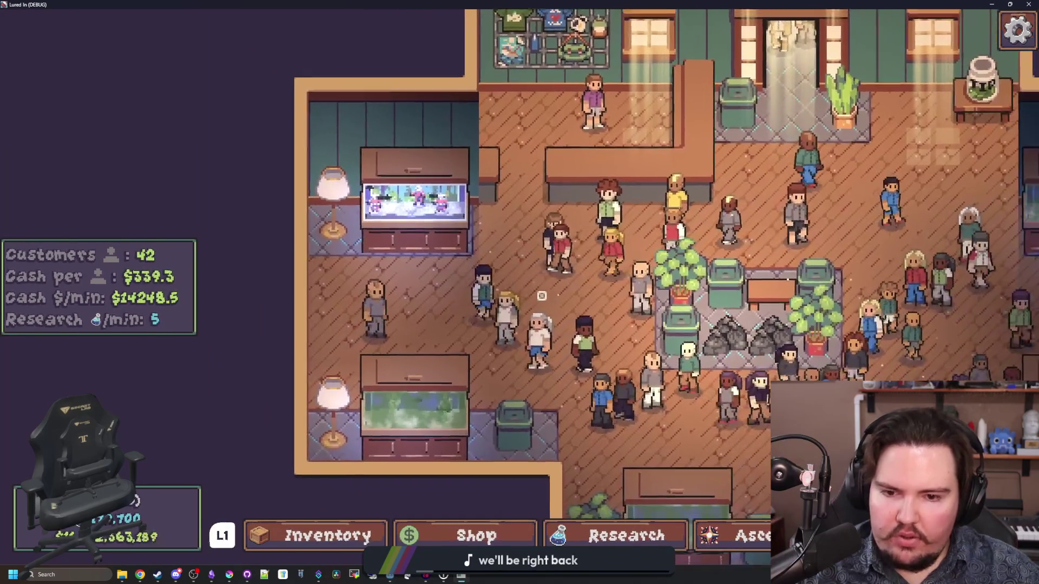
scroll(518, 286, "up", 1)
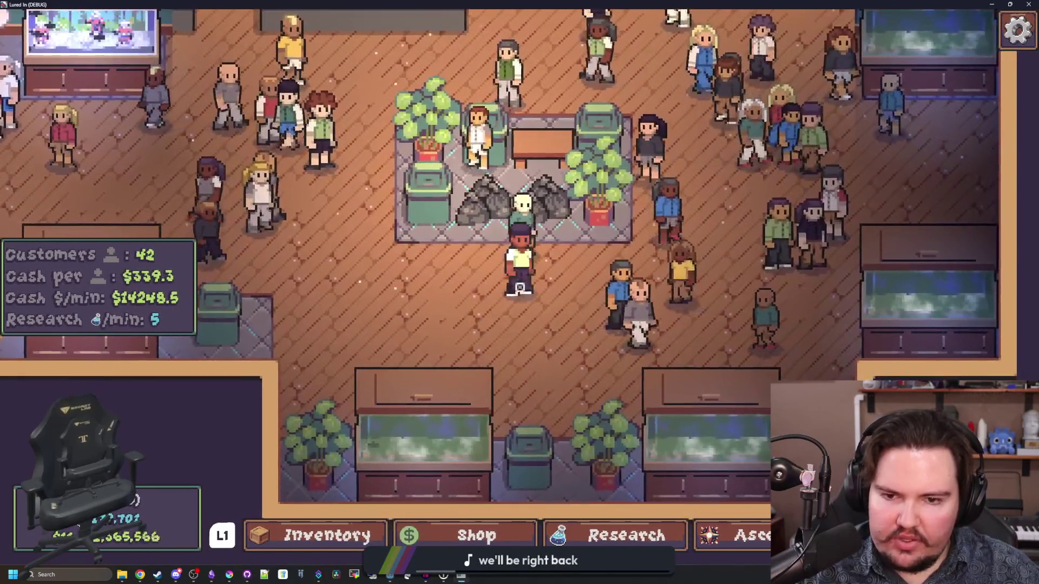
key("d")
key("w")
key("a")
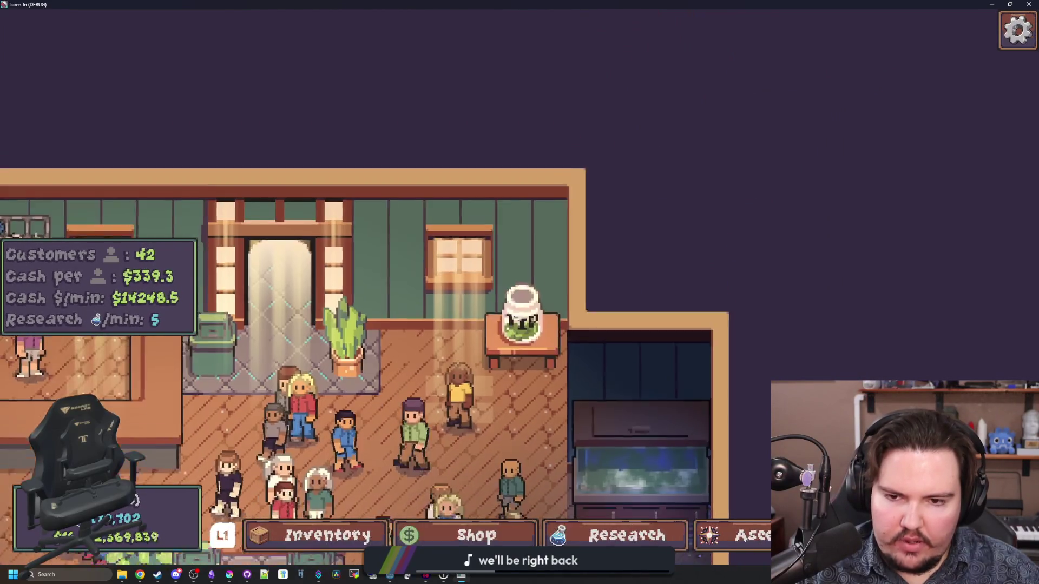
key("a")
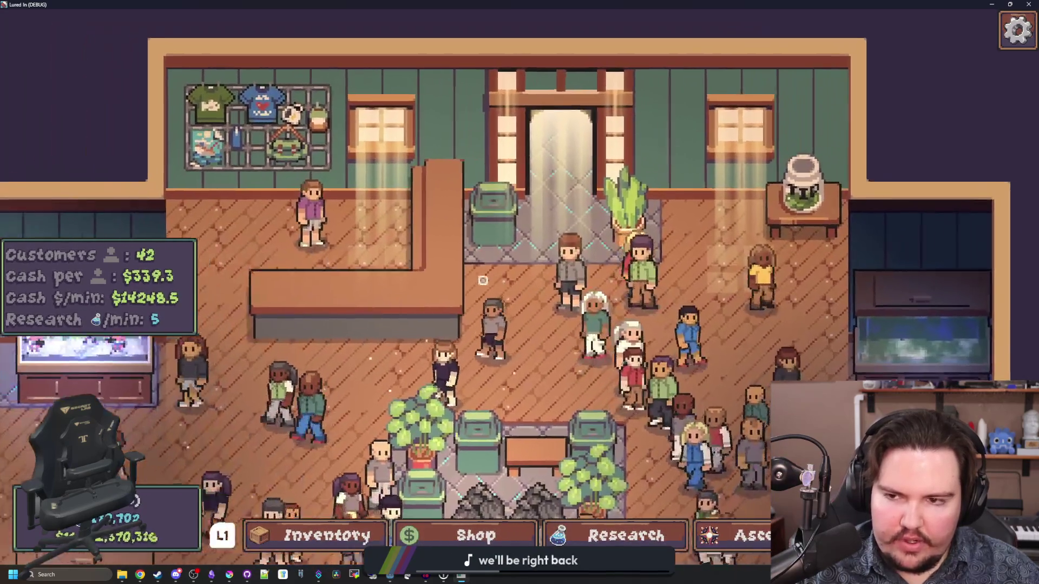
- With Return and Escape, open and close Fish Tank 1, a decoration's edit panel, and Offline Income
key("Escape")
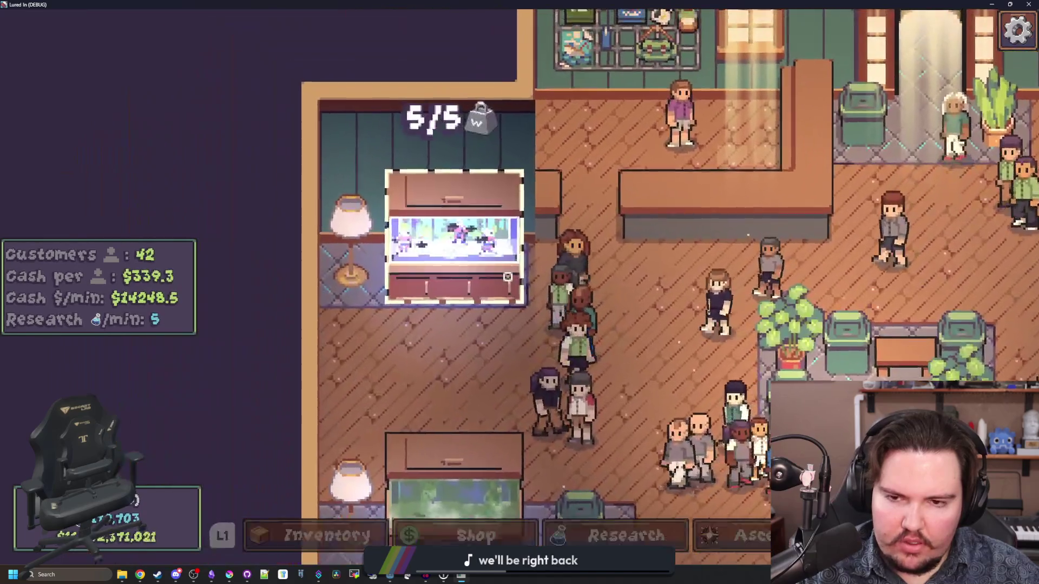
key("Return")
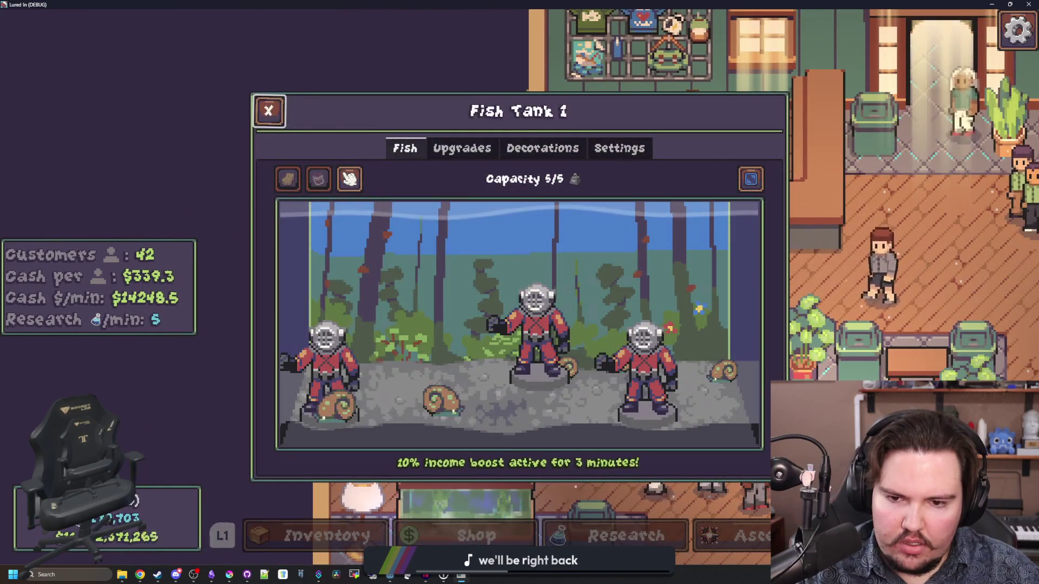
key("Escape")
key("Return")
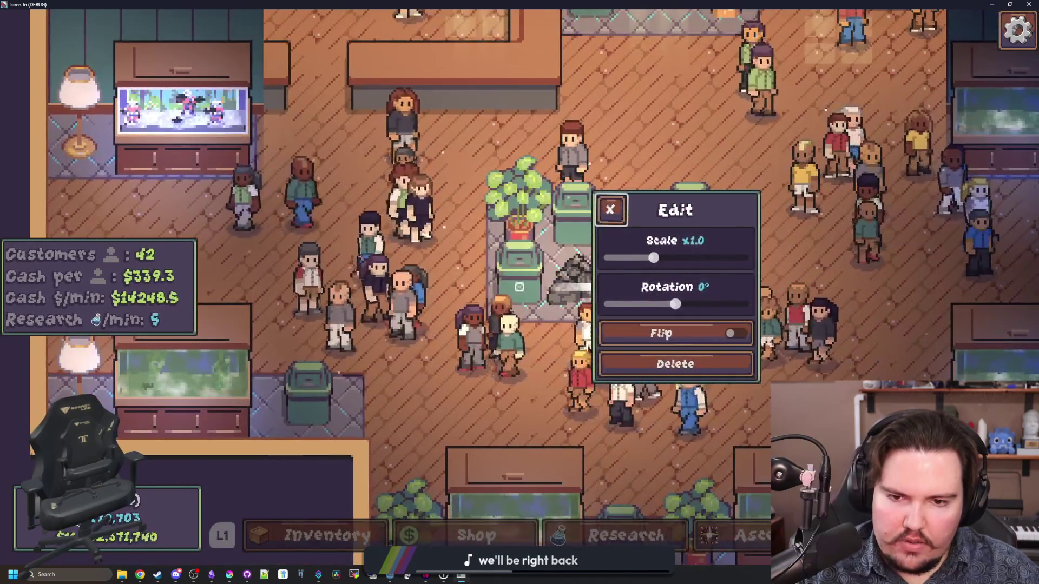
key("Escape")
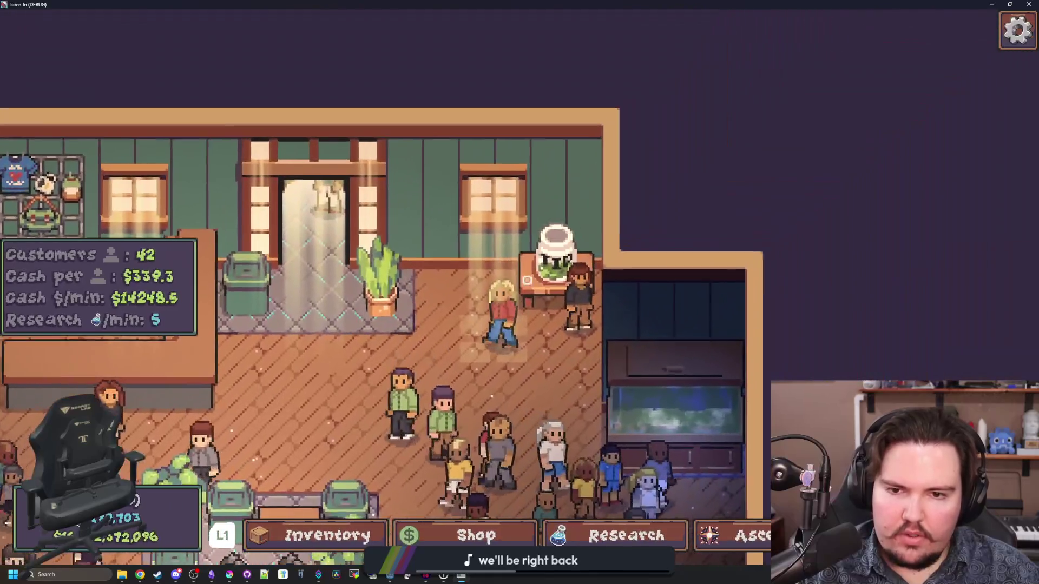
key("Return")
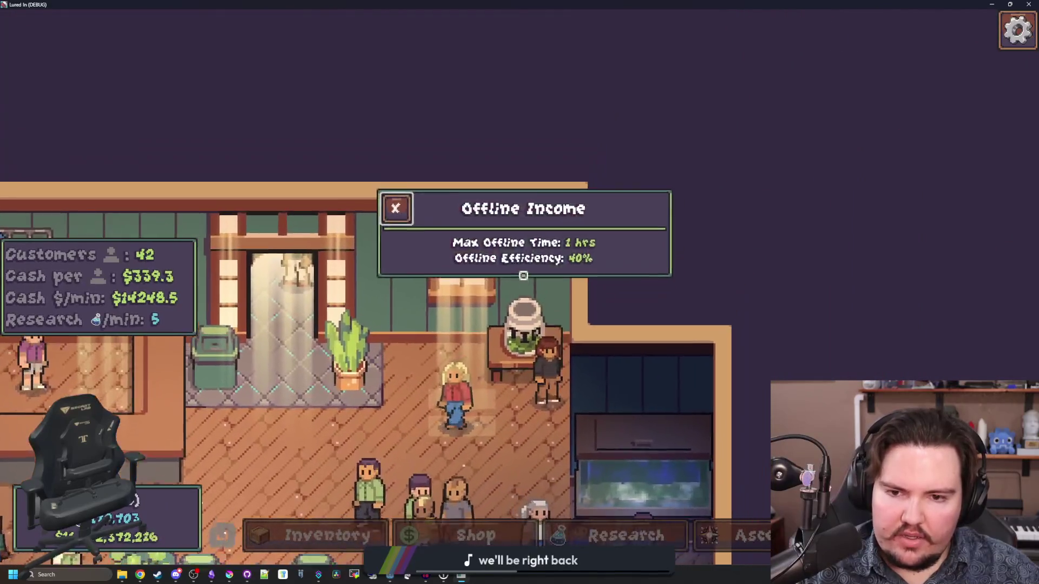
key("Escape")
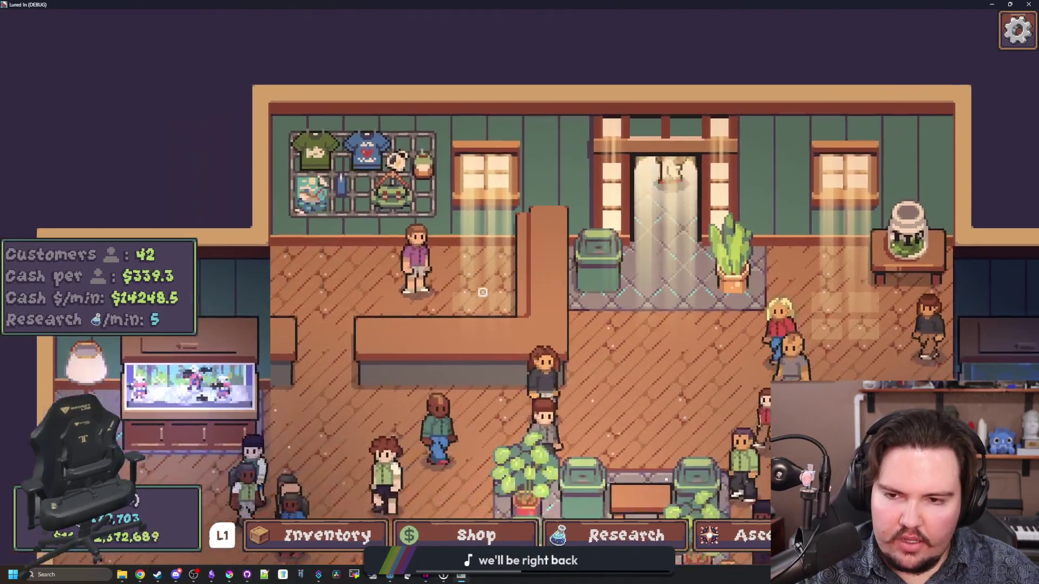
- Browse the employee's Customize panel options, from Shoe Color to Hair, then close it
key("Return")
key("Down")
key("Down")
key("Down")
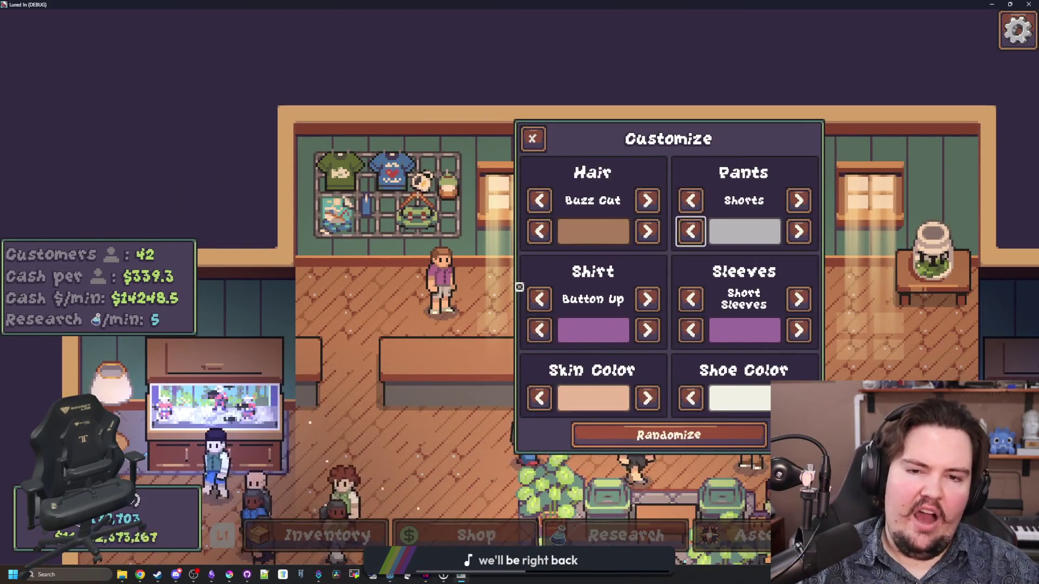
key("Right")
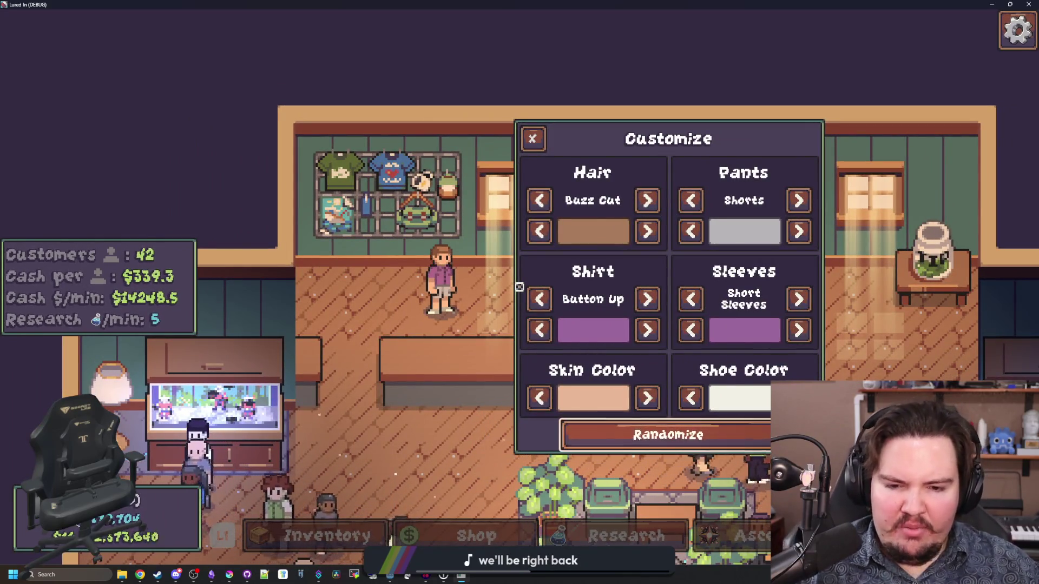
key("Left")
key("Up")
key("Up")
key("Up")
key("Escape")
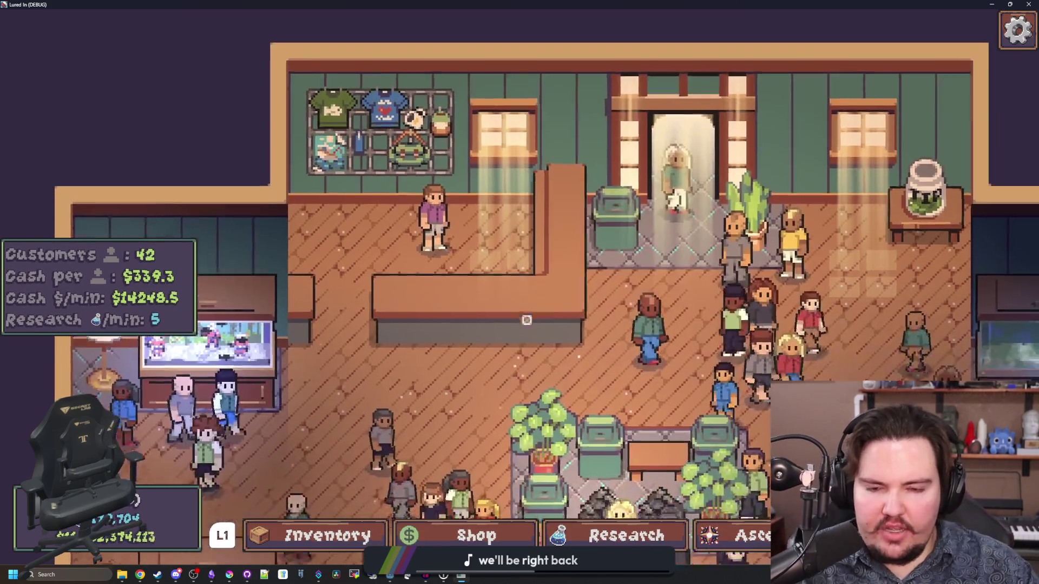
- Toggle the trash can's edit panel twice, exit fullscreen, and return to the Godot editor
left_click(519, 287)
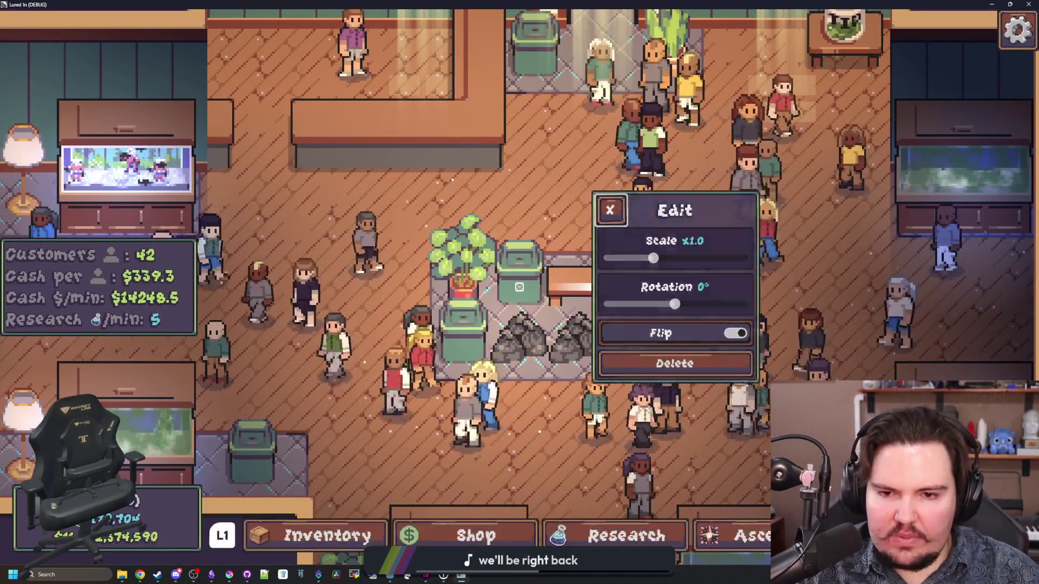
key("Escape")
left_click(519, 287)
key("Escape")
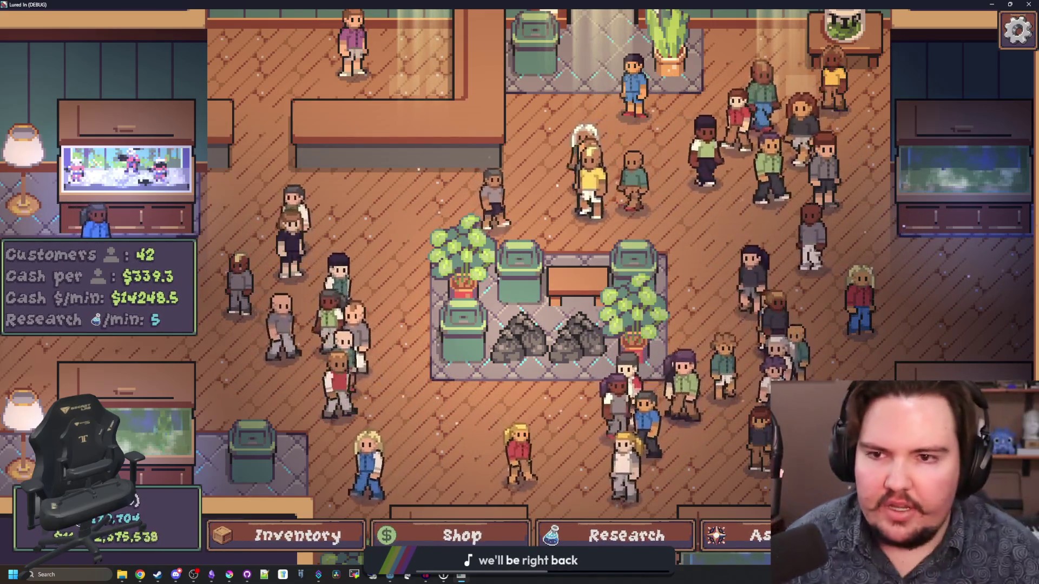
double_click(32, 6)
left_click(220, 504)
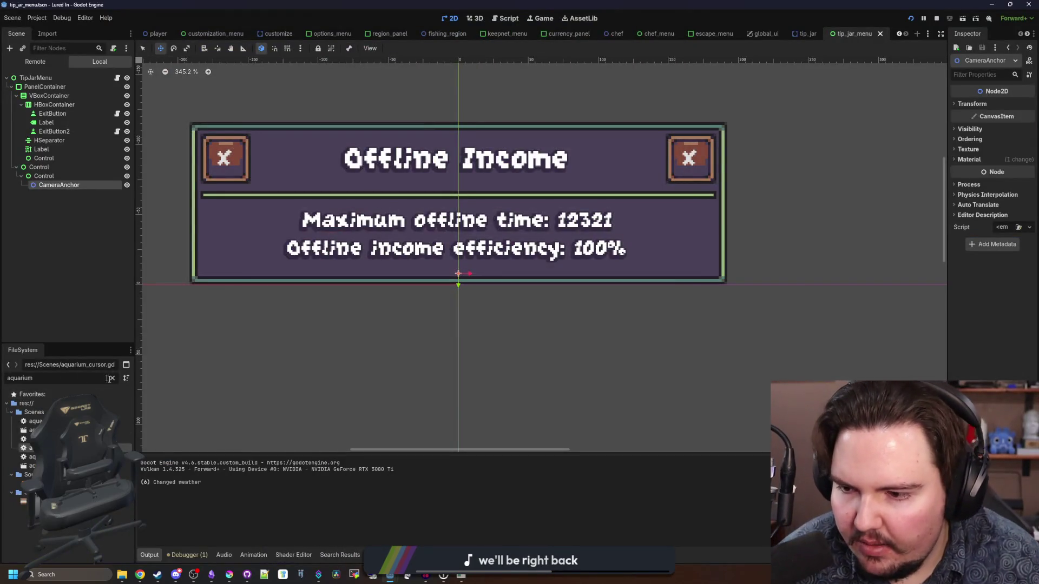
- Filter the FileSystem for 'aquar' and open the aquarium scene
left_click(33, 412)
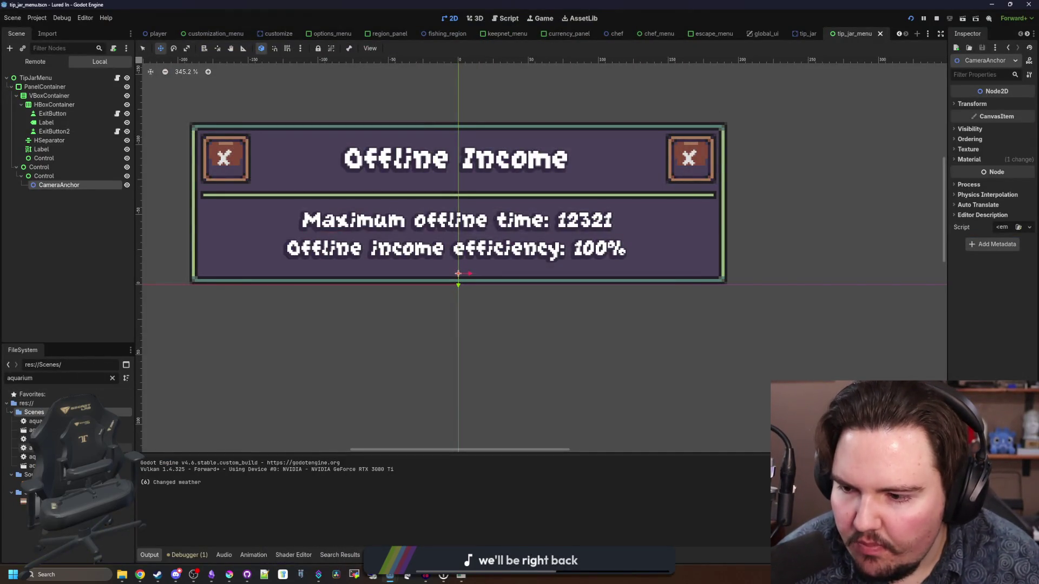
double_click(32, 421)
triple_click(54, 378)
type("a")
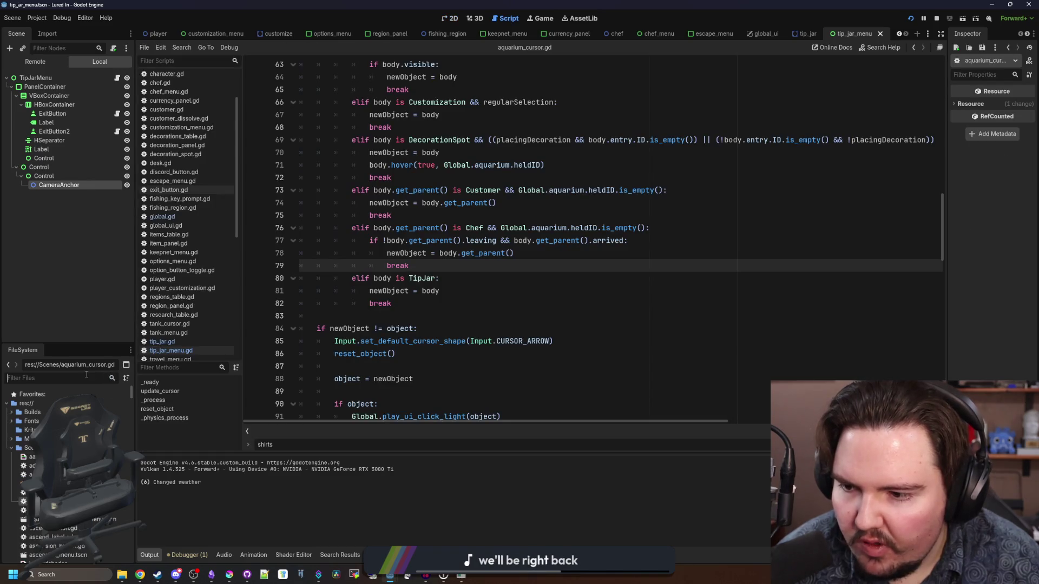
type("quar")
double_click(33, 430)
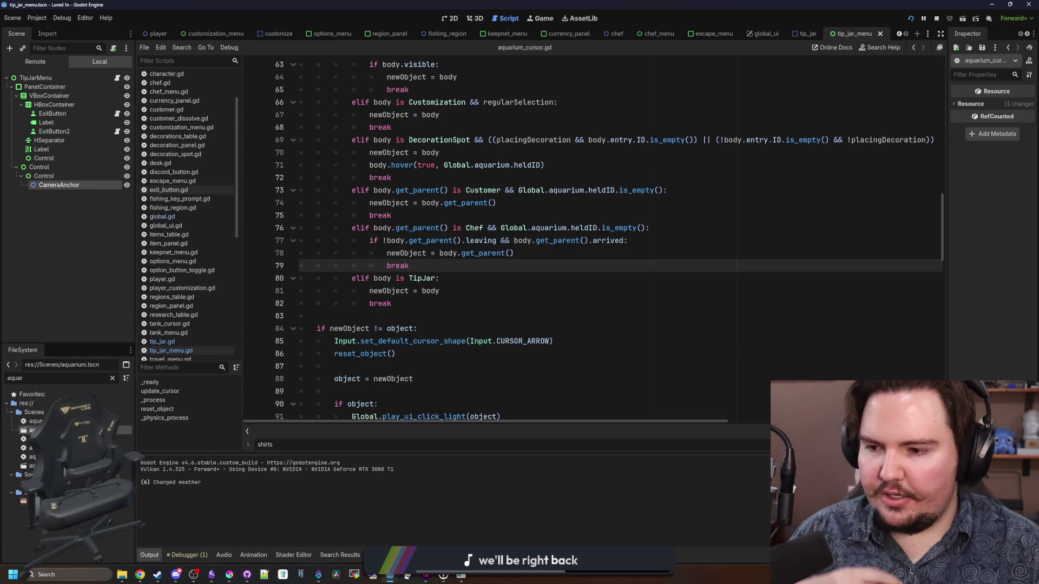
- Open the Cursor node's aquarium_cursor.gd script and search it for Sprite2D
scroll(48, 184, "up", 5)
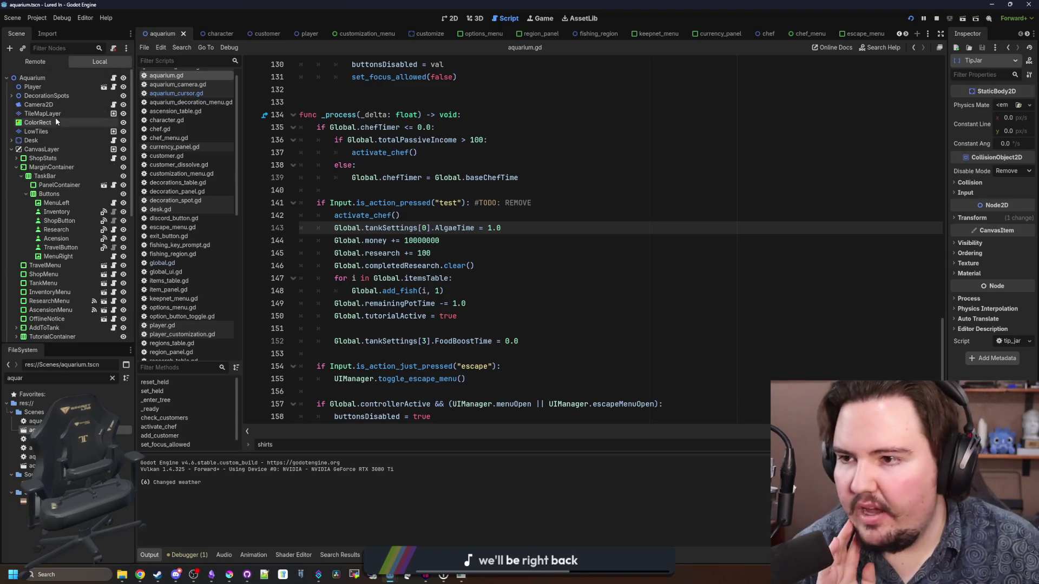
left_click(32, 106)
scroll(32, 146, "down", 8)
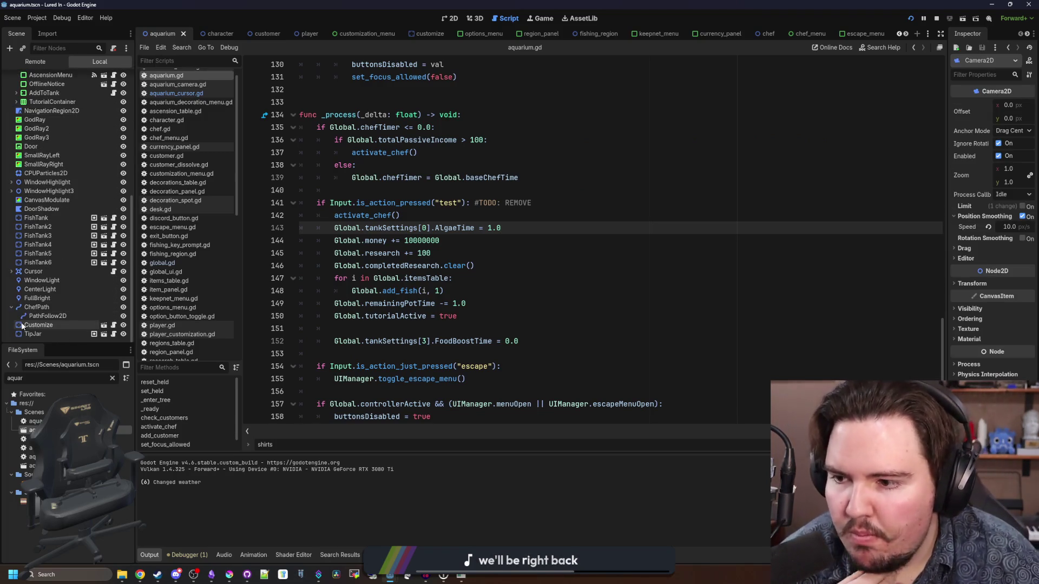
left_click(31, 271)
left_click(11, 271)
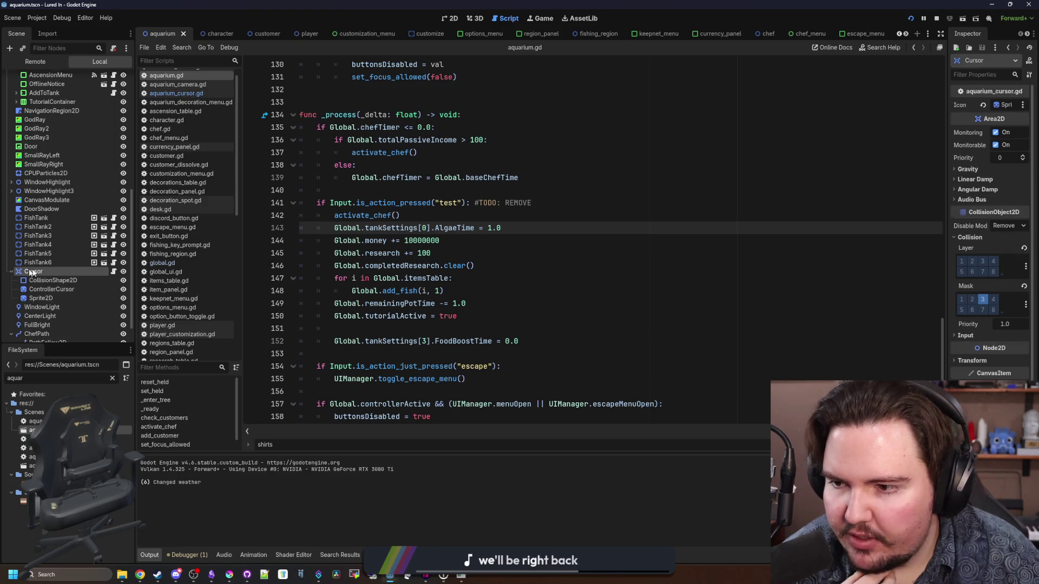
left_click(113, 271)
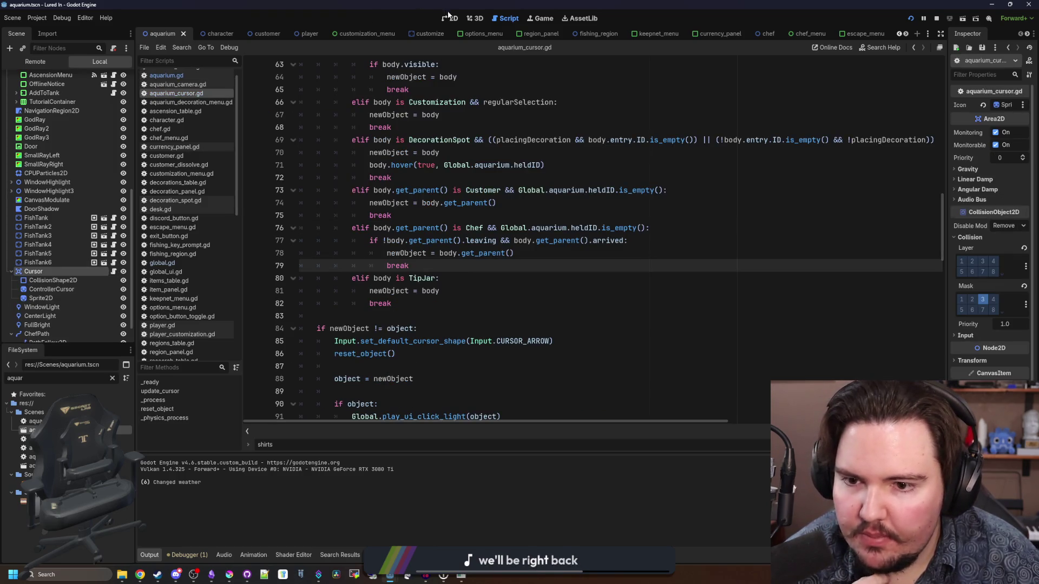
scroll(527, 202, "up", 10)
key("ctrl+f")
type("Spri")
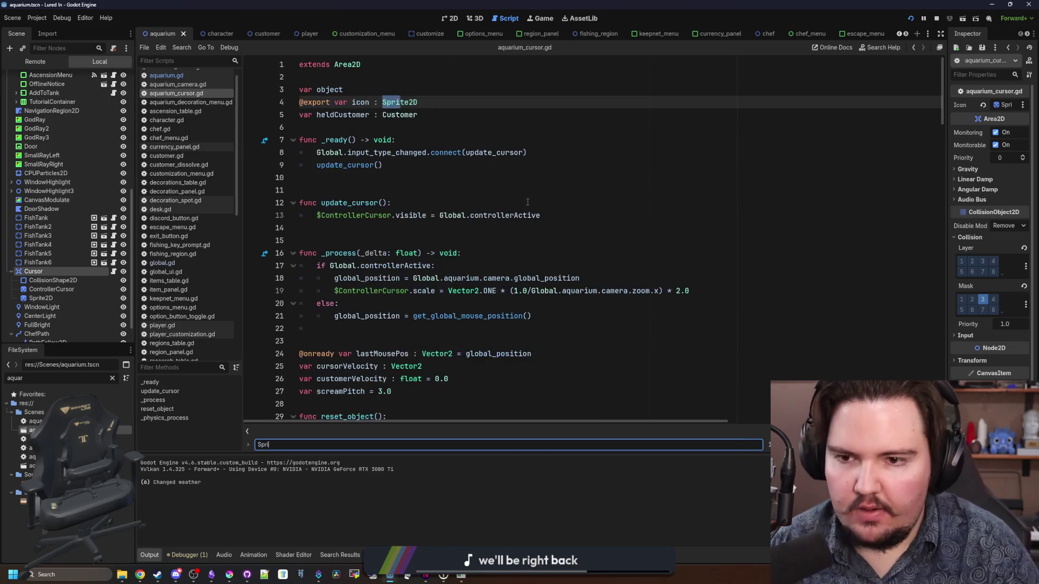
type("te2D")
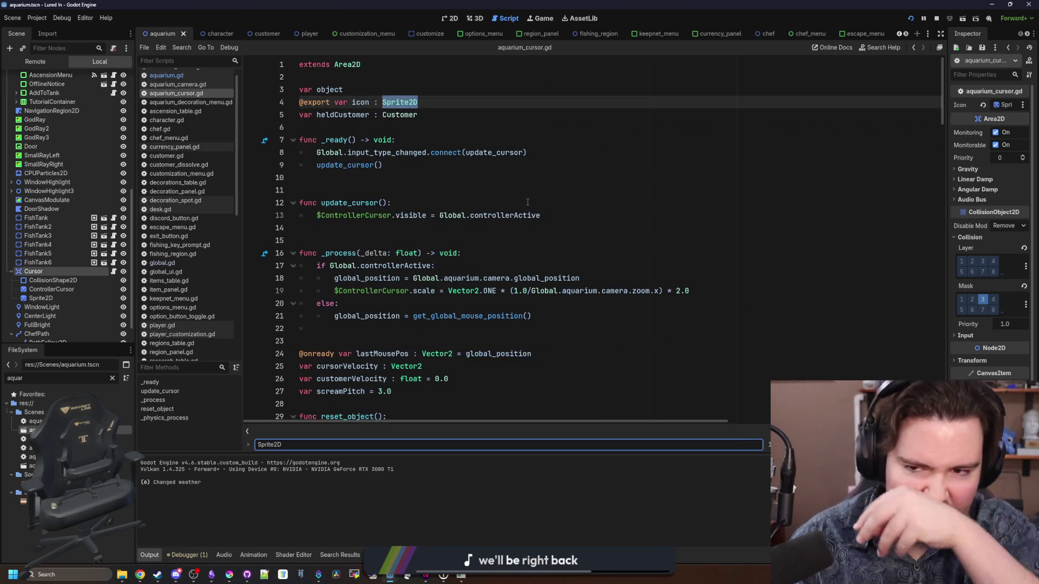
- Select the ControllerCursor node and show its sprite properties in the Inspector
left_click(394, 216)
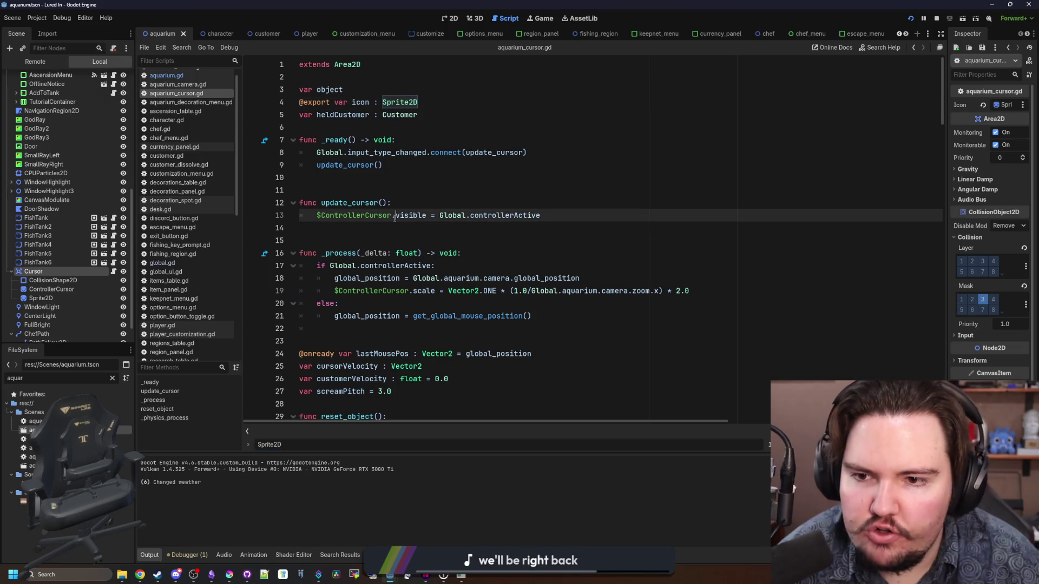
left_click(95, 292)
left_click(478, 207)
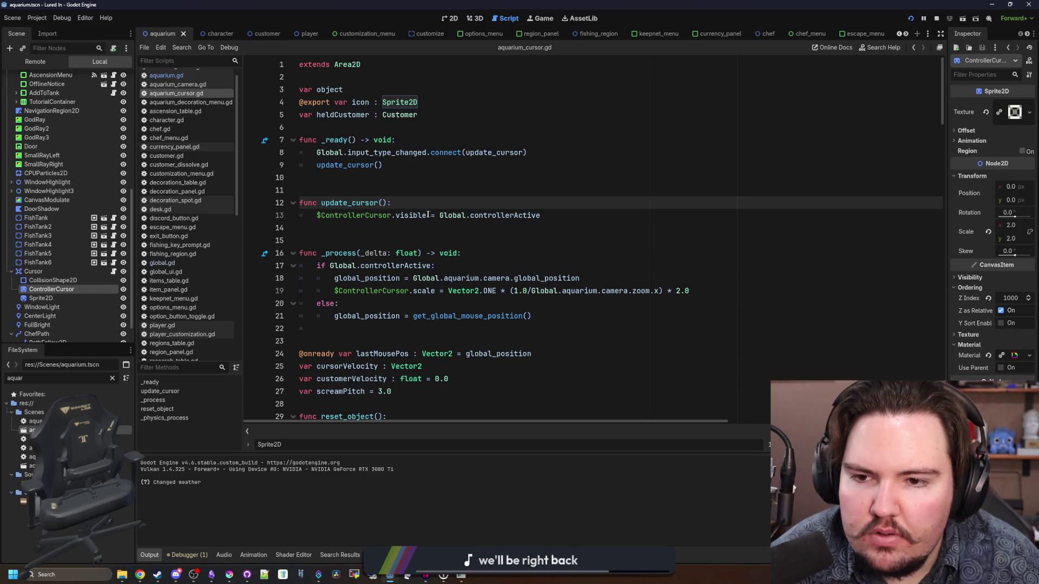
- Start a new Global line after line 8 in _ready, then undo it
left_click(372, 194)
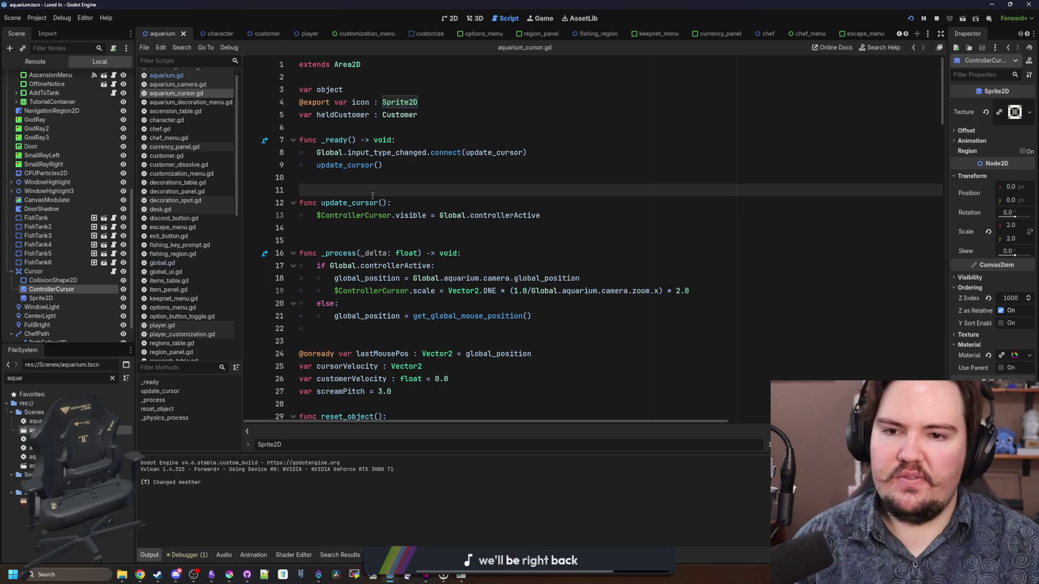
left_click(429, 167)
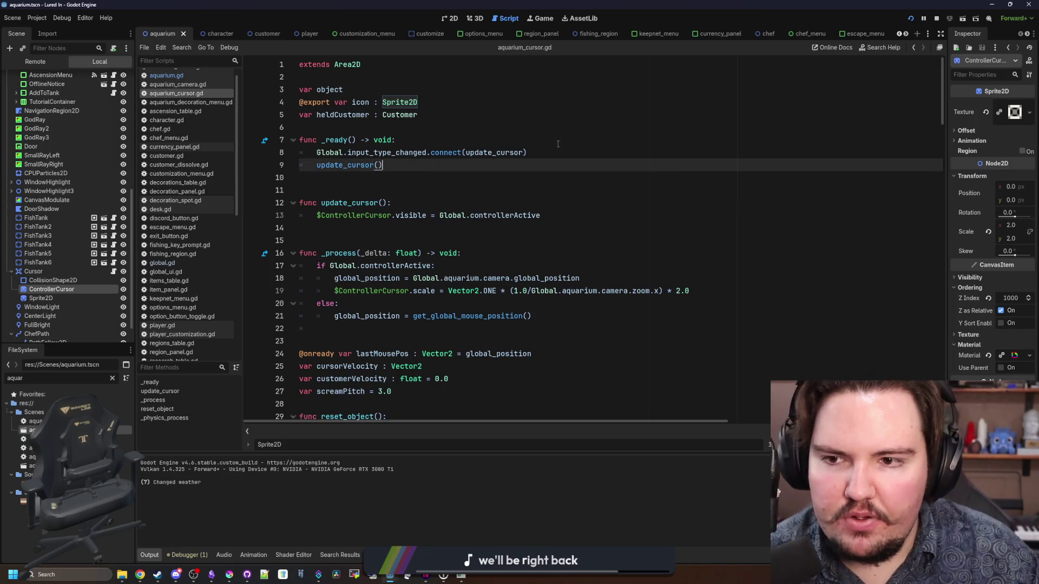
left_click(603, 152)
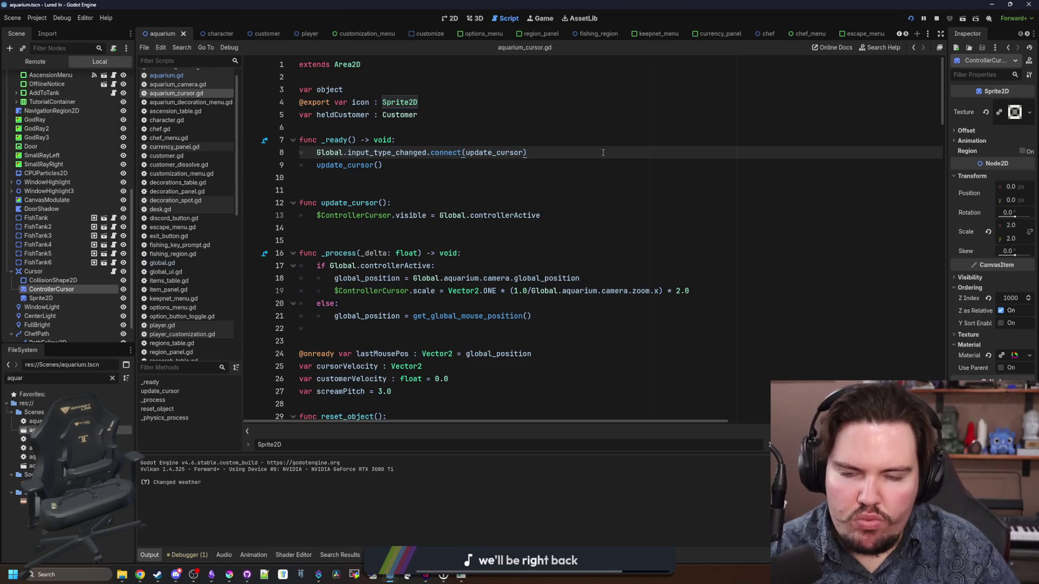
key("Return")
type(".menu")
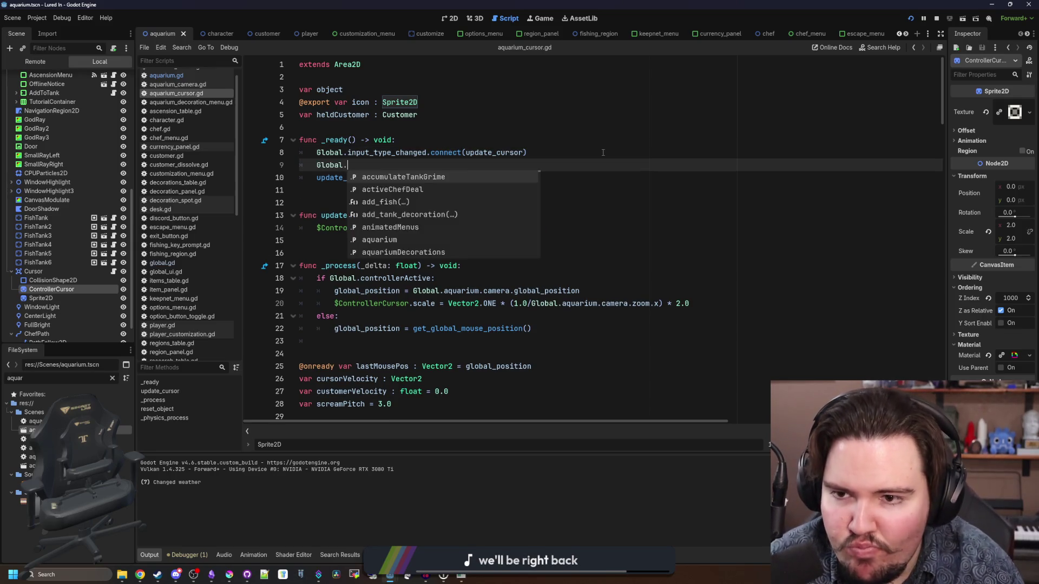
key("BackSpace")
key("BackSpace")
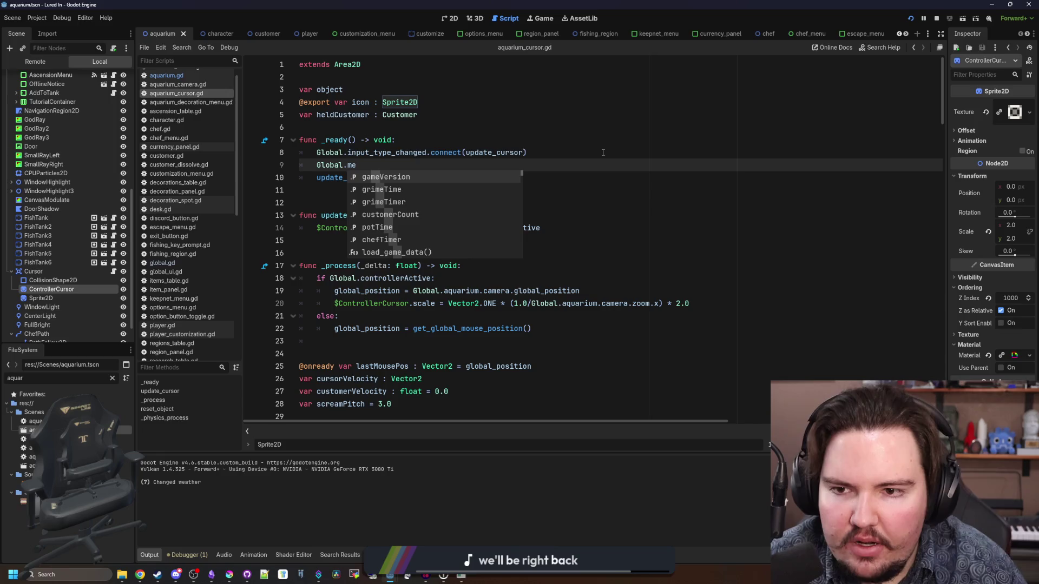
key("BackSpace")
key("BackSpace")
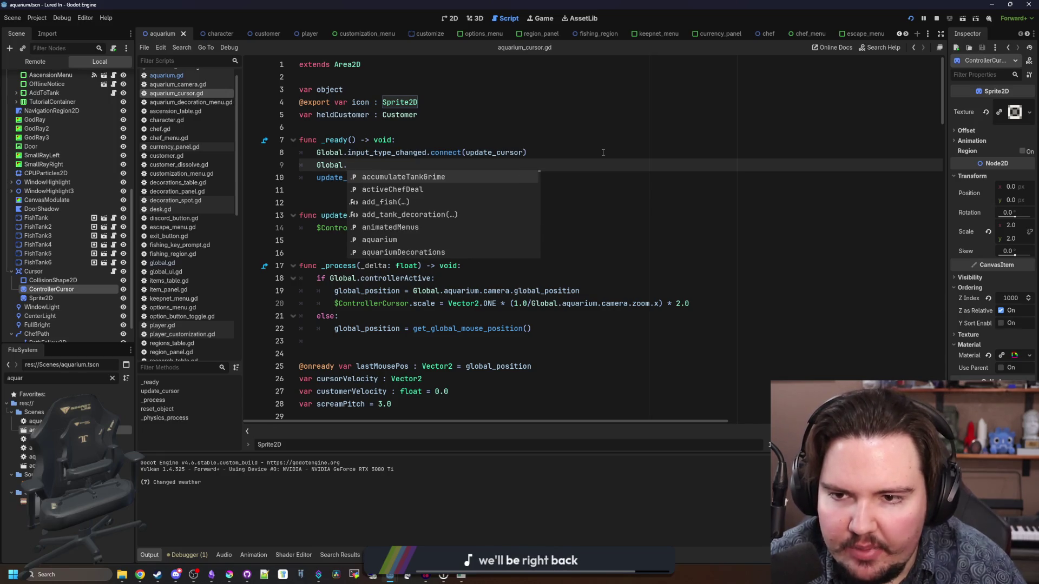
key("BackSpace")
key("BackSpace")
key("BackSpace")
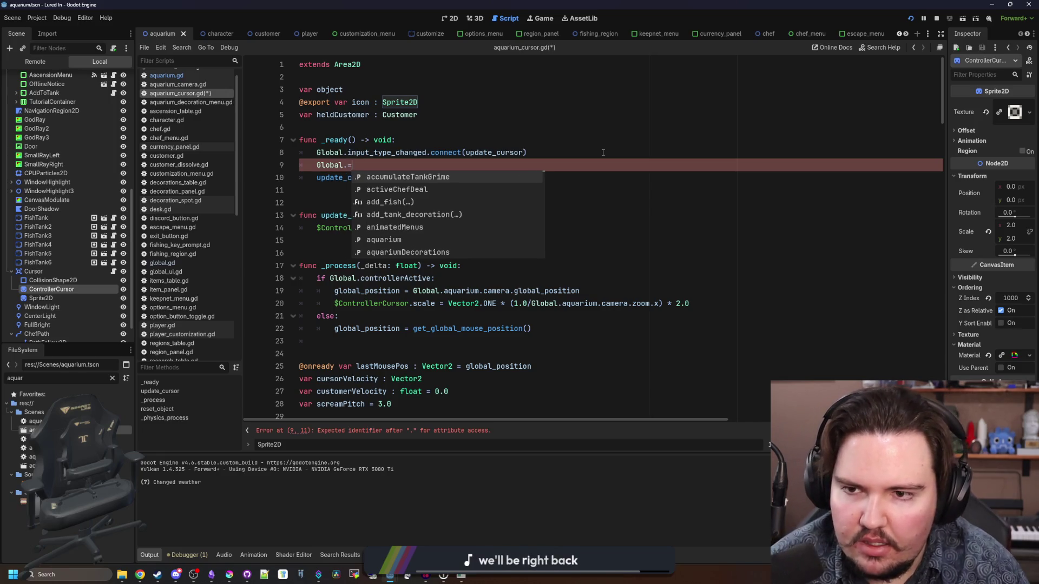
key("ctrl+z")
key("ctrl+z")
key("ctrl+z")
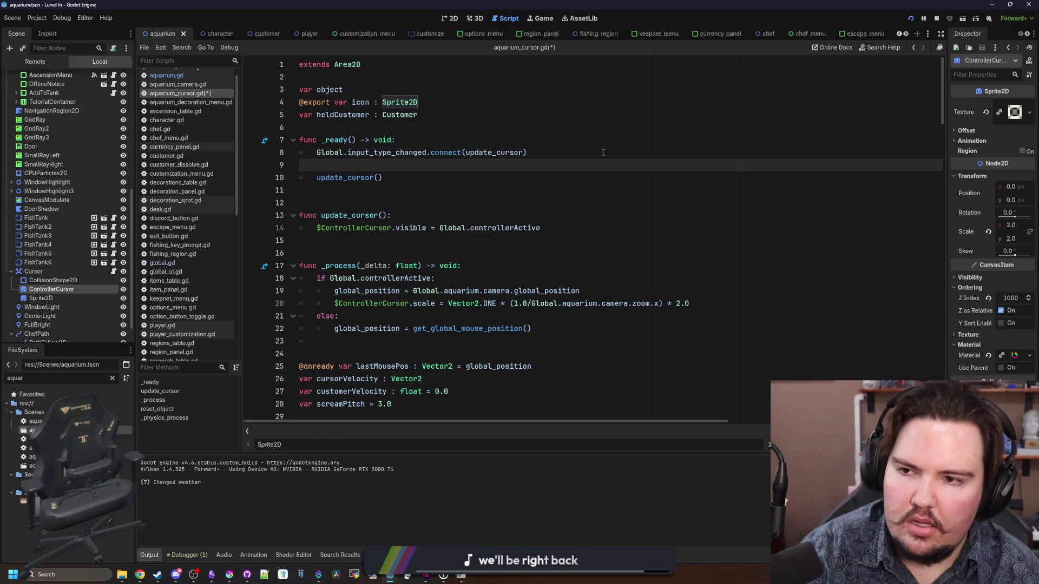
- Filter the FileSystem dock for ui_ma and open ui_manager.gd to check menu_opened and menuOpen
left_click(113, 378)
type("ui_ma")
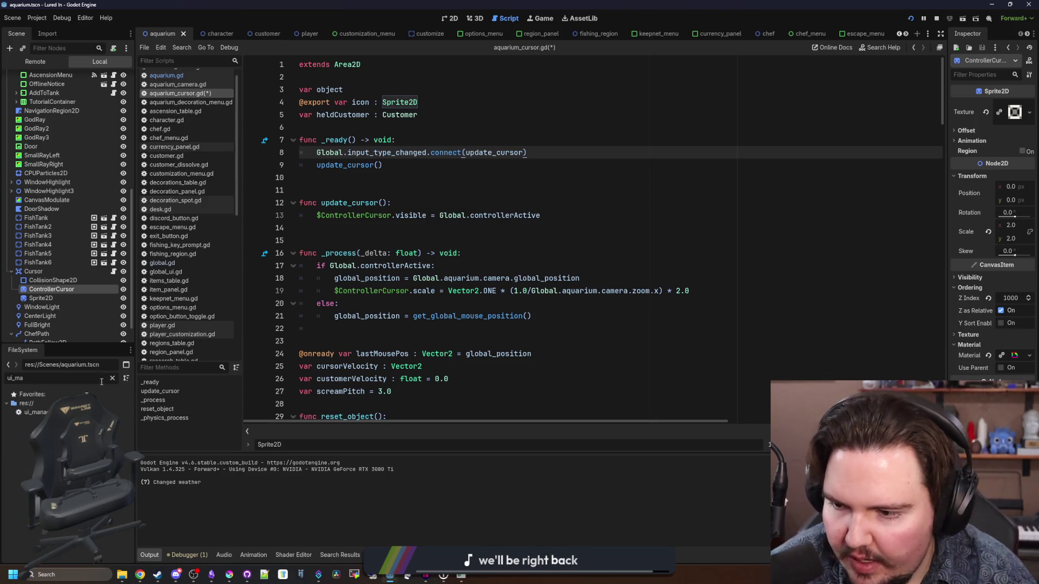
double_click(35, 413)
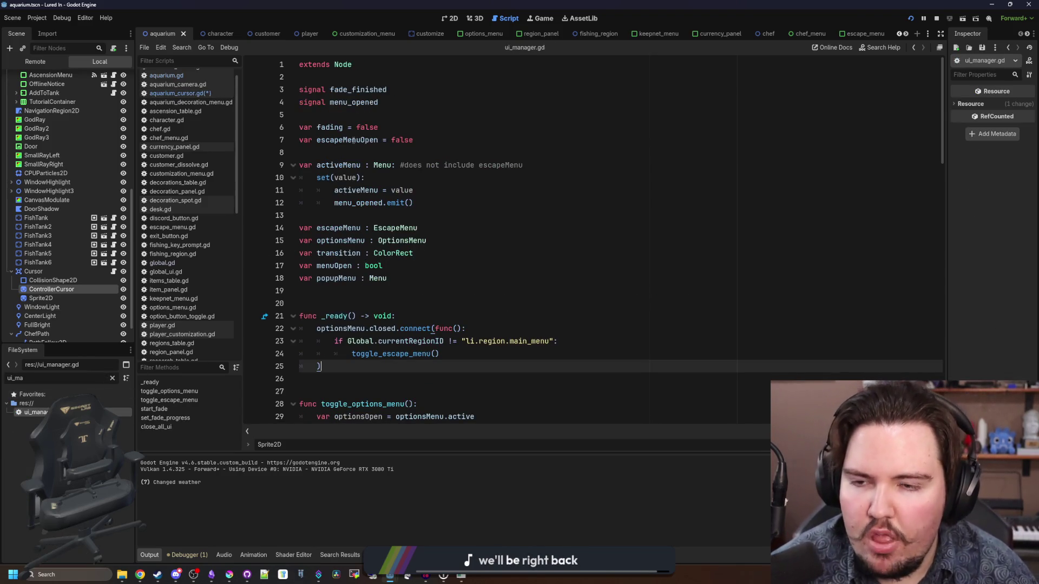
- Back in aquarium_cursor.gd, begin a new line 9 in _ready() with Global.menu
key("alt+Left")
key("alt+Left")
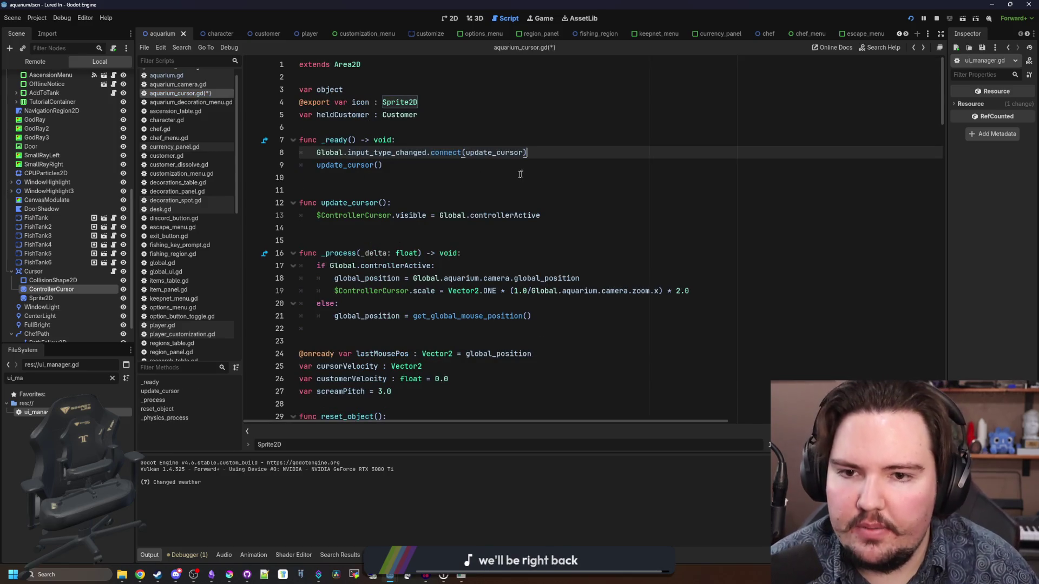
left_click(558, 157)
key("Return")
type("G")
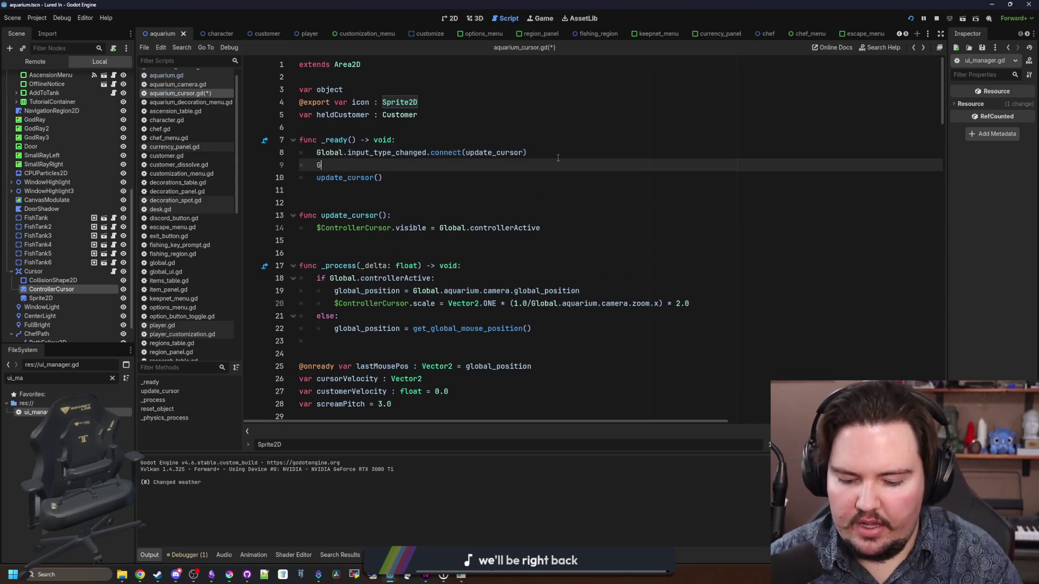
type("lobal.menu")
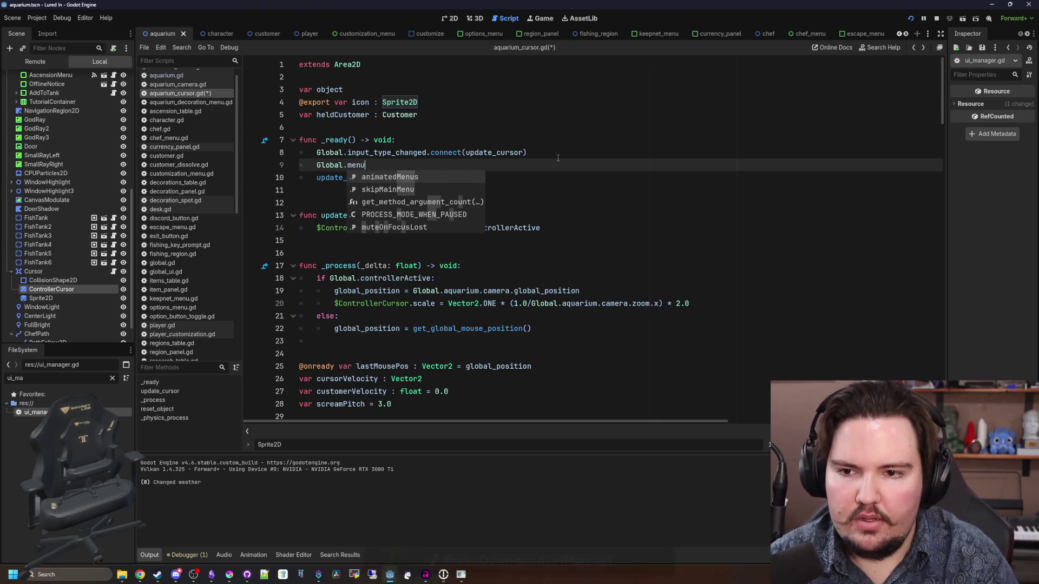
- Make line 9 connect UIManager.menu_opened to update_cursor and save the script
key("BackSpace")
key("BackSpace")
key("BackSpace")
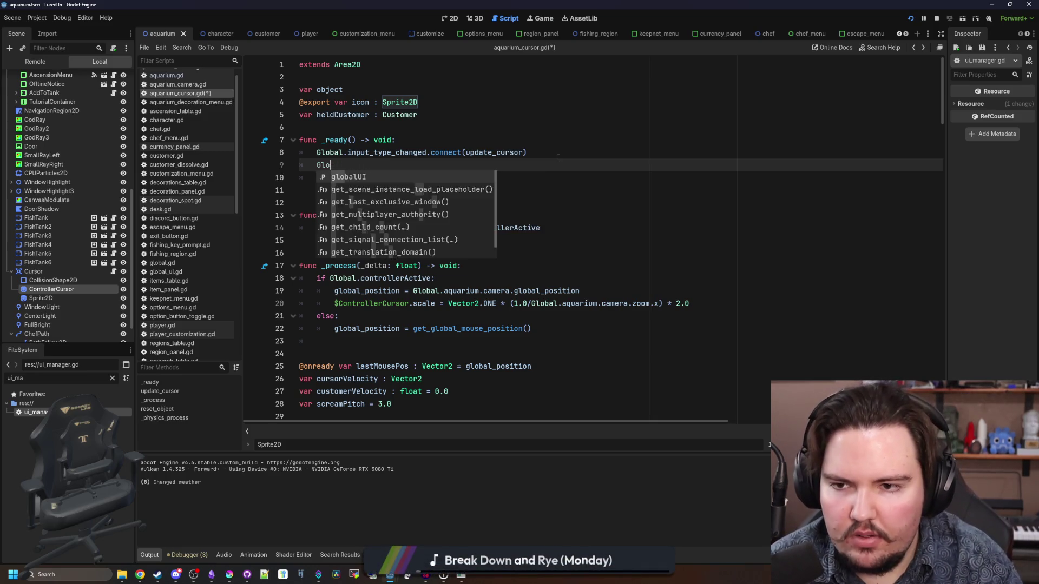
type("UIManager.menu")
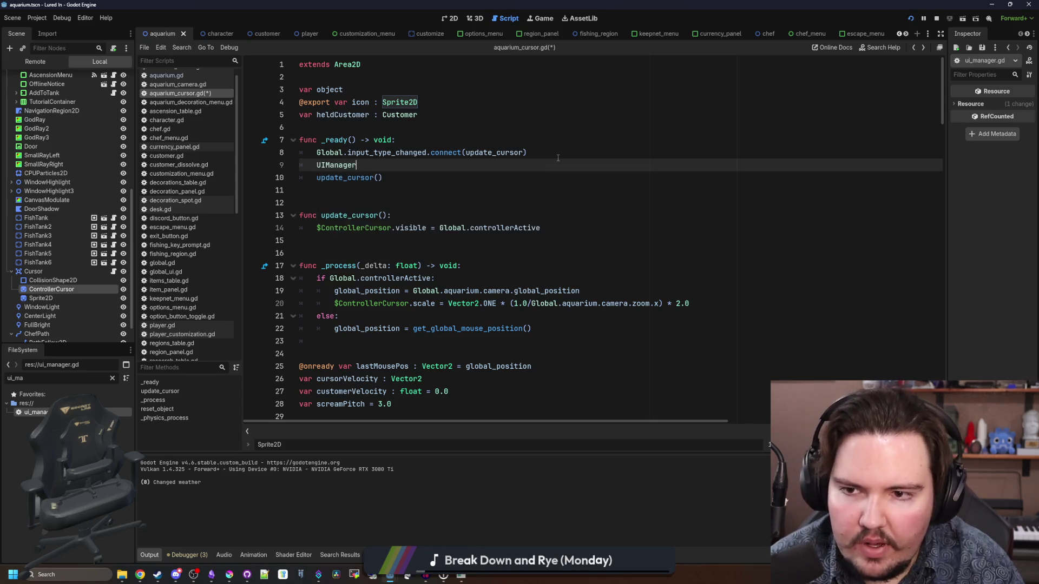
key("Down")
key("Return")
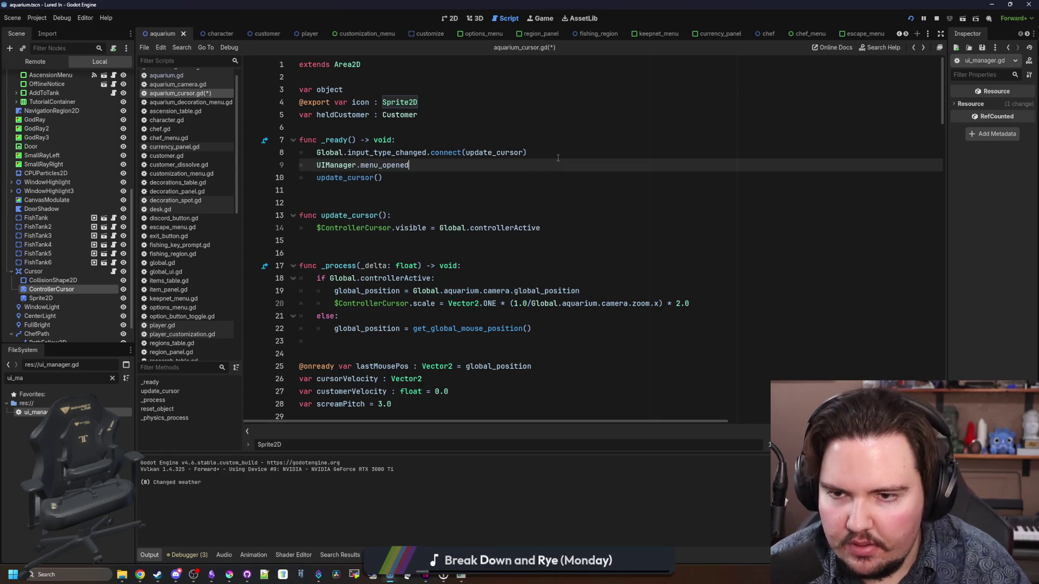
type(".connect(update_cursor")
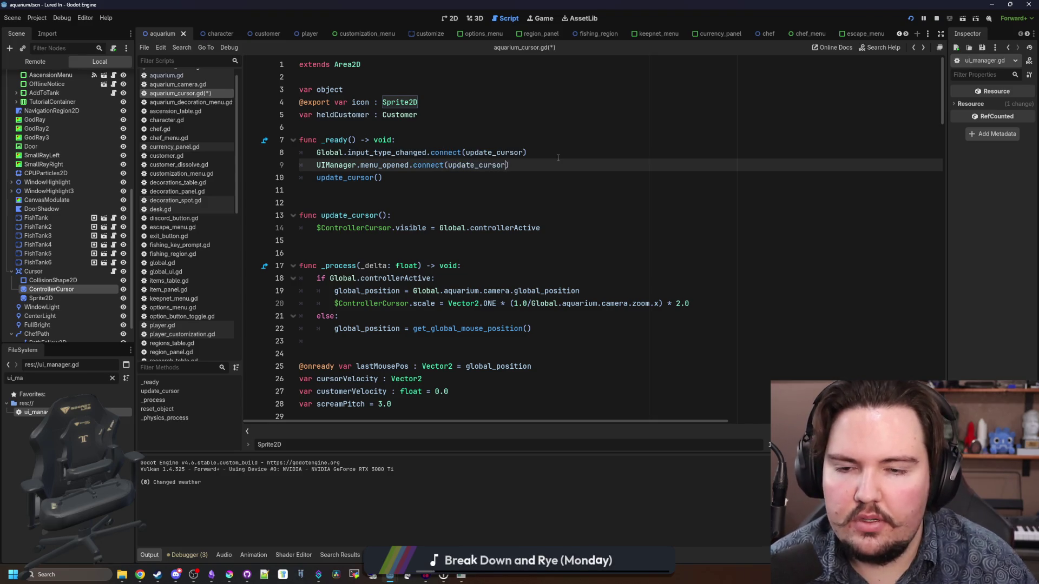
left_click(558, 158)
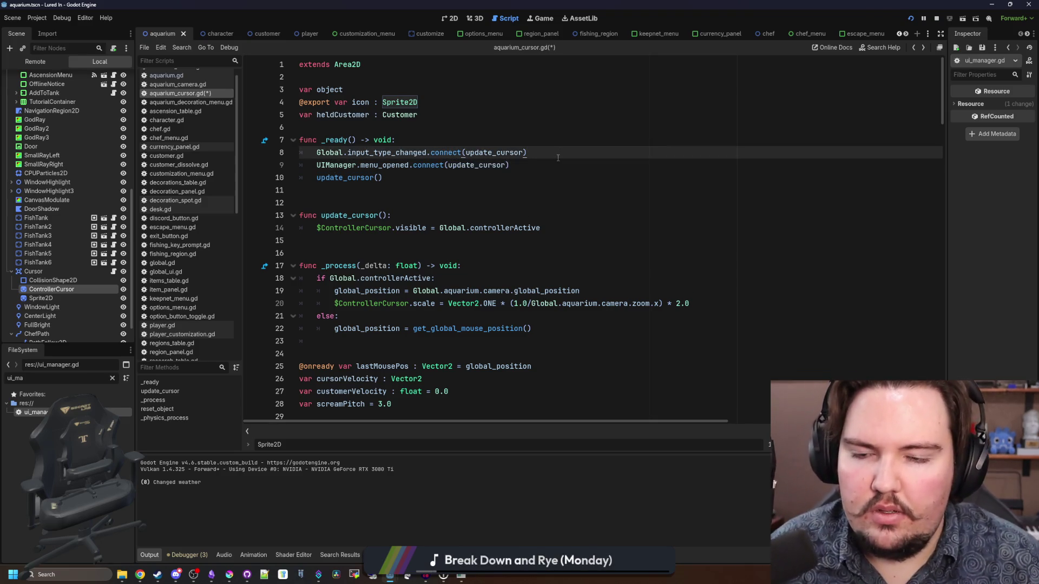
key("ctrl+s")
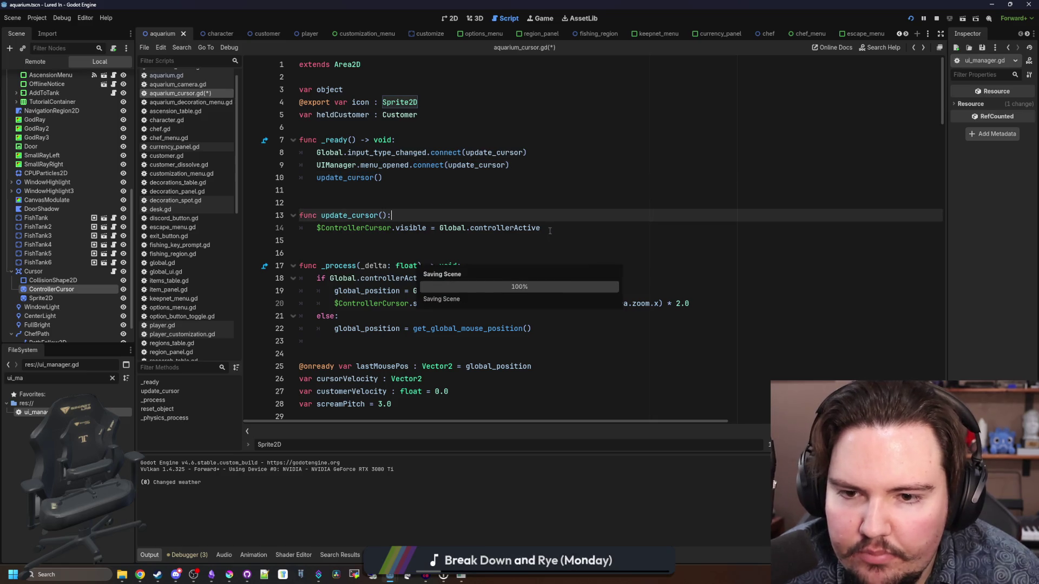
- Require Global.controllerActive && !UIManager.menuOpen for ControllerCursor visibility, then save
left_click(554, 231)
type("&& UIM")
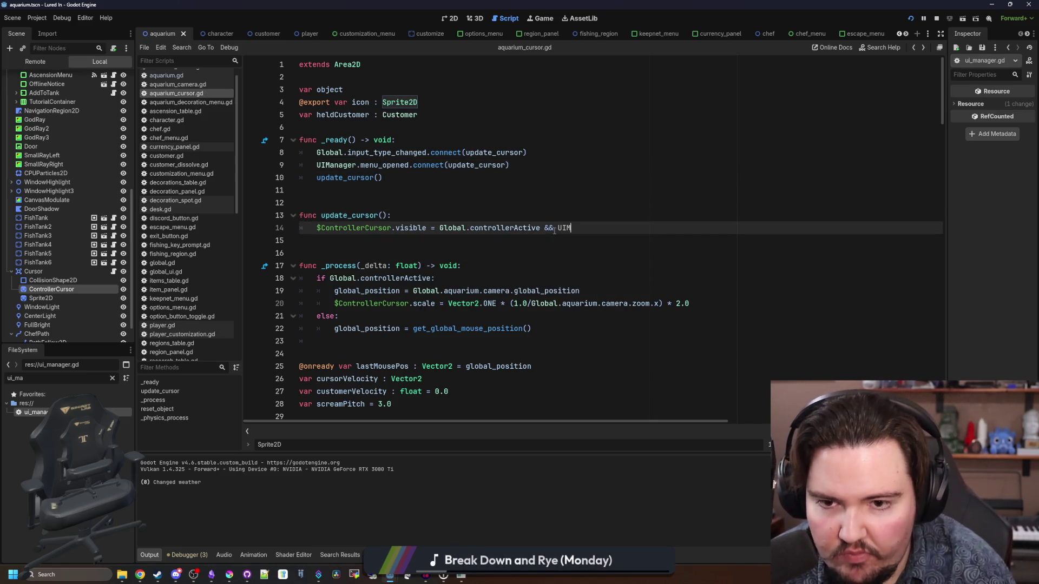
type("ana")
key("Return")
type(".")
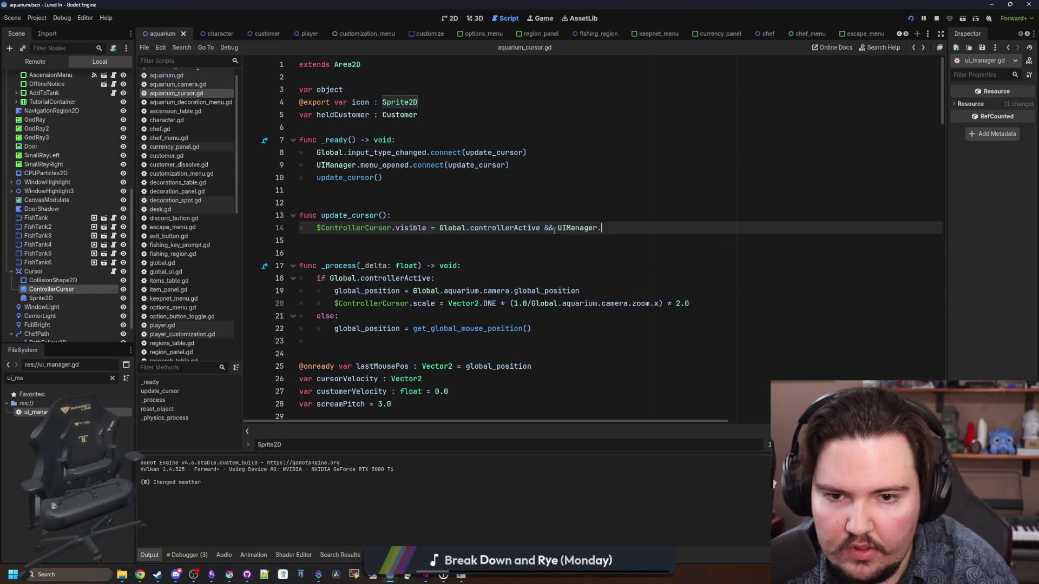
type("menu")
key("Return")
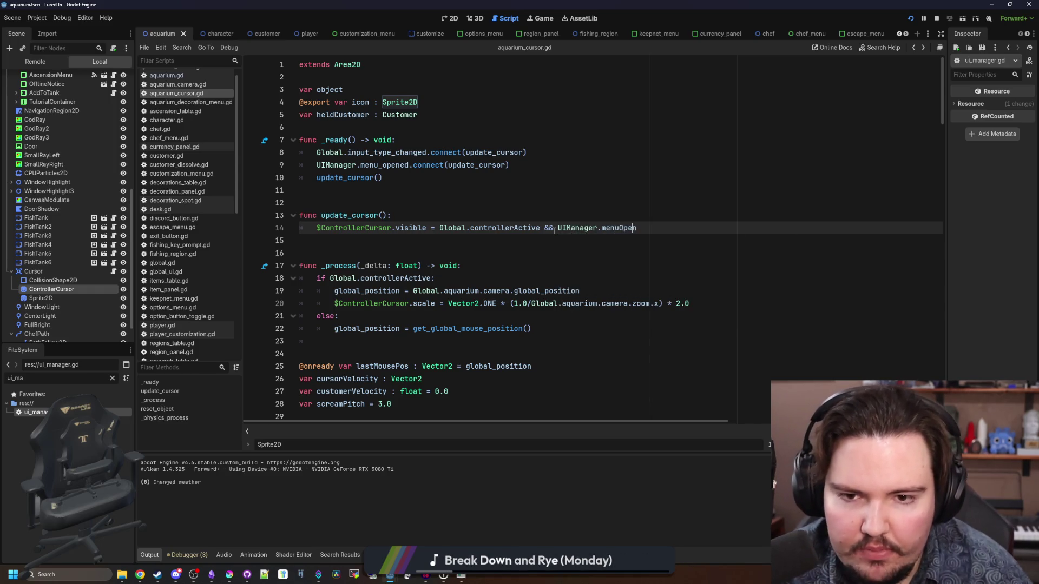
left_click(553, 228)
type("!")
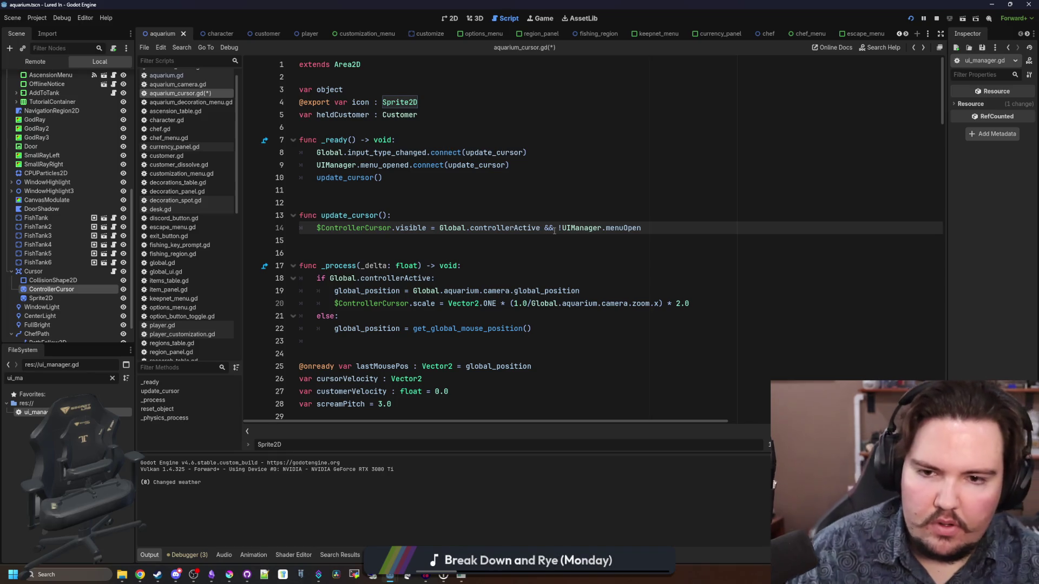
left_click(592, 182)
key("ctrl+s")
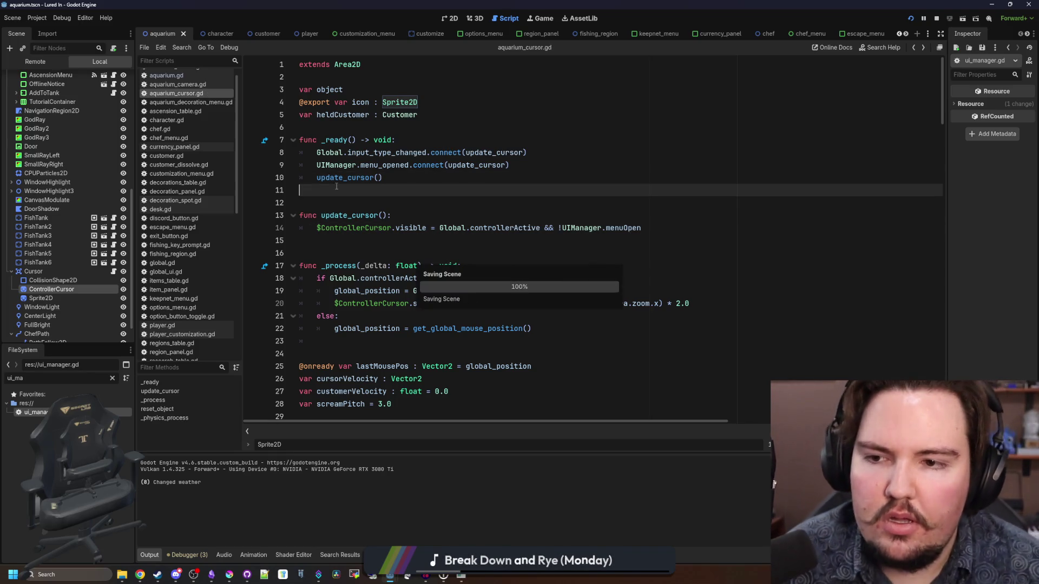
- Begin a project-wide Find in Files search for menu_opened
left_click(516, 228)
key("ctrl+shift+f")
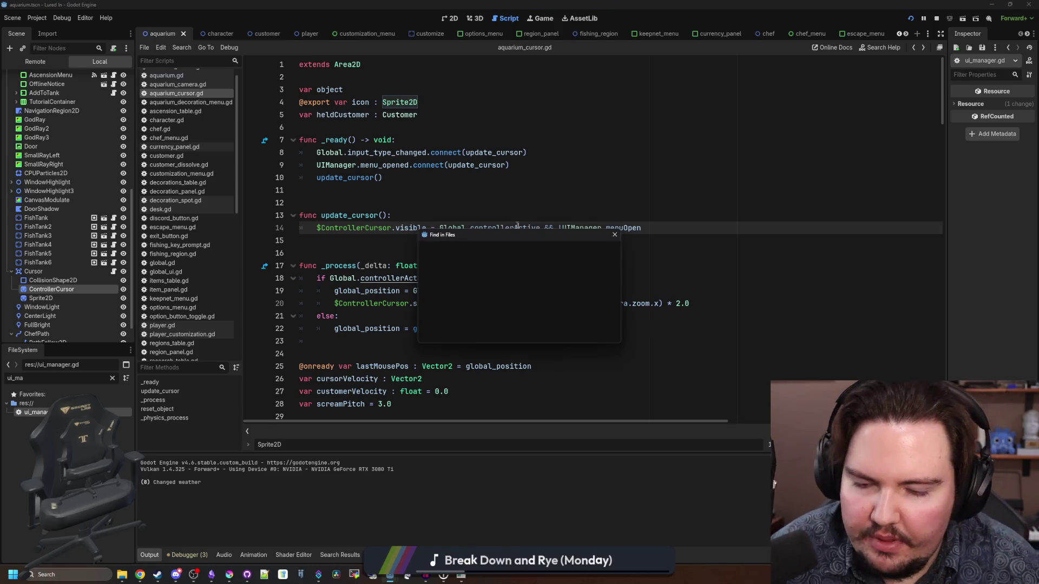
type("menu_opened")
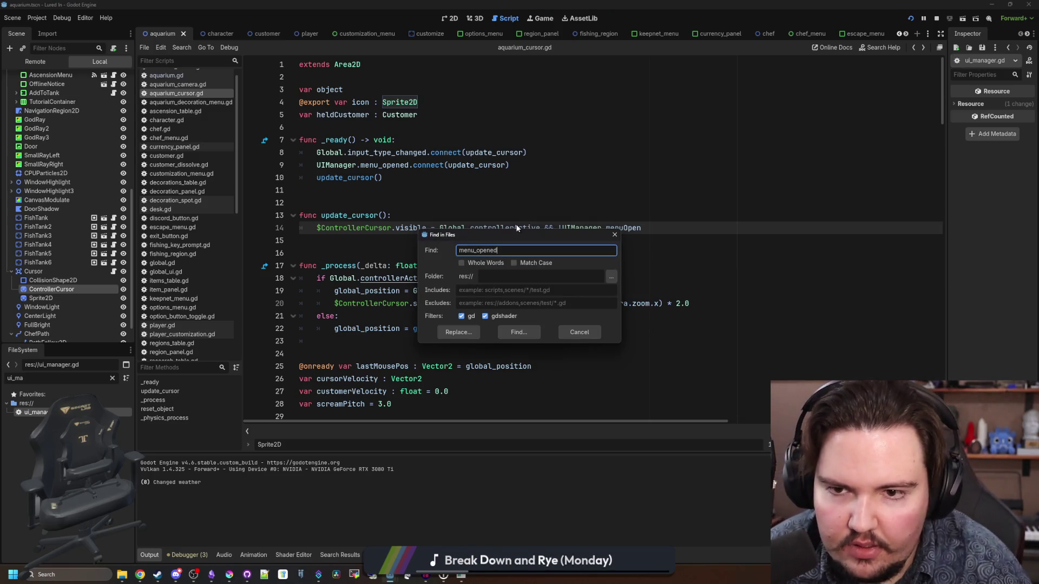
- Run the menu_opened search and inspect the aquarium_camera.gd connection to stop_drag
key("Return")
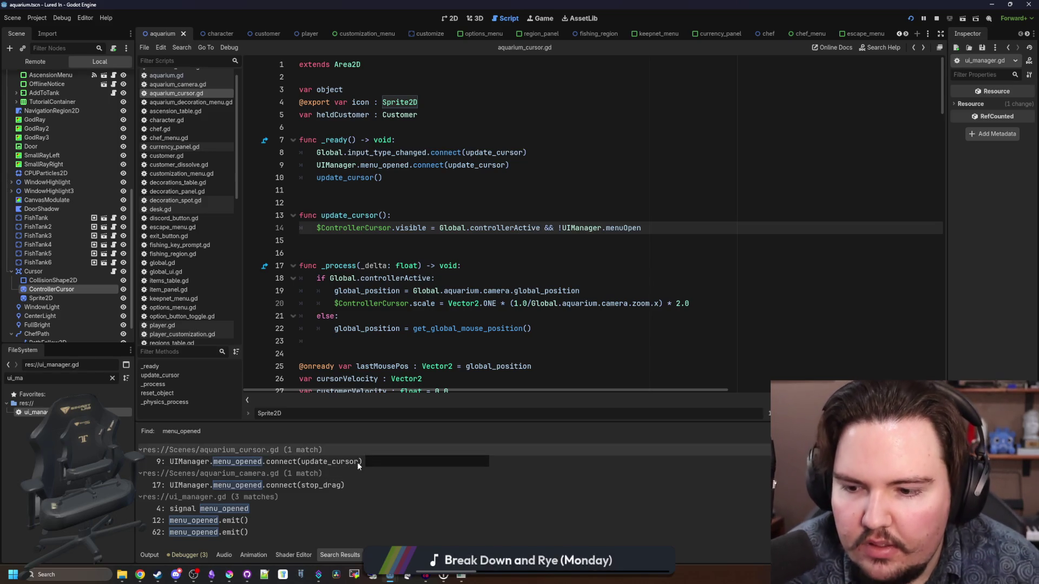
left_click(336, 485)
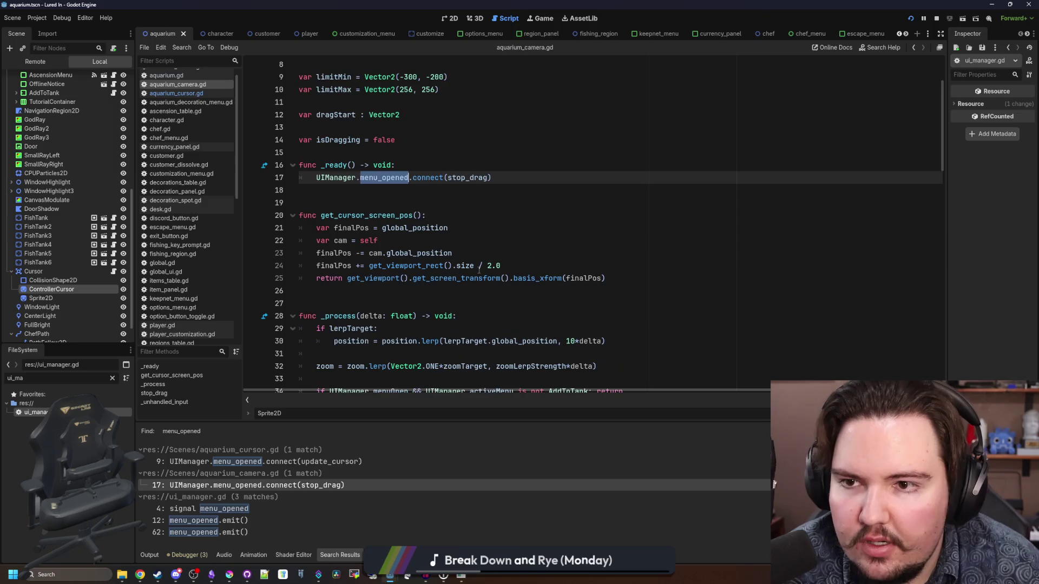
left_click(441, 267)
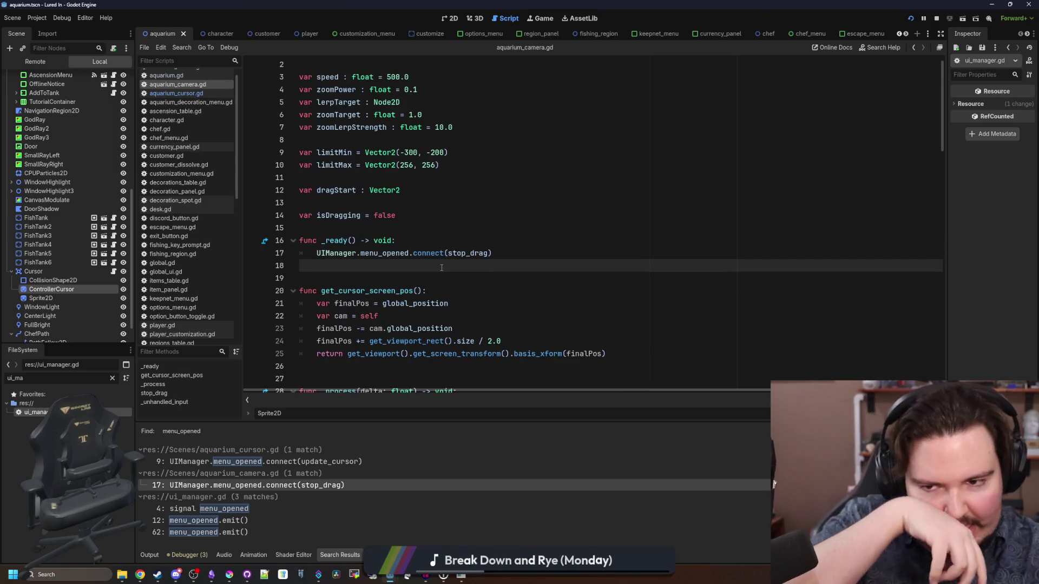
left_click(483, 253, "ctrl")
left_click(433, 216)
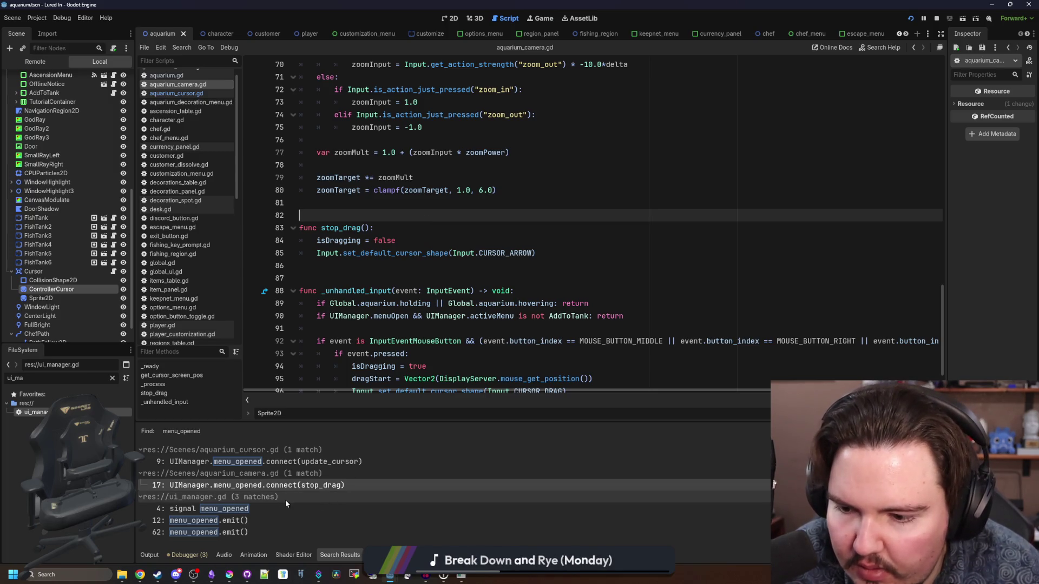
- Open the ui_manager.gd line 12 result and select the activeMenu setter's menu_opened.emit()
left_click(247, 519)
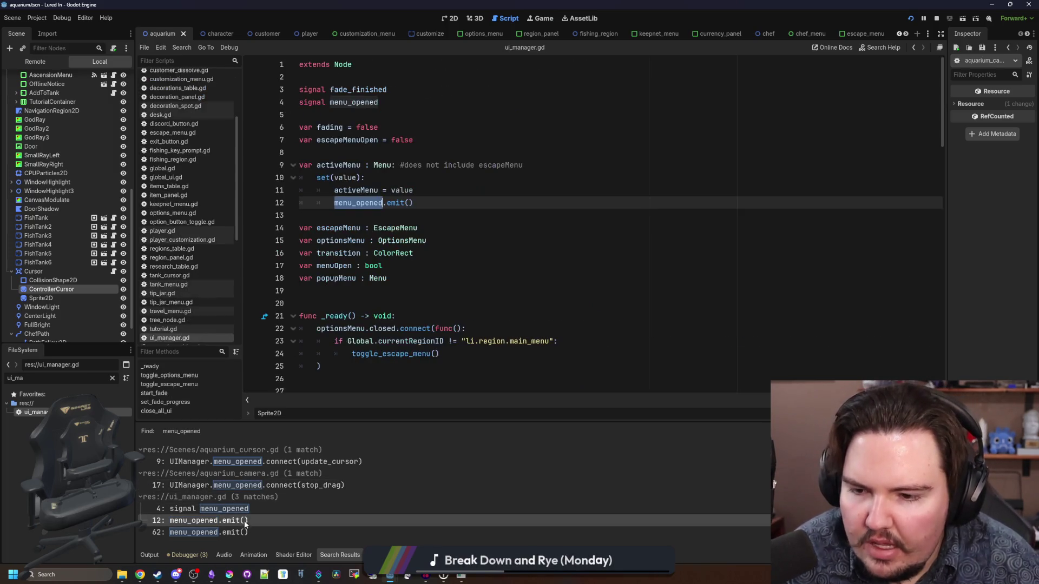
left_click(373, 220)
left_click_drag(418, 202, 334, 203)
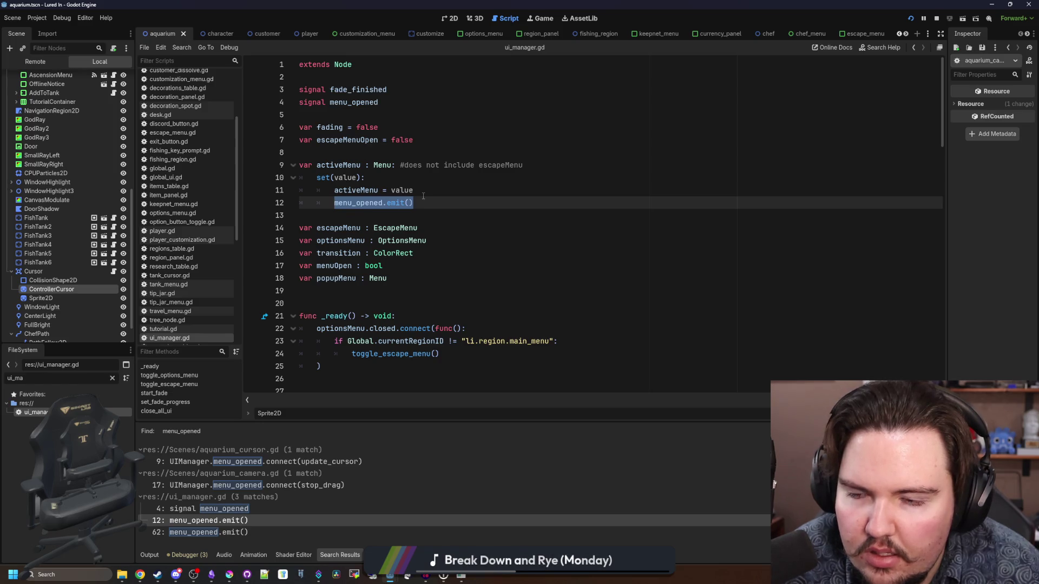
- Rename the signal on line 4 to menu_changed and update the line 12 emit
double_click(372, 104)
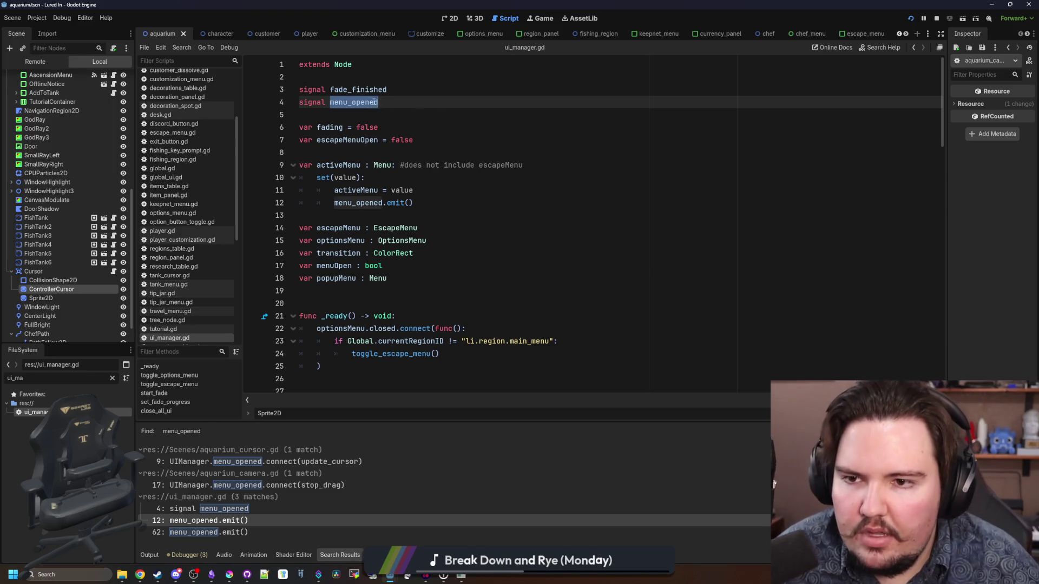
type("menu")
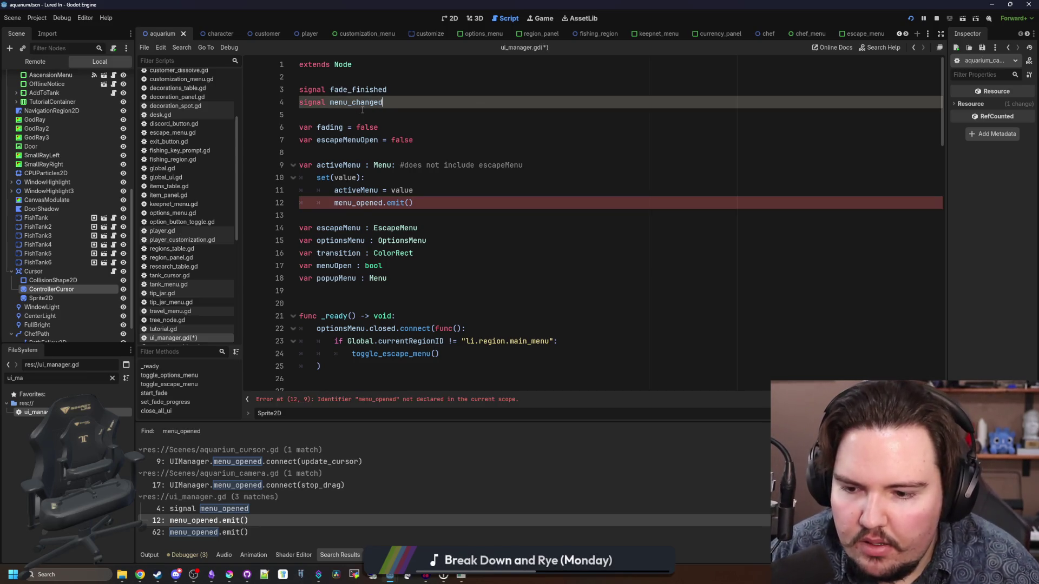
double_click(358, 102)
key("ctrl+c")
double_click(360, 203)
key("ctrl+v")
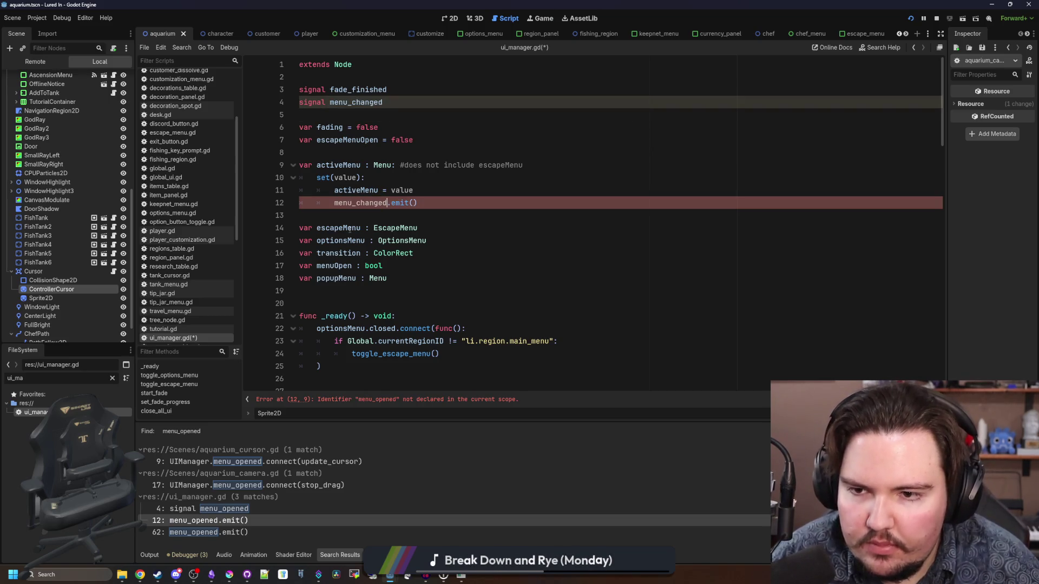
- Switch the aquarium_cursor.gd line 9 connection to menu_changed and save the scripts
left_click(248, 485)
left_click(386, 90)
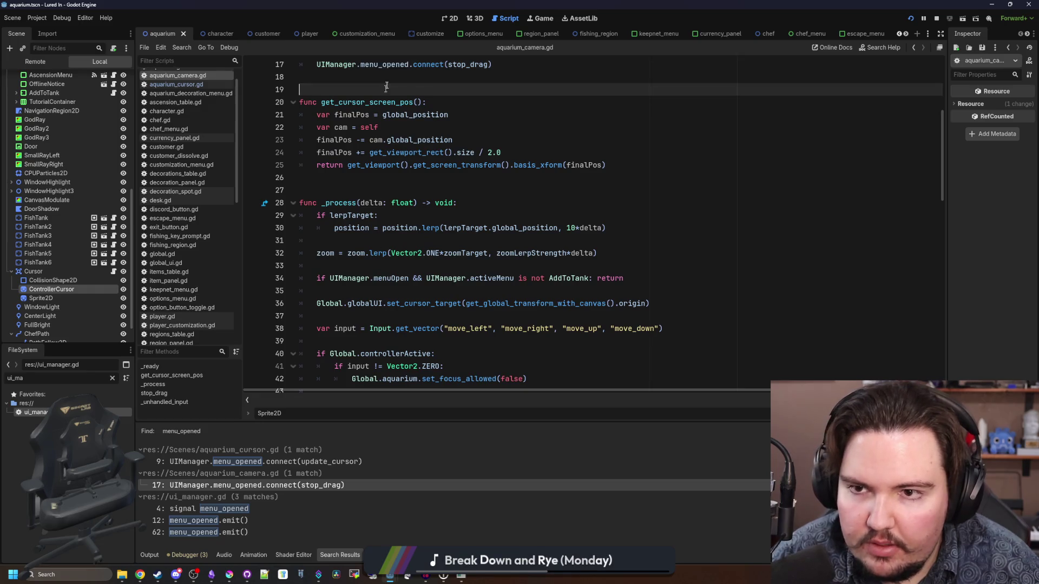
left_click(297, 464)
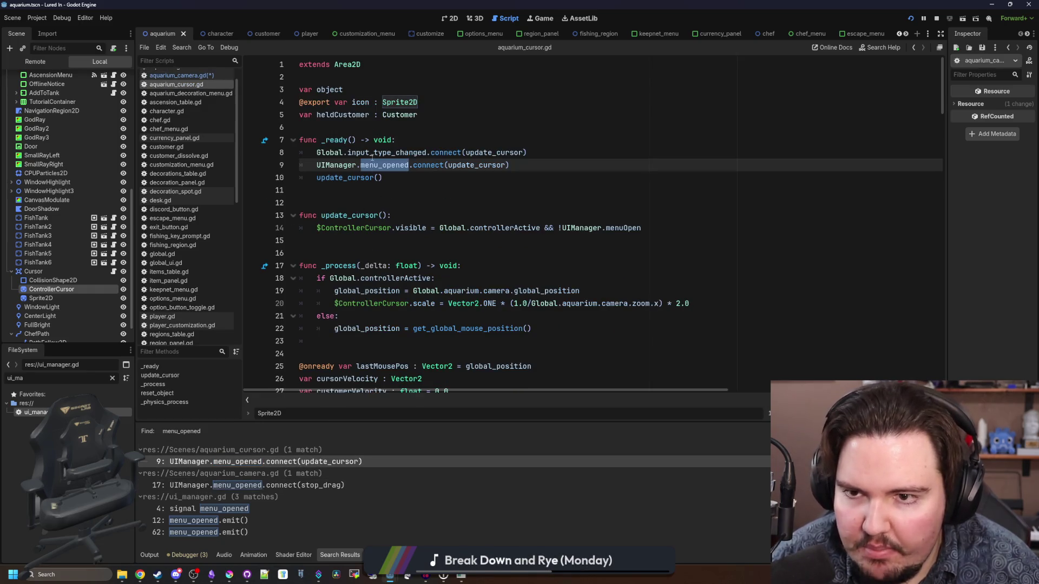
key("ctrl+v")
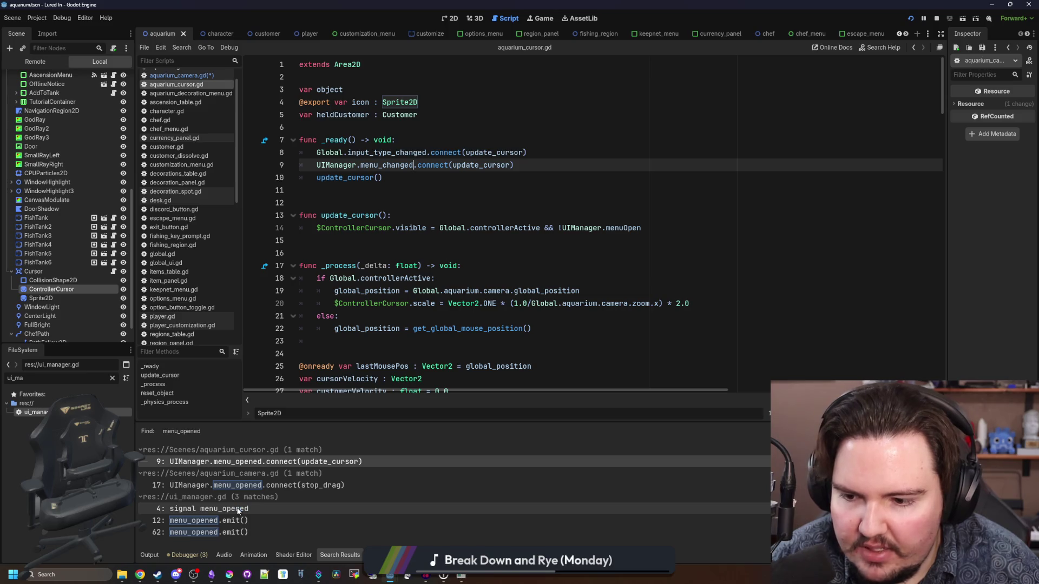
left_click(427, 265)
key("ctrl+s")
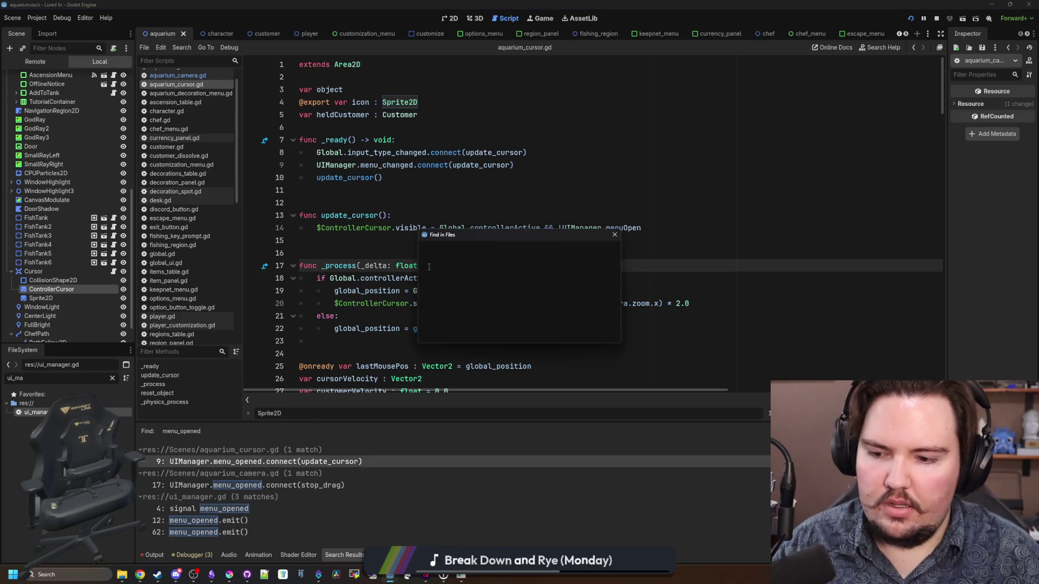
- Rerun the search, rename the leftover line 62 emit to menu_changed, and save ui_manager.gd
key("ctrl+shift+f")
key("Return")
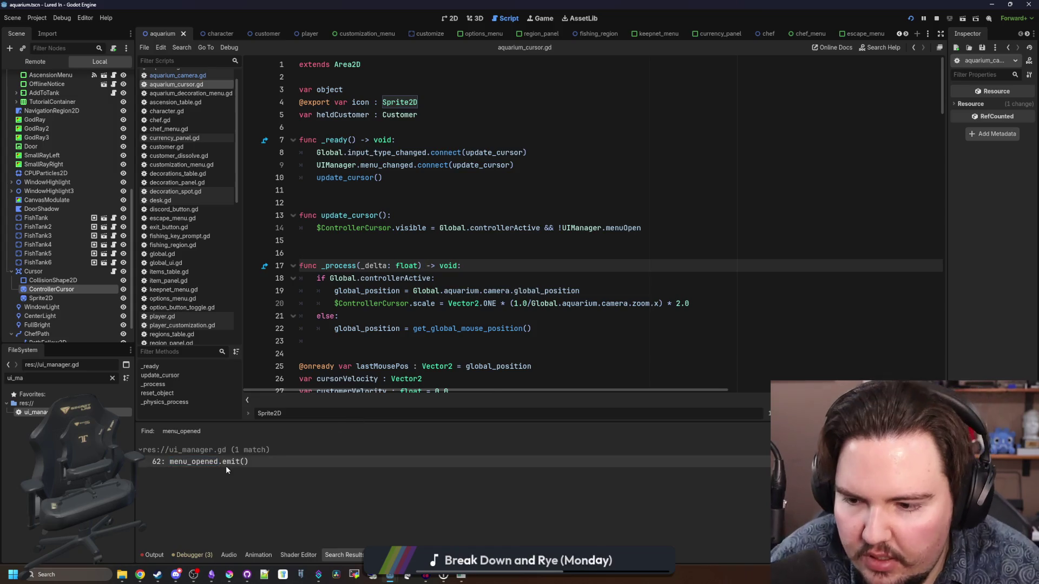
left_click(226, 465)
left_click(399, 279)
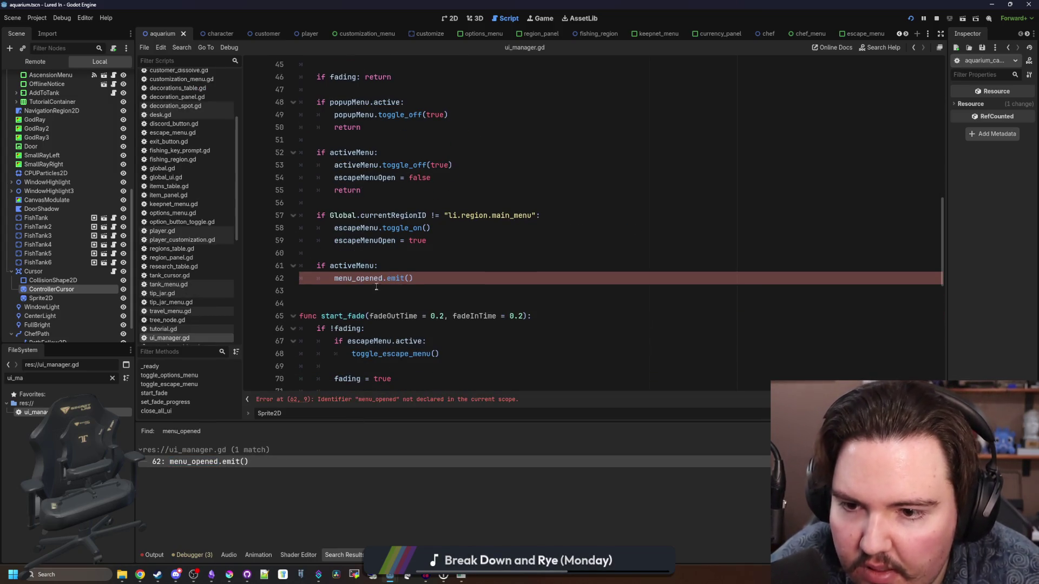
double_click(368, 278)
type("menu_changed")
scroll(408, 287, "up", 2)
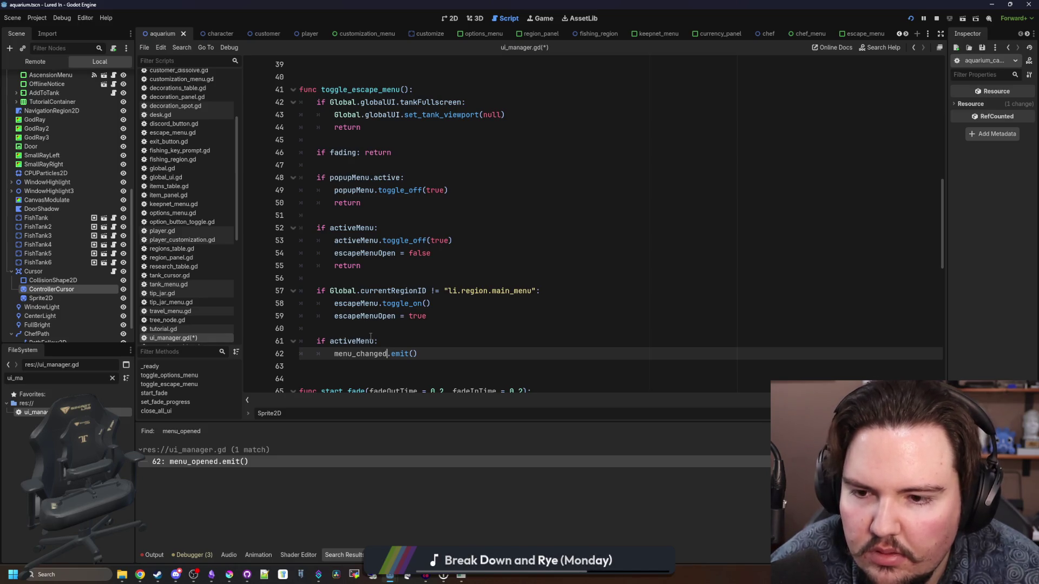
scroll(401, 313, "up", 8)
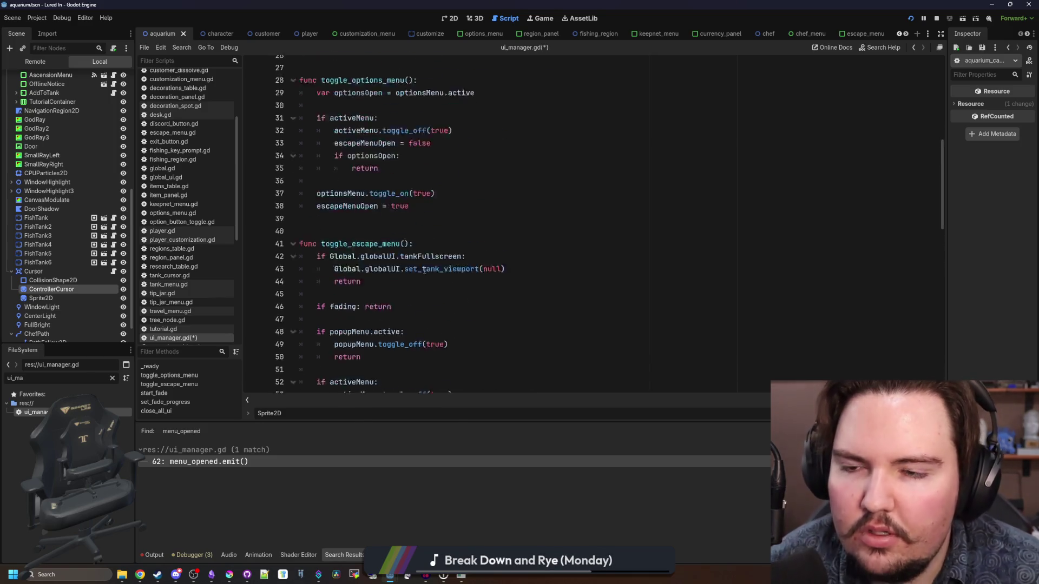
scroll(422, 282, "down", 8)
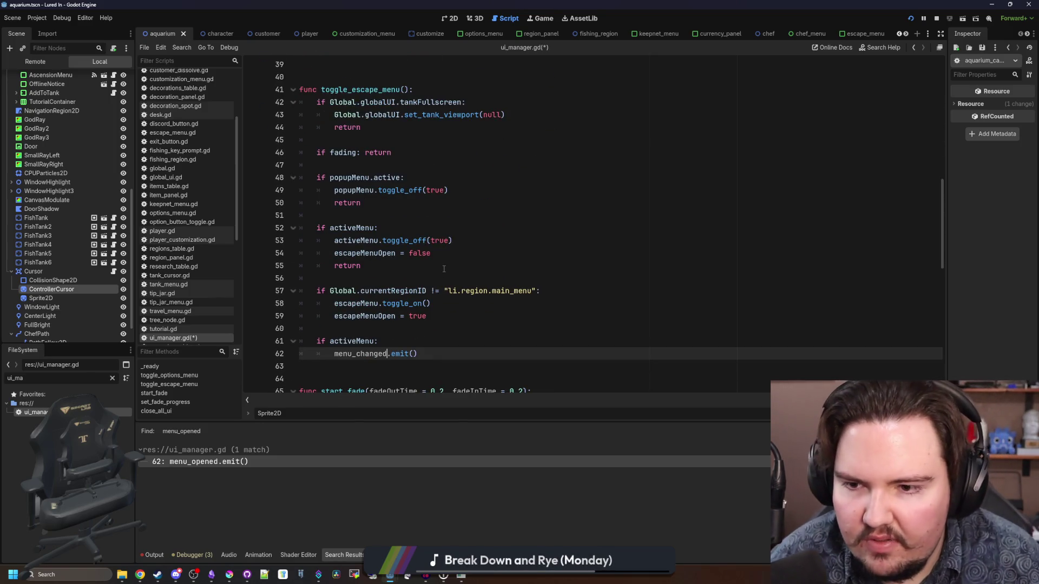
left_click(387, 325)
key("ctrl+s")
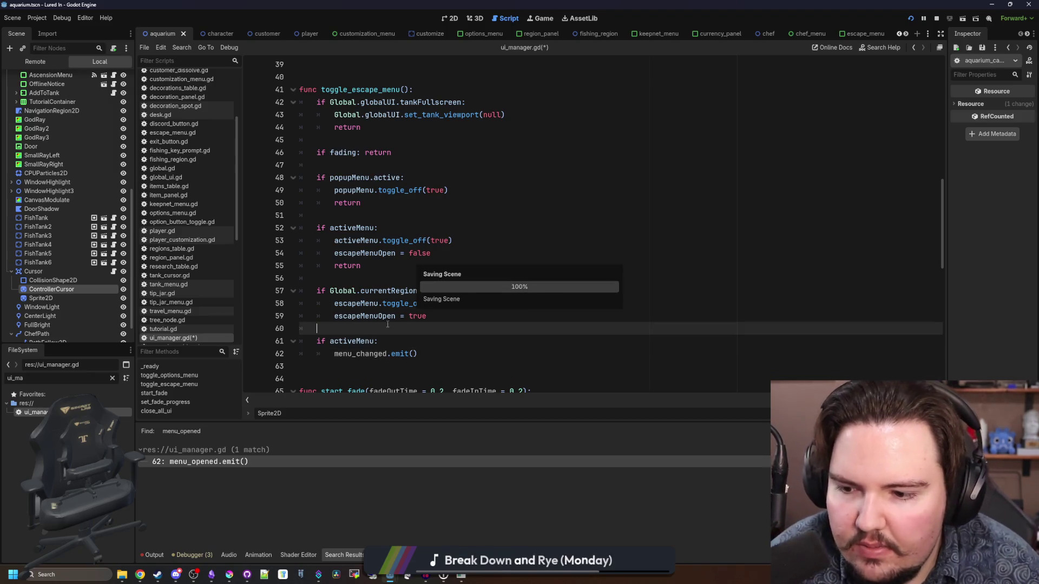
scroll(387, 324, "down", 2)
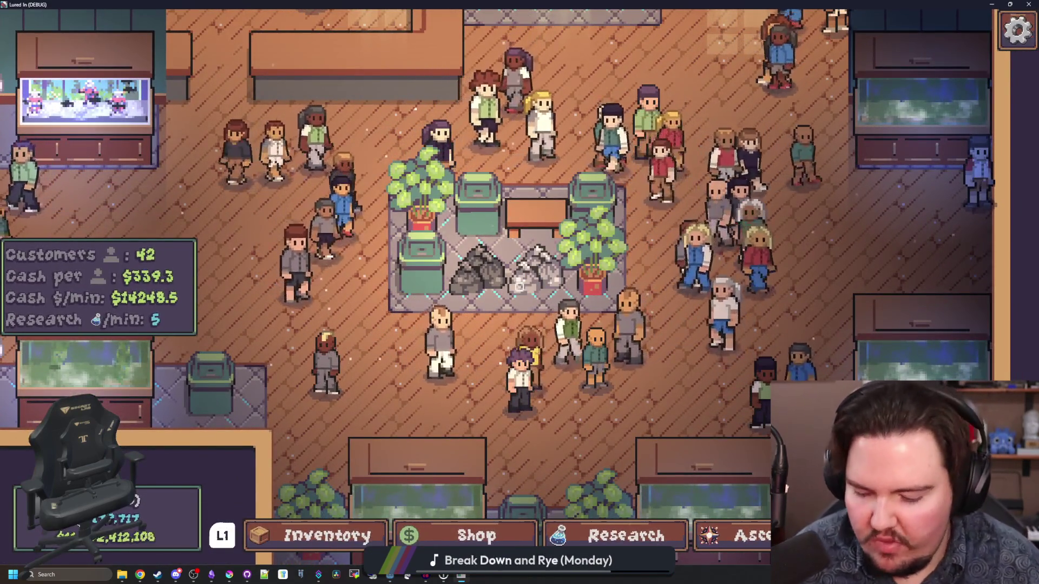
- Stop the running game, relaunch it, and dismiss the Offline Income popup
key("super")
key("alt+Tab")
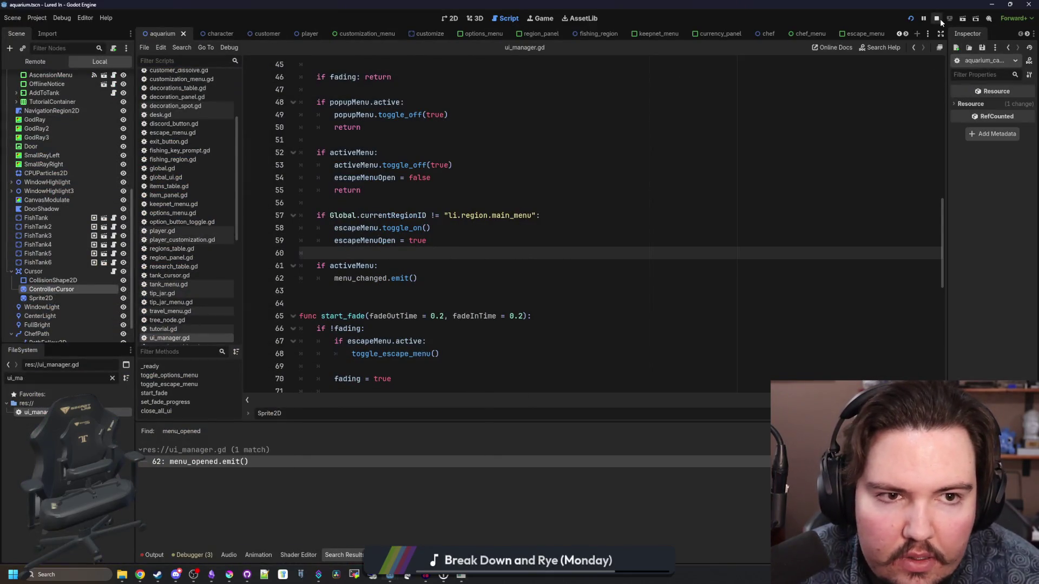
left_click(936, 18)
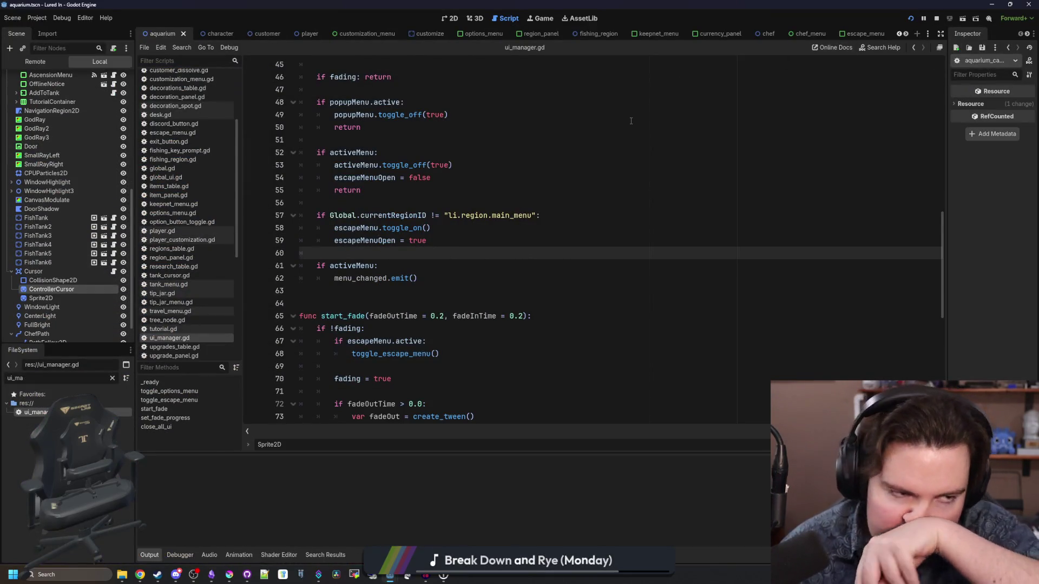
key("F5")
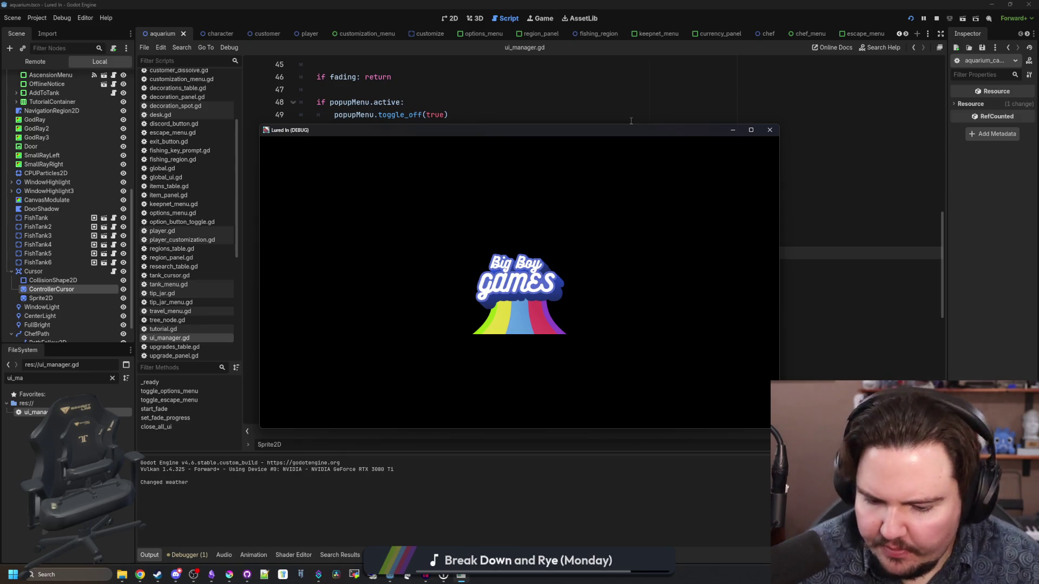
key("Return")
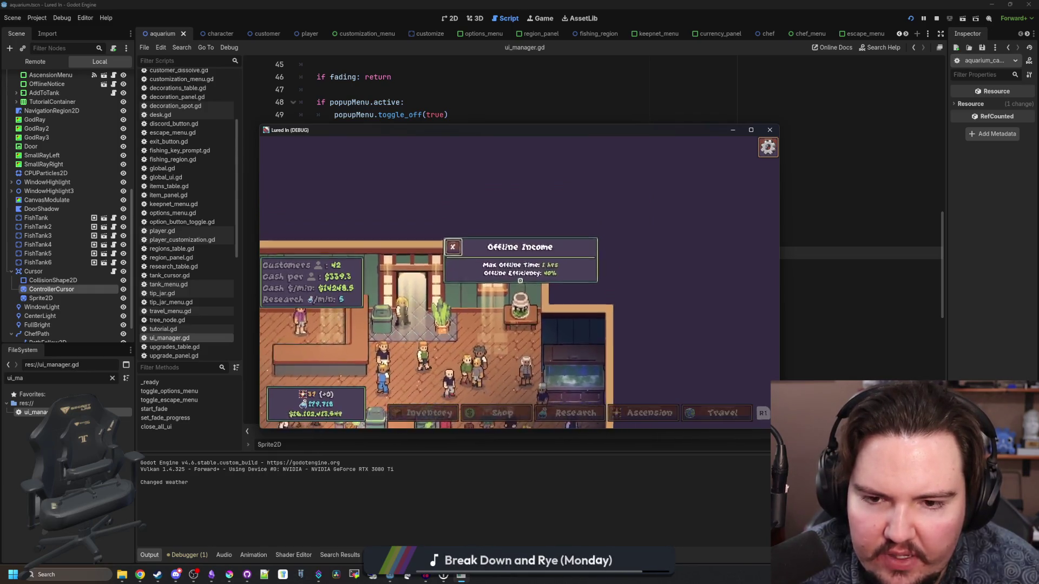
- Return to the editor and open the Cursor node's aquarium_cursor.gd script
left_click(417, 114)
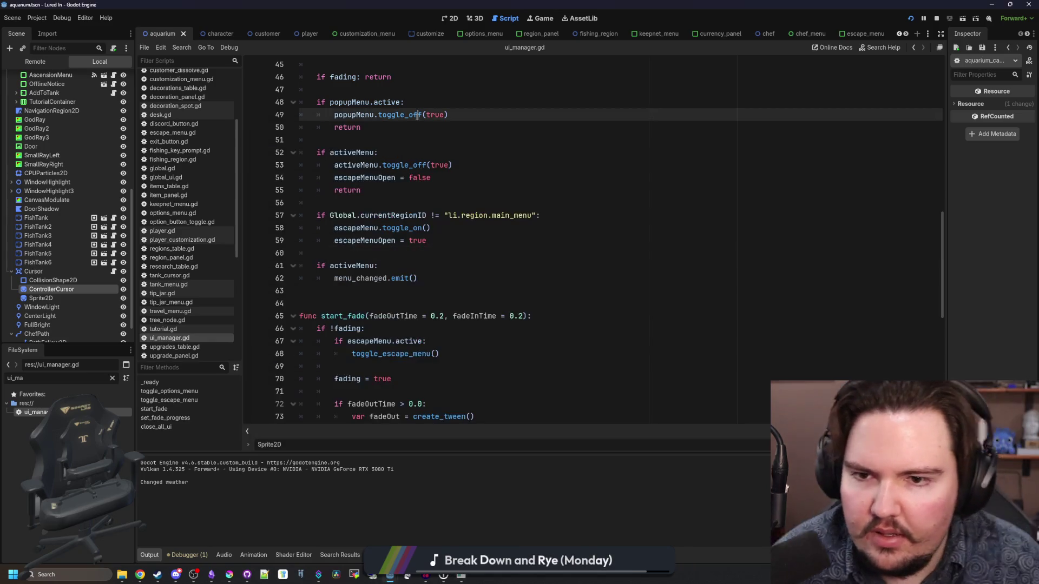
left_click(114, 272)
left_click(558, 235)
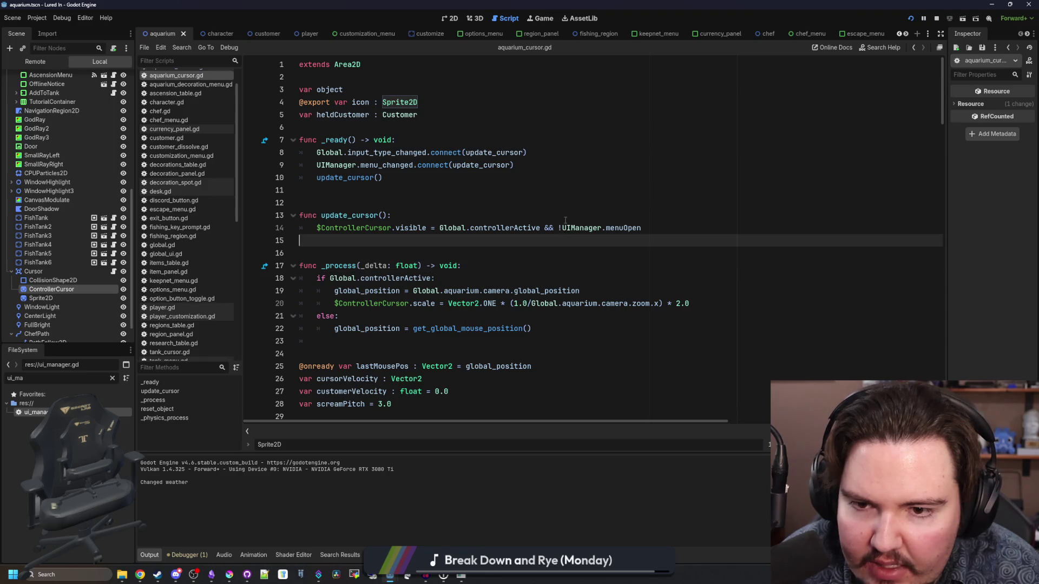
- Jump from menuOpen in aquarium_cursor.gd to its declaration in ui_manager.gd
left_click(564, 213)
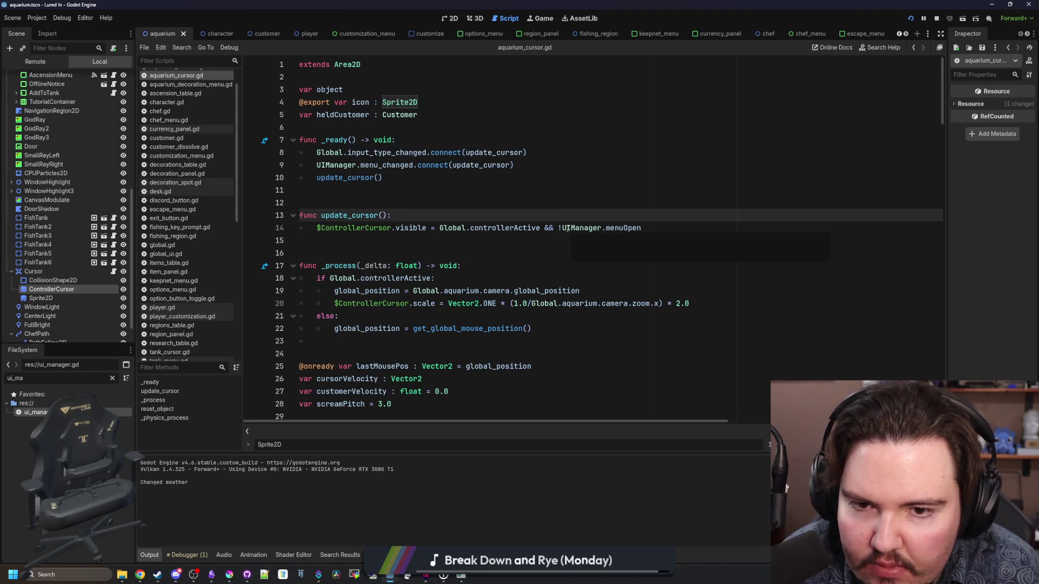
left_click(563, 228)
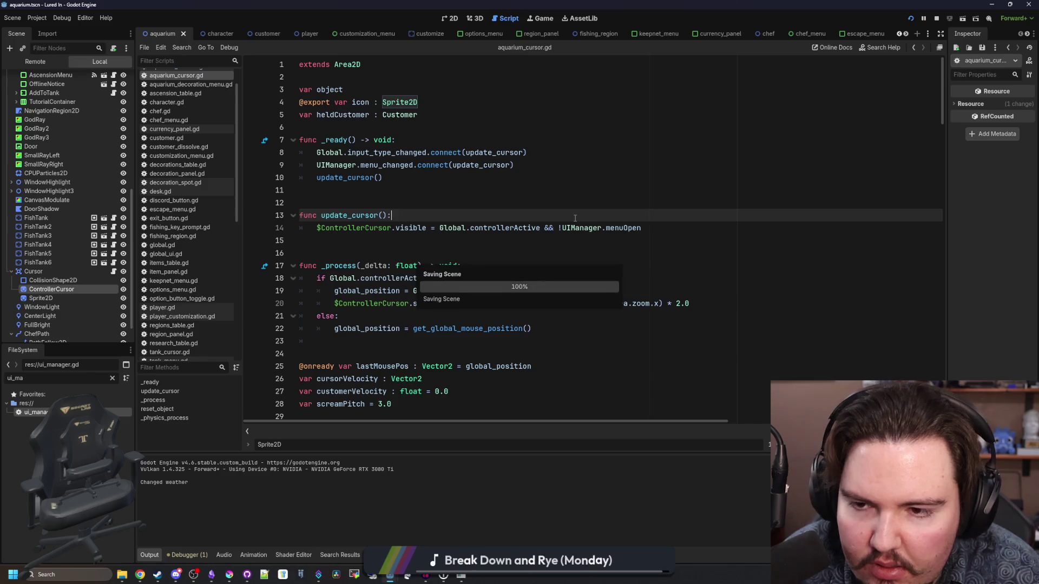
left_click(457, 205)
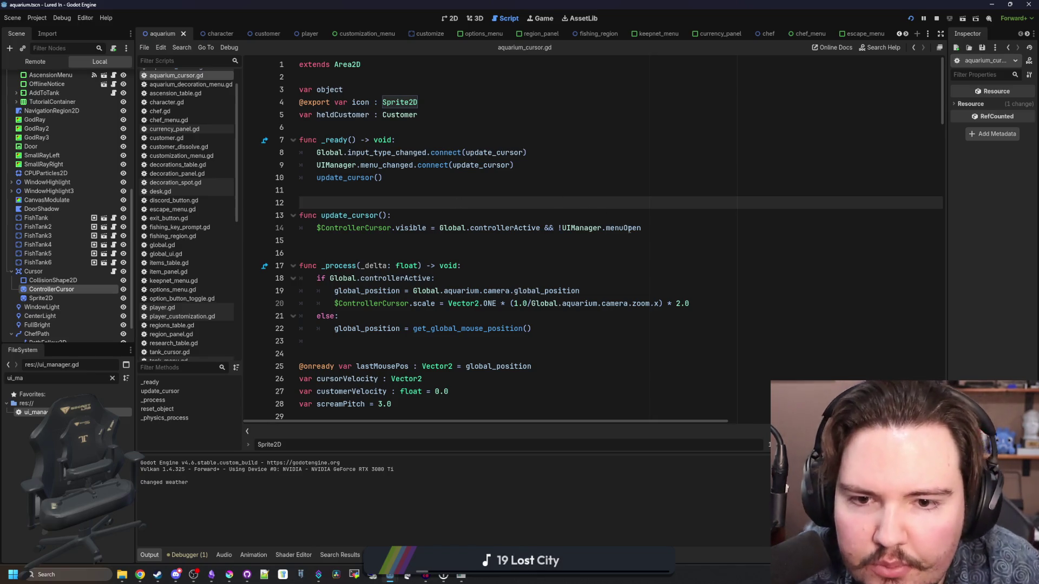
left_click(619, 228, "ctrl")
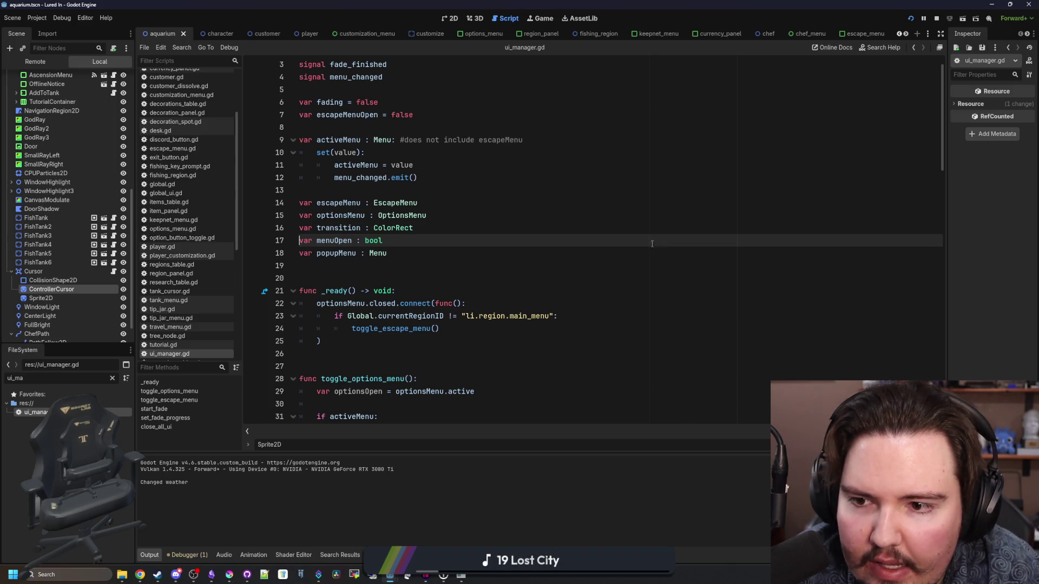
scroll(400, 195, "down", 6)
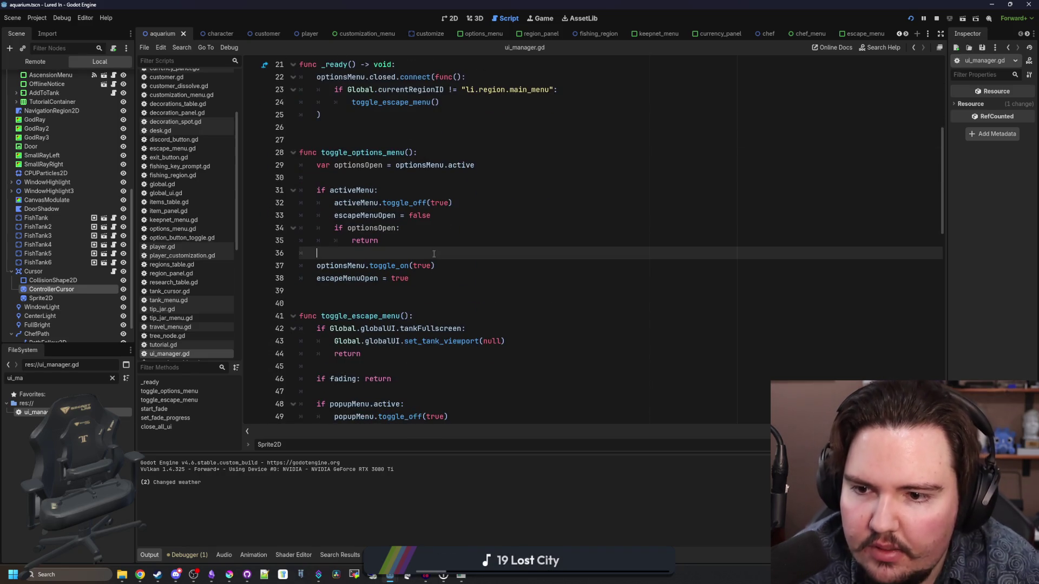
- Search ui_manager.gd for menuOpen, finding the bool flag declared on line 17
key("ctrl+f")
type("menuOpen")
key("Return")
key("Return")
key("Return")
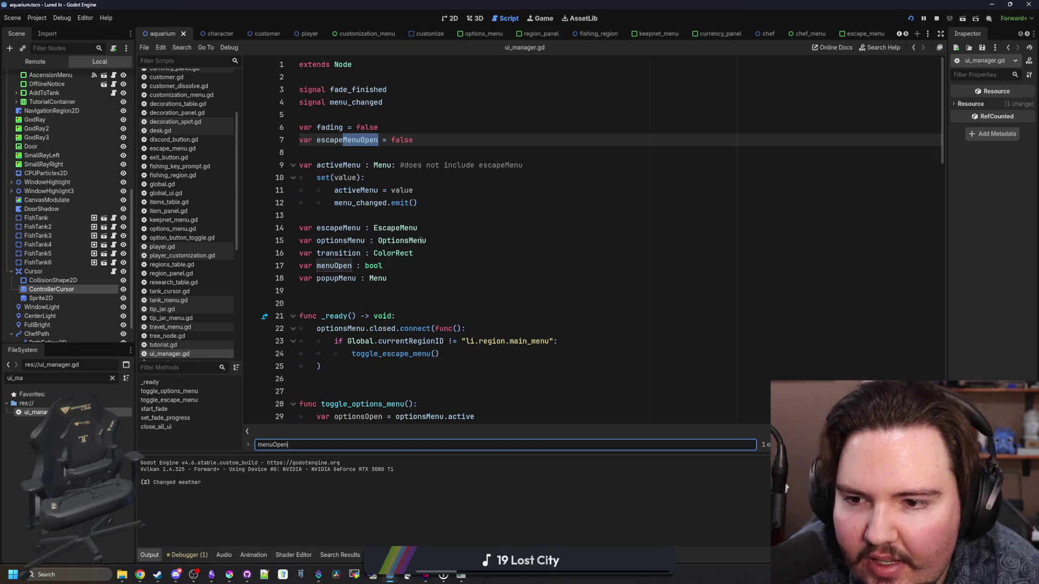
- Run Find in Files for menuOpen and review matches across menu.gd, global scripts, and aquarium scripts
left_click(390, 265)
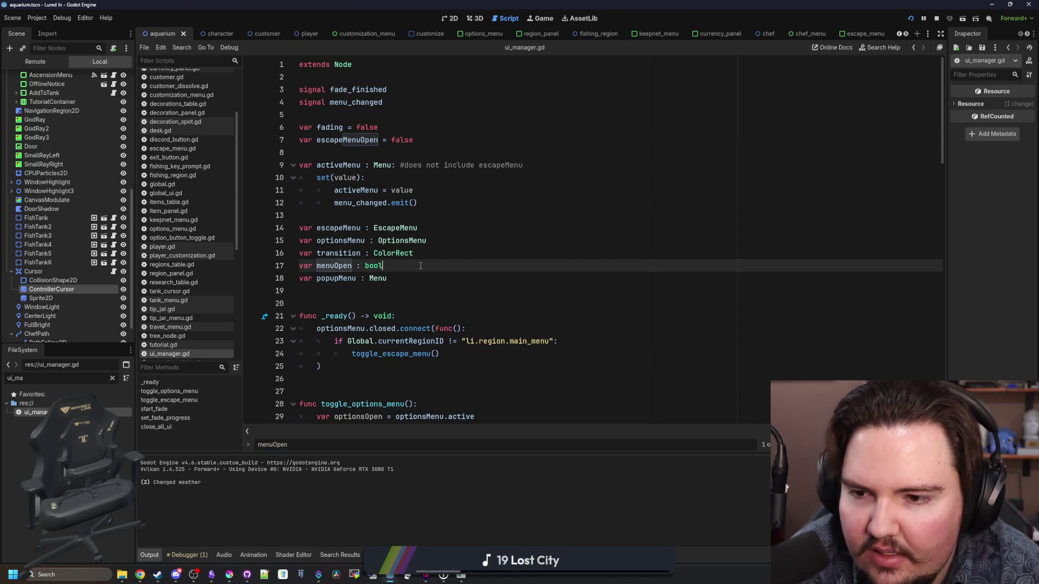
key("ctrl+shift+f")
type("menuOpen")
key("Return")
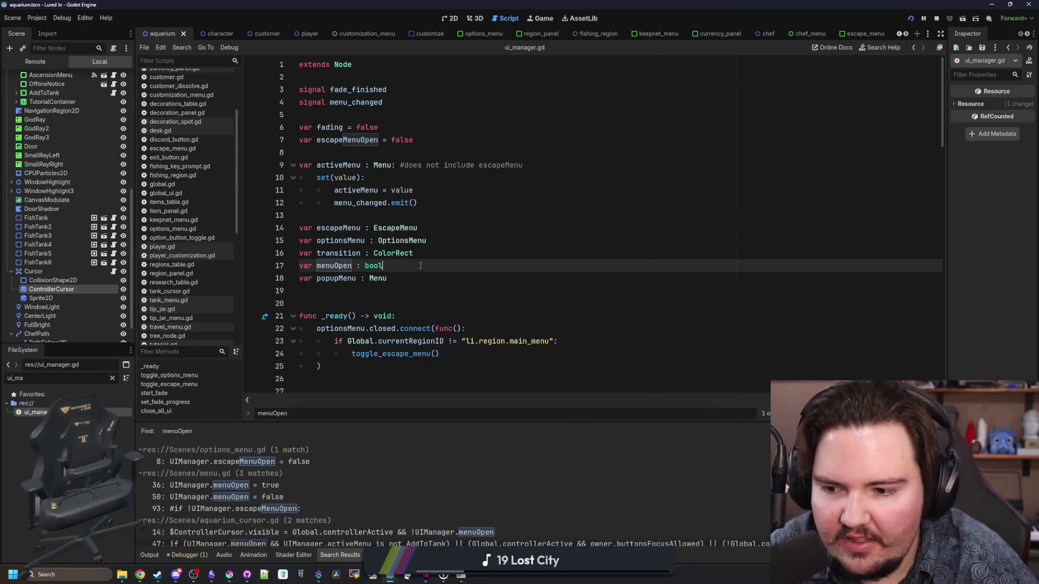
scroll(309, 469, "down", 3)
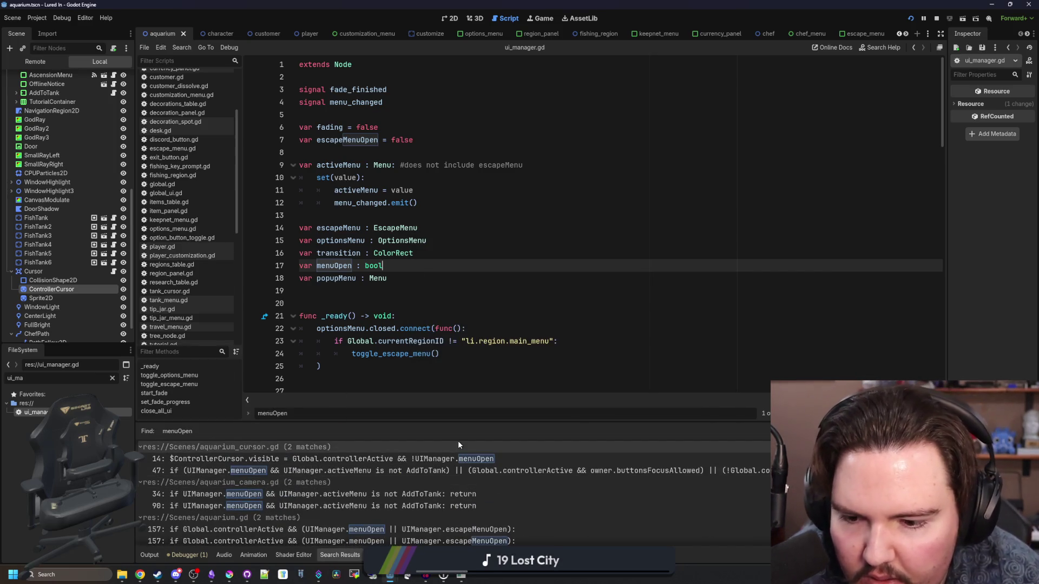
scroll(260, 495, "down", 3)
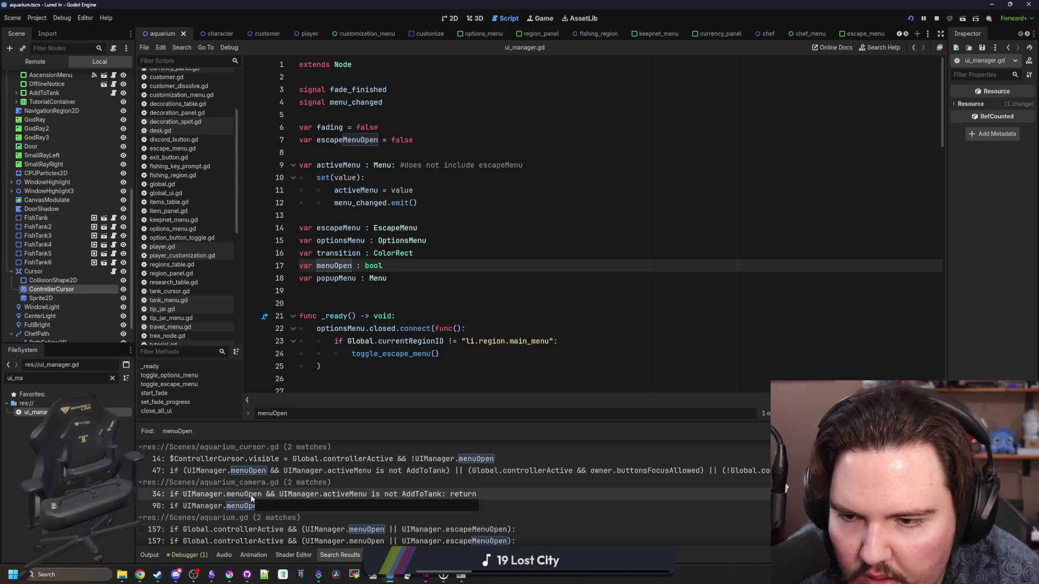
scroll(251, 494, "down", 3)
scroll(251, 499, "down", 2)
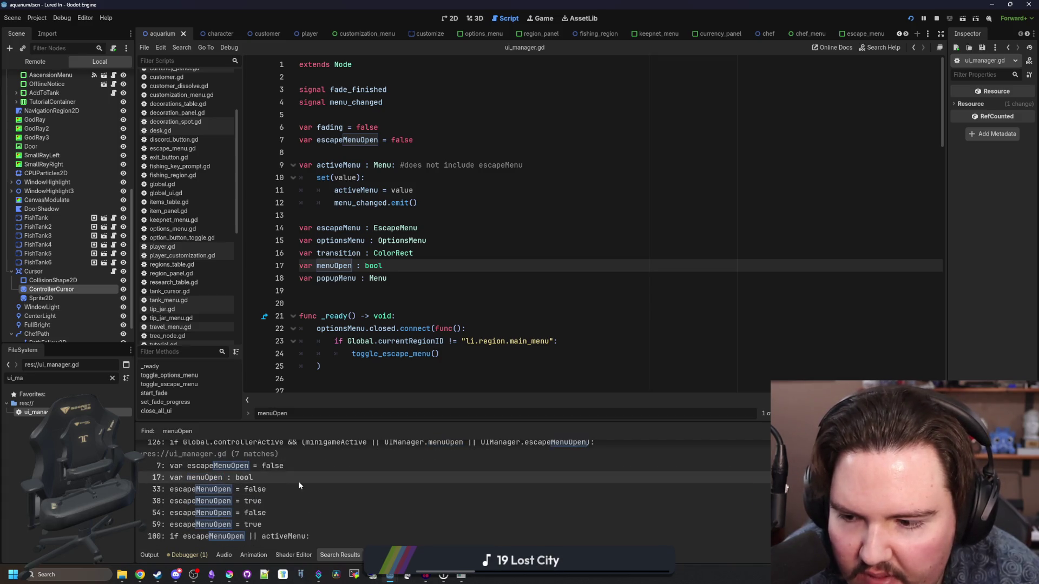
scroll(297, 481, "down", 5)
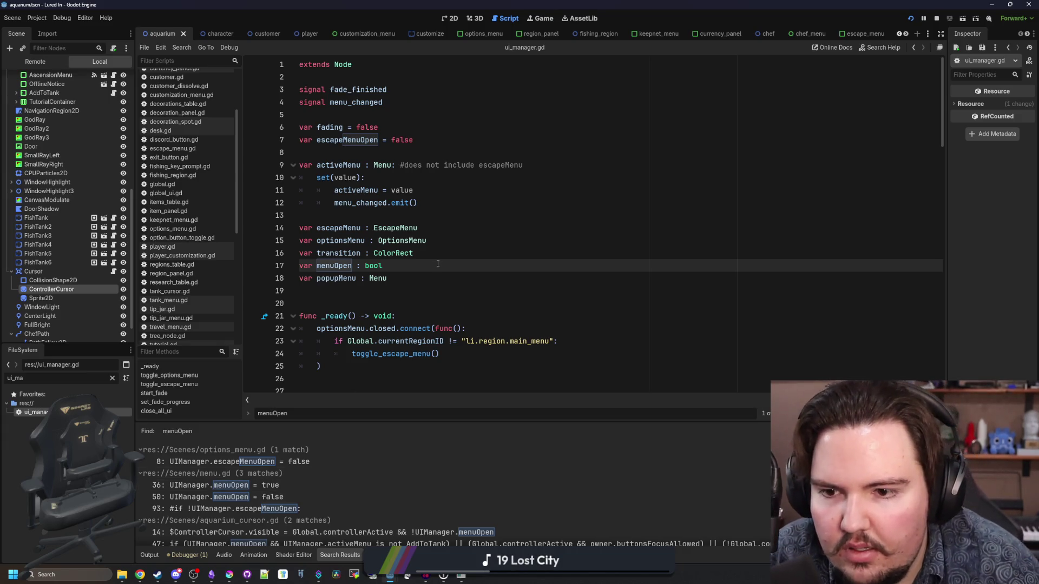
- Start an if value: block inside the activeMenu setter, then remove it again
left_click(446, 189)
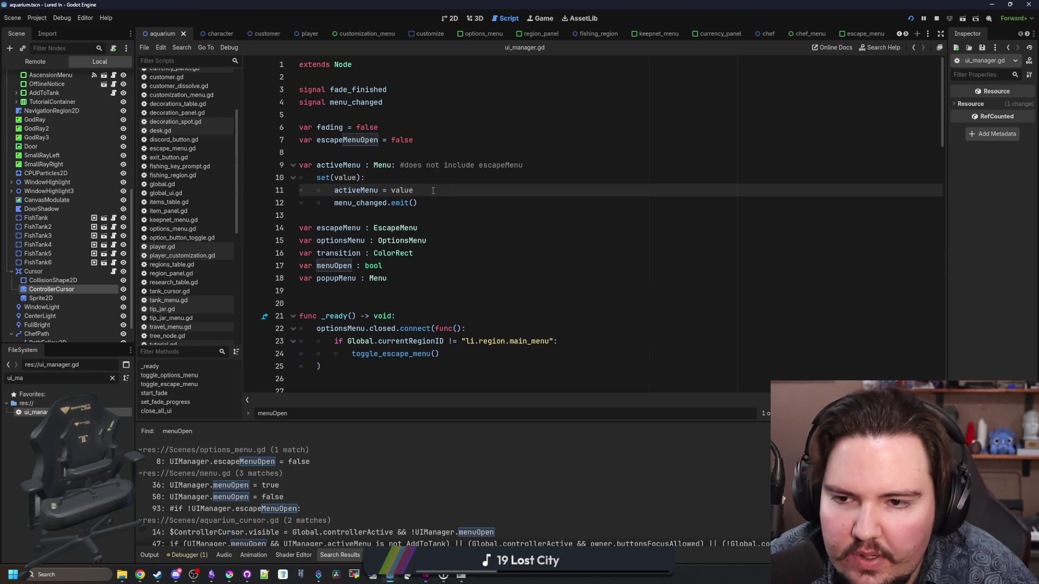
left_click(434, 200)
key("Return")
key("Return")
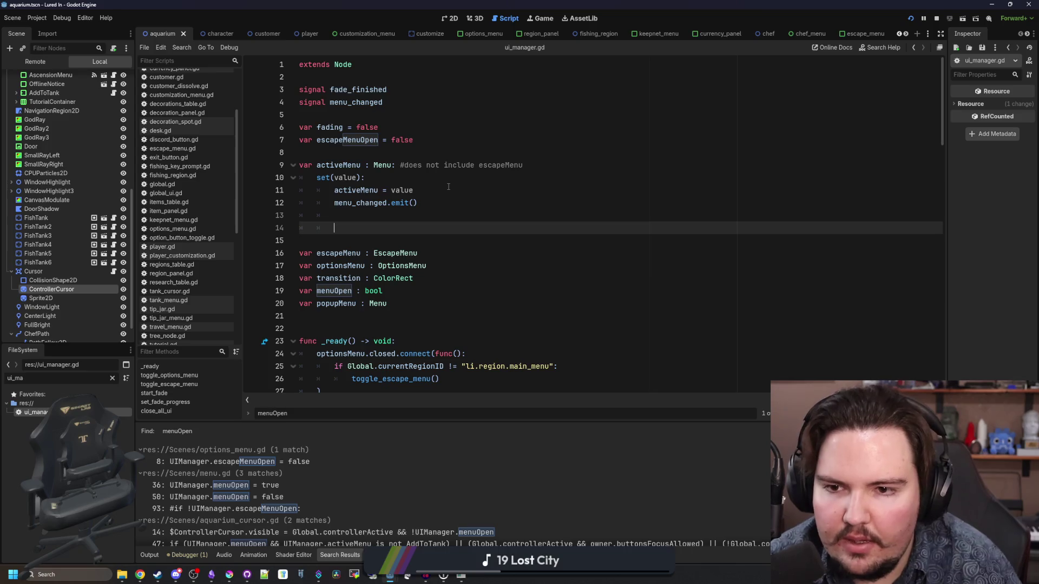
type("if value:")
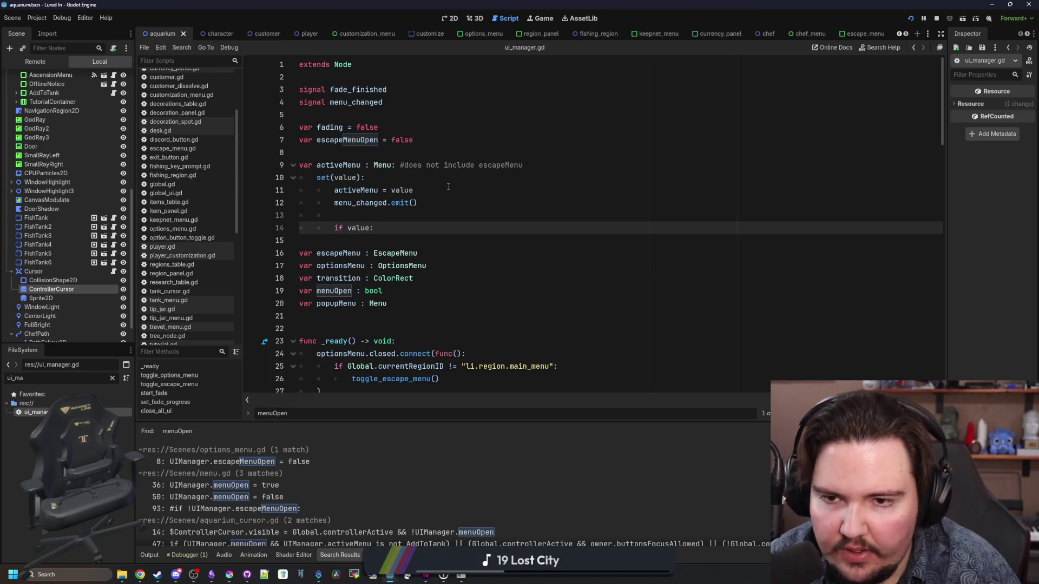
key("Return")
key("Return")
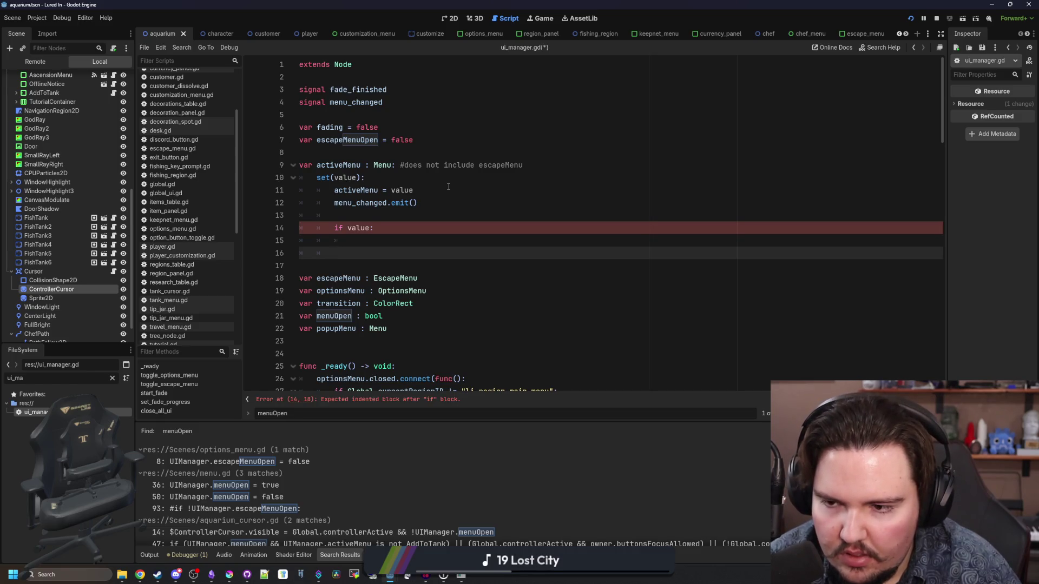
key("BackSpace")
key("BackSpace")
key("BackSpace")
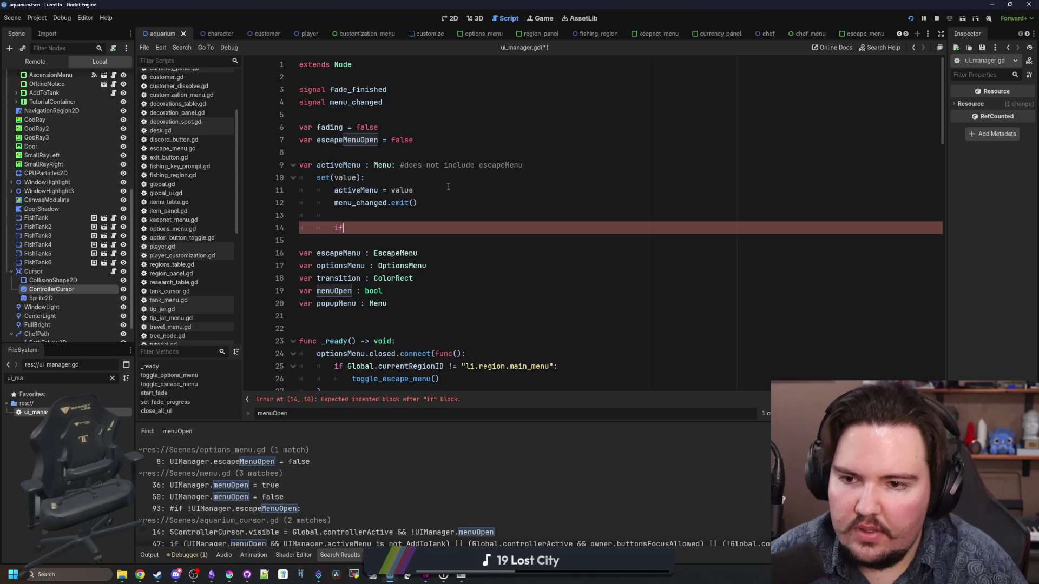
type("menu")
key("BackSpace")
key("BackSpace")
key("BackSpace")
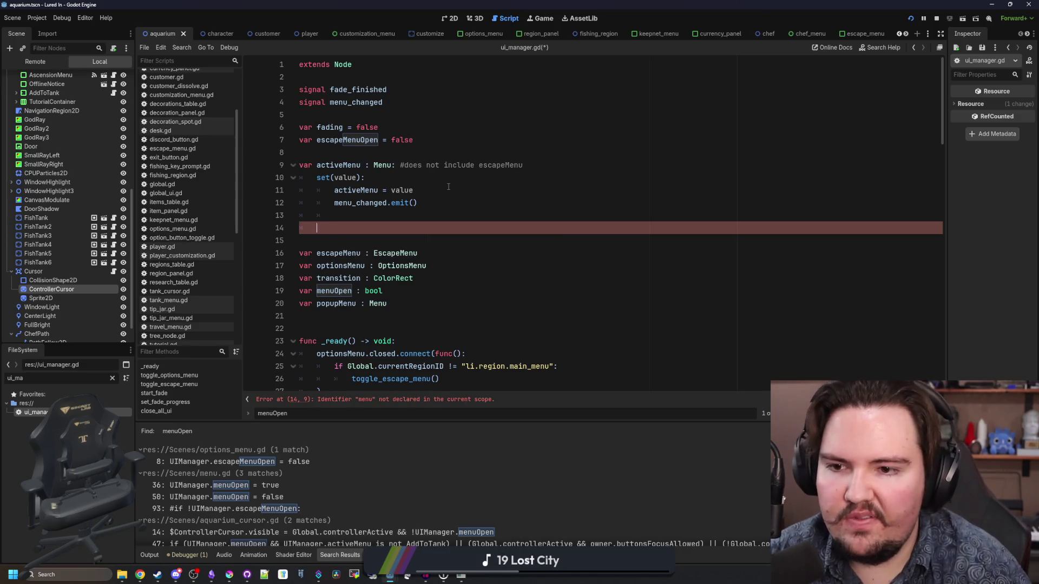
key("BackSpace")
- Add menuOpen = is_instance_valid(value) above menu_changed.emit() and save ui_manager.gd
key("Up")
key("Return")
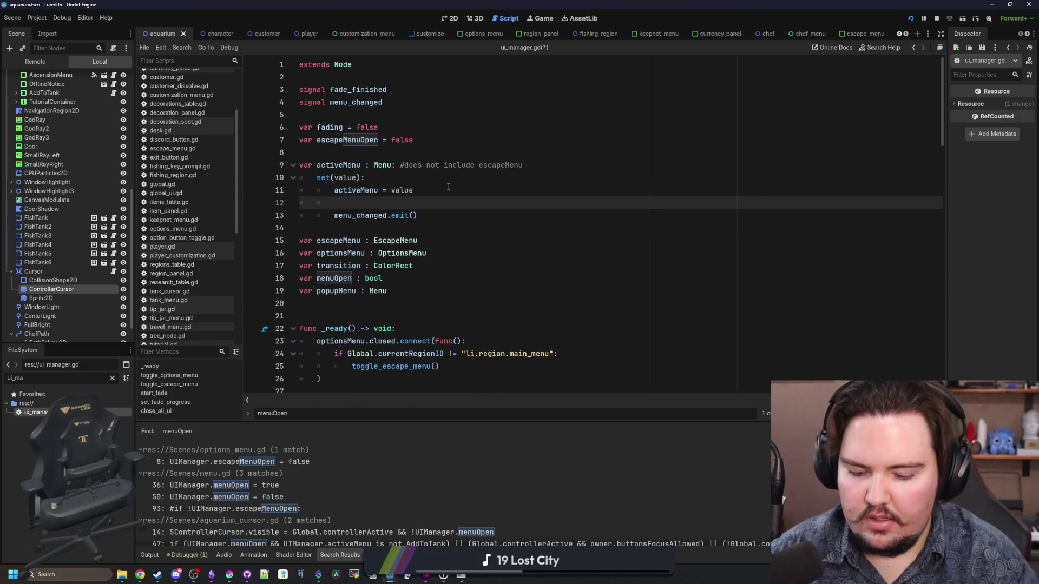
type("menuOpen")
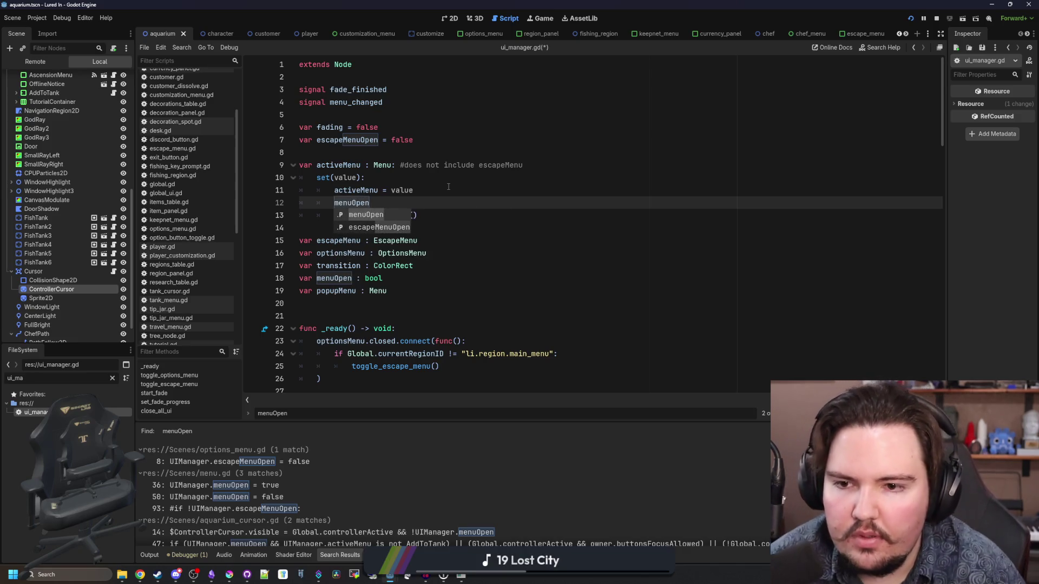
type(".")
type("= ")
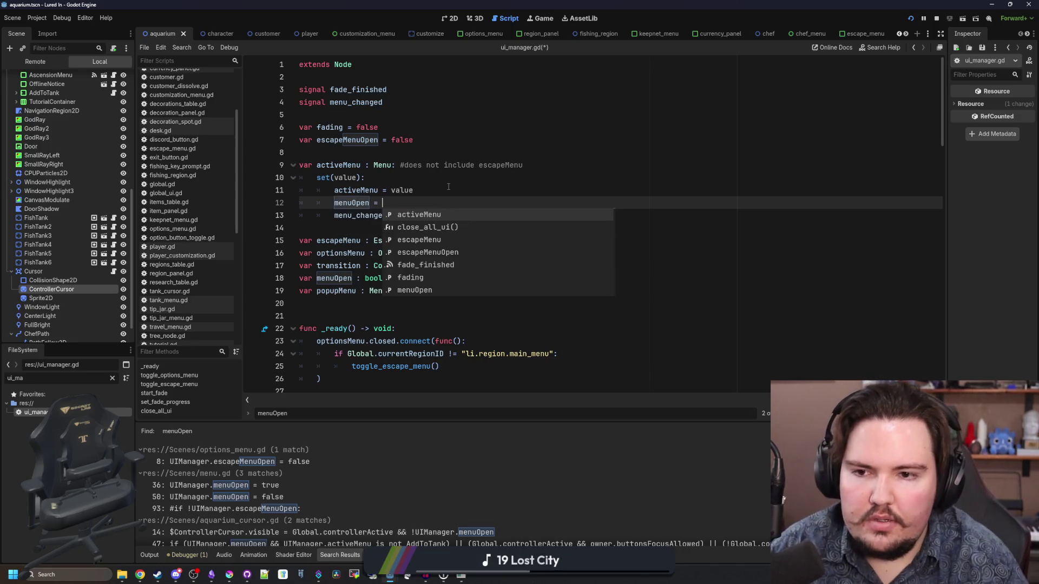
type("is_instance")
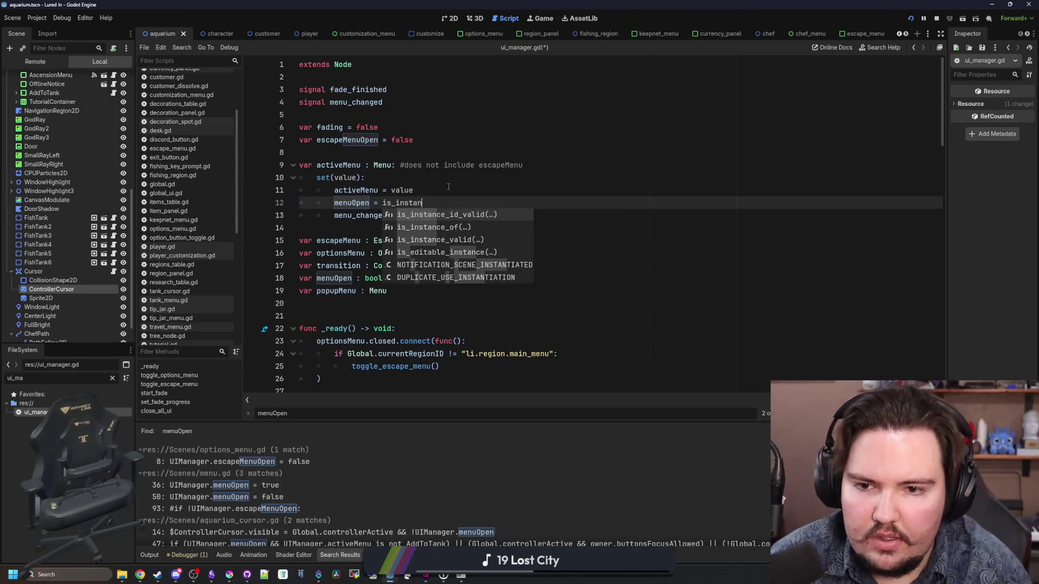
key("Down")
key("Down")
key("Return")
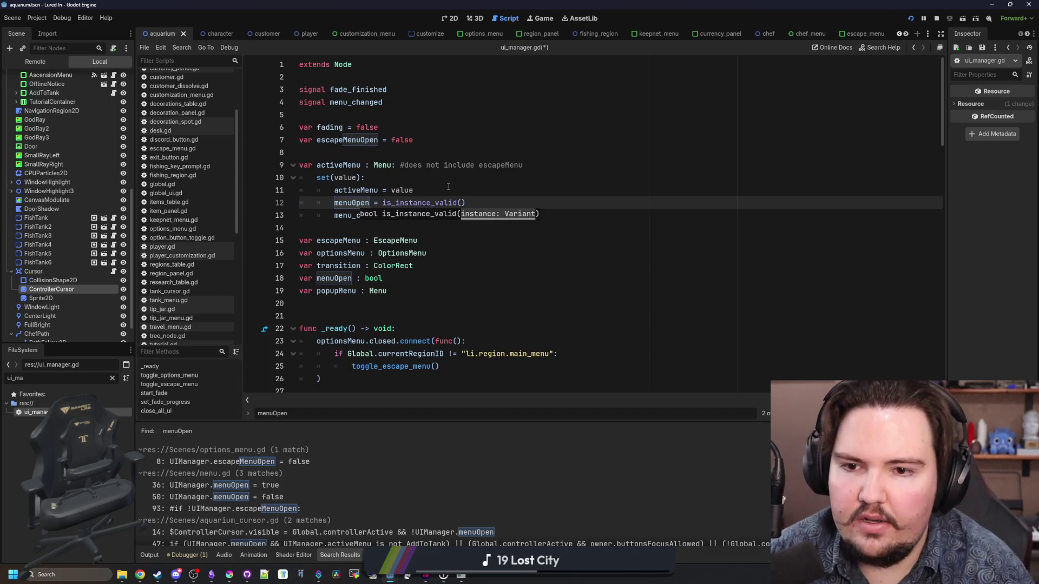
type("value")
left_click(448, 187)
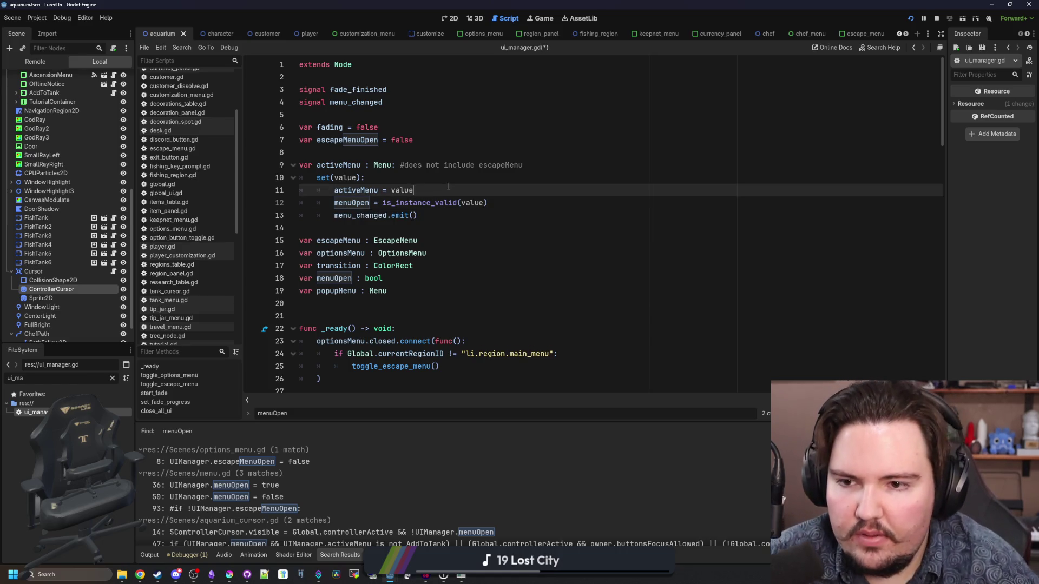
left_click(439, 216)
key("ctrl+s")
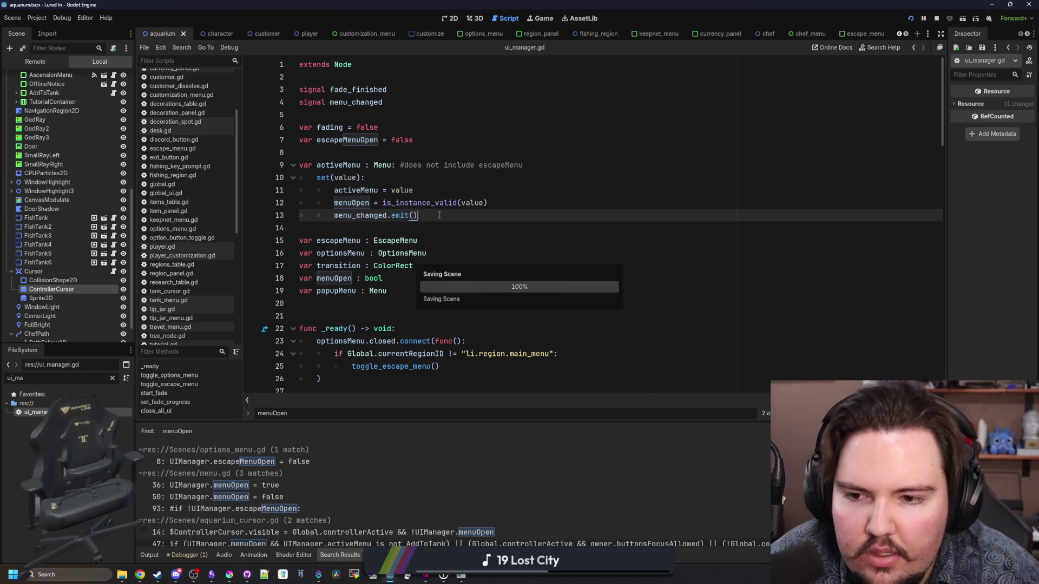
left_click(362, 233)
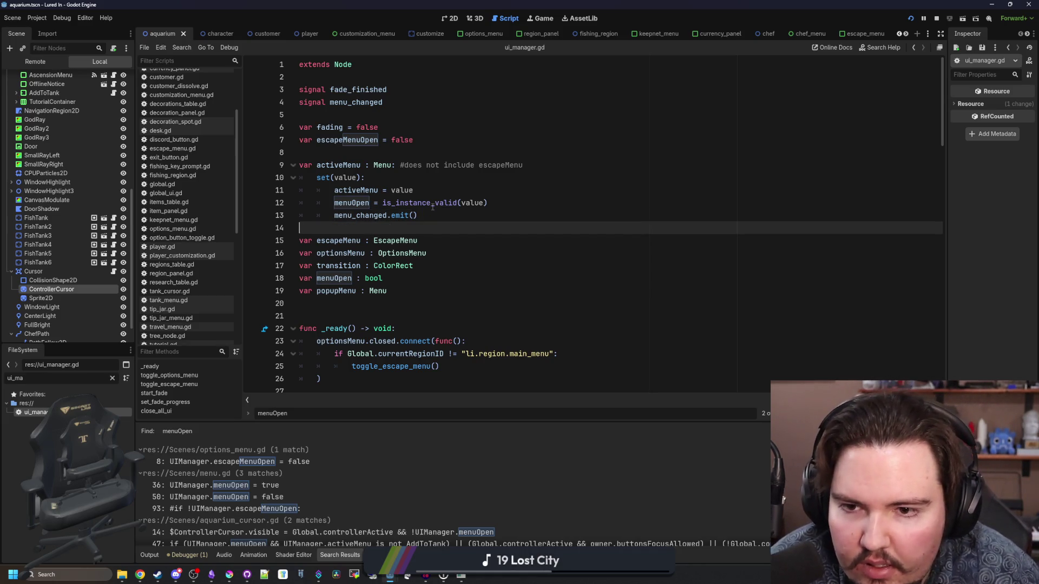
- Test the running game by dismissing Offline Income and opening the Escape Menu, then stop it
left_click(468, 576)
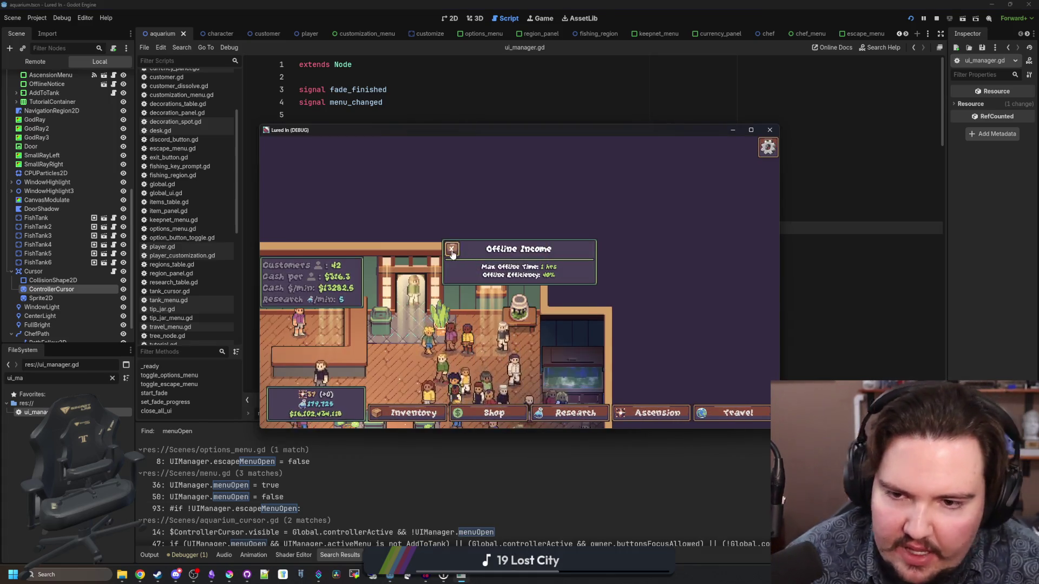
left_click(452, 250)
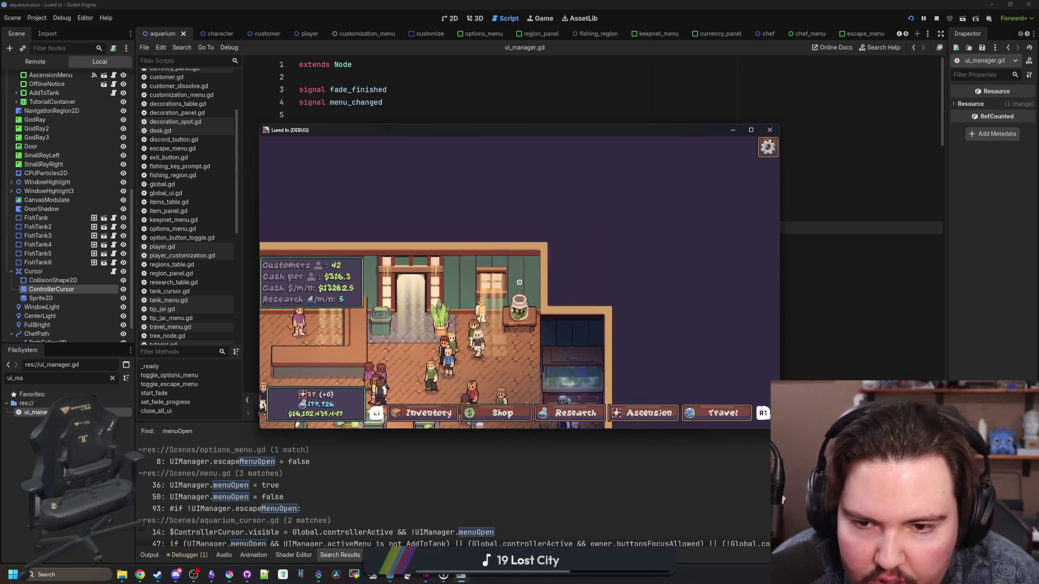
key("Escape")
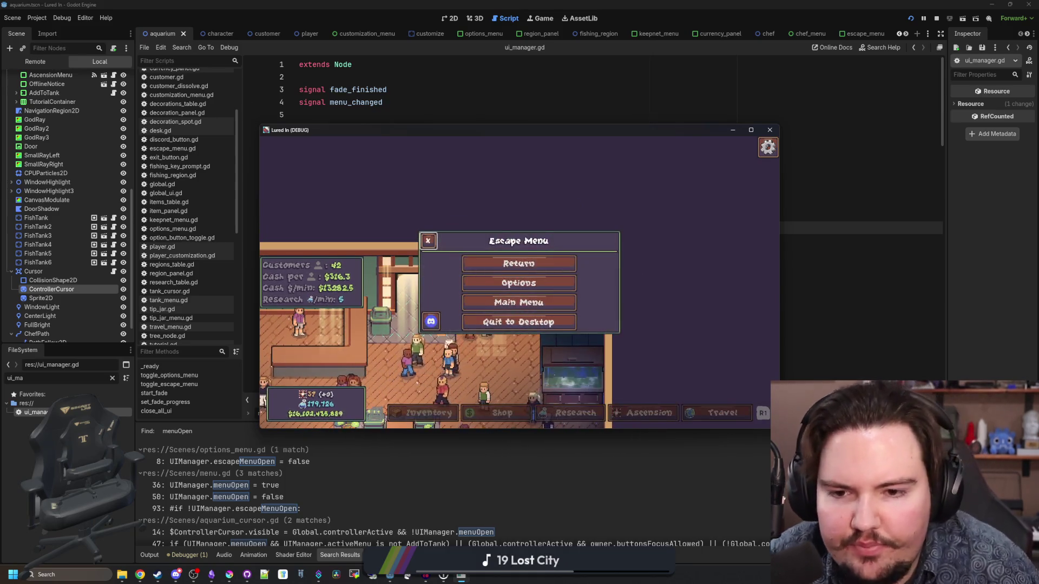
key("F8")
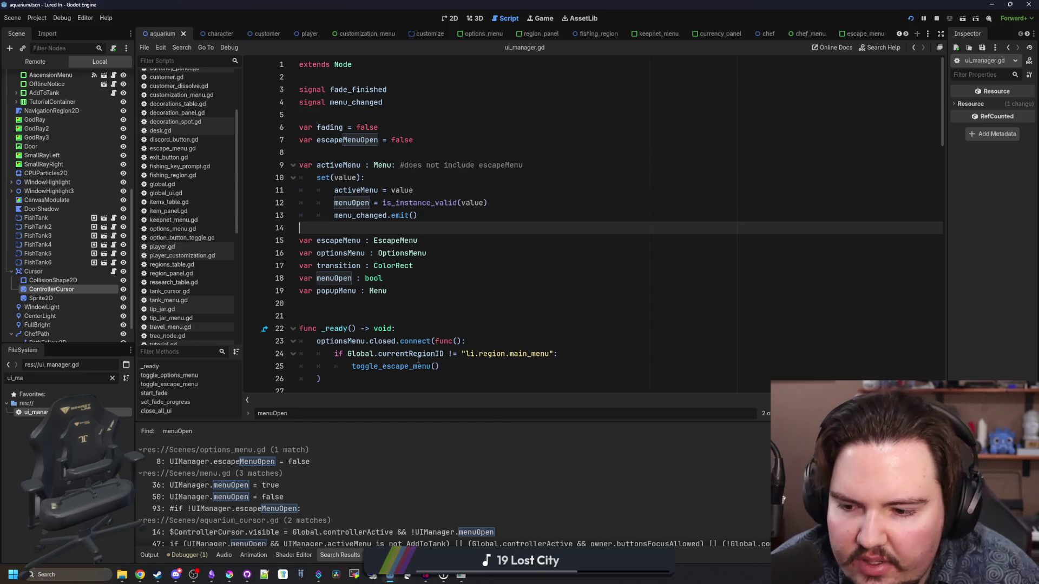
- Find in Files for 'menuOpen =' and open the line 36 assignment in menu.gd
key("Down")
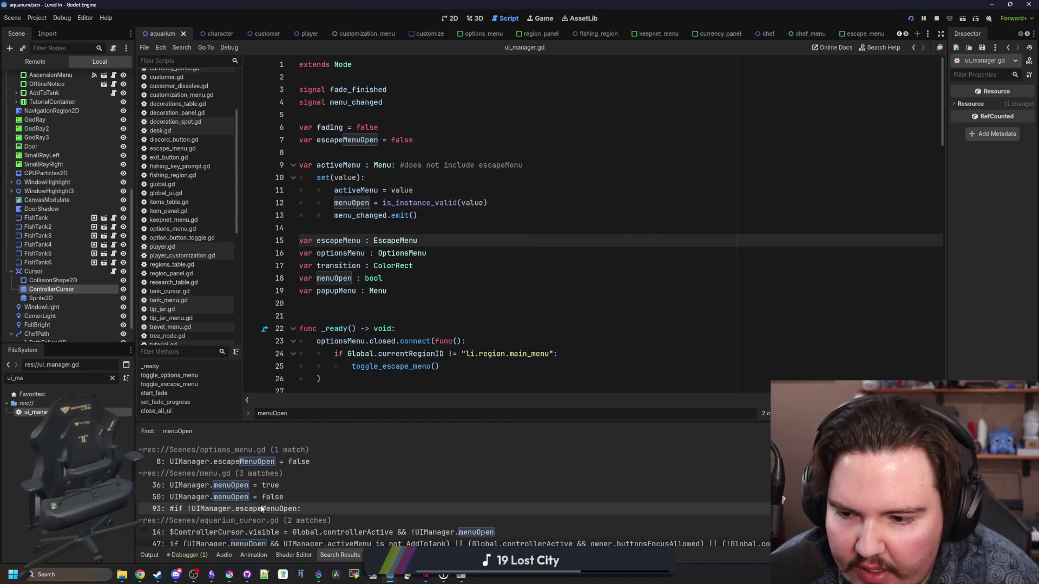
left_click(472, 291)
key("ctrl+shift+f")
type("menu")
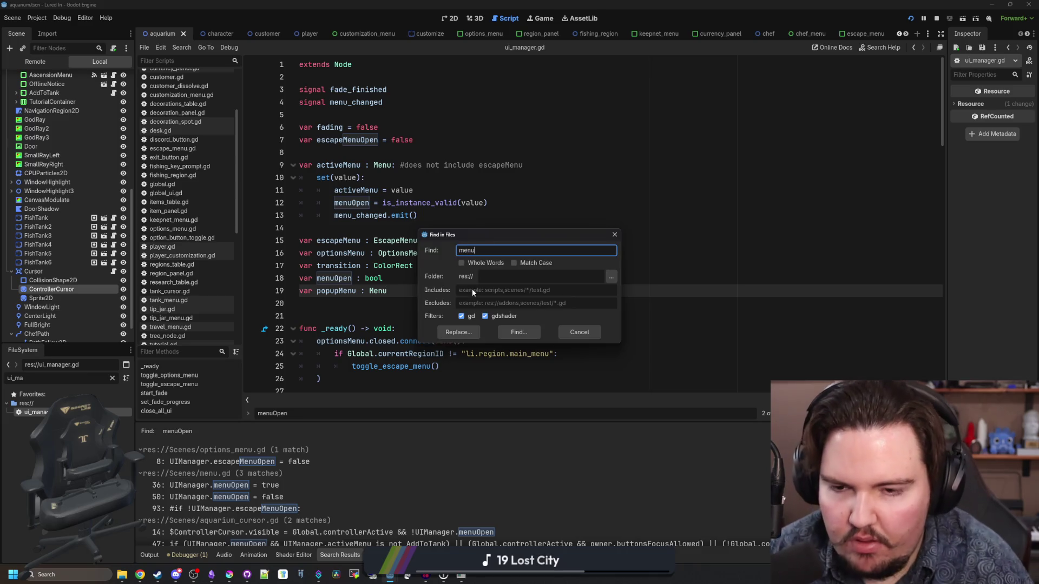
type("Open =")
key("Return")
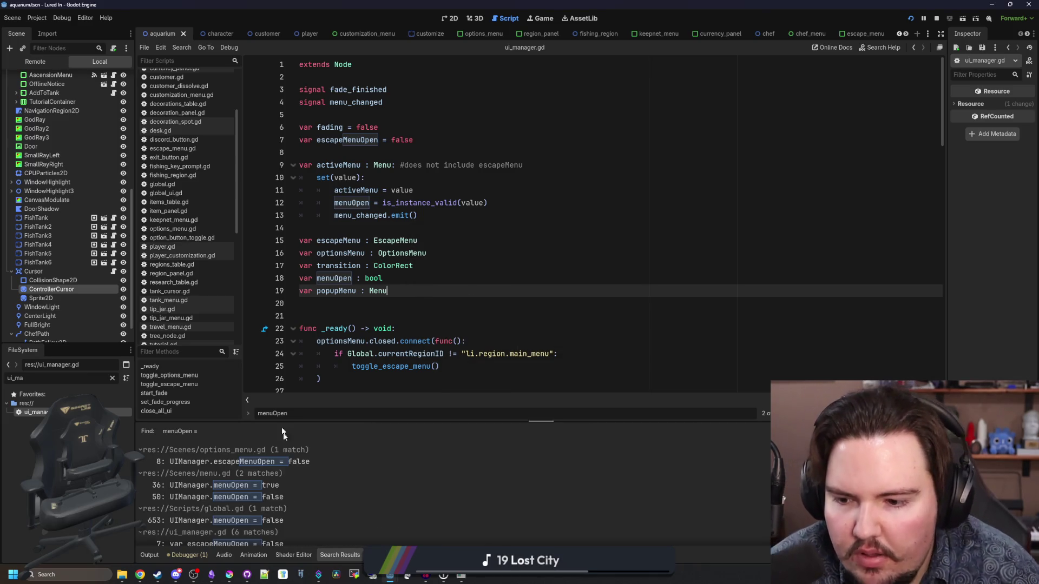
left_click(288, 475)
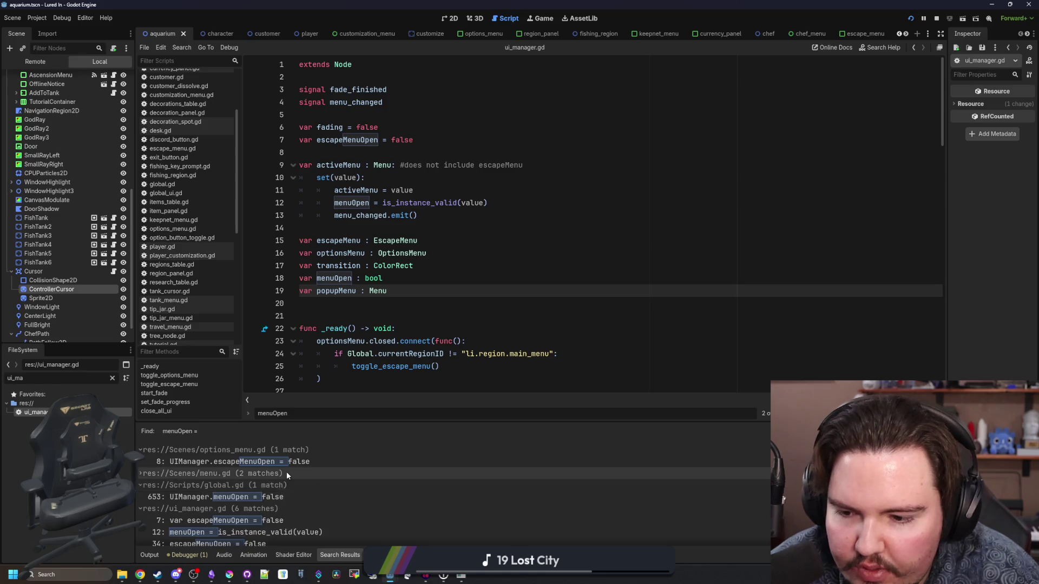
left_click(286, 473)
left_click(281, 485)
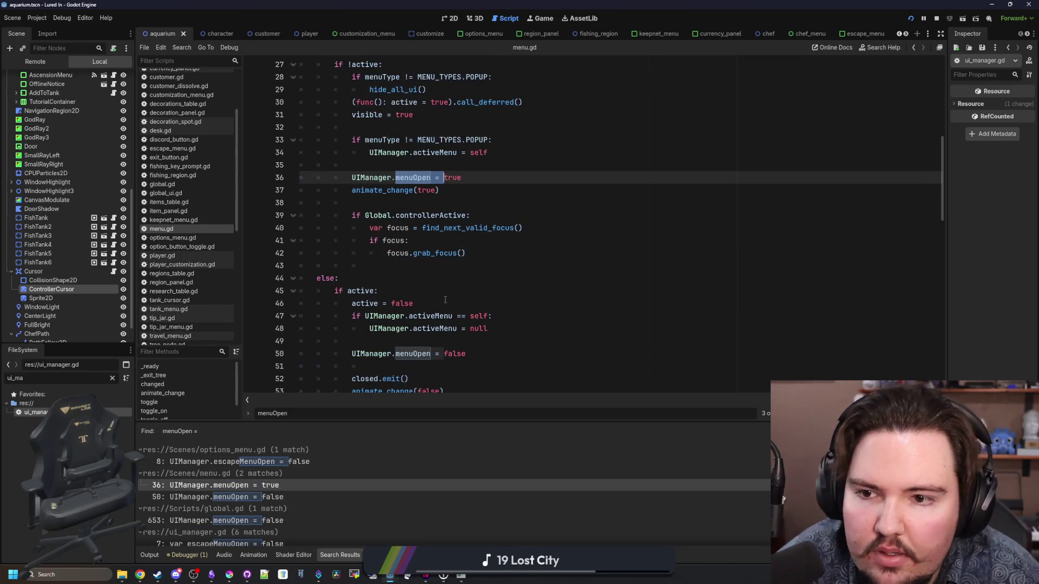
- Delete menu.gd's menuOpen = true and false lines, then open global.gd's line 653 assignment
scroll(445, 299, "up", 3)
scroll(463, 281, "down", 1)
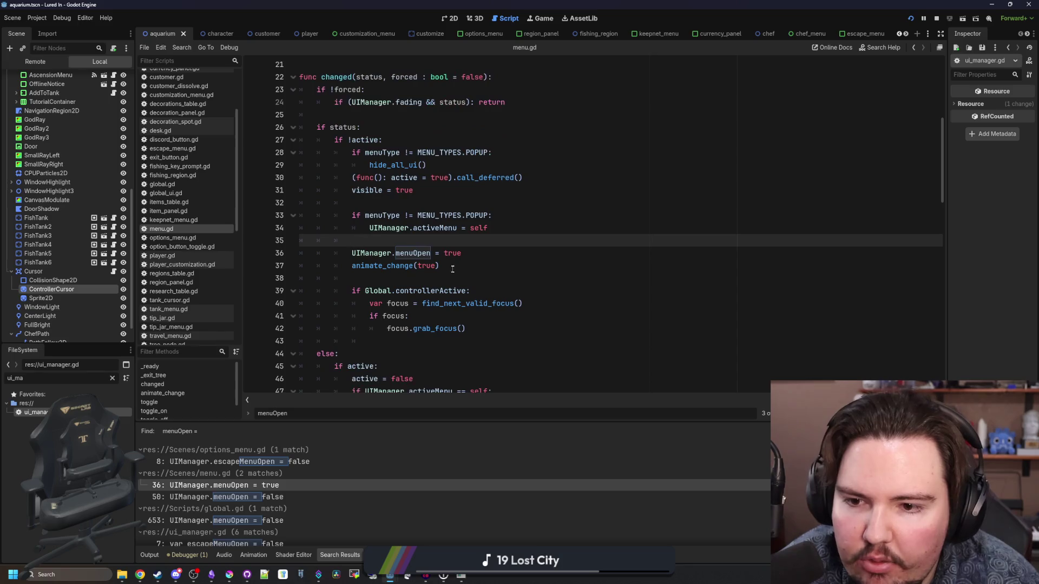
left_click_drag(461, 253, 265, 250)
key("BackSpace")
key("BackSpace")
scroll(378, 249, "down", 4)
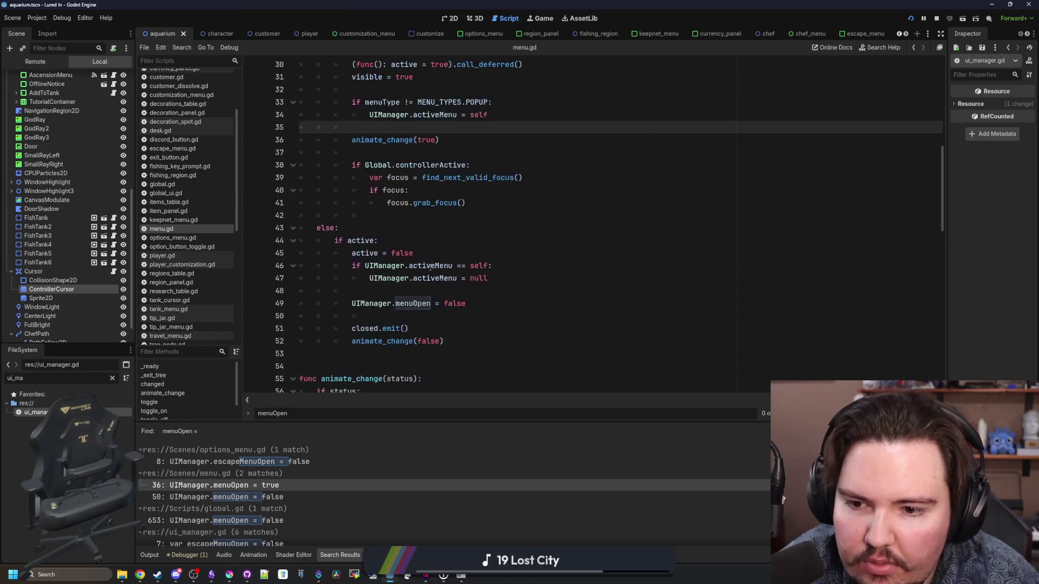
left_click_drag(468, 265, 273, 260)
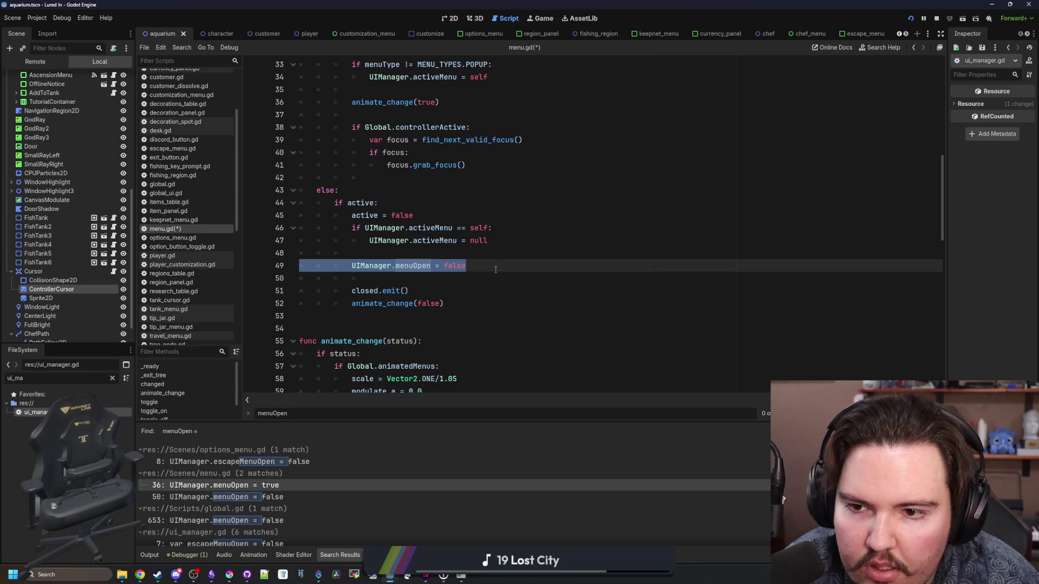
key("BackSpace")
key("BackSpace")
key("BackSpace")
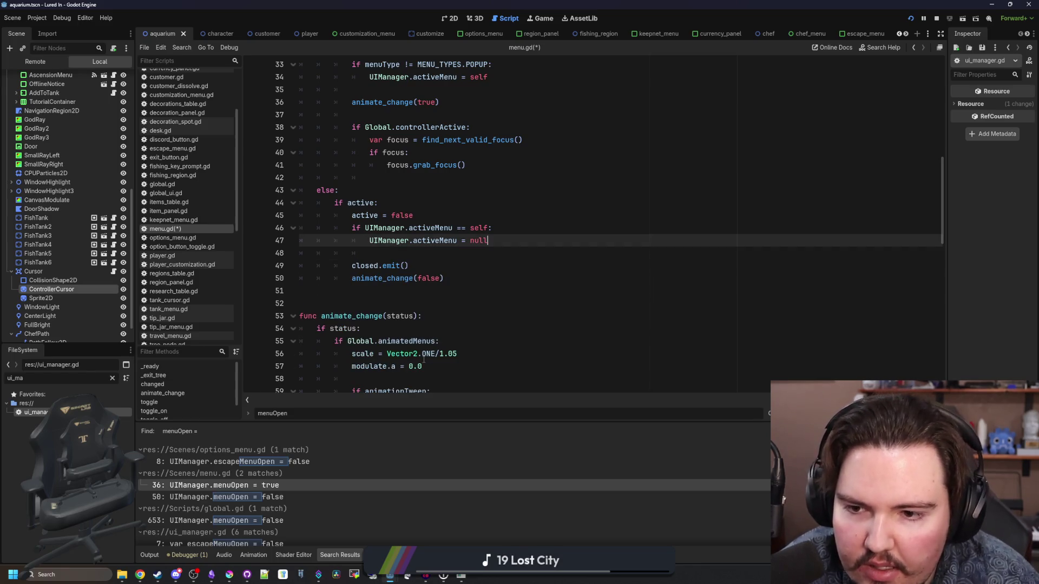
scroll(277, 508, "down", 1)
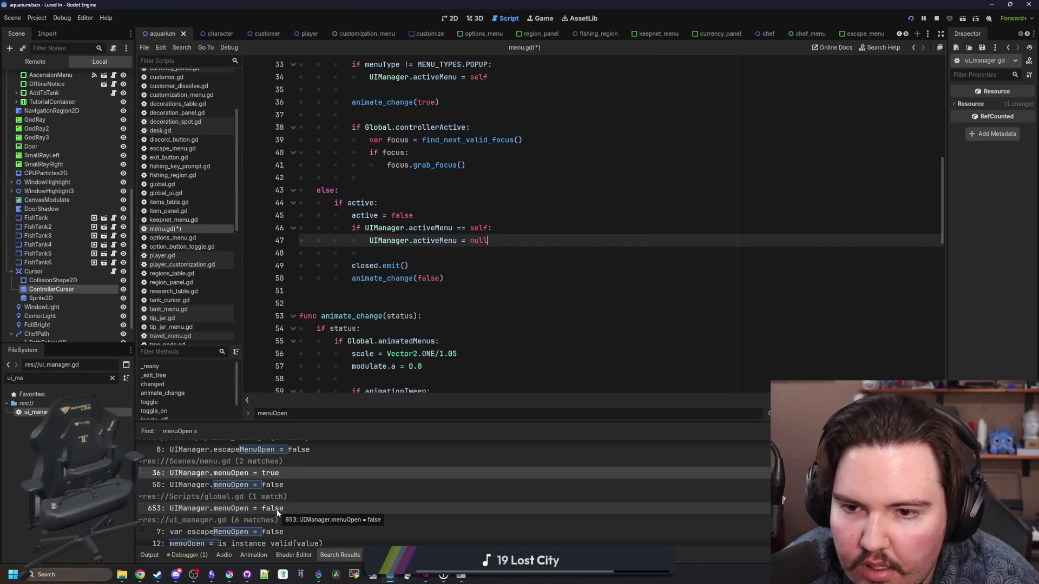
key("Up")
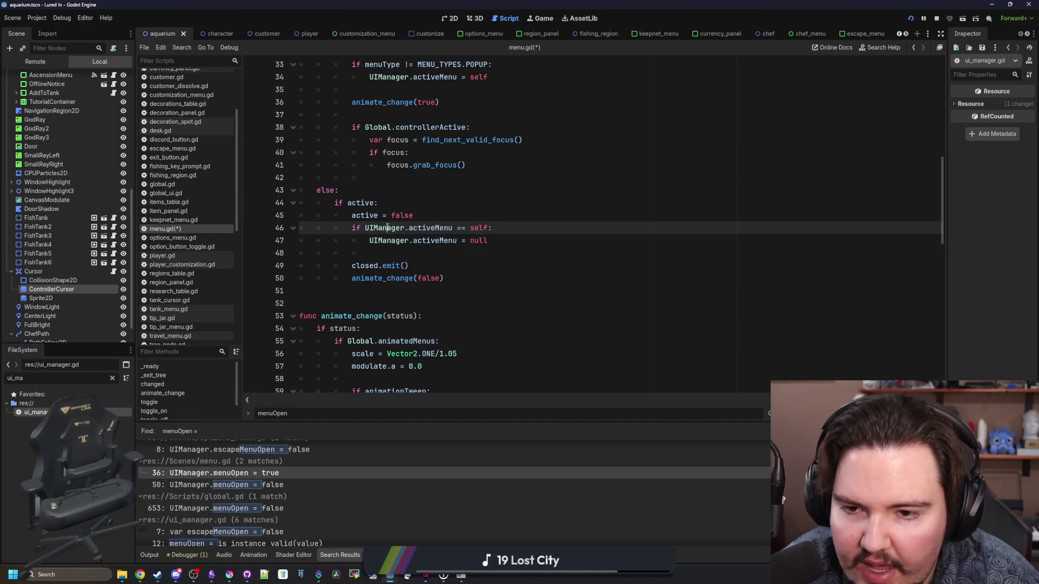
left_click(254, 506)
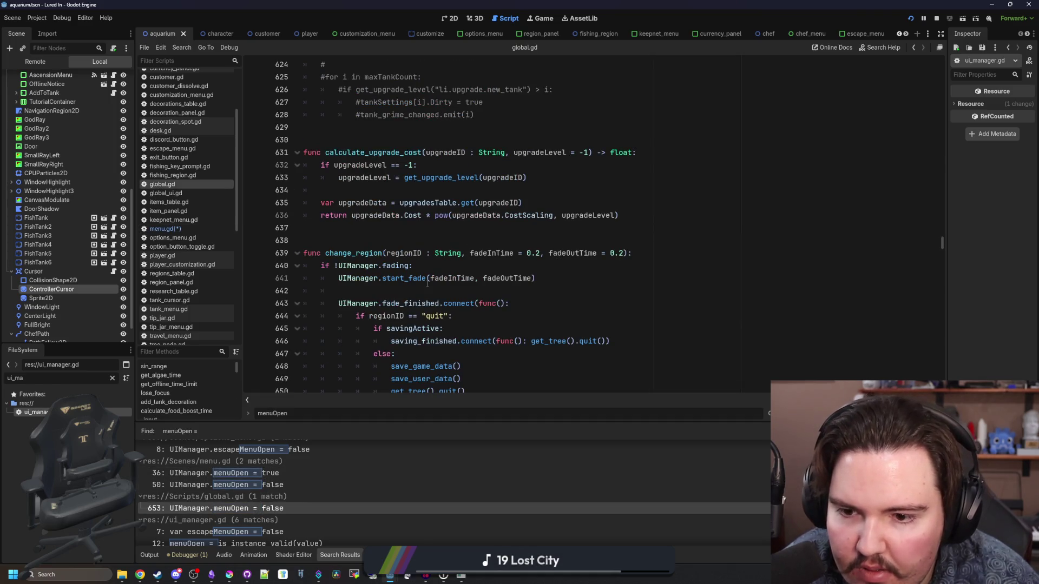
- In global.gd change_region, replace menuOpen = false on line 653 with activeMenu = null
key("Up")
key("Up")
key("Up")
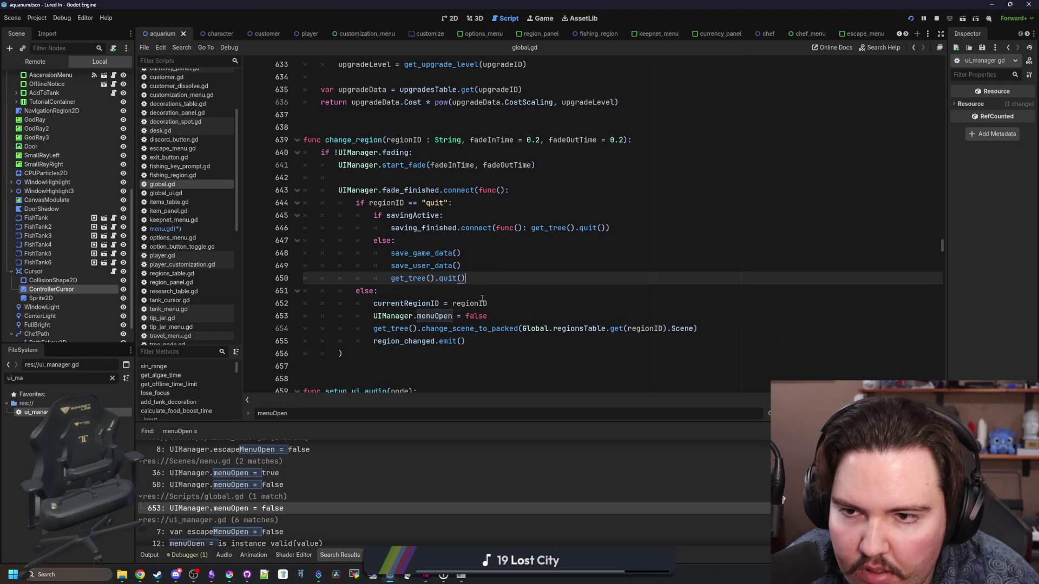
left_click(498, 293)
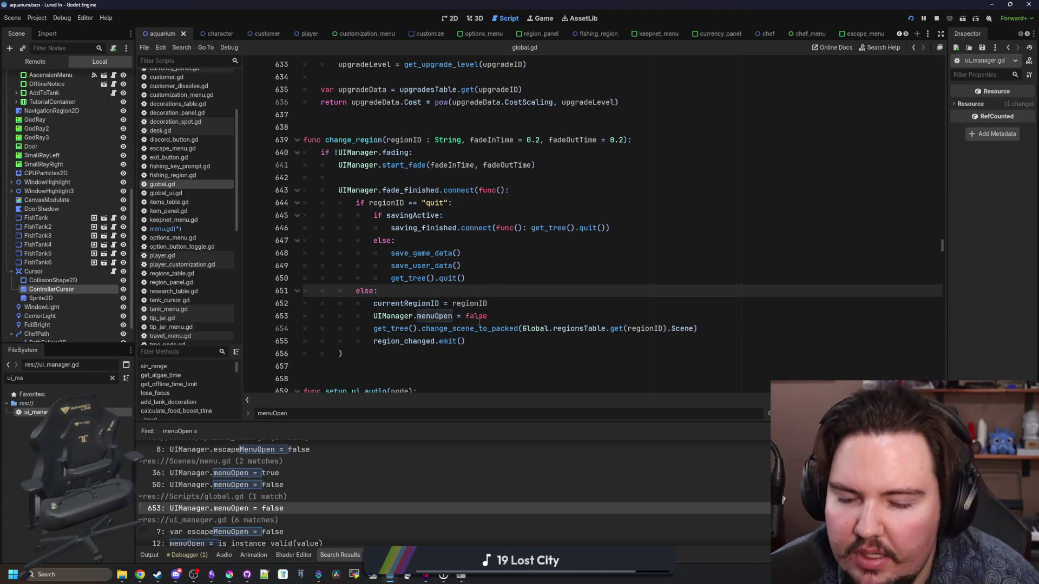
mouse_move(488, 303)
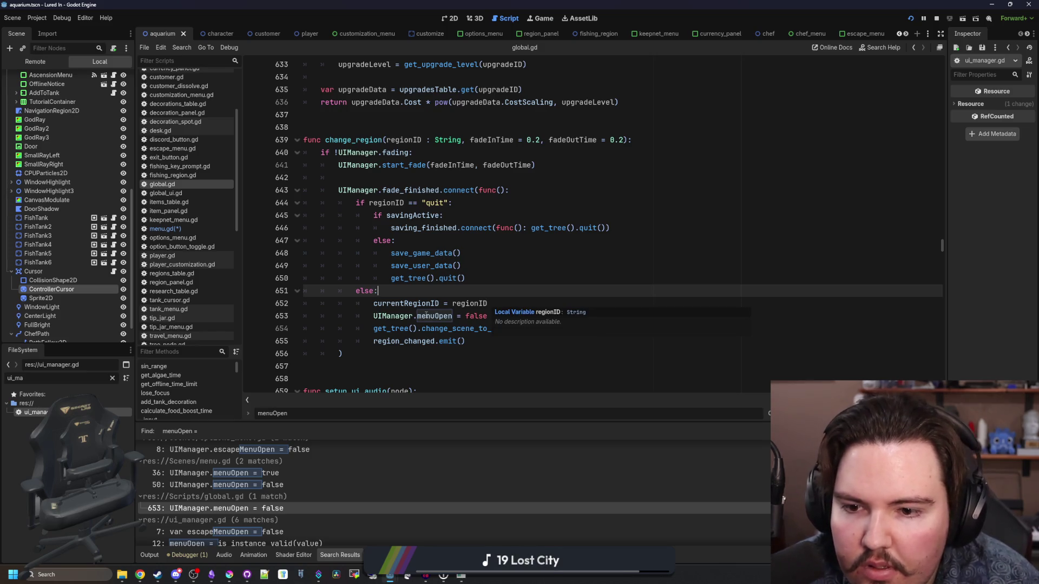
mouse_move(426, 315)
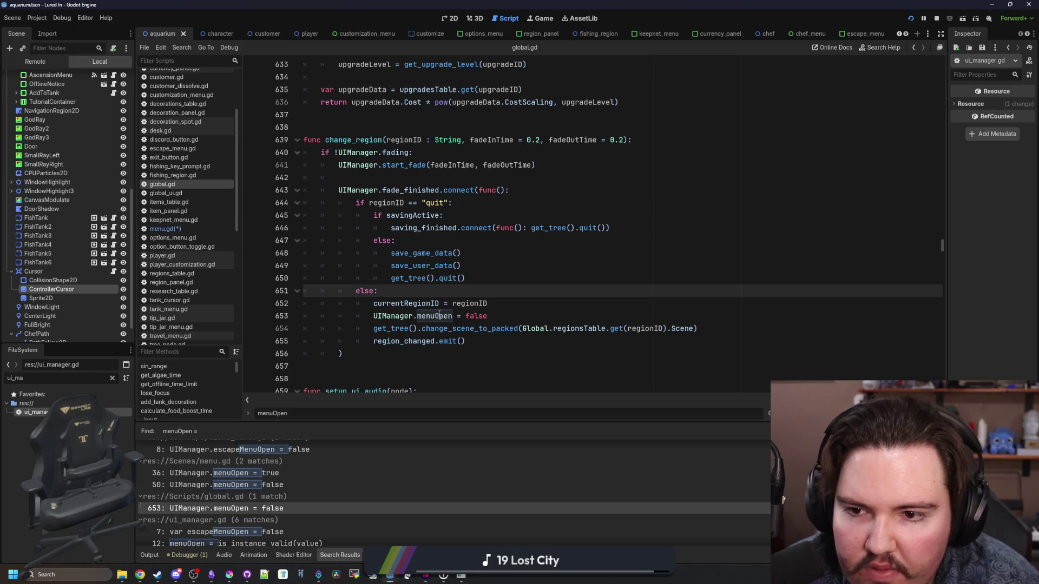
left_click(539, 299)
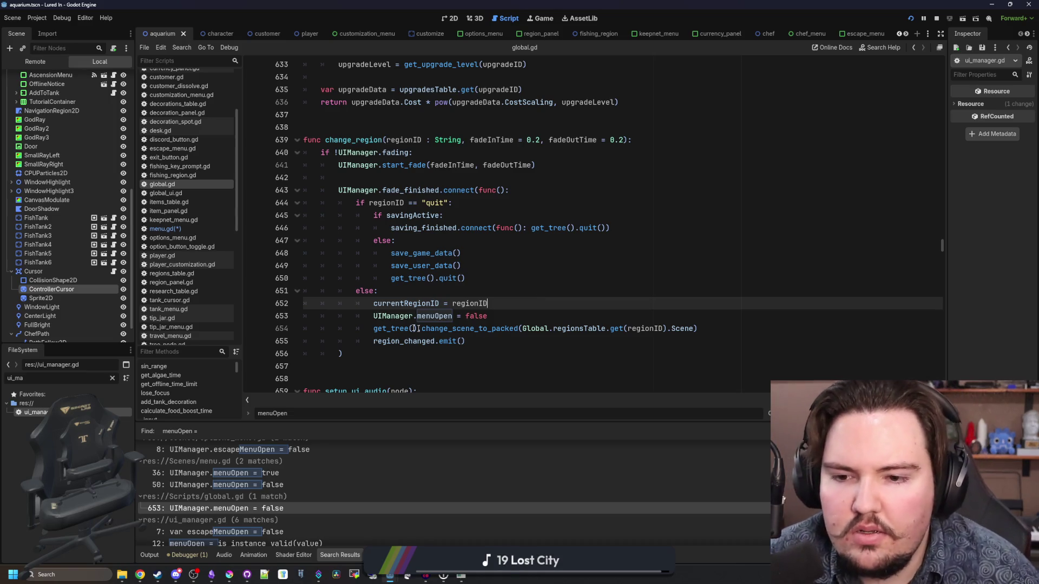
double_click(431, 316)
type("activeMenu")
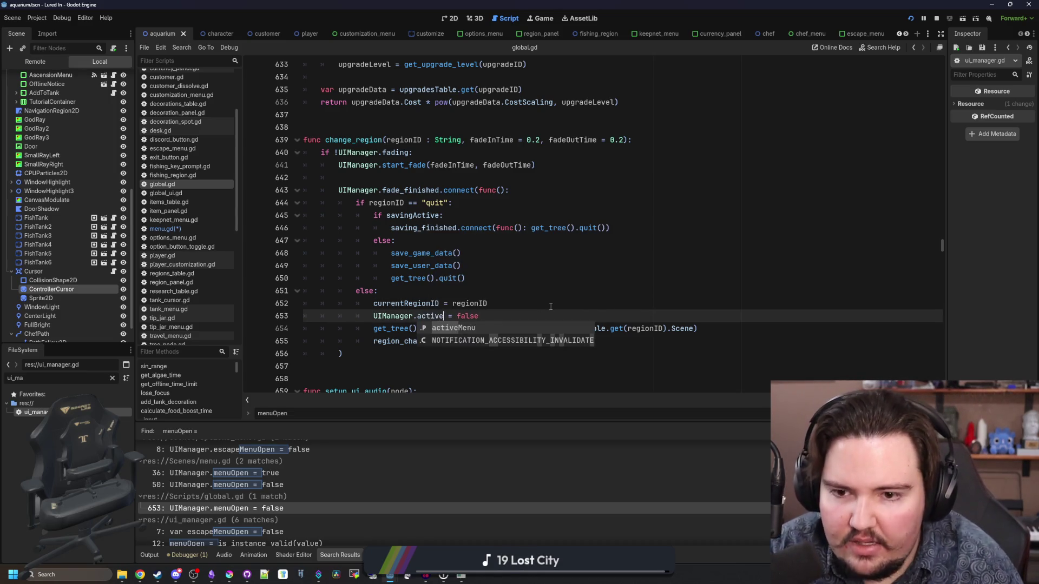
key("BackSpace")
key("Delete")
key("Delete")
key("Delete")
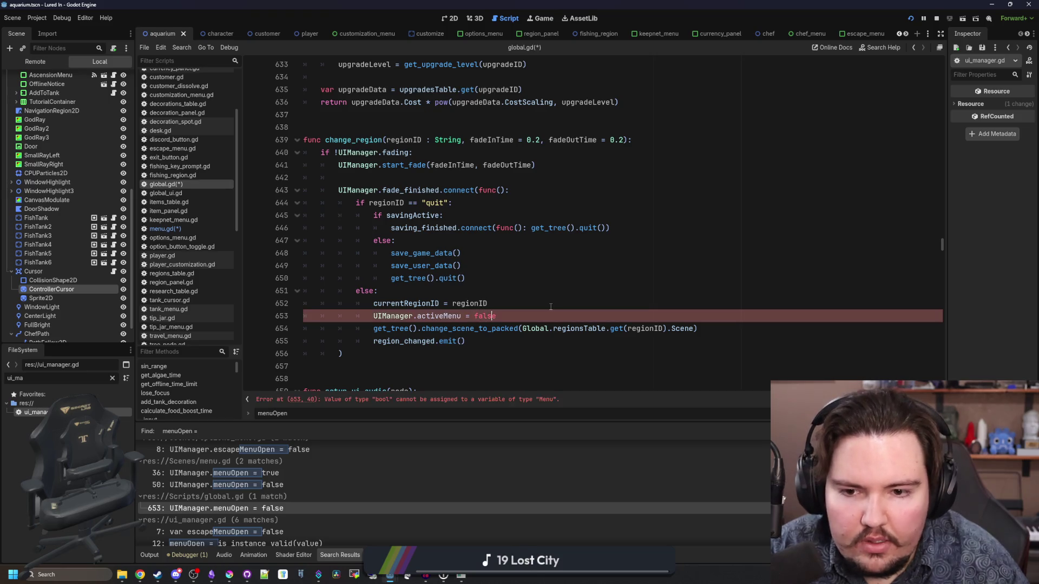
type("null")
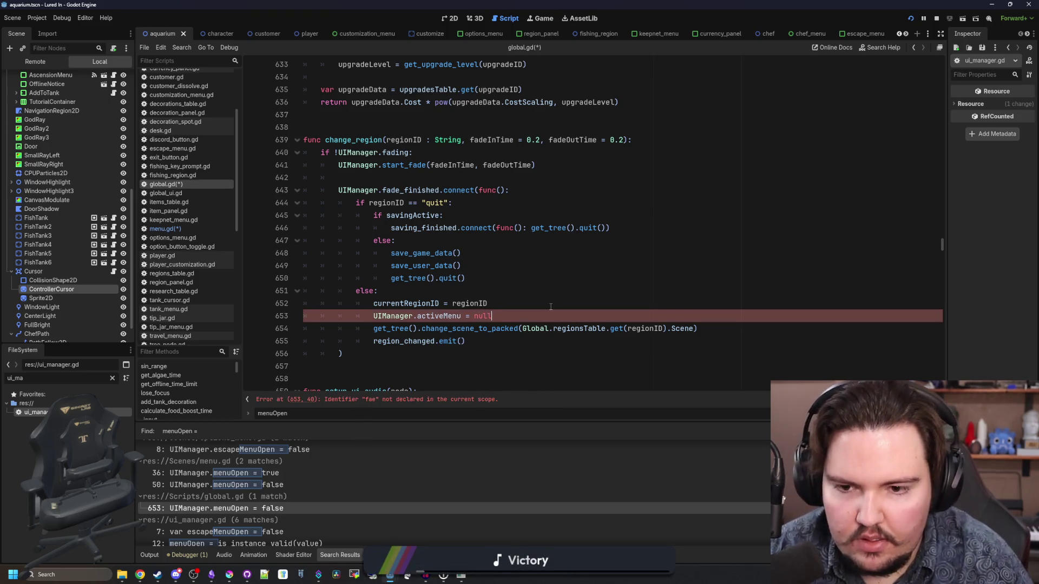
- Go back to ui_manager.gd at the escapeMenuOpen declaration and save all edited scripts
scroll(257, 472, "down", 2)
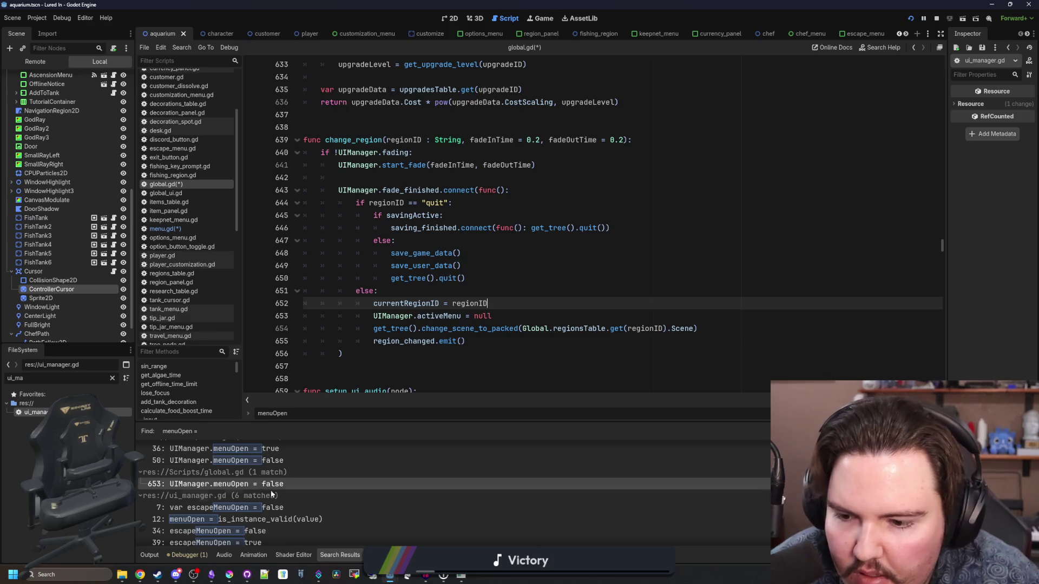
left_click(278, 509)
left_click(463, 303)
key("ctrl+s")
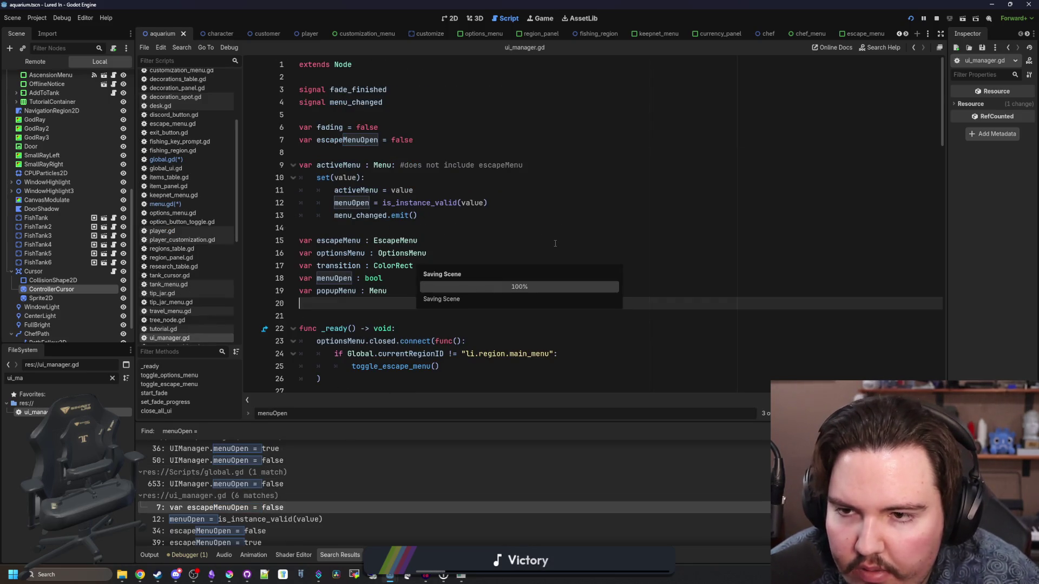
- Save the scripts again, stop the running game and relaunch the project
left_click(554, 244)
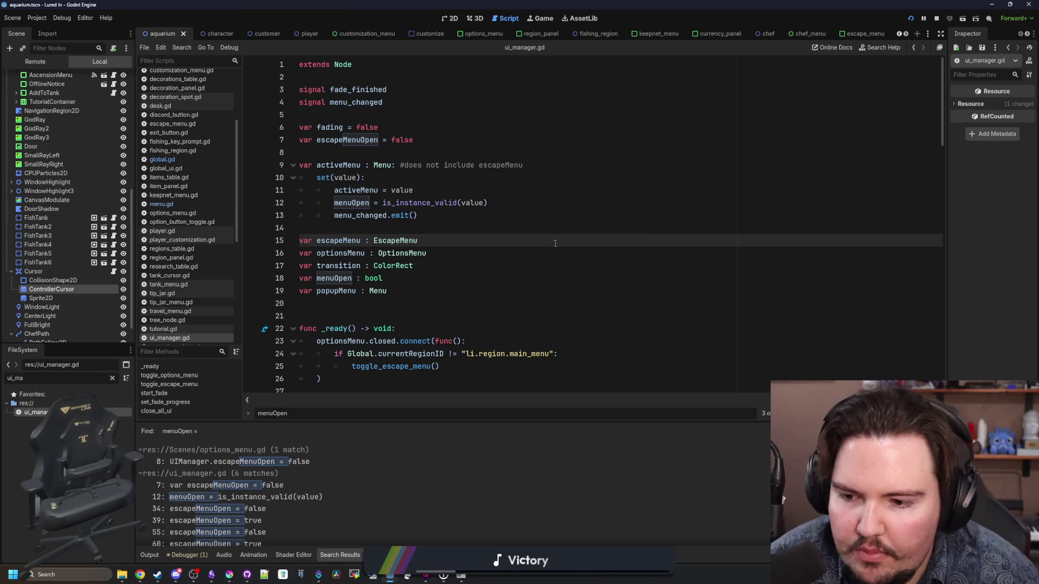
scroll(280, 455, "down", 1)
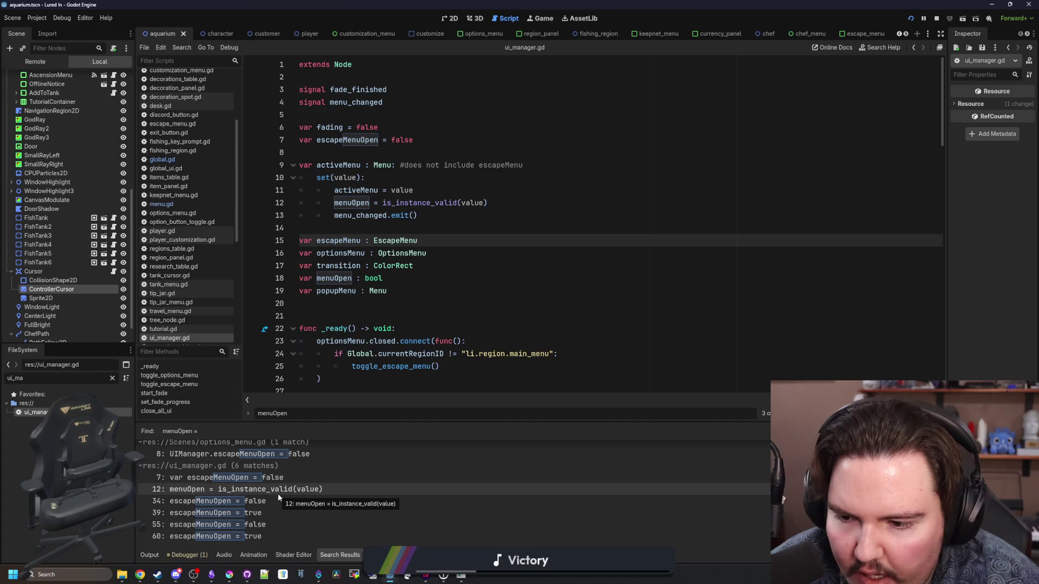
scroll(277, 493, "up", 1)
left_click(573, 228)
key("ctrl+s")
left_click(936, 18)
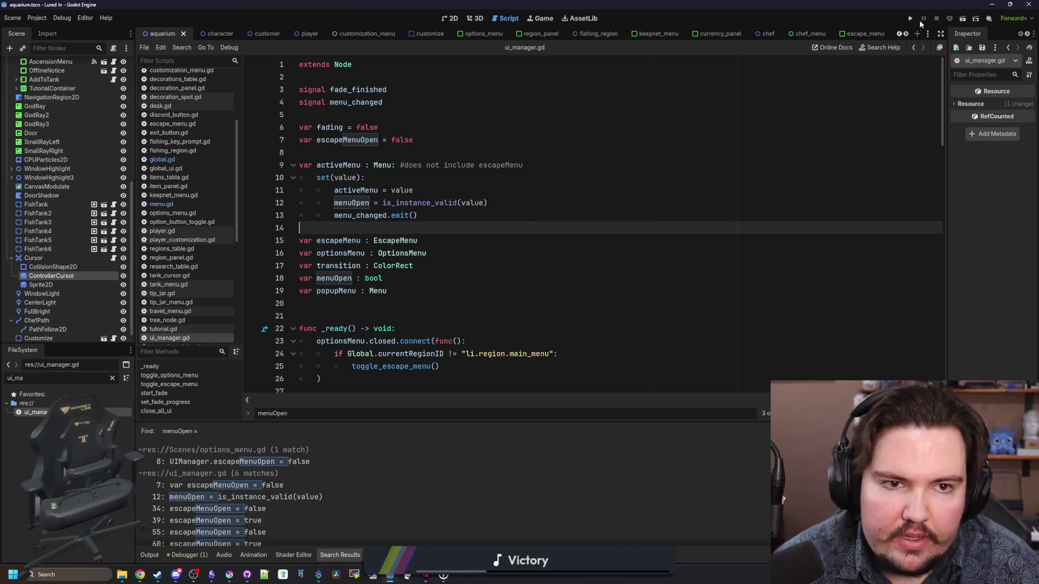
left_click(911, 18)
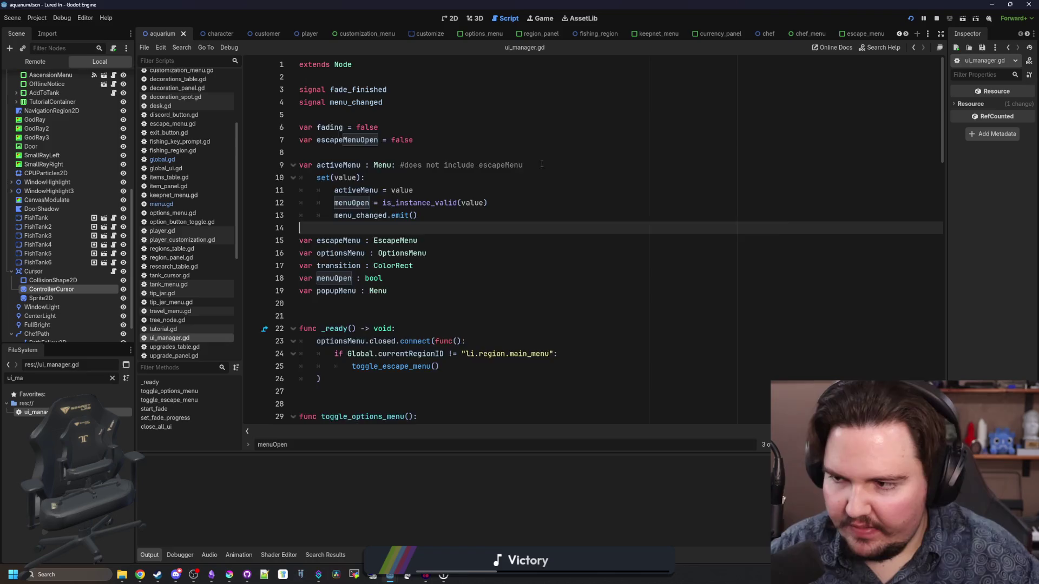
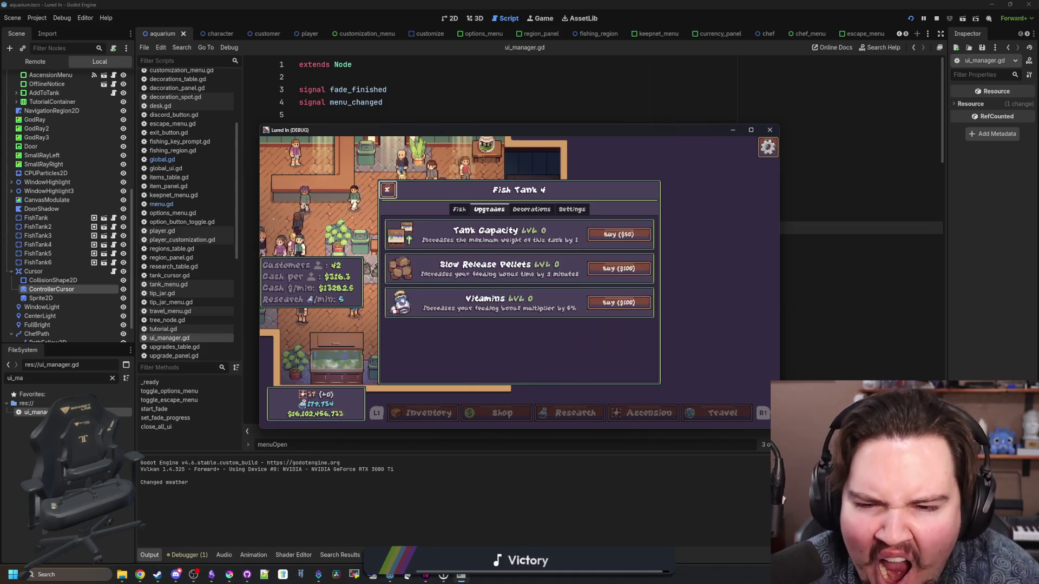
- Close the Fish Tank 4 panel and popup, then feed the fish in Fish Tank 1
key("Escape")
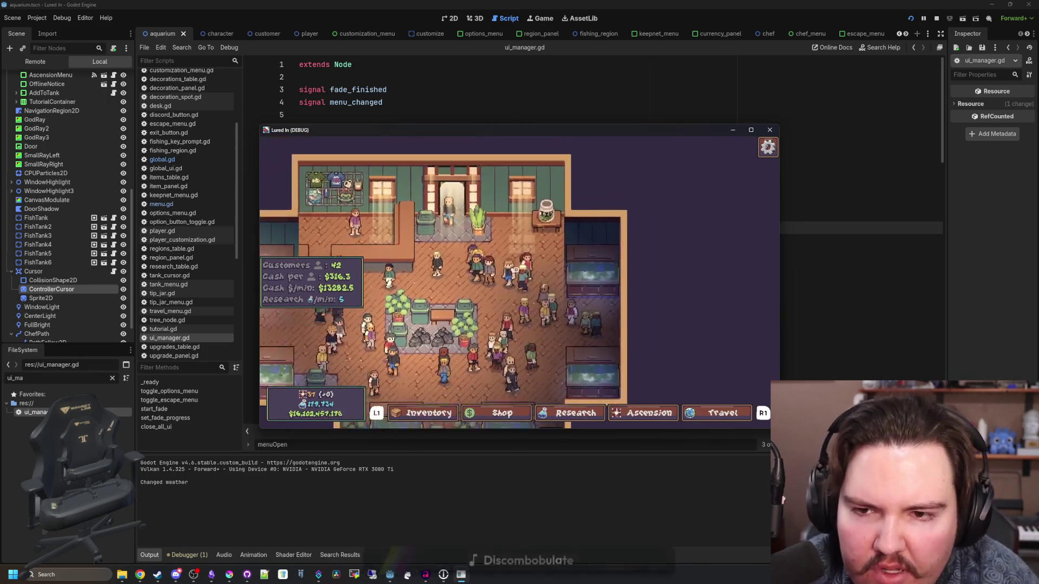
key("Escape")
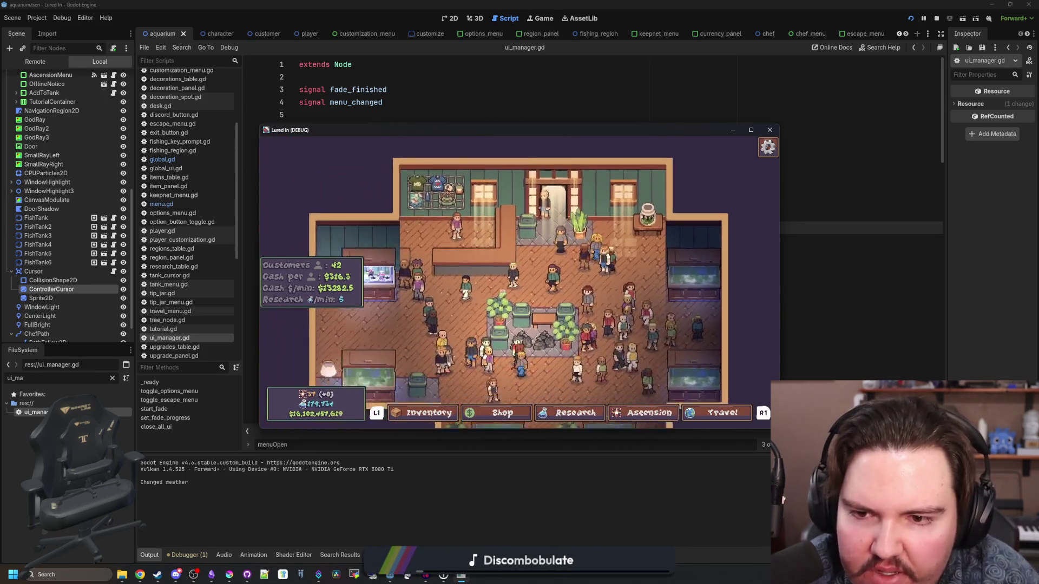
left_click(517, 275)
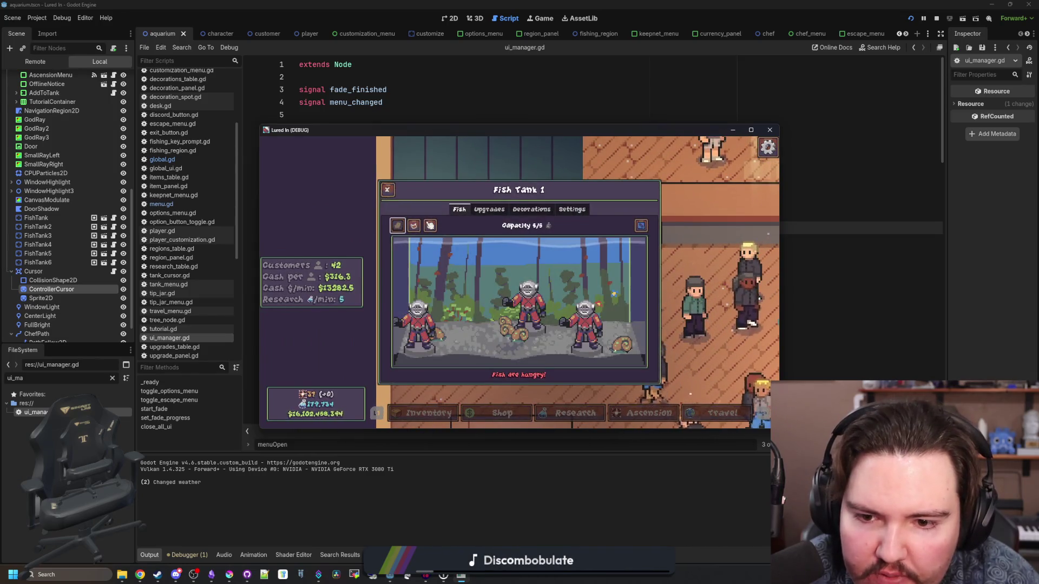
left_click(414, 225)
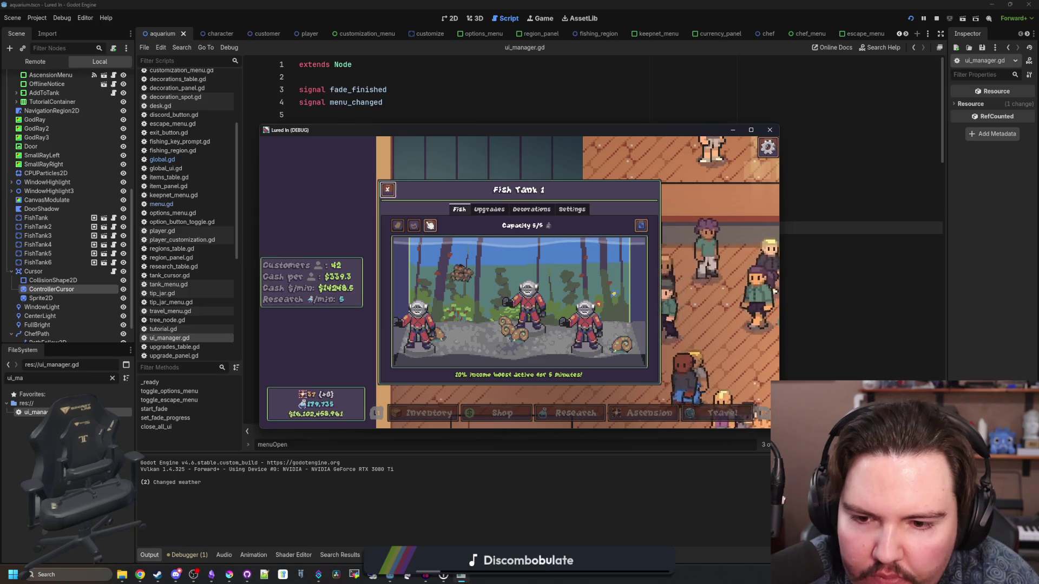
key("Escape")
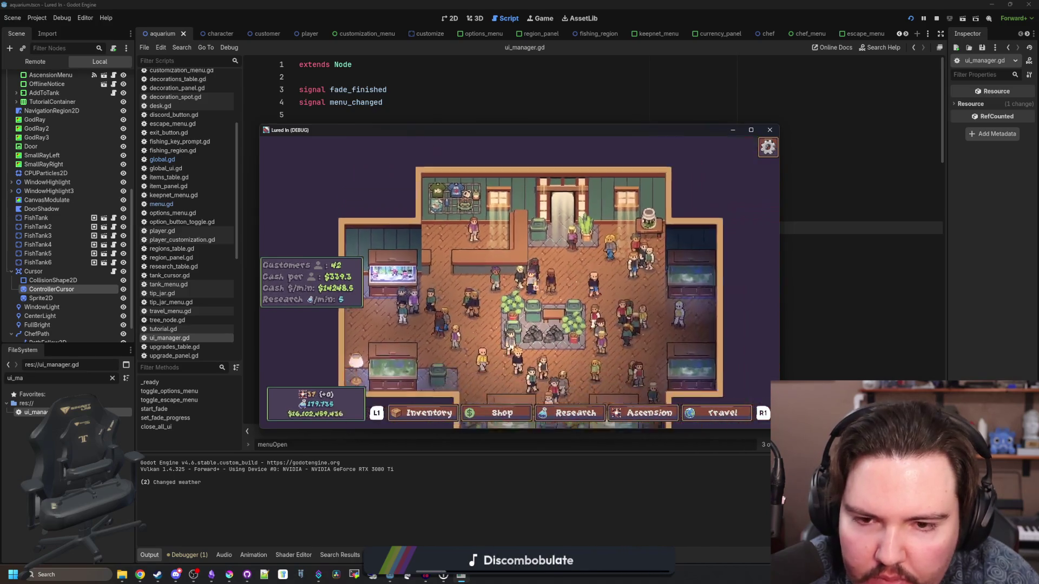
- Stop the Lured In debug run and switch to the changelog notes
key("Escape")
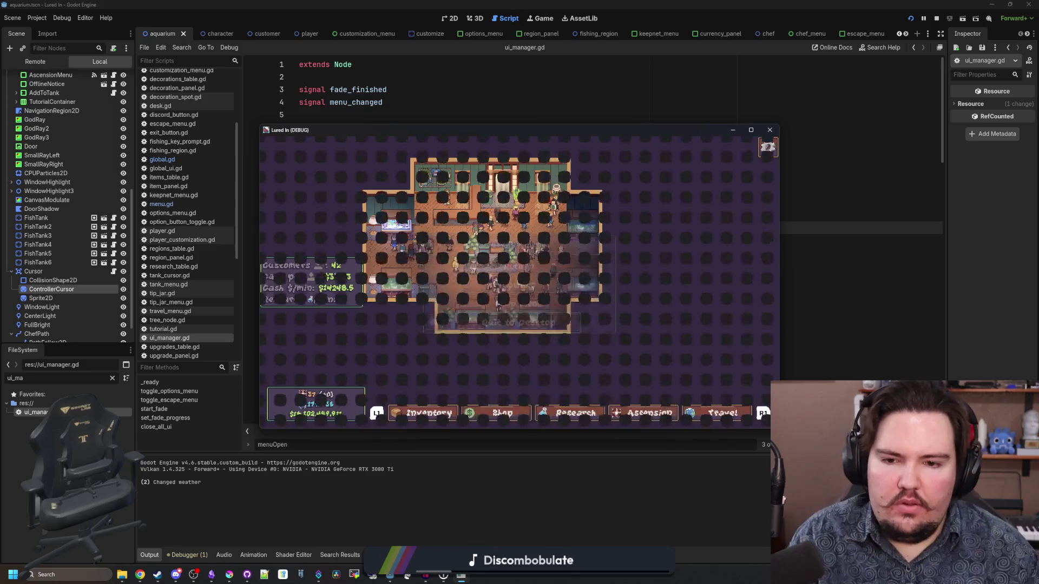
key("F8")
left_click(452, 321)
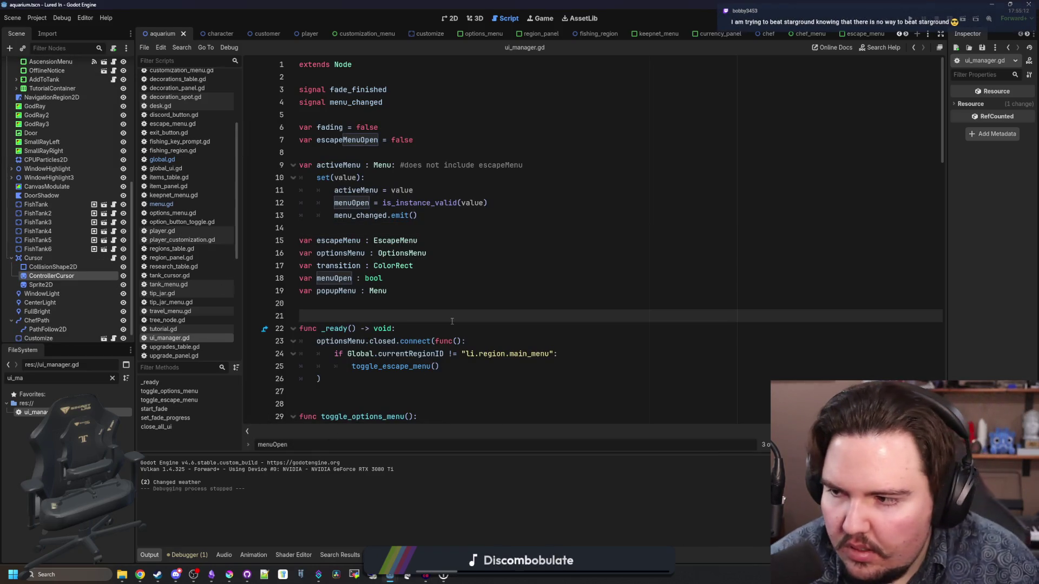
mouse_move(213, 577)
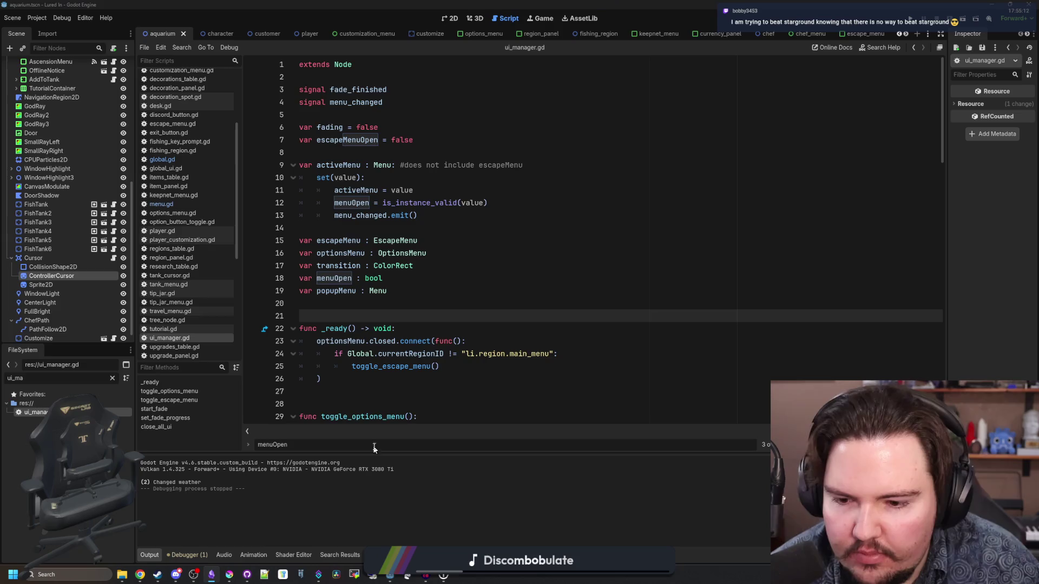
key("alt+Tab")
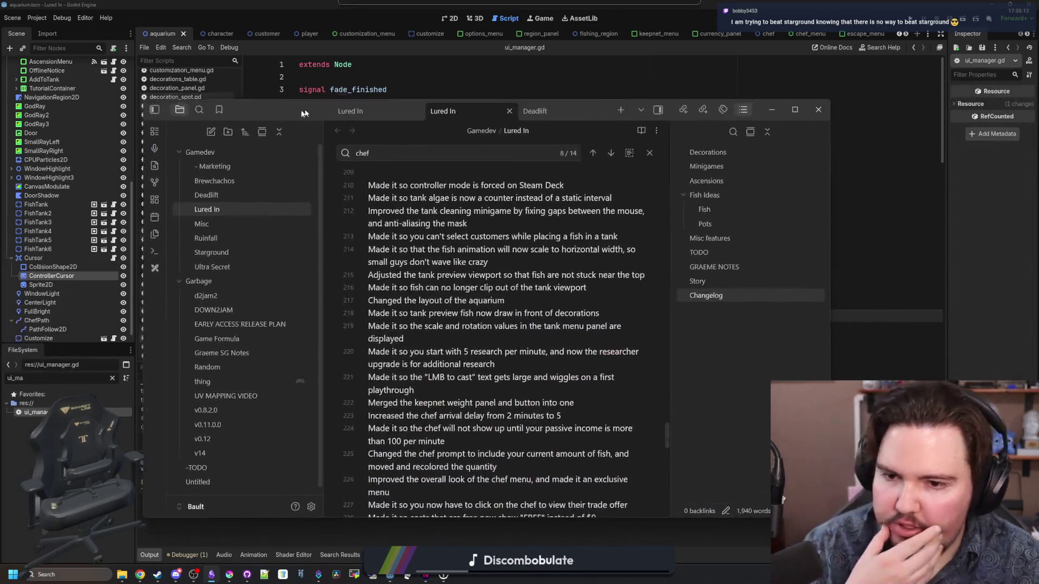
- Add the changelog entry 'Made it so the controller cursor is hidden when a menu is open'
scroll(456, 392, "down", 10)
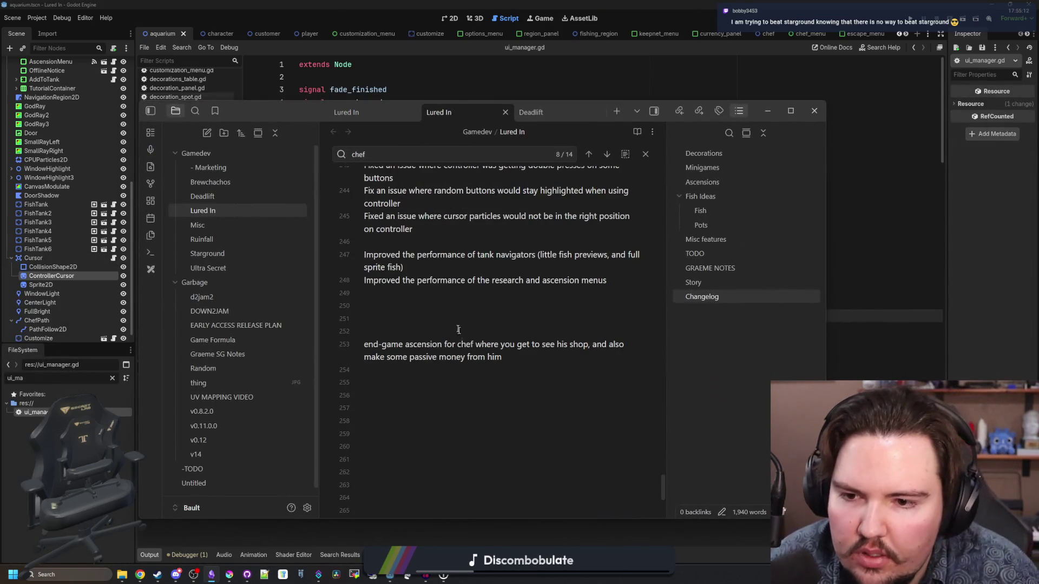
scroll(444, 328, "up", 2)
scroll(448, 337, "up", 4)
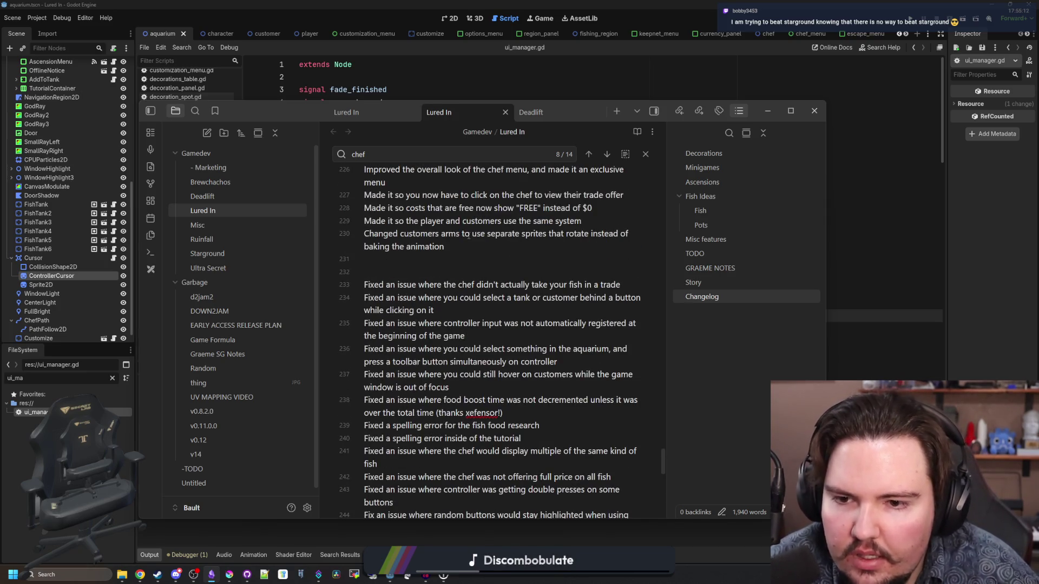
type("MADE IT")
key("BackSpace")
key("BackSpace")
key("BackSpace")
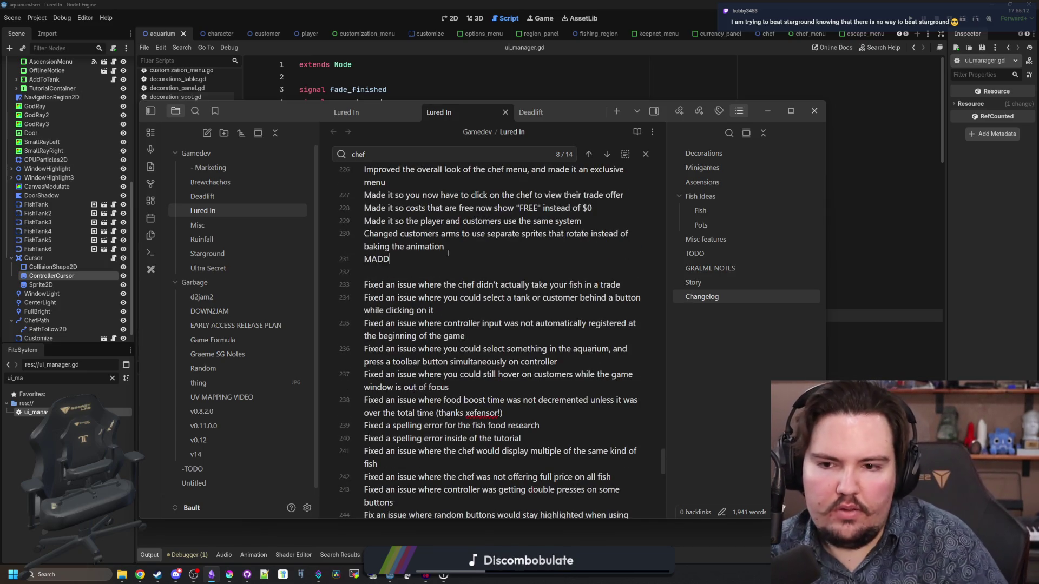
type("ade it so the co")
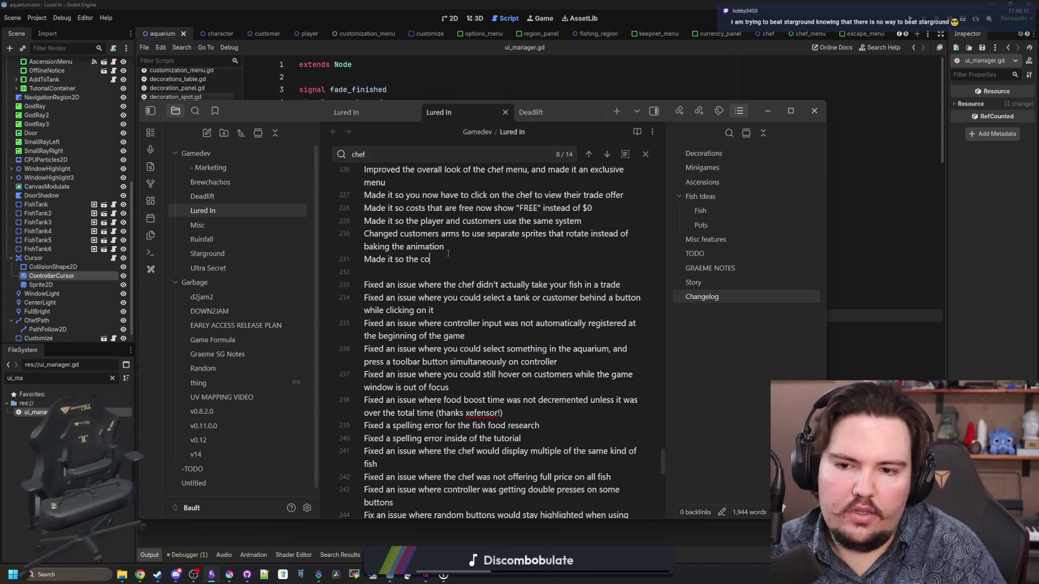
type("ntroller cursor is hidde")
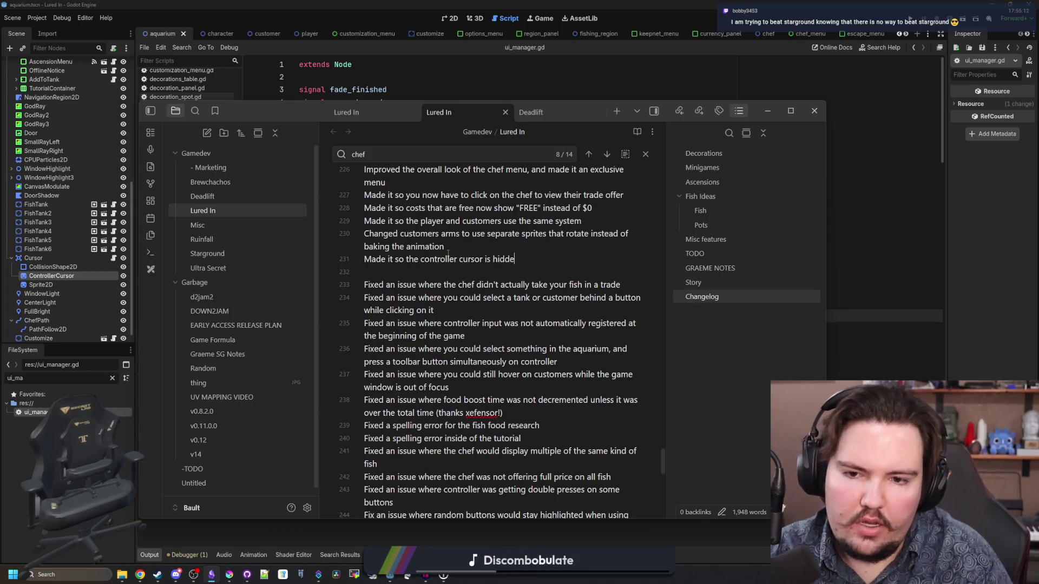
type("n when a menu is opened")
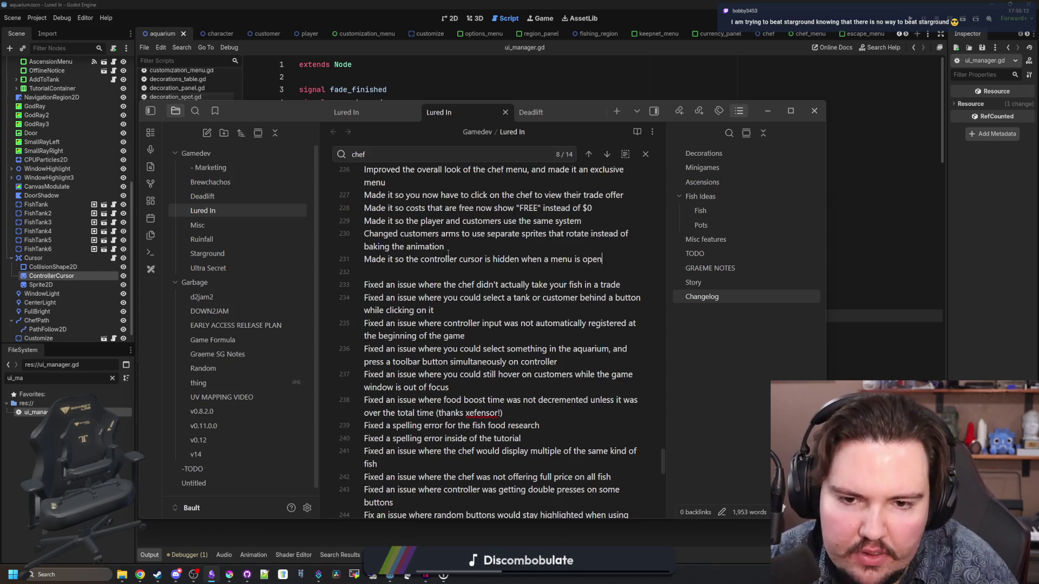
key("Return")
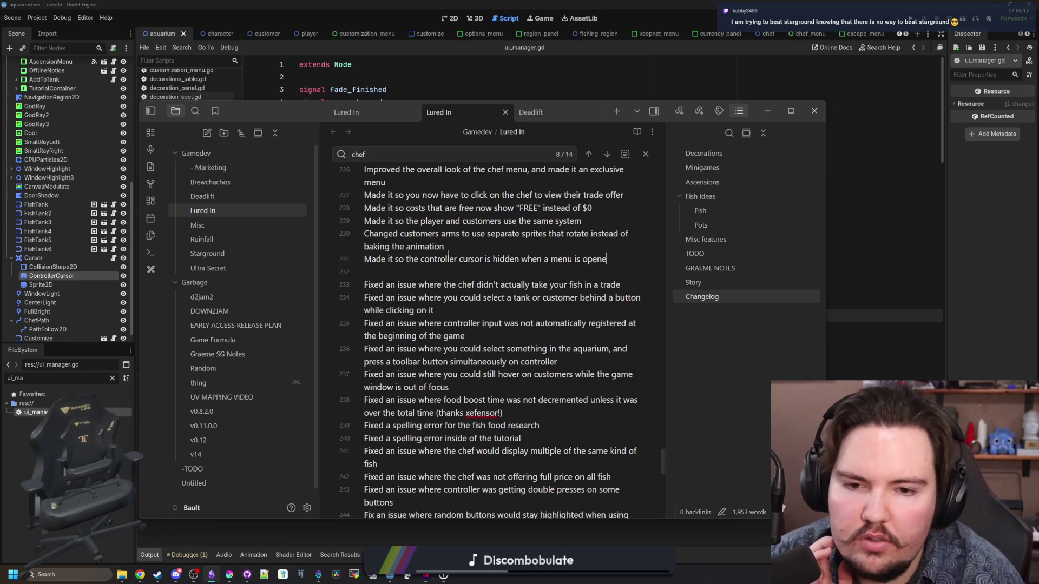
key("BackSpace")
key("BackSpace")
key("BackSpace")
key("Return")
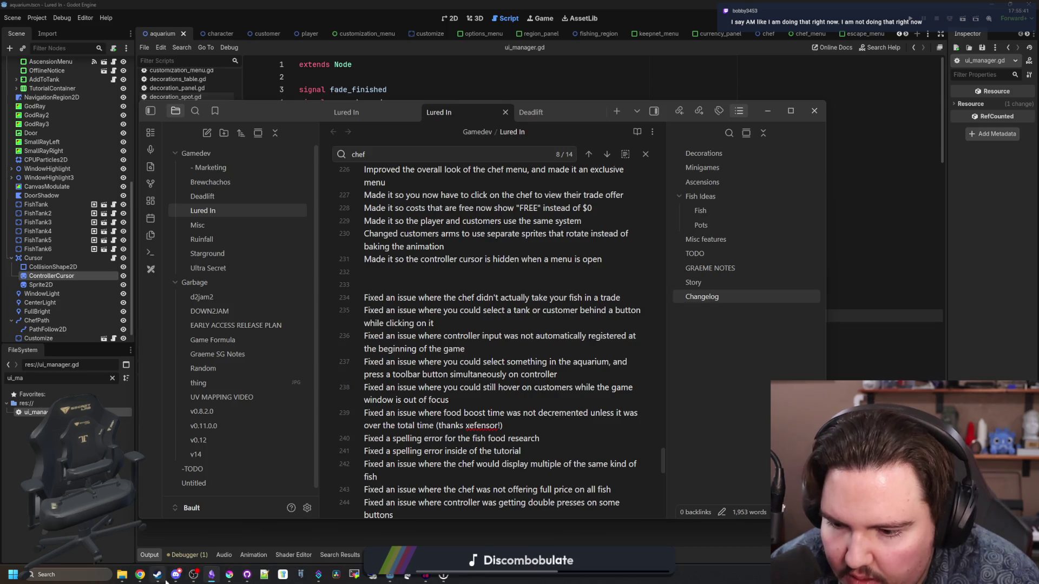
left_click(67, 573)
- Launch GitHub Desktop through Windows search for 'github'
type("github")
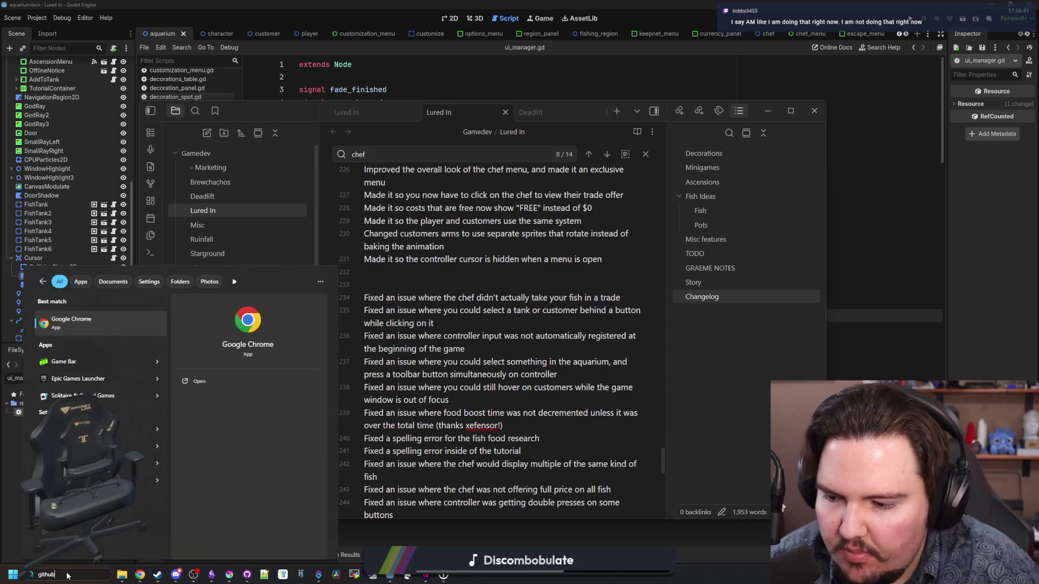
key("Return")
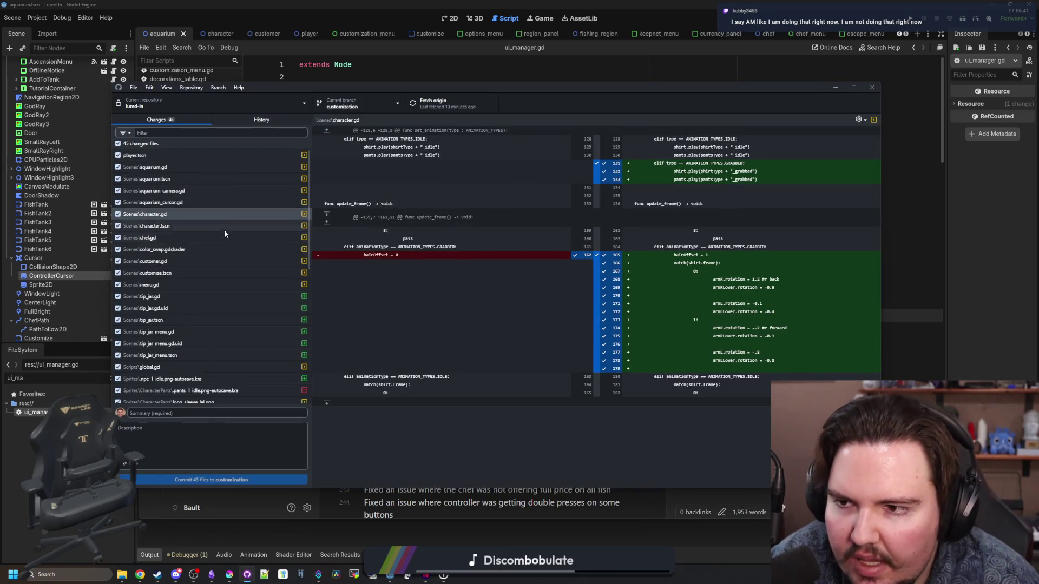
scroll(171, 271, "down", 5)
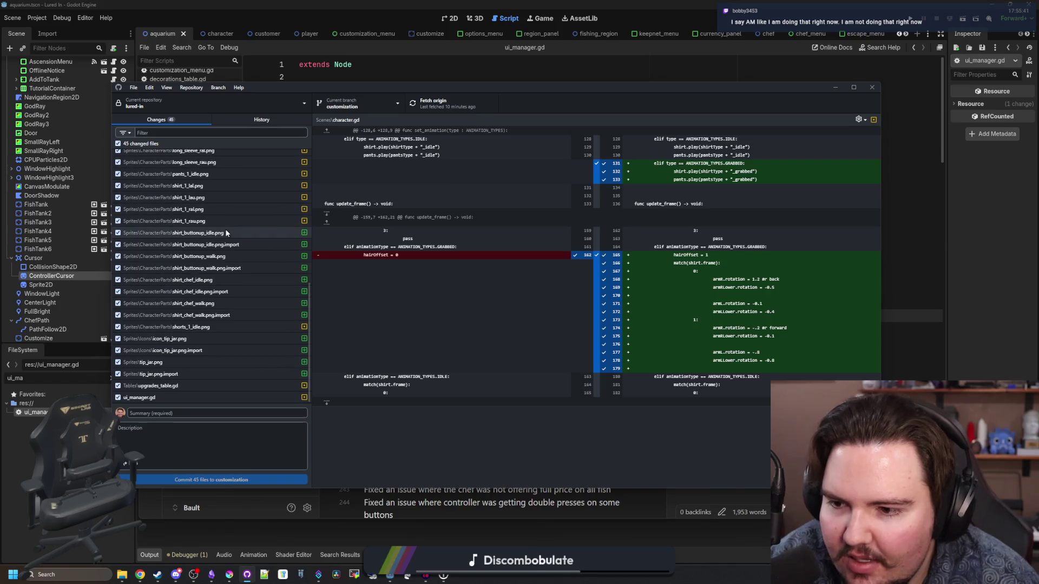
scroll(194, 375, "up", 10)
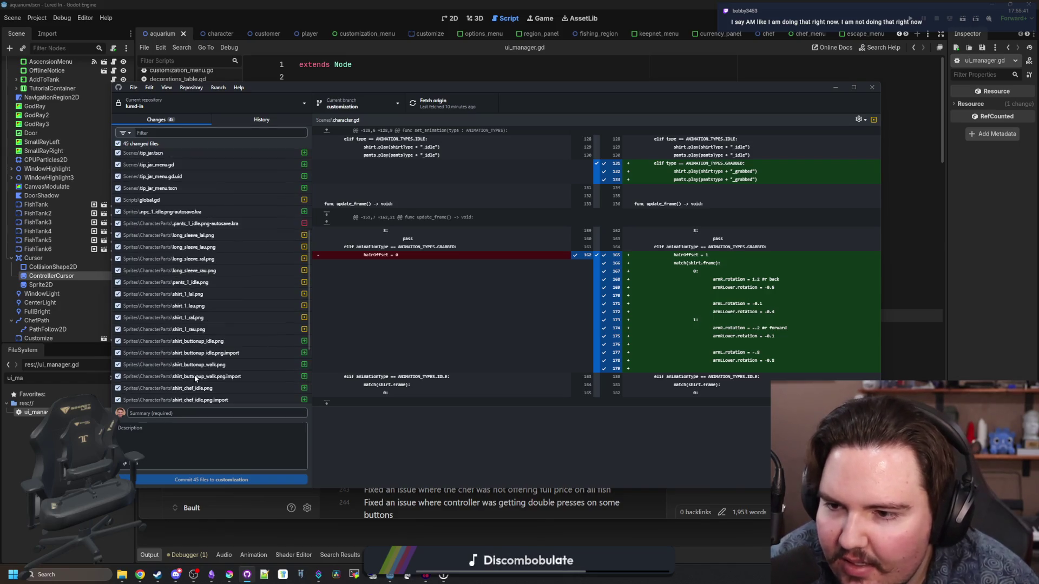
scroll(177, 308, "up", 2)
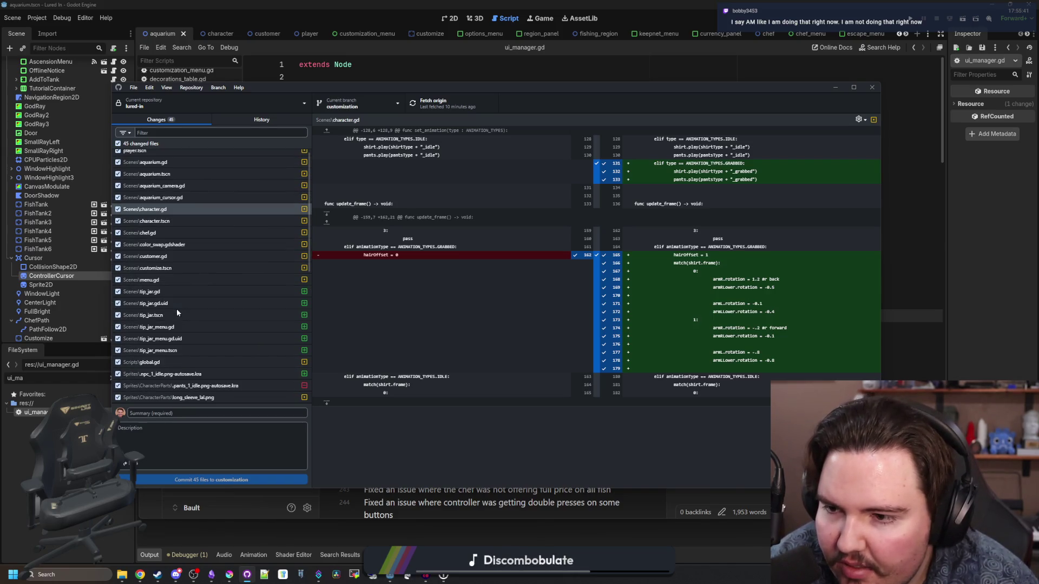
- Review the global.gd, menu.gd and character.tscn diffs, then return to Godot
left_click(160, 366)
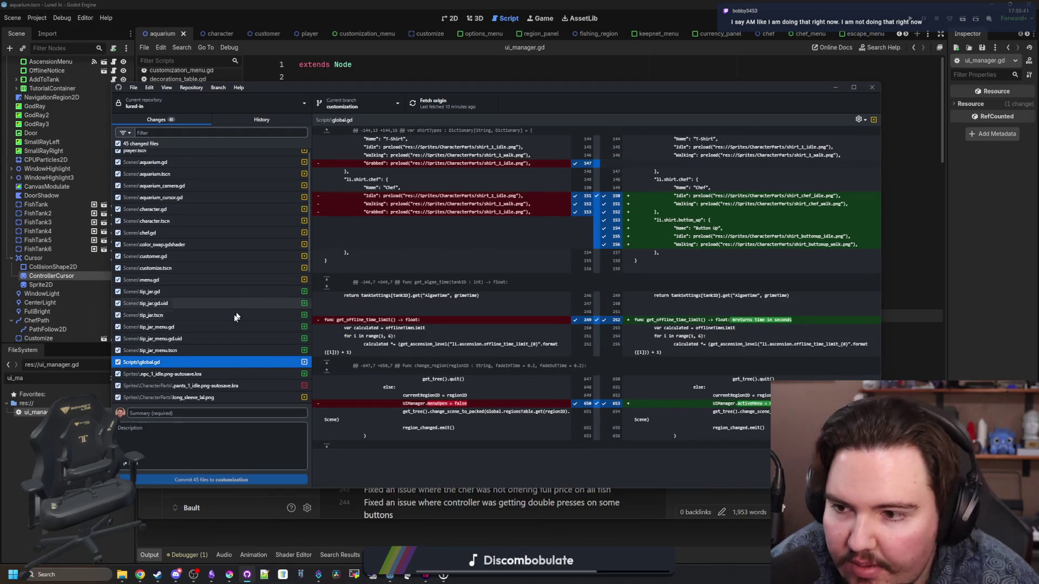
left_click(184, 277)
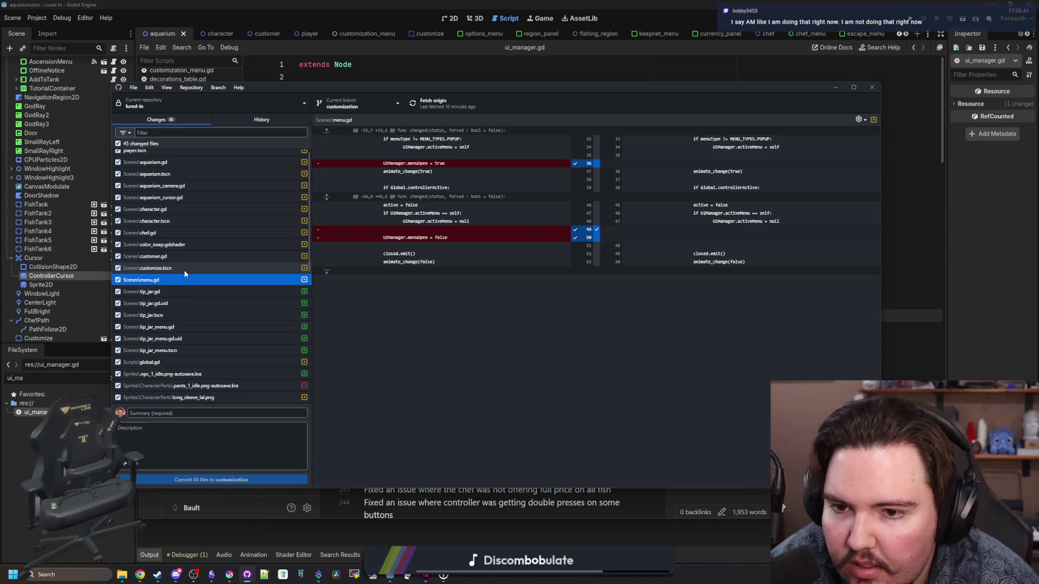
scroll(184, 270, "up", 1)
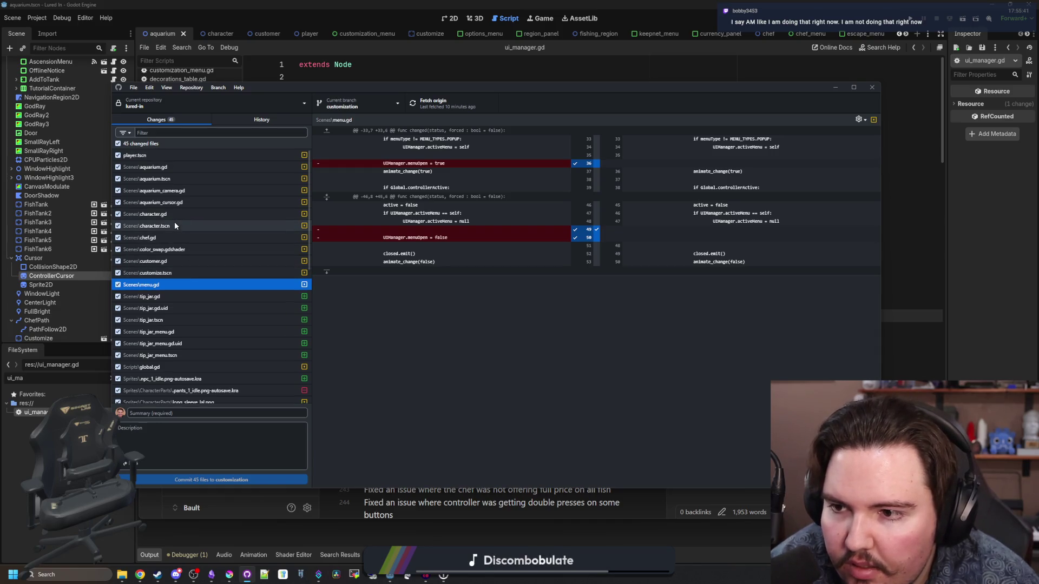
left_click(165, 232)
left_click(259, 544)
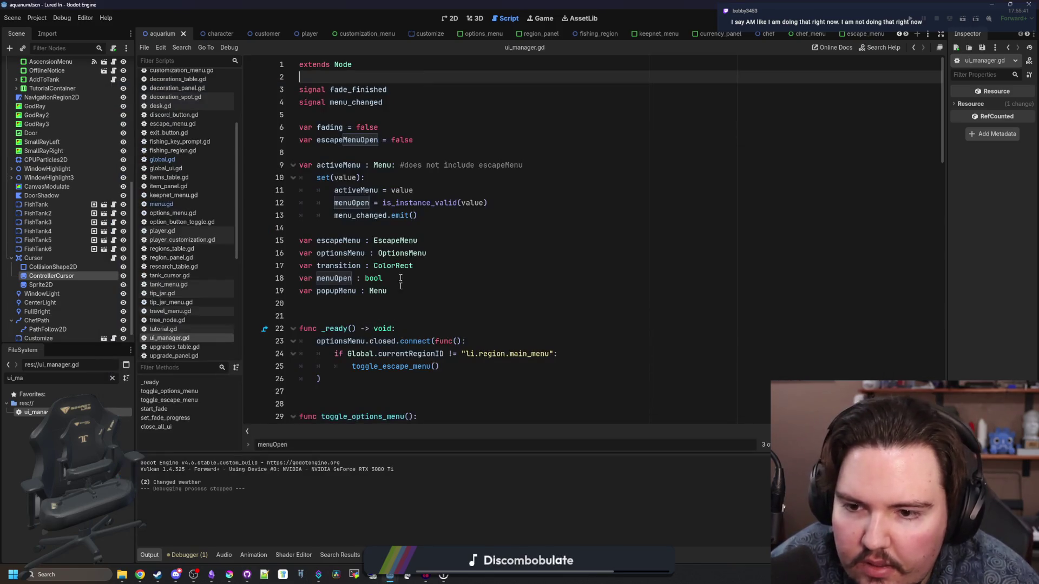
- Change the changelog entry to 'Added the tip jar (initial offline income now requires'
left_click(211, 574)
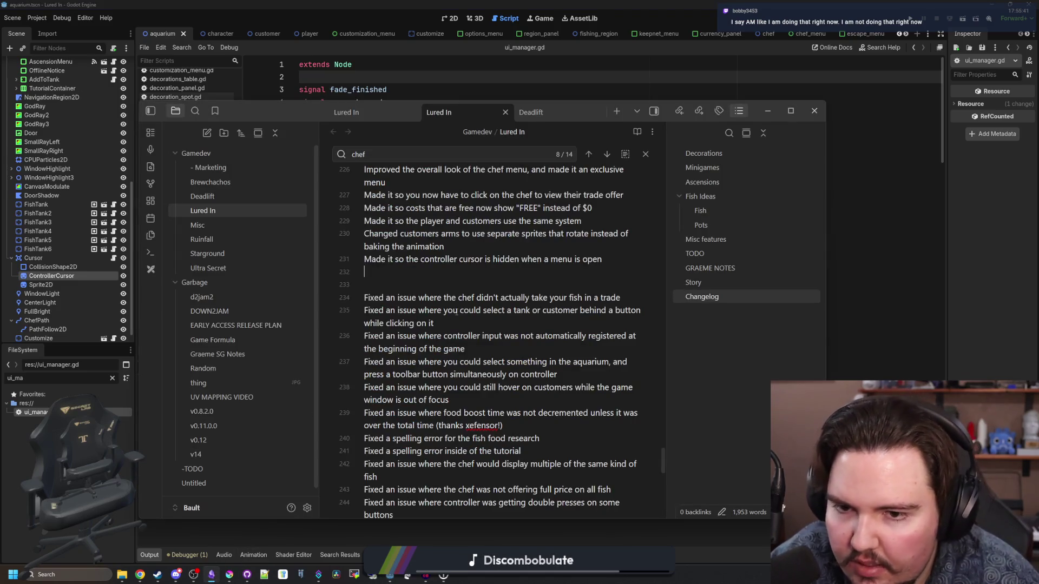
type("A")
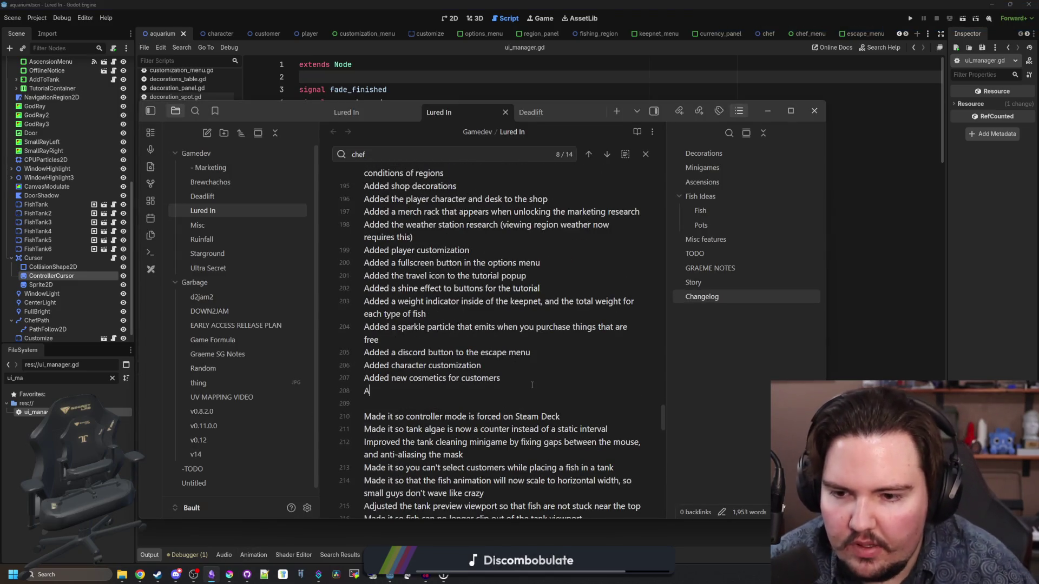
type("dded the tip jar")
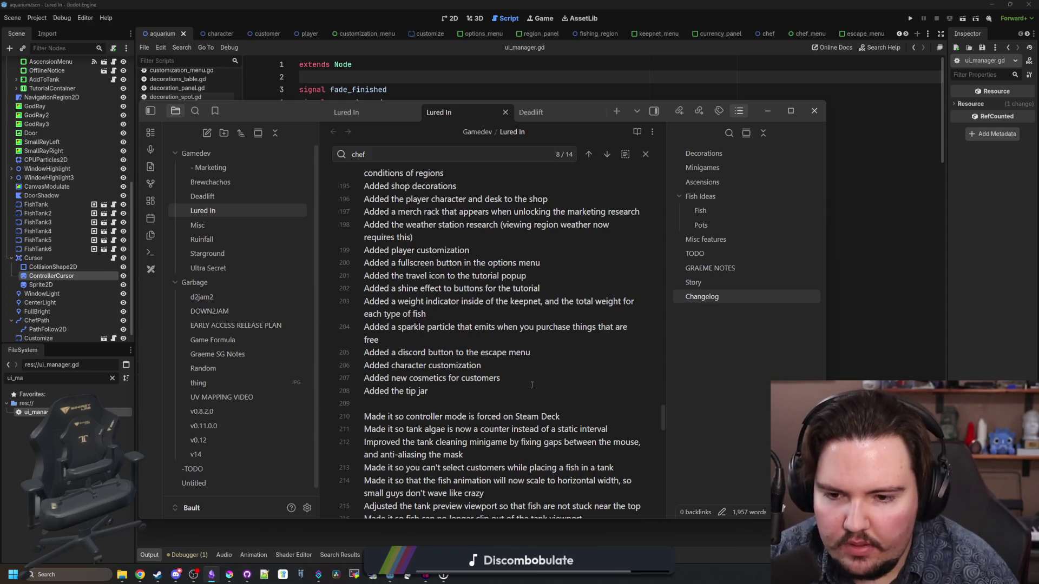
type(" (o")
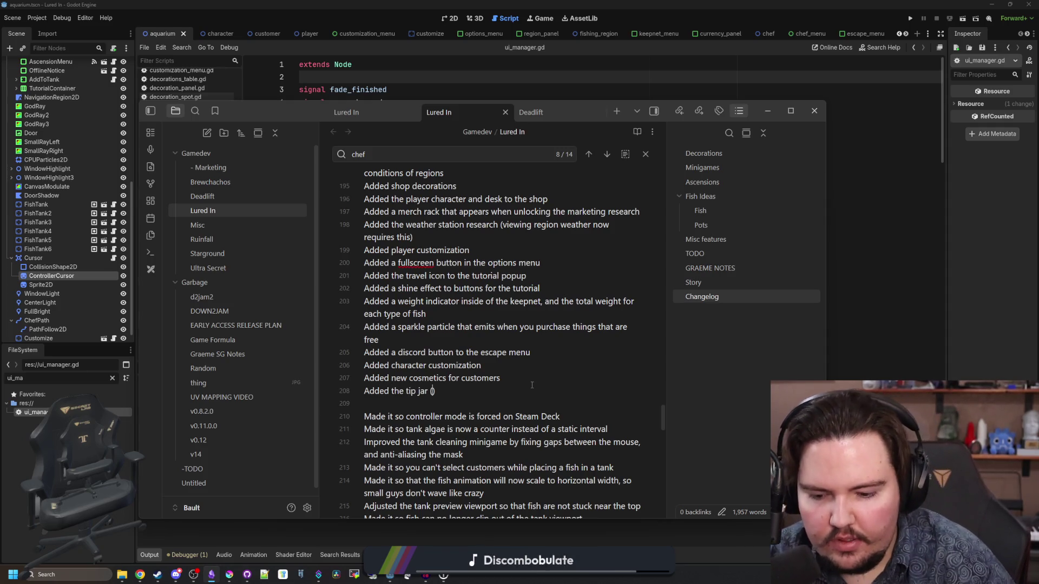
key("BackSpace")
type("initial offline inc")
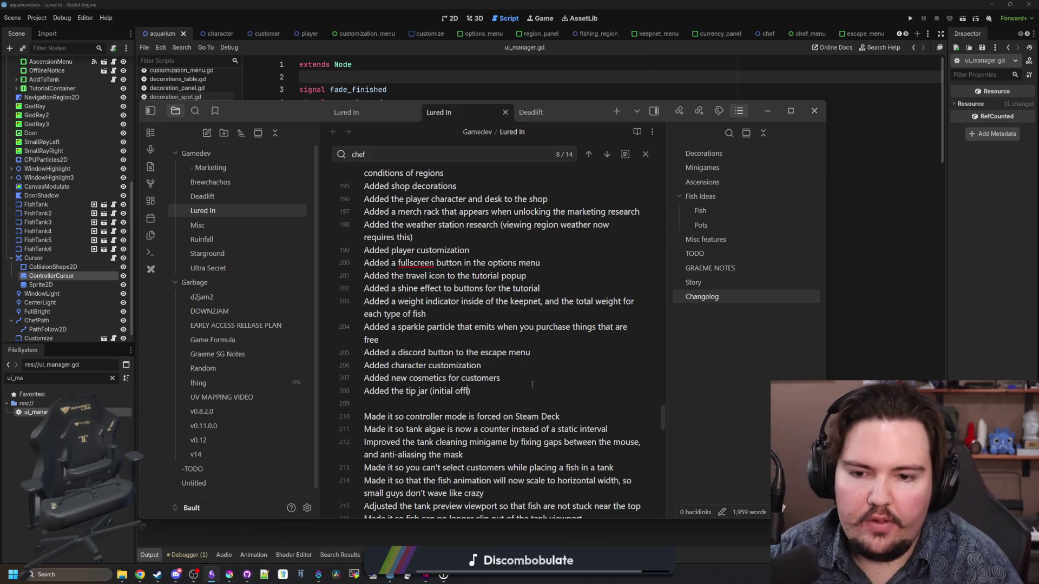
type("ome now requires this")
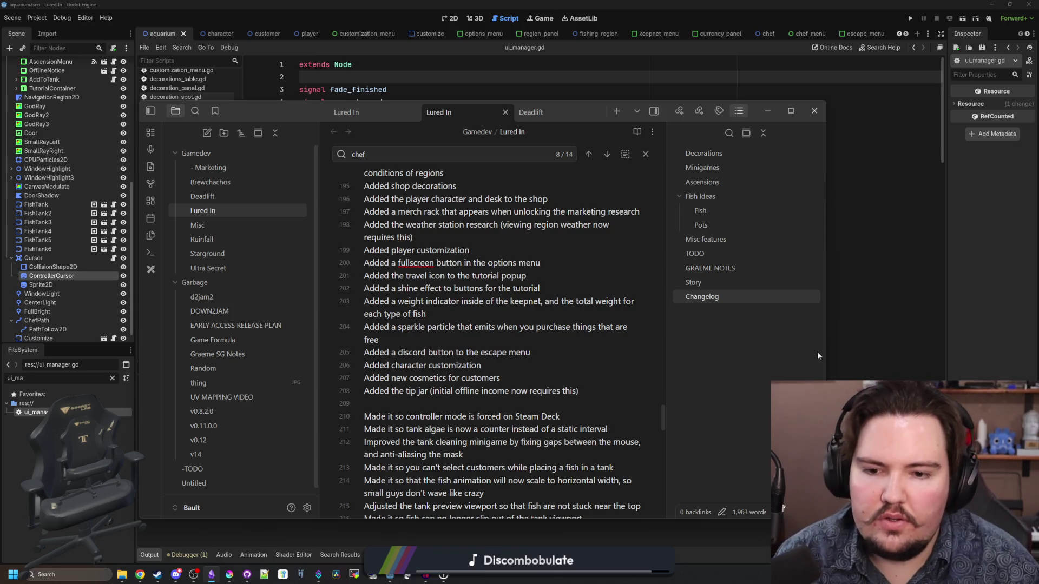
key("alt+Tab")
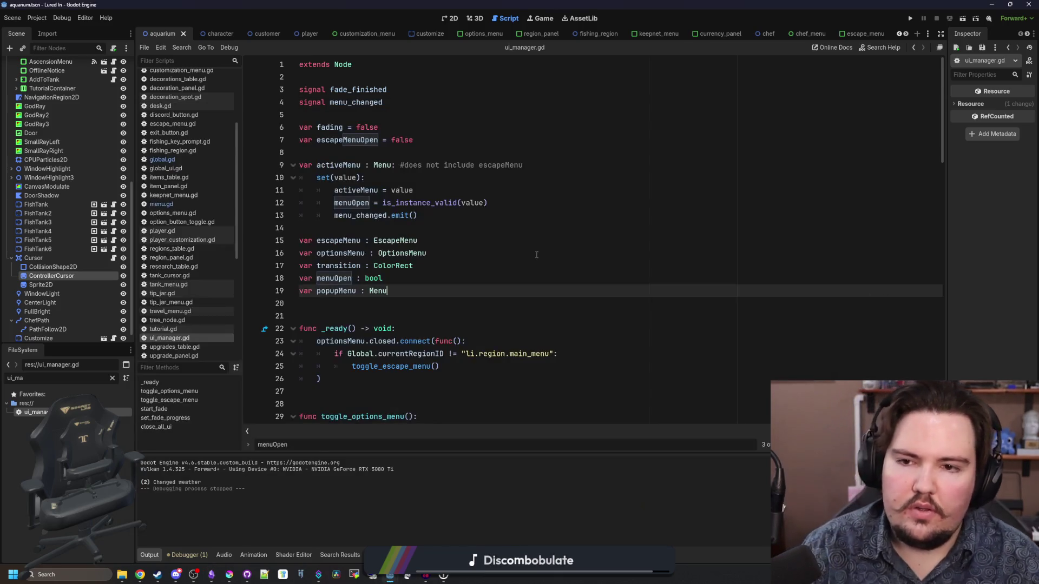
- Save the current scene and scripts in Godot
left_click(457, 240)
key("ctrl+s")
key("Up")
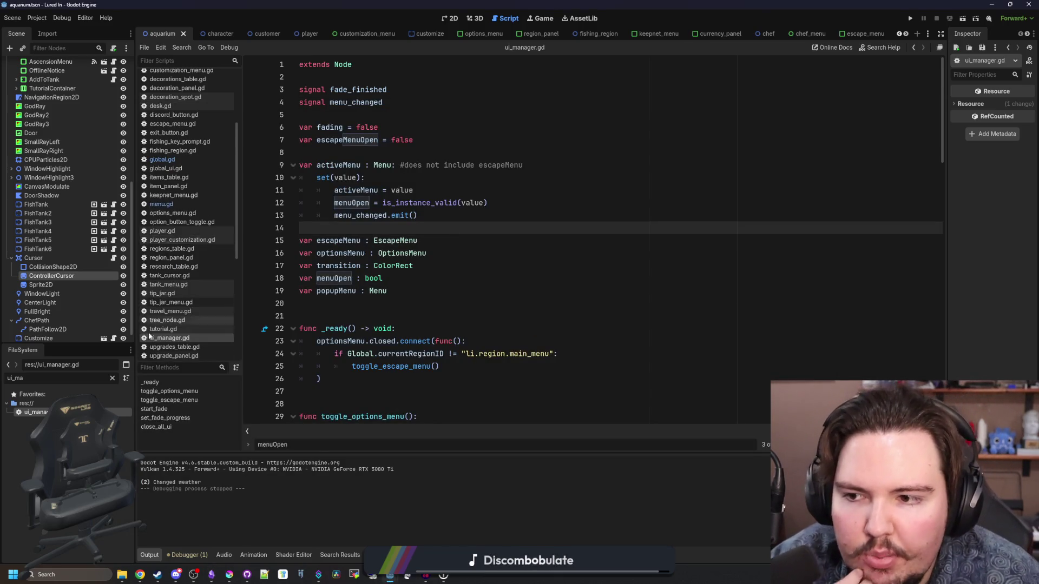
- Filter the FileSystem for 'offline' and open offline_notice.gd at the _ready function
left_click(113, 378)
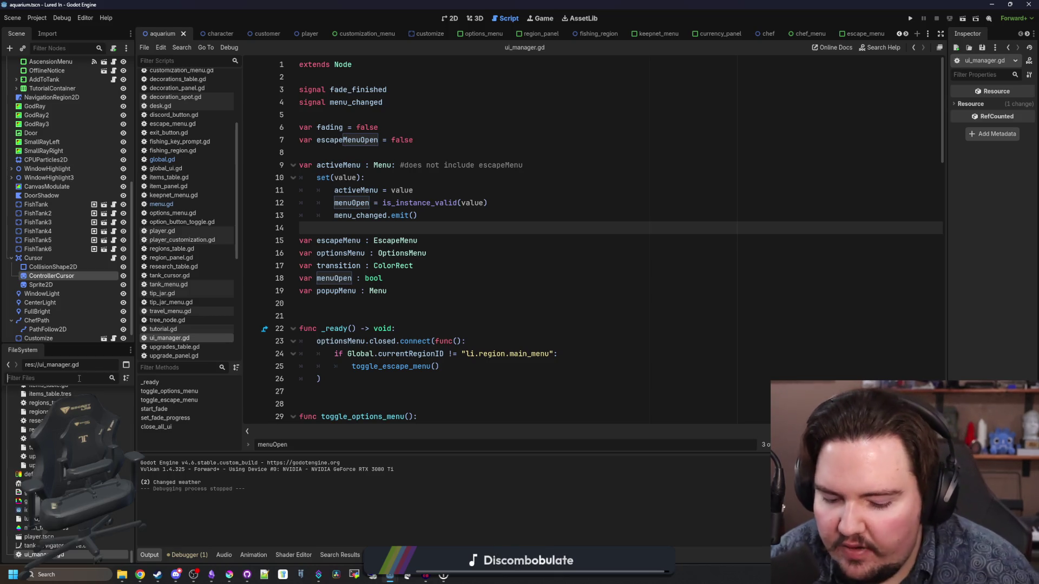
type("offline")
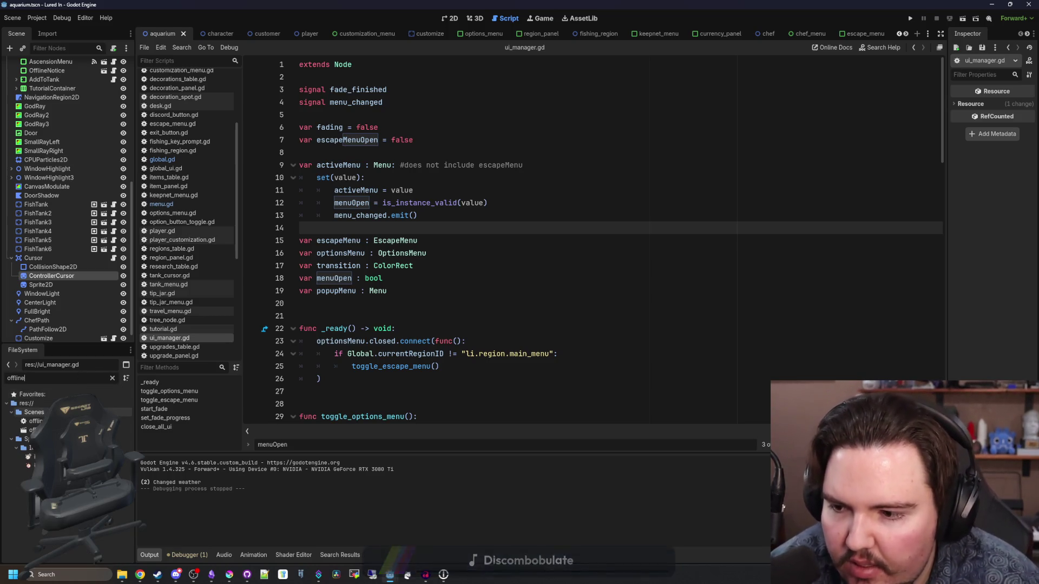
double_click(35, 421)
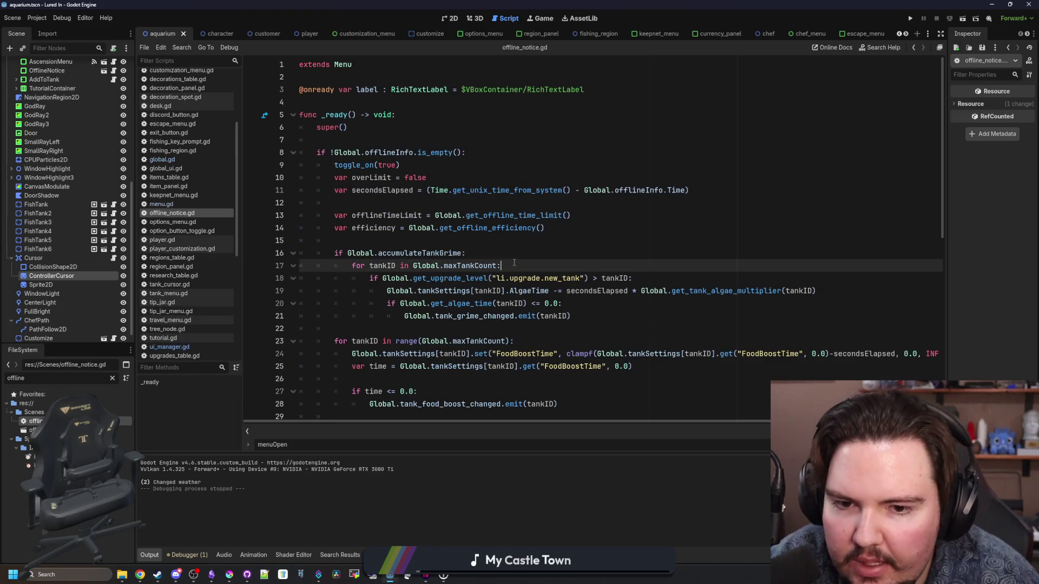
scroll(438, 174, "down", 9)
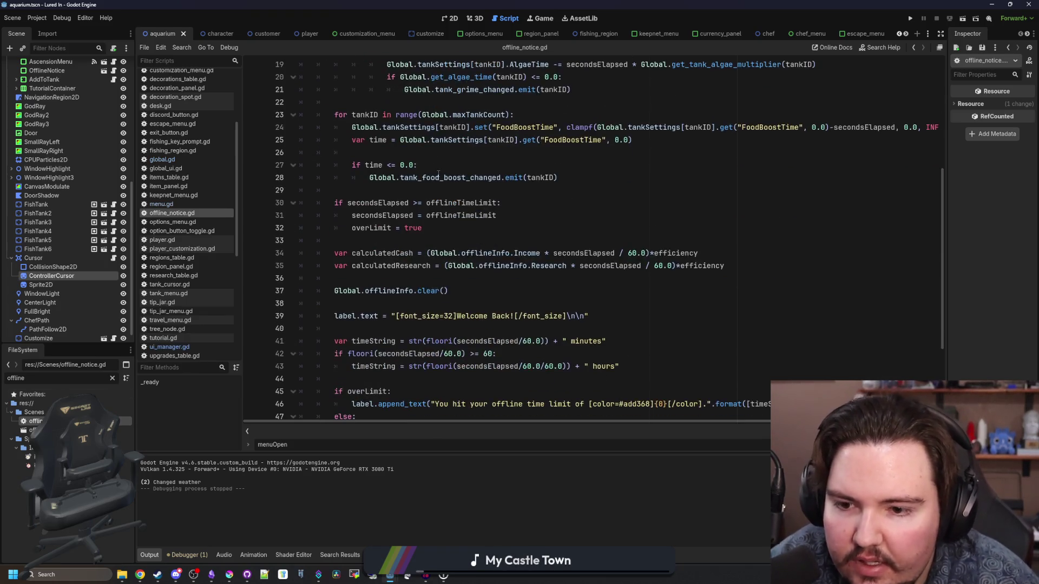
scroll(438, 174, "down", 1)
mouse_move(425, 238)
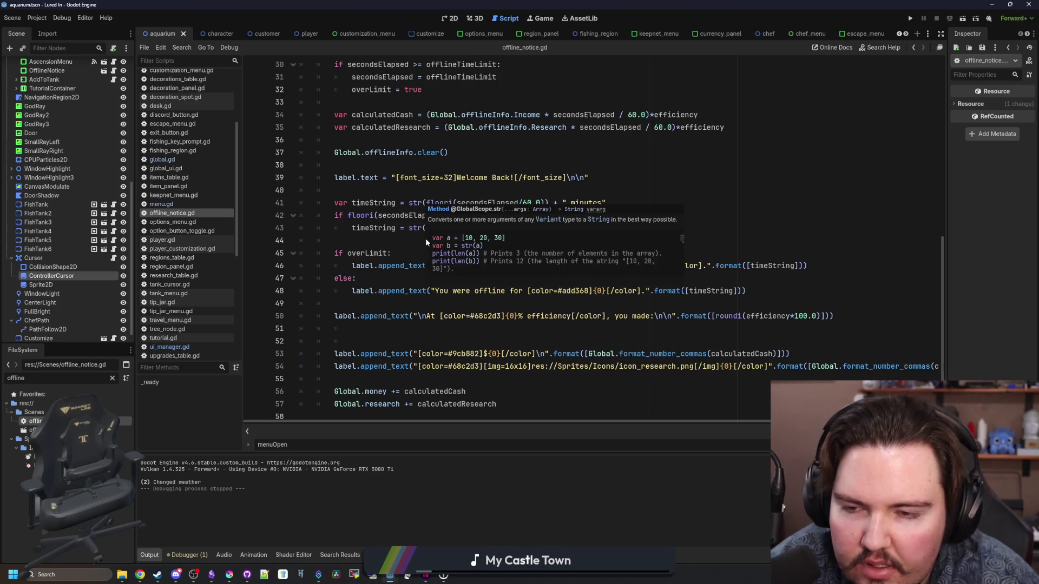
scroll(367, 224, "up", 4)
scroll(368, 223, "up", 6)
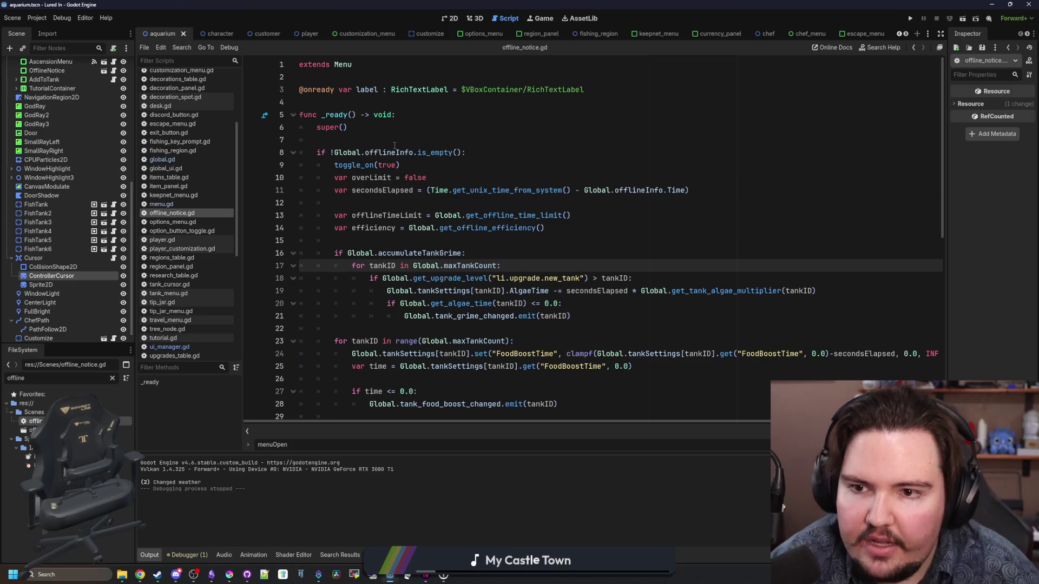
left_click(398, 139)
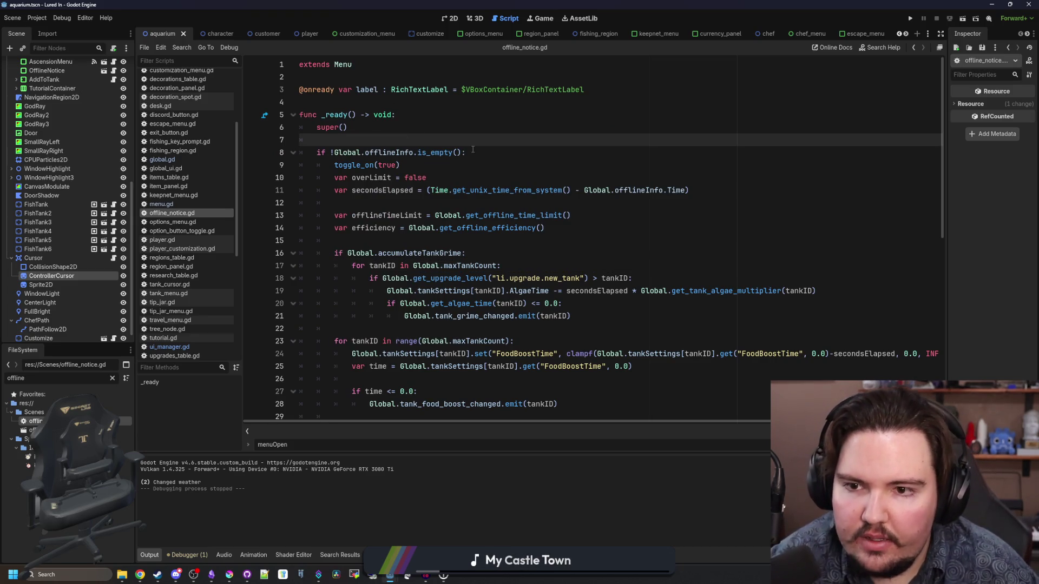
- Add an early return at the top of _ready when the li.upgrade.tip_jar upgrade level is 0 or less
key("Return")
key("Return")
key("Up")
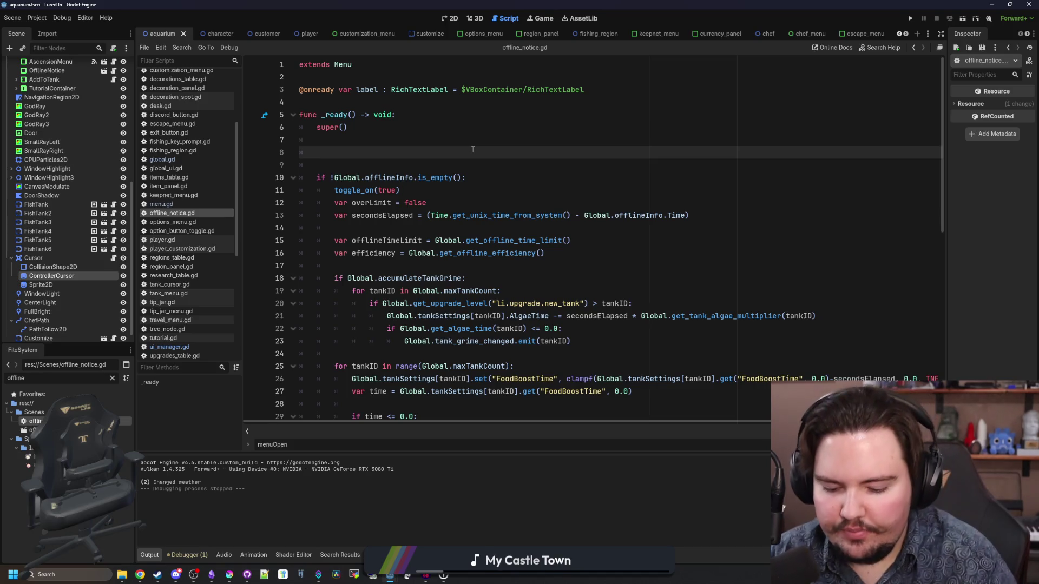
type("if Global.get_upg")
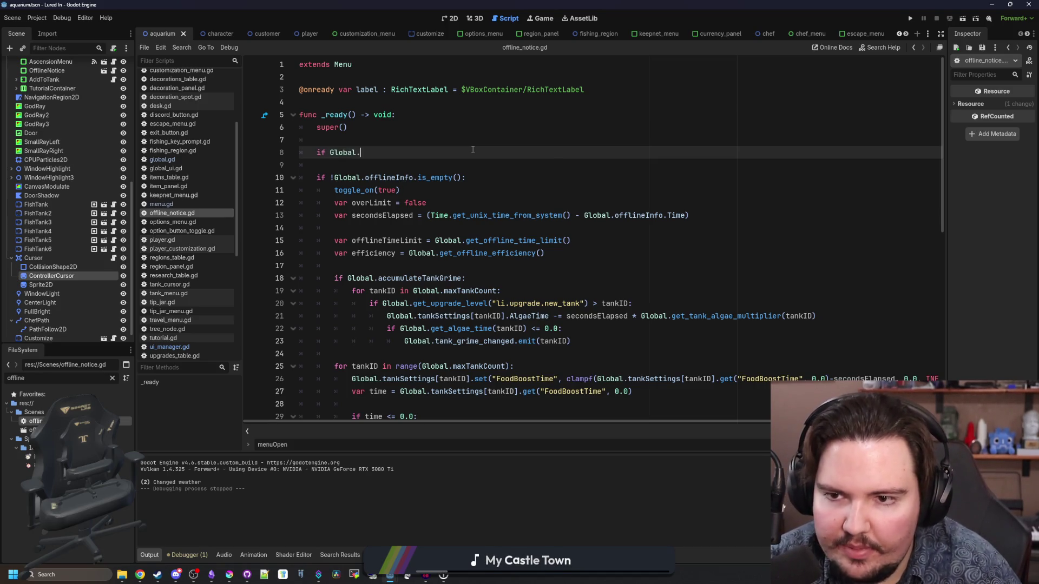
key("Return")
type("\"")
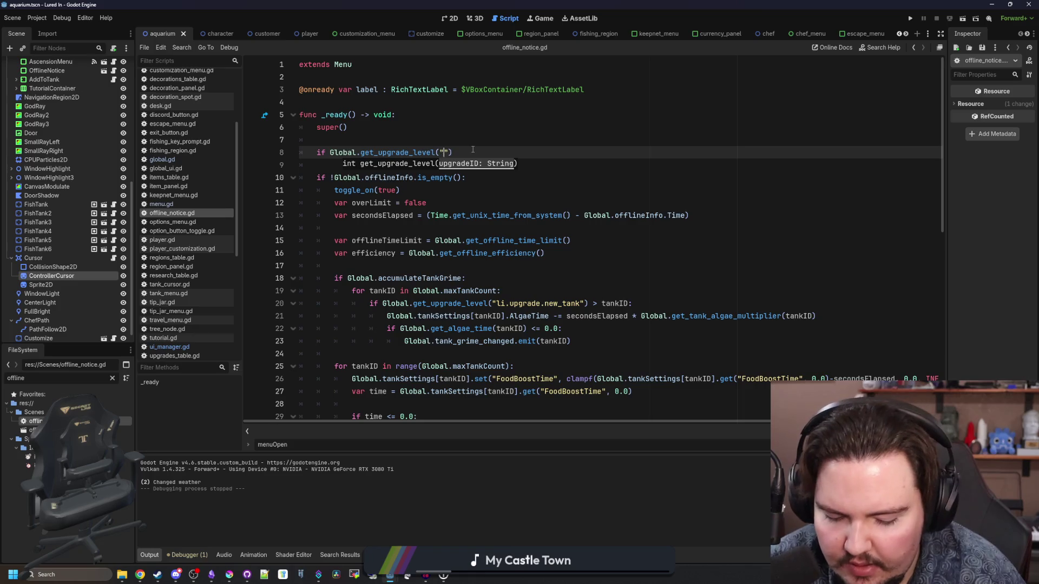
type("li.upgrade.")
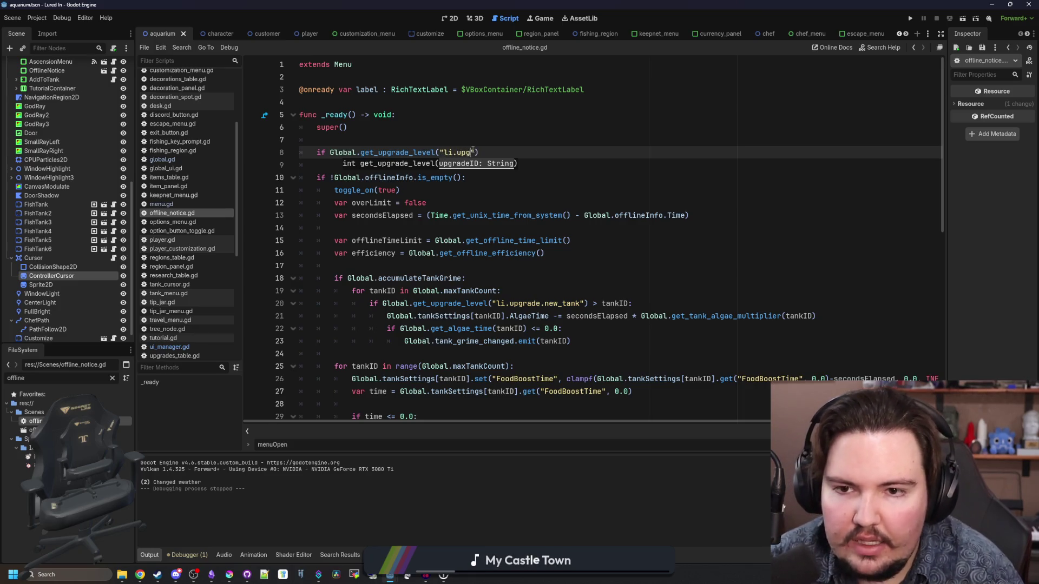
type("tip_jar")
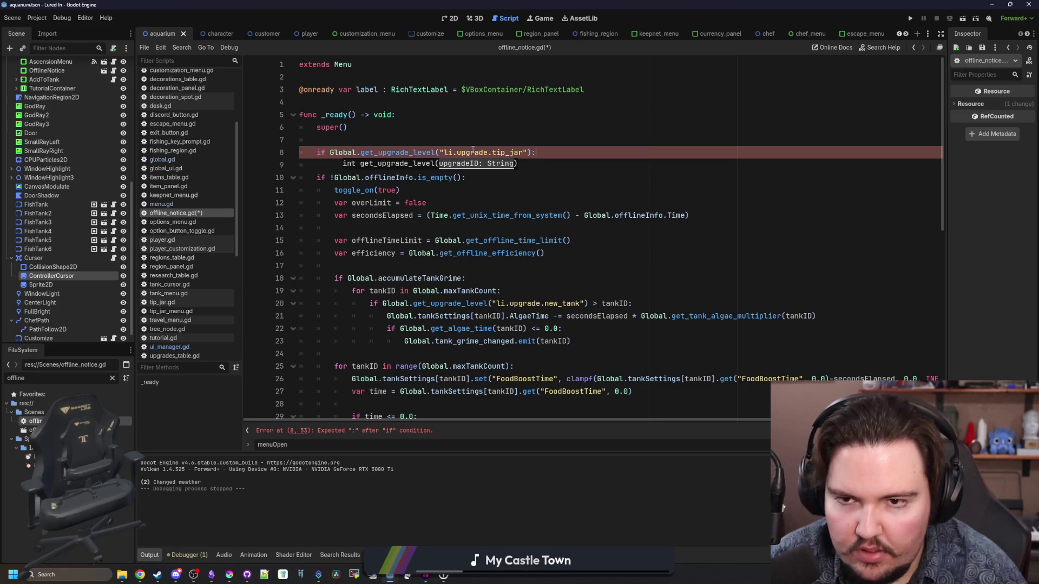
key("Return")
left_click(327, 152)
type("<= 0")
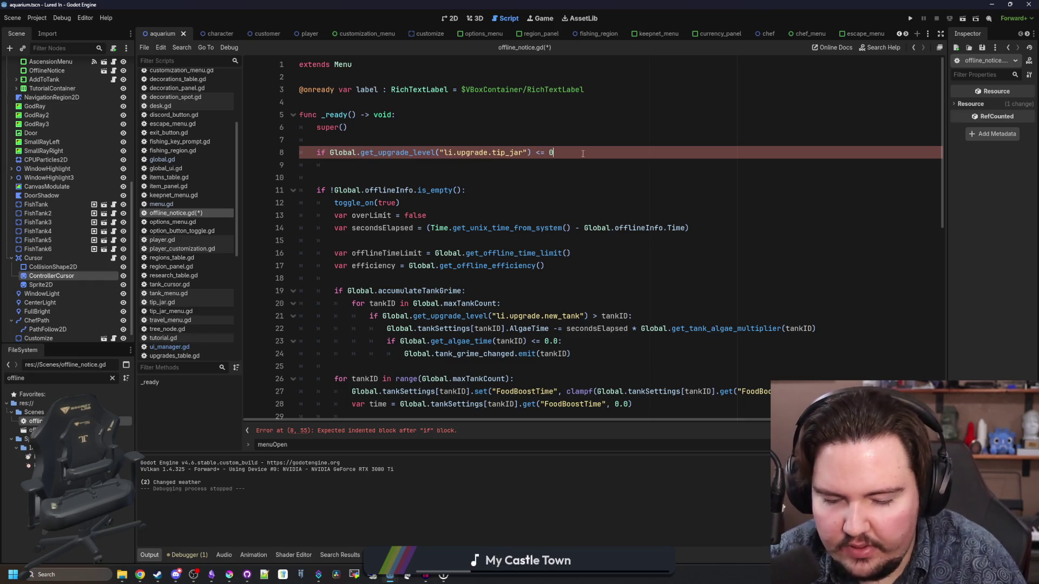
type(":")
key("Return")
type("return")
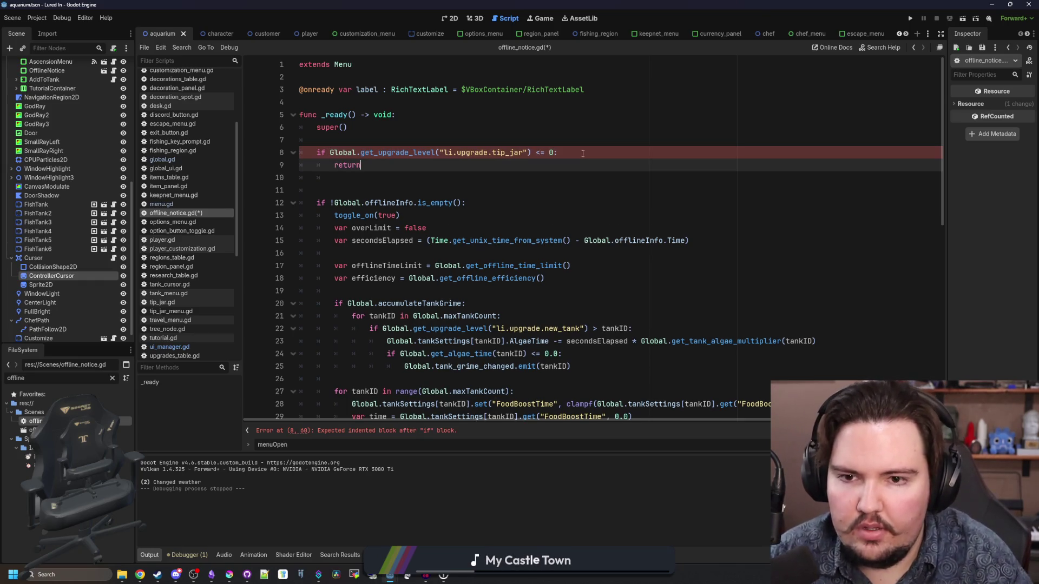
left_click(583, 153)
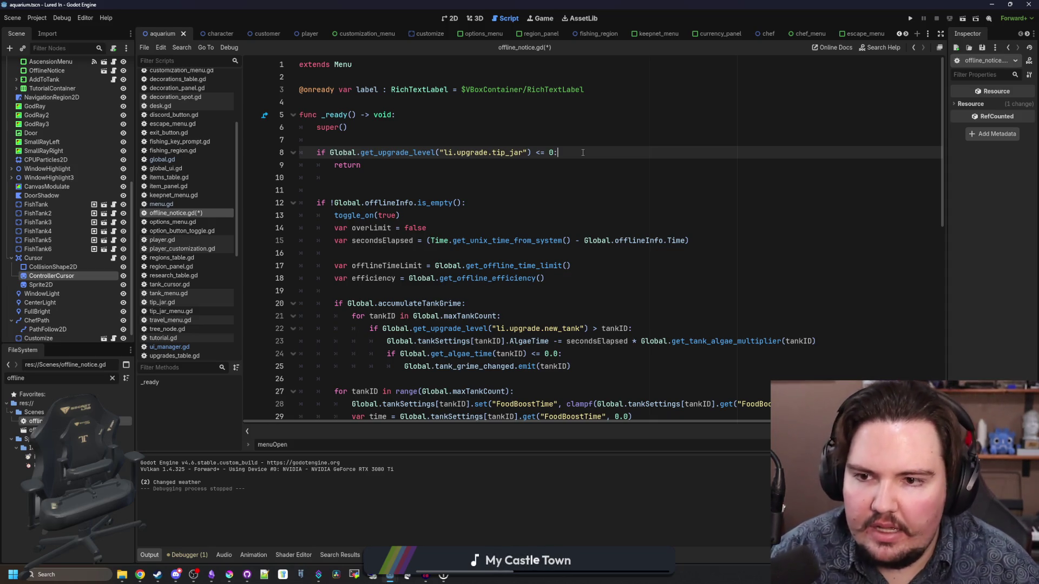
- Insert Global.offlineInfo.clear() before the return in the tip jar branch
left_click(351, 187)
key("BackSpace")
key("BackSpace")
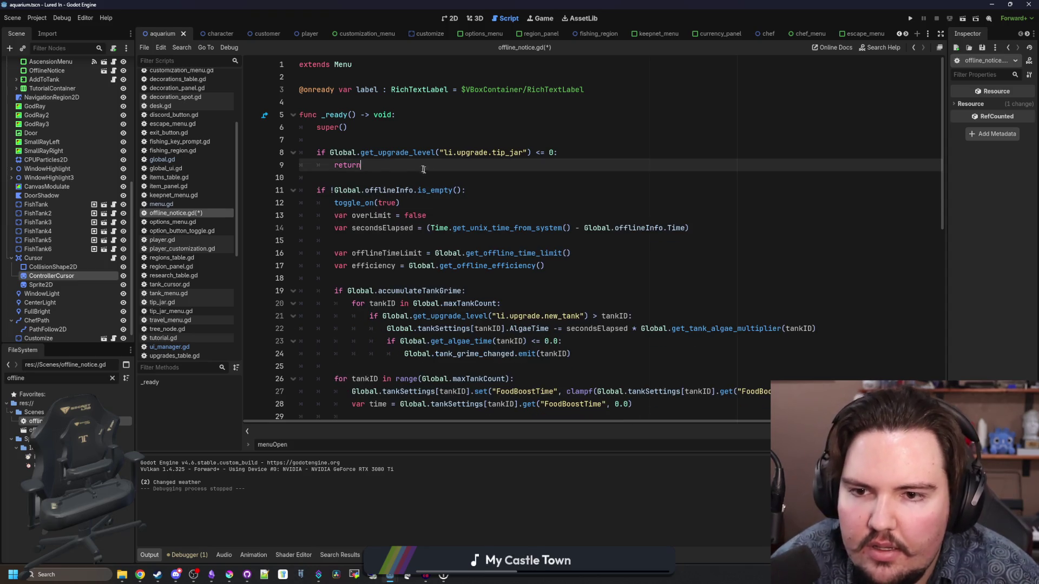
left_click(497, 154)
key("Return")
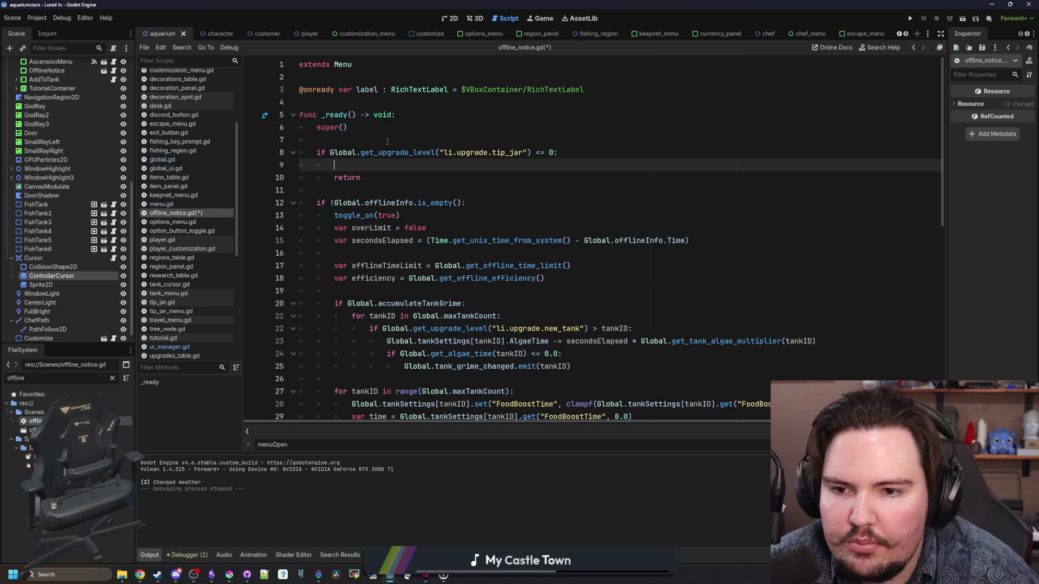
left_click_drag(415, 203, 330, 203)
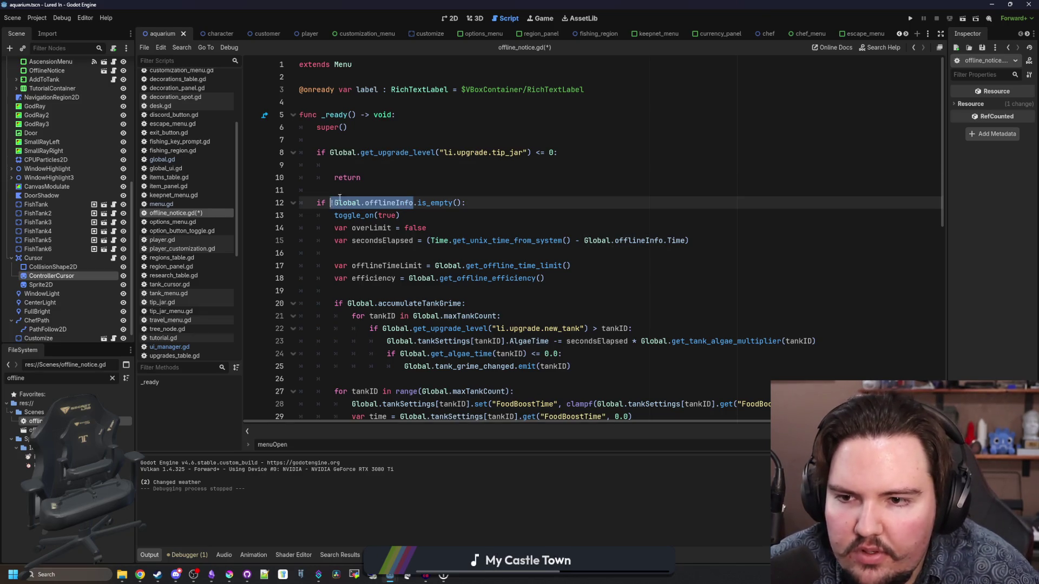
key("ctrl+c")
left_click(334, 165)
key("ctrl+v")
key("BackSpace")
left_click(415, 165)
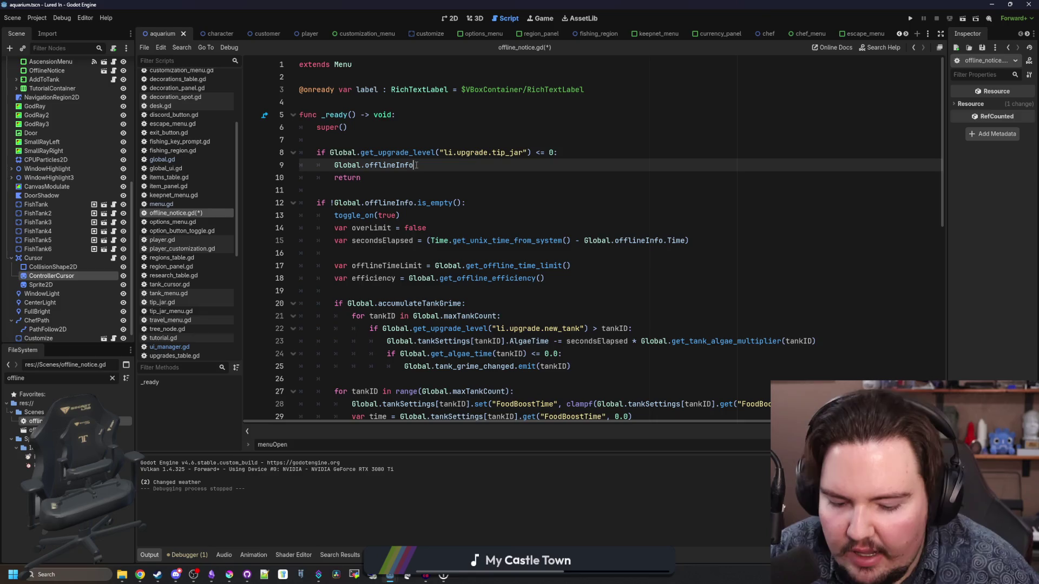
type(".clear()")
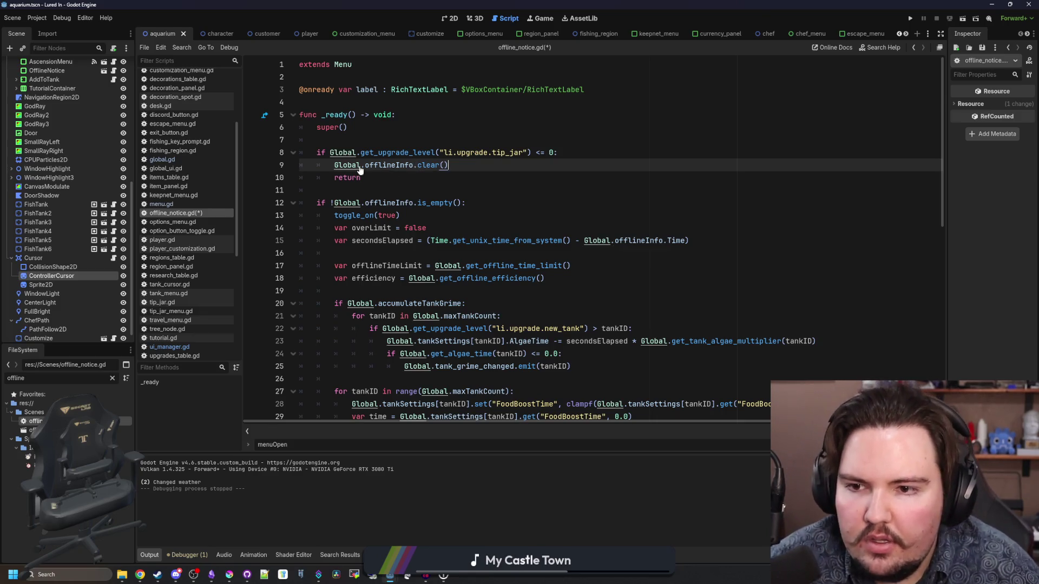
key("Down")
key("Down")
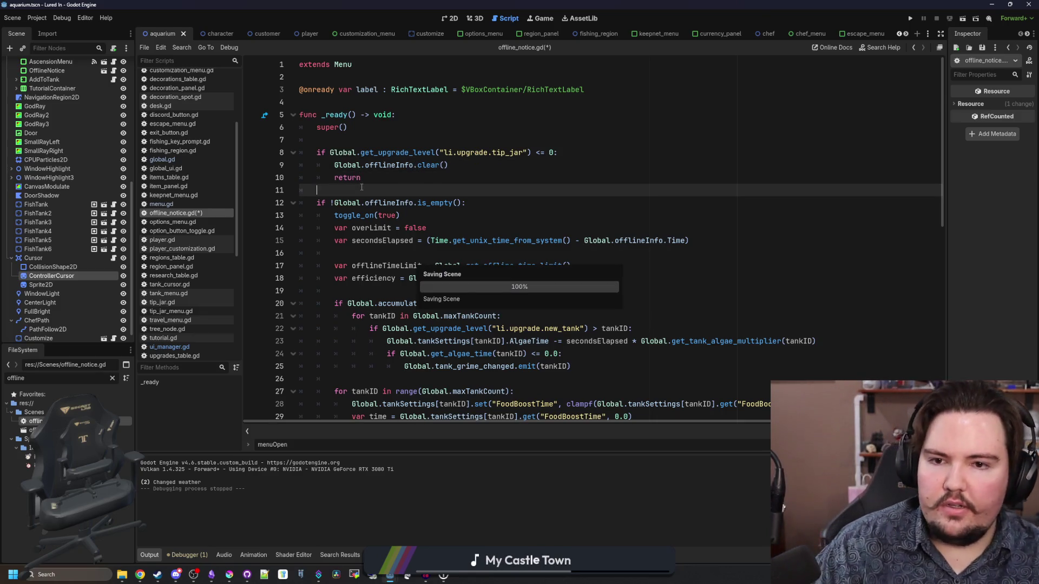
- Save offline_notice.gd and run the game to test it
key("ctrl+s")
key("Up")
key("Up")
key("Up")
left_click(364, 186)
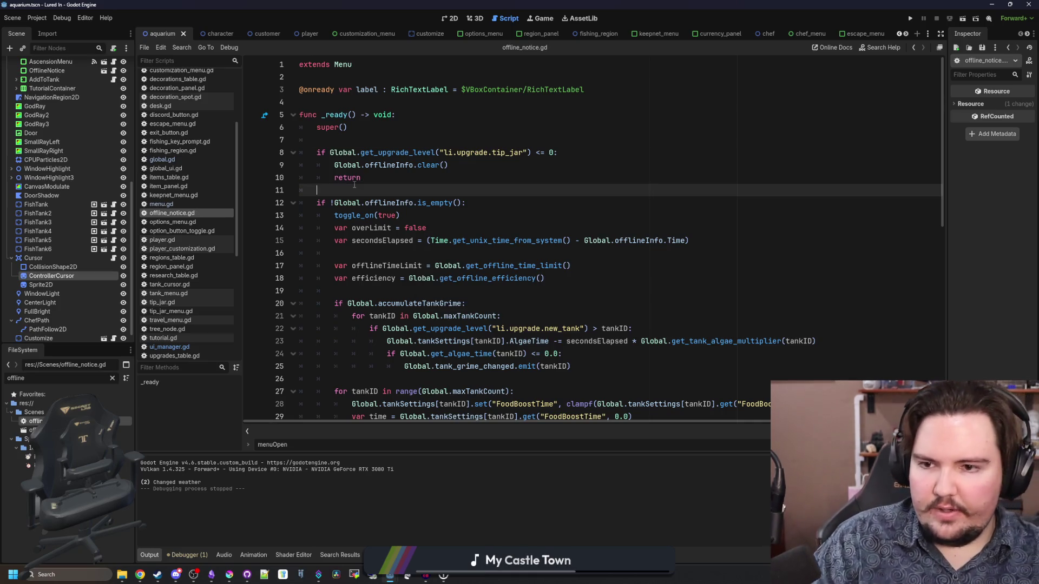
left_click(910, 21)
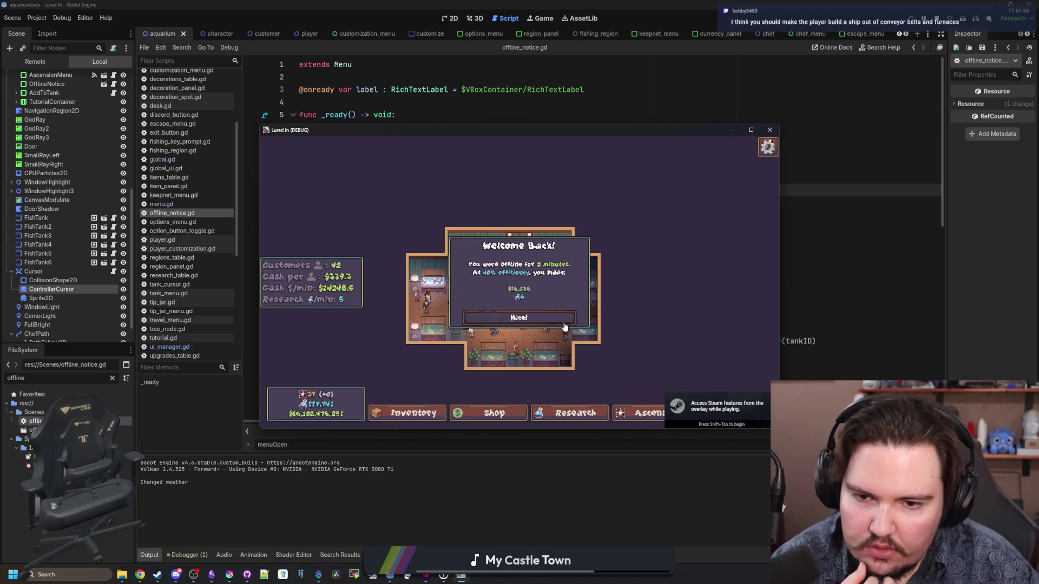
left_click(636, 281)
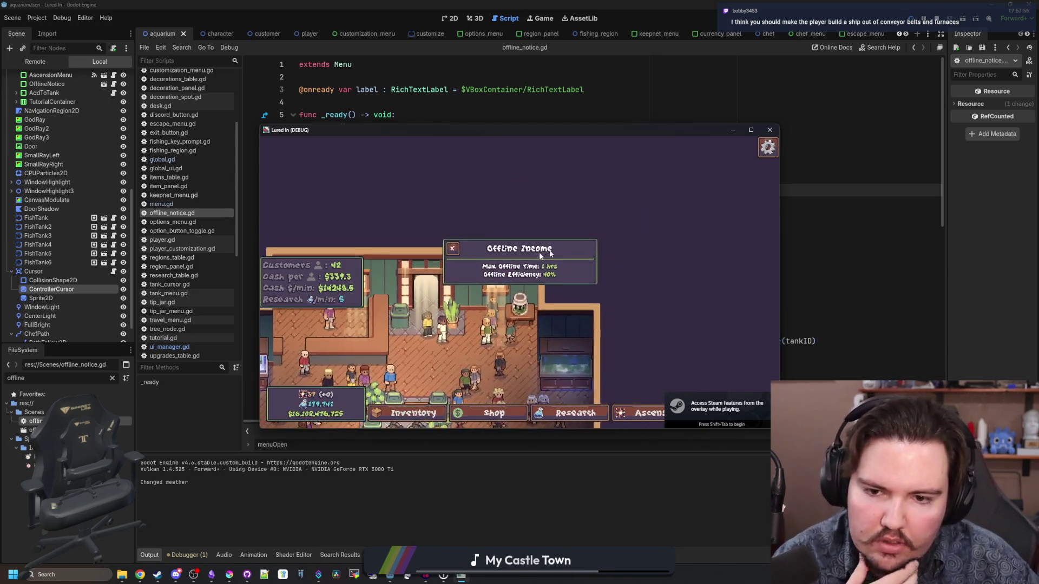
left_click(751, 130)
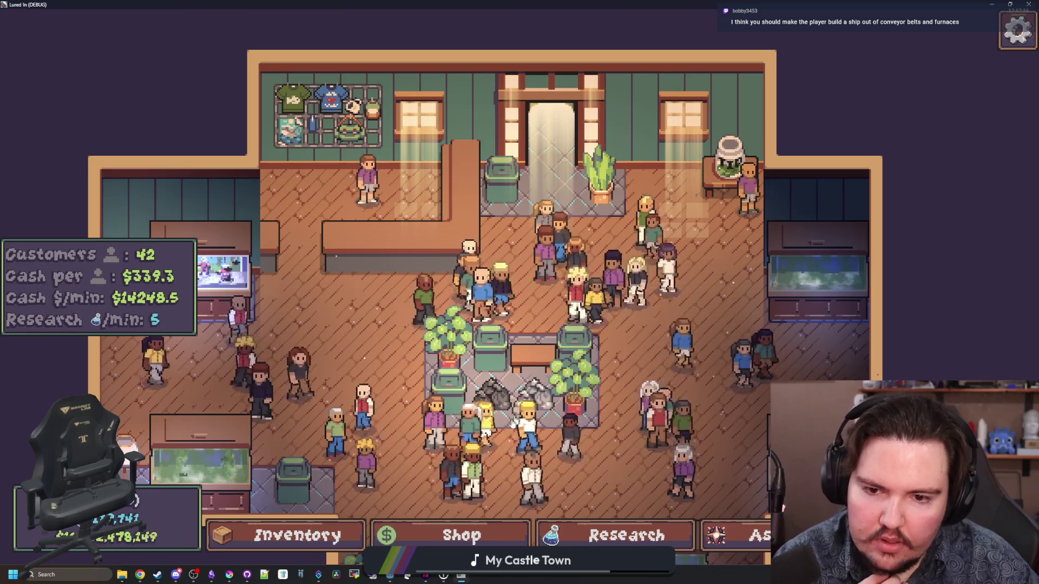
left_click(455, 536)
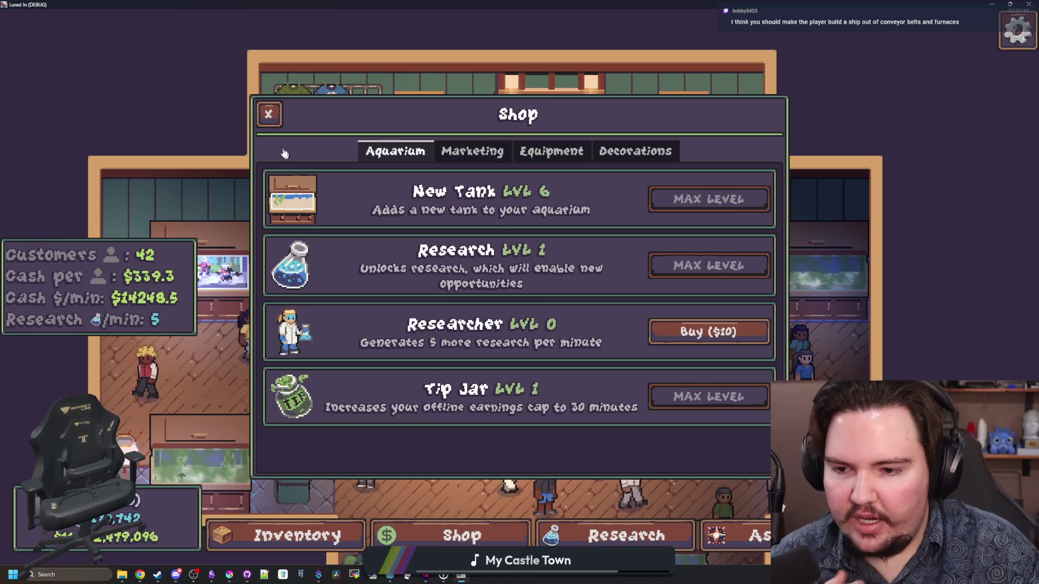
left_click(269, 114)
key("alt+F4")
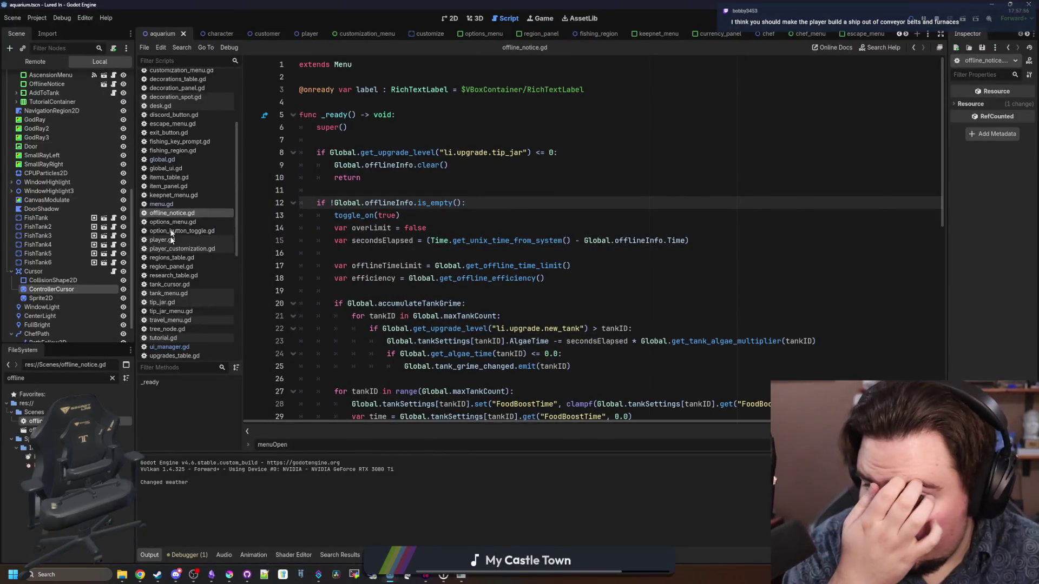
- Filter the project files for 'aquar' and open aquarium.gd
left_click(113, 378)
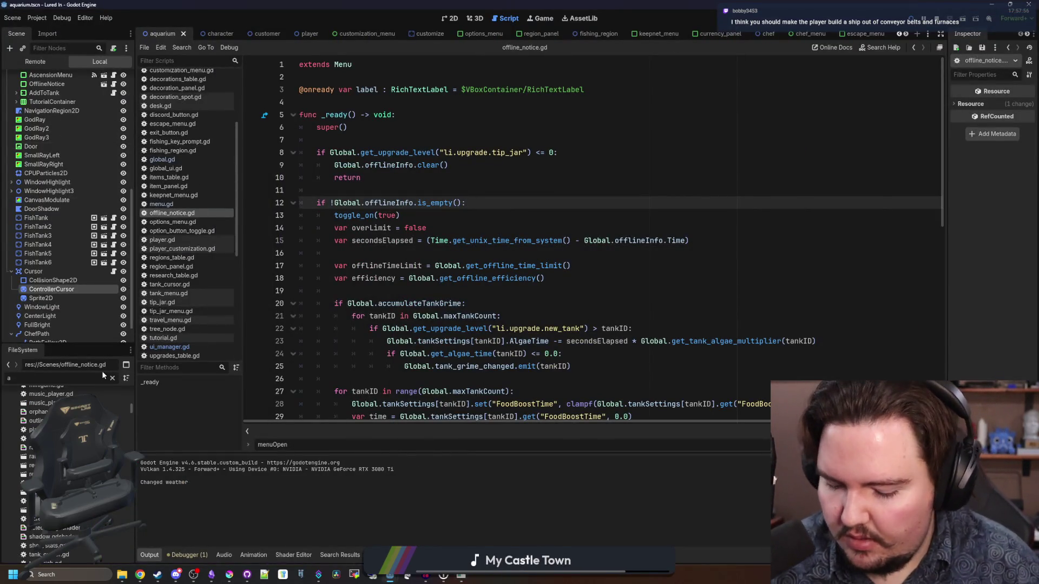
type("aquar")
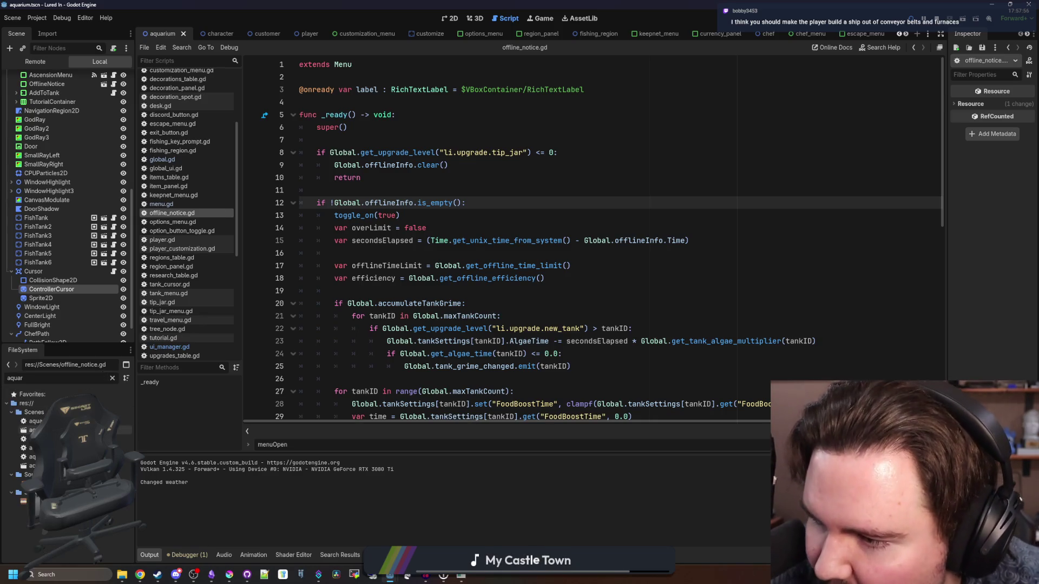
double_click(36, 421)
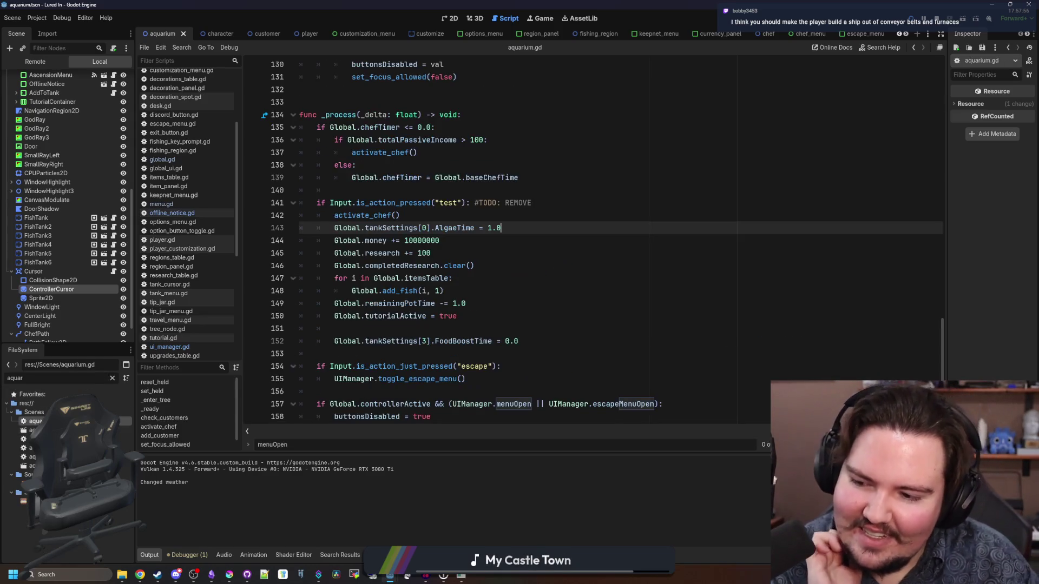
- Add Global.upgradeLevels["li.upgrade.tip_jar"] = 0 below line 150 in the test-action block
left_click(455, 316)
left_click(519, 266)
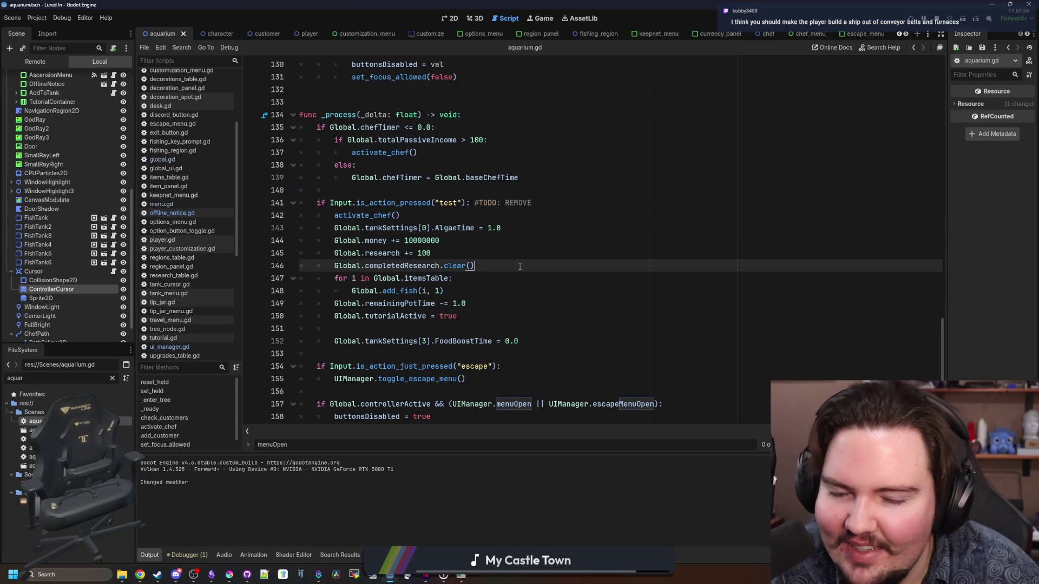
left_click(535, 219)
left_click(484, 311)
key("Return")
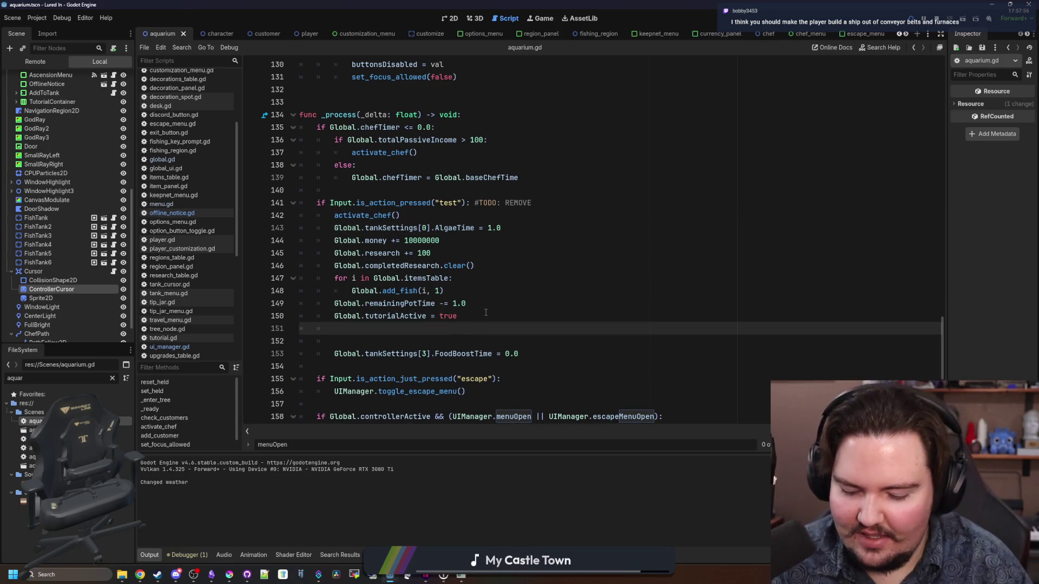
type("Global.upgra")
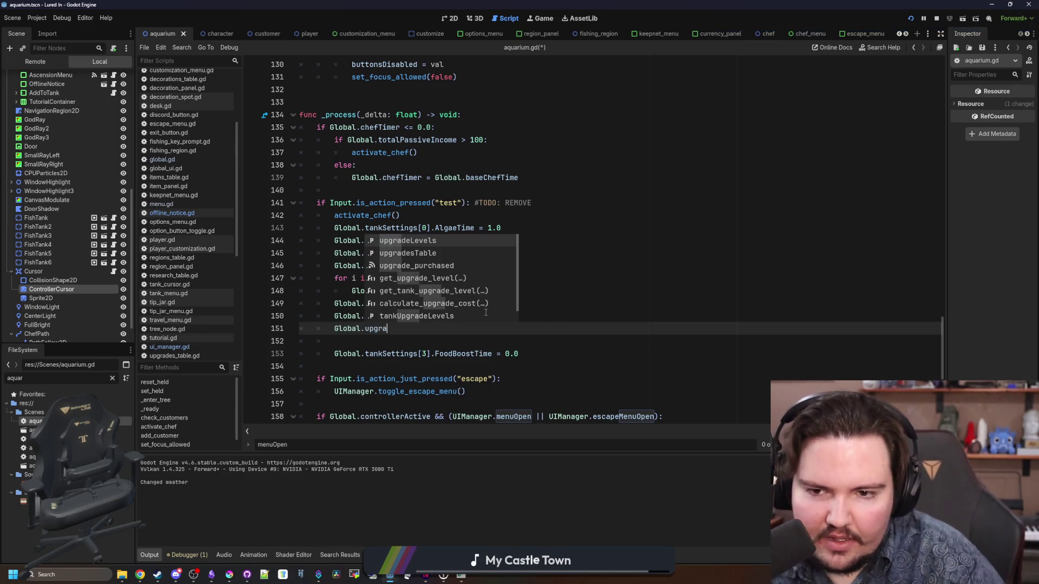
key("Return")
type("[")
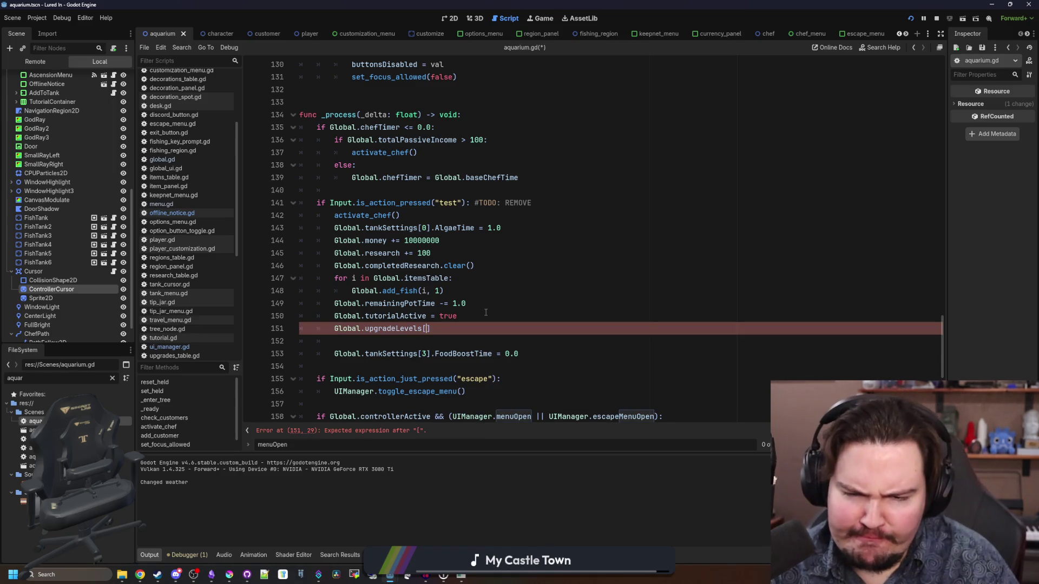
type("\"li.upg")
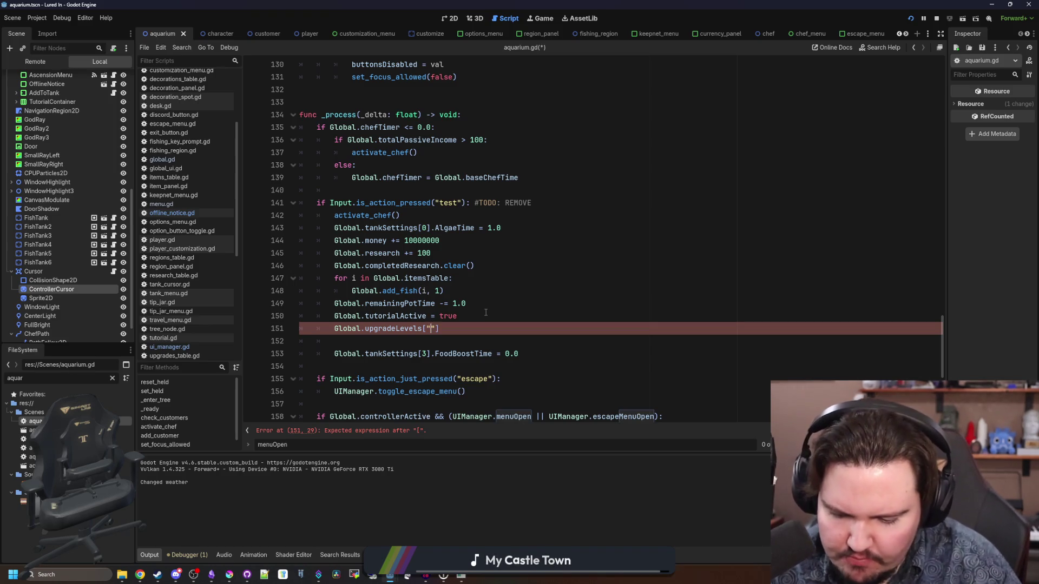
type("rade.tip_jar\"")
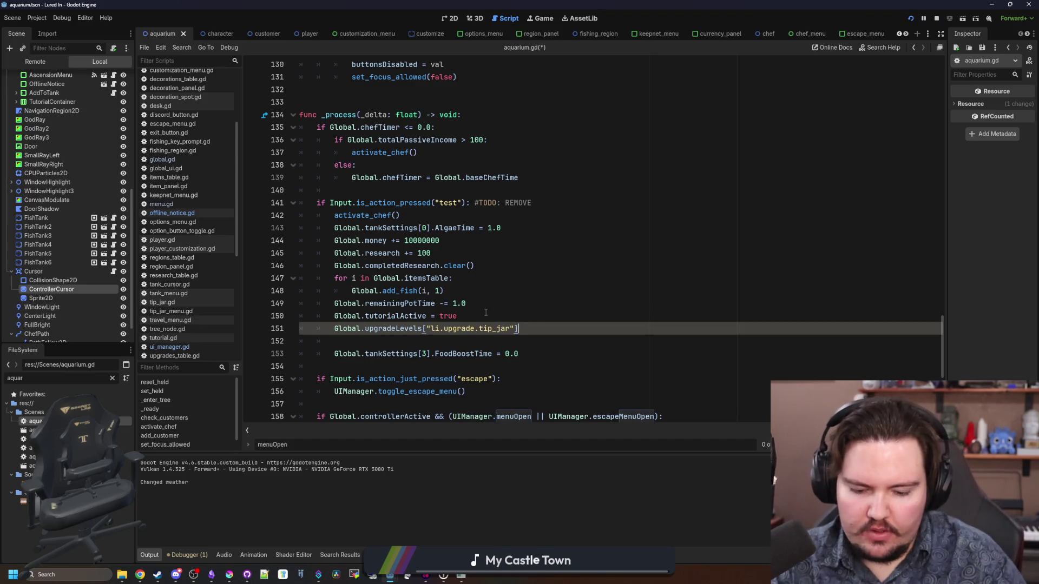
- Save and launch the game with F5, maximizing its window
left_click(485, 312)
key("F5")
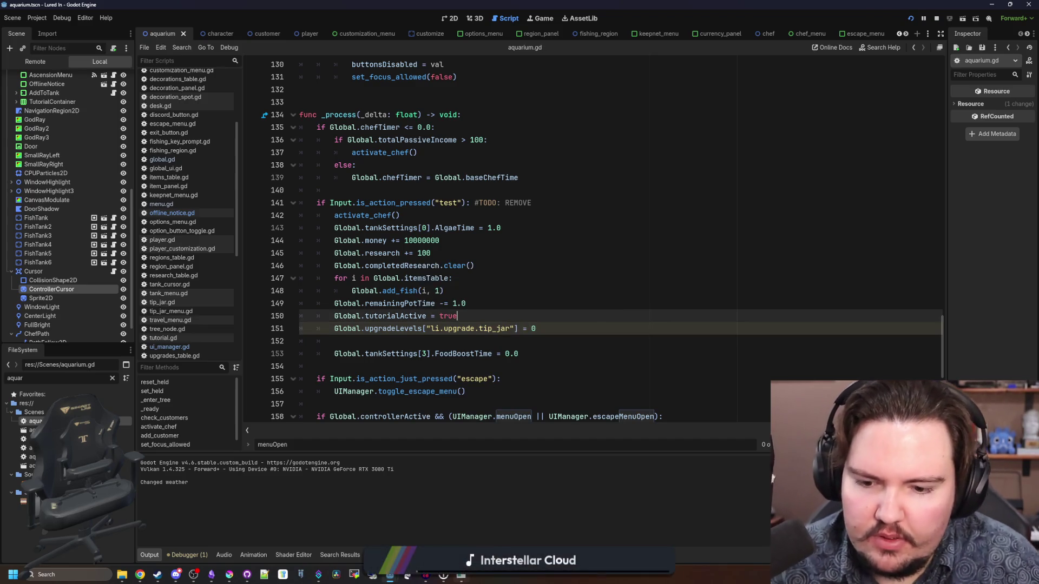
left_click_drag(595, 336, 557, 4)
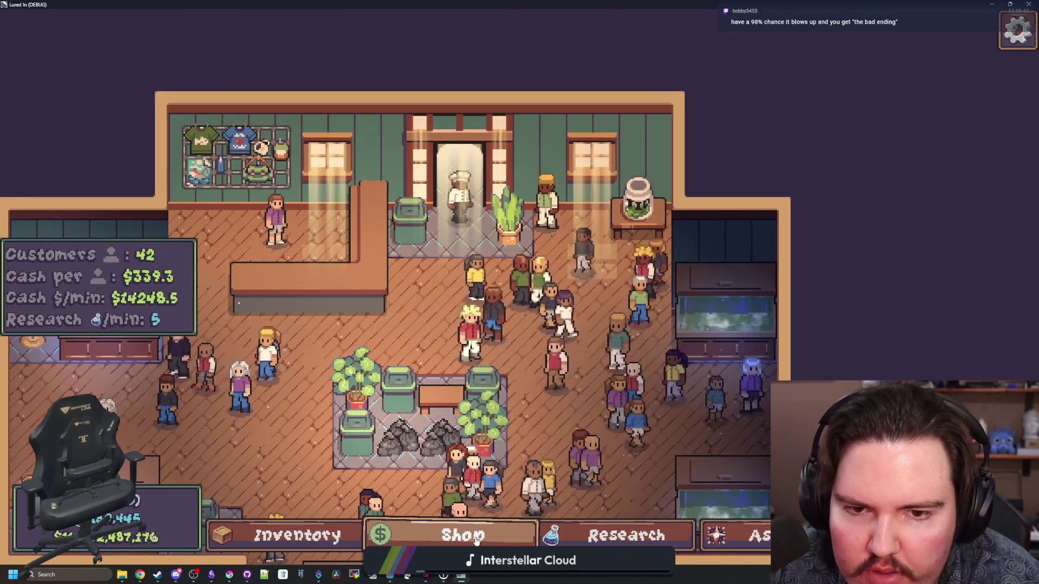
- Check the Shop in the running game, then stop that run
left_click(460, 535)
key("Escape")
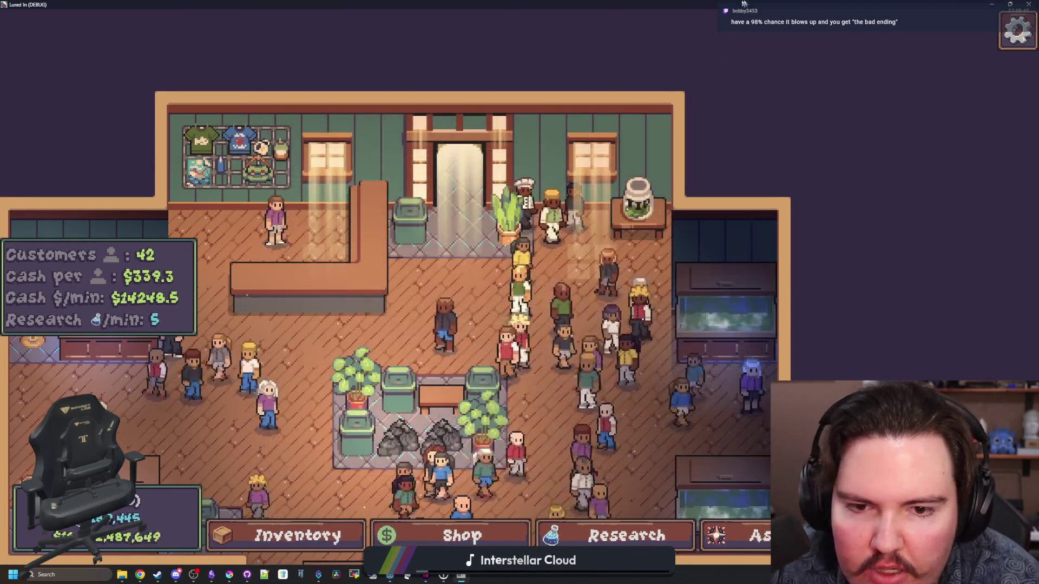
key("F8")
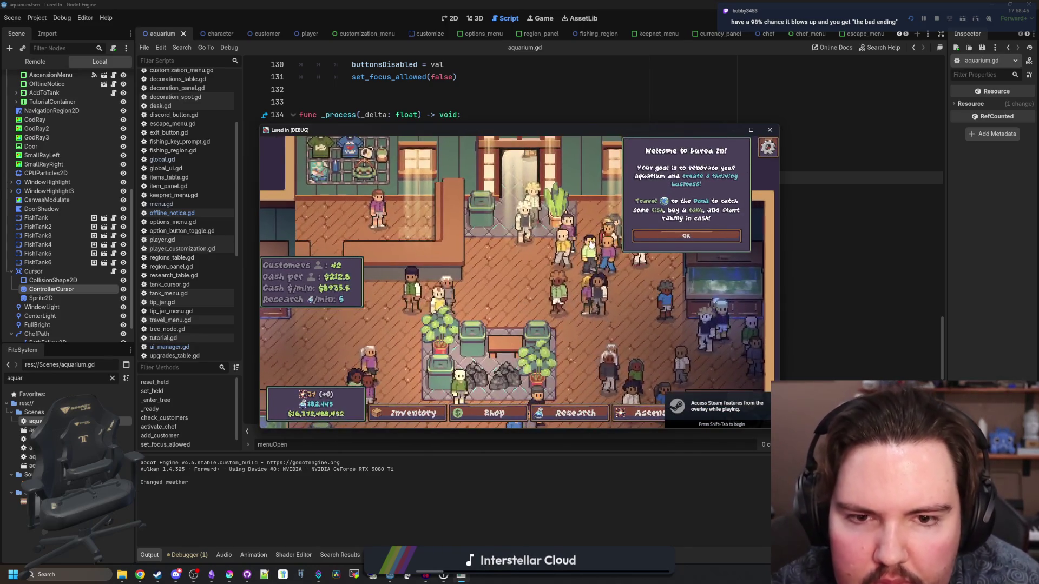
- In a fresh run, dismiss the welcome message, confirm Tip Jar at level 0 in the Shop, and stop
left_click(661, 235)
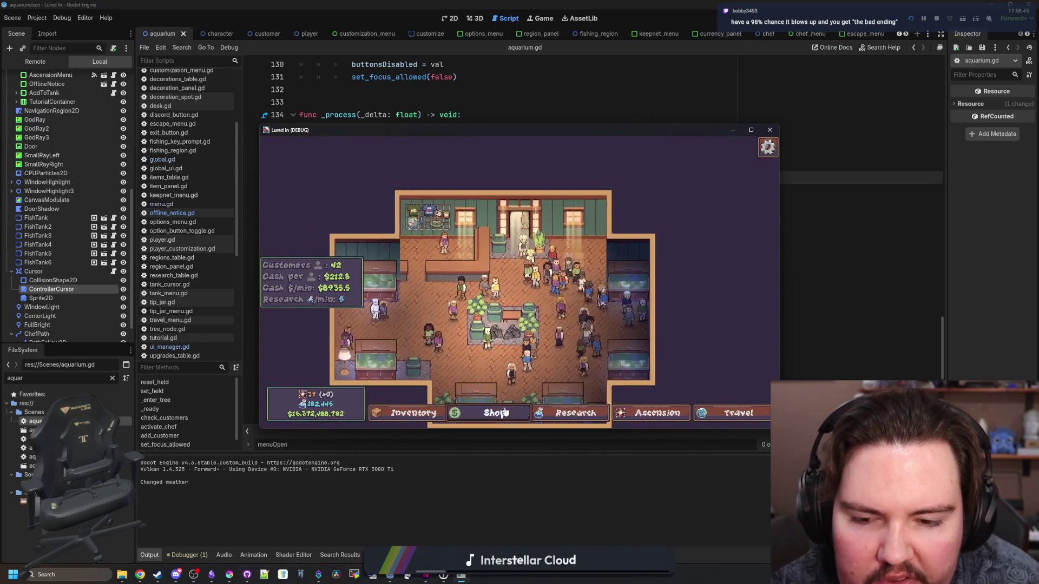
left_click(489, 413)
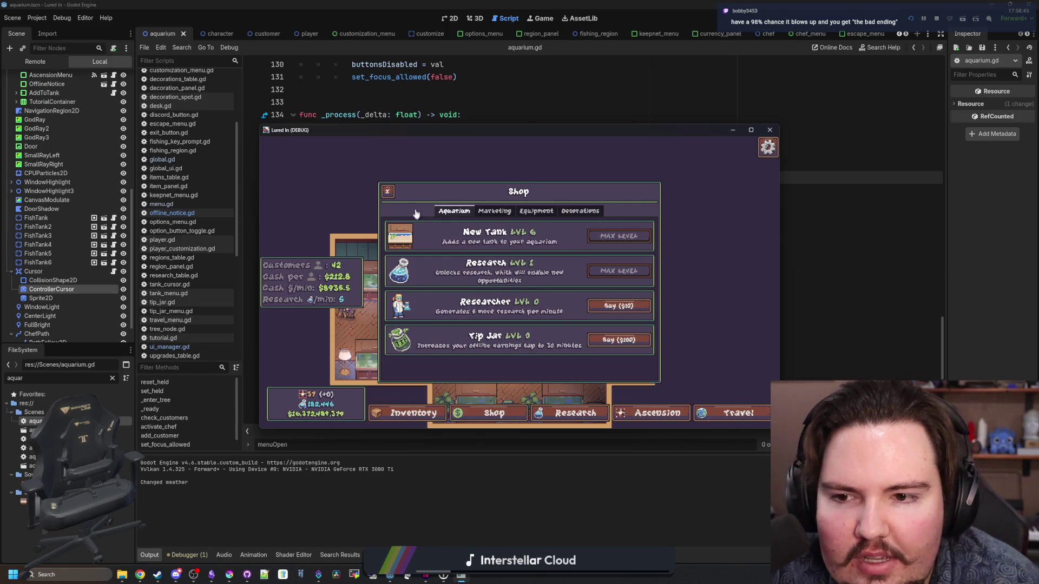
key("Escape")
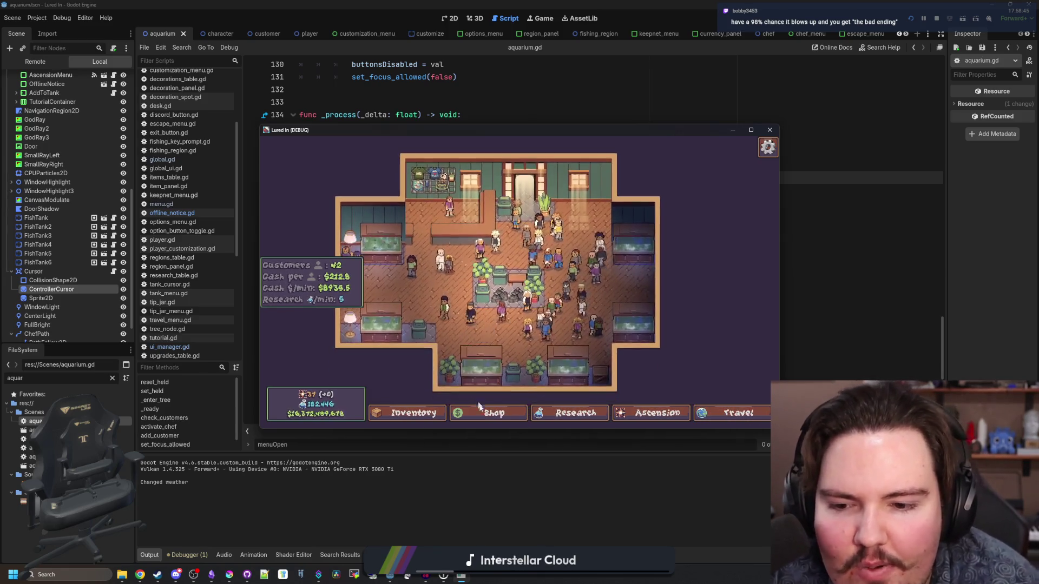
left_click(485, 407)
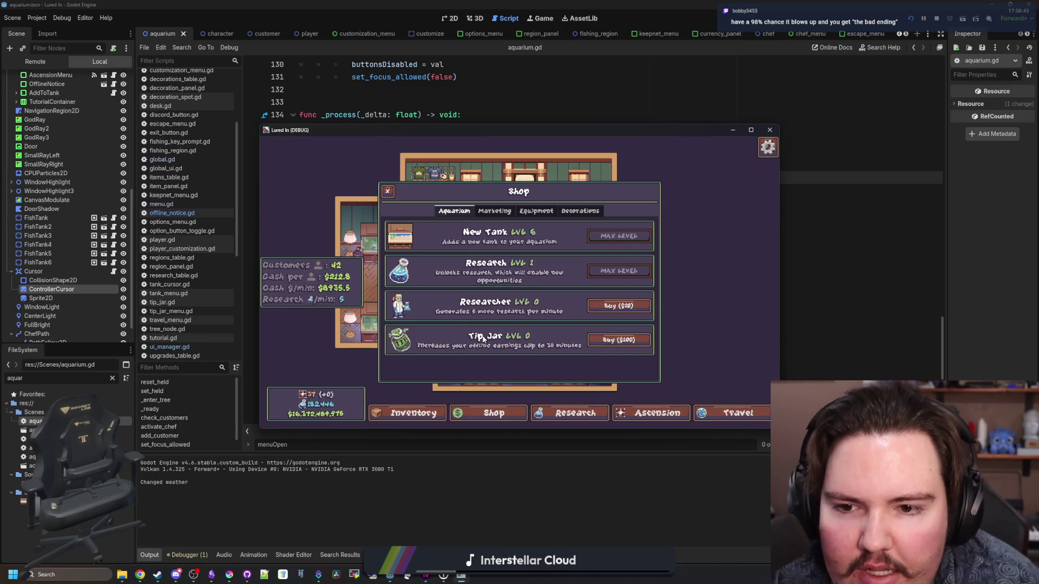
left_click(388, 191)
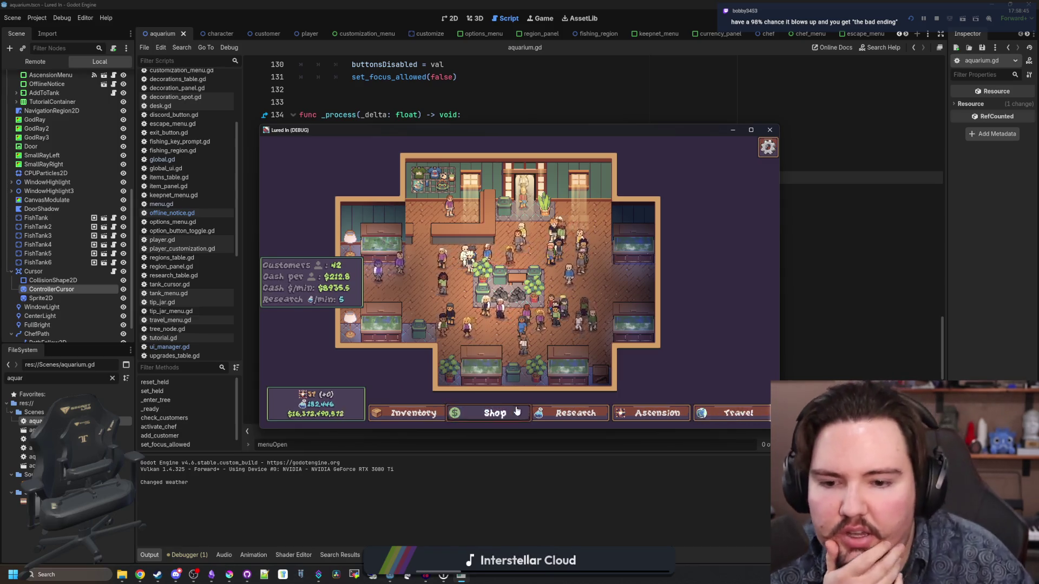
left_click(490, 413)
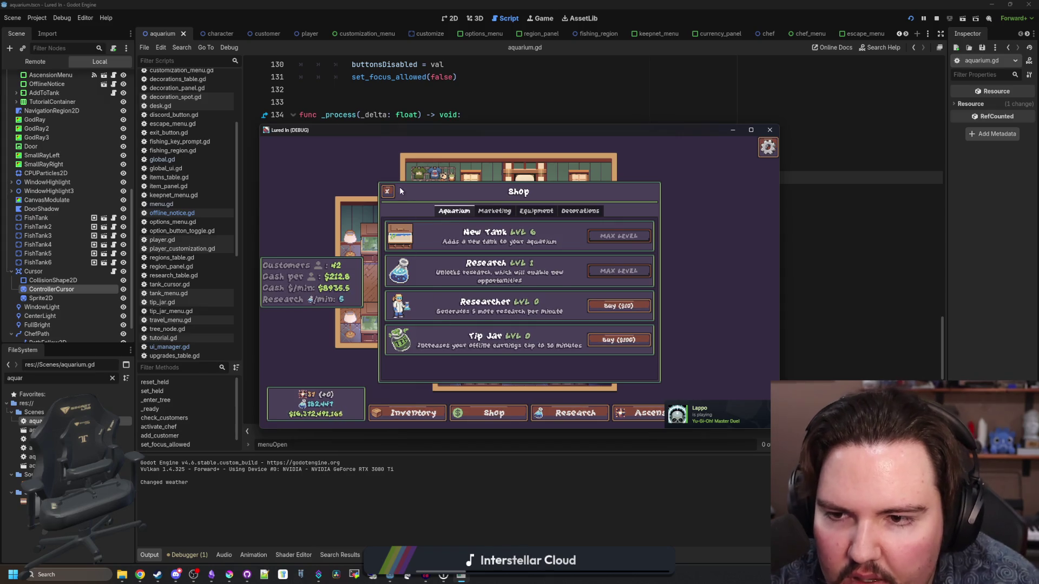
left_click(388, 191)
key("F8")
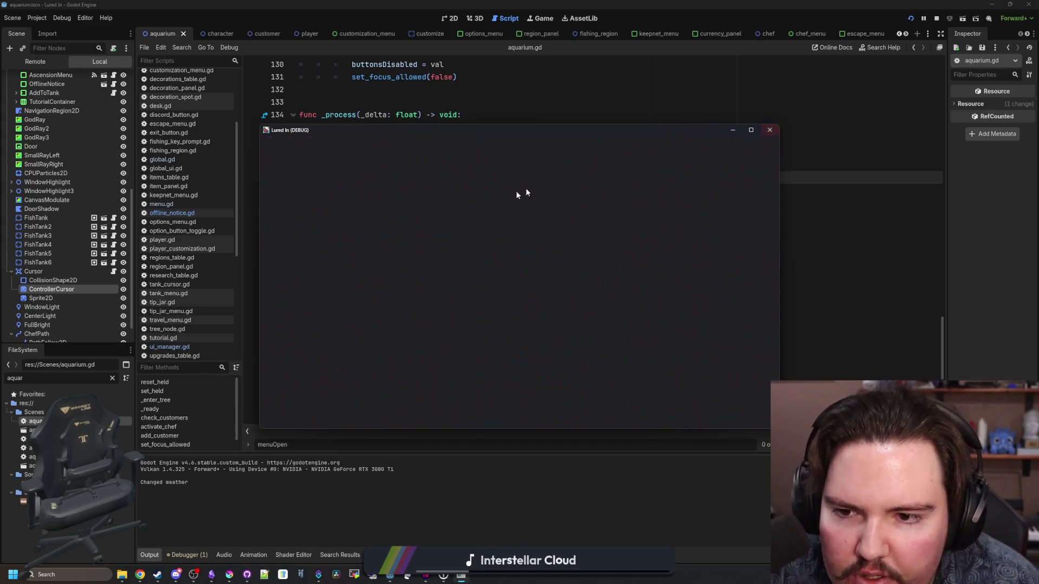
scroll(476, 203, "down", 1)
scroll(477, 203, "down", 5)
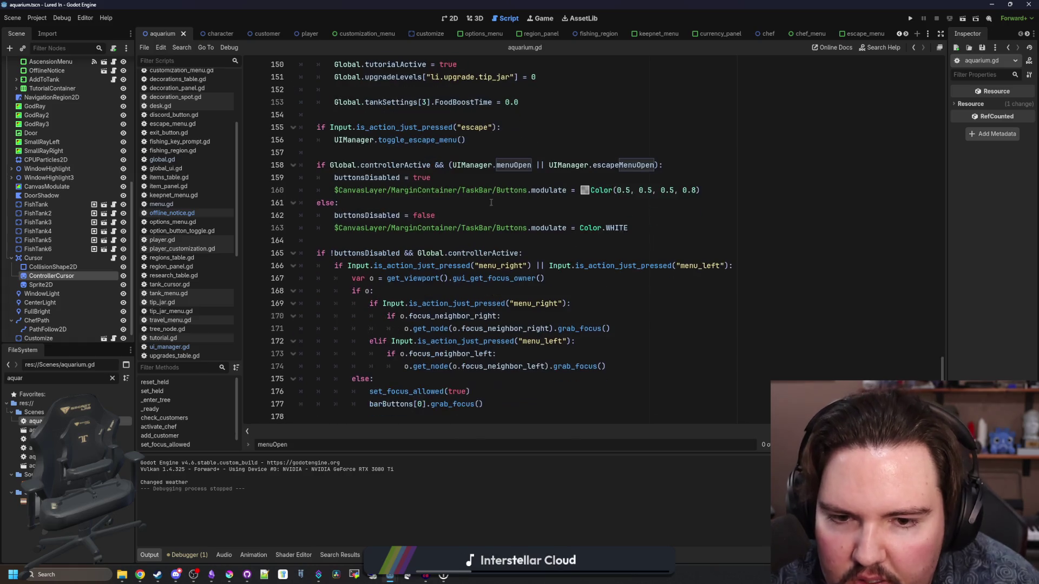
- Open offline_notice.gd and inspect the label reference on line 54, returning to line 9
scroll(591, 264, "up", 5)
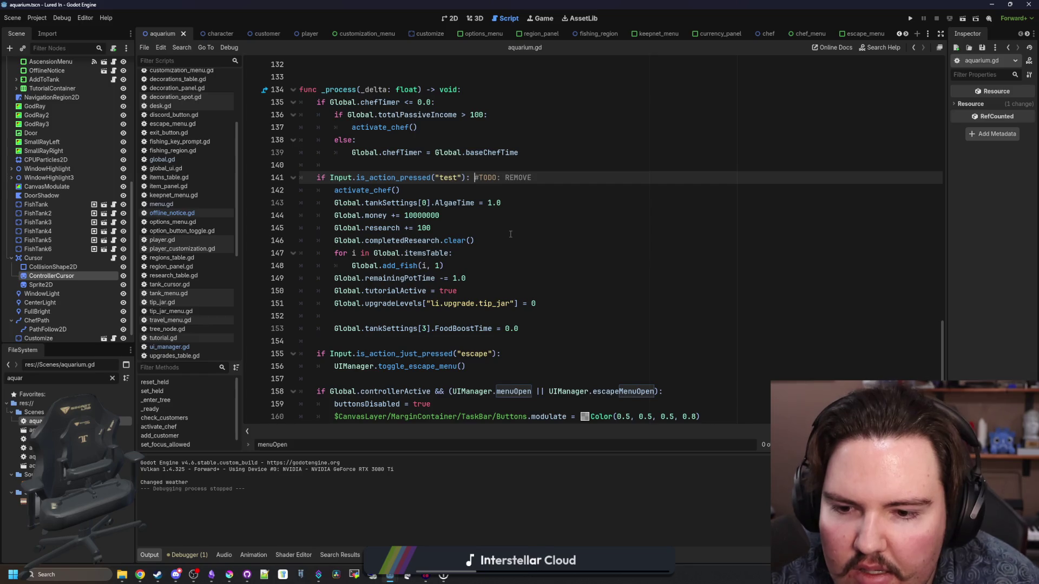
scroll(510, 234, "up", 4)
left_click(213, 212)
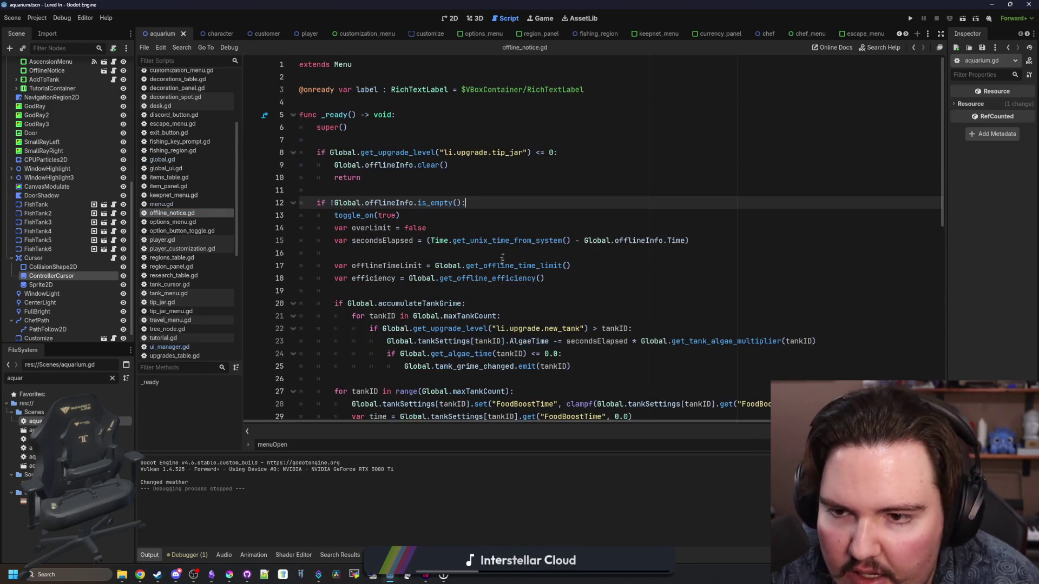
left_click(506, 195)
scroll(507, 197, "down", 2)
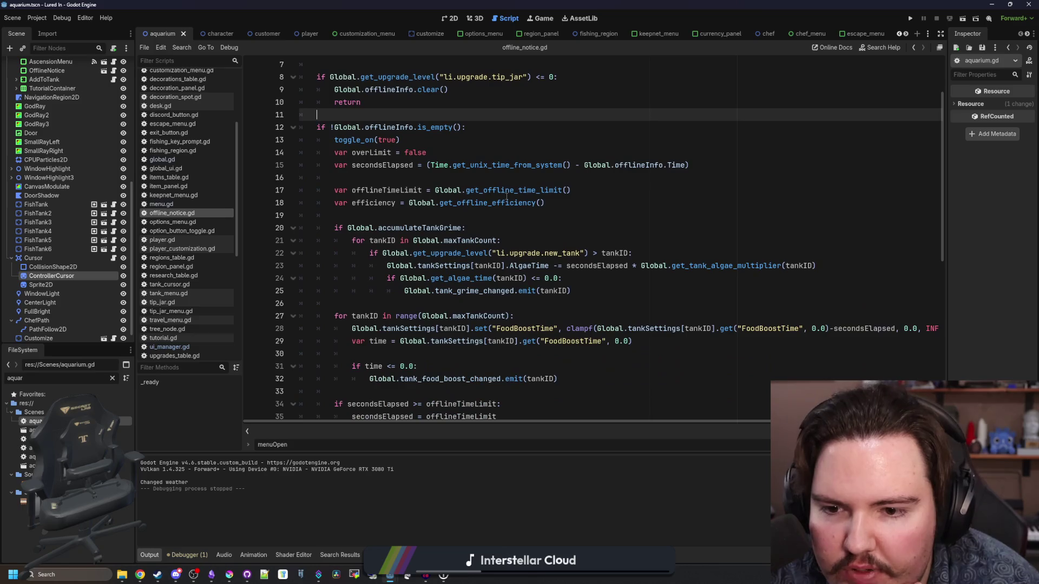
scroll(507, 198, "down", 8)
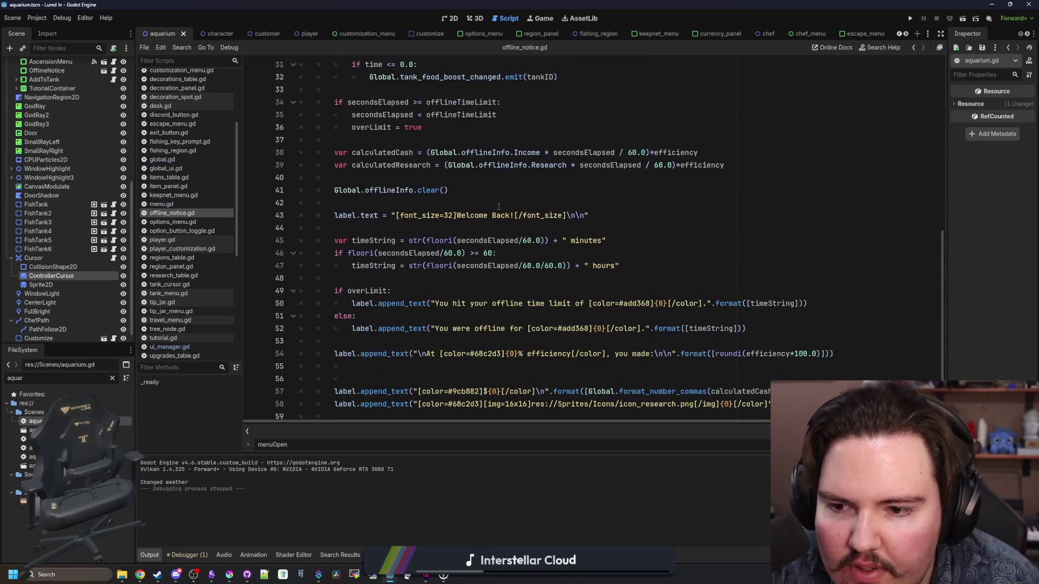
scroll(495, 211, "down", 1)
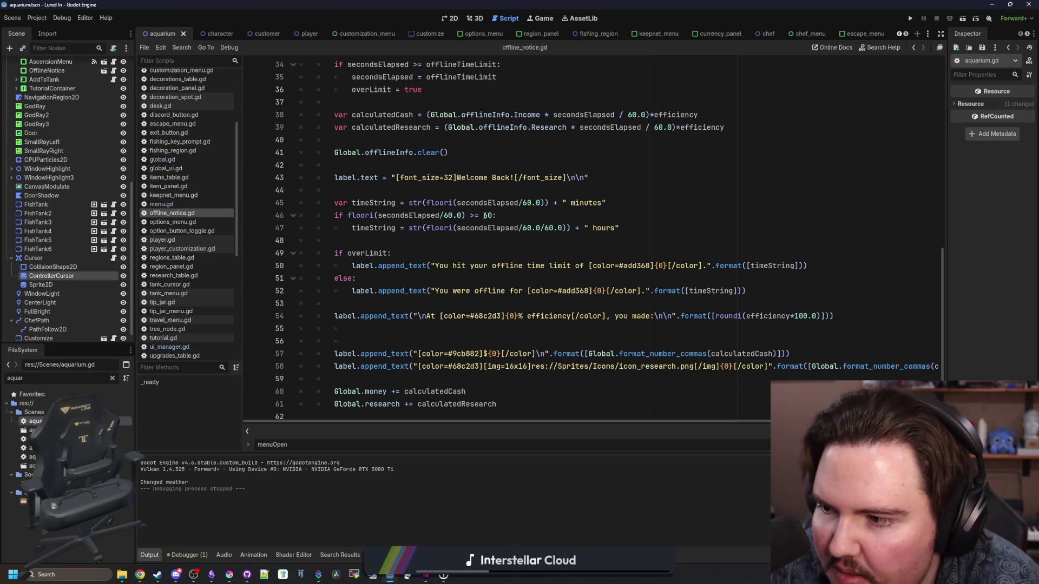
double_click(335, 315)
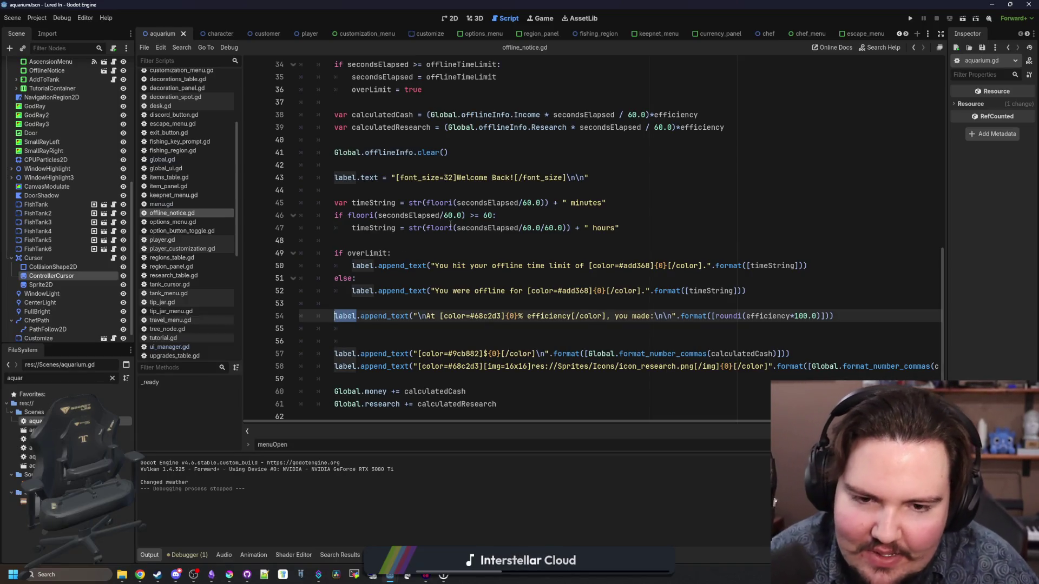
scroll(464, 244, "up", 11)
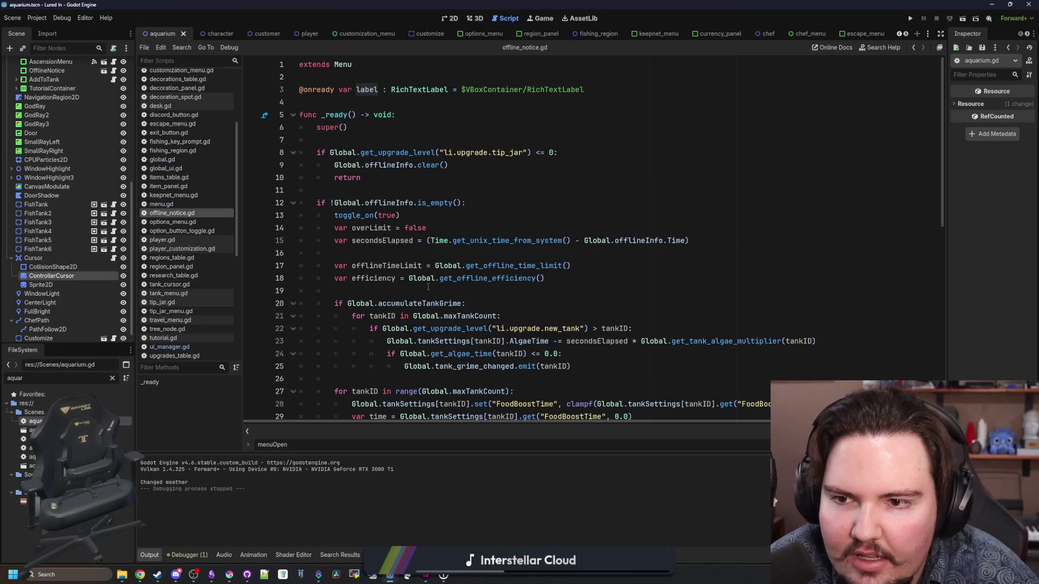
left_click(479, 165)
- Set label.text to "No offline income was generated.\n\nBuy the Tip Jar in the Shop."
key("Return")
type("label")
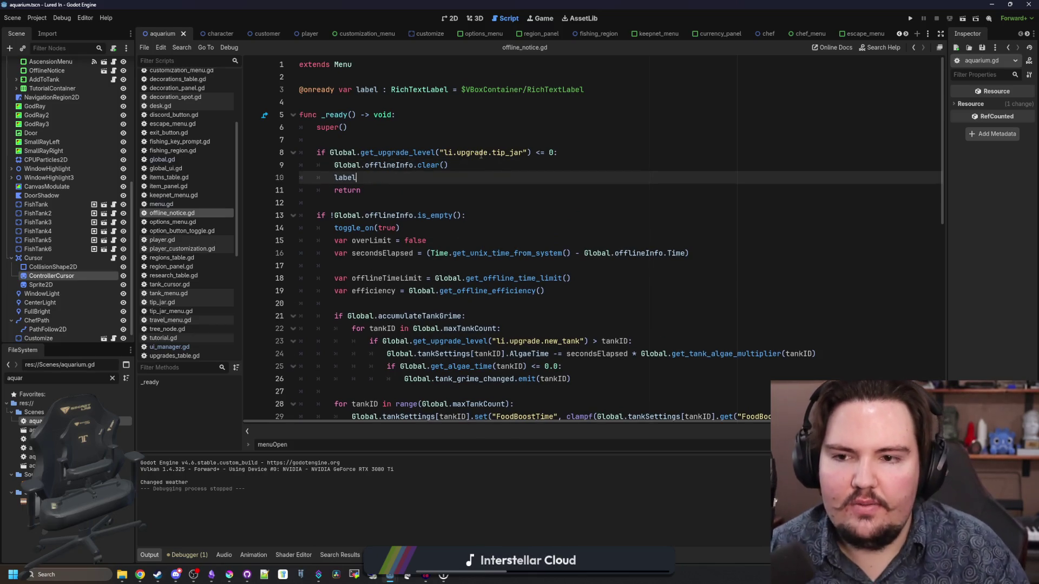
type(".text = :")
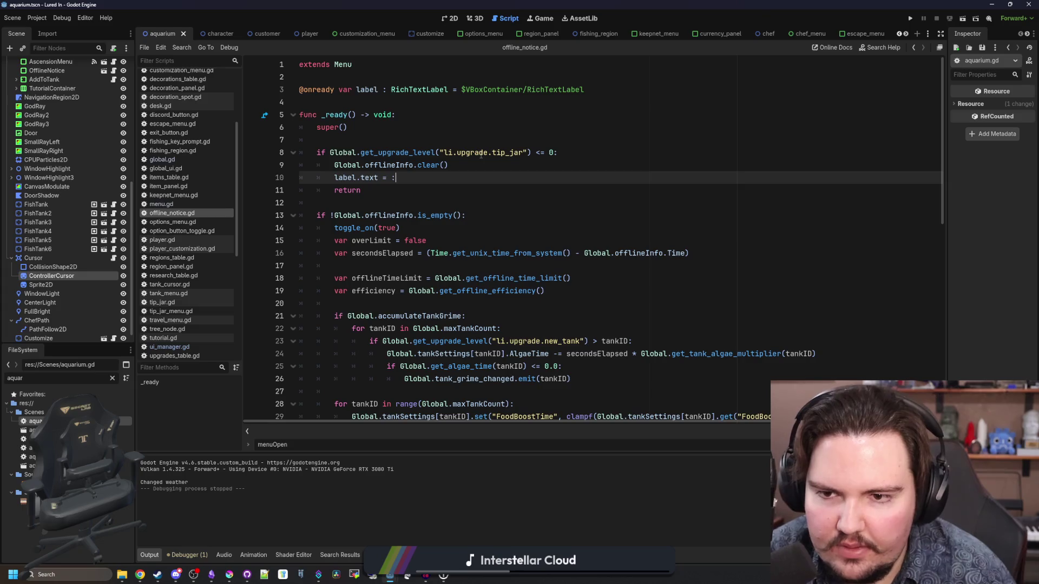
type("\"")
type("o offlin")
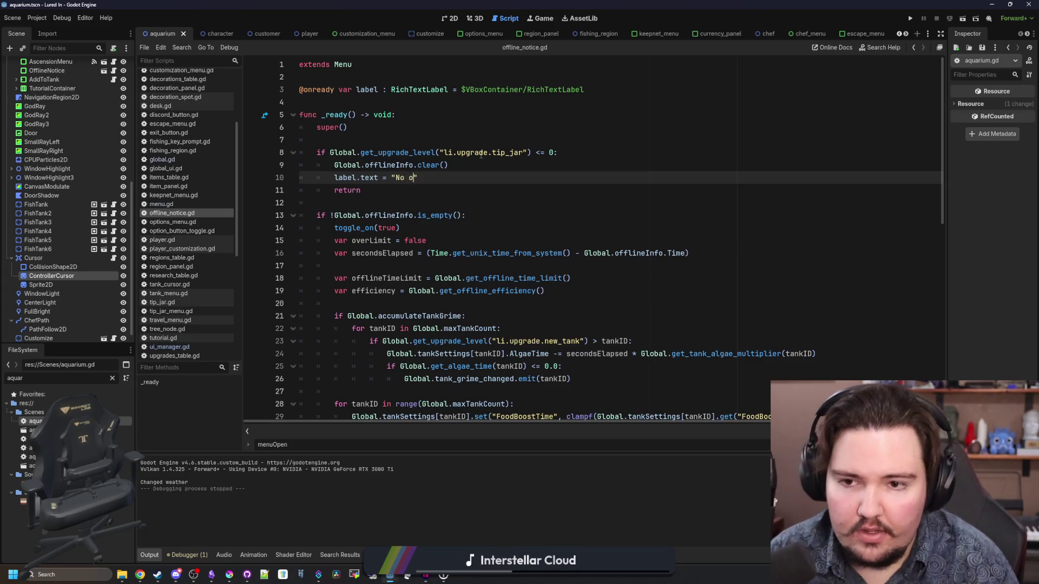
type("income was generated")
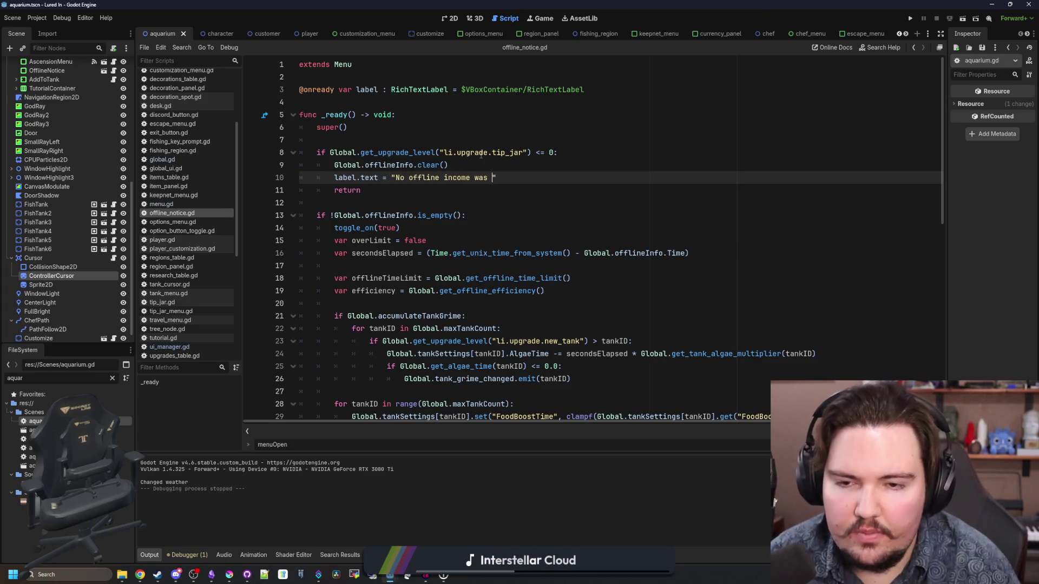
type(".")
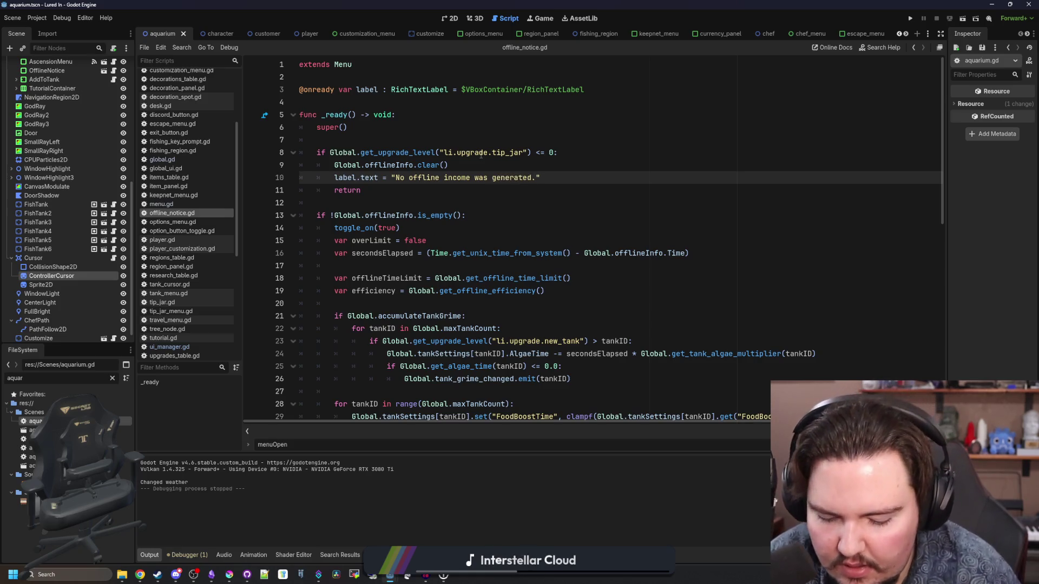
type("   Buy the")
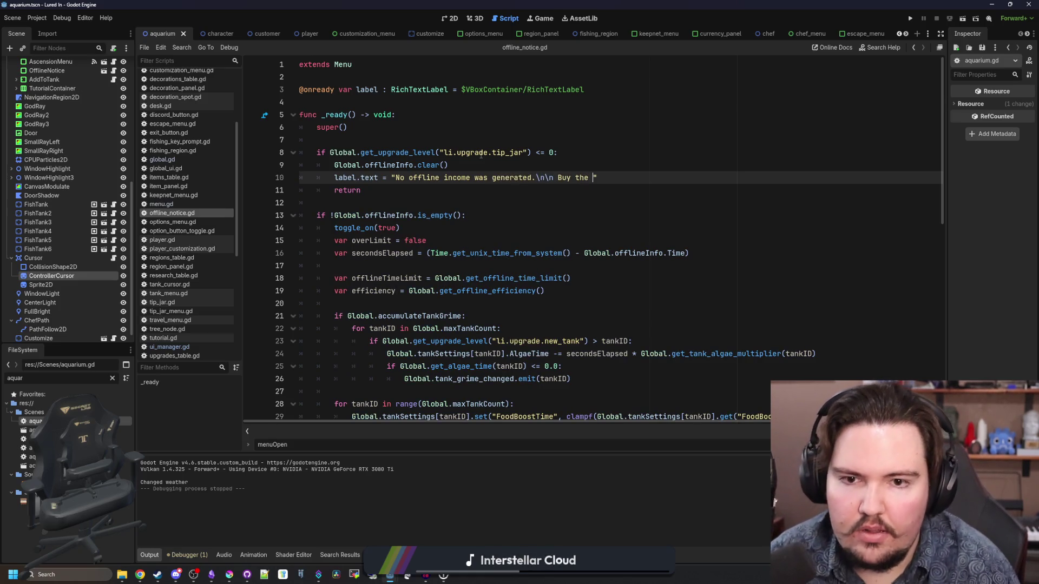
key("BackSpace")
key("BackSpace")
key("BackSpace")
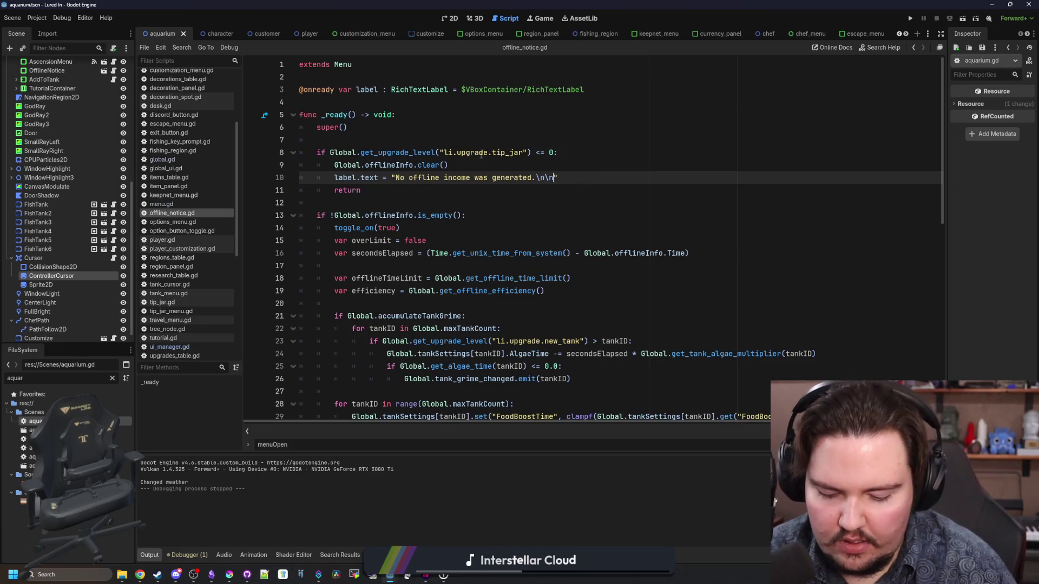
type("Buy the ")
type("Tip Jar in the ")
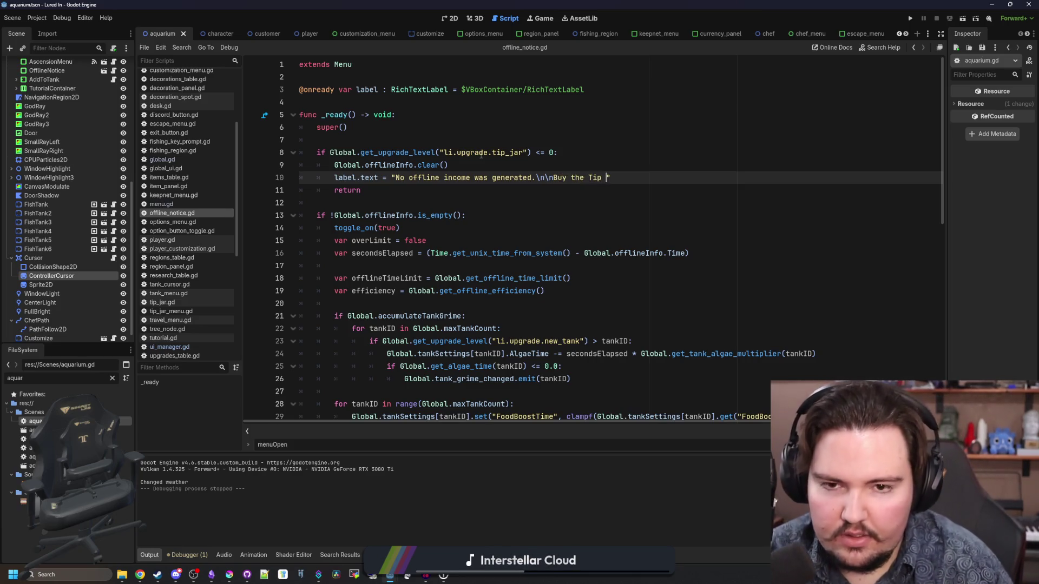
type("Sho")
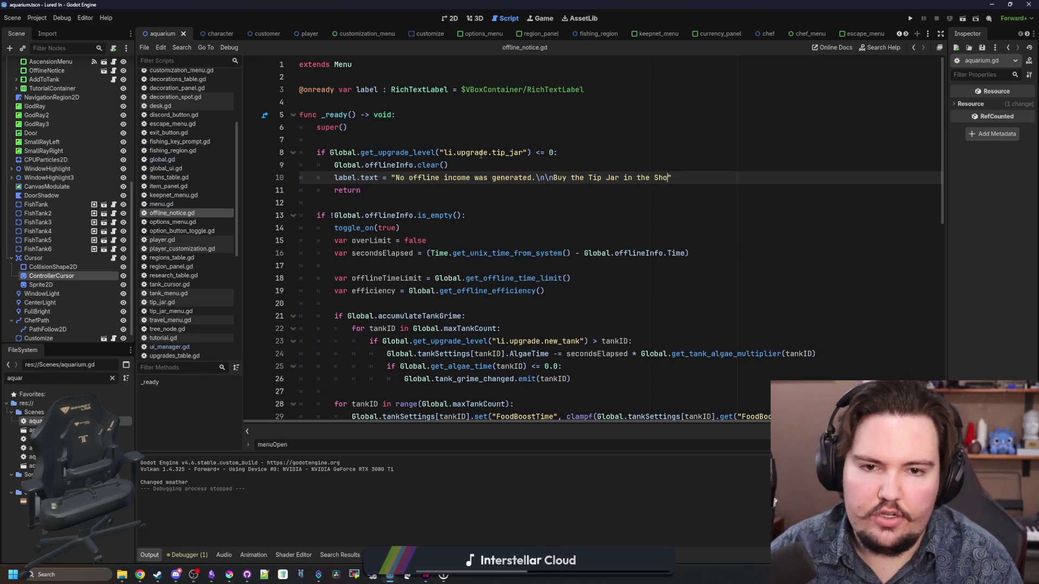
type("off")
key("BackSpace")
key("BackSpace")
key("BackSpace")
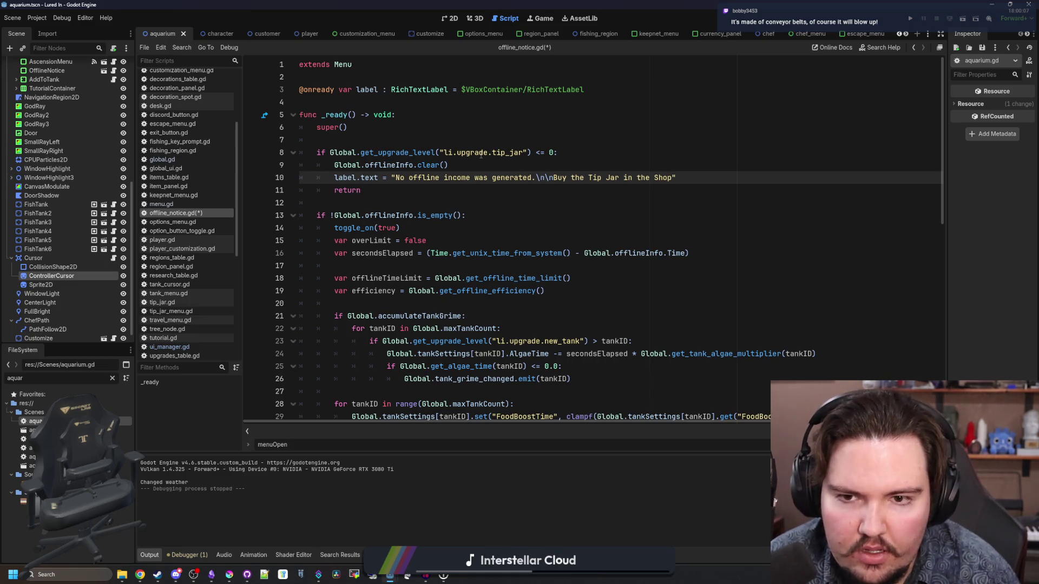
scroll(480, 156, "right", 2)
scroll(545, 215, "left", 2)
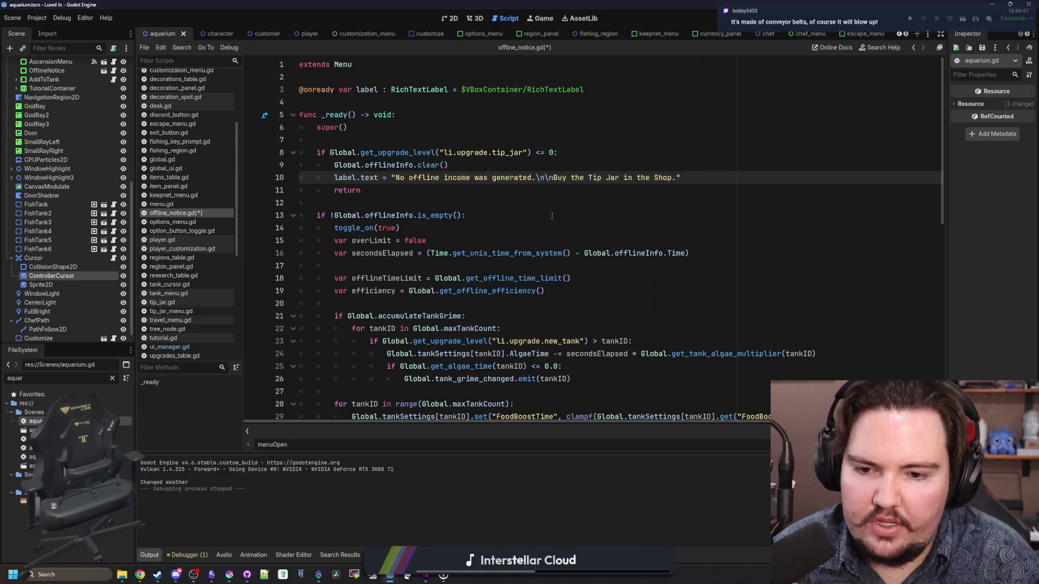
scroll(537, 205, "down", 6)
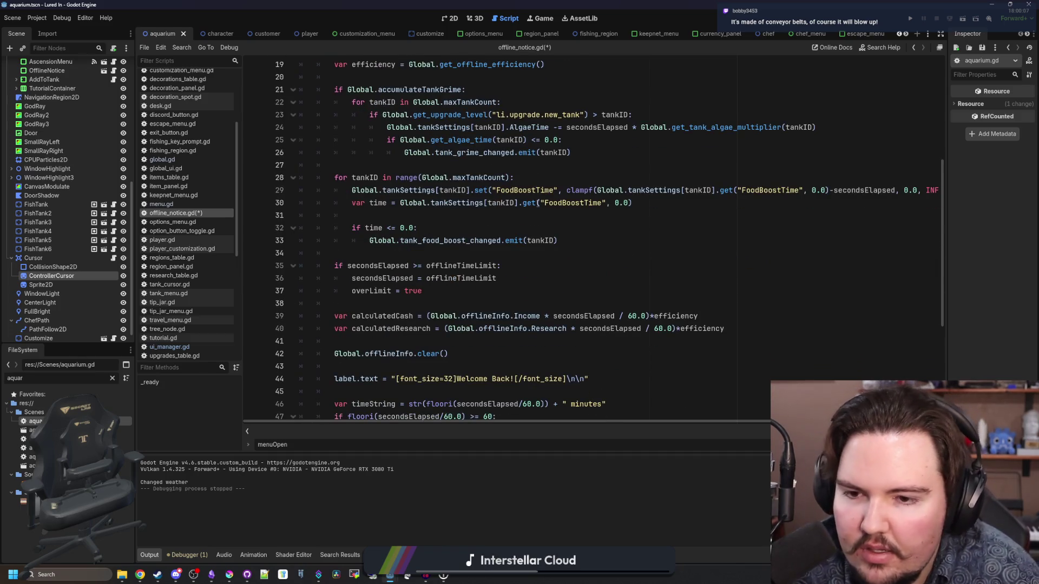
- Copy the [color=#add368] tag from the Welcome Back message on line 51
scroll(545, 169, "down", 5)
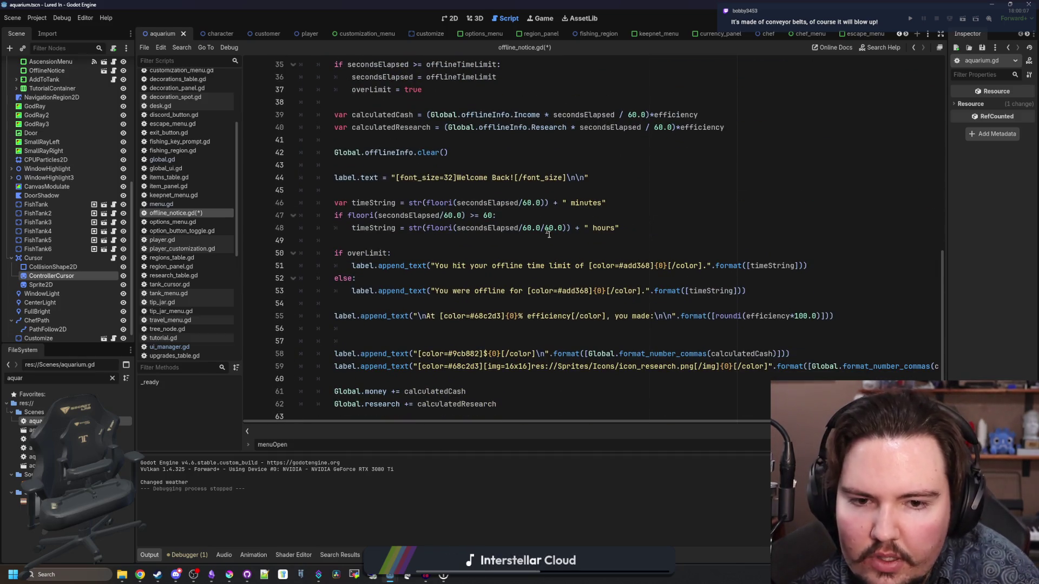
left_click(628, 243)
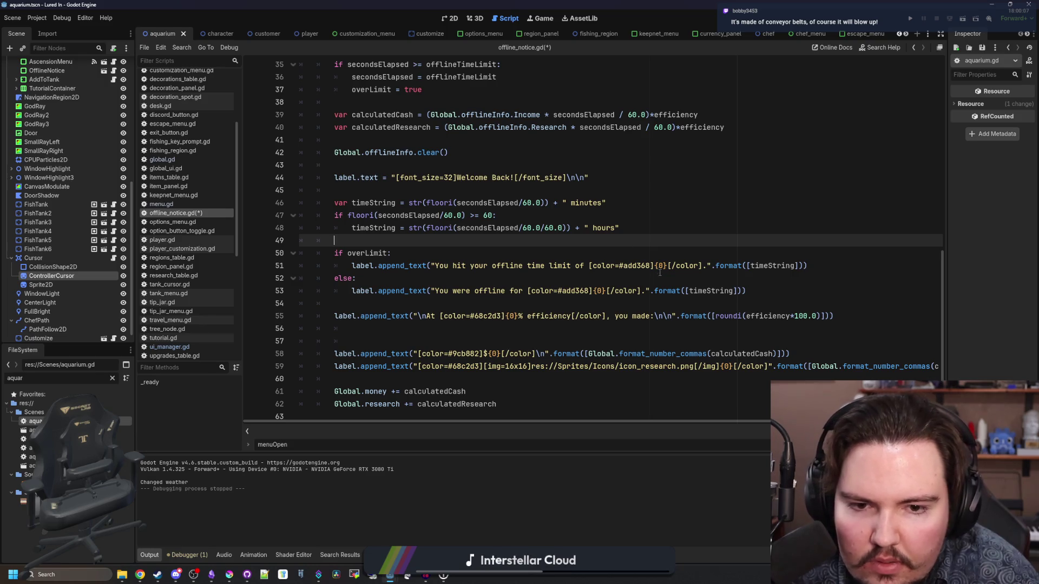
left_click(588, 265)
left_click_drag(589, 265, 682, 262)
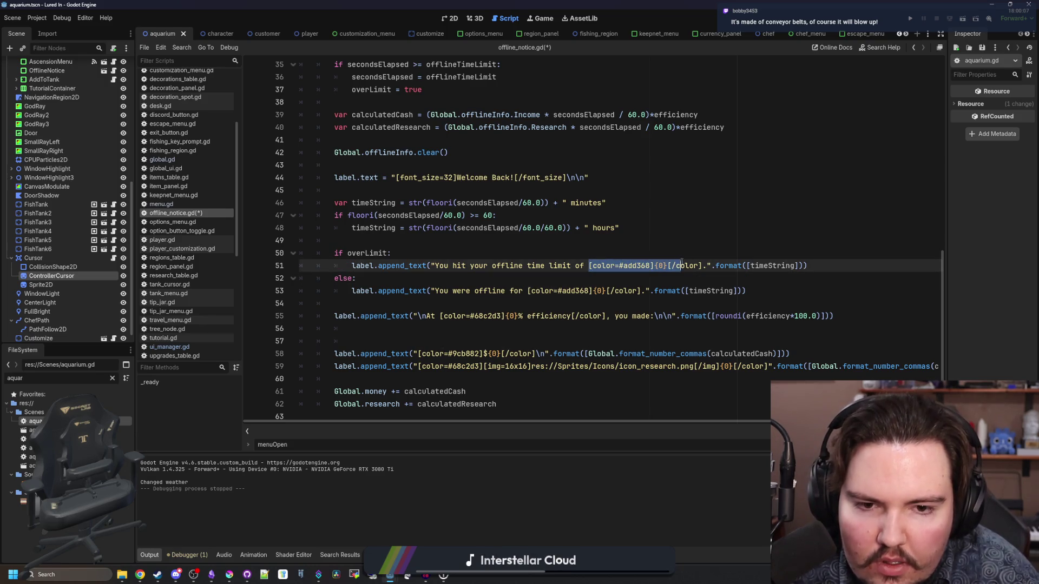
scroll(618, 244, "up", 8)
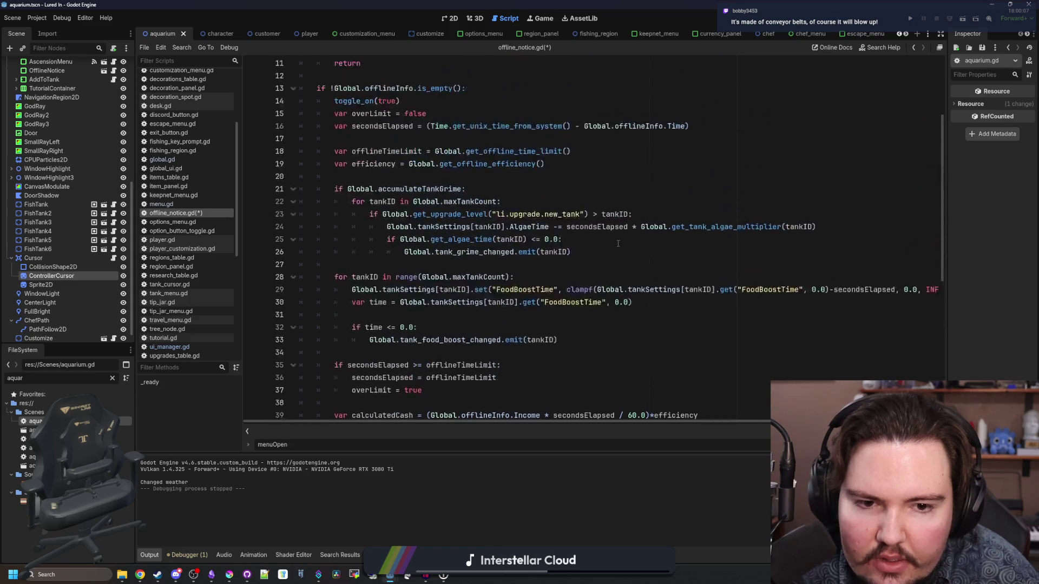
scroll(618, 243, "up", 4)
left_click(561, 203)
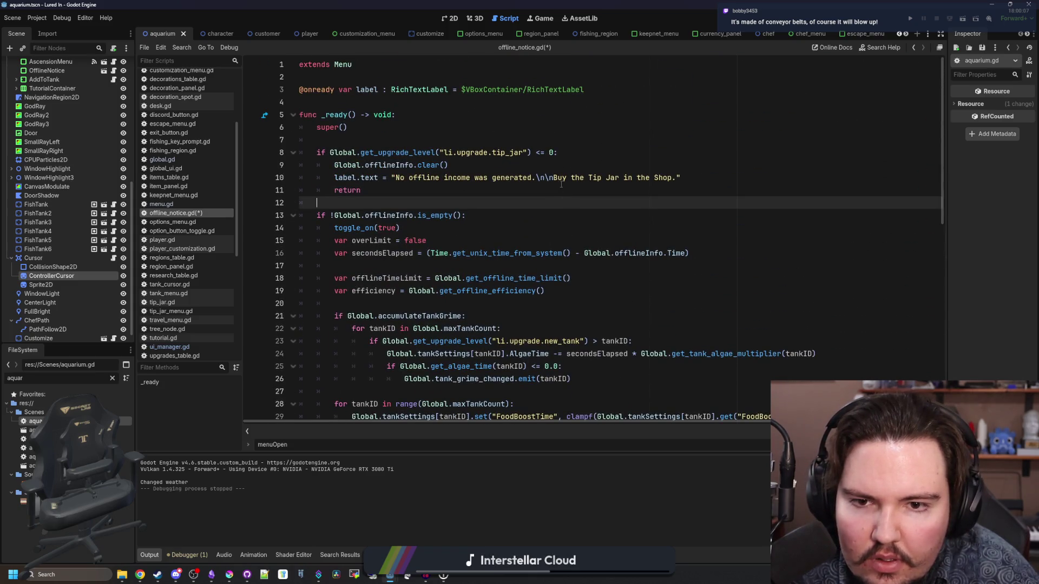
- Wrap 'Tip Jar' and 'Shop' in the line 10 hint with [color=#add368]…[/color] tags
left_click(588, 178)
type("[color=#add368]")
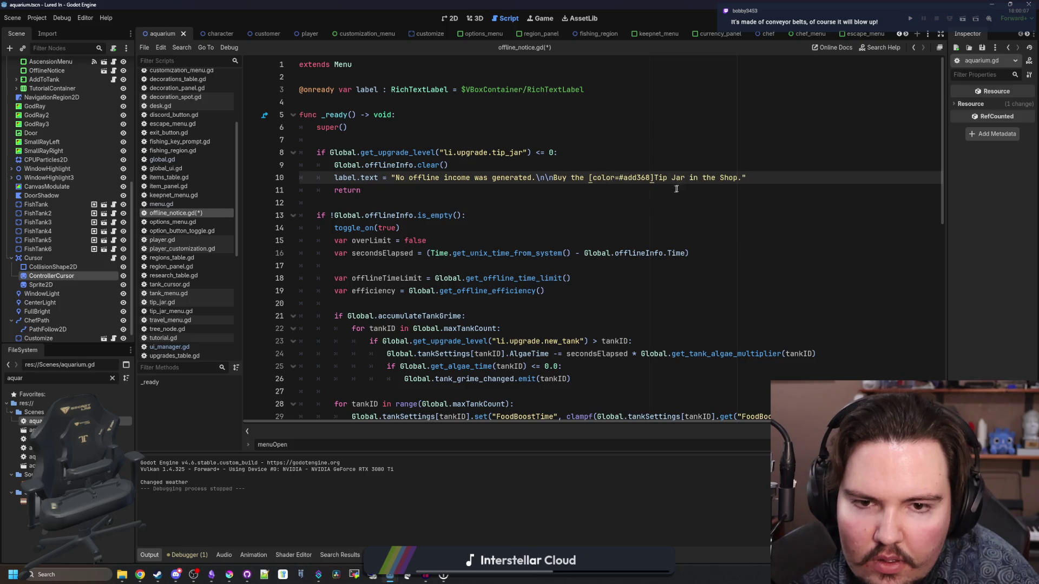
type("[color=#add368]")
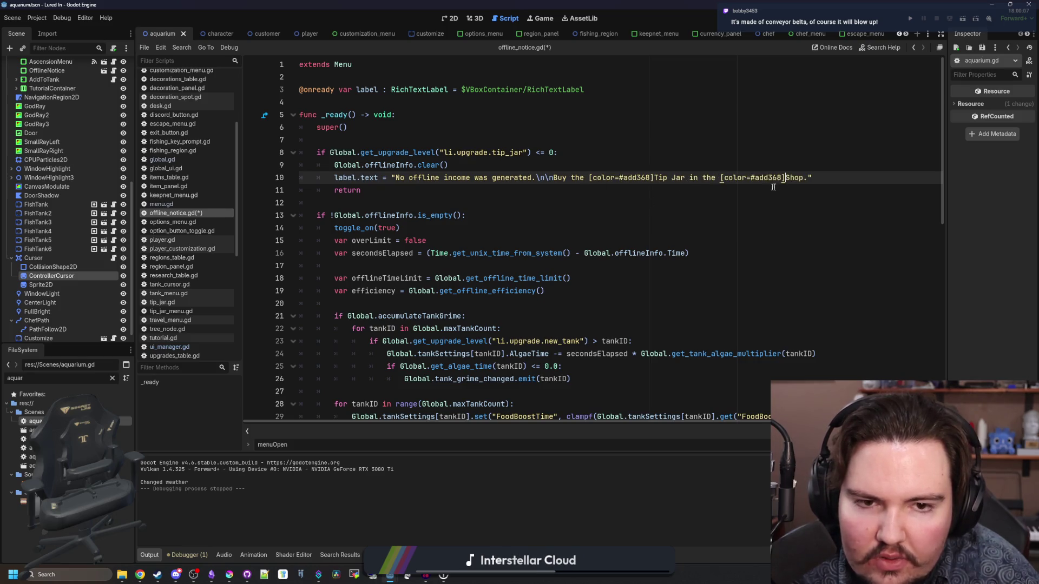
type("[/color")
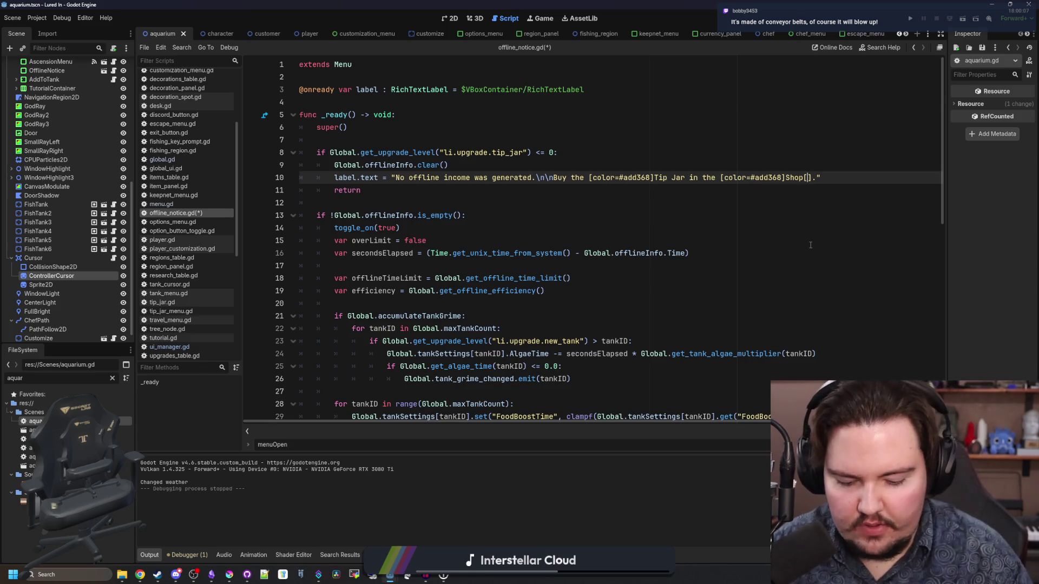
key("Left")
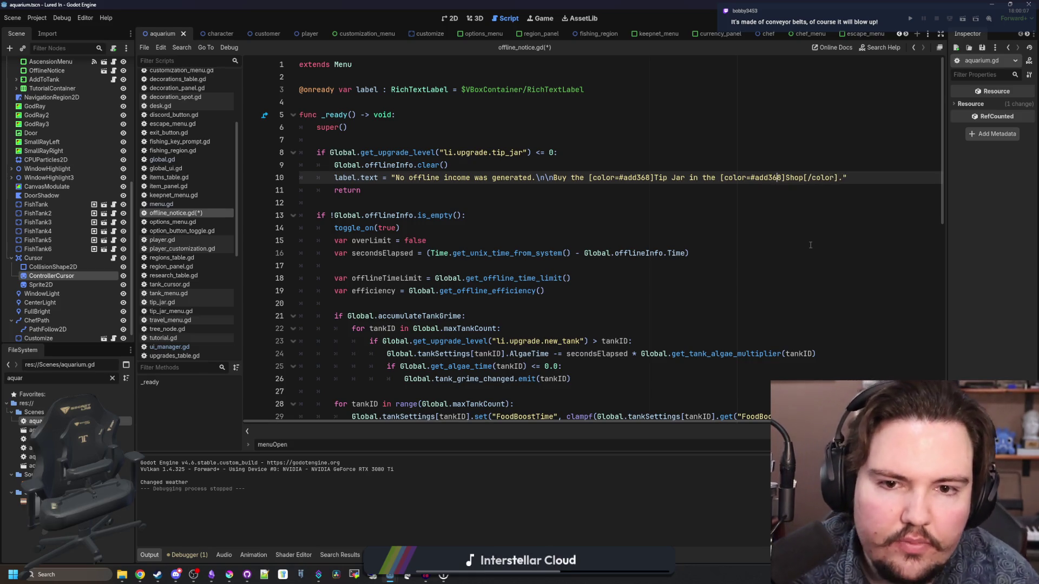
key("Left")
key("Left")
key("Left")
type("[")
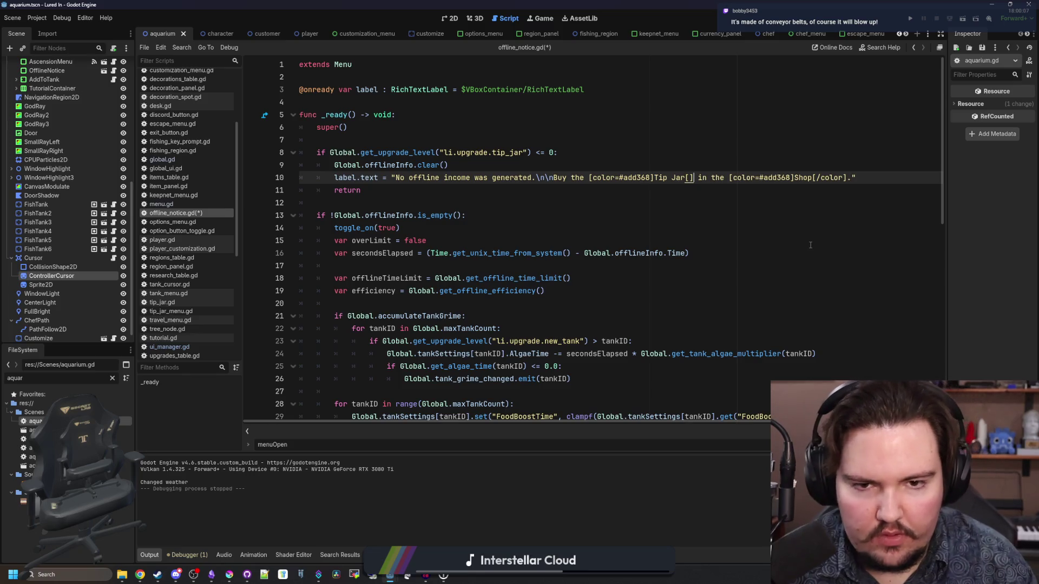
type("/color")
left_click(750, 215)
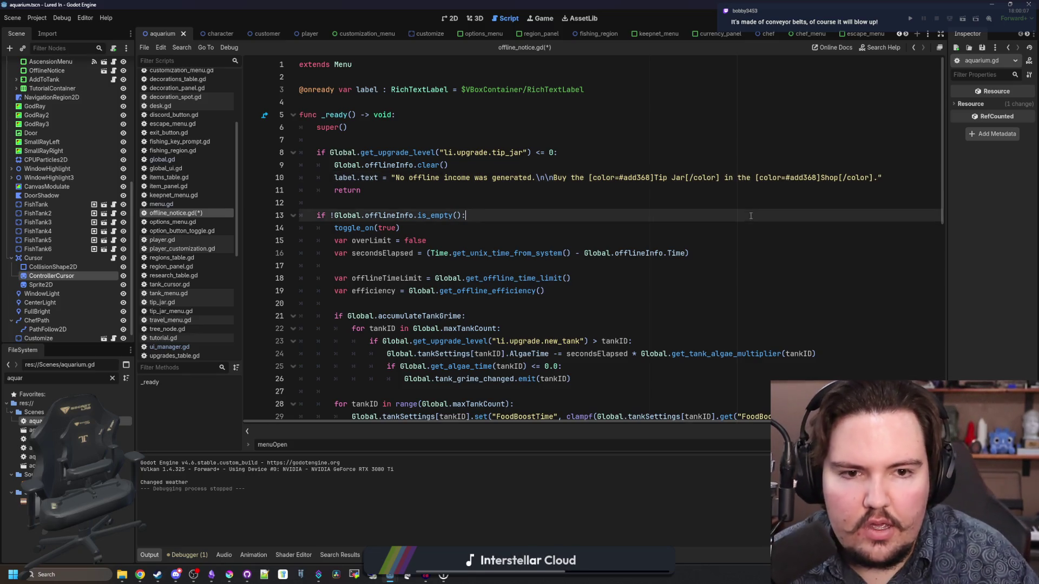
- Start a project-wide Find in Files search for travel_icon
scroll(503, 228, "down", 4)
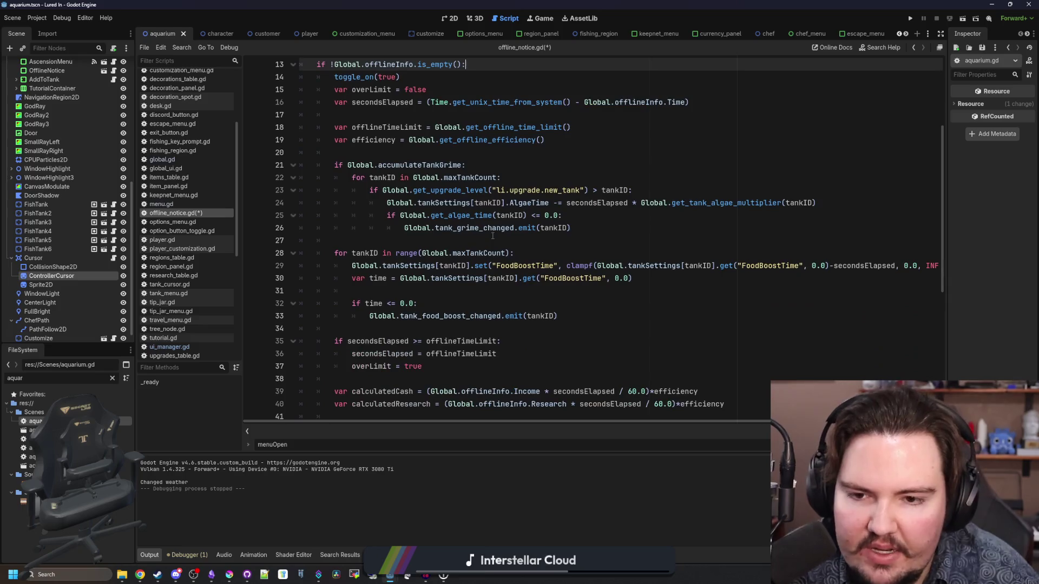
scroll(487, 214, "up", 4)
key("Up")
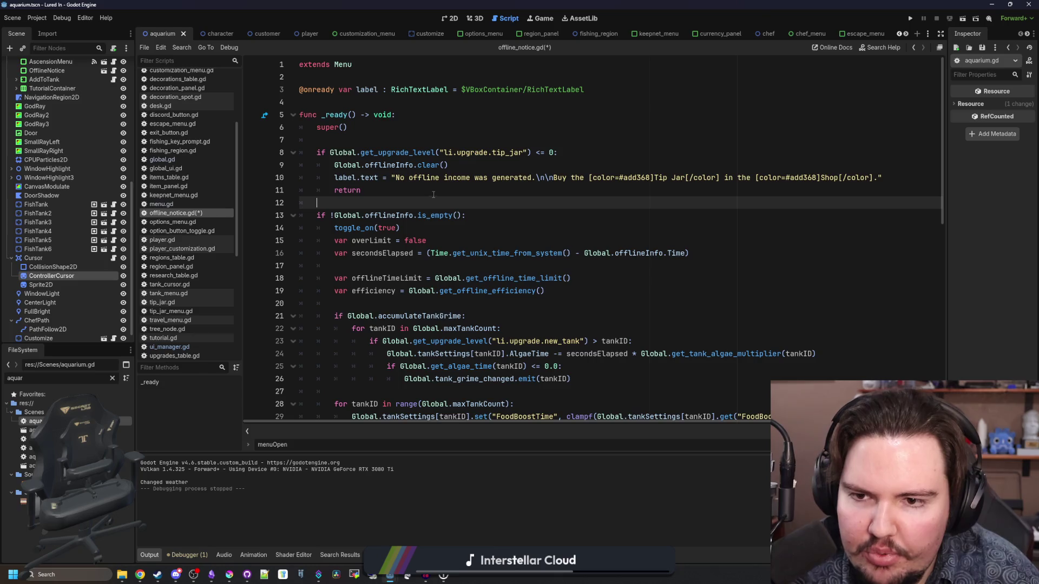
key("ctrl+shift+f")
type("travel_ic")
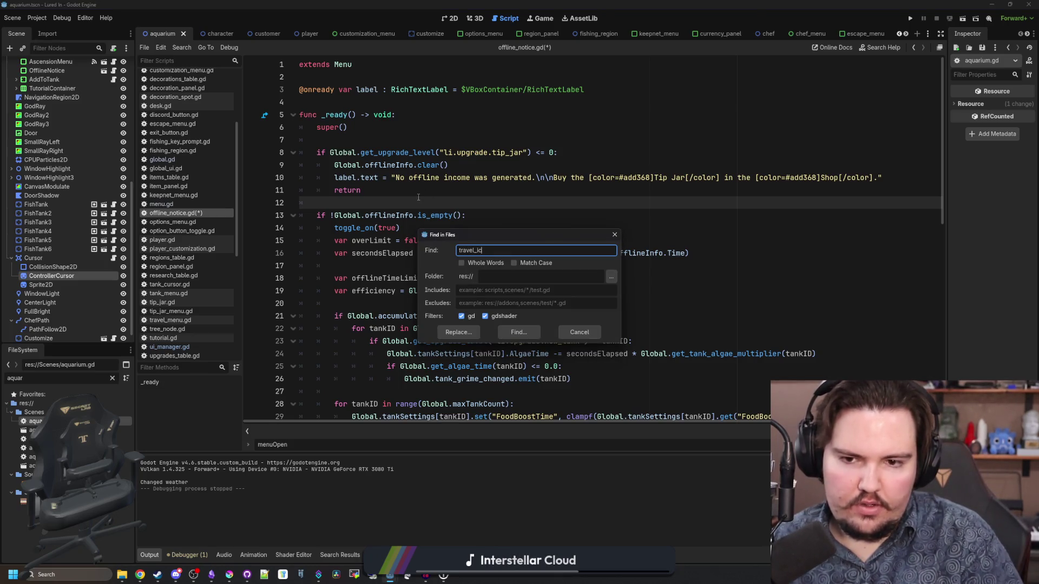
type("on")
- Search the project for travel_icon, then again for icon_travel
key("Return")
left_click(457, 270)
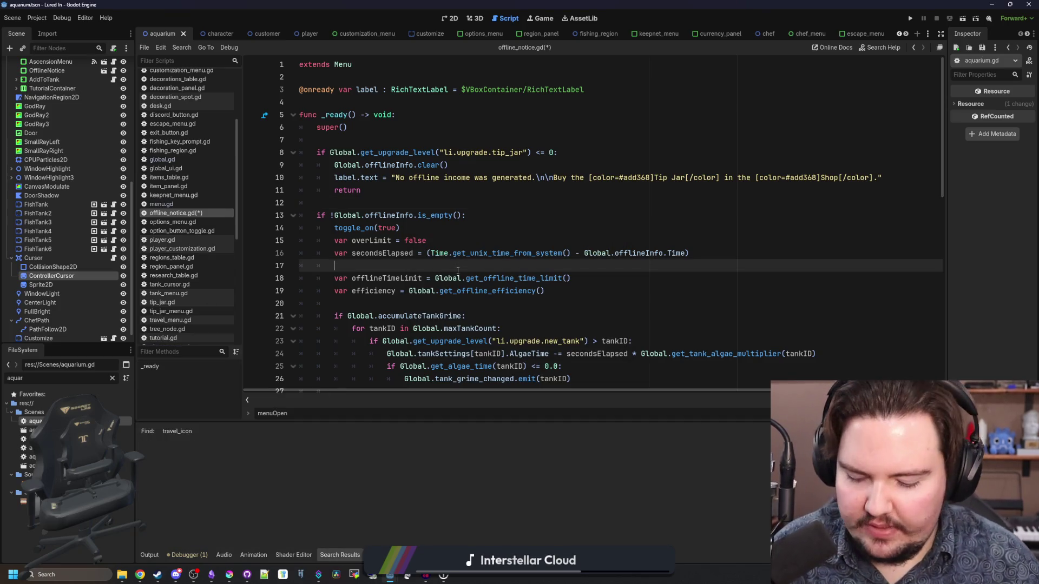
key("ctrl+shift+f")
type("icon_travel")
key("Return")
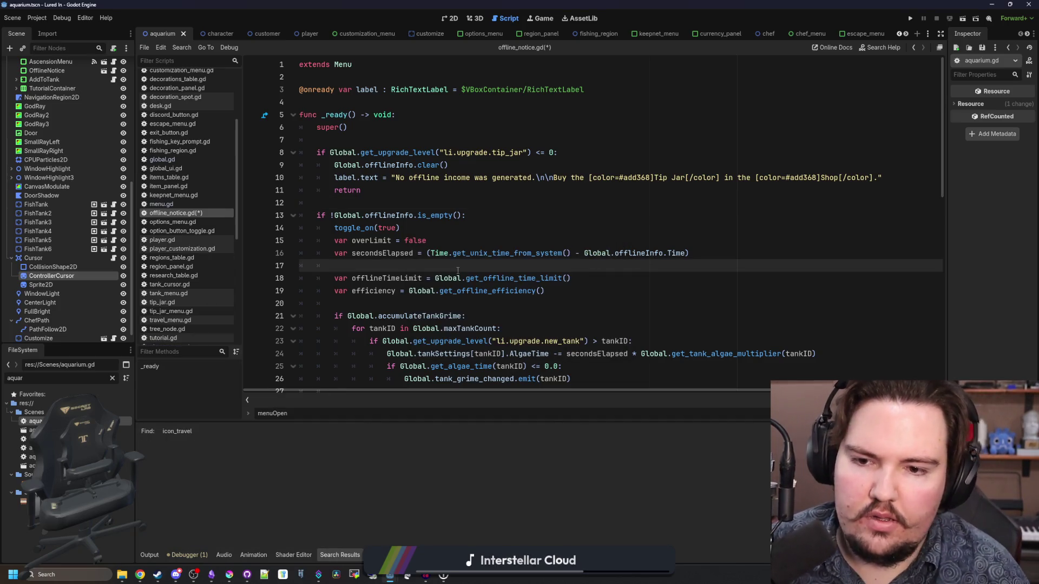
- Filter the FileSystem to 'tutorial' and open tutorial.gd
left_click(379, 240)
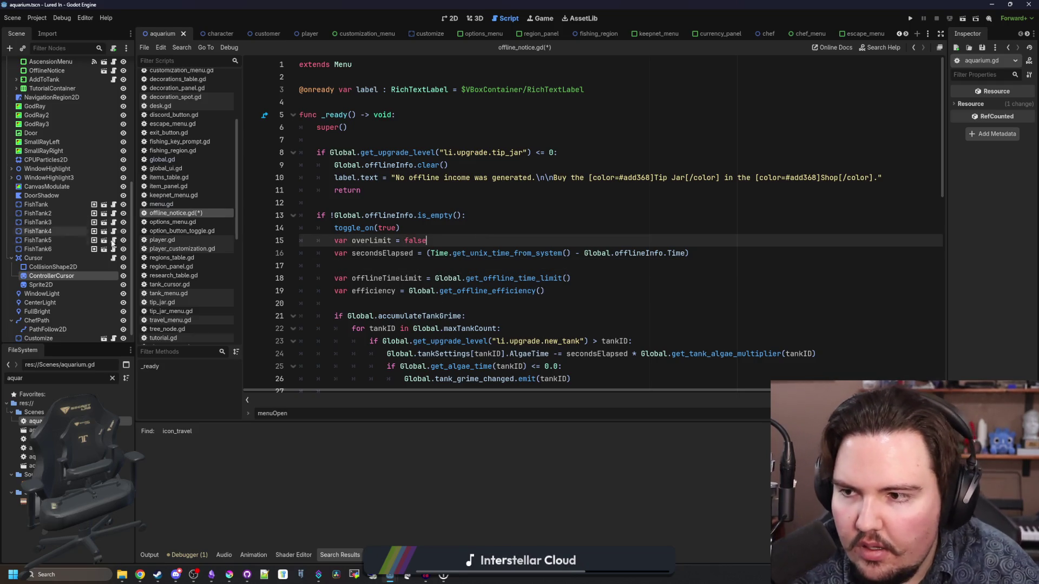
left_click(112, 379)
type("tutorial")
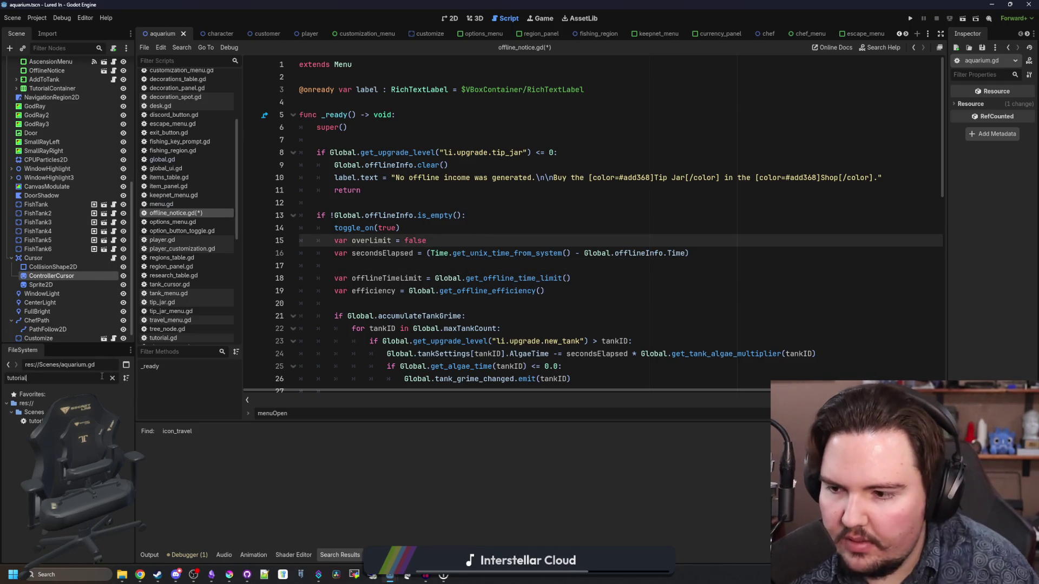
double_click(35, 421)
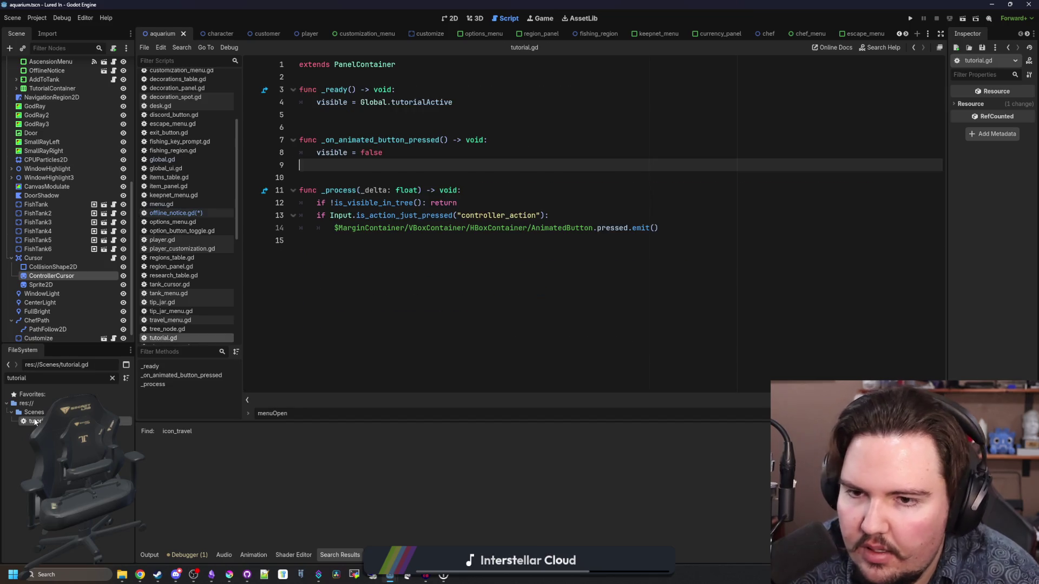
- Restore the 'aquar' filter and expand TutorialContainer's children in the Scene dock
left_click(113, 378)
type("aquar")
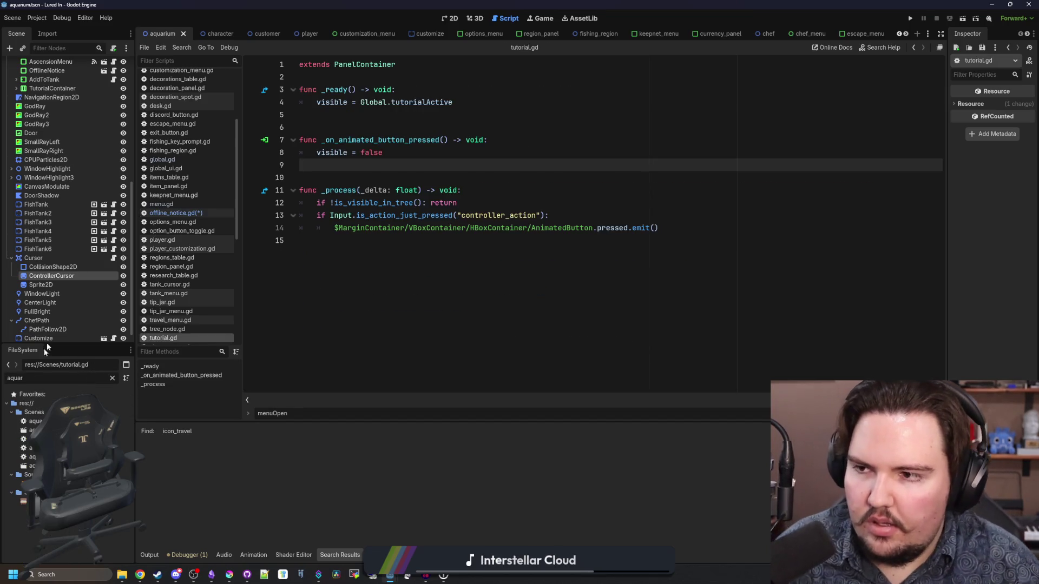
scroll(64, 287, "up", 5)
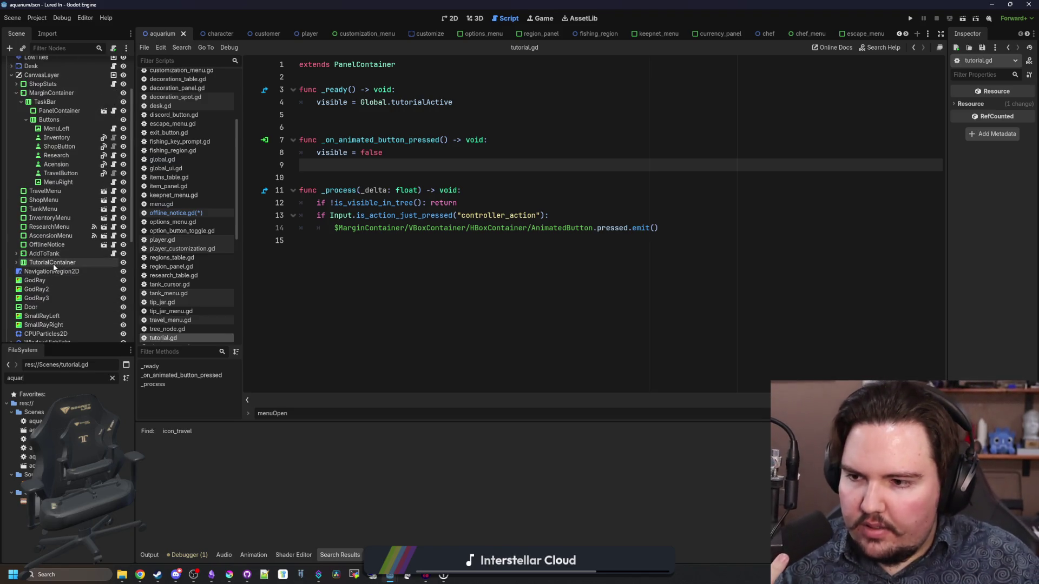
left_click(53, 264)
left_click(16, 262)
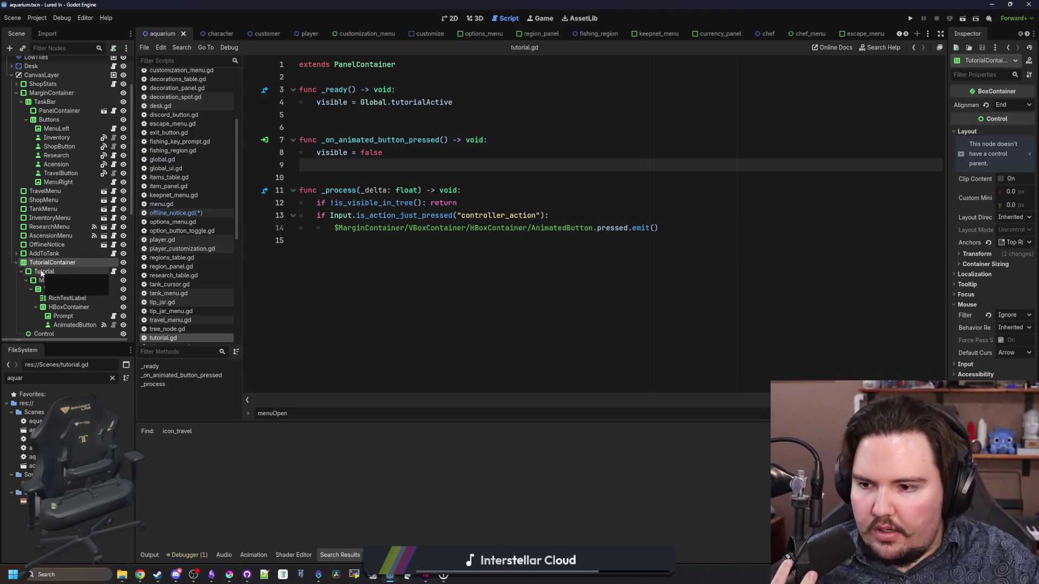
- Copy the Travel icon BBCode from the tutorial RichTextLabel's text, then return to offline_notice.gd
left_click(67, 298)
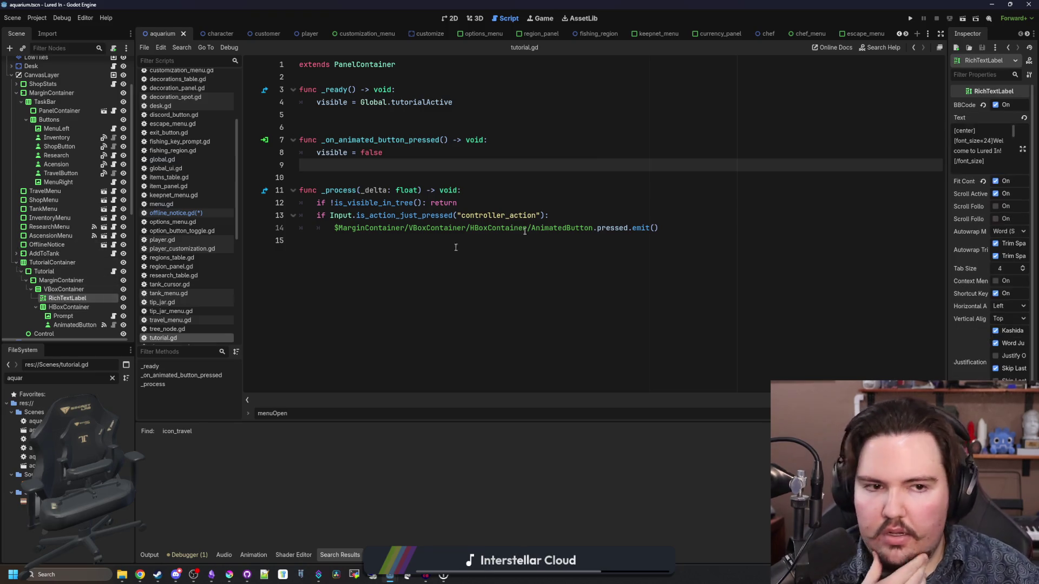
left_click(1022, 149)
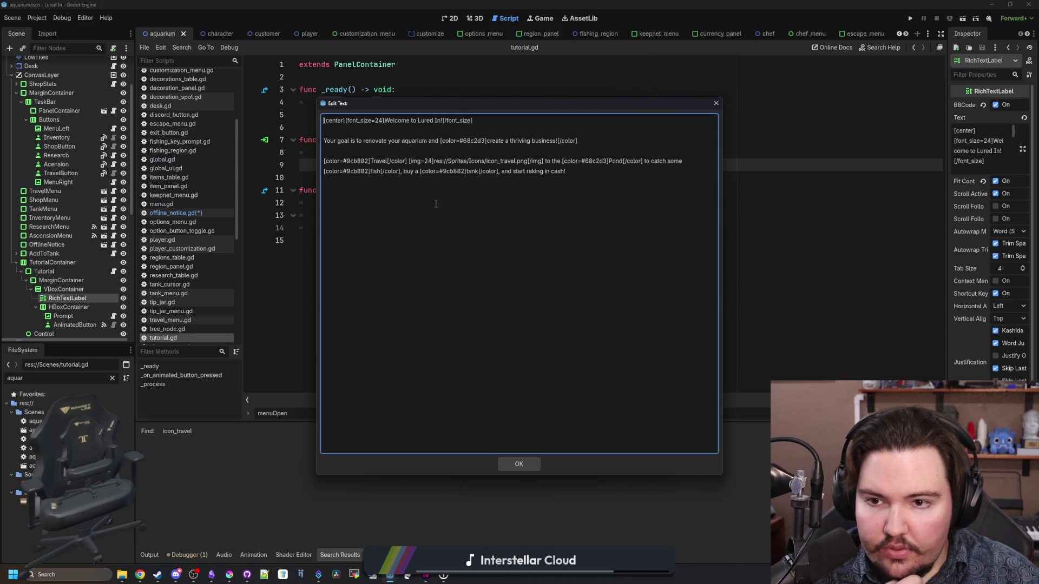
mouse_move(324, 162)
left_mouse_down()
mouse_move(482, 180)
mouse_move(545, 167)
left_mouse_up()
key("ctrl+c")
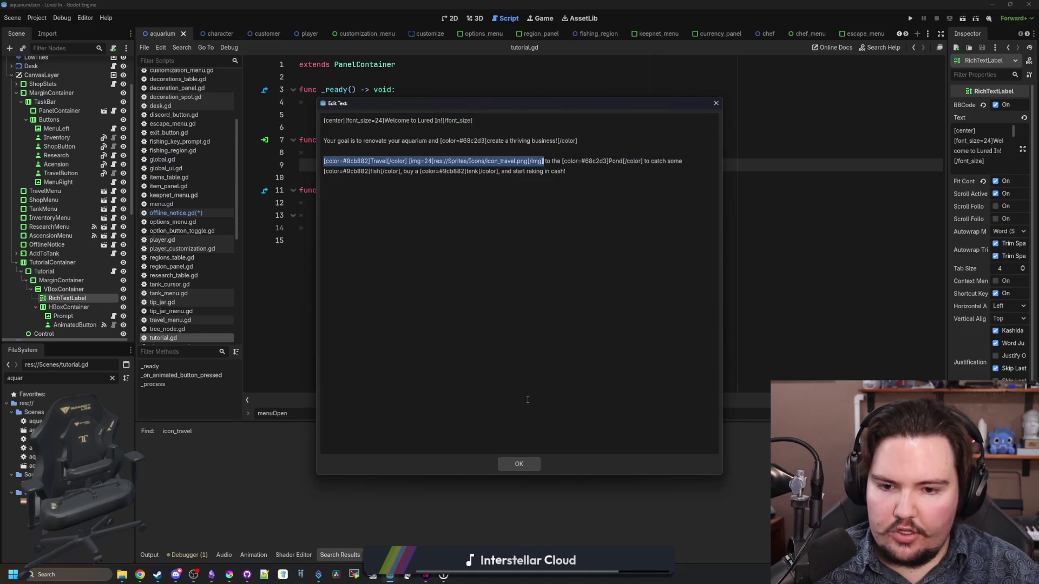
left_click(529, 464)
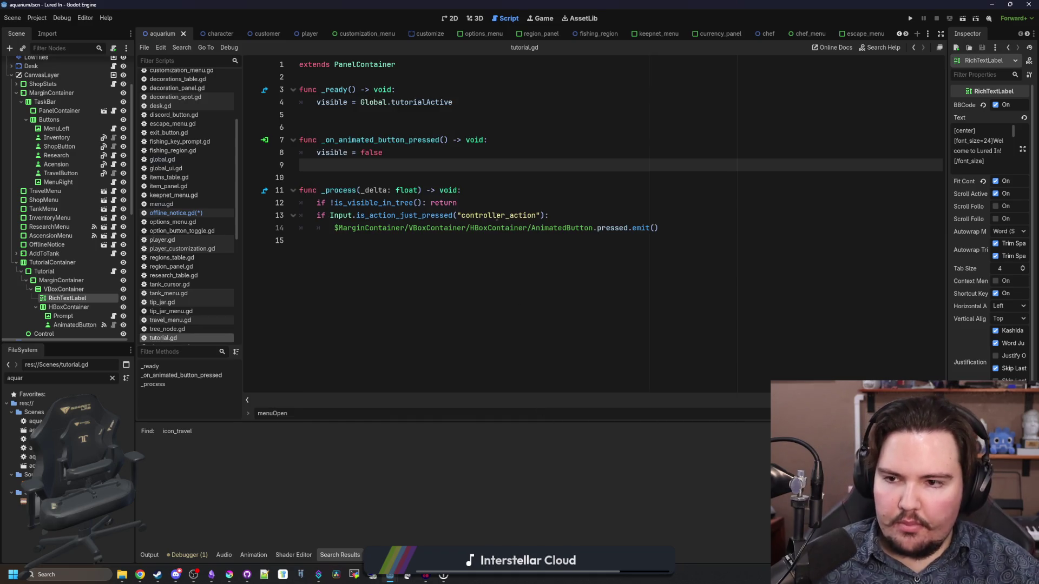
left_click(216, 215)
left_click(537, 208)
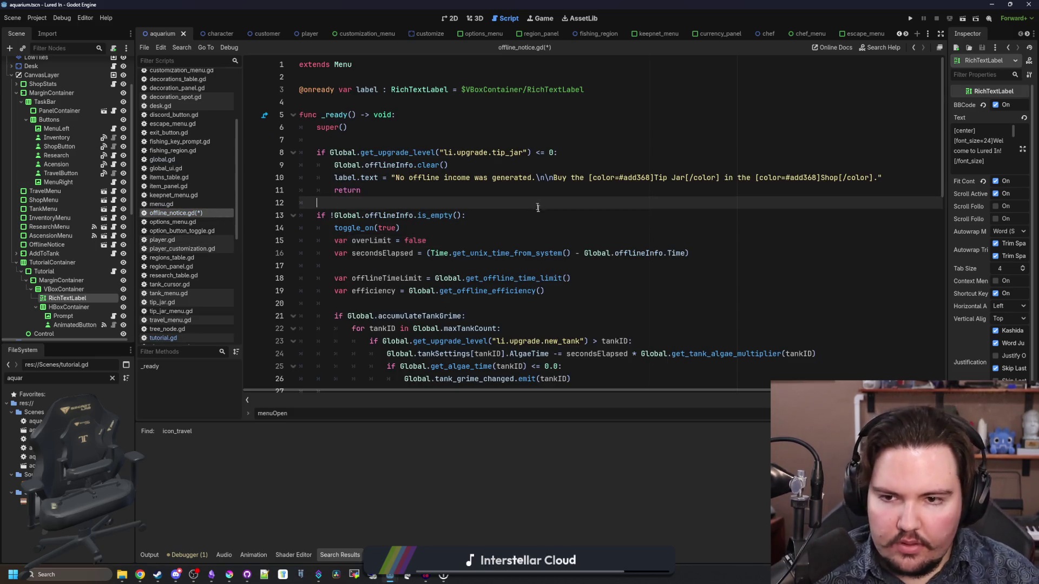
- Recolour Tip Jar and Shop in the line 10 message to #9cb882
key("Up")
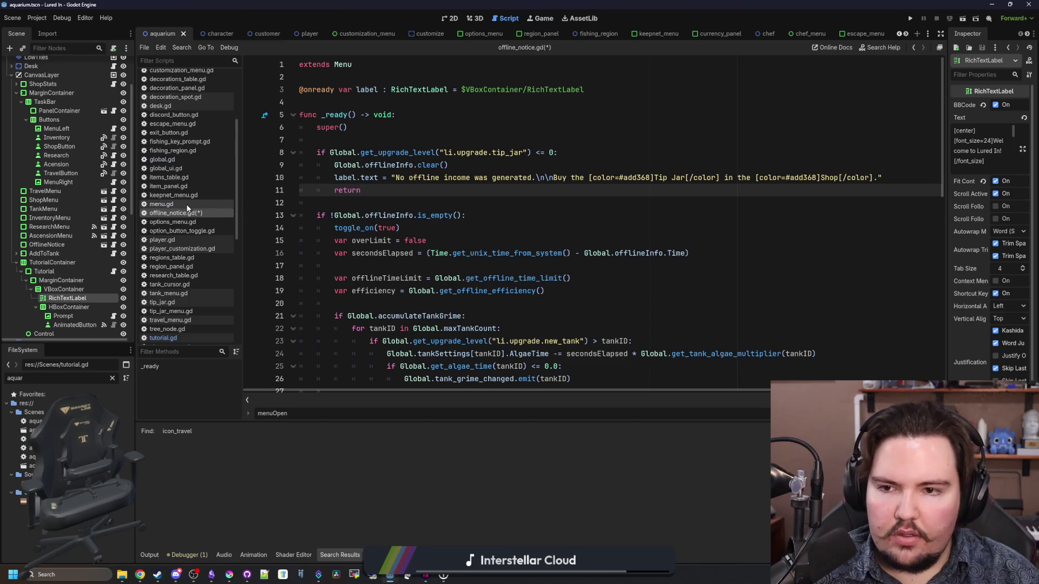
left_click(553, 177)
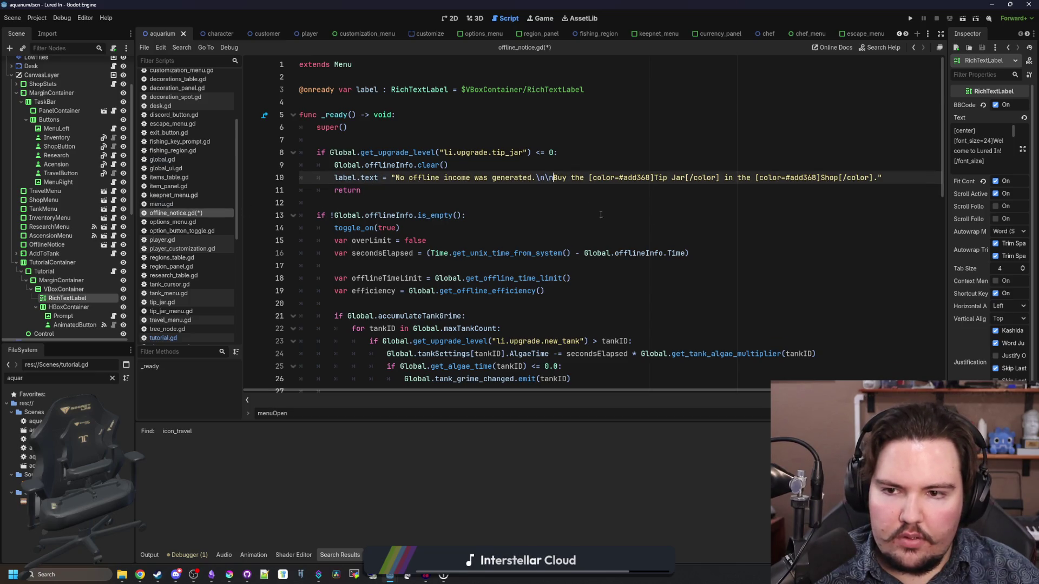
left_click(683, 190)
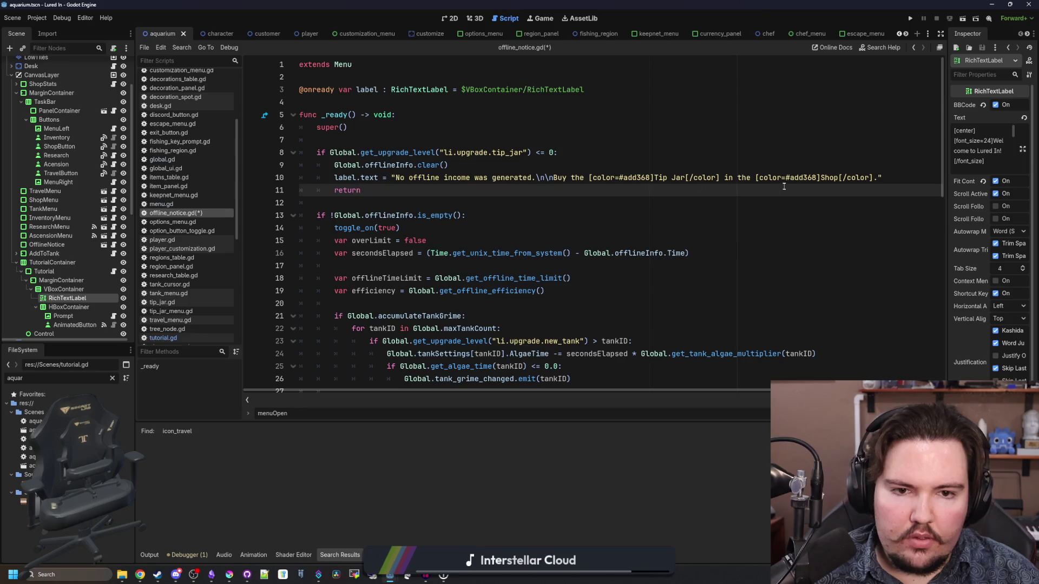
key("ctrl+v")
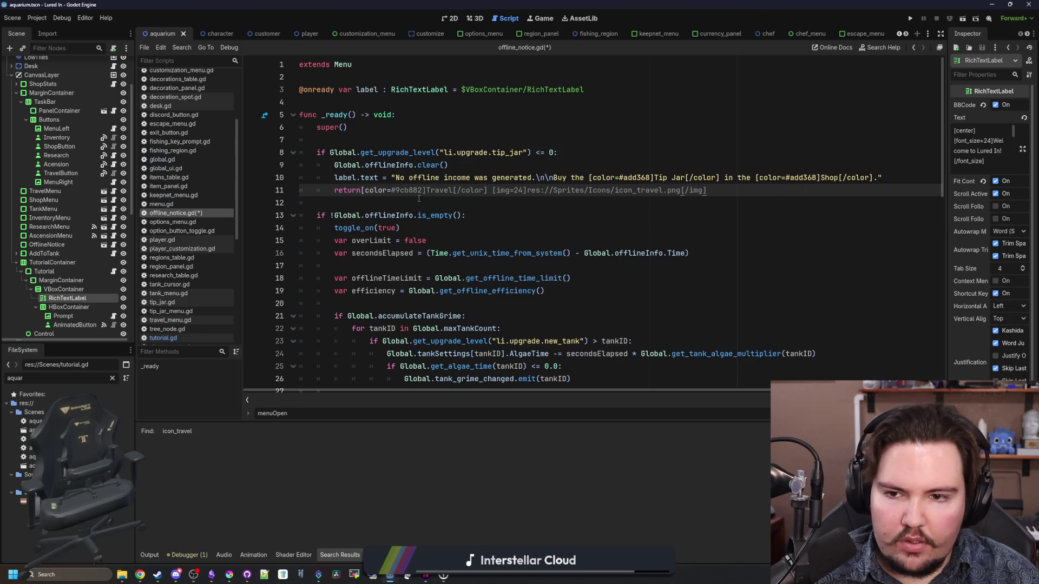
left_click_drag(426, 190, 361, 190)
key("BackSpace")
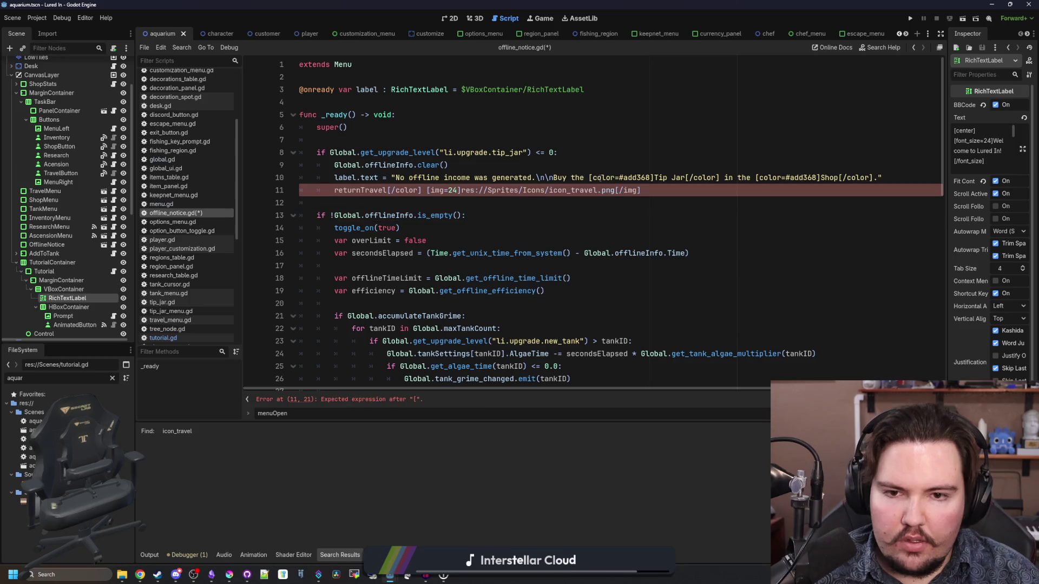
left_click_drag(654, 177, 588, 178)
type("[color=#9cb882]")
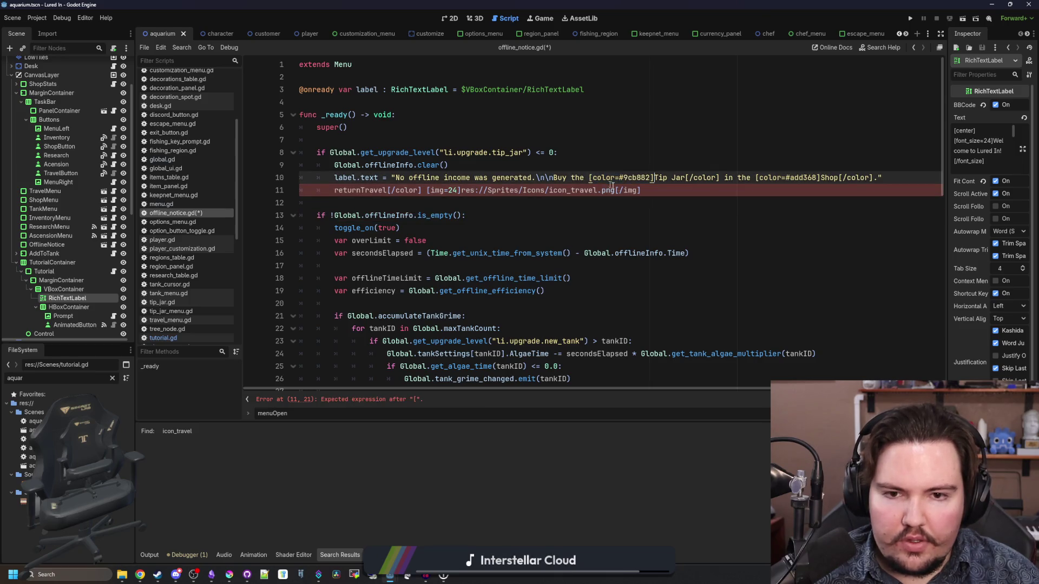
left_click_drag(821, 179, 757, 178)
type("[color=#9cb882]")
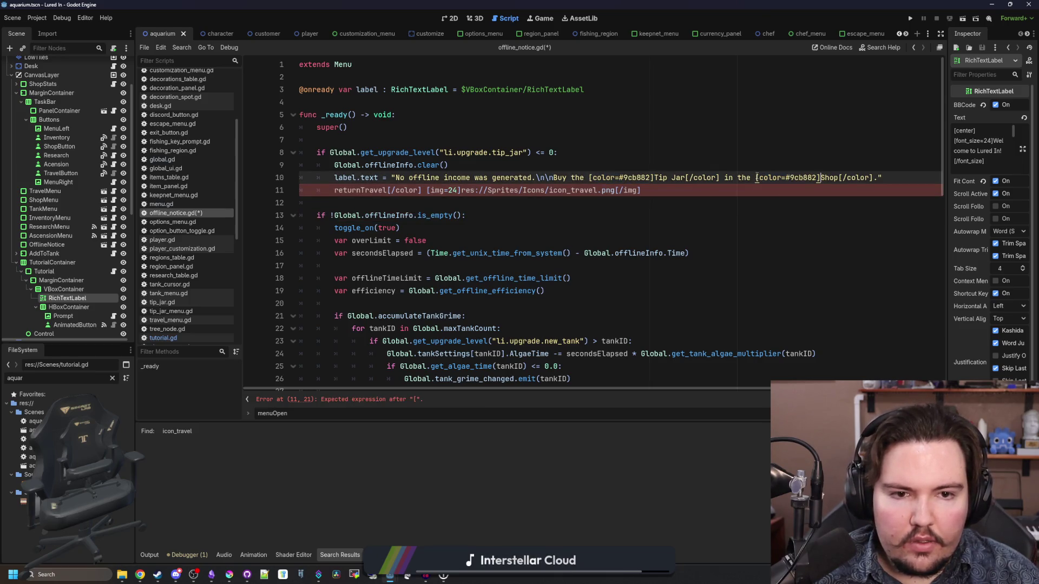
left_click(404, 198)
- Append an icon_shop.png [img=24] tag to the end of the message and save
left_click_drag(423, 190, 387, 190)
key("BackSpace")
key("BackSpace")
key("BackSpace")
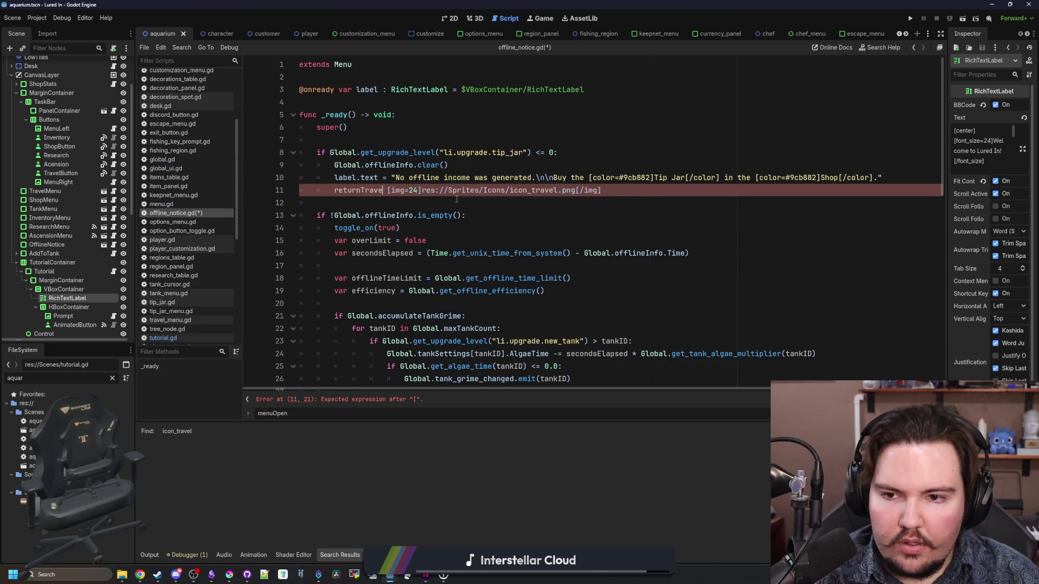
left_click(599, 191)
left_click_drag(600, 191, 363, 189)
key("ctrl+c")
key("BackSpace")
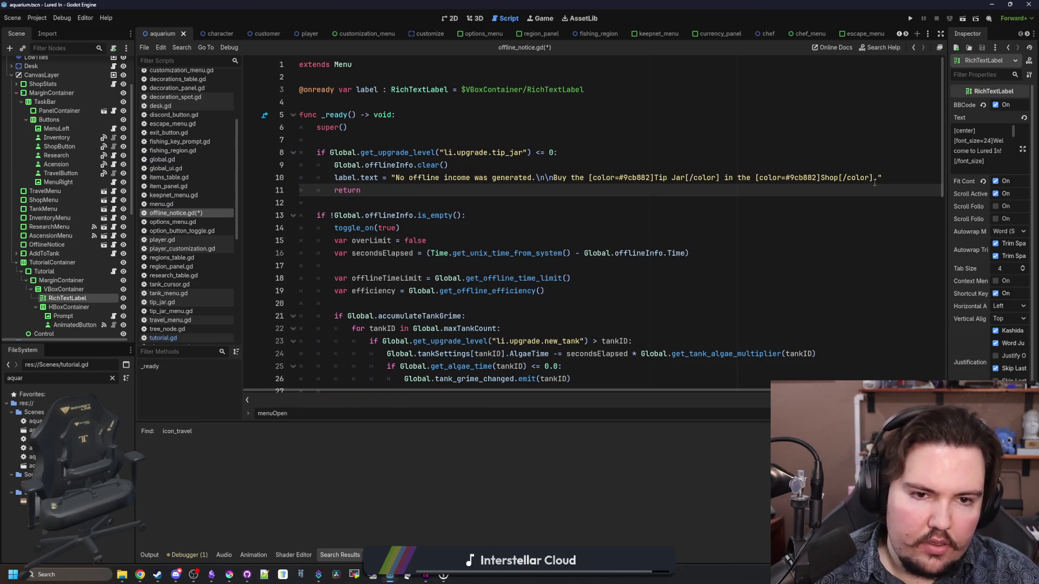
left_click(874, 180)
key("ctrl+v")
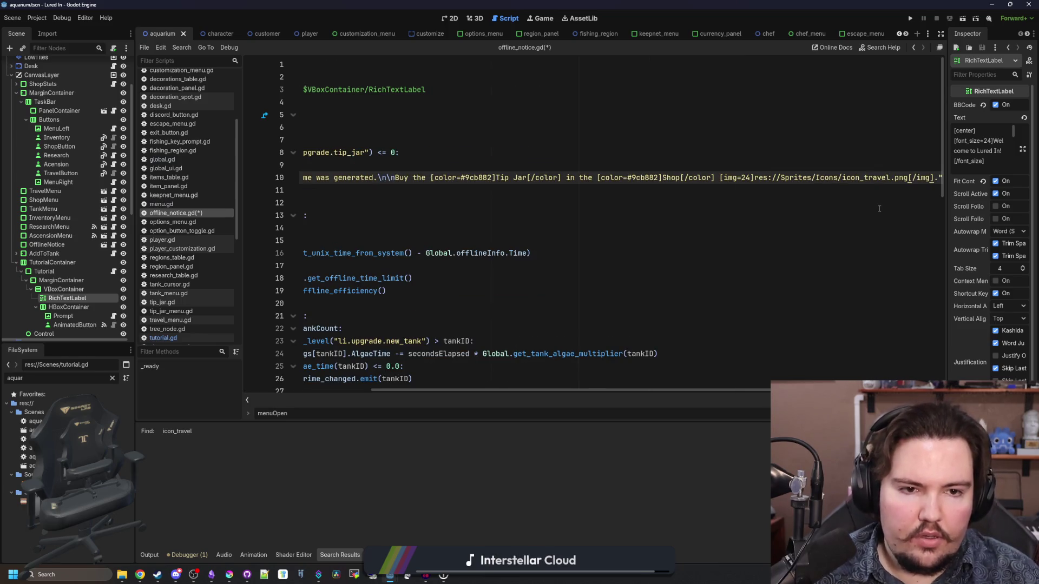
key("BackSpace")
key("BackSpace")
key("BackSpace")
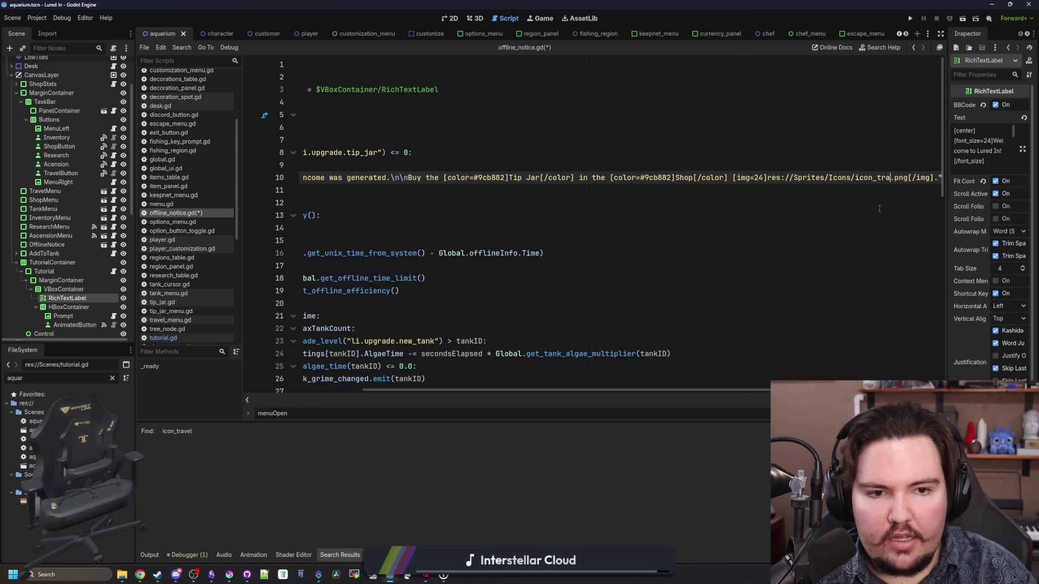
type("shop")
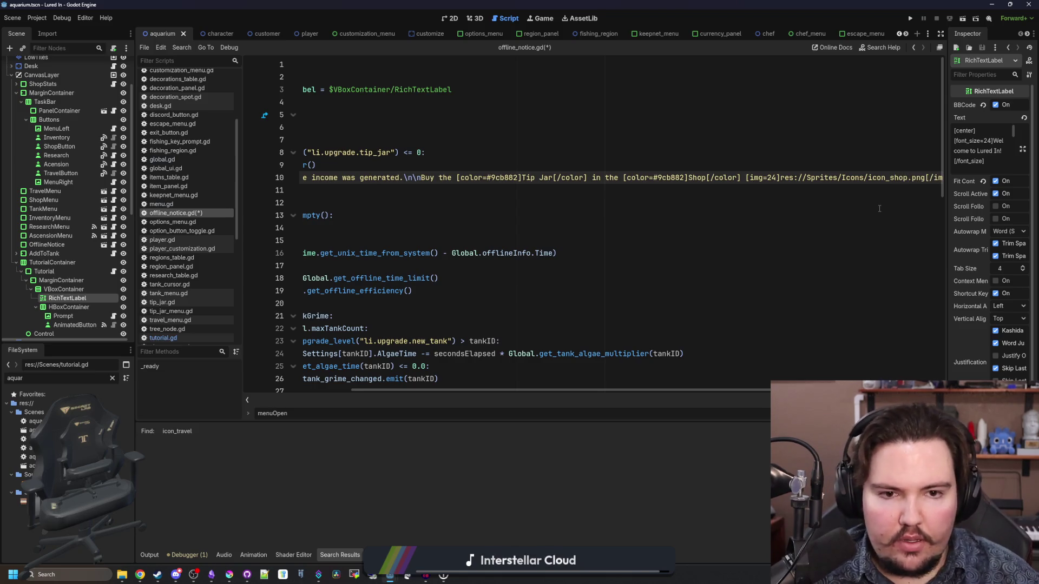
left_click(879, 208)
left_click(434, 189)
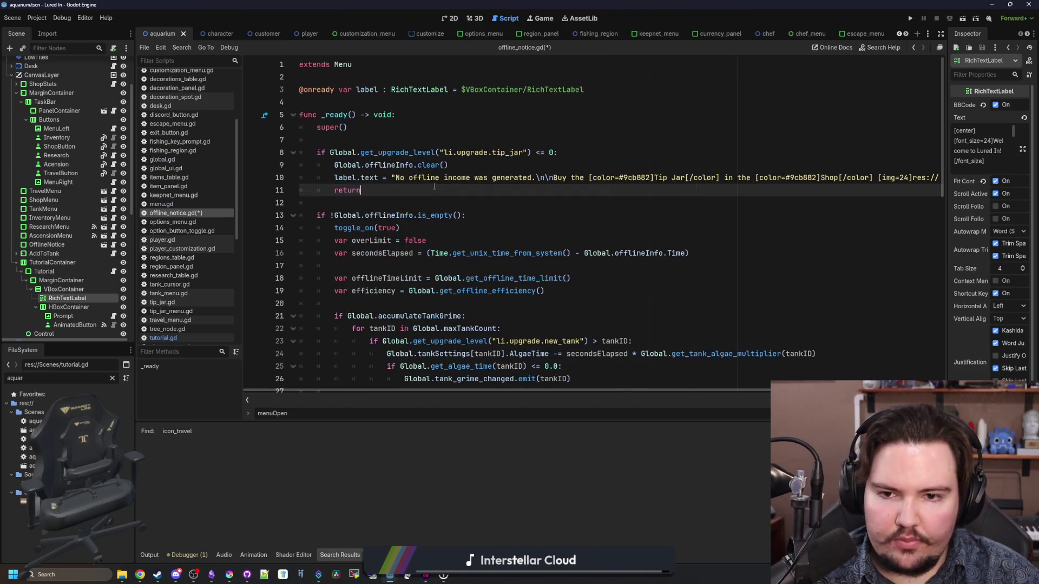
key("ctrl+s")
- Add toggle_on(true) after Global.offlineInfo.clear() in the no-income branch
mouse_move(403, 228)
left_mouse_down()
mouse_move(333, 238)
mouse_move(334, 228)
left_mouse_up()
key("ctrl+c")
left_click(459, 166)
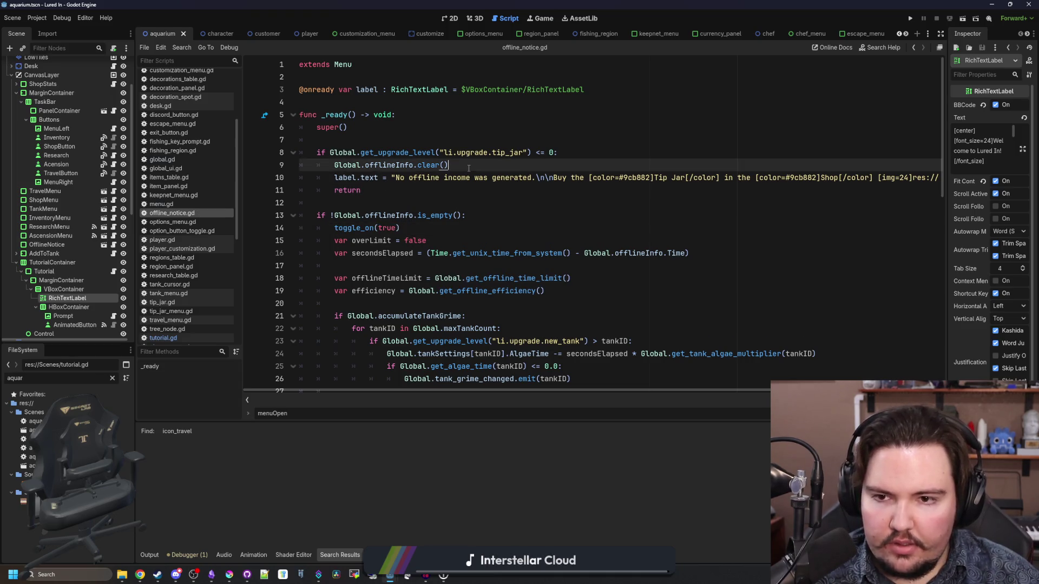
key("Return")
key("ctrl+v")
left_click(383, 203)
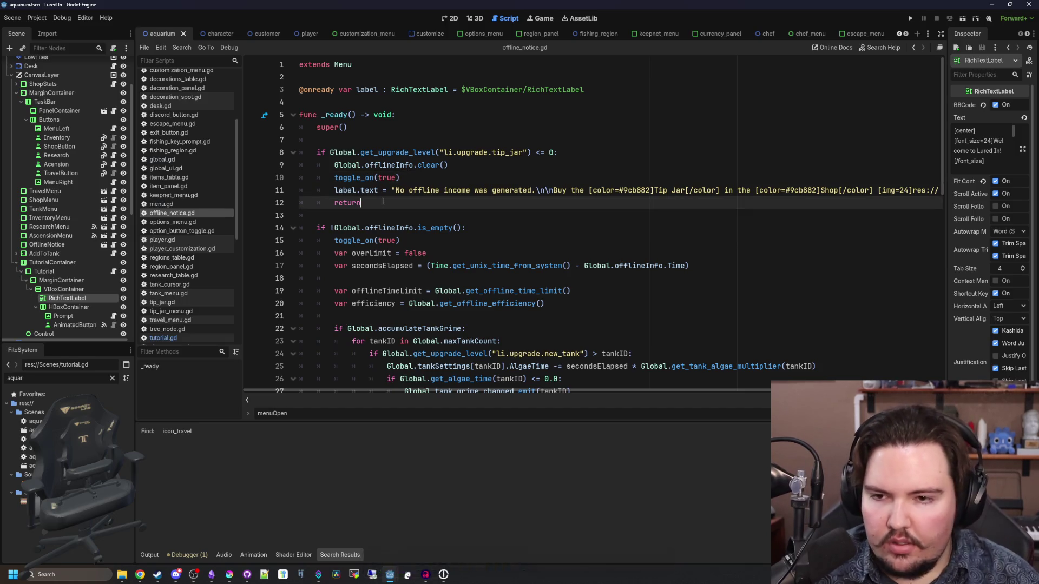
- Save the script and add a blank line after toggle_on(true) in the income branch
key("ctrl+s")
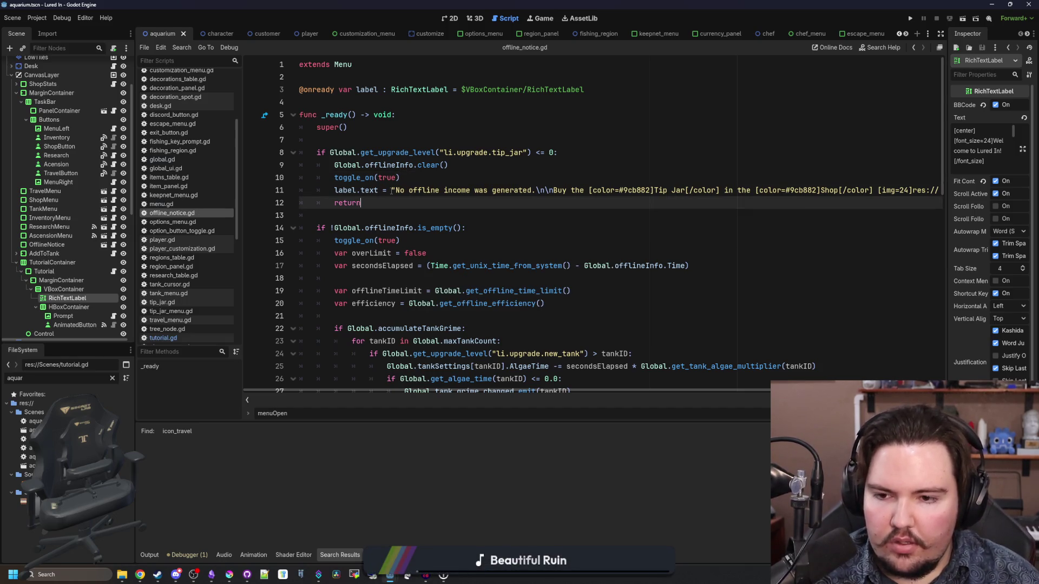
scroll(392, 191, "down", 6)
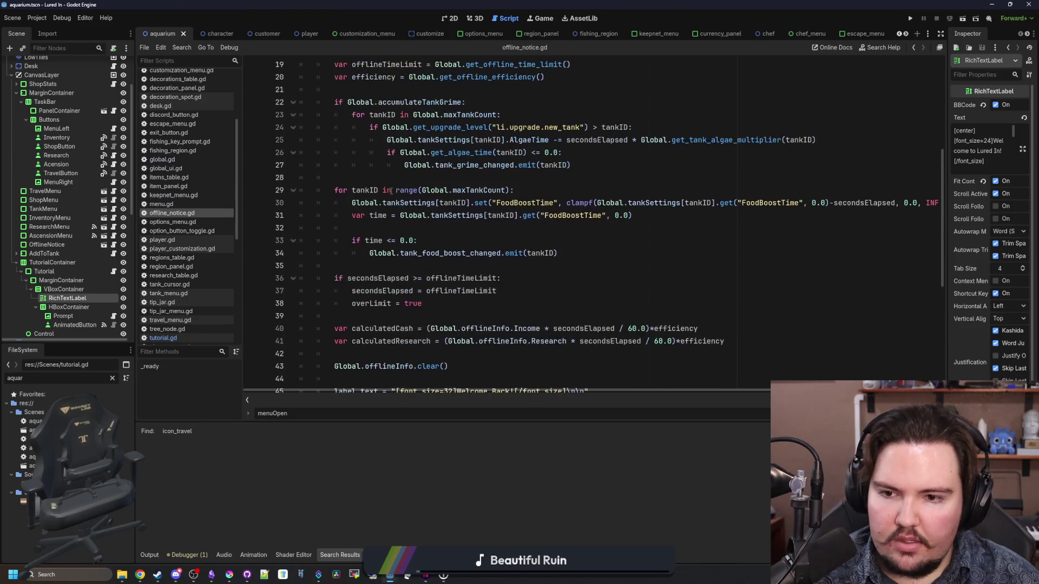
scroll(400, 200, "down", 6)
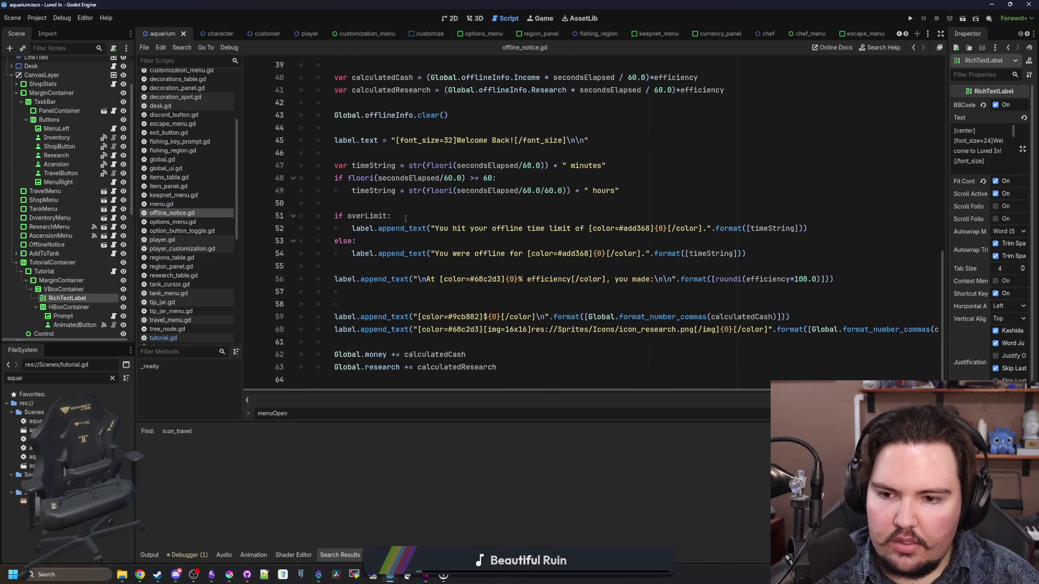
left_click(388, 312)
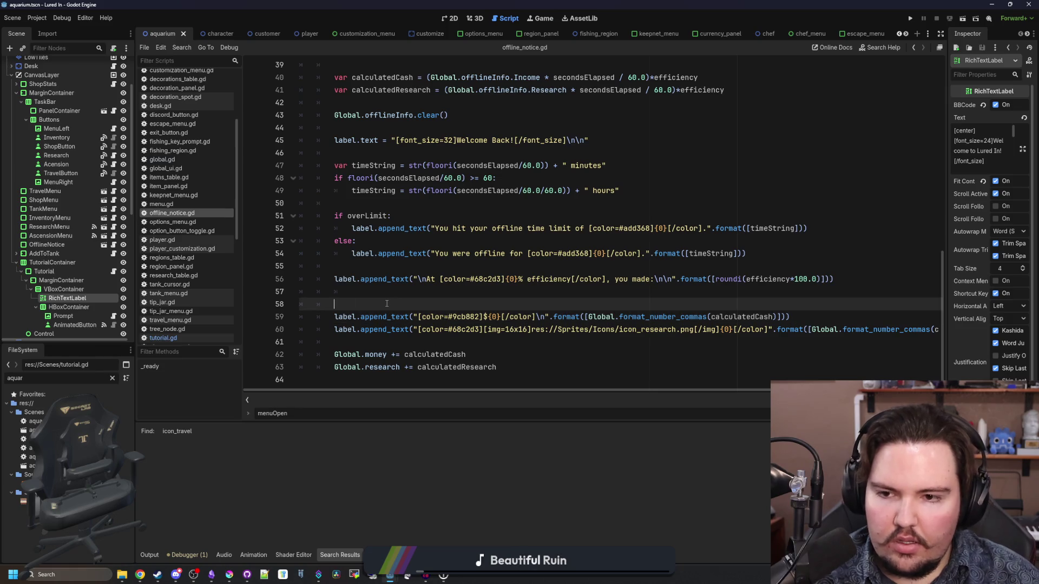
scroll(389, 303, "up", 7)
scroll(389, 297, "up", 5)
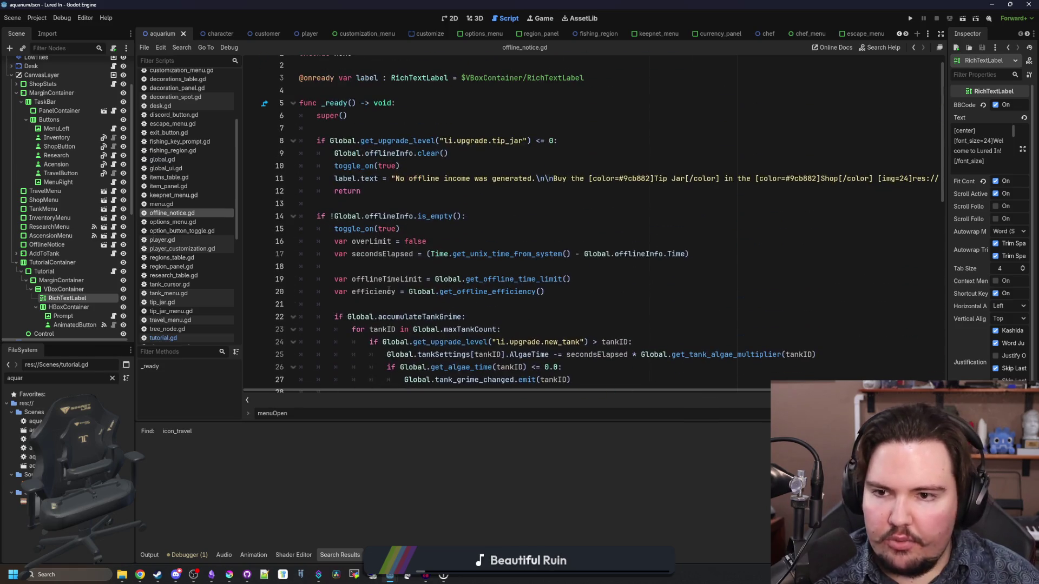
left_click(423, 233)
key("Return")
scroll(84, 312, "down", 3)
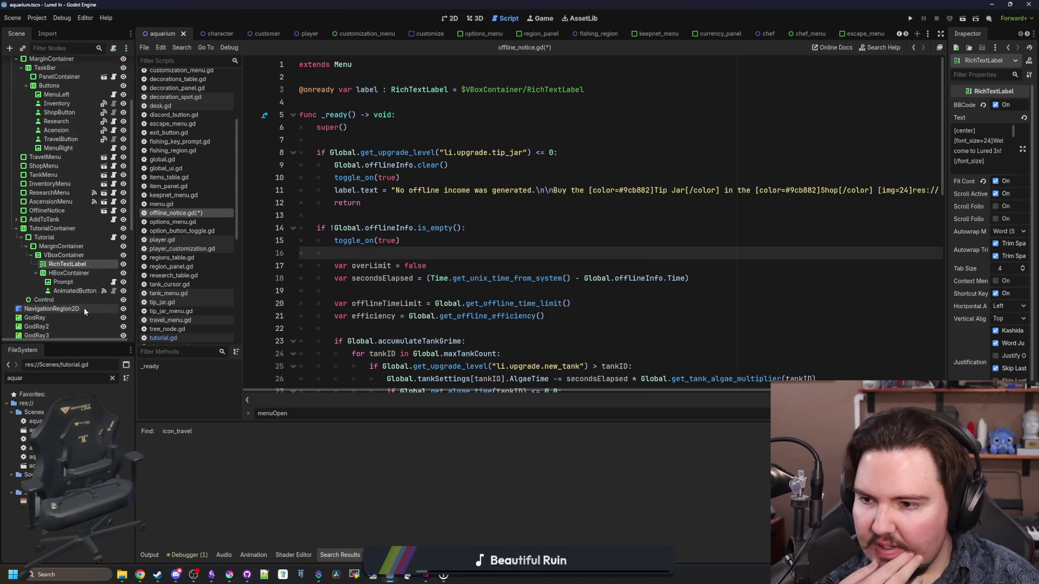
mouse_move(75, 291)
left_mouse_down()
mouse_move(415, 265)
mouse_move(415, 255)
left_mouse_up()
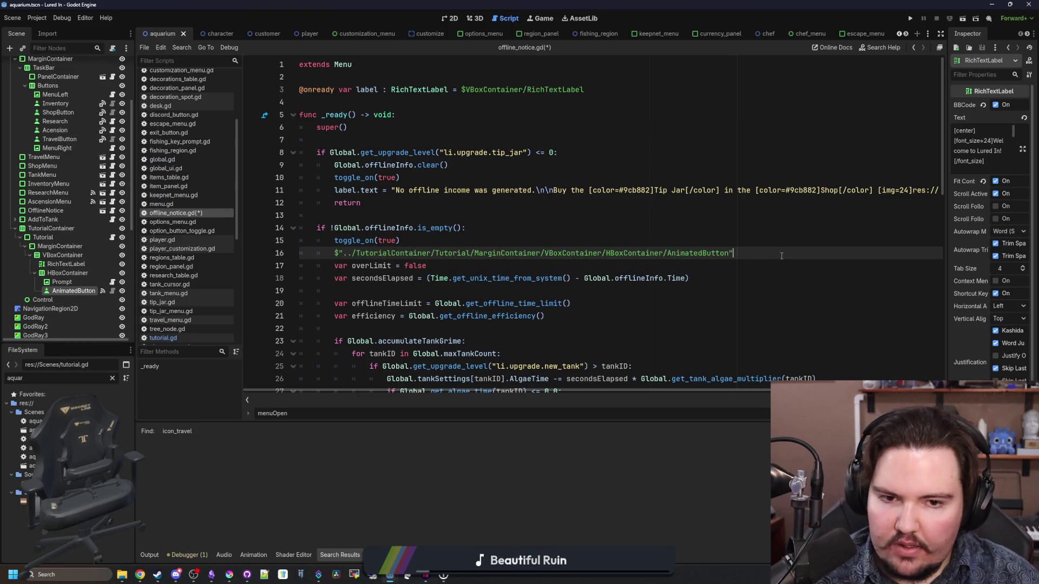
left_click_drag(759, 253, 277, 252)
key("BackSpace")
key("BackSpace")
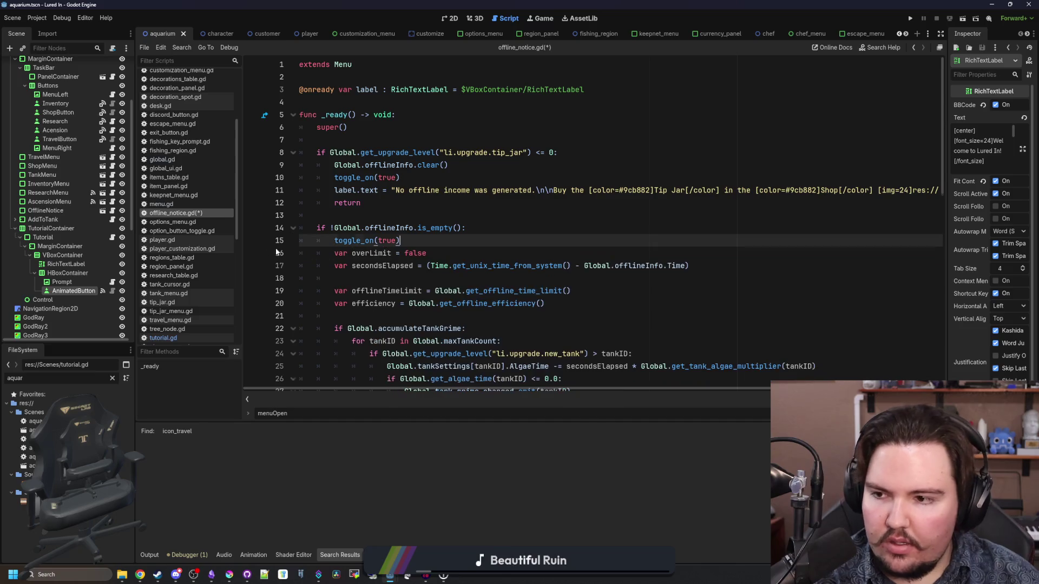
- Filter the FileSystem for 'of' and open offline_notice.tscn
left_click(113, 379)
type("offline")
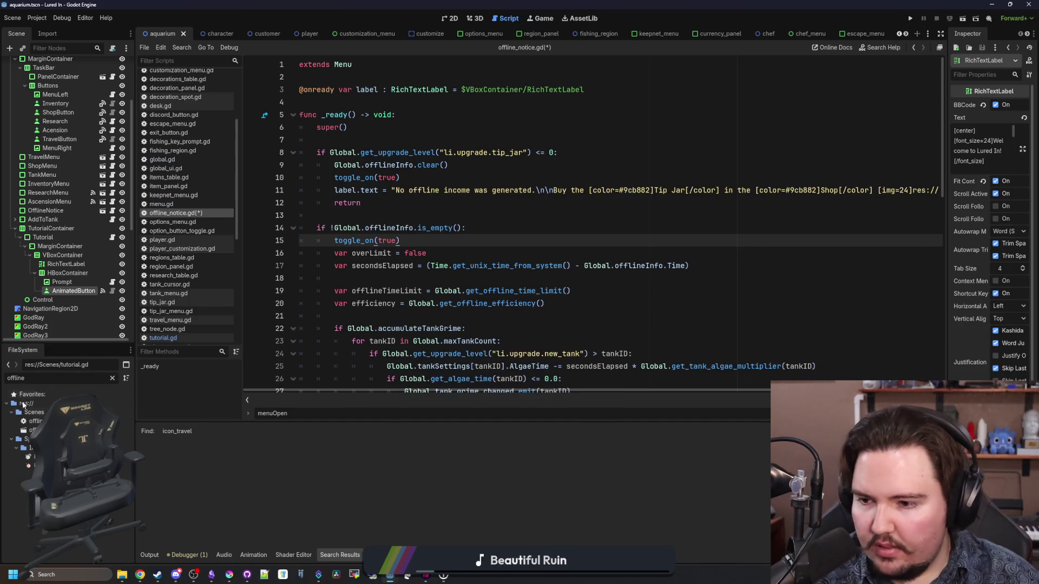
left_click(33, 430)
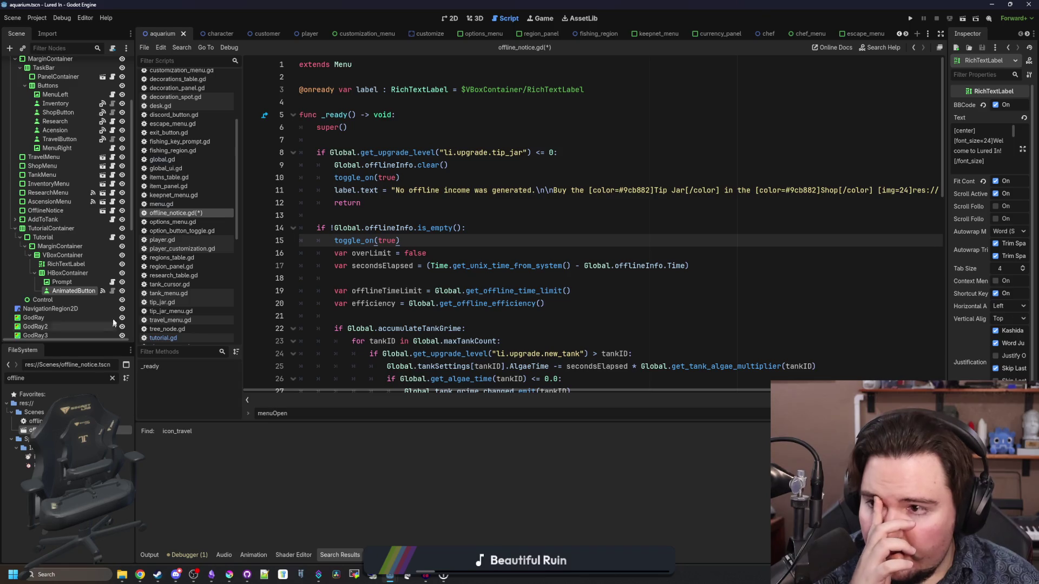
double_click(33, 430)
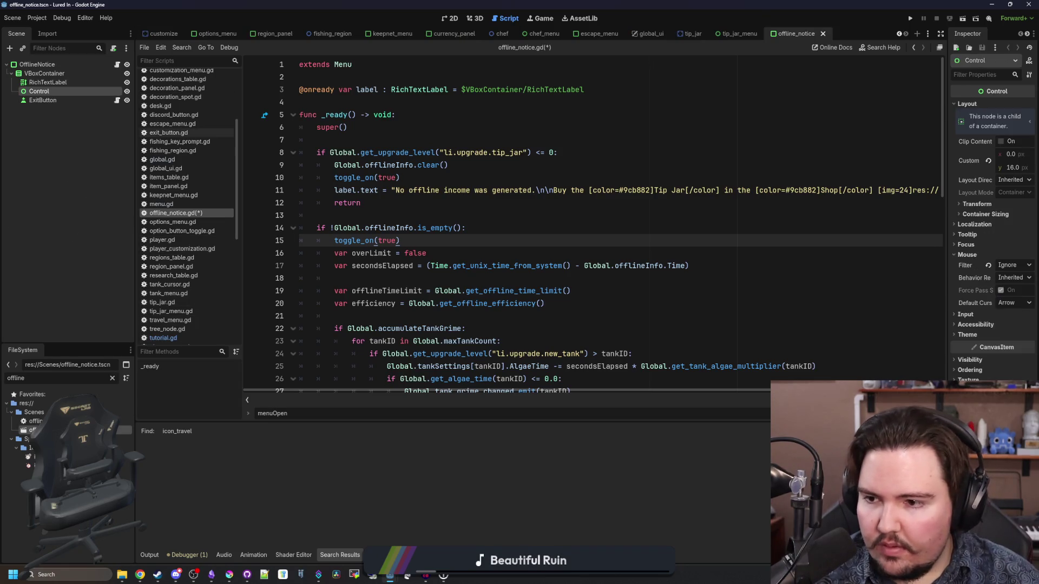
- Select the offline notice's ExitButton and review its exit_button.gd script
left_click(70, 100)
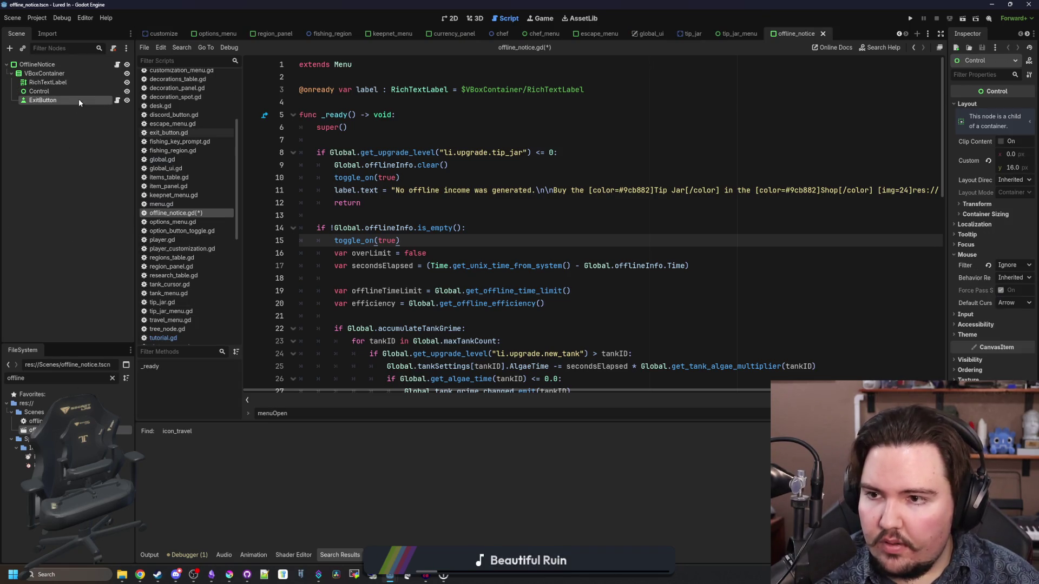
left_click(117, 100)
left_click(452, 18)
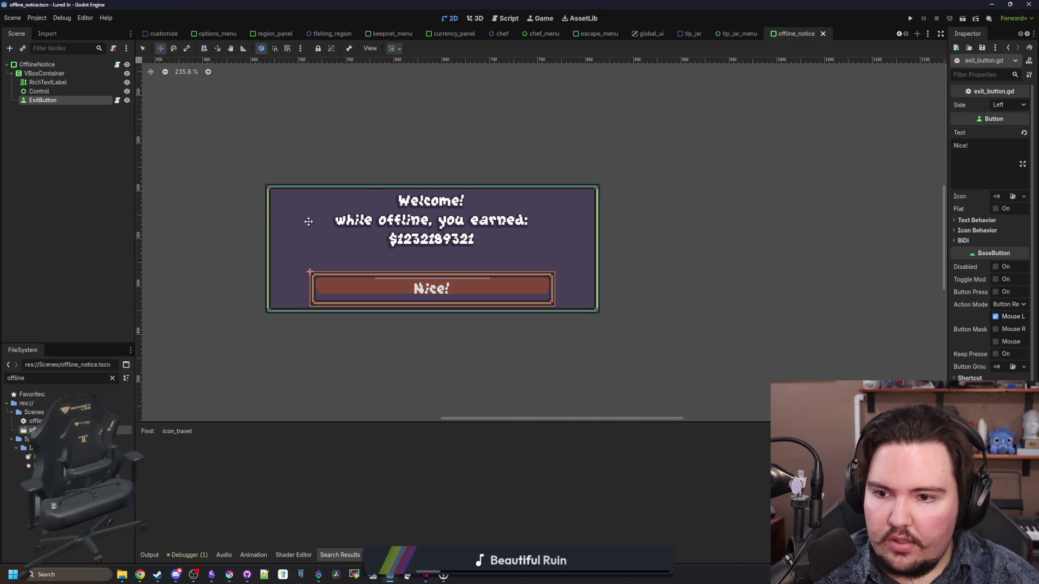
left_click(65, 100)
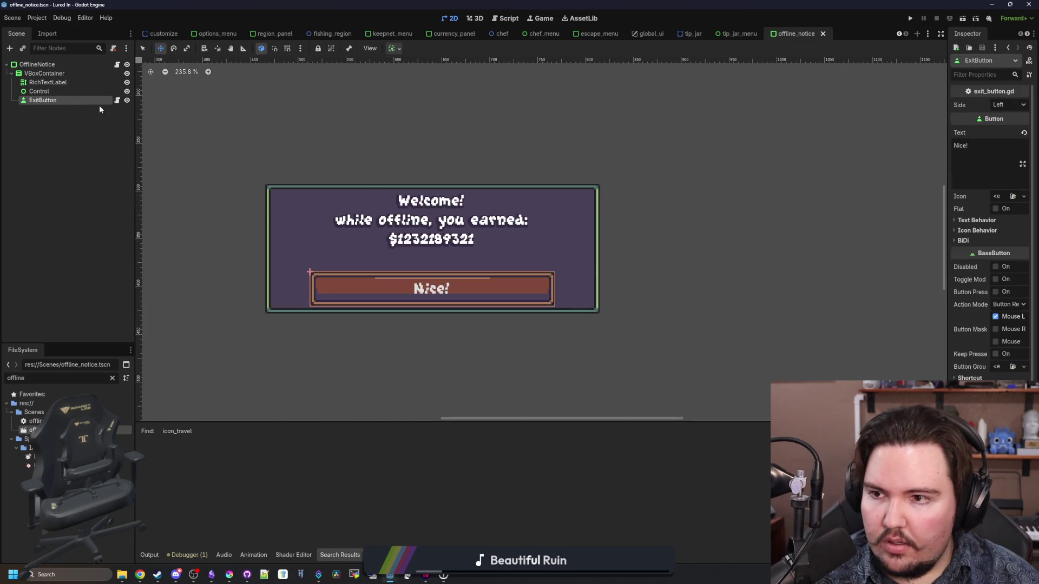
left_click(117, 101)
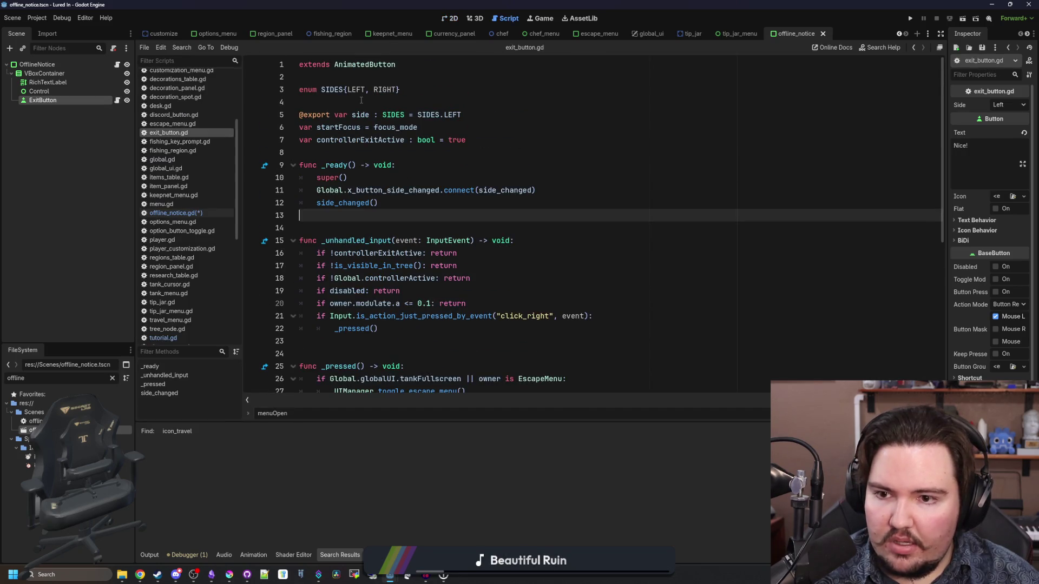
scroll(361, 101, "down", 5)
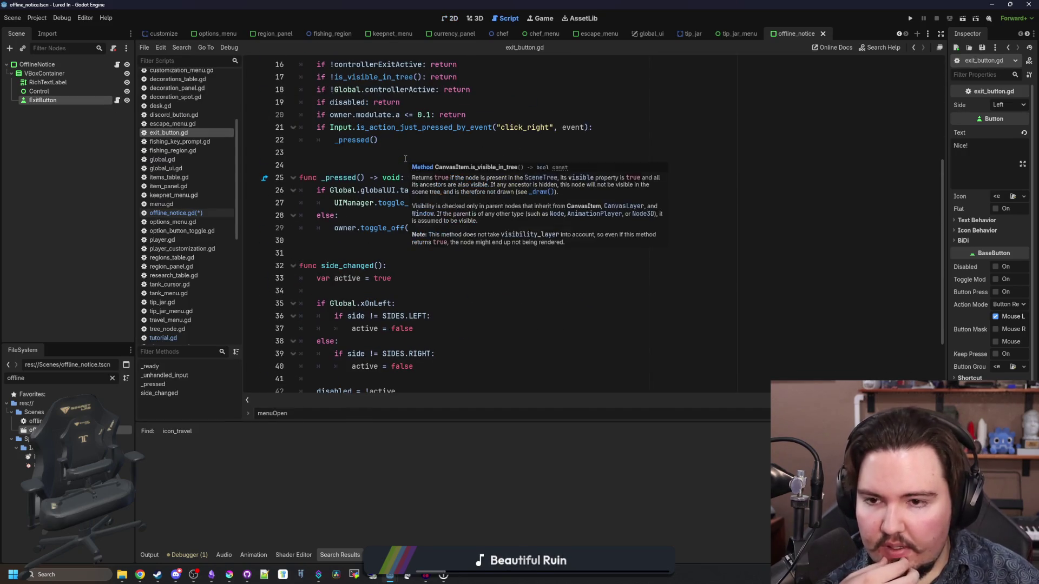
scroll(405, 159, "down", 2)
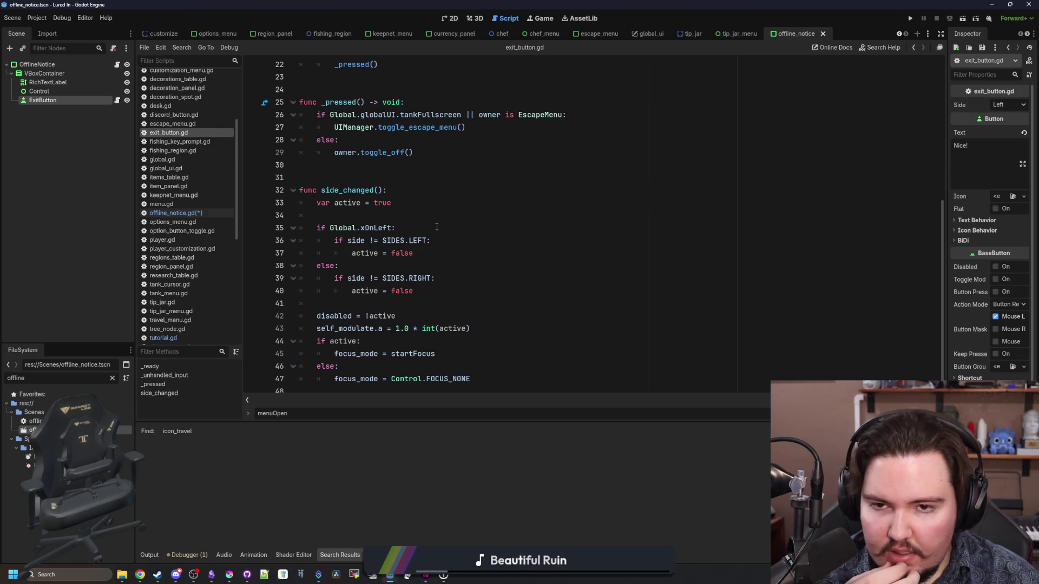
scroll(437, 227, "up", 7)
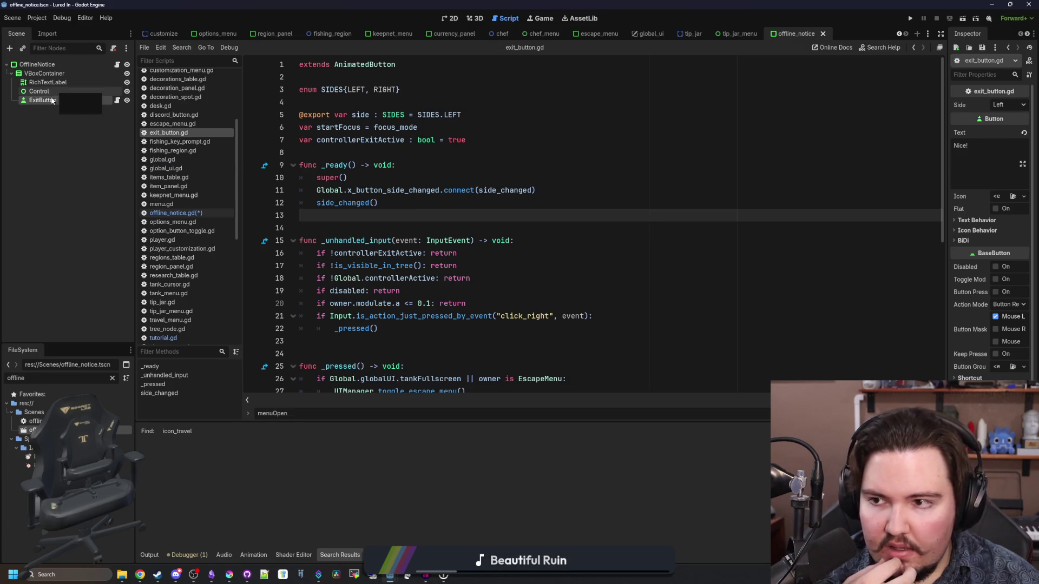
- Filter the FileSystem for 'exit', clear it, and switch to the tip_jar_menu scene
double_click(101, 377)
type("exit")
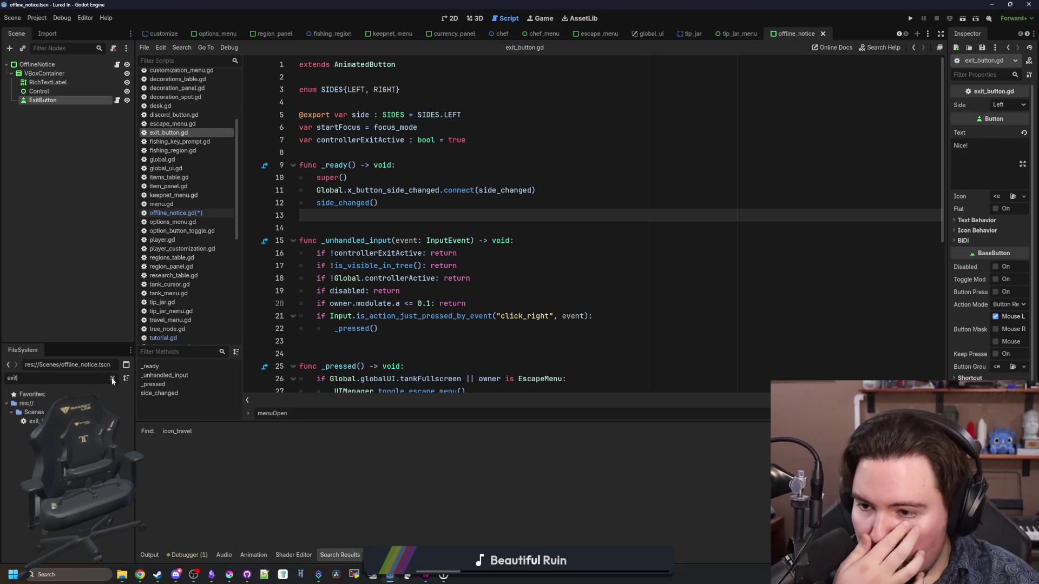
left_click(113, 378)
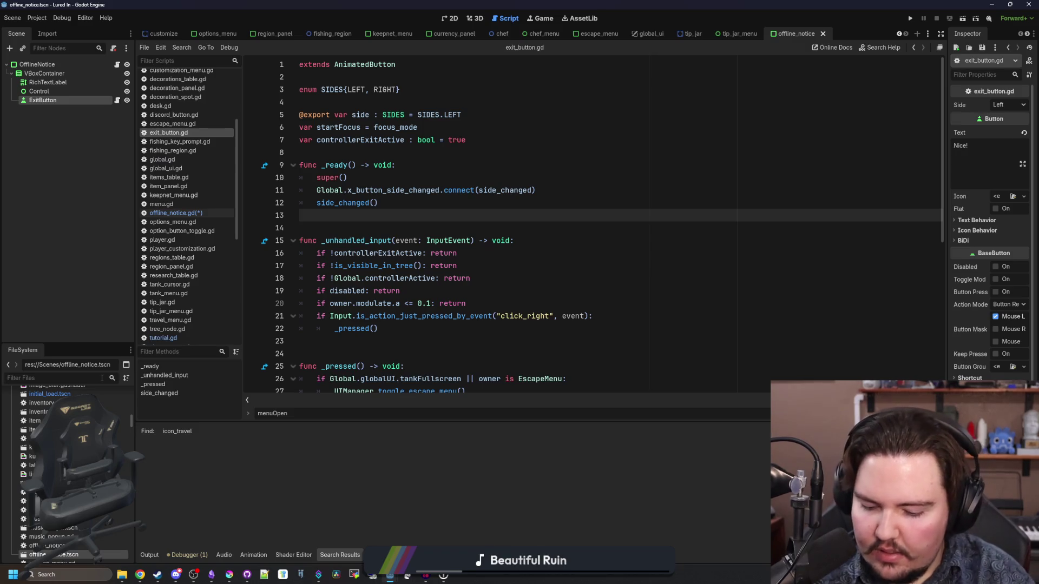
left_click(737, 33)
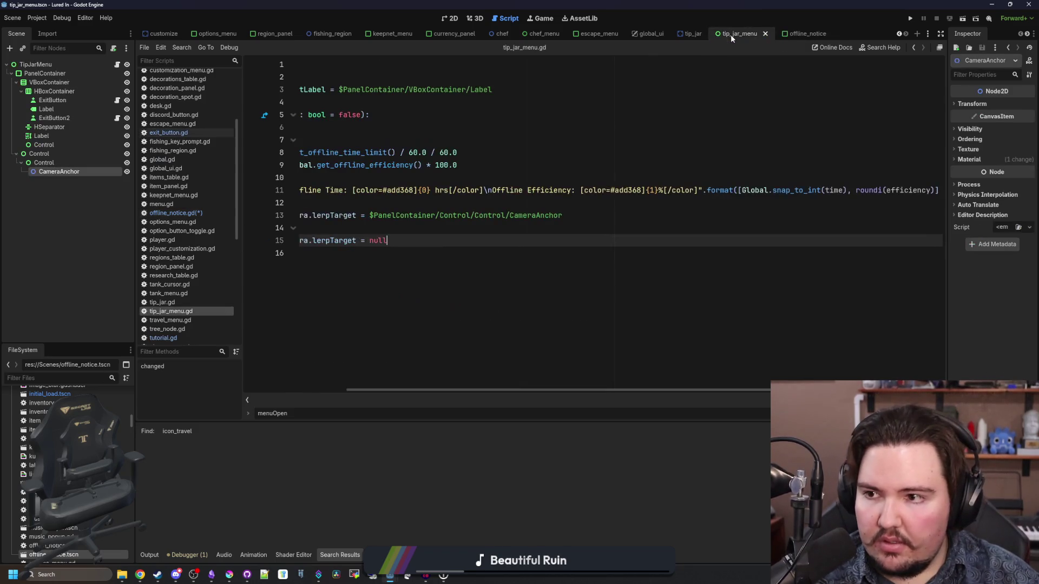
- Add 'class_name ExitButton' to line 1 of exit_button.gd and save it
left_click(69, 101)
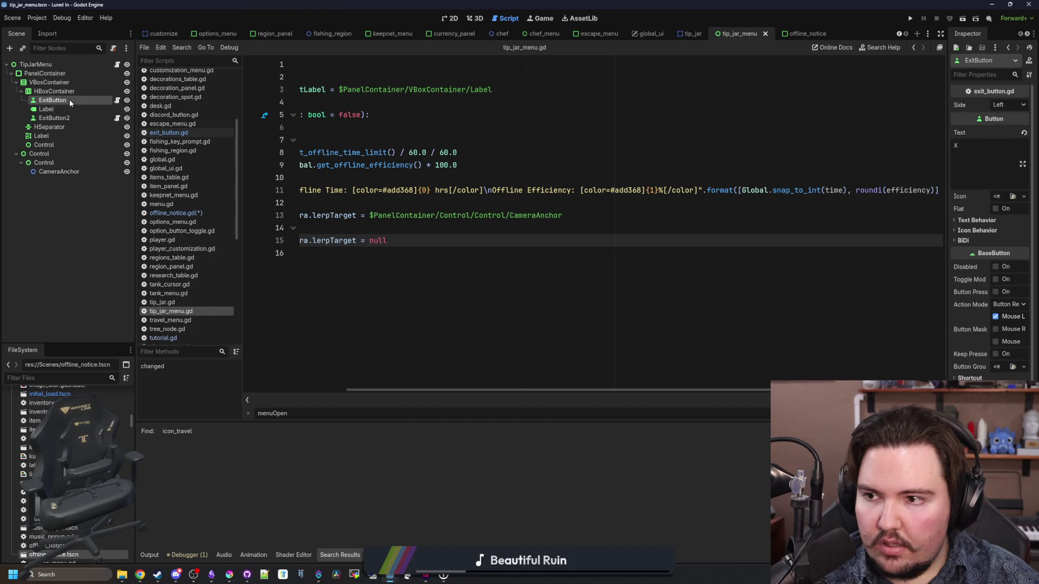
left_click(117, 100)
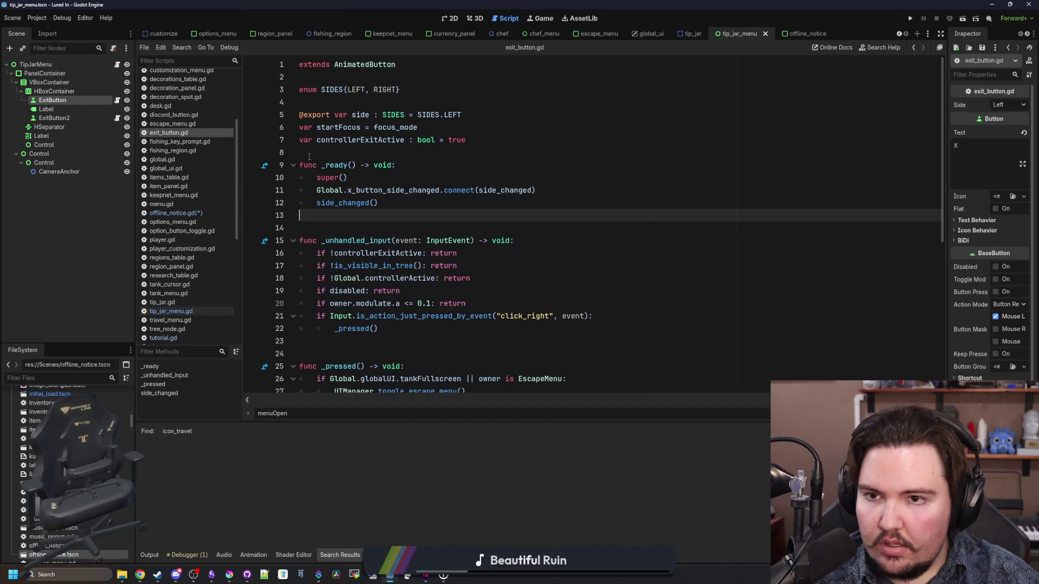
scroll(310, 161, "down", 5)
scroll(311, 161, "down", 1)
scroll(365, 202, "up", 6)
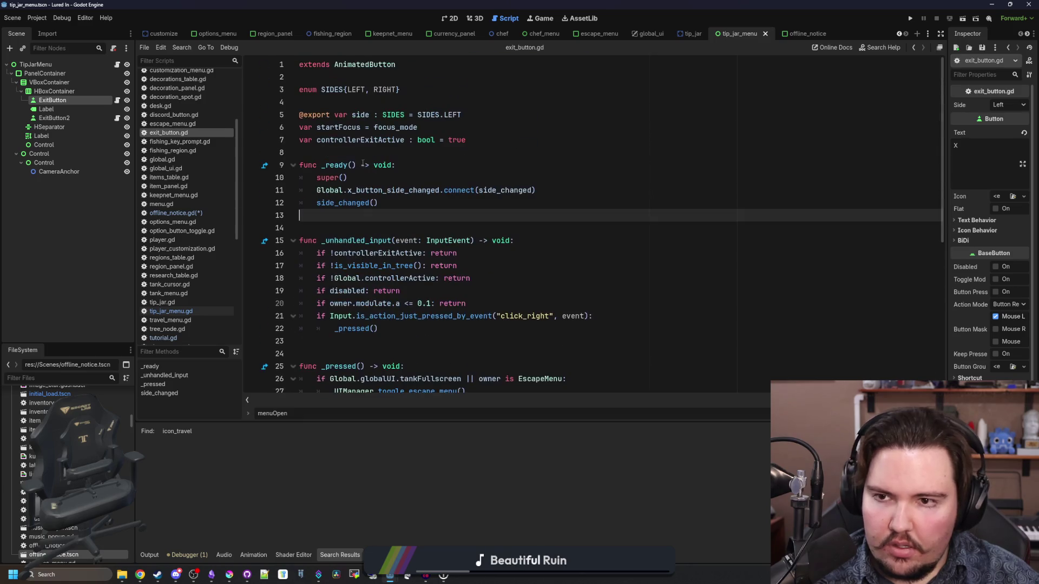
left_click(300, 64)
type("class_name ")
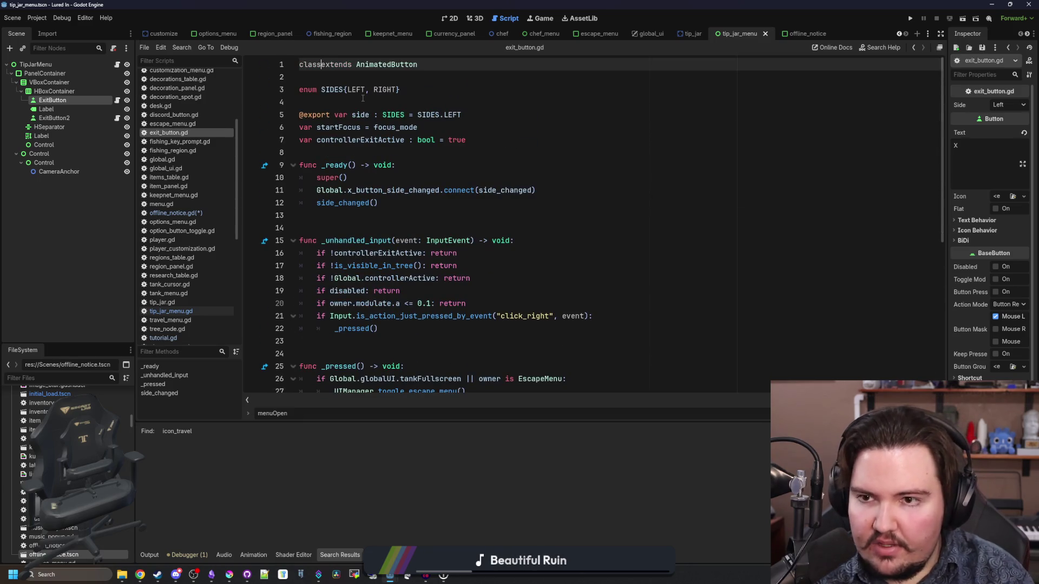
type("ExitButton")
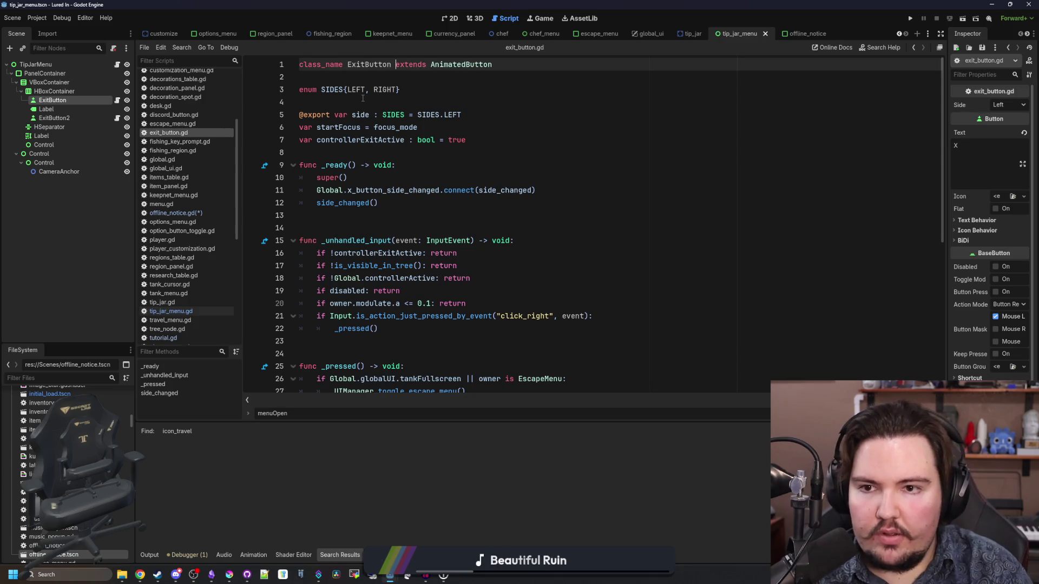
left_click(363, 98)
key("ctrl+s")
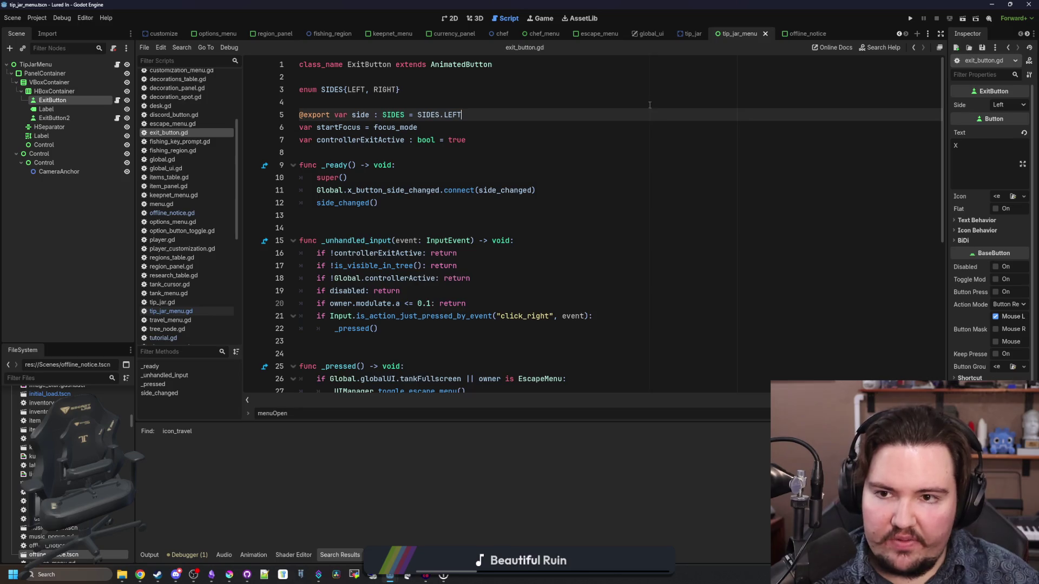
left_click(798, 33)
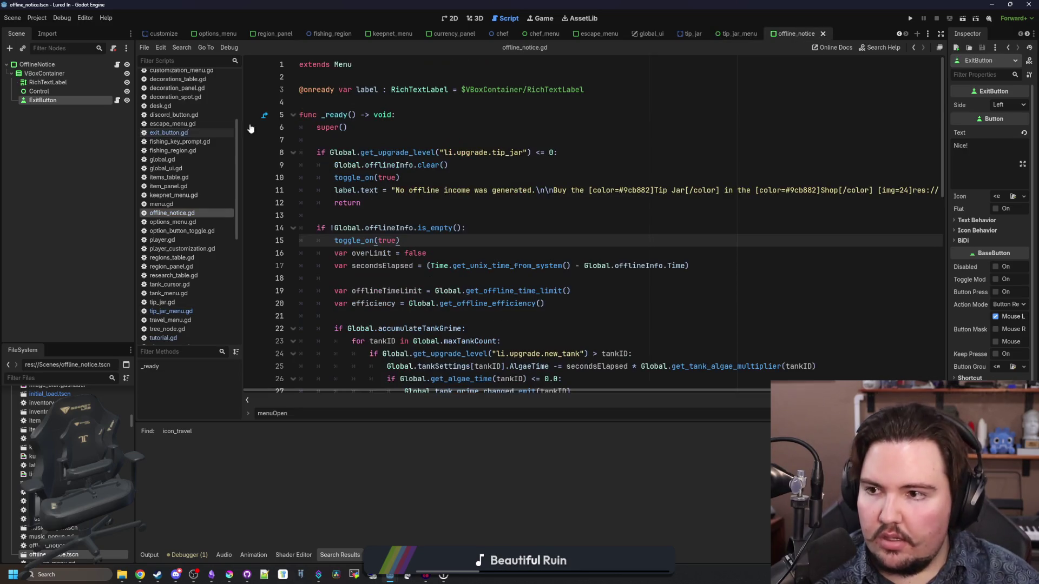
- Change the ExitButton node's type to ExitButton and save the offline_notice scene
right_click(39, 101)
left_click(73, 238)
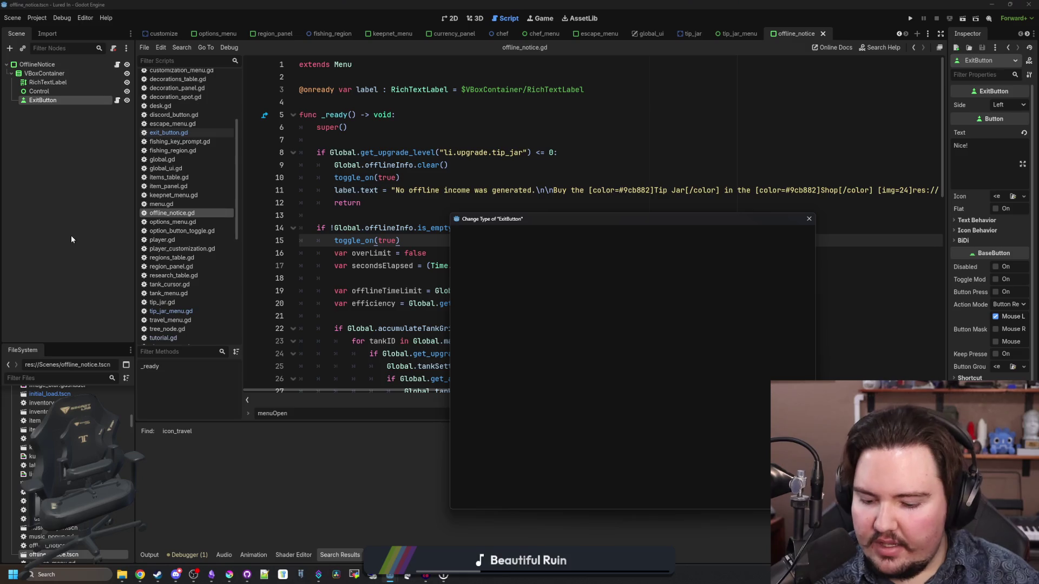
type("exit")
key("Return")
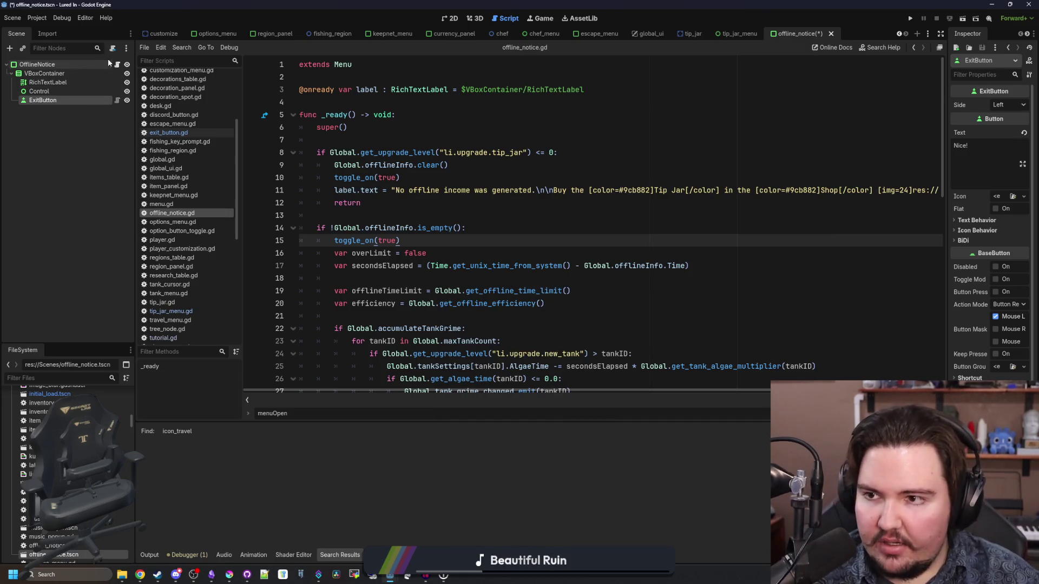
left_click(435, 139)
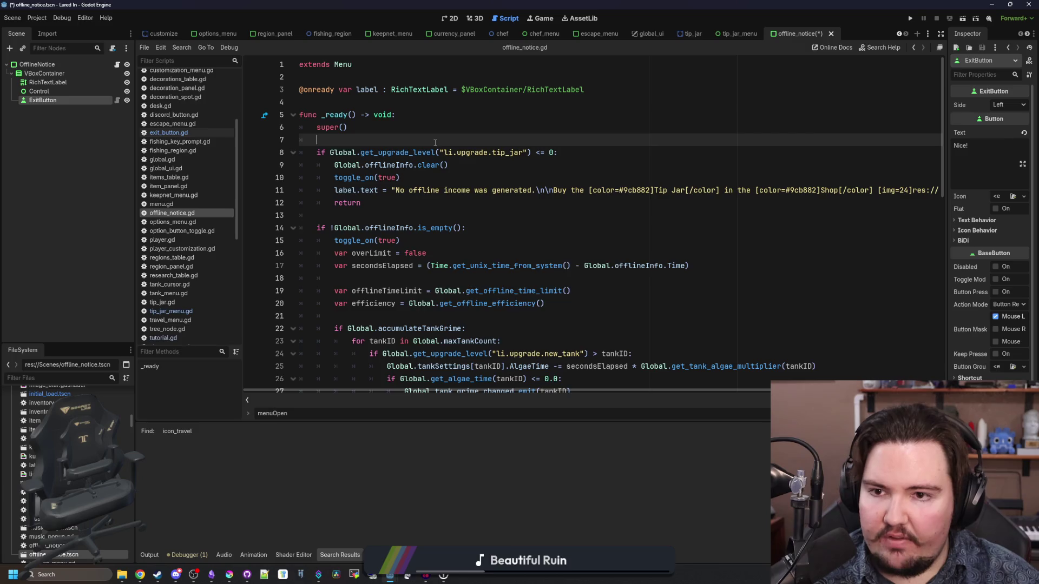
key("ctrl+s")
key("ctrl+F1")
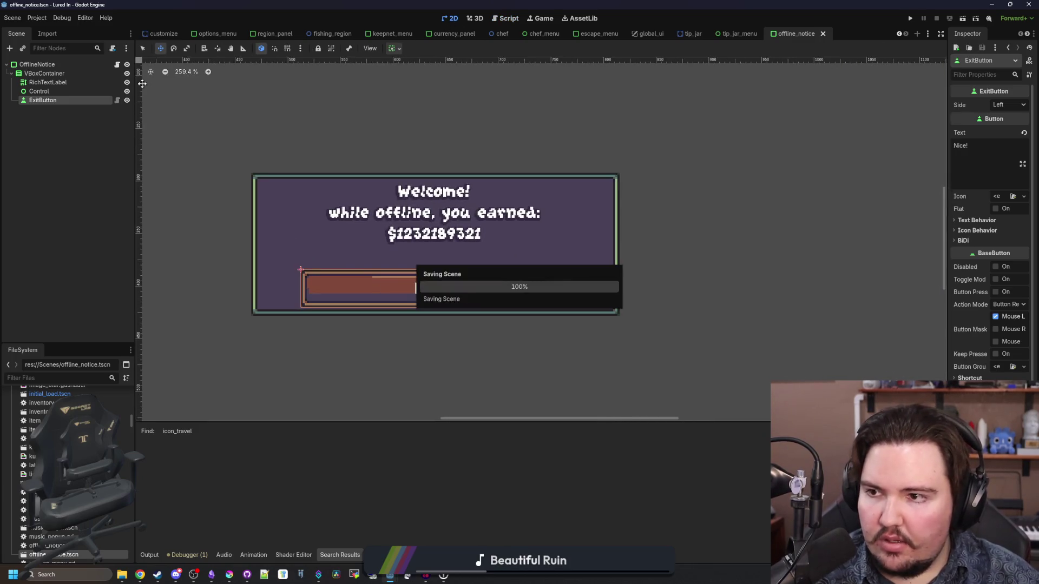
key("ctrl+F3")
left_click(386, 100)
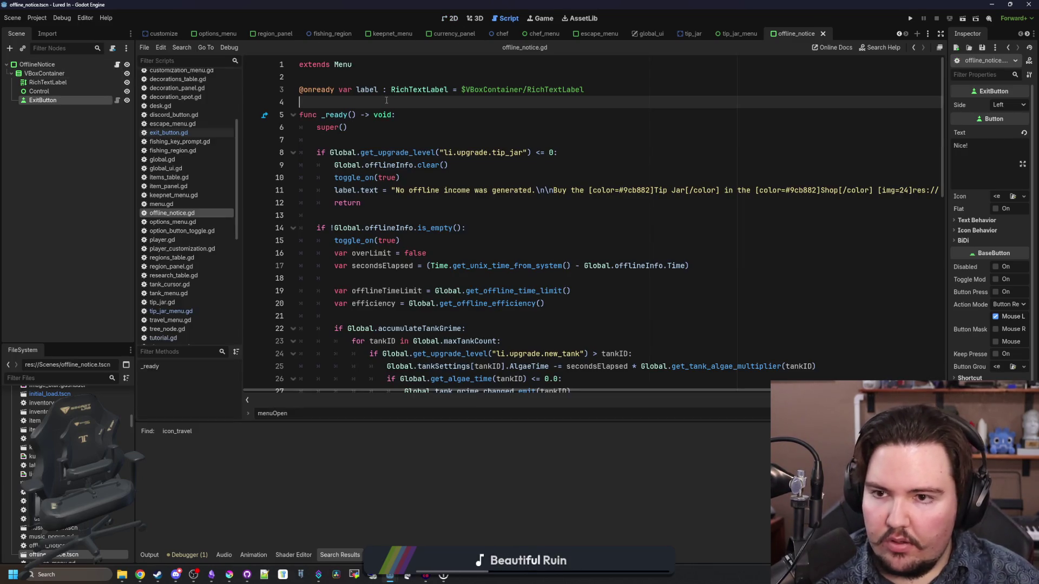
key("Return")
key("Up")
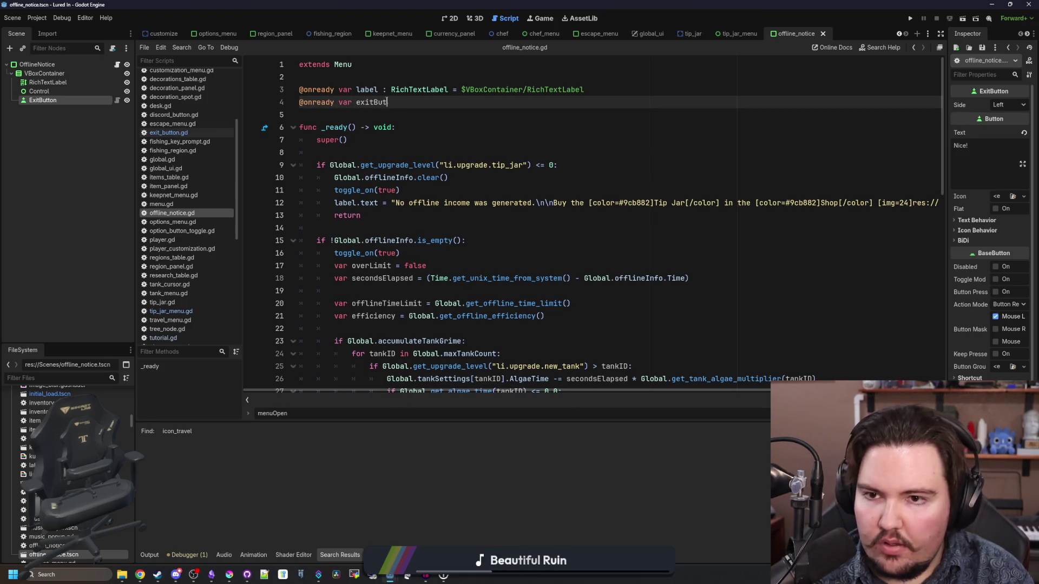
left_click_drag(43, 100, 412, 102)
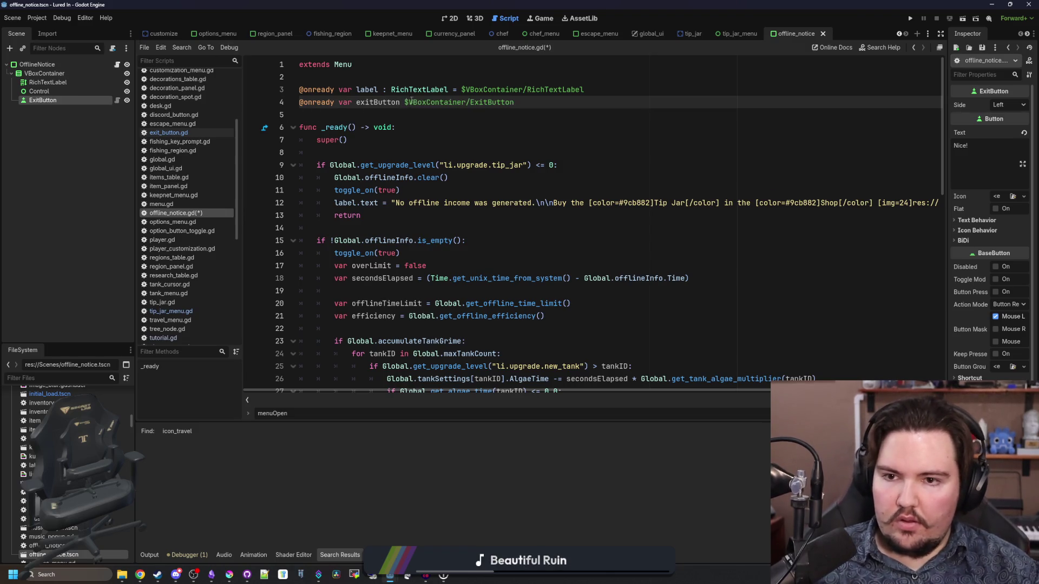
type("= ")
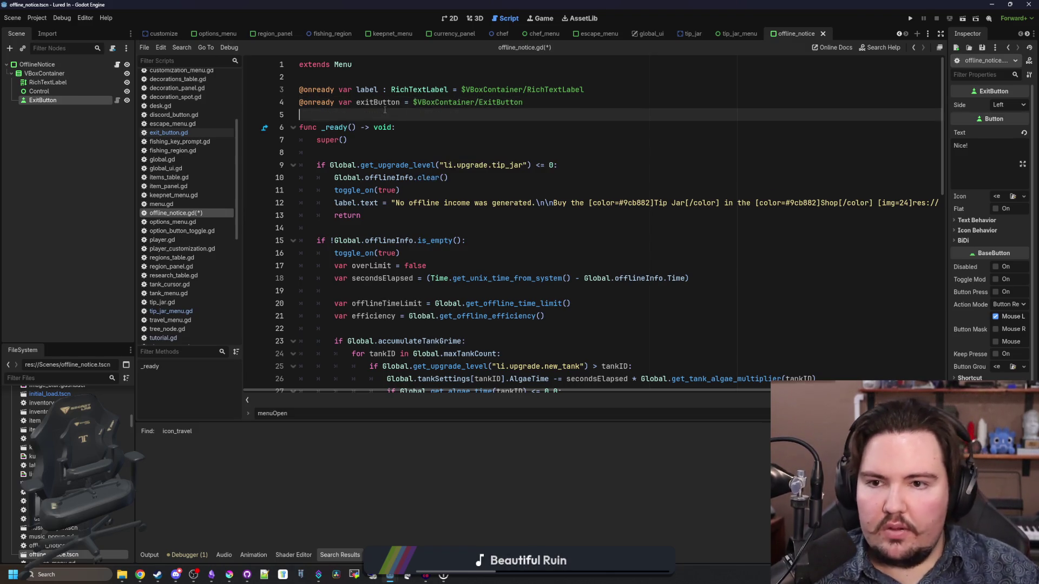
type(": ExitButton")
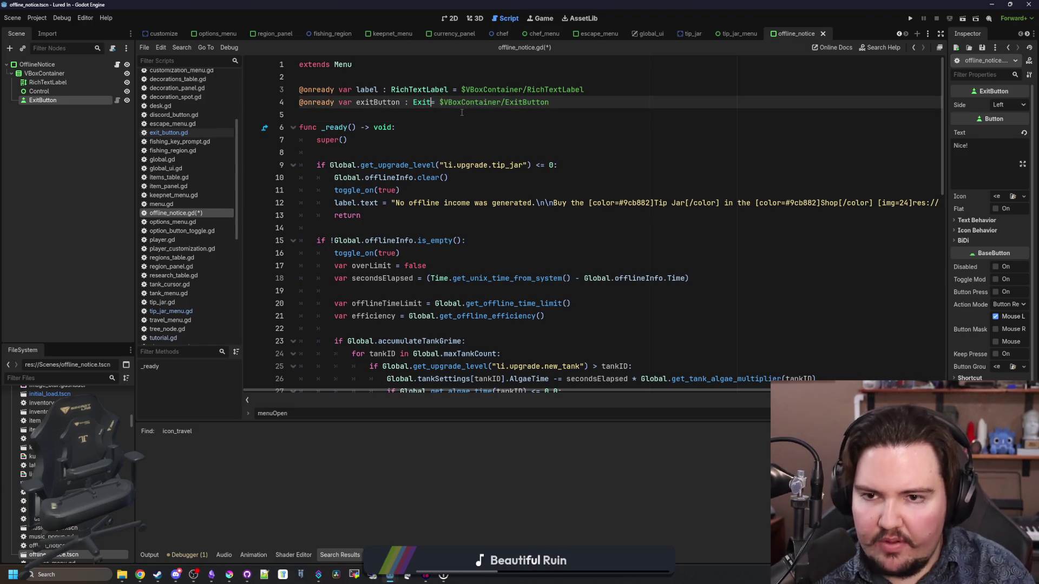
left_click(461, 112)
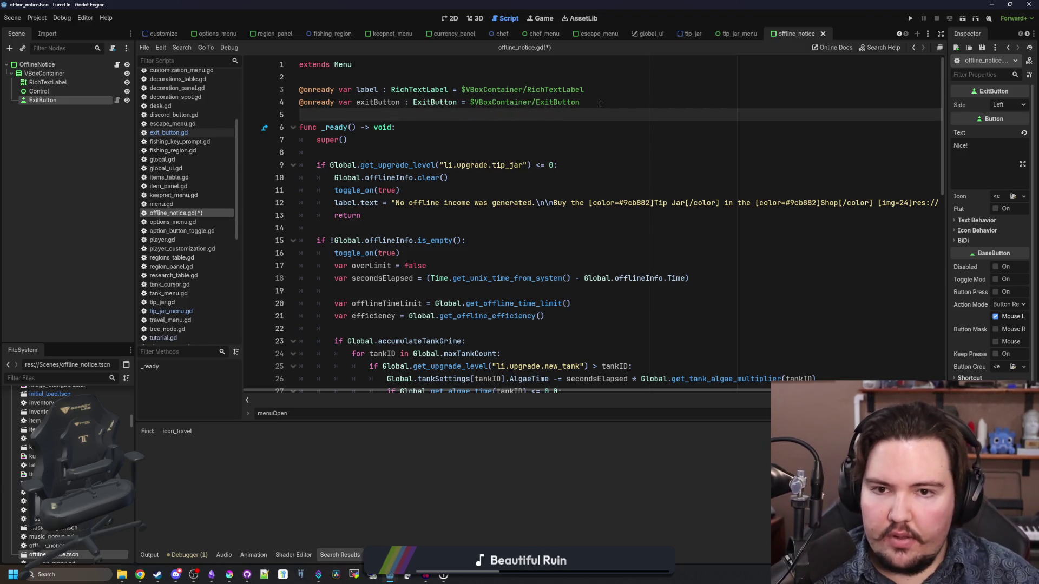
- Copy the $VBoxContainer/ExitButton path and start a new line in the tip jar branch
left_click_drag(600, 104, 470, 103)
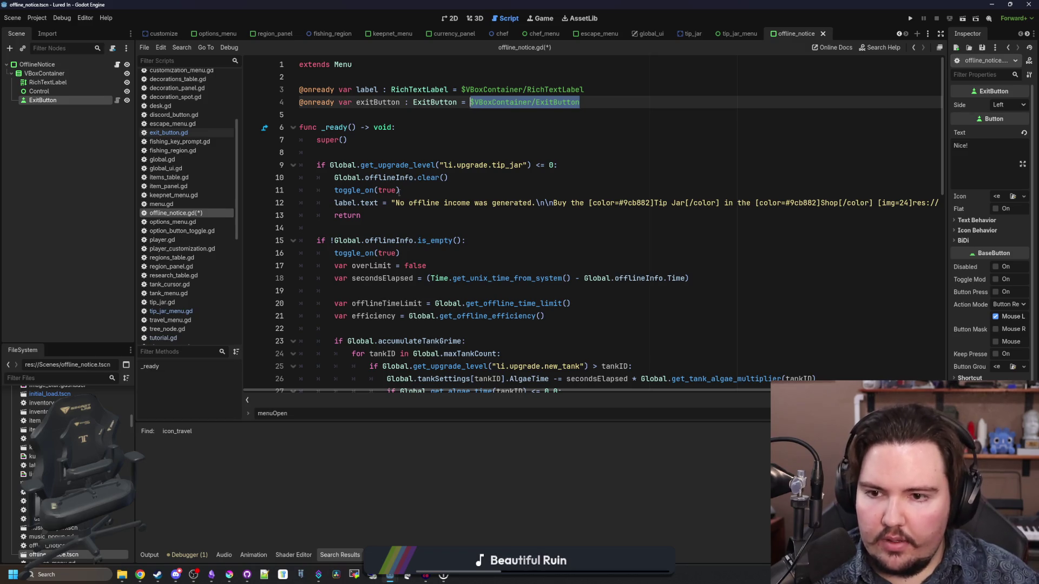
key("ctrl+c")
left_click(417, 188)
left_click(576, 168)
key("Return")
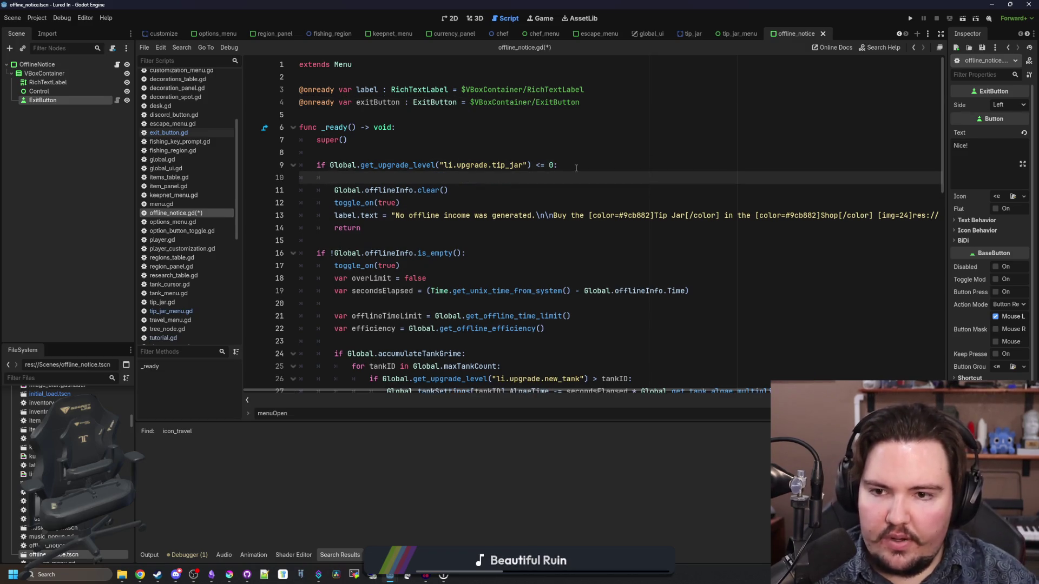
- Set the exit button text to "Ok" in the tip jar branch, then copy that line into the income branch
key("ctrl+v")
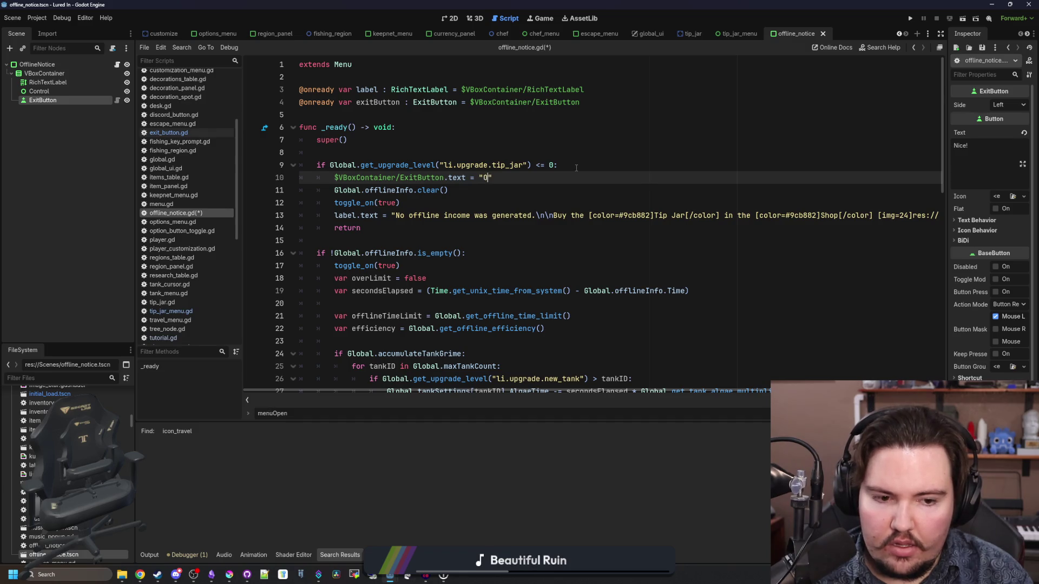
type("k")
mouse_move(511, 175)
left_mouse_down()
mouse_move(322, 179)
mouse_move(396, 189)
mouse_move(339, 177)
left_mouse_up()
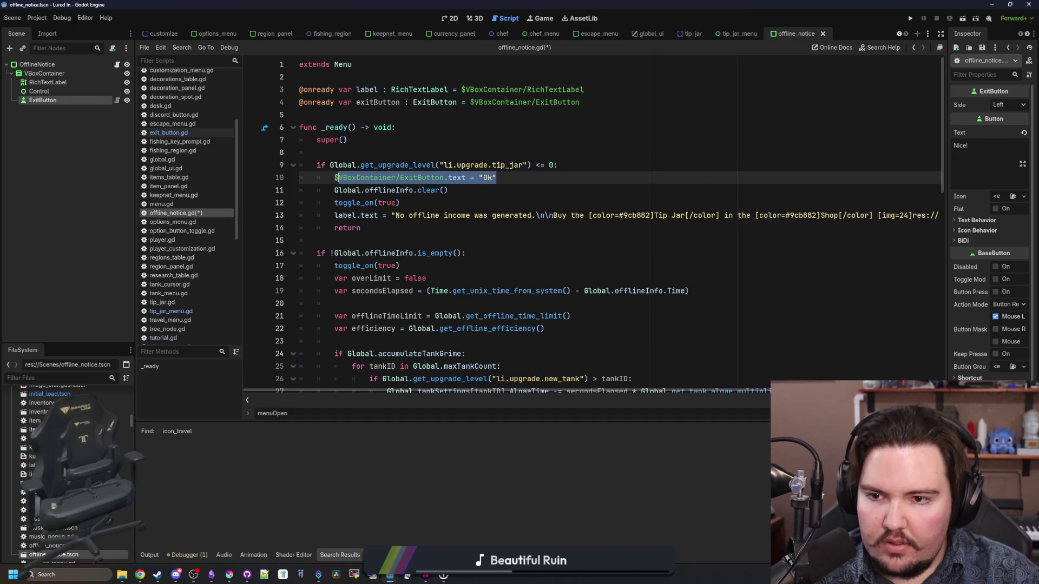
left_click(473, 278)
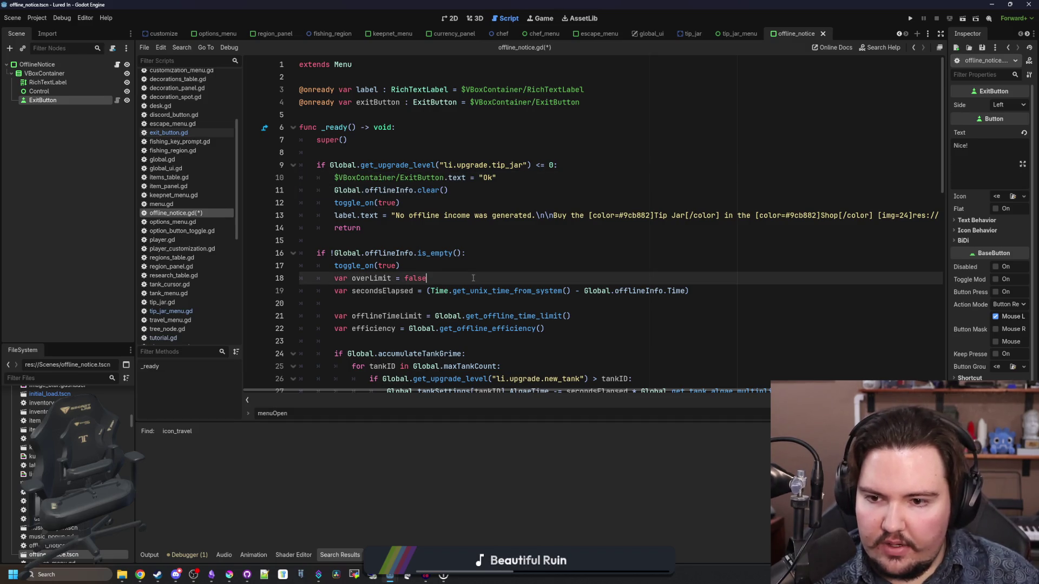
left_click(434, 265)
key("Return")
key("ctrl+v")
key("BackSpace")
key("BackSpace")
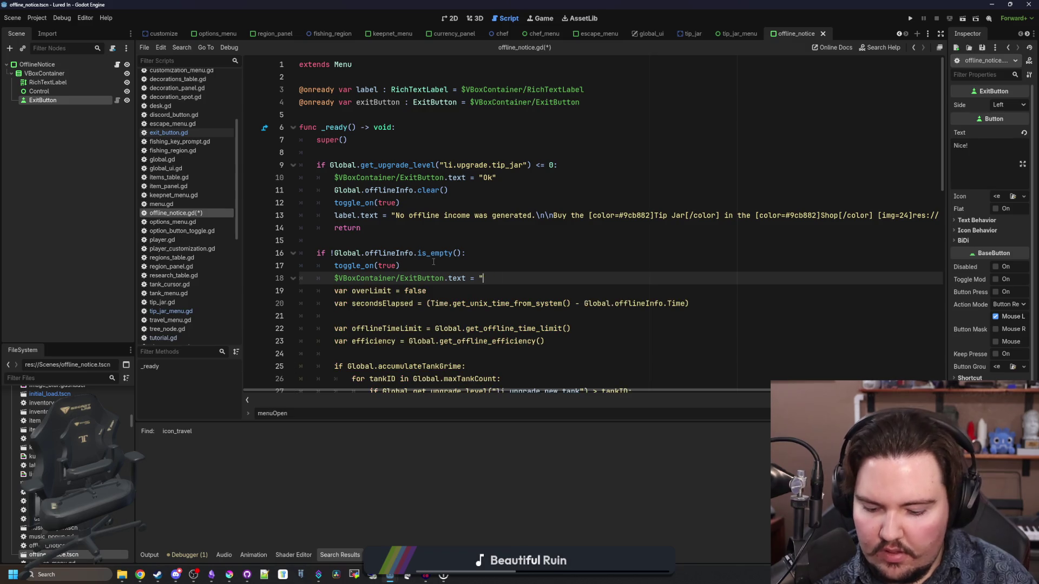
- Make the income branch label the exit button "Nice!" and save offline_notice.gd
type("\"")
key("ctrl+s")
left_click(433, 264)
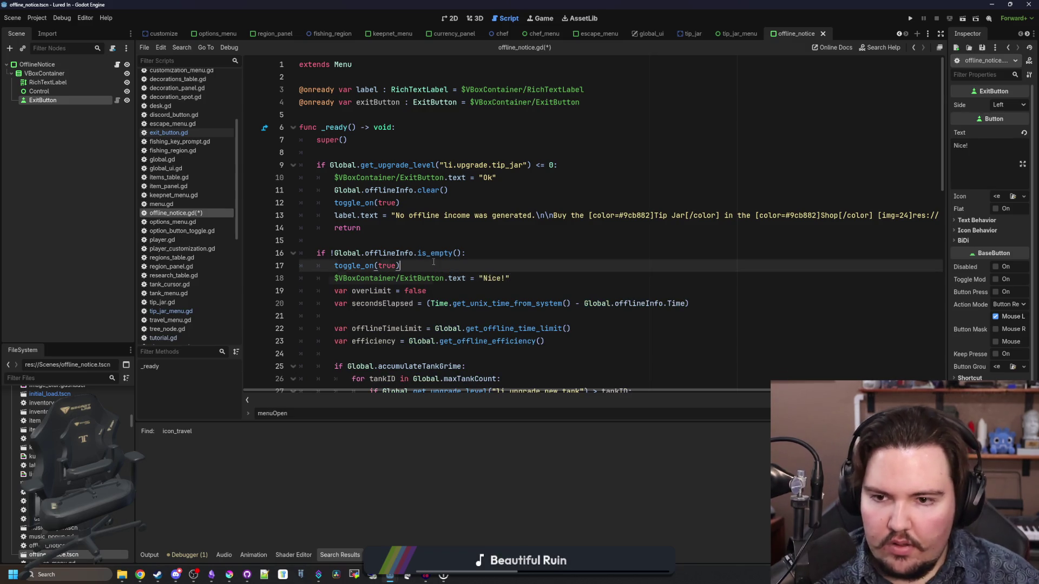
left_click(433, 239)
left_click(390, 142)
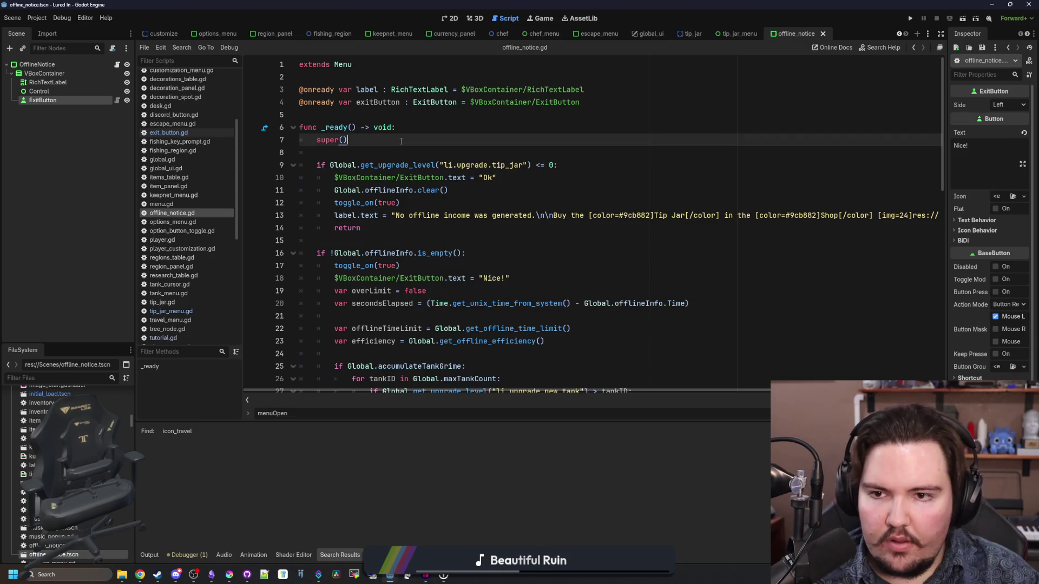
left_click(389, 147)
key("ctrl+s")
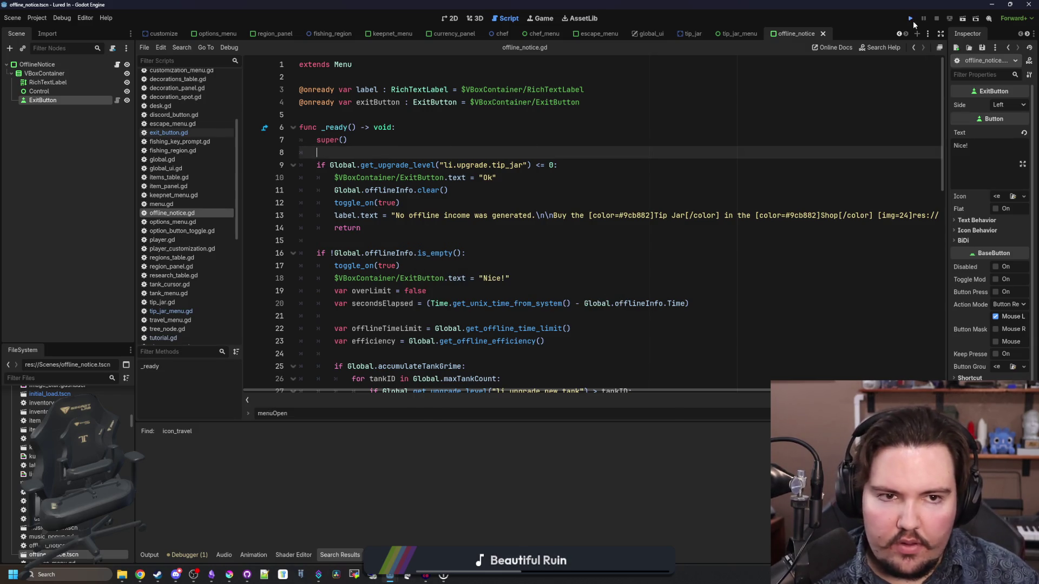
- Run the game full-screen, see the no-income Tip Jar notice, dismiss it and return to the editor
left_click(914, 22)
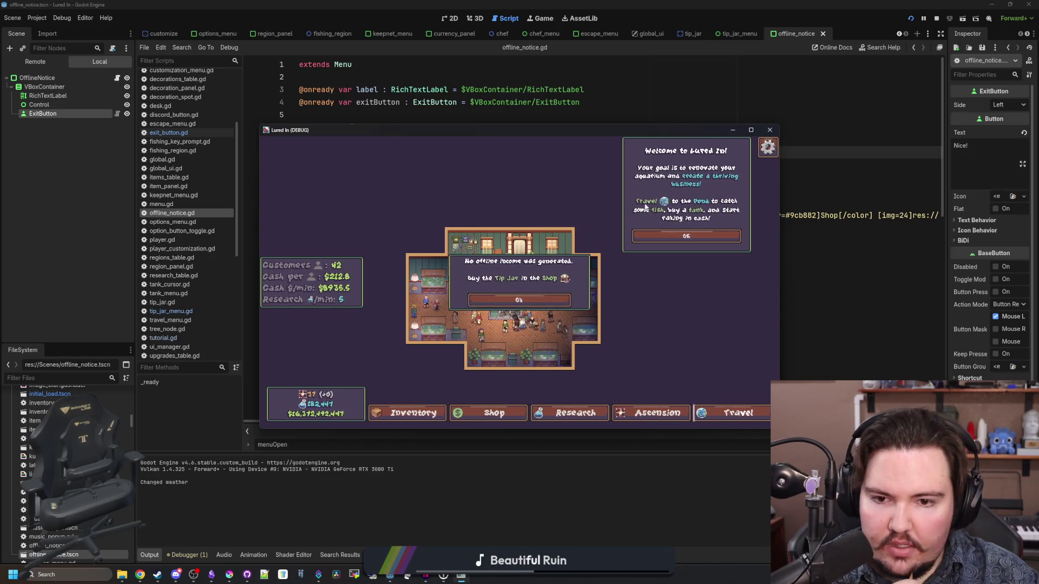
left_click(750, 130)
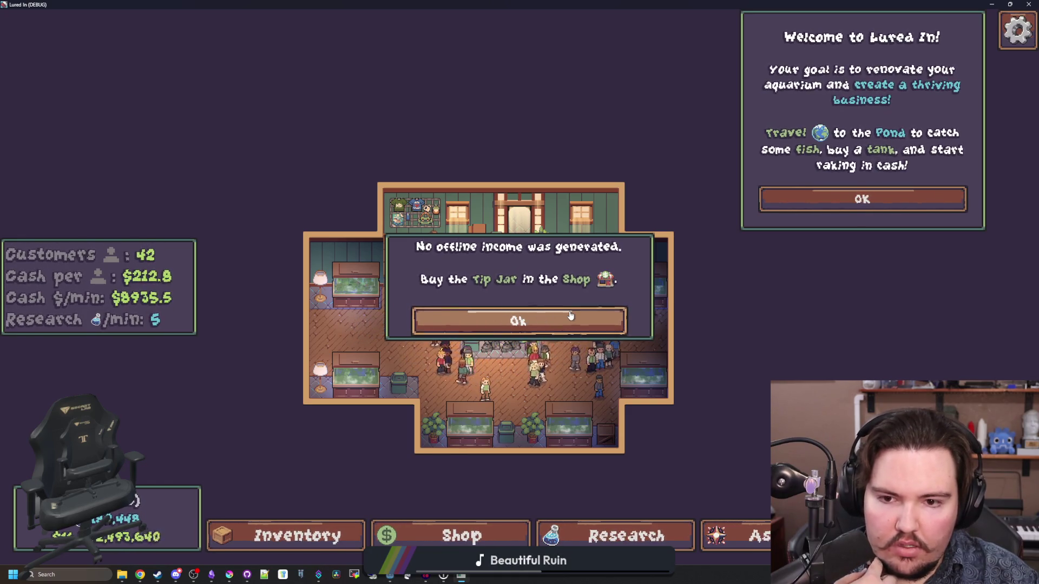
left_click(520, 320)
left_click(540, 246)
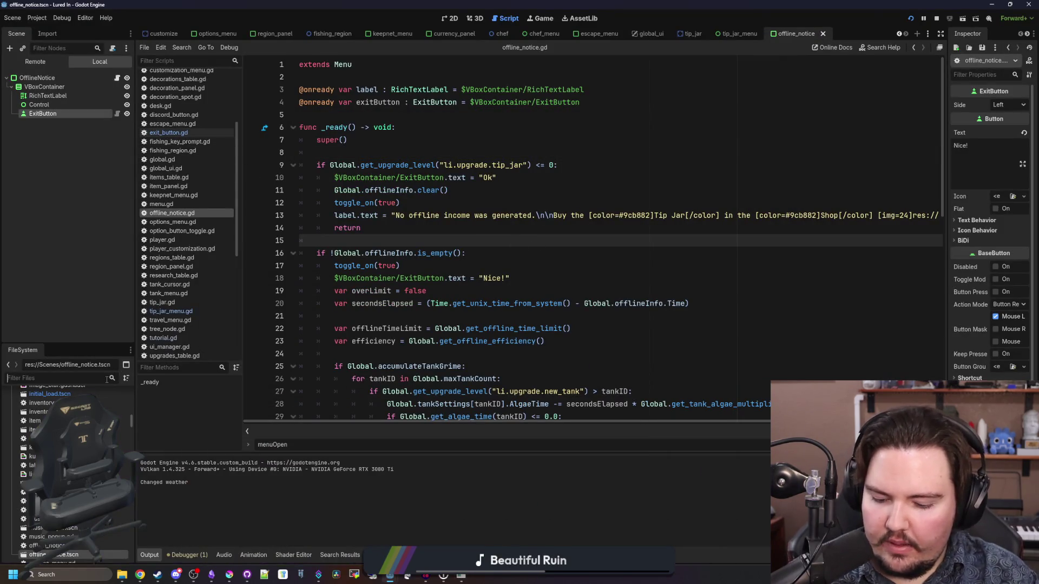
- Filter the FileSystem for 'quar' and open aquarium.tscn
left_click(106, 378)
type("quar")
double_click(32, 430)
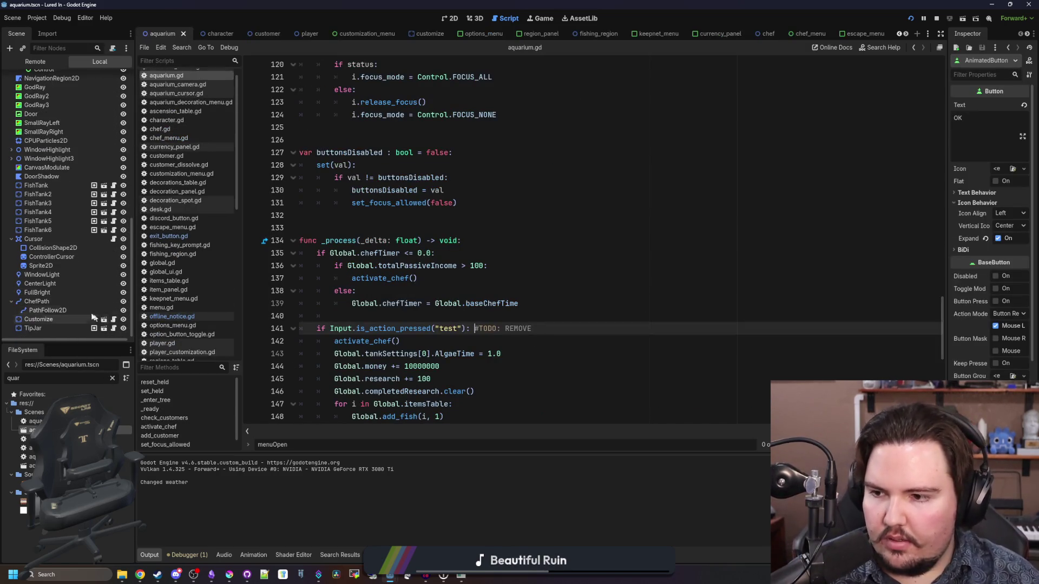
scroll(67, 249, "up", 5)
- Read the Tutorial RichTextLabel's text to find its #68c2d3 colour tag, then reopen offline_notice.gd
left_click(64, 246)
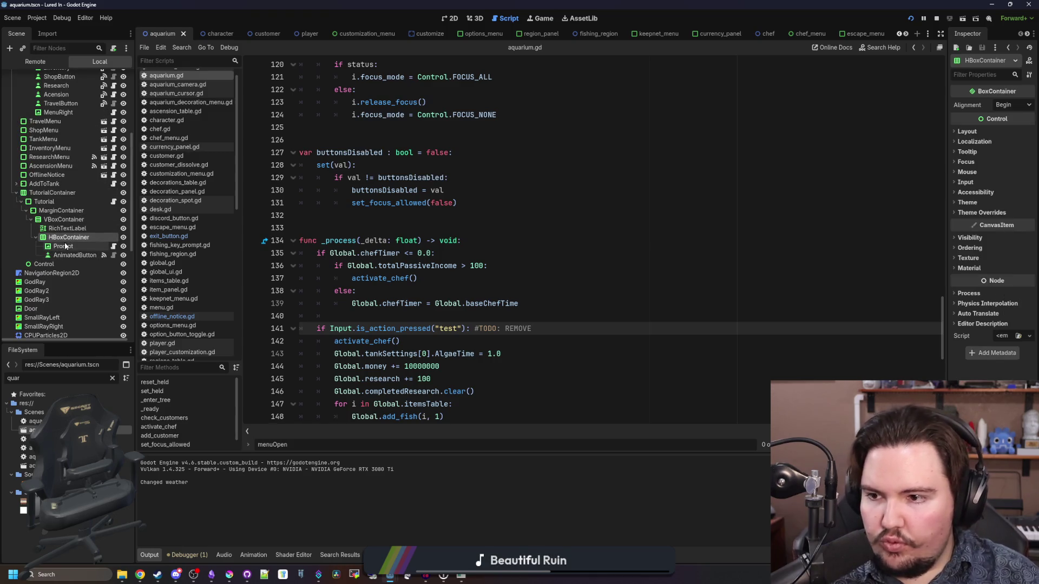
left_click(67, 229)
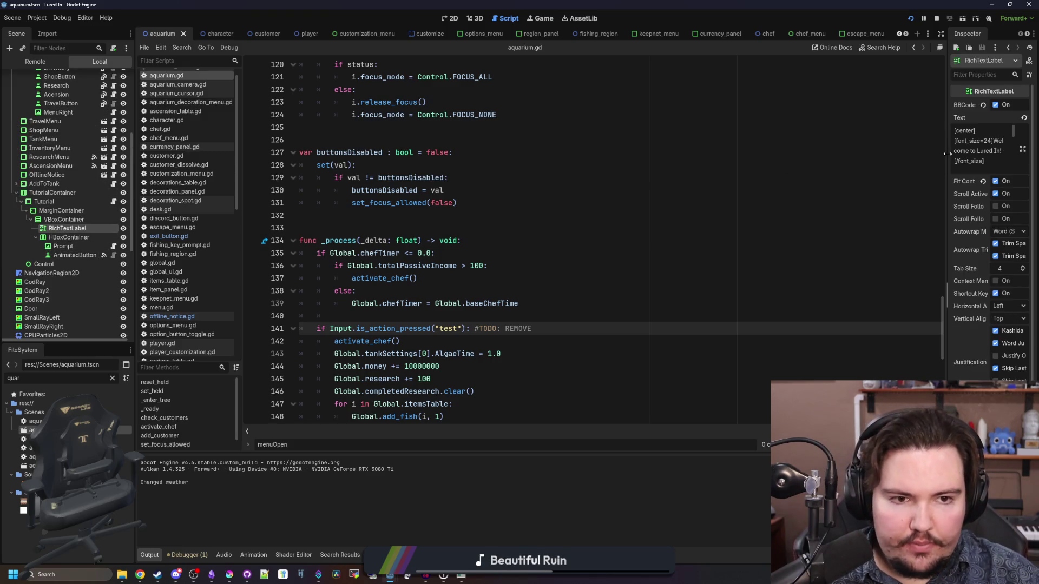
left_click_drag(947, 154, 718, 179)
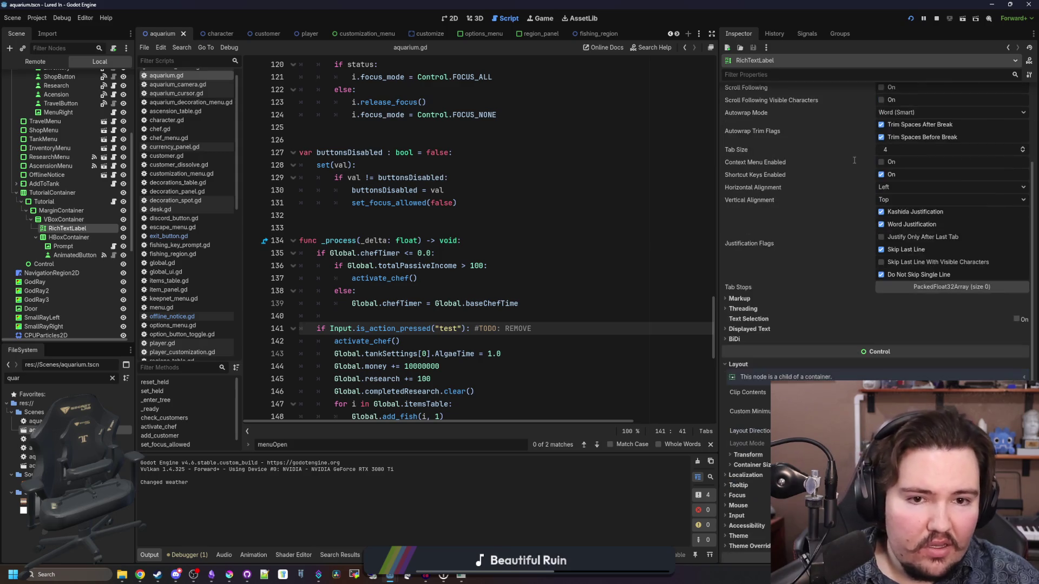
scroll(811, 166, "down", 2)
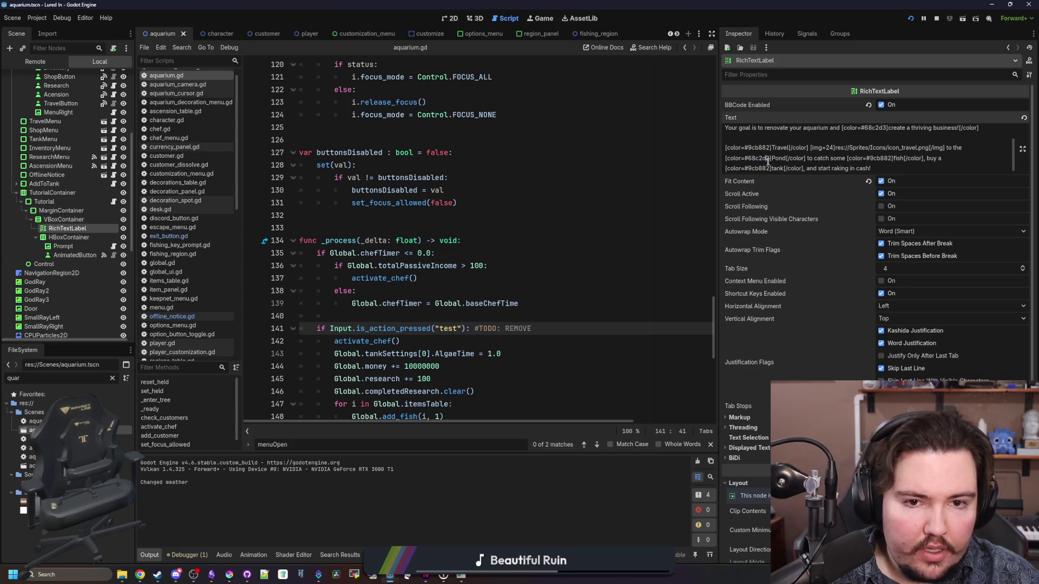
left_click_drag(772, 158, 709, 163)
key("ctrl+c")
left_click(382, 152)
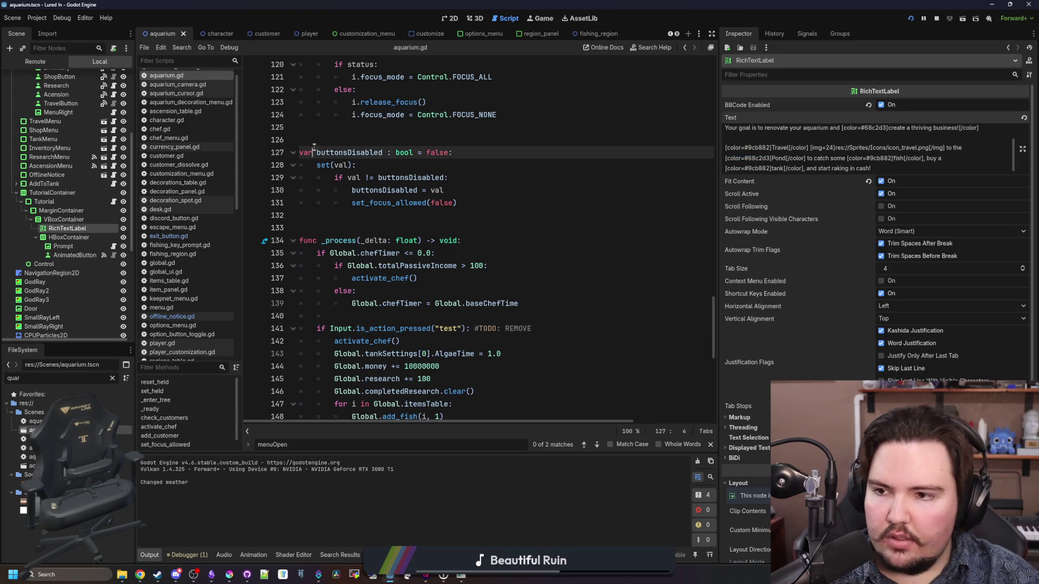
left_click(163, 316)
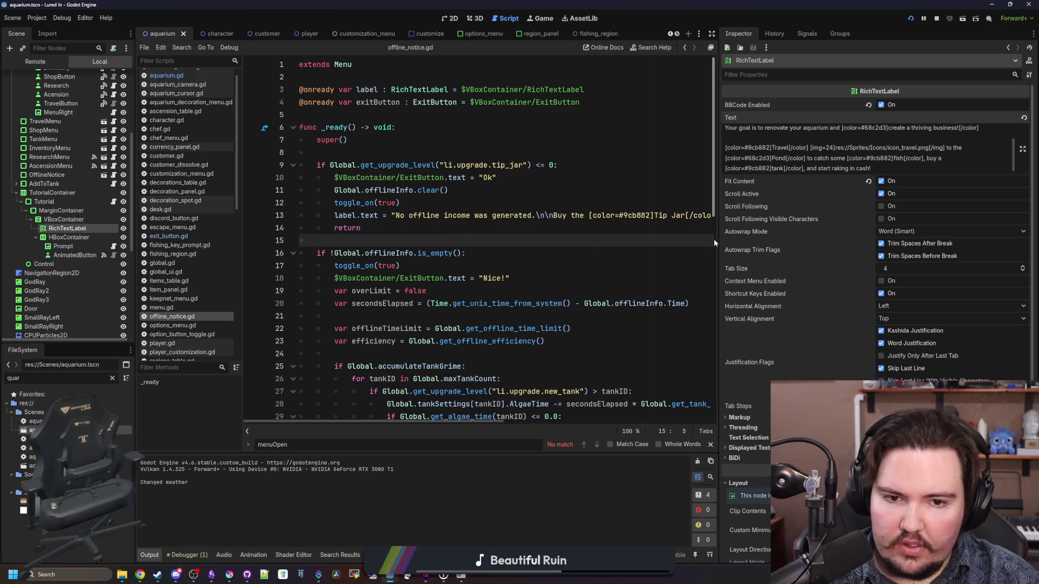
- Replace the Tip Jar colour #9cb882 on line 13 with #68c2d3 and save
left_click_drag(718, 244, 948, 243)
left_click(654, 228)
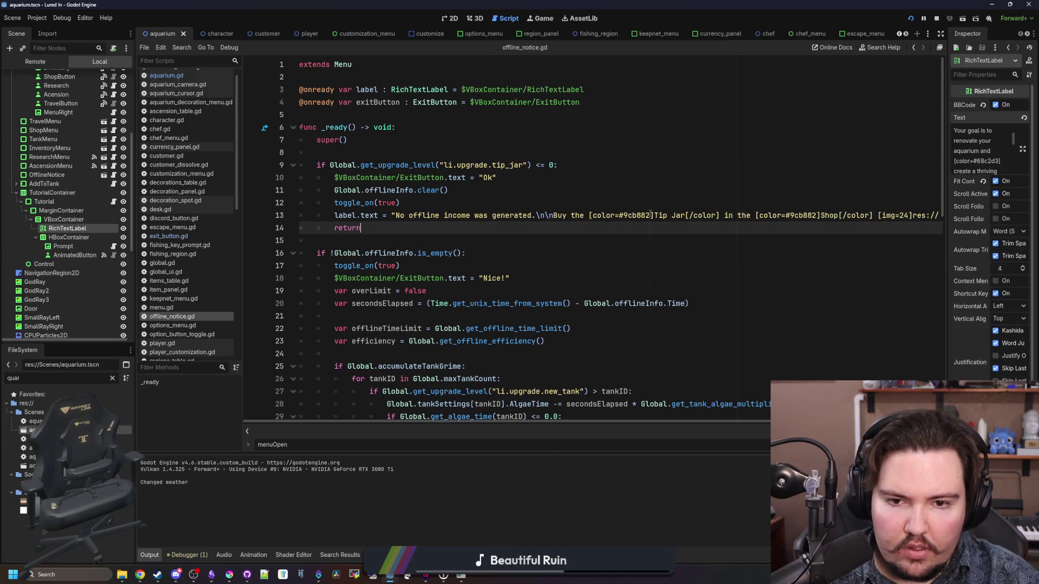
double_click(639, 215)
key("ctrl+v")
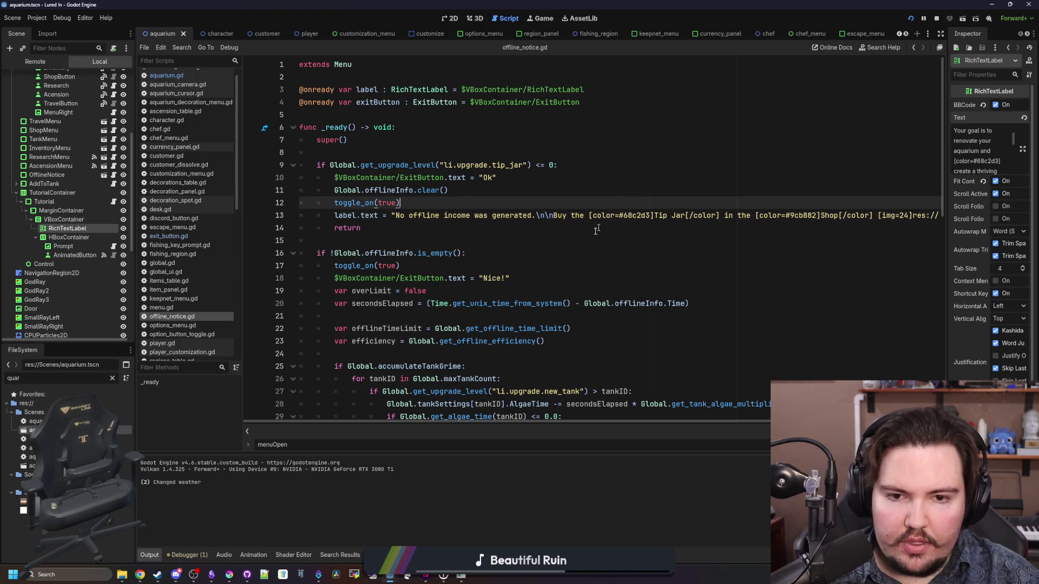
left_click(529, 254)
key("ctrl+s")
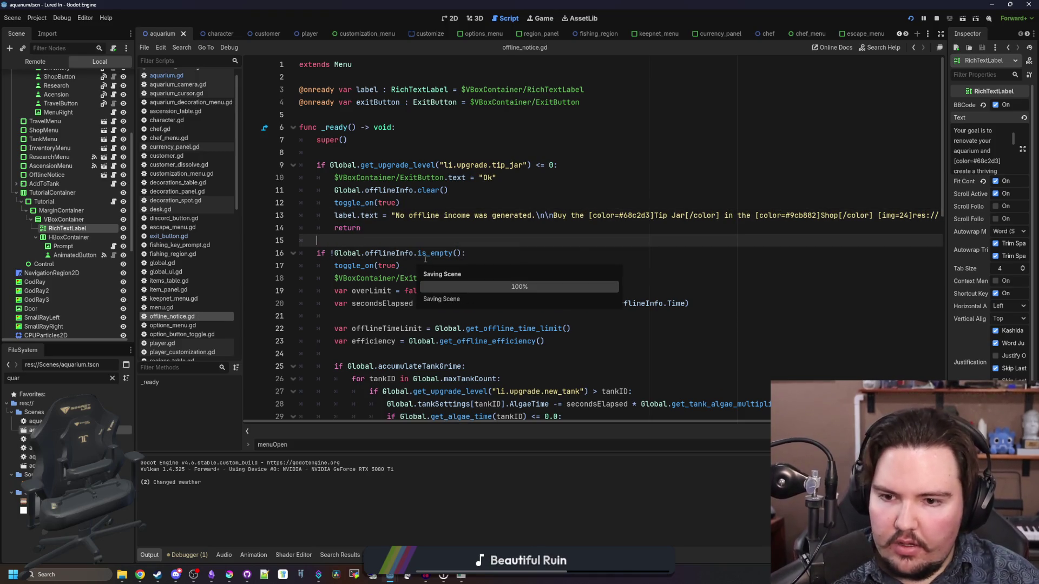
- Select the 'Welcome Back!' heading line at line 48 for copying
scroll(472, 279, "down", 6)
scroll(471, 279, "down", 6)
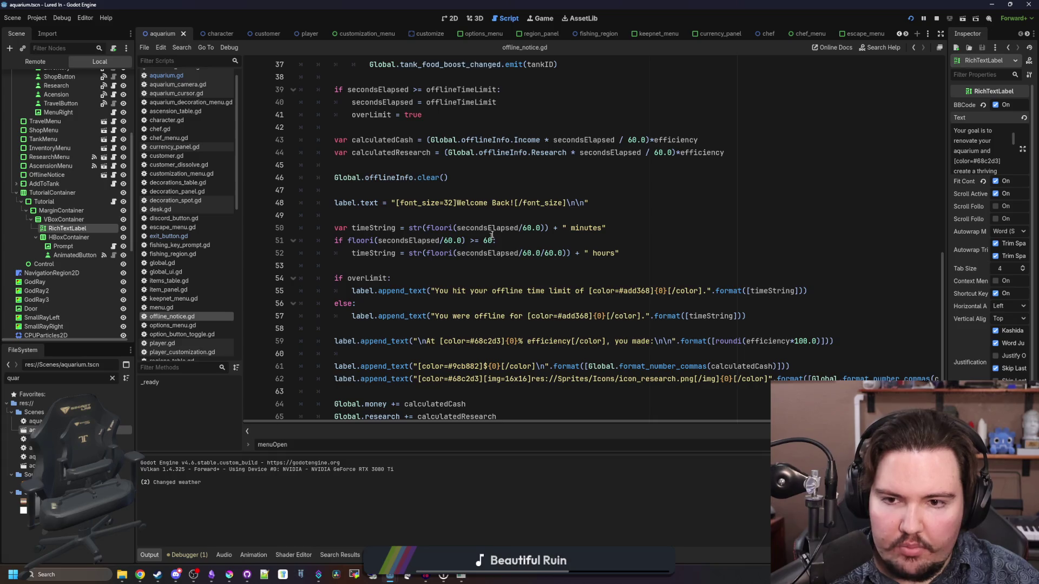
left_click(501, 215)
key("Up")
key("End")
key("shift+Home")
key("ctrl+c")
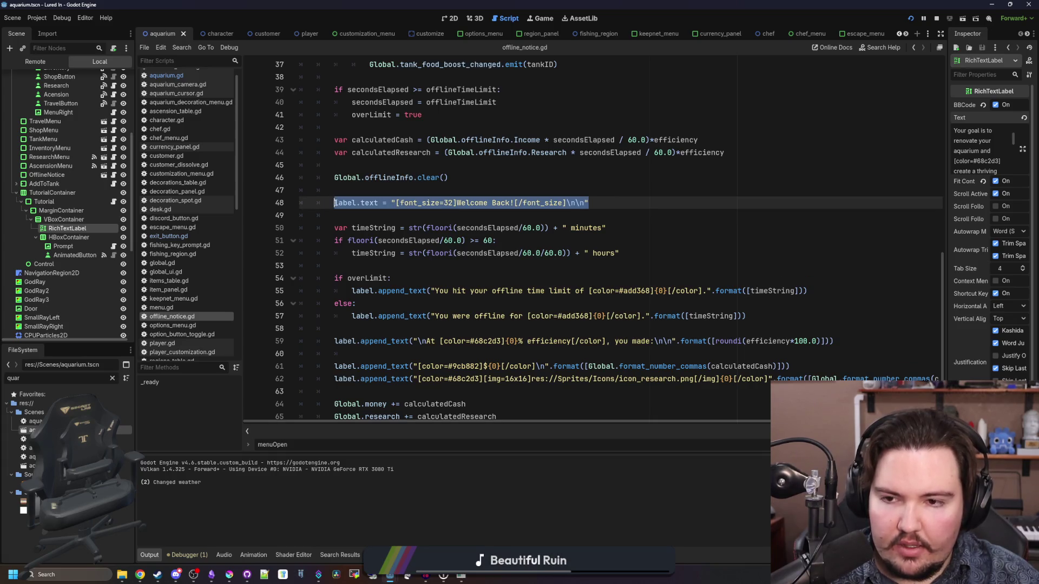
- Paste the size-32 'Welcome Back!' heading as the first line of the tip_jar <= 0 branch
scroll(436, 240, "up", 12)
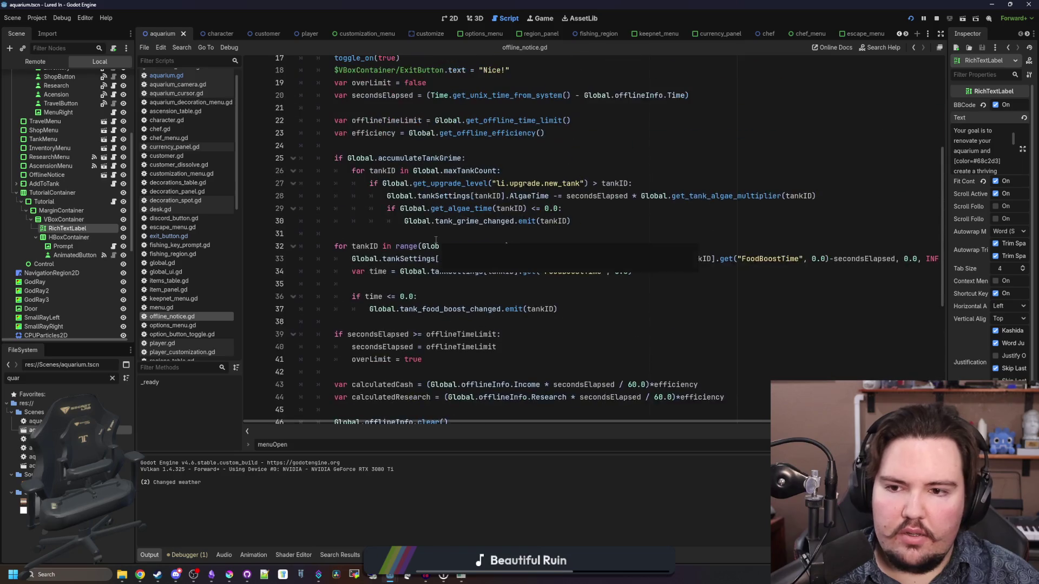
left_click(569, 167)
key("Return")
key("ctrl+v")
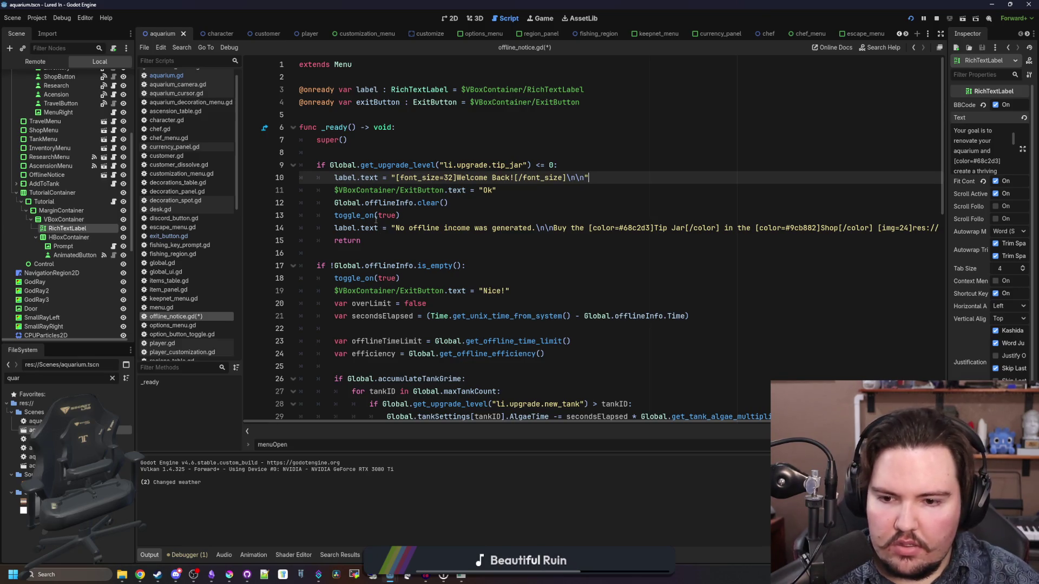
key("Down")
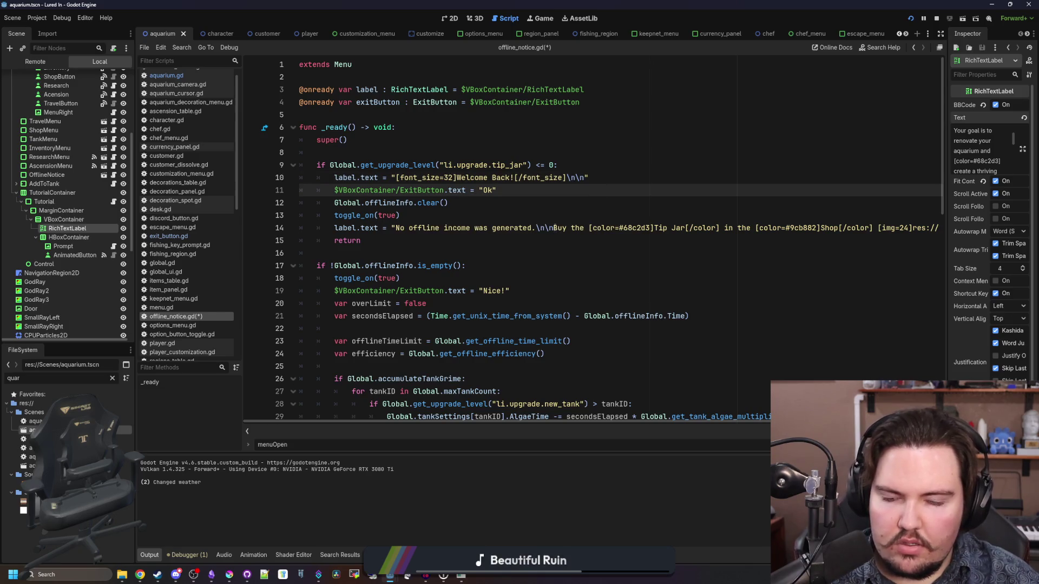
key("Down")
key("Down")
scroll(419, 245, "down", 5)
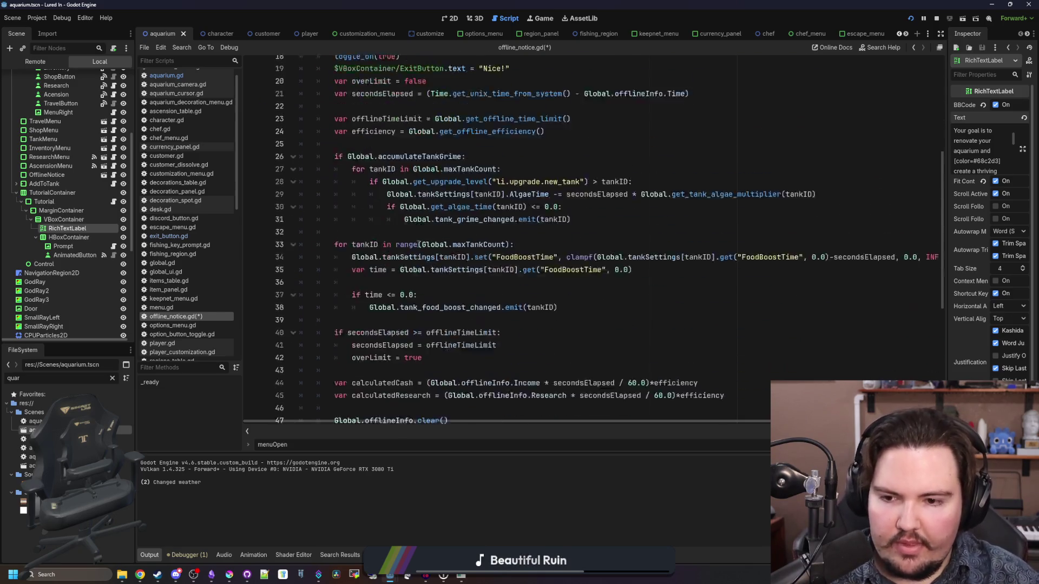
scroll(420, 245, "down", 5)
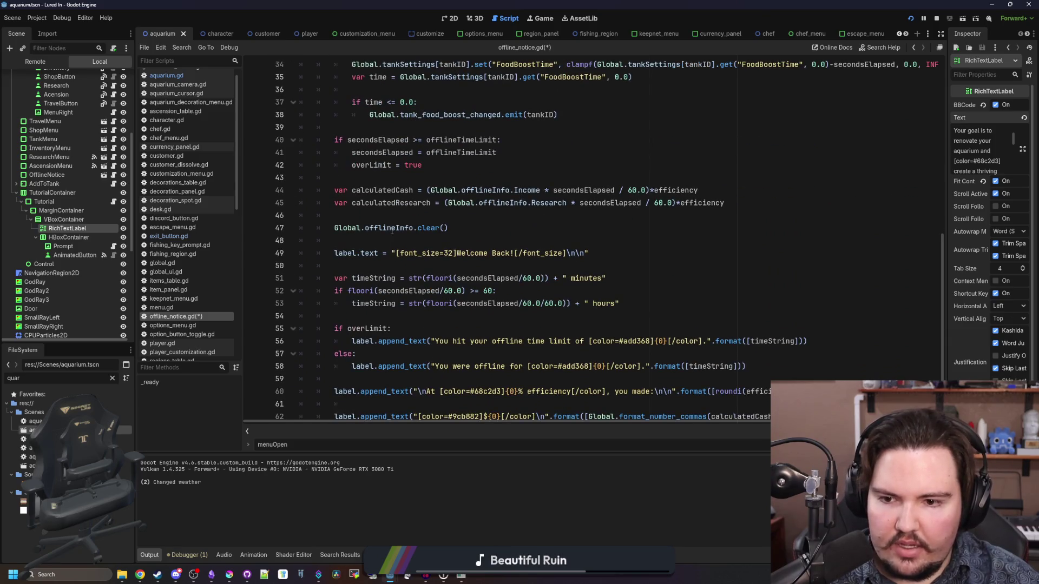
scroll(392, 230, "up", 10)
left_click(370, 228)
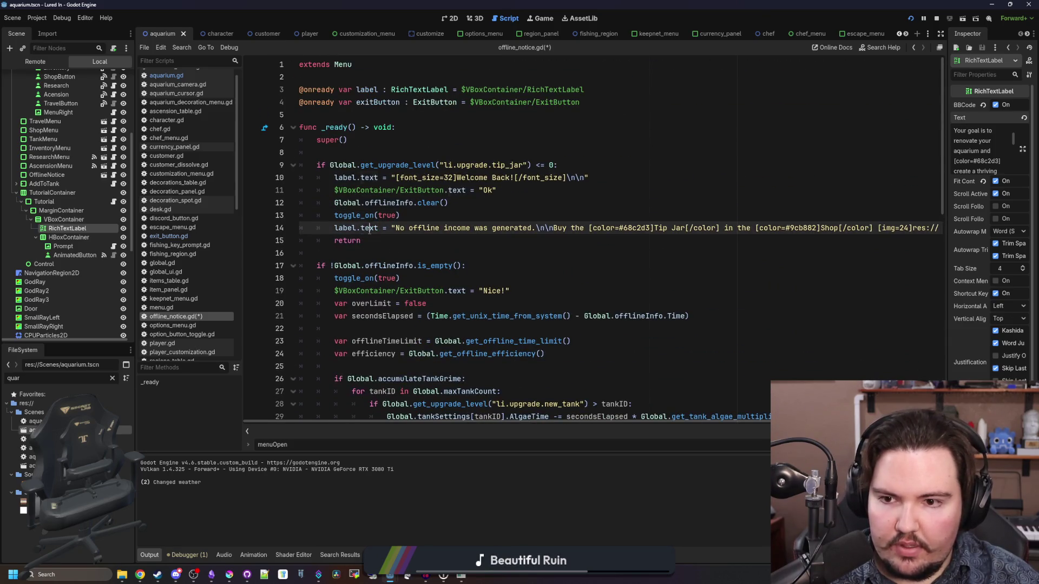
- Turn the no-income line's label.text assignment into a label.append_text() call
double_click(369, 228)
type("append_text")
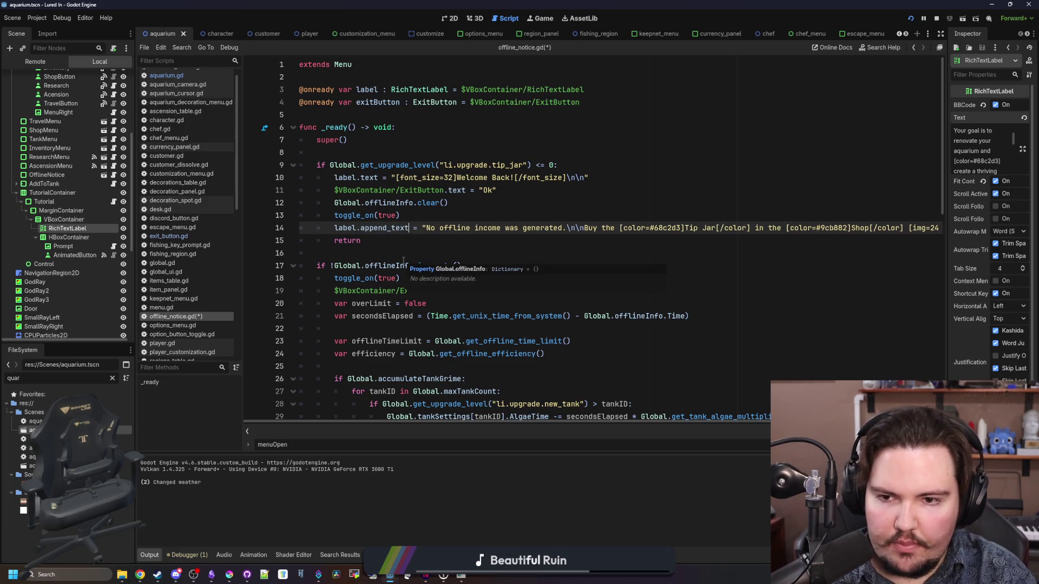
key("Delete")
key("Delete")
key("Delete")
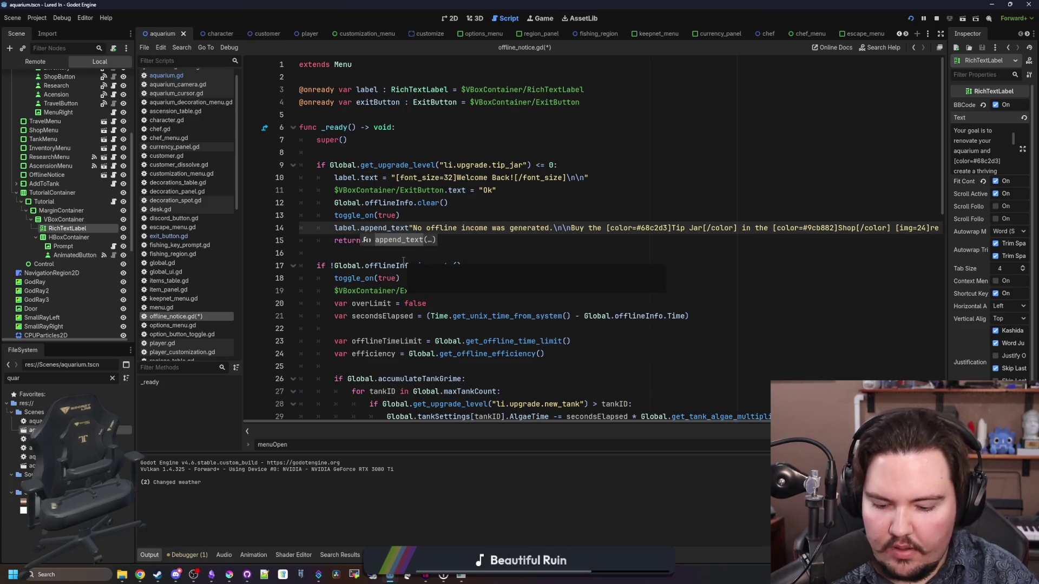
type("(")
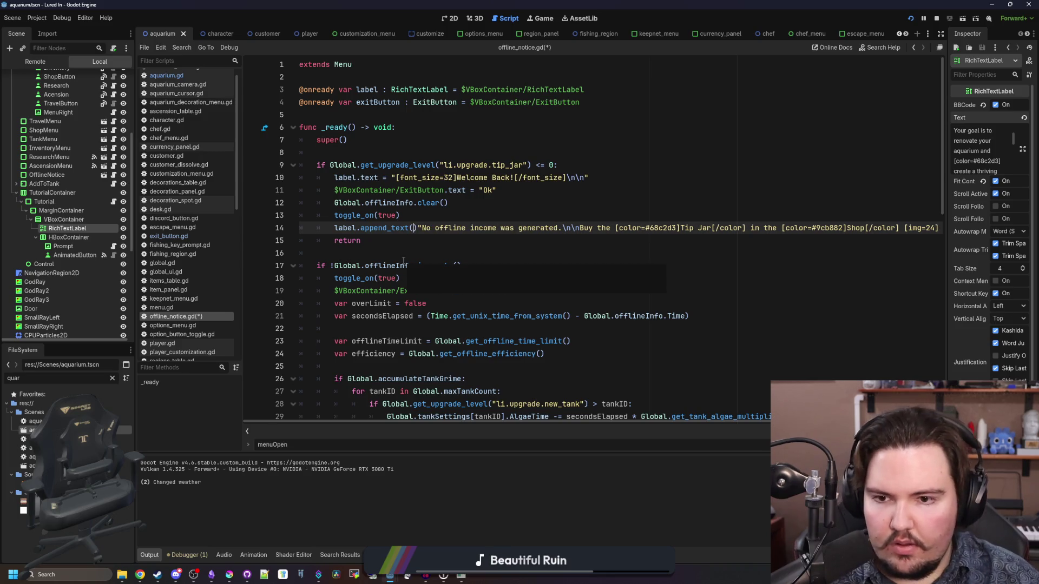
type(")")
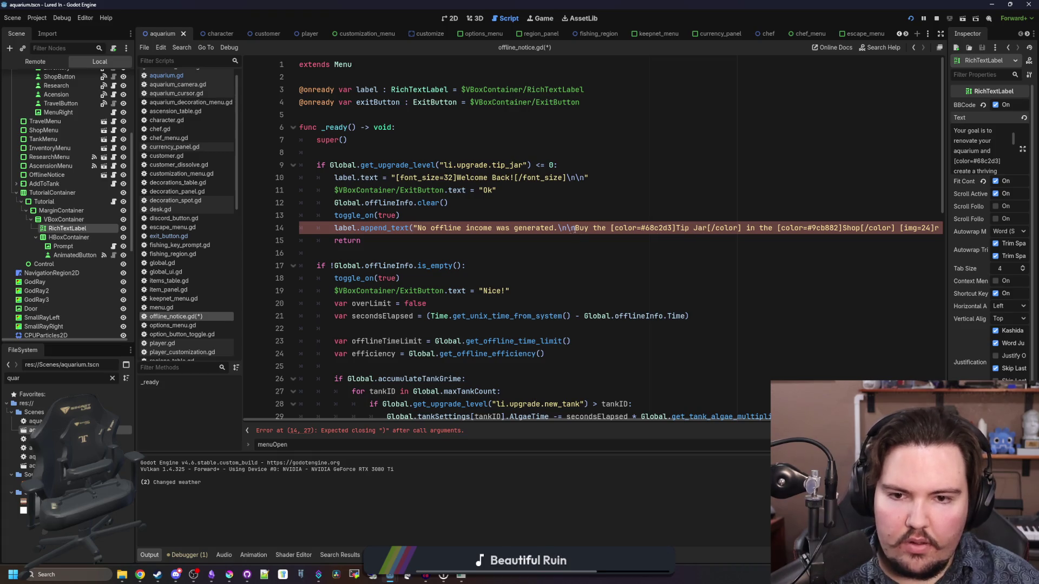
- Move the 'Buy the Tip Jar…' shop hint into its own call on line 15, fix the quote, and save
left_click_drag(576, 228, 944, 226)
key("ctrl+c")
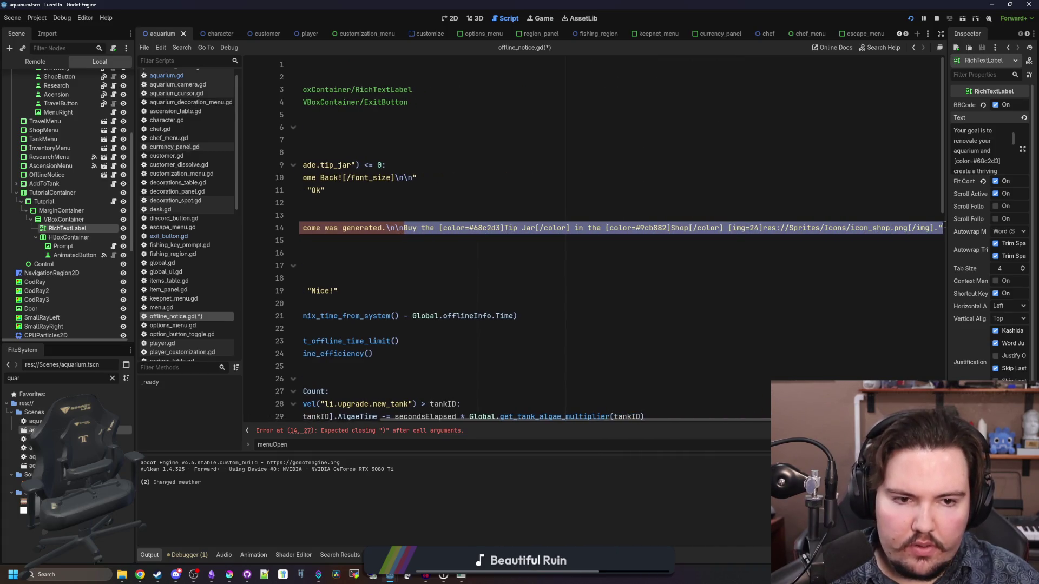
key("BackSpace")
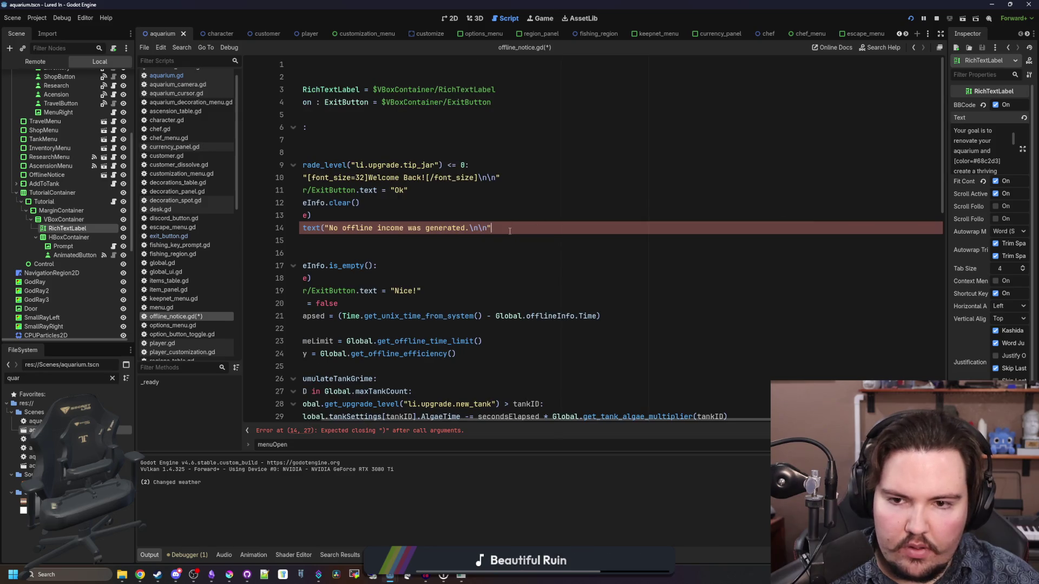
key("Return")
type("label.append_text()")
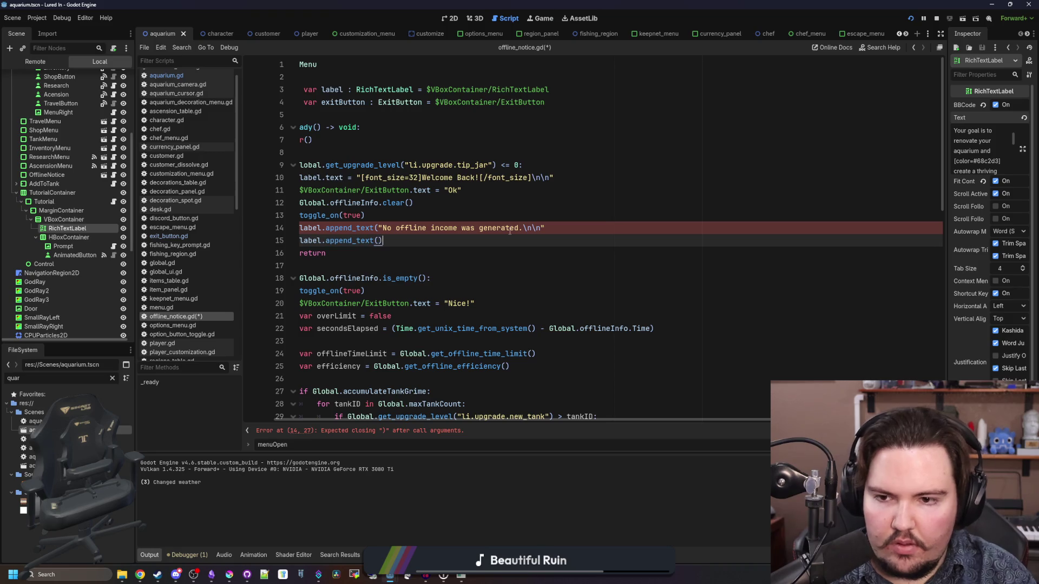
key("ctrl+v")
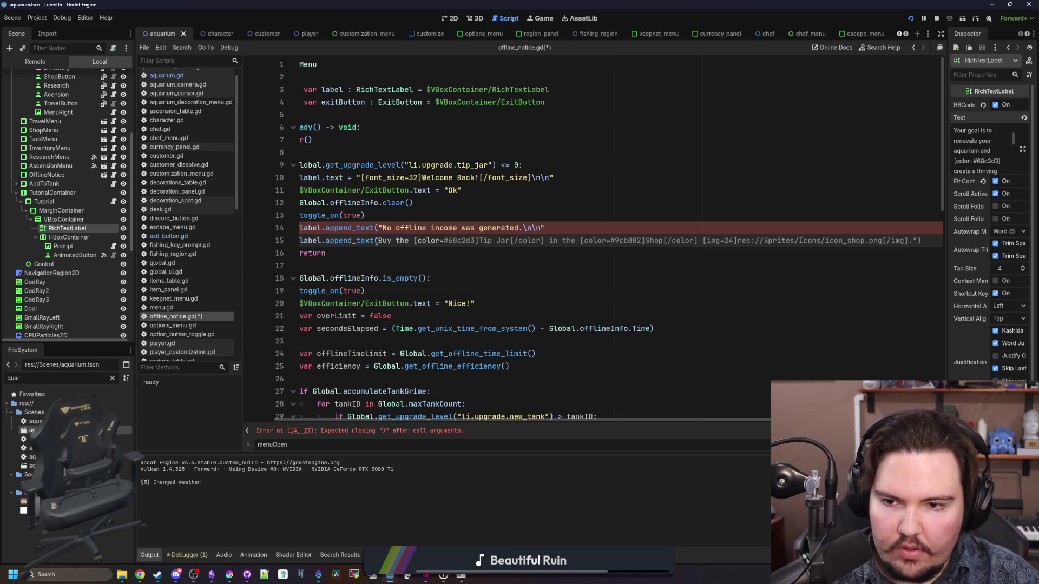
type("\"")
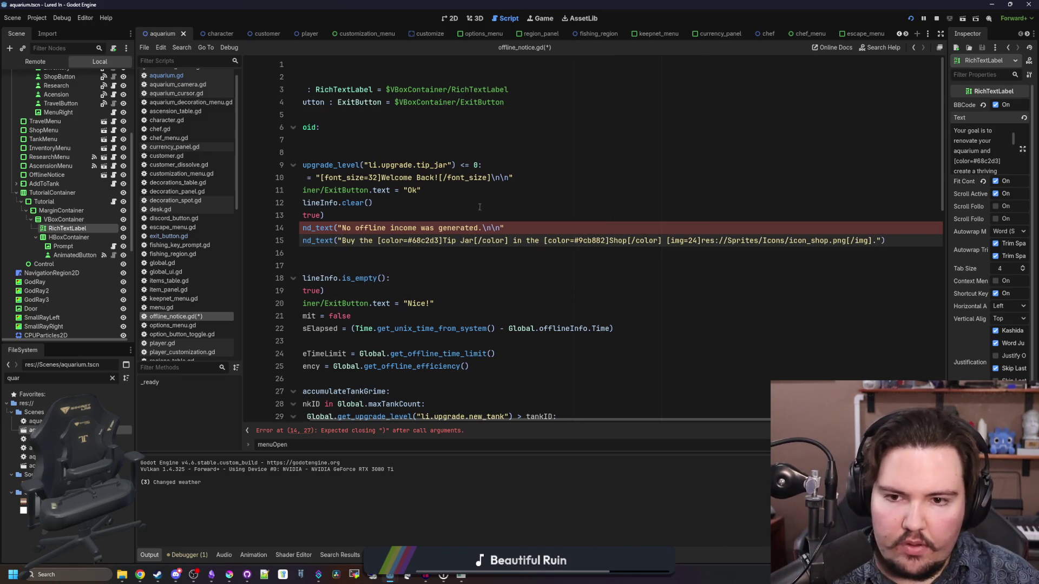
left_click(515, 228)
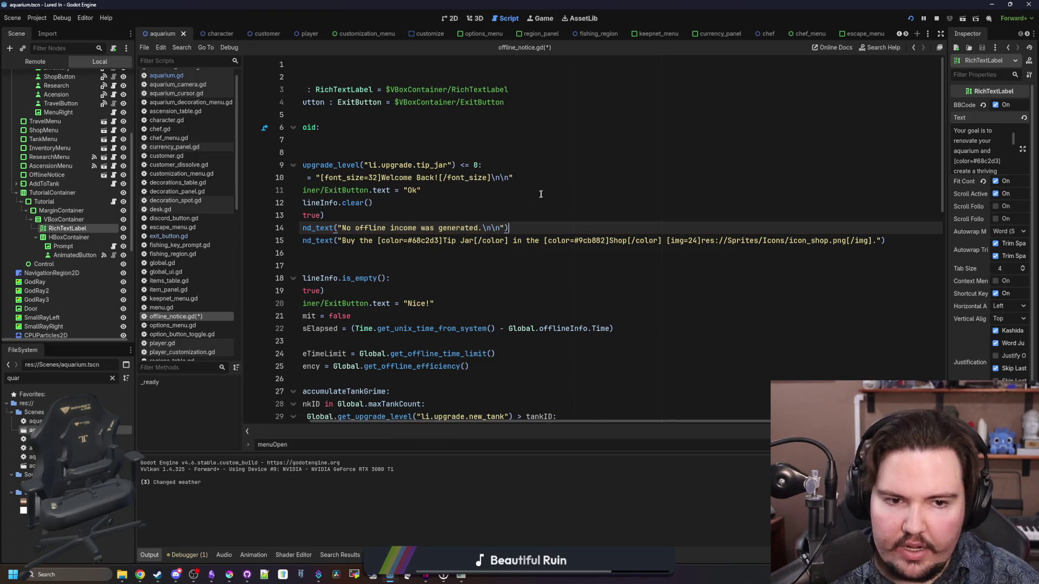
left_click(432, 215)
key("ctrl+s")
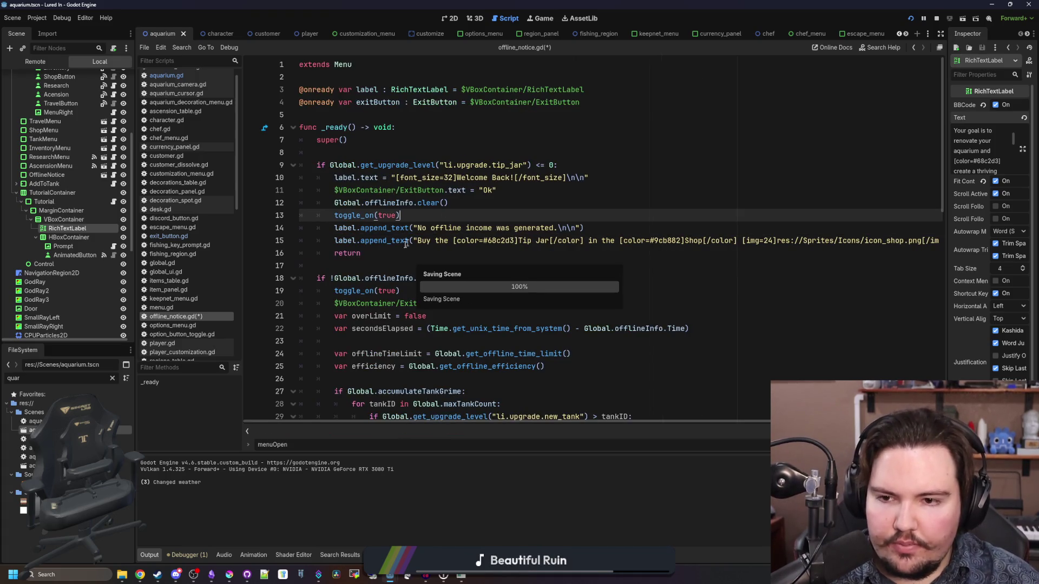
left_click(381, 264)
key("ctrl+s")
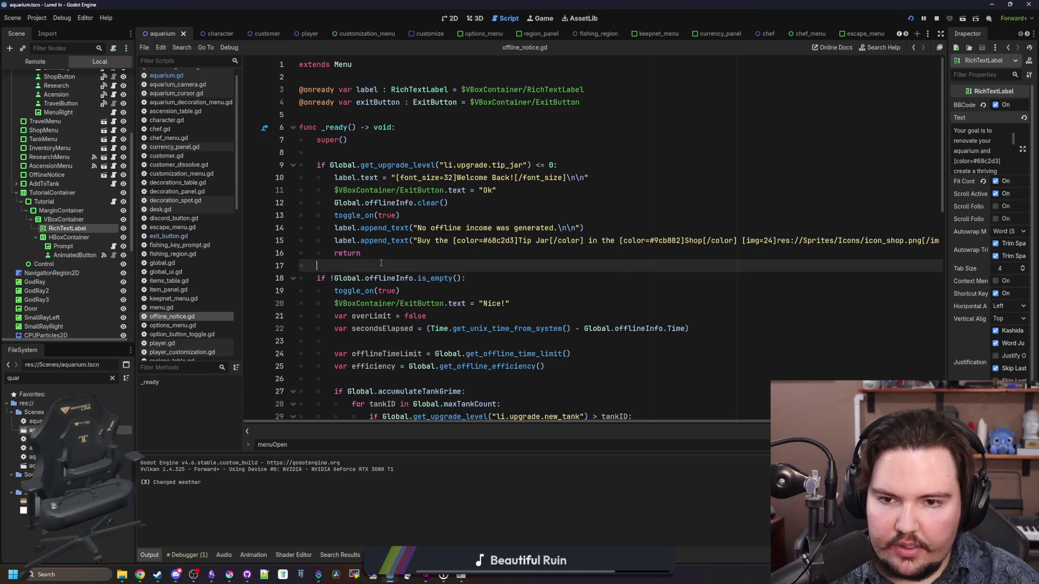
- Save offline_notice.gd and run the game with the updated script
key("ctrl+s")
left_click(482, 213)
key("ctrl+s")
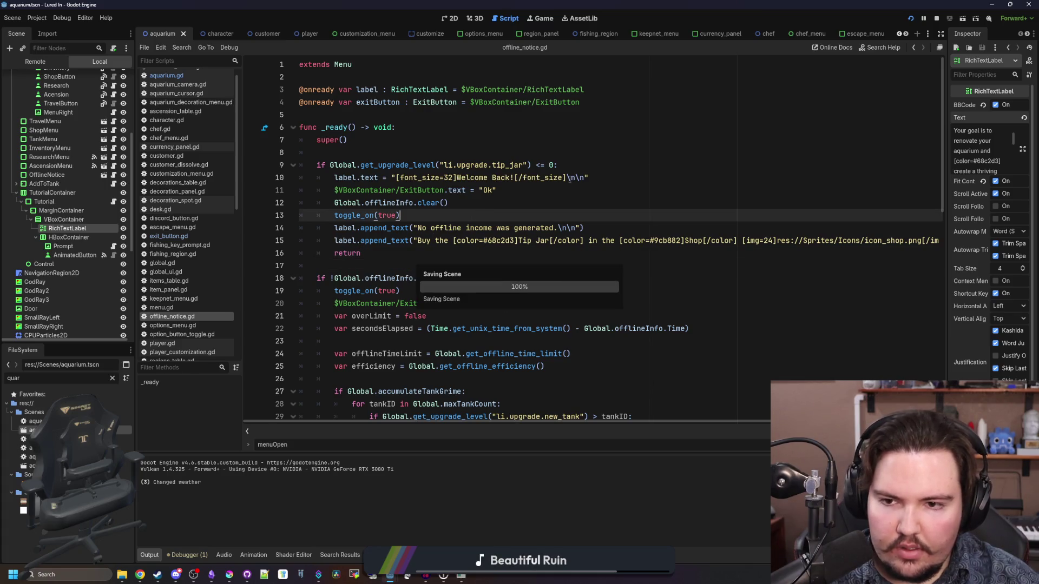
left_click(906, 23)
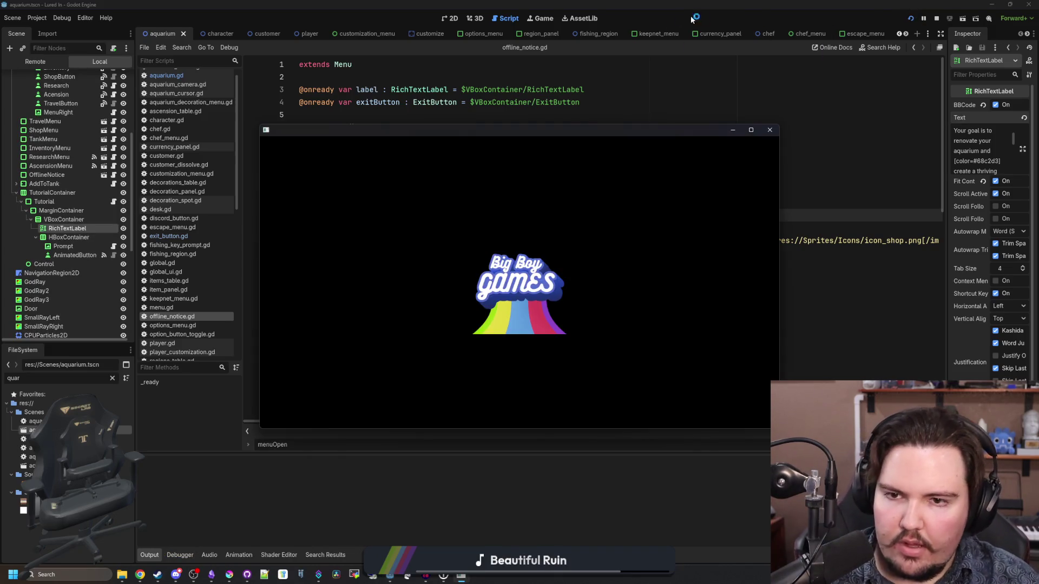
- Filter the FileSystem for 'icon', switch the shop hint icon to icon_money.png, and rerun with F5
left_click(112, 378)
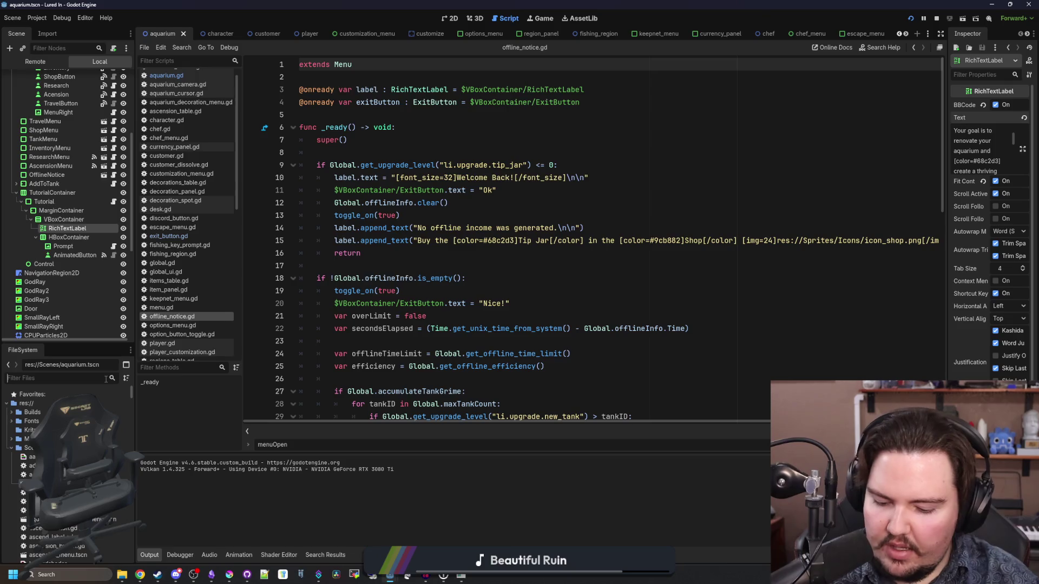
type("icon")
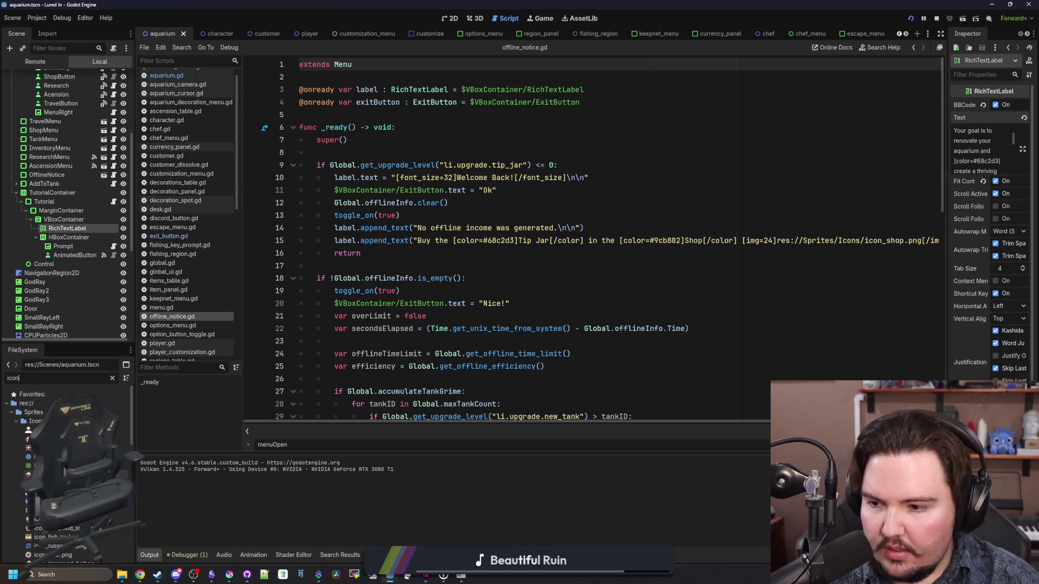
scroll(67, 476, "down", 5)
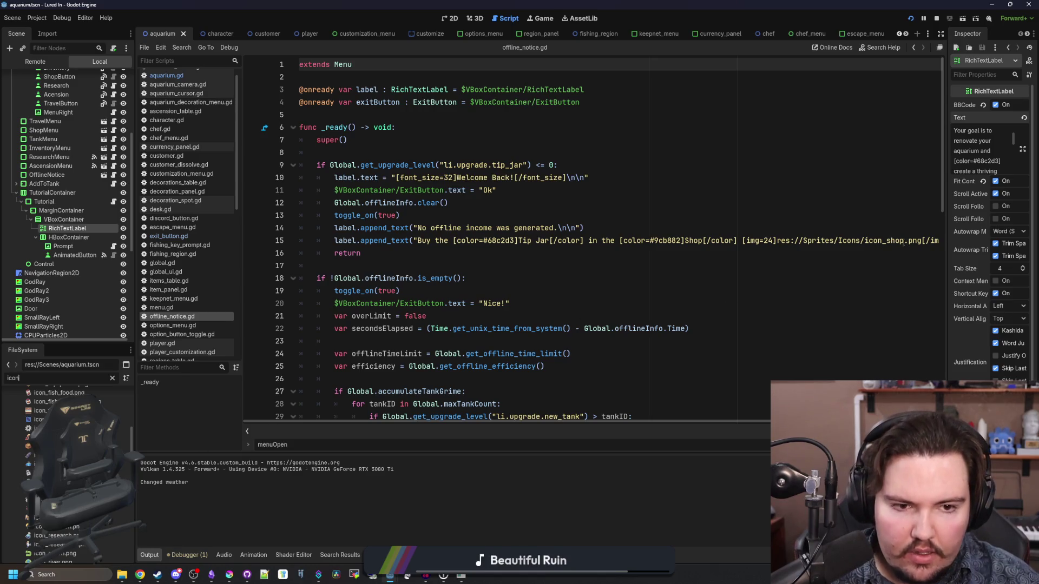
left_click(901, 241)
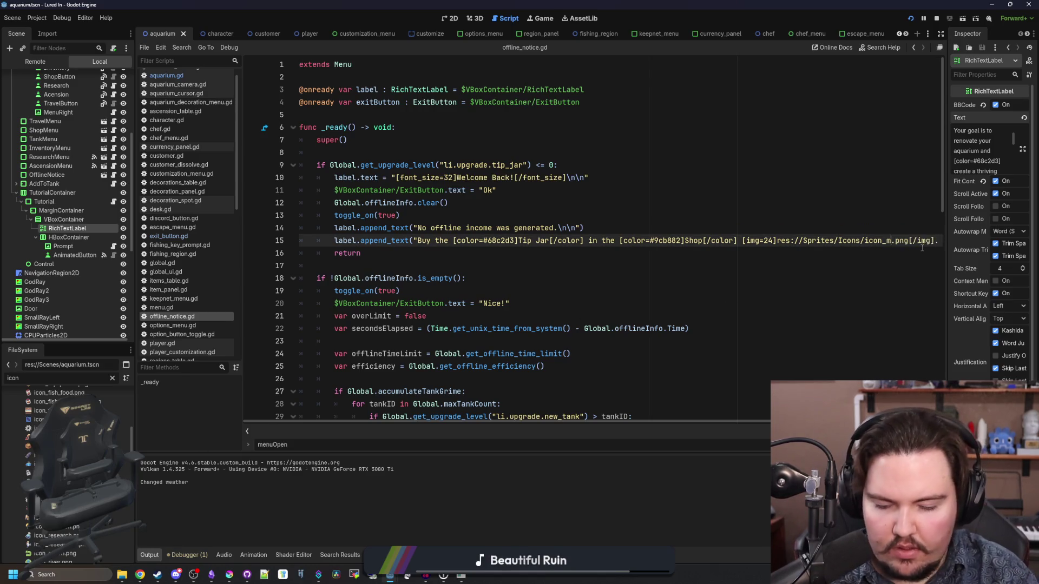
type("oney")
key("F5")
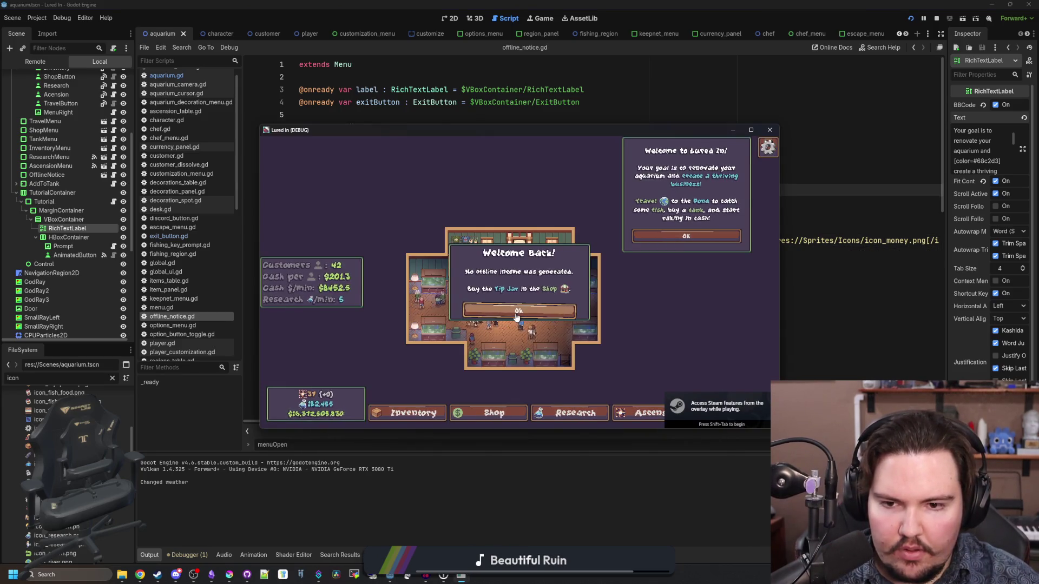
- Dismiss the Welcome Back notice, check the Tip Jar in the shop, then stop and relaunch the game
double_click(715, 134)
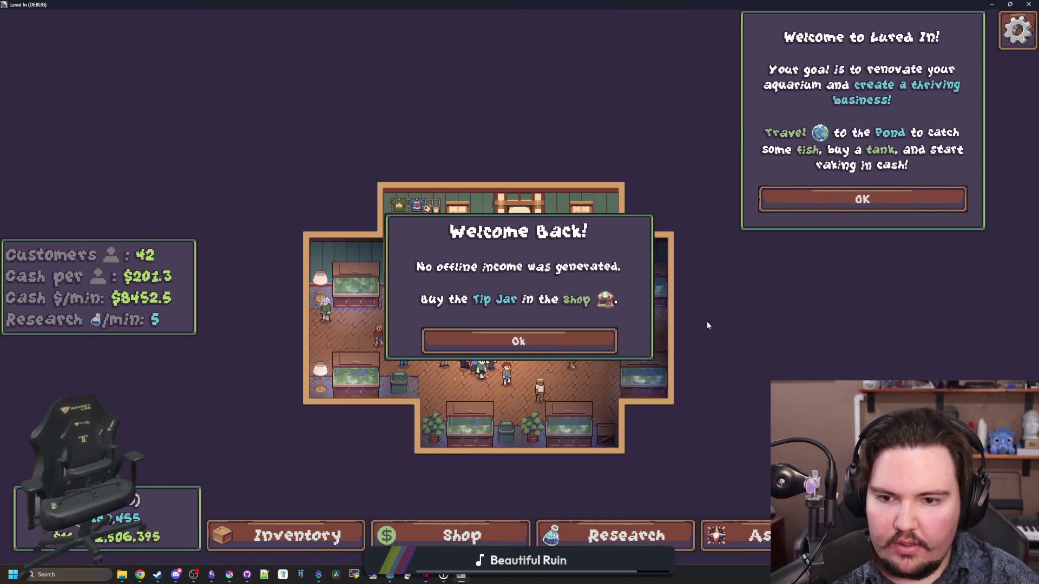
left_click(594, 339)
left_click(457, 535)
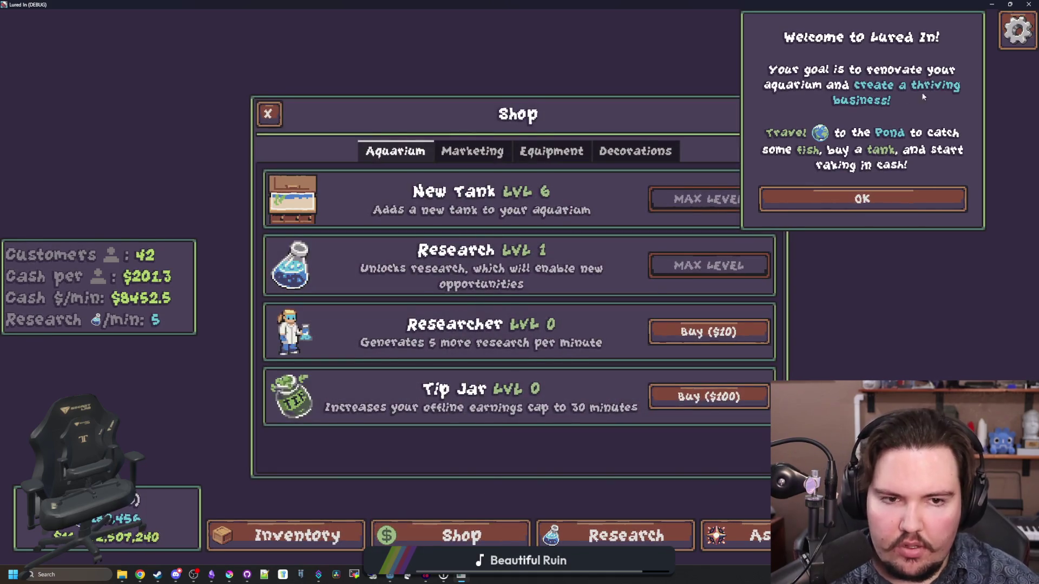
left_click(900, 198)
key("F8")
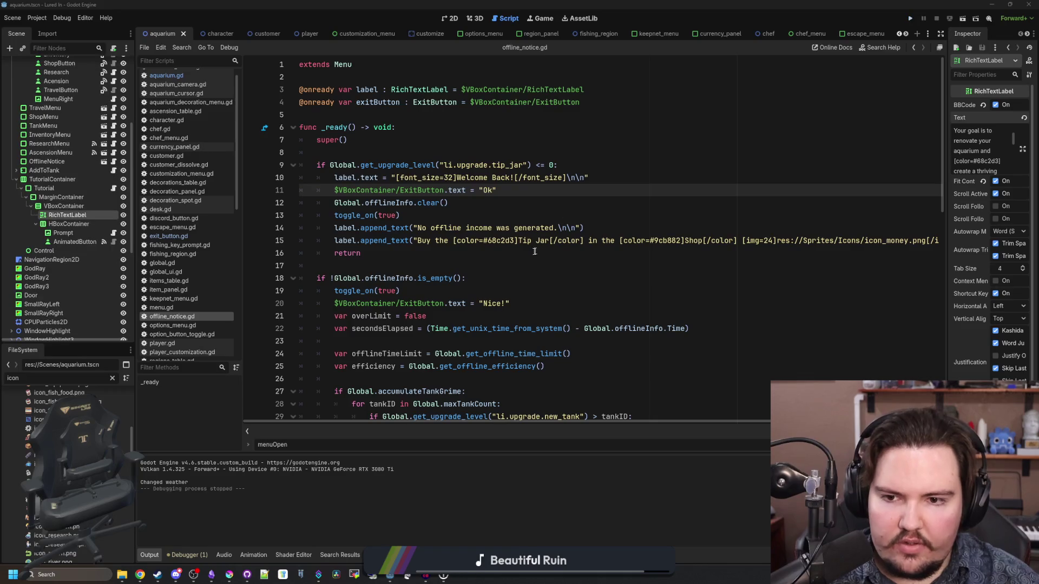
left_click(911, 18)
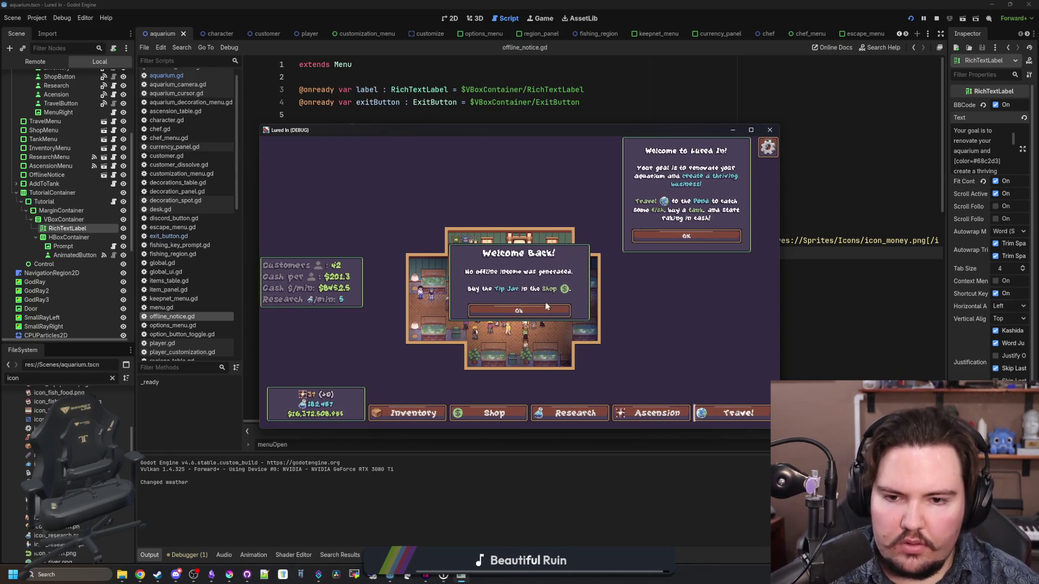
- Buy the Tip Jar in the shop, close the level-1 Offline Income panel, then stop and relaunch the game
left_click(520, 311)
left_click(496, 414)
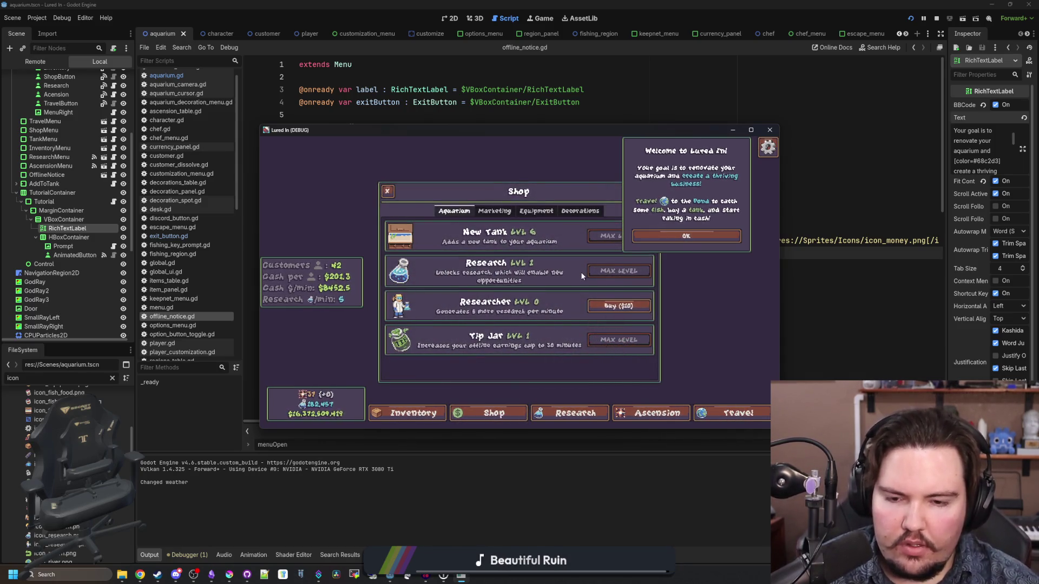
left_click(389, 191)
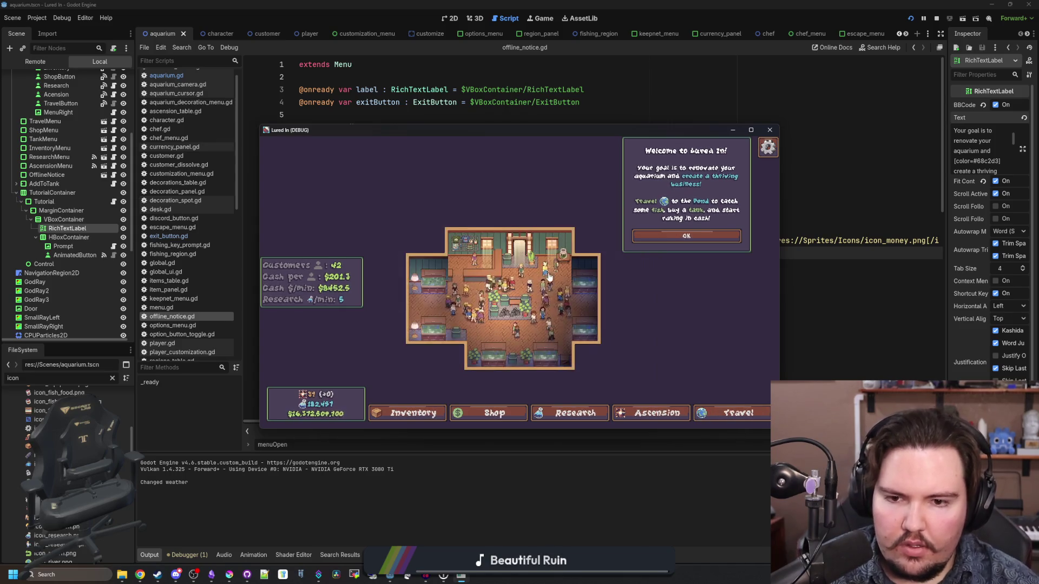
left_click(693, 238)
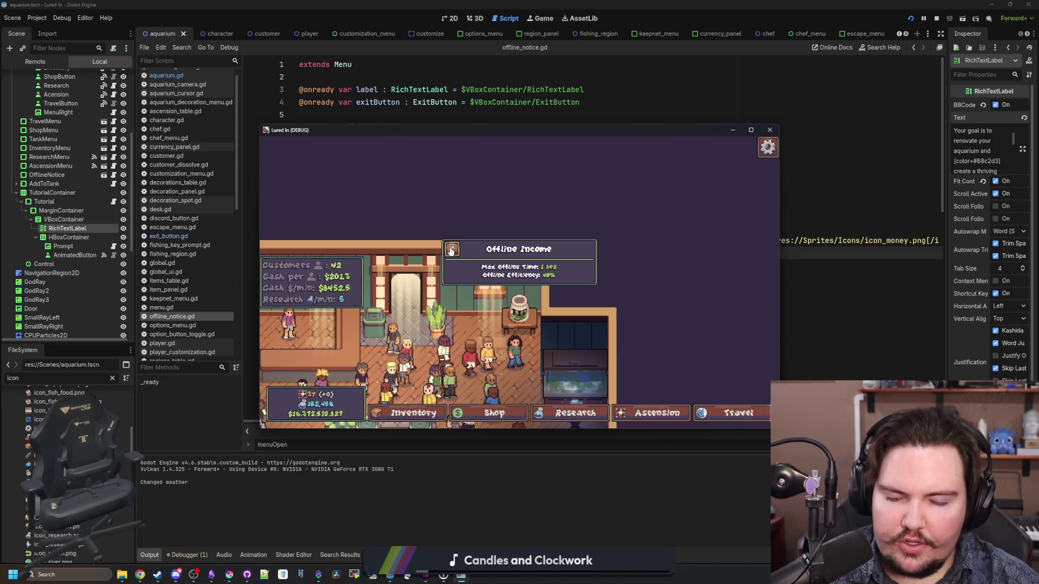
left_click(450, 249)
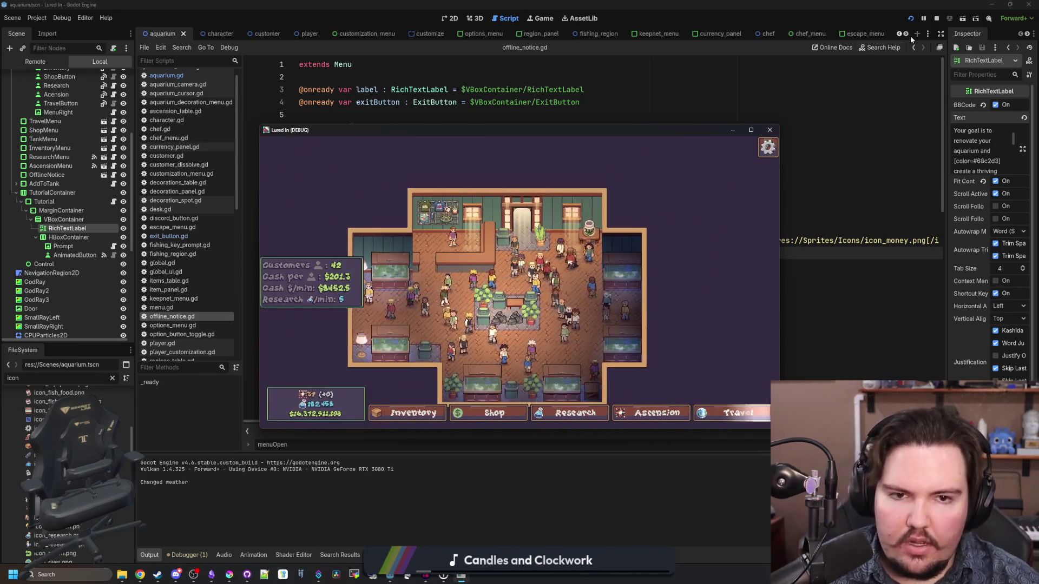
left_click(487, 413)
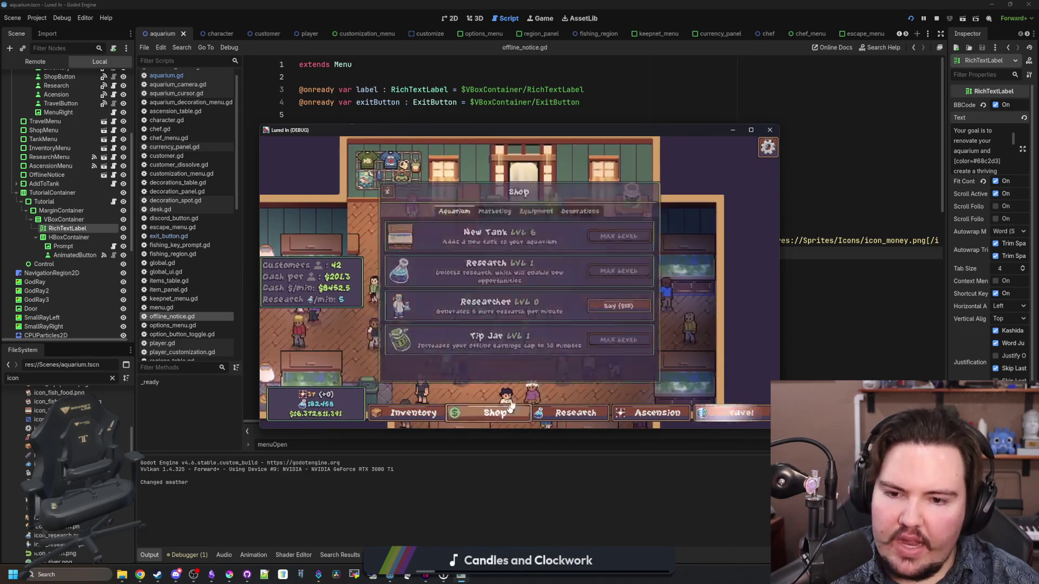
left_click(937, 18)
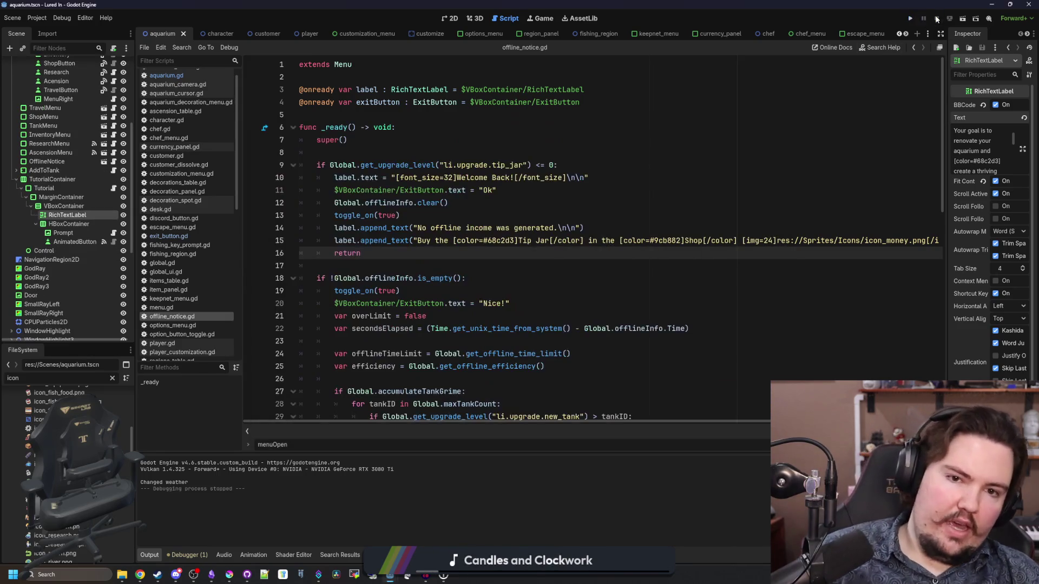
left_click(909, 21)
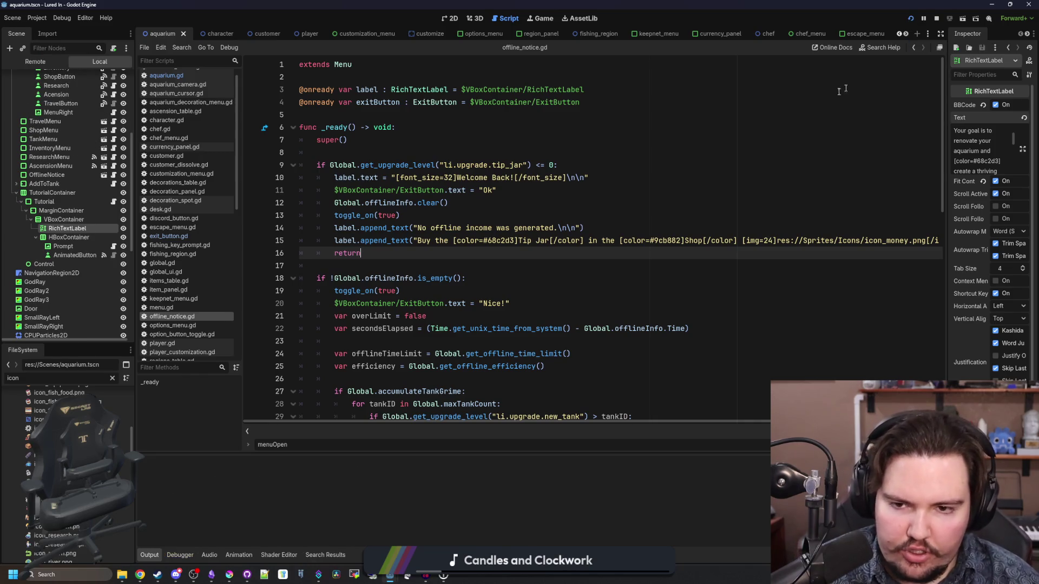
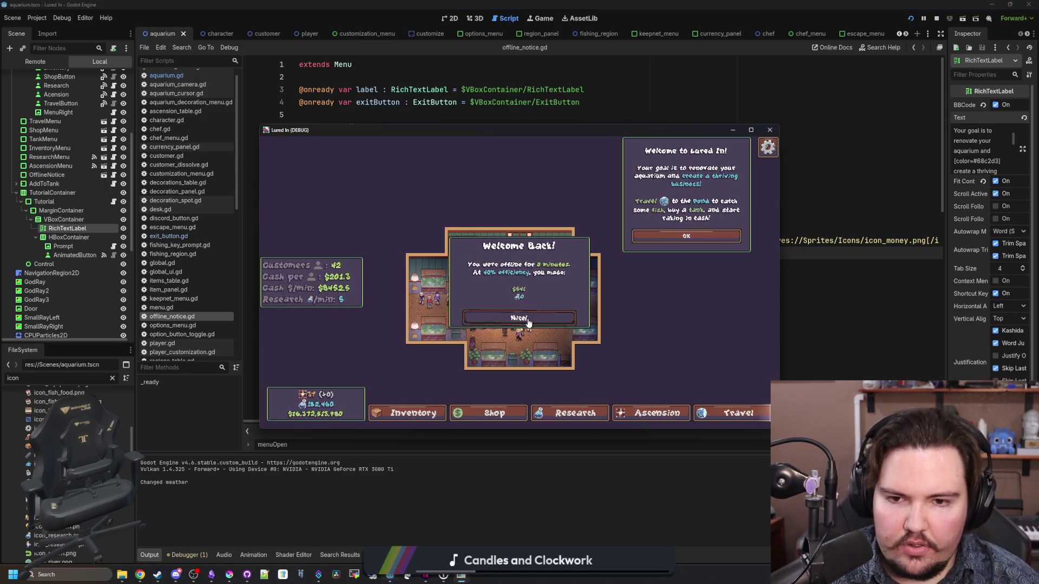
- Dismiss the Welcome Back notice and restart Lured In to see the offline notice again
left_click(532, 319)
left_click(730, 235)
key("F8")
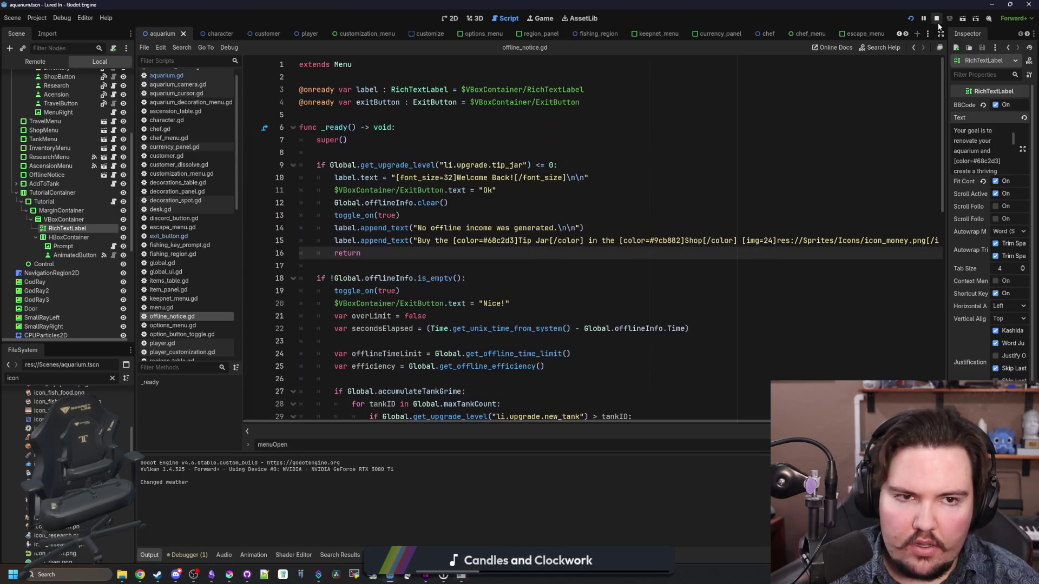
left_click(911, 19)
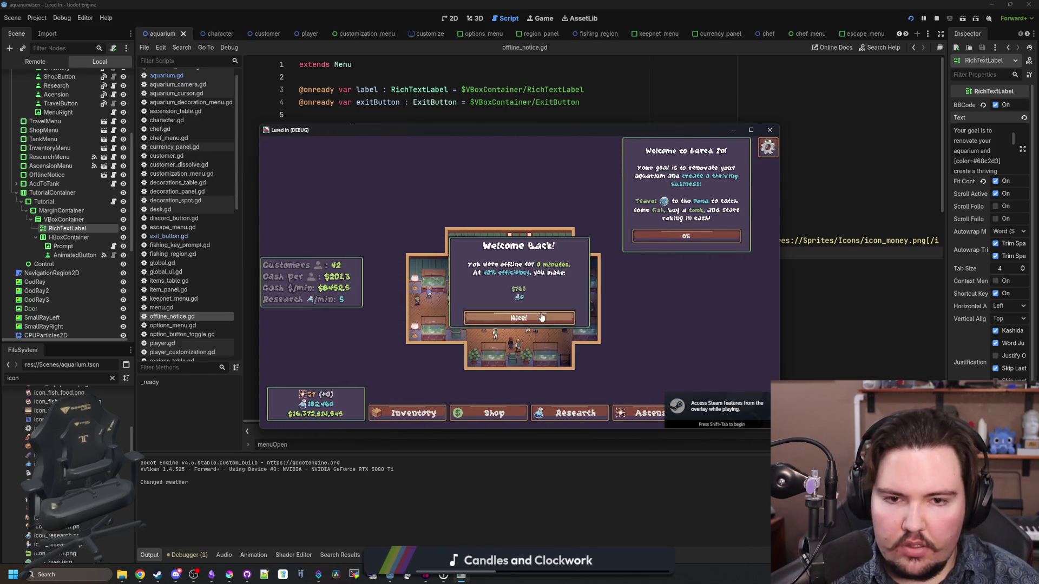
left_click(540, 318)
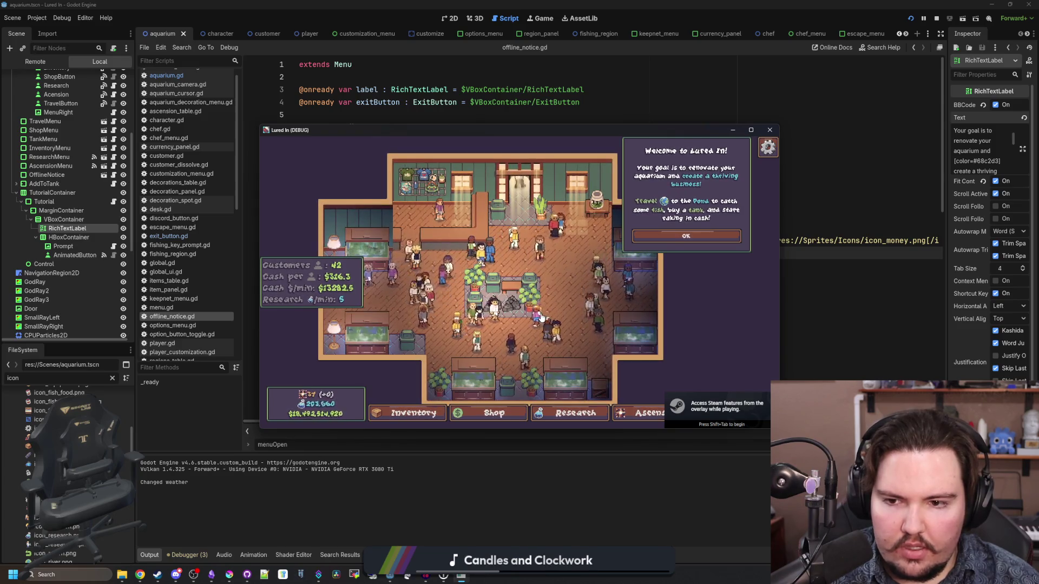
- Stop and relaunch the game, then bring up the Lured In changelog notes
left_click(937, 18)
left_click(909, 19)
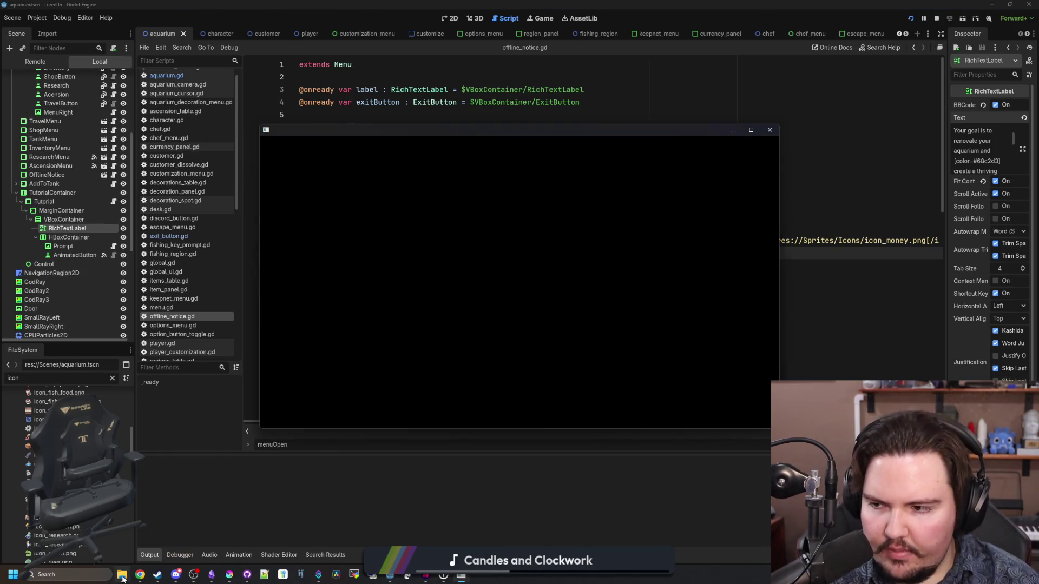
mouse_move(123, 580)
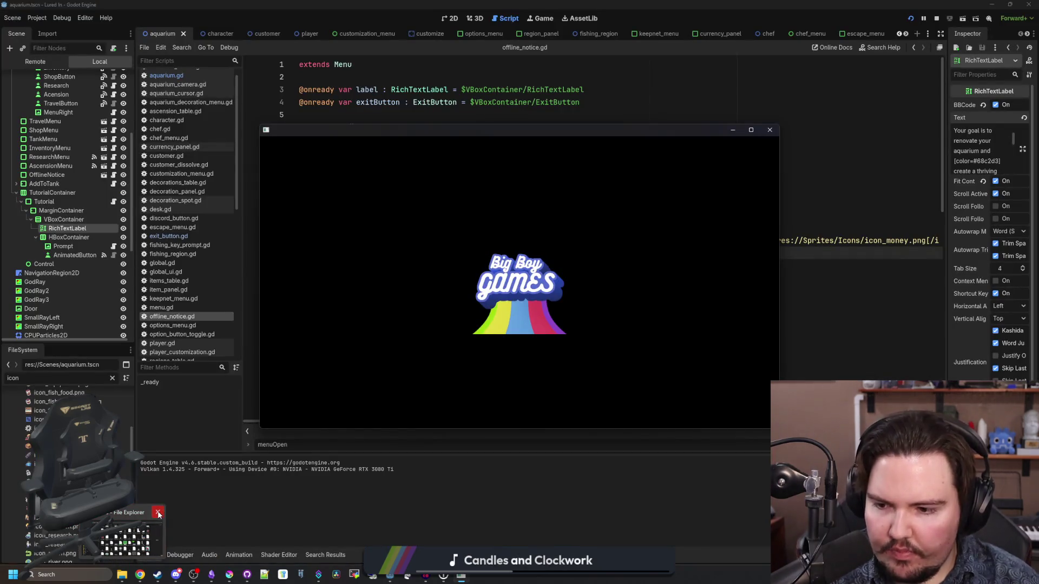
left_click(211, 574)
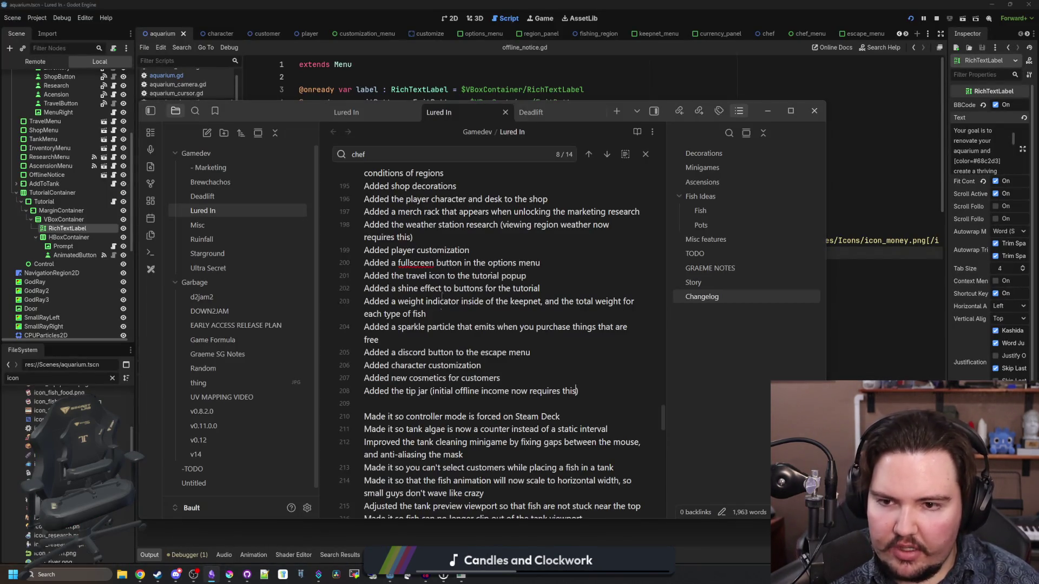
- Mark the insertion point after changelog line 208, then dismiss the notice and close the game
scroll(543, 385, "down", 2)
left_click(600, 343)
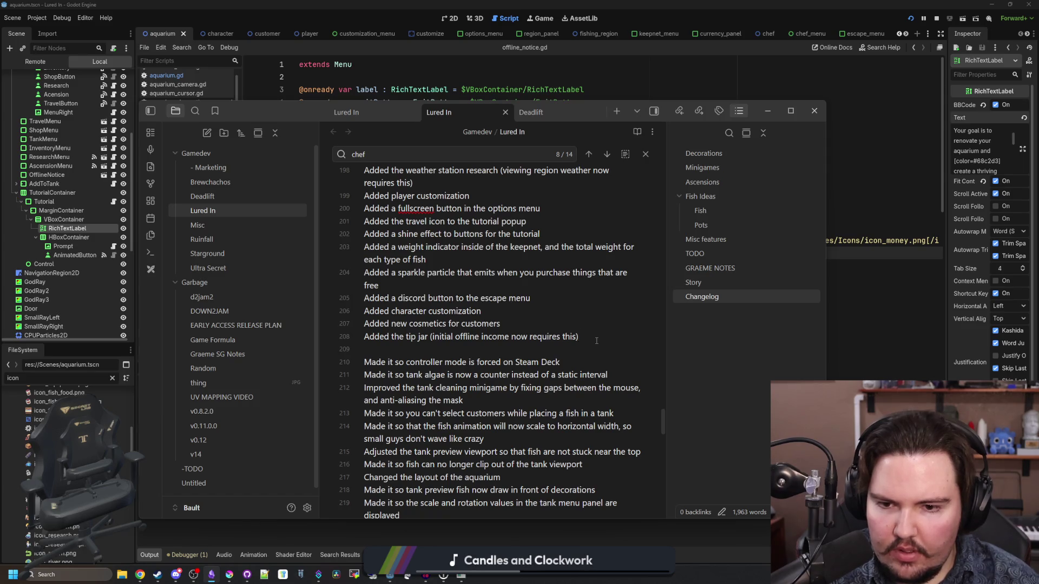
scroll(596, 341, "down", 5)
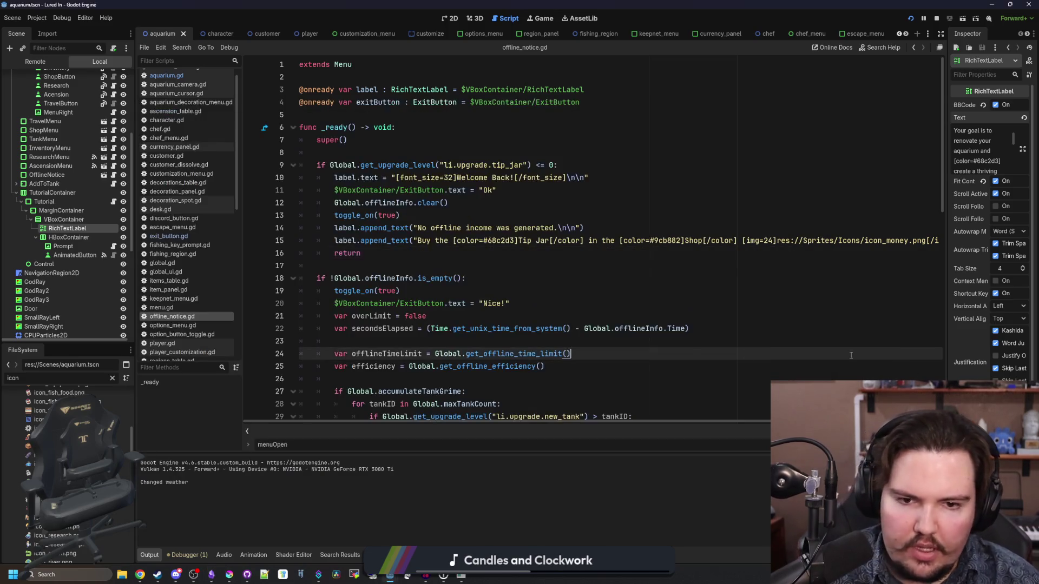
key("alt+Tab")
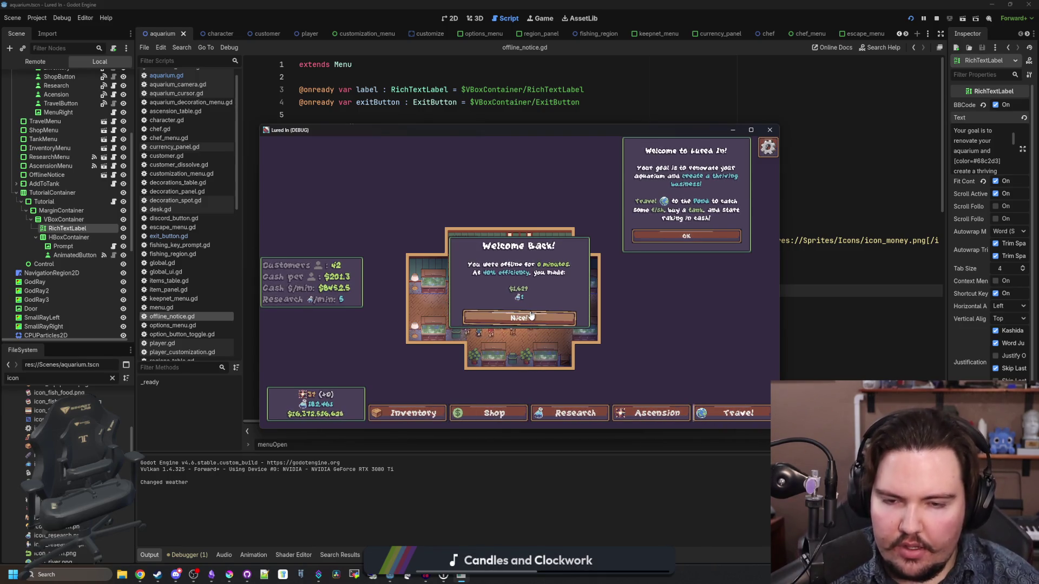
left_click(535, 318)
left_click(244, 571)
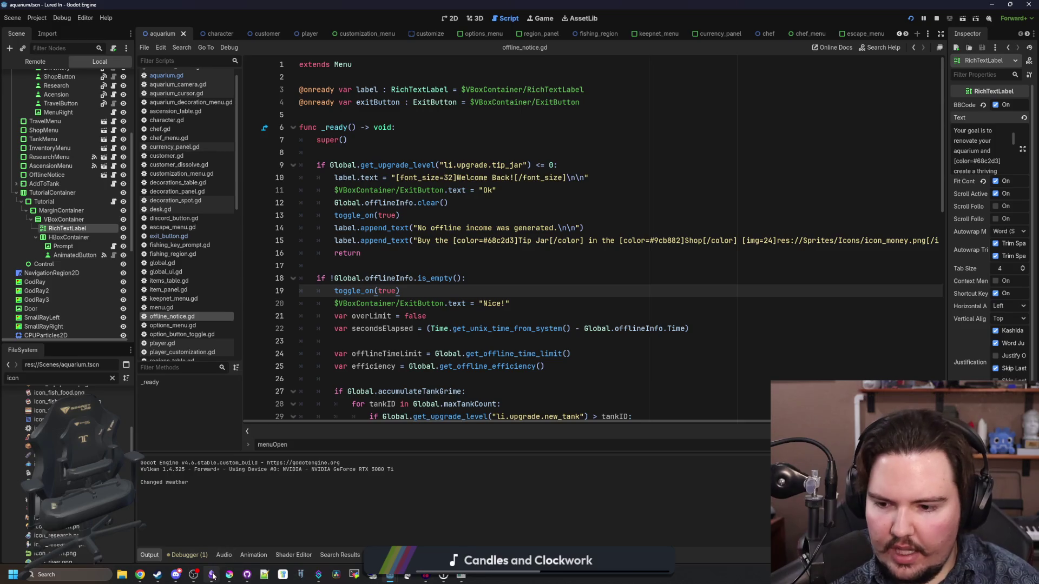
- Write the changelog line about the offline notice explaining the tip jar, then return to the Godot script
left_click(211, 575)
scroll(609, 427, "down", 3)
type("Made it so the offline notice now explains the need for a tip jar to gene")
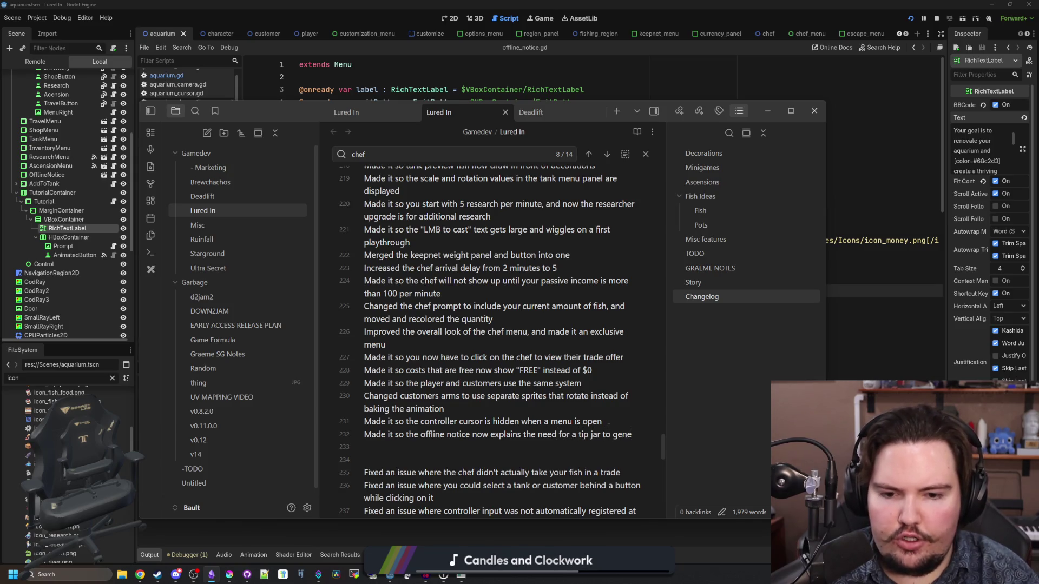
type("rate offline income")
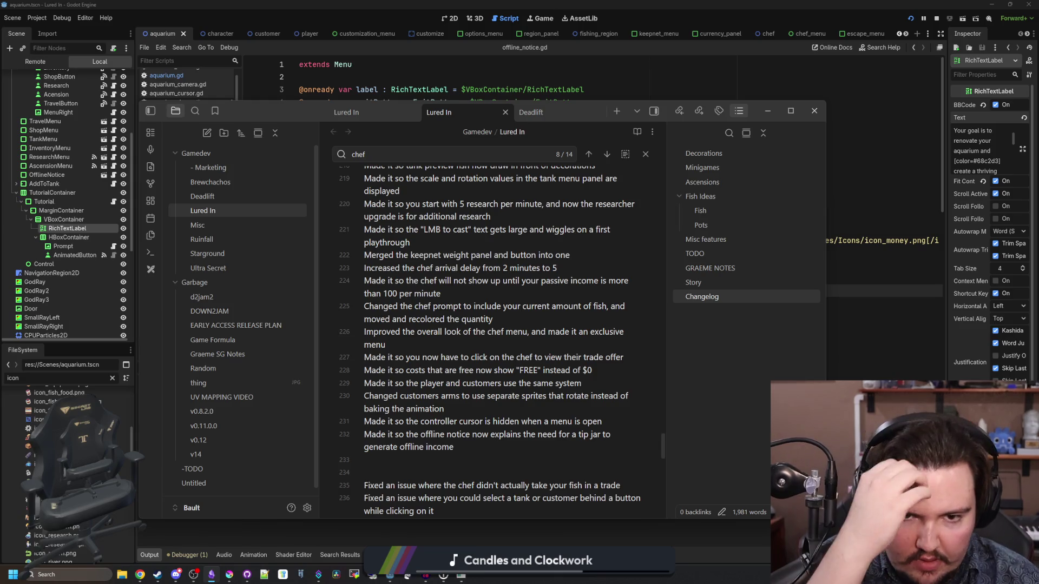
key("alt+Tab")
left_click(476, 266)
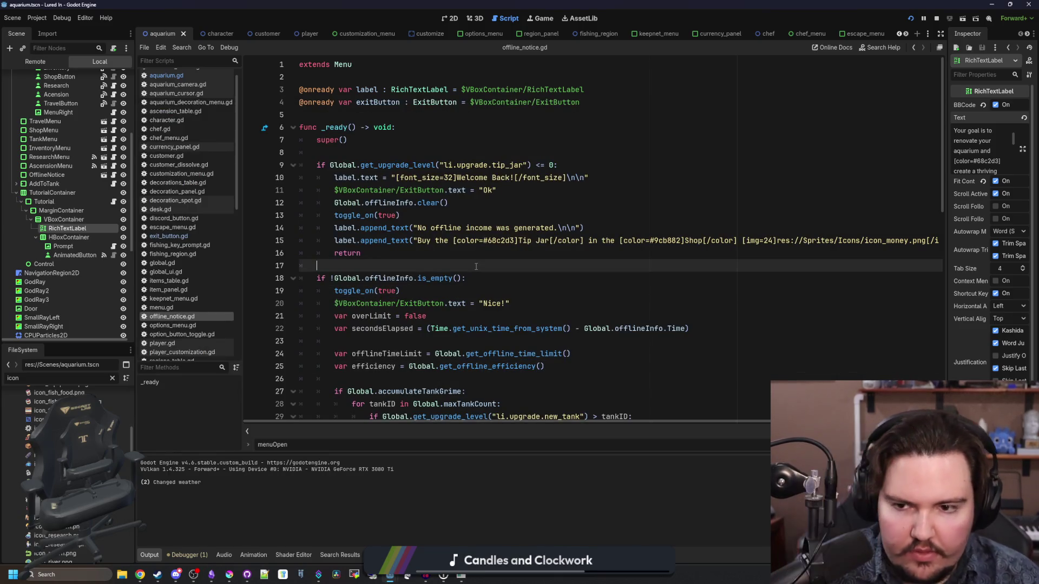
- Glance at the changelog, then run the game and take the free Cobweb from Shop > Decorations
left_click(213, 572)
key("alt+Tab")
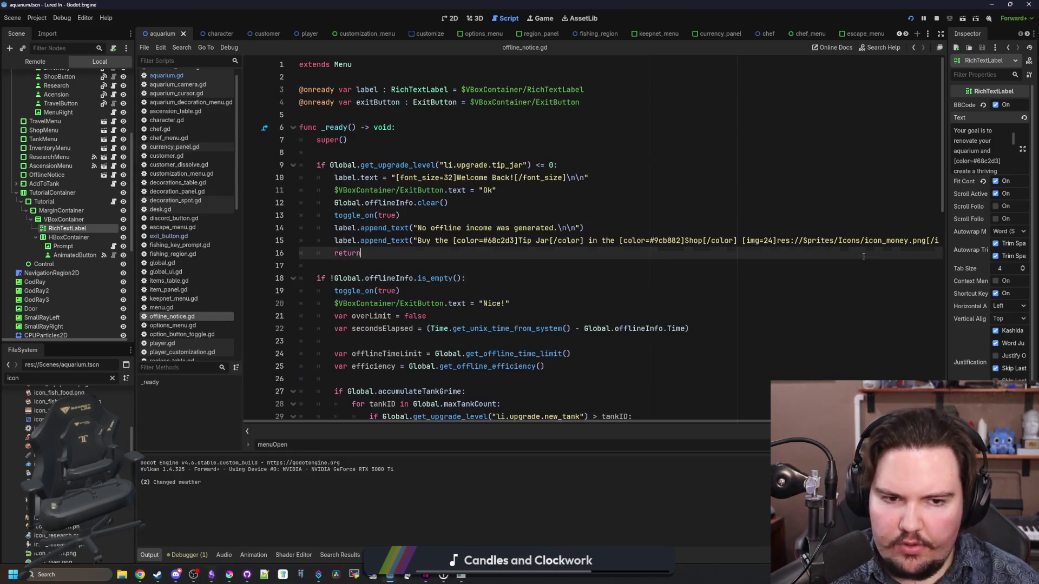
key("Up")
key("Up")
key("Up")
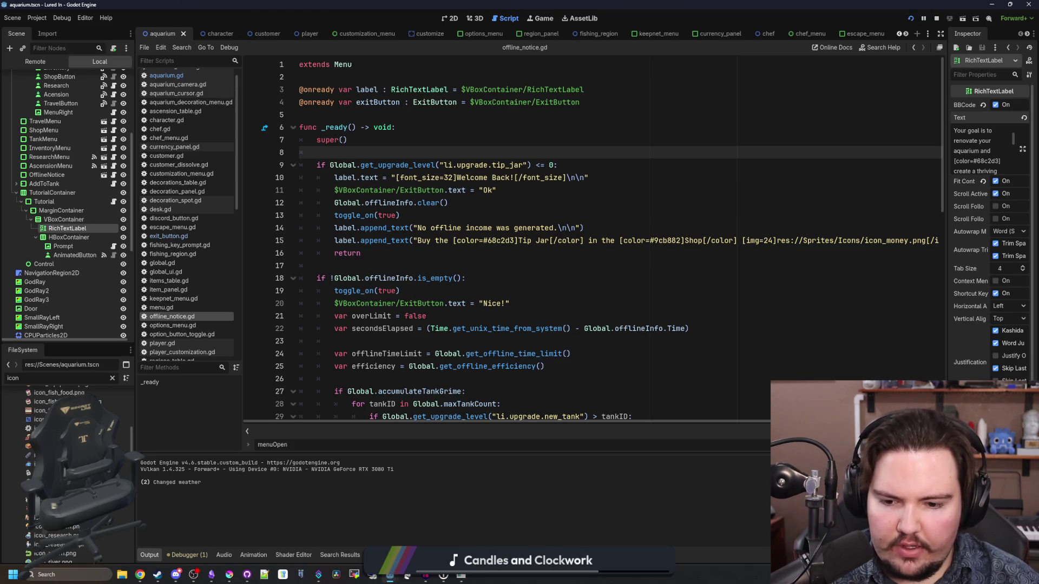
left_click(687, 236)
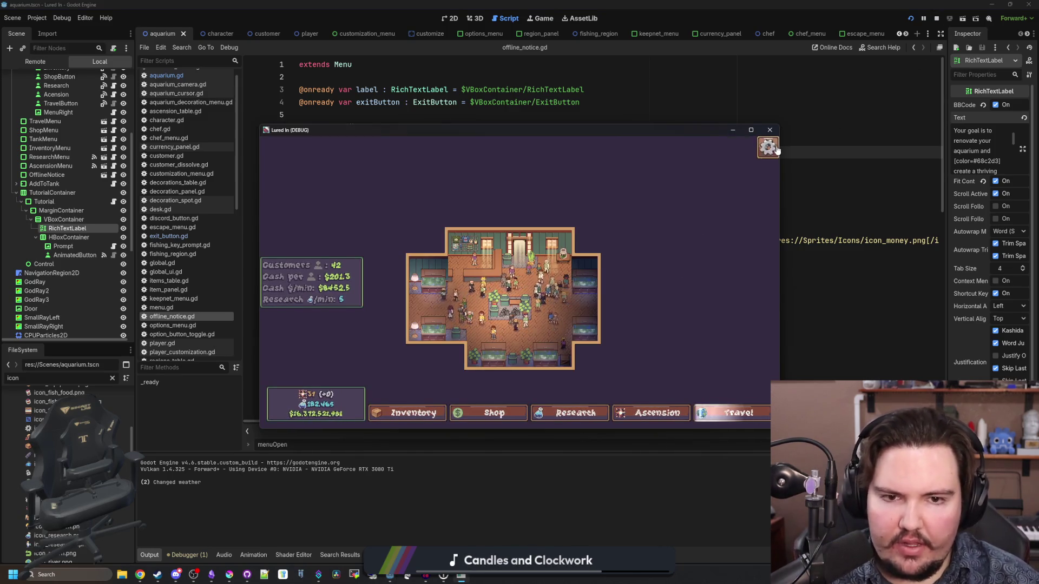
left_click(750, 130)
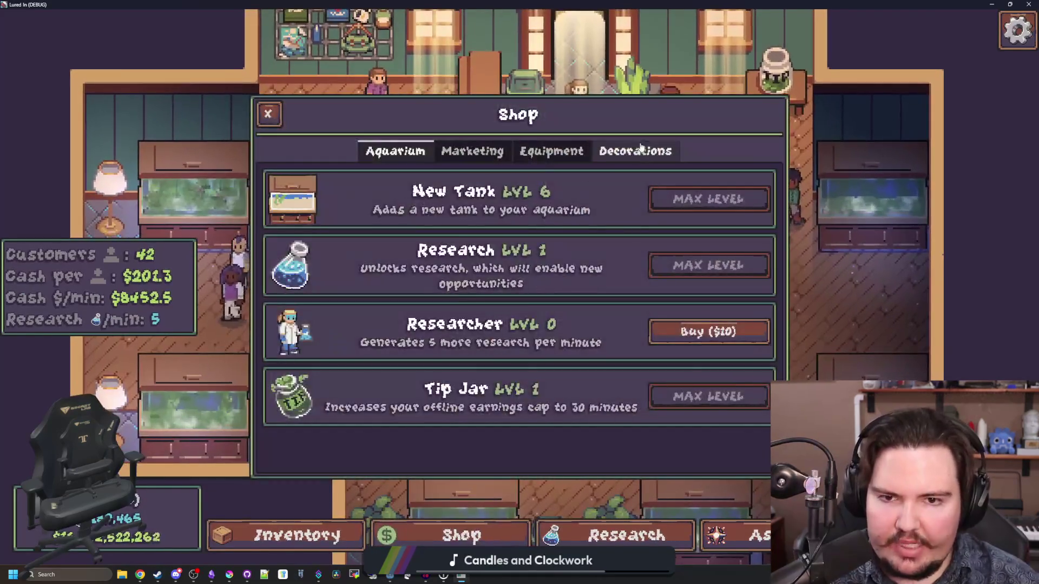
left_click(640, 151)
left_click(703, 196)
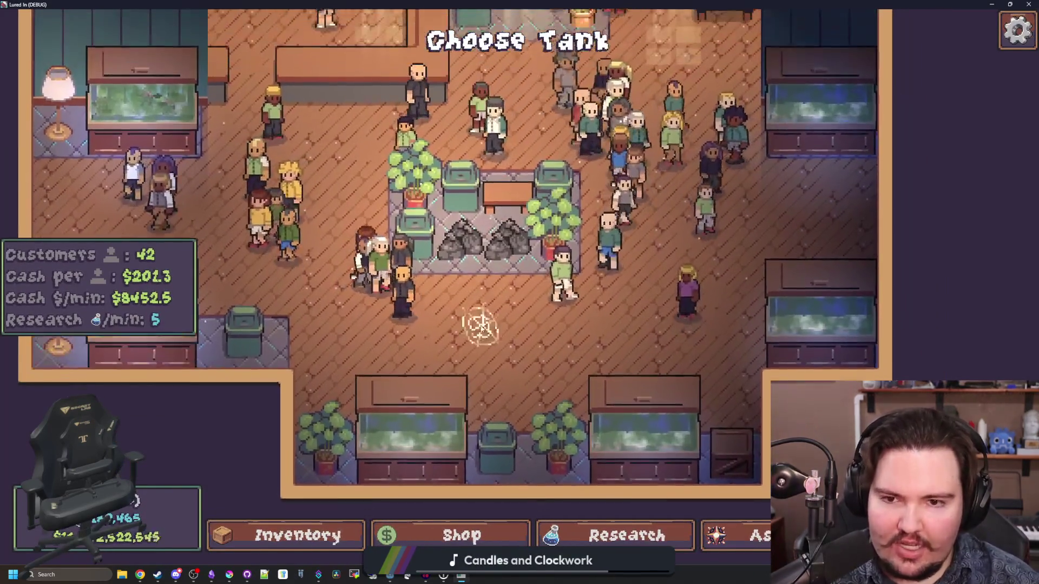
- Stop the game, save the scene, and select the AddToTank menu node in the Scene tree
key("alt+F4")
key("ctrl+s")
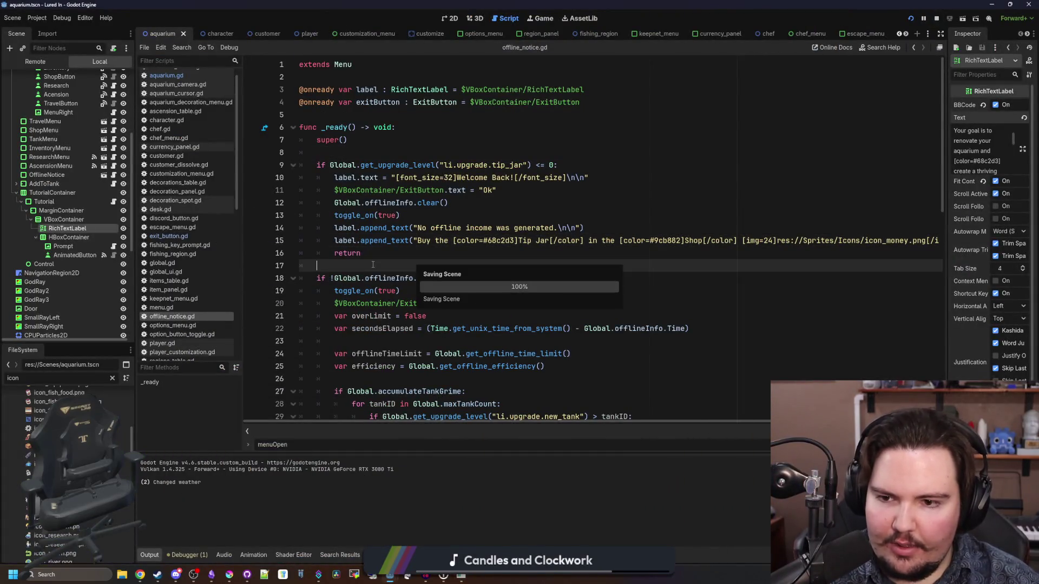
scroll(184, 214, "up", 1)
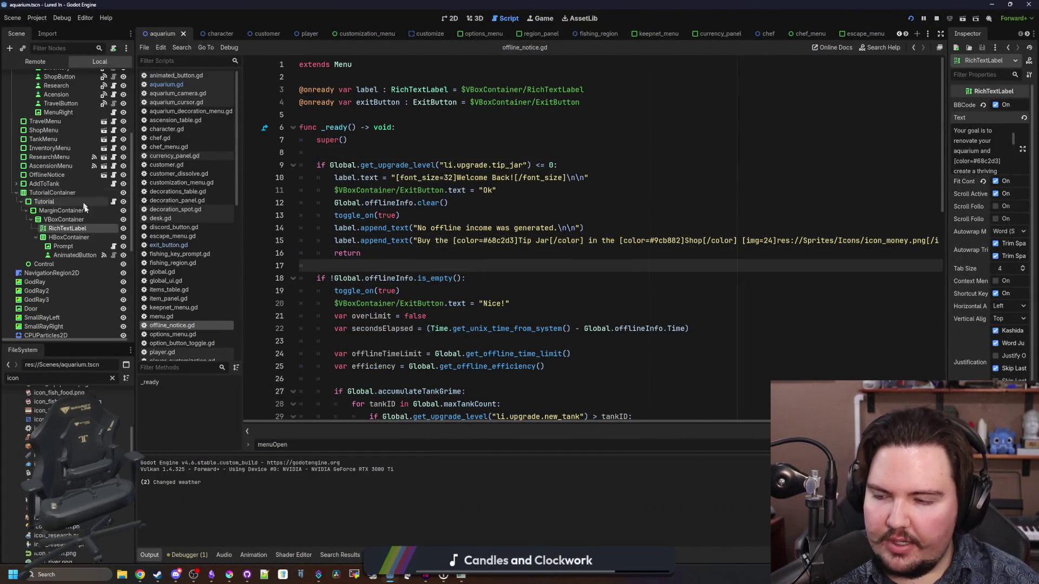
scroll(65, 209, "up", 5)
scroll(86, 321, "down", 4)
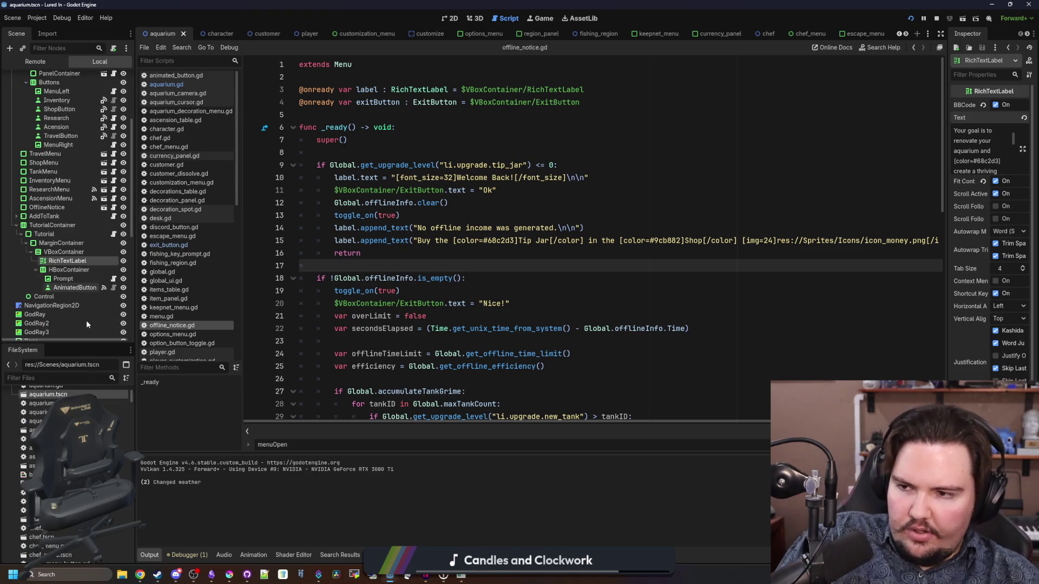
left_click(103, 217)
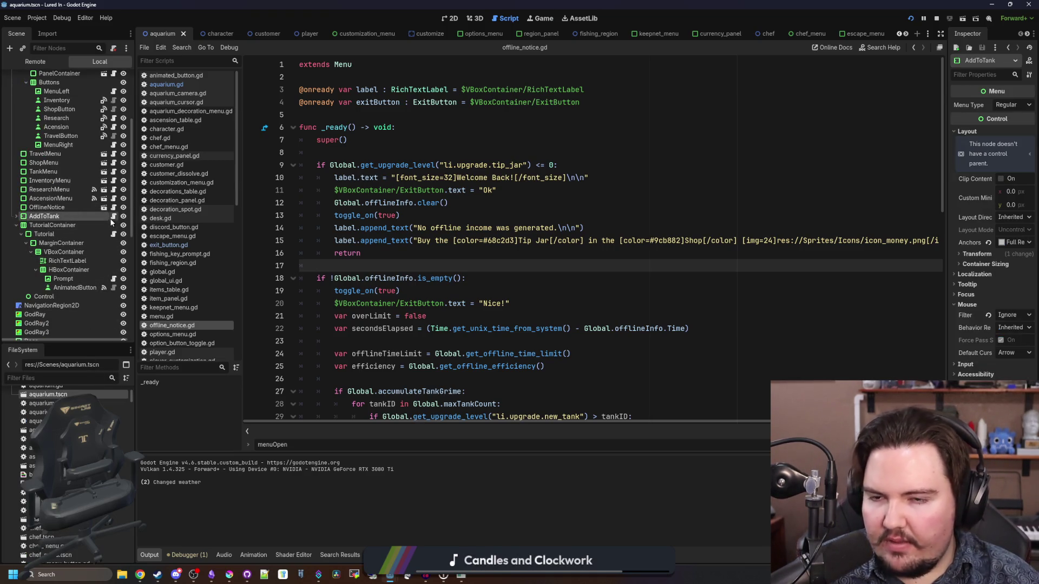
- Open the AddToTank script and add an else branch to the status check after the super call
left_click(111, 217)
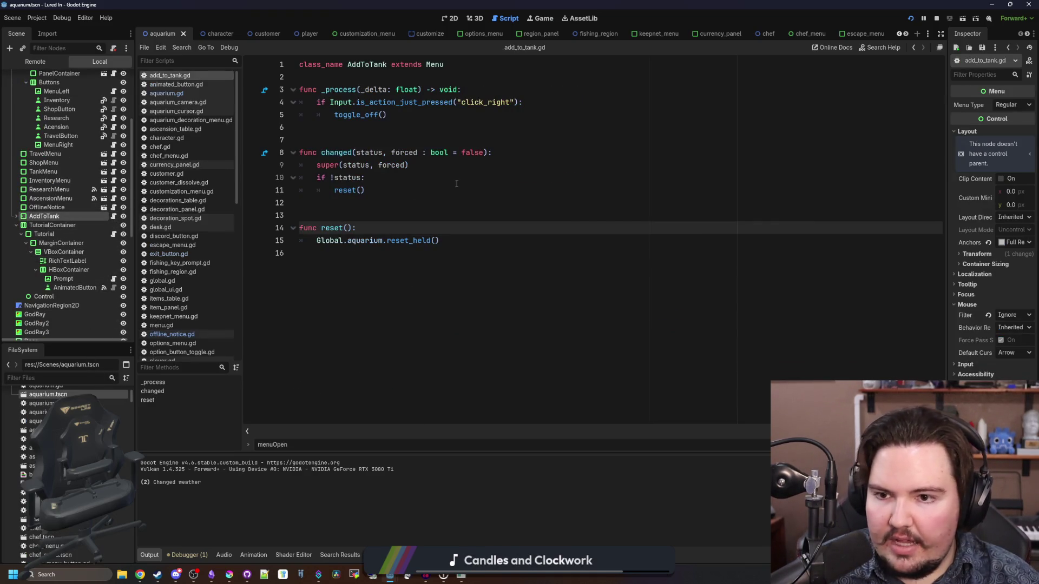
left_click(17, 216)
left_click(395, 181)
left_click(421, 171)
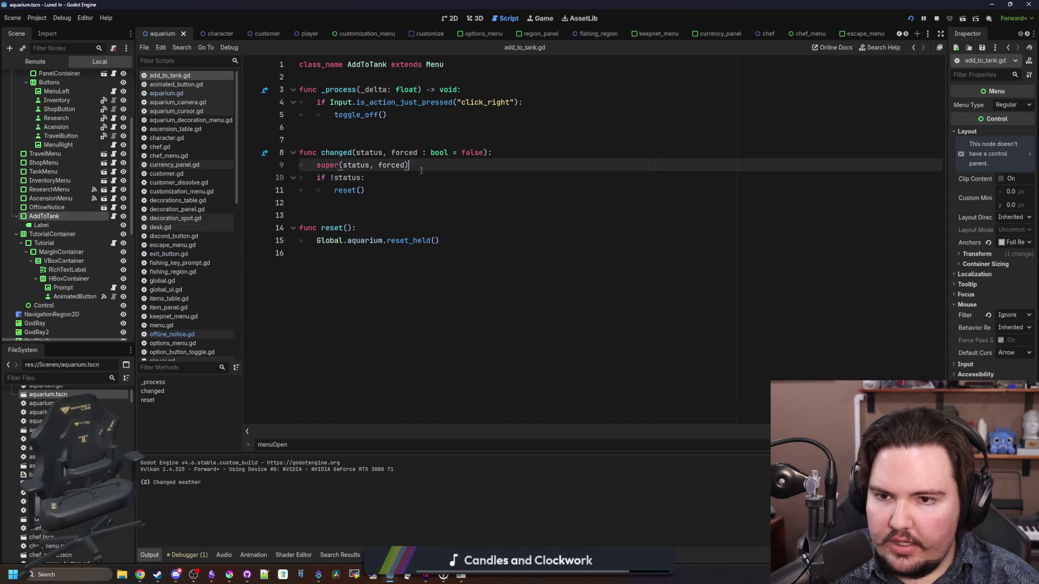
key("Return")
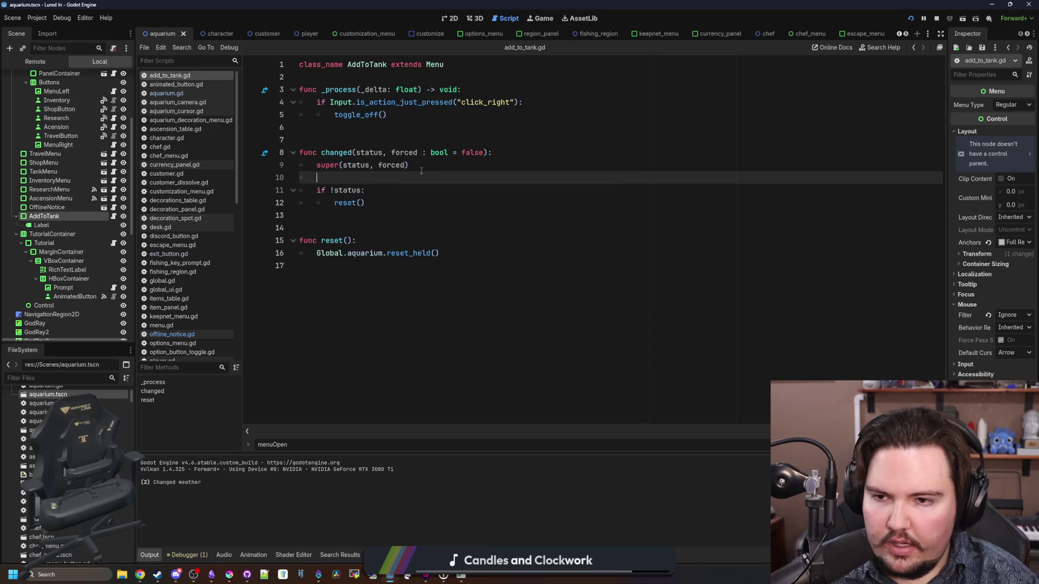
type("if status:")
key("Down")
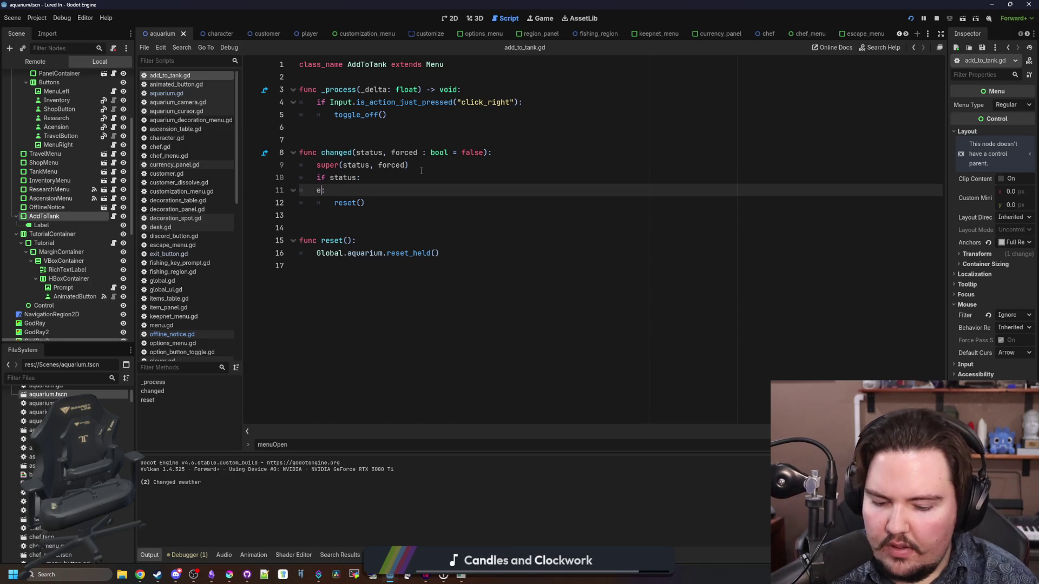
type("ls")
key("Return")
left_click(410, 176)
key("Return")
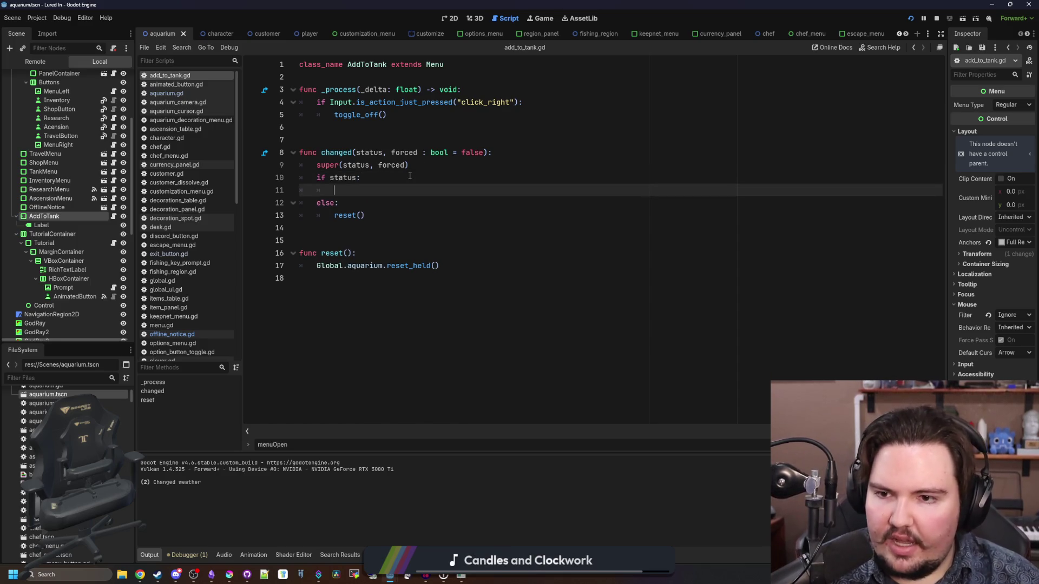
- Insert a Label text statement reading 'Choose Tank' and duplicate it onto line 12
left_click_drag(40, 225, 361, 191)
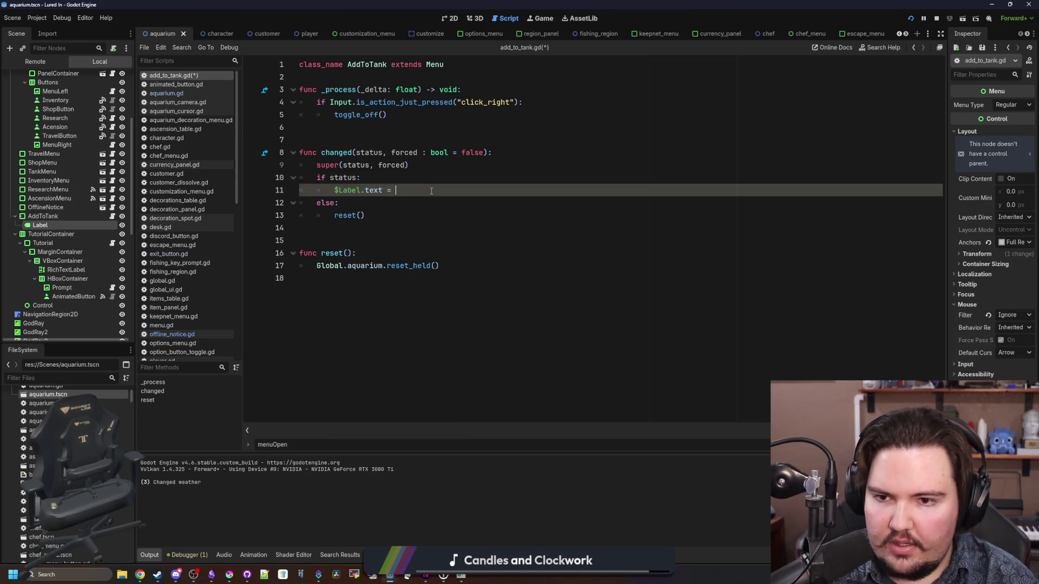
type("\"Choose Tank")
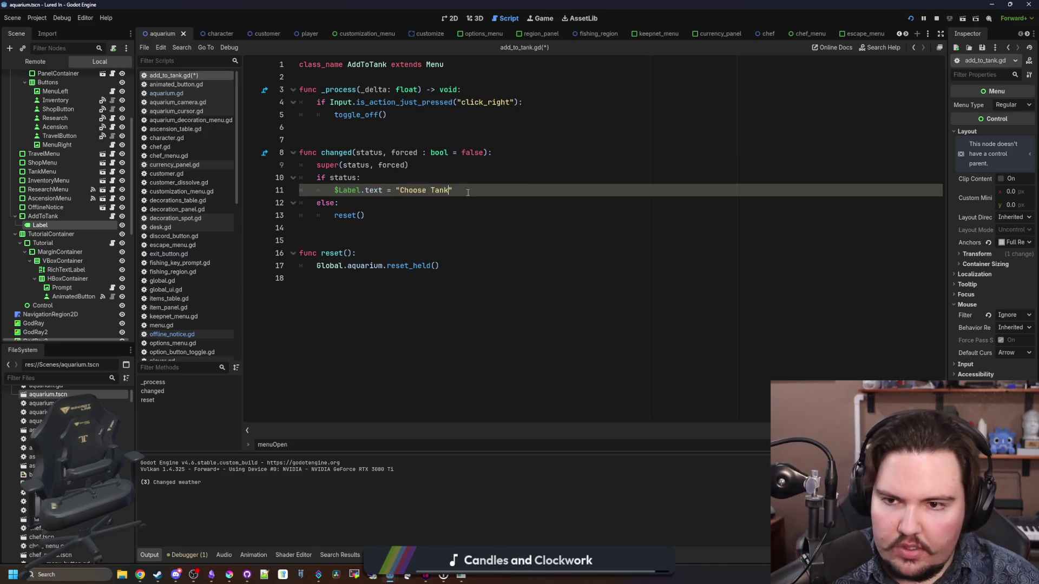
left_click_drag(467, 193, 336, 192)
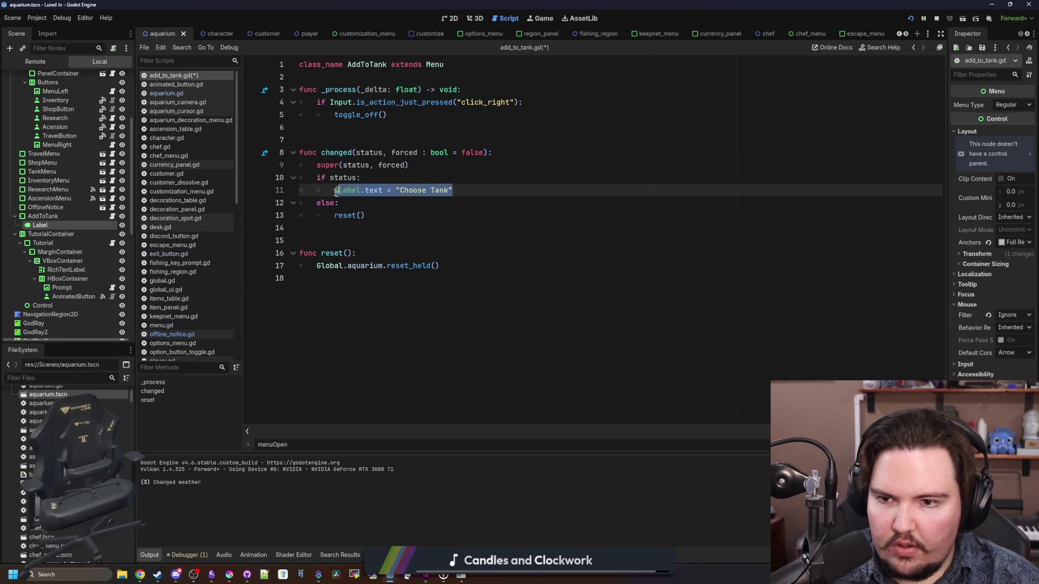
key("ctrl+c")
key("End")
key("Return")
key("ctrl+v")
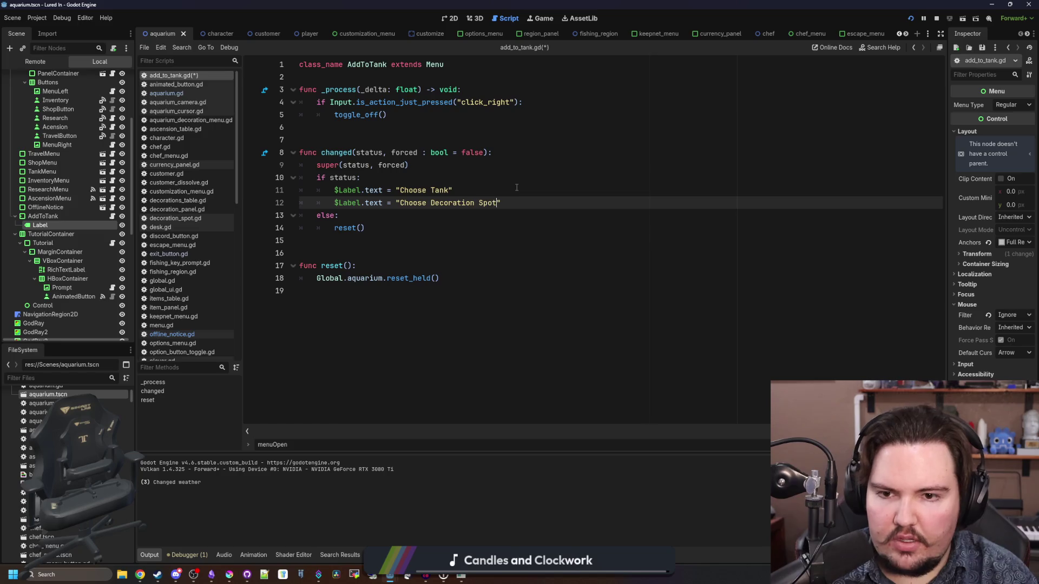
- Add the condition Global.aquarium.heldType == Global.aquarium.HELD_TYPES.FISH under the if status line
left_click(481, 195)
left_click(415, 177)
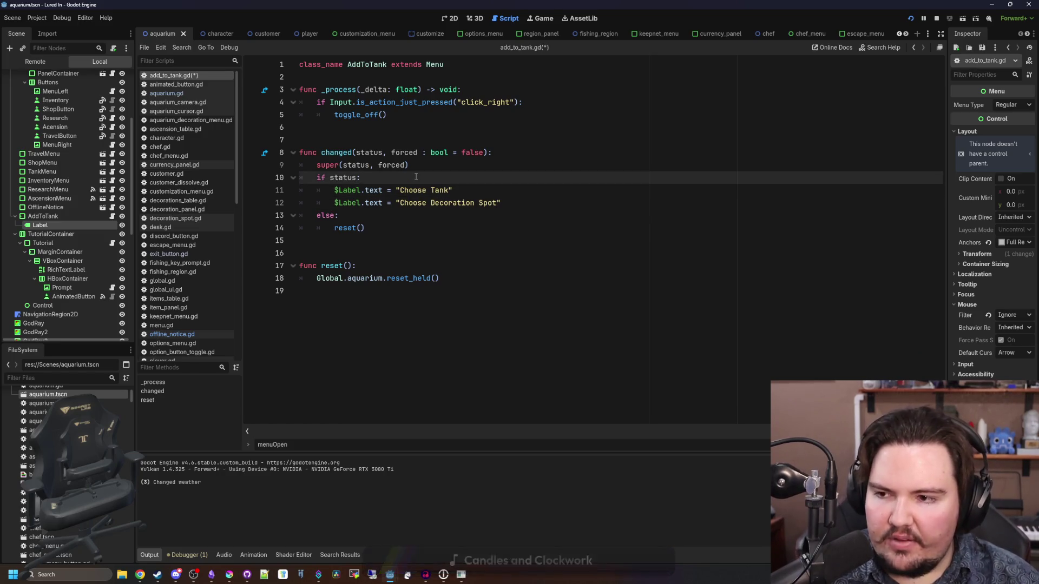
key("Return")
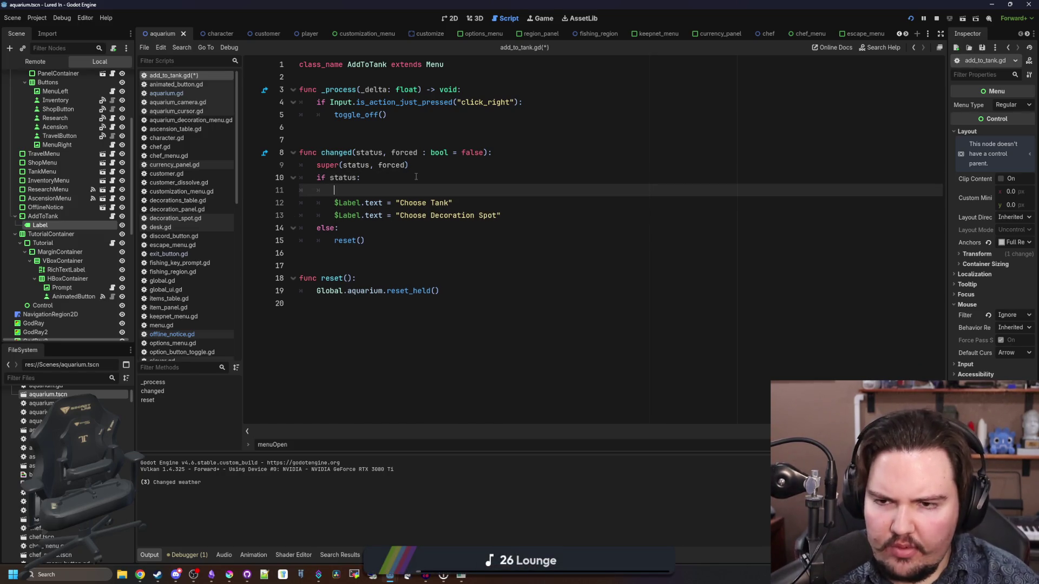
type("Global.aquarium.")
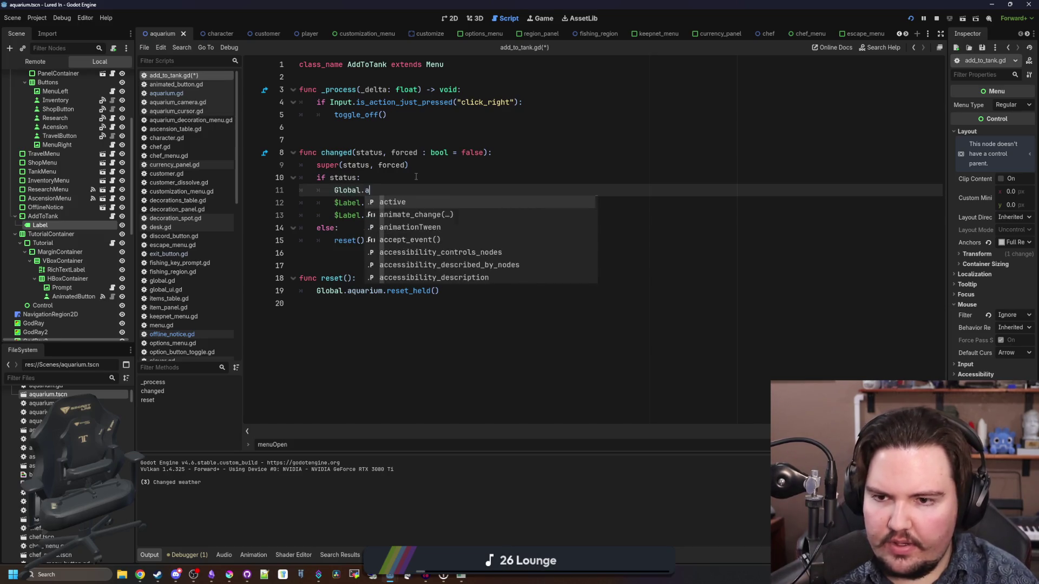
type("heldType == ")
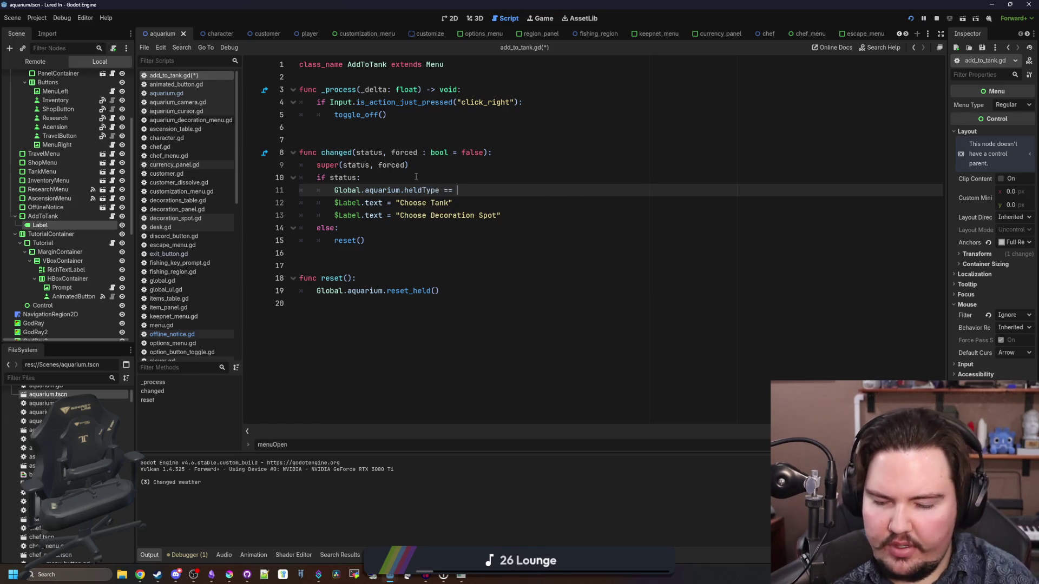
type("Global.a")
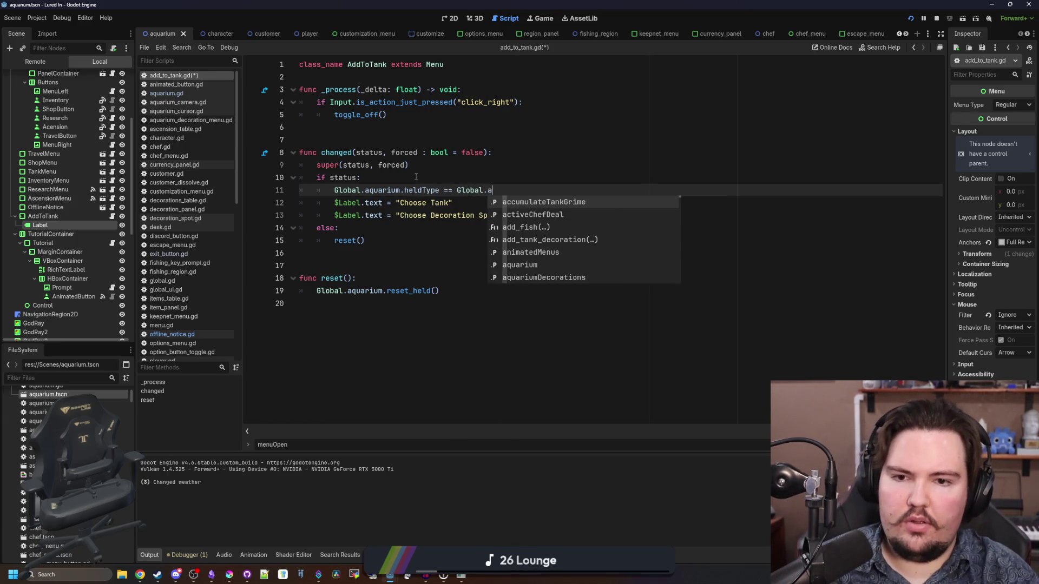
type("quarium.HELD_TYPES")
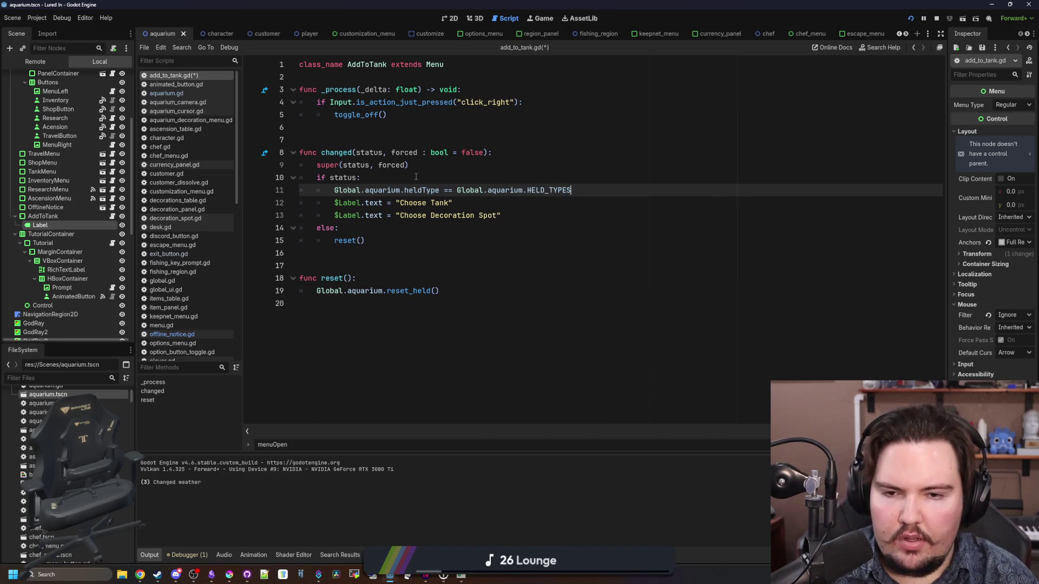
type(".")
type("FISH:")
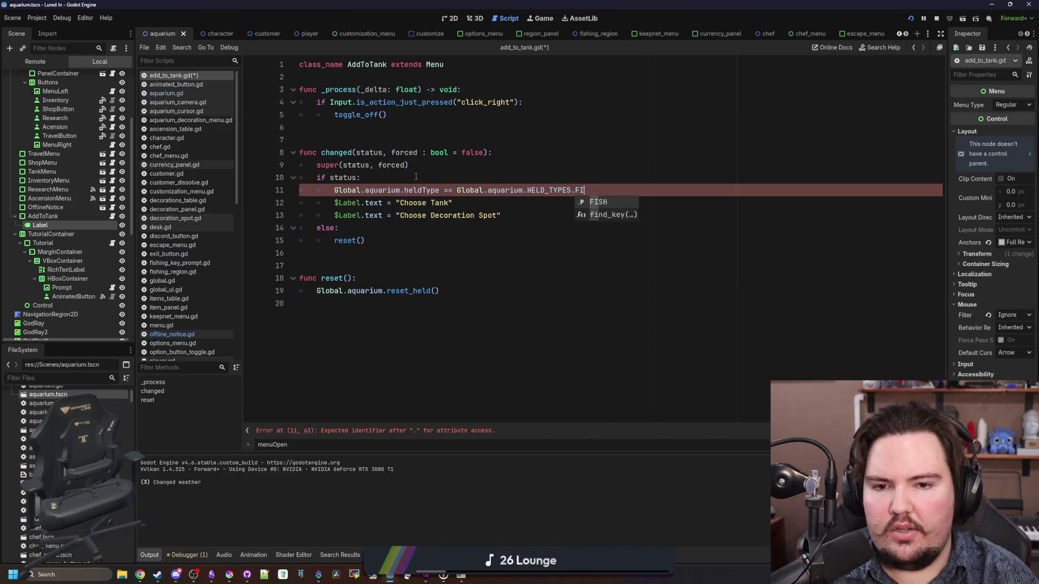
key("Return")
key("Return")
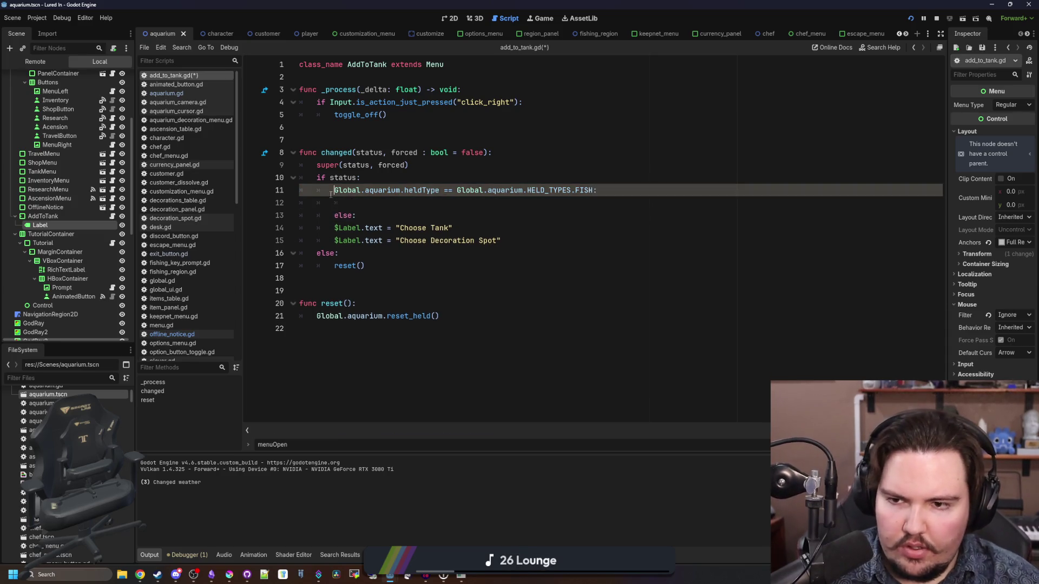
type("if")
- Put 'Choose Tank' under the fish check and 'Choose Decoration Spot' under else, then run the game maximized
left_click_drag(454, 228, 334, 228)
key("ctrl+x")
key("Up")
key("Up")
key("ctrl+v")
left_click(336, 233)
key("Tab")
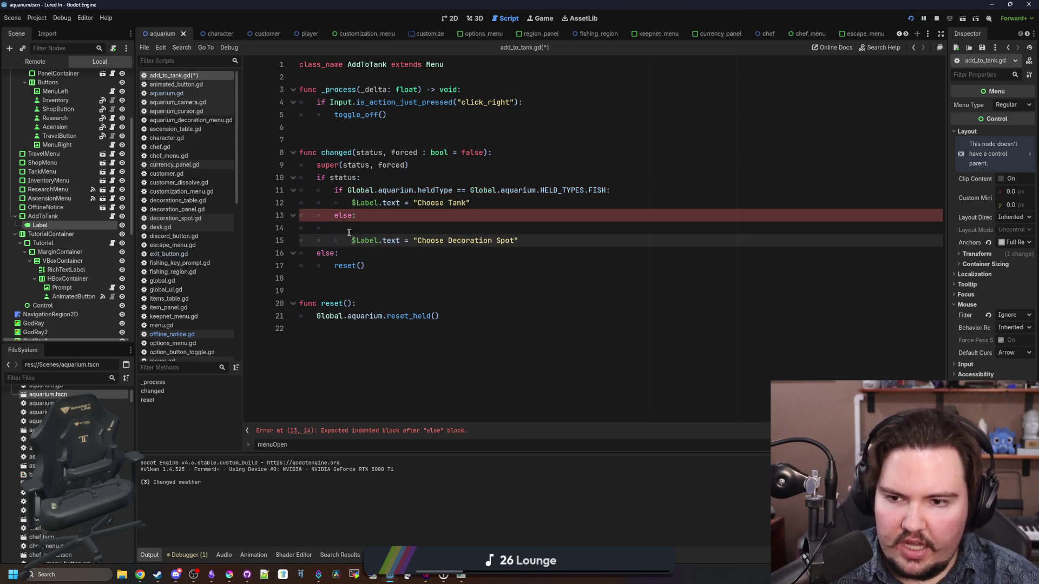
key("Up")
key("BackSpace")
key("BackSpace")
key("BackSpace")
key("F5")
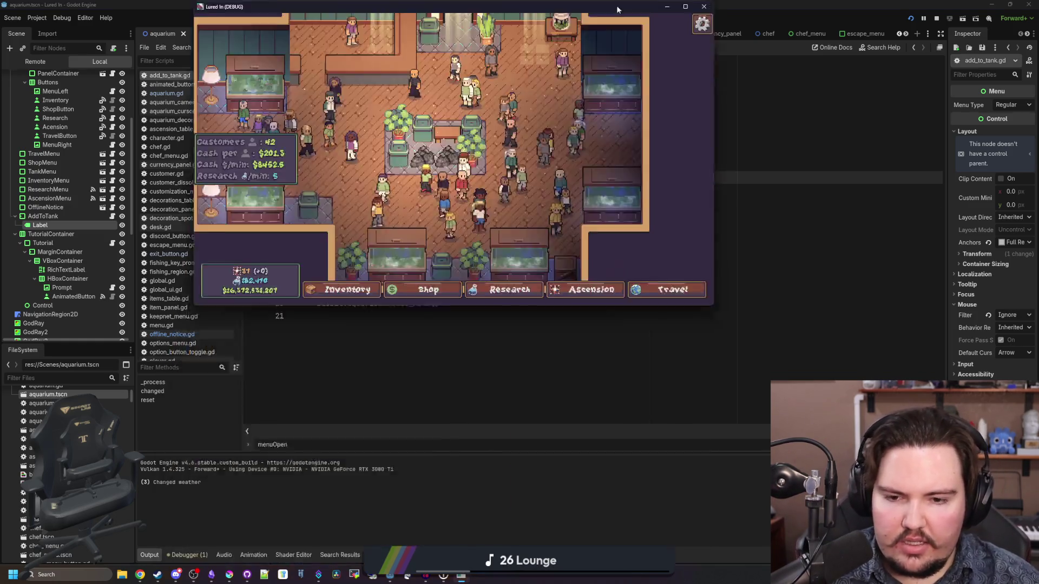
double_click(617, 9)
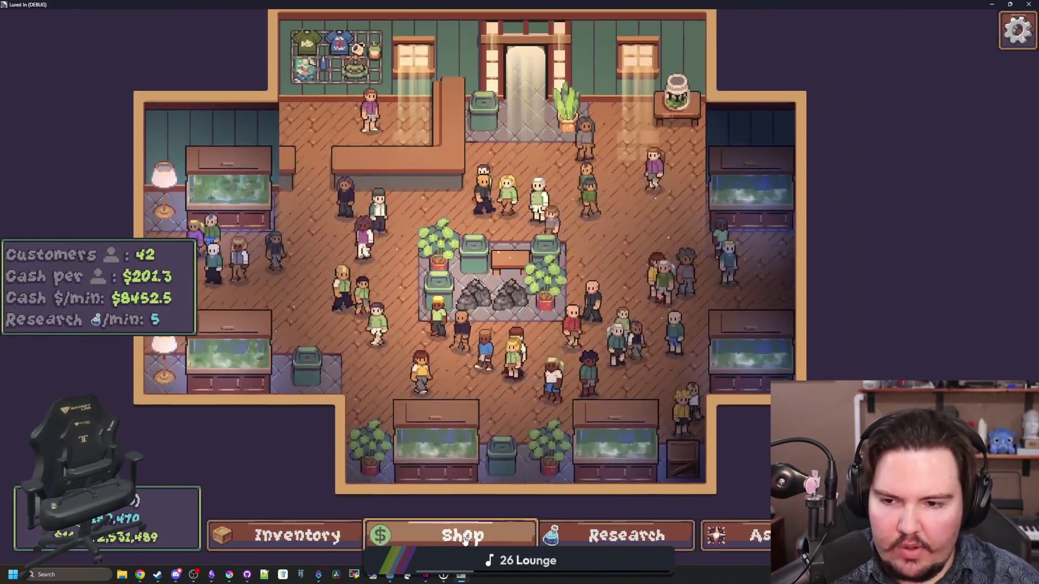
- Buy and place free Cobweb decorations from the shop several times
left_click(464, 535)
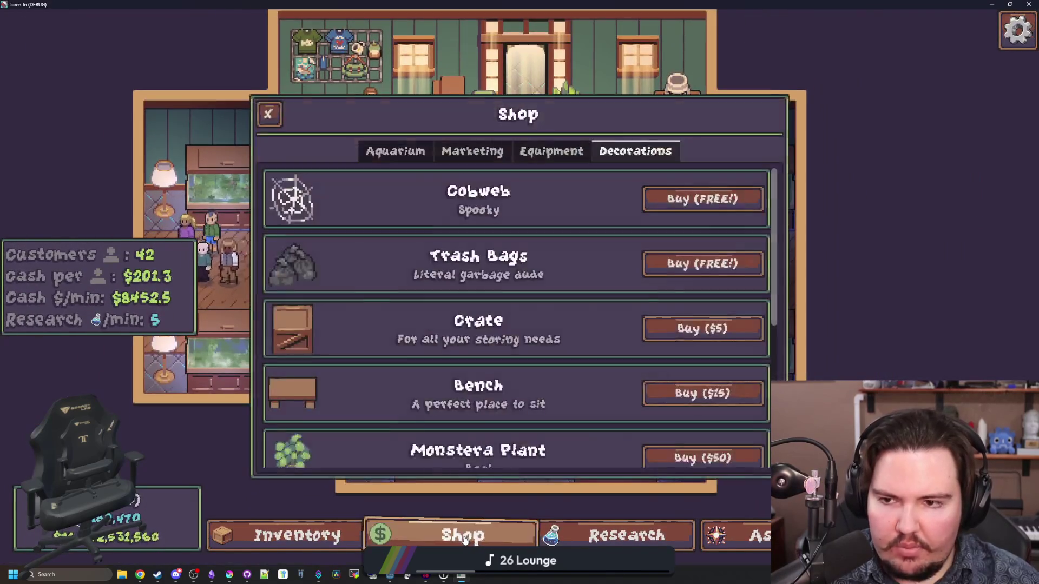
left_click(703, 196)
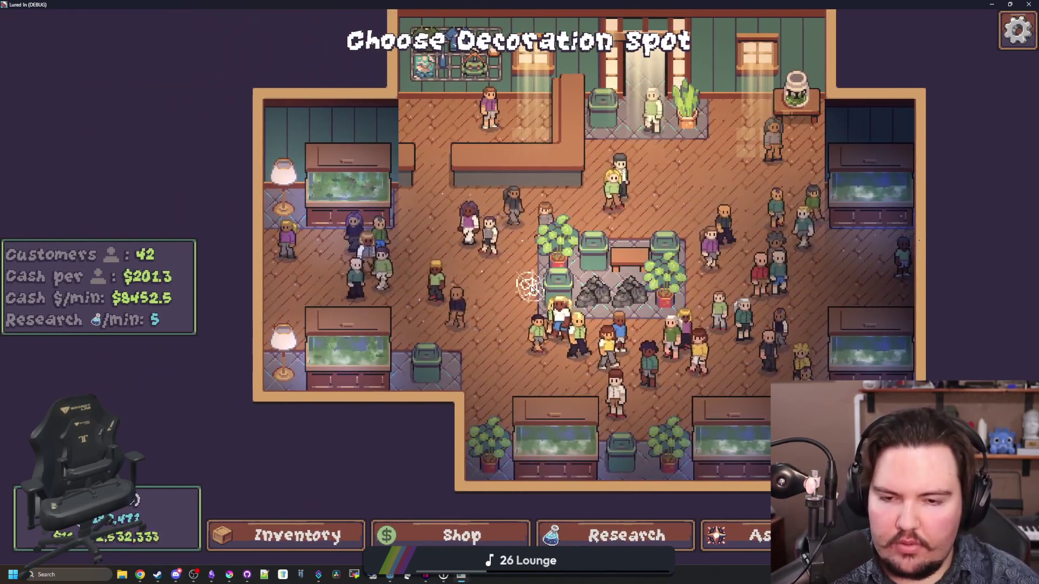
left_click(529, 287)
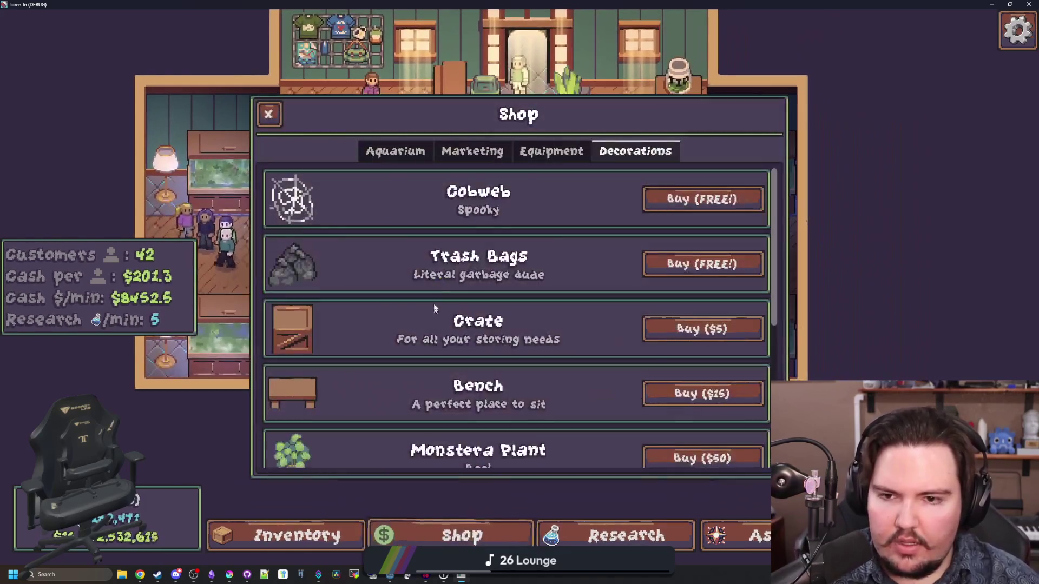
left_click(690, 209)
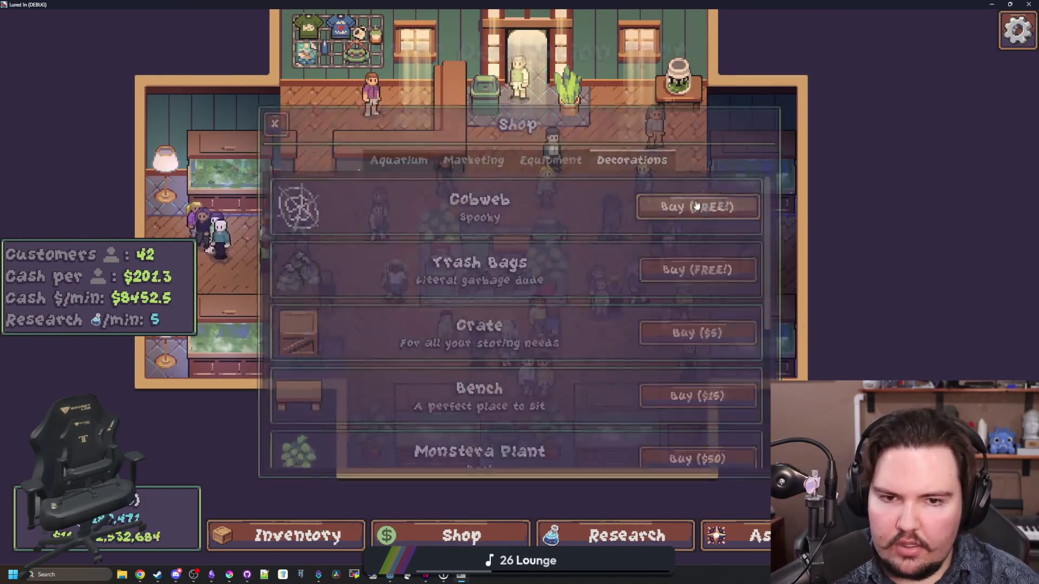
left_click(501, 273)
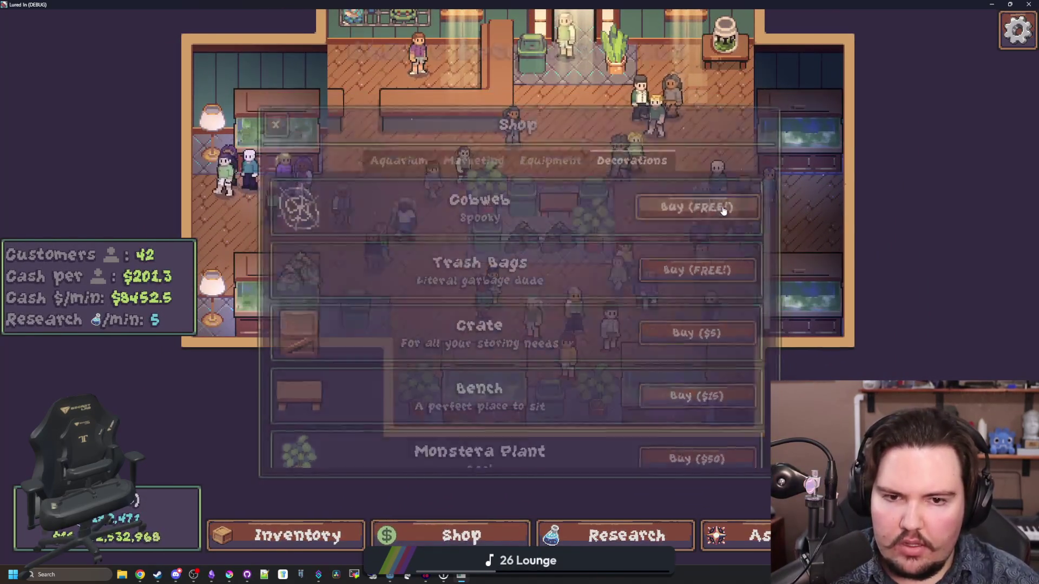
left_click(722, 205)
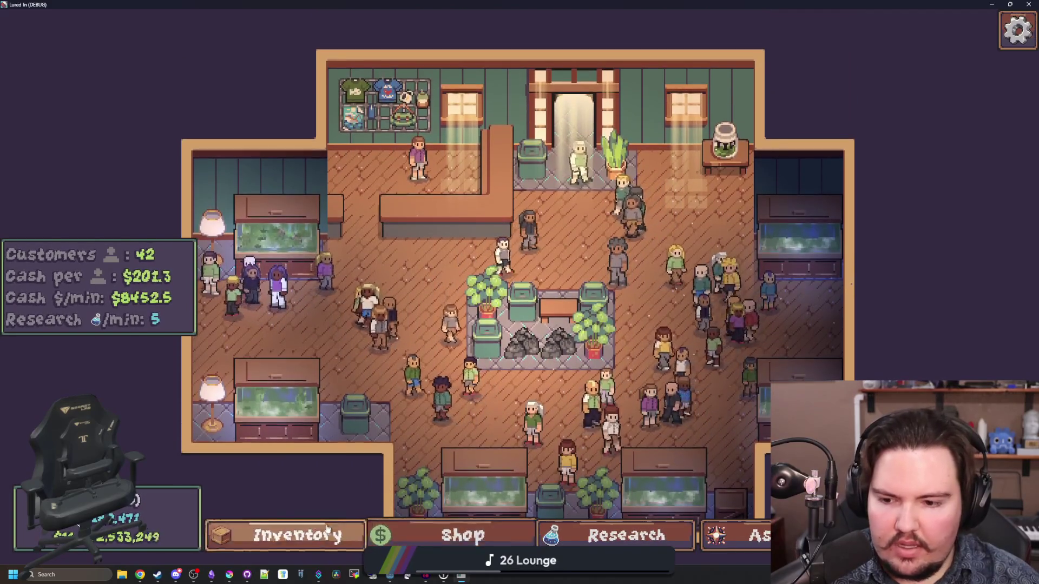
- Move the Bluegill into the bottom tank from the inventory, then start moving the Carp
left_click(297, 536)
scroll(541, 336, "down", 2)
left_click(702, 339)
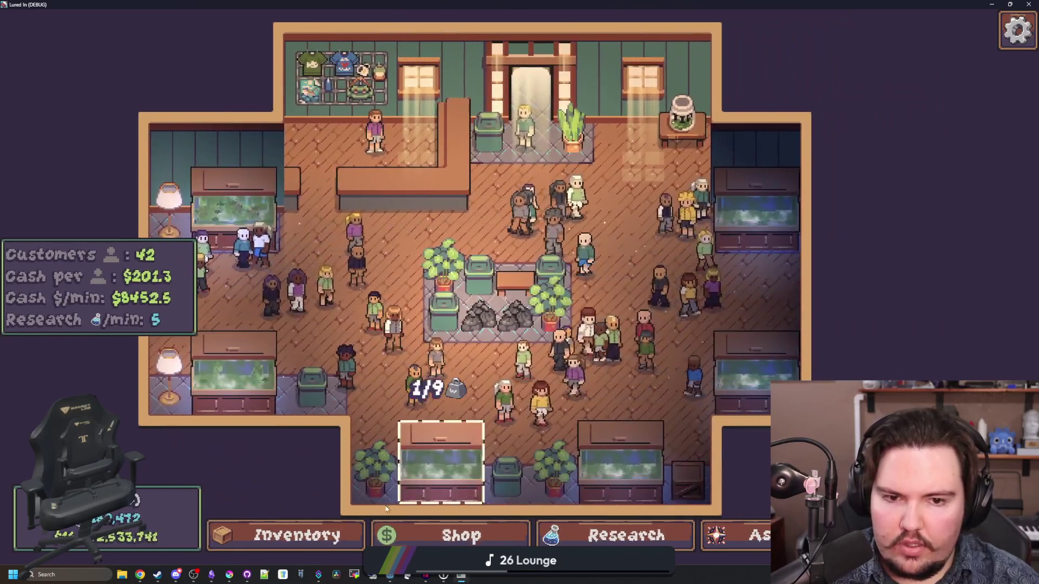
left_click(387, 508)
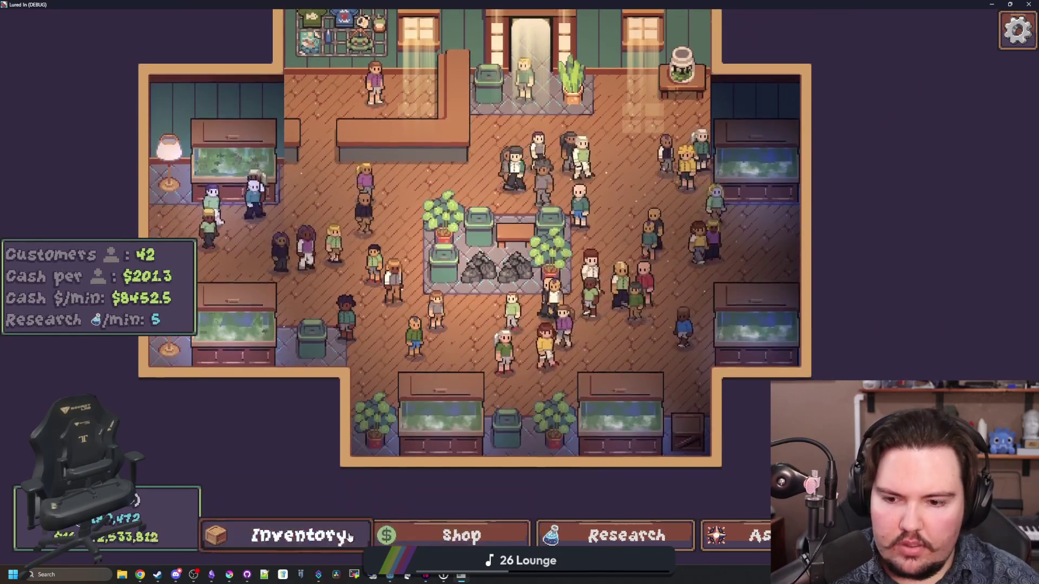
left_click(297, 535)
left_click(704, 444)
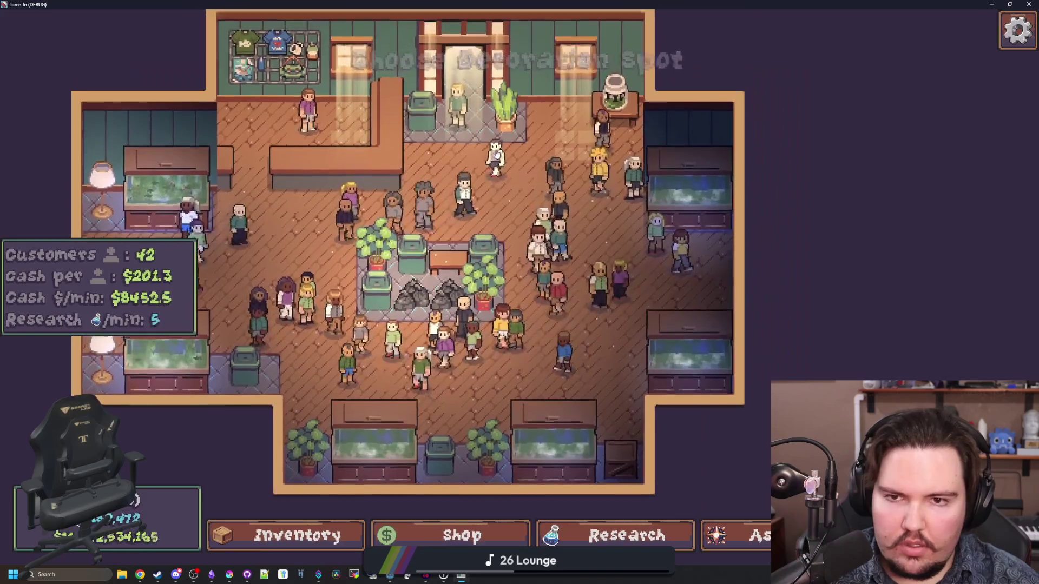
- Return to add_to_tank.gd and save the script
key("alt+Tab")
left_click(411, 241)
key("ctrl+s")
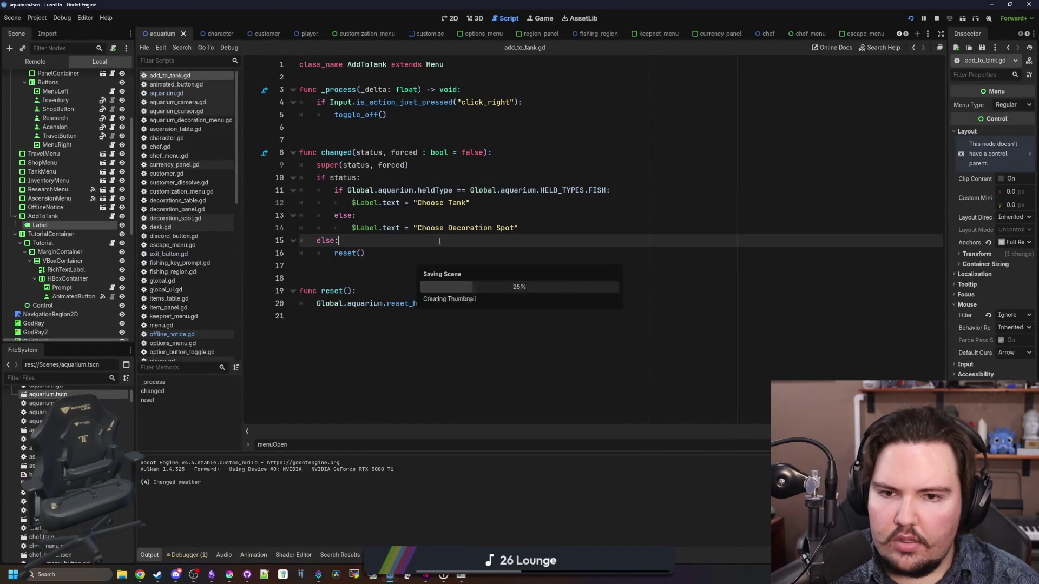
- Add a debug print of Global.aquarium.heldType above the if status check
left_click(507, 219)
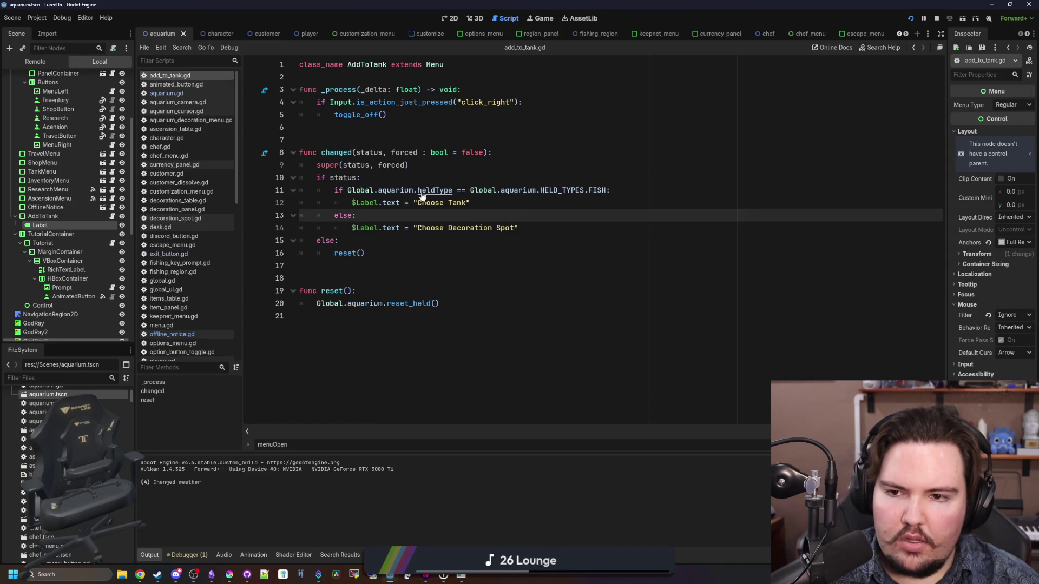
left_click(450, 178)
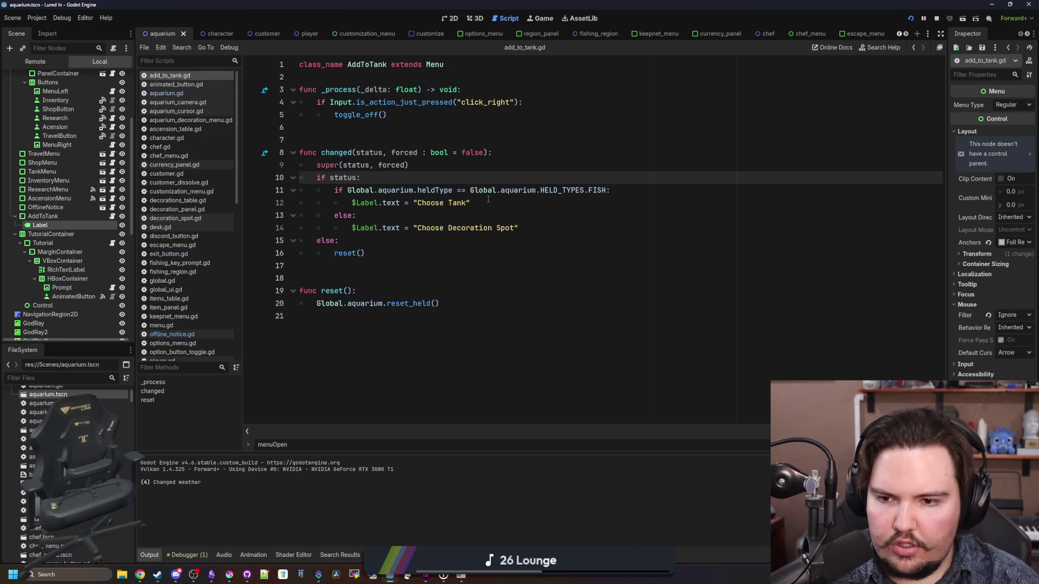
left_click(446, 204)
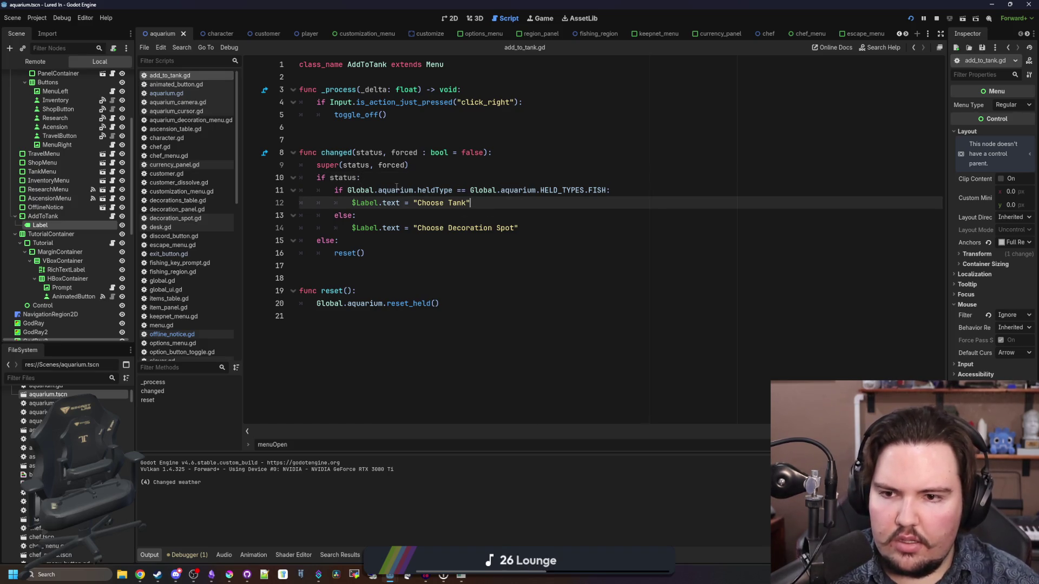
left_click(407, 177)
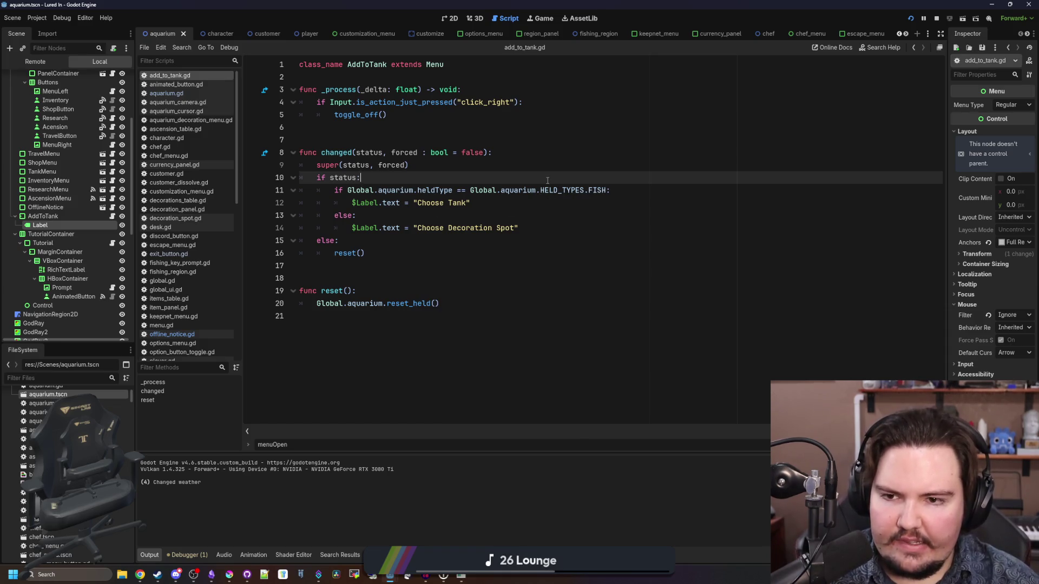
key("Return")
type("print(")
type("Global.aq)")
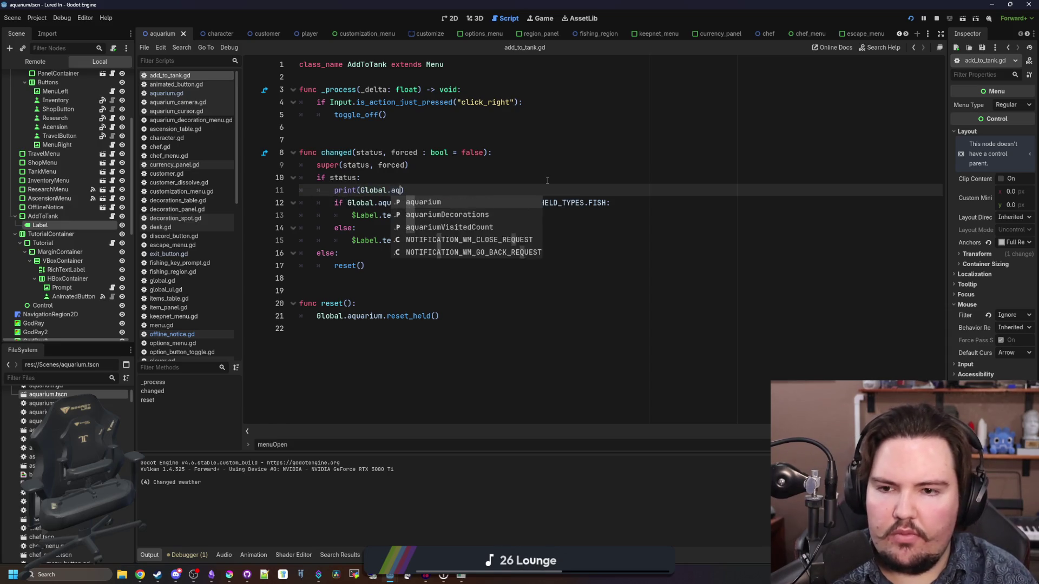
type("obal.aquarium")
key("Return")
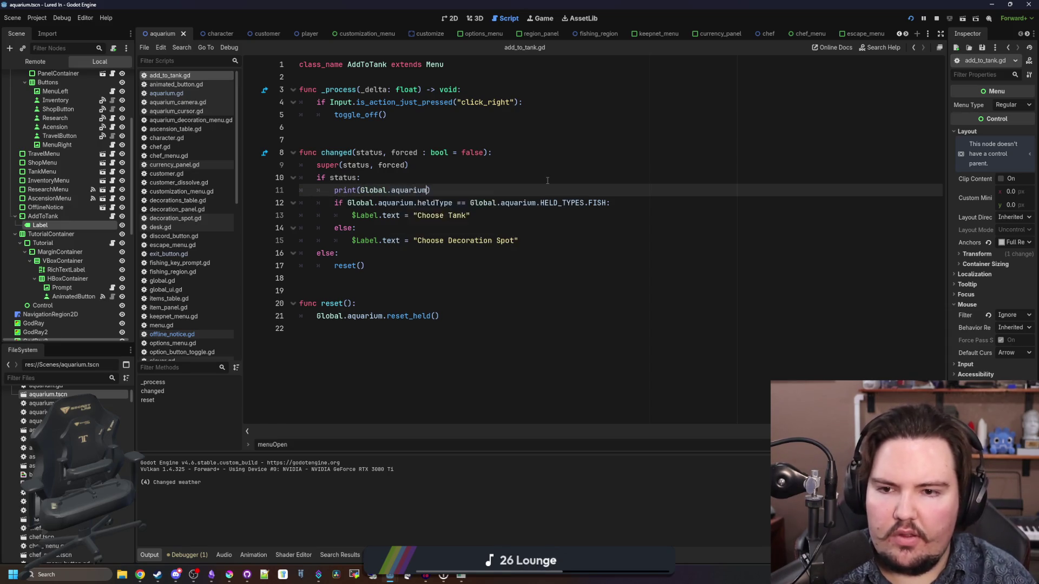
type(".heldT")
key("Return")
left_click(547, 180)
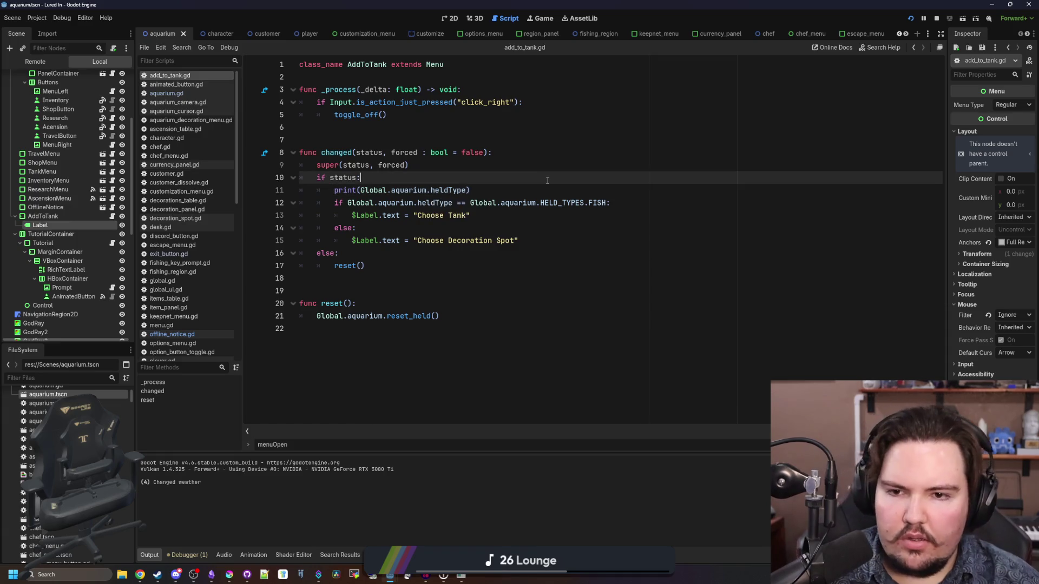
- Run the game and put an inventory item into placement mode, then close it and open aquarium.gd
key("F5")
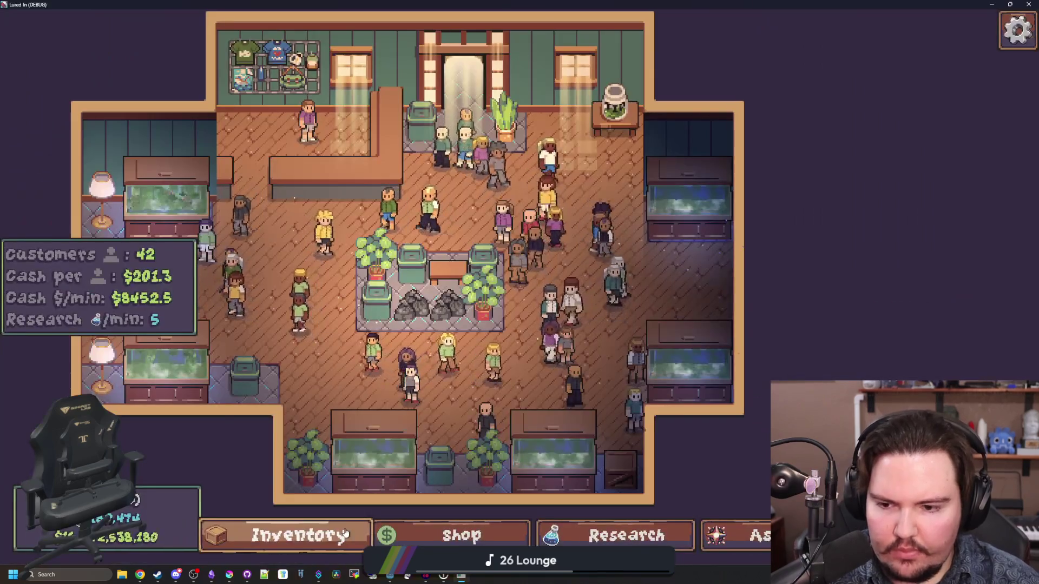
left_click(345, 534)
left_click(704, 337)
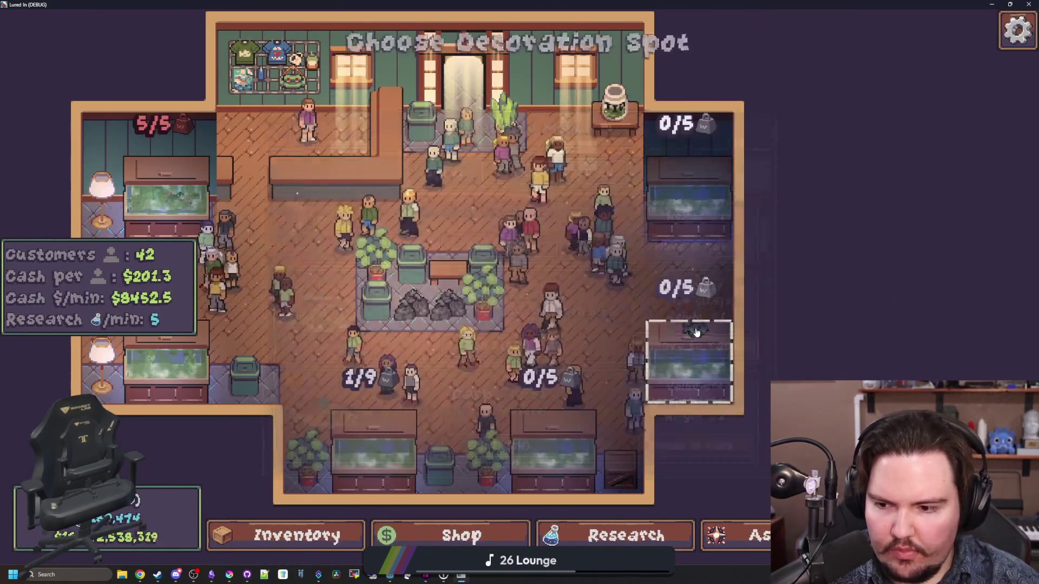
double_click(494, 10)
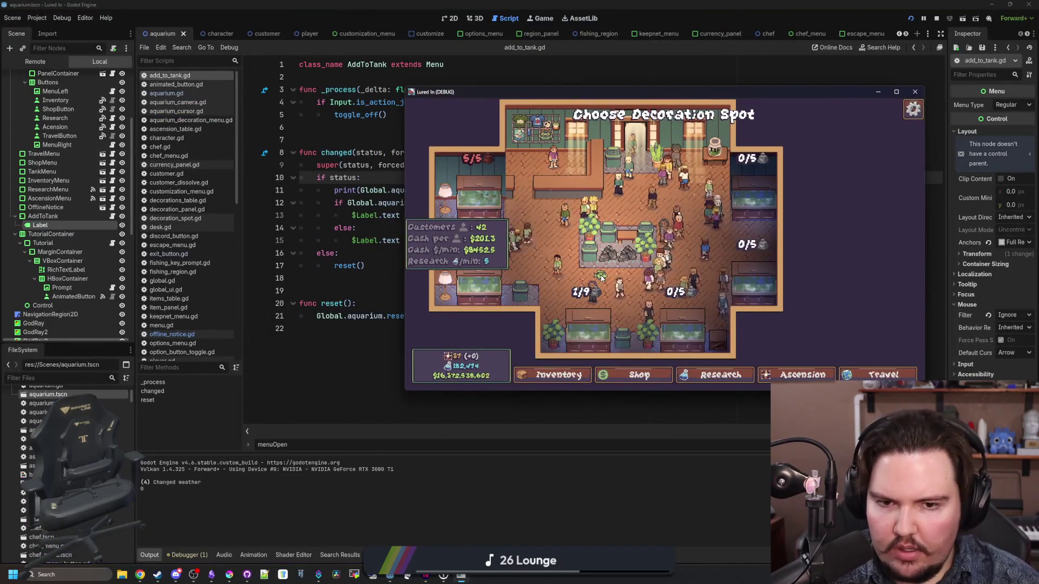
key("F8")
left_click(381, 203, "ctrl")
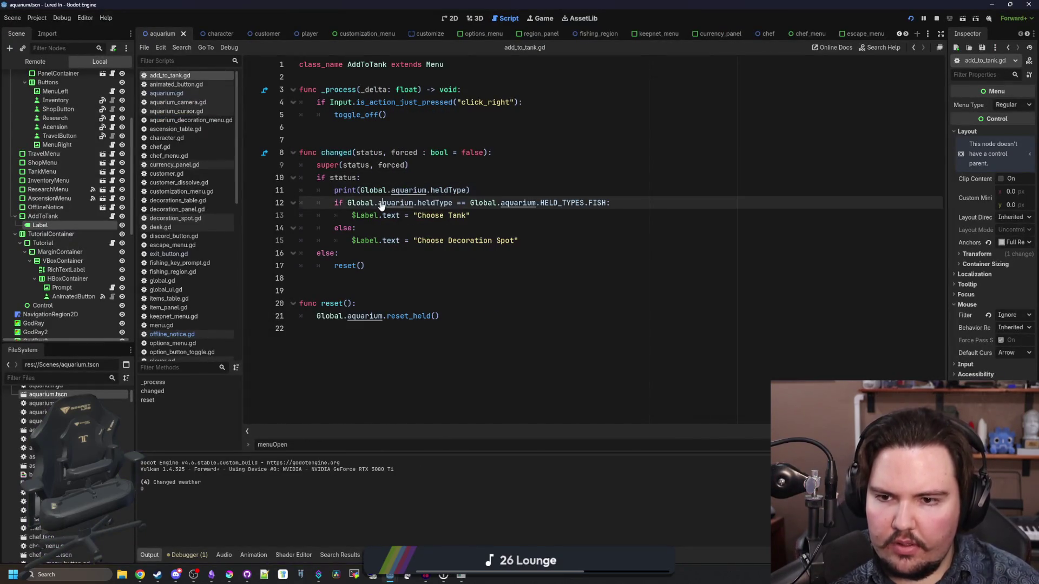
left_click(393, 231, "ctrl")
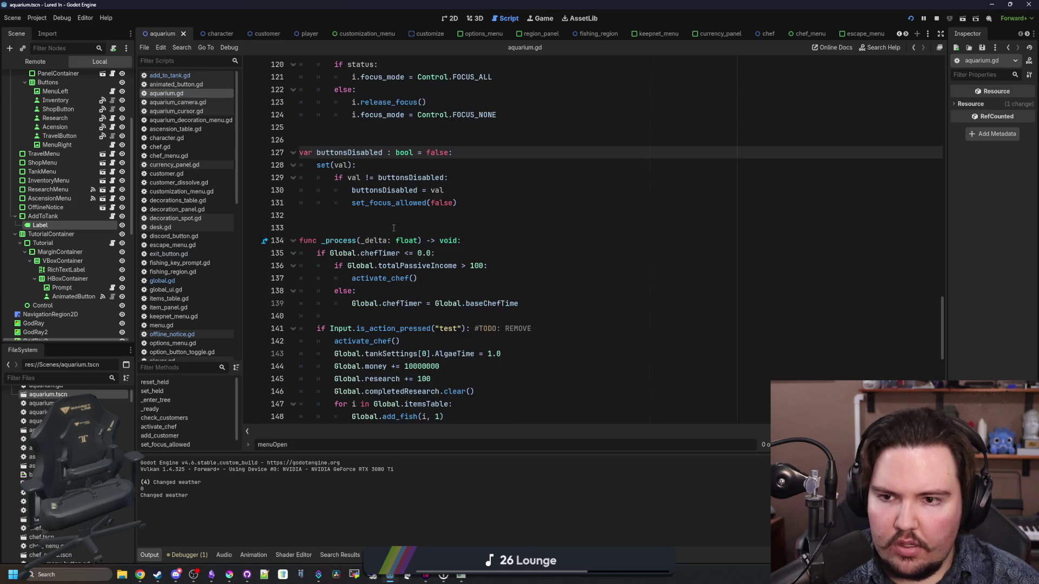
- Search aquarium.gd for 'heldType =' to locate the assignment inside set_held
key("ctrl+f")
type("heldType")
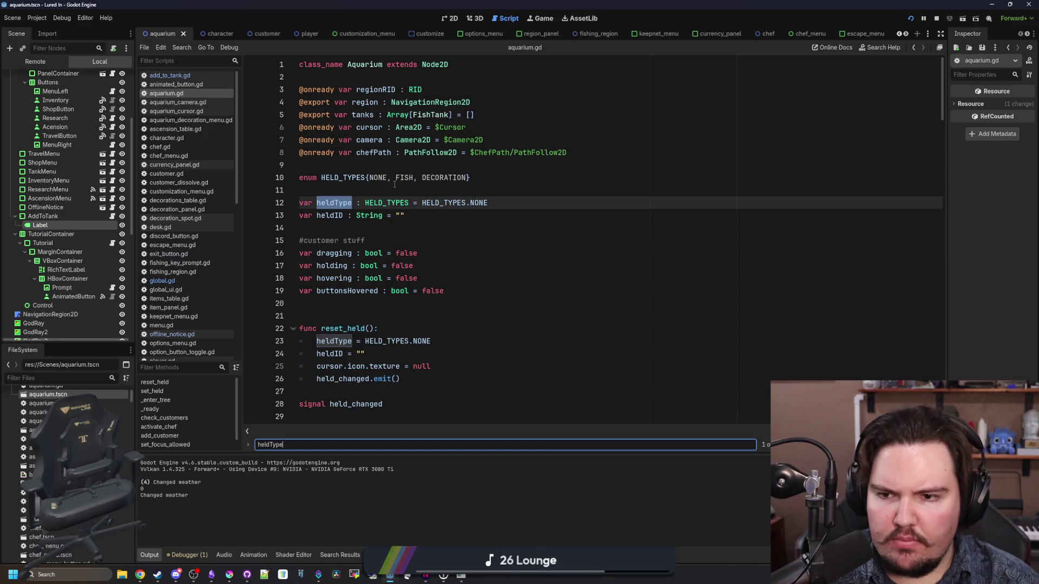
left_click(394, 185)
key("Return")
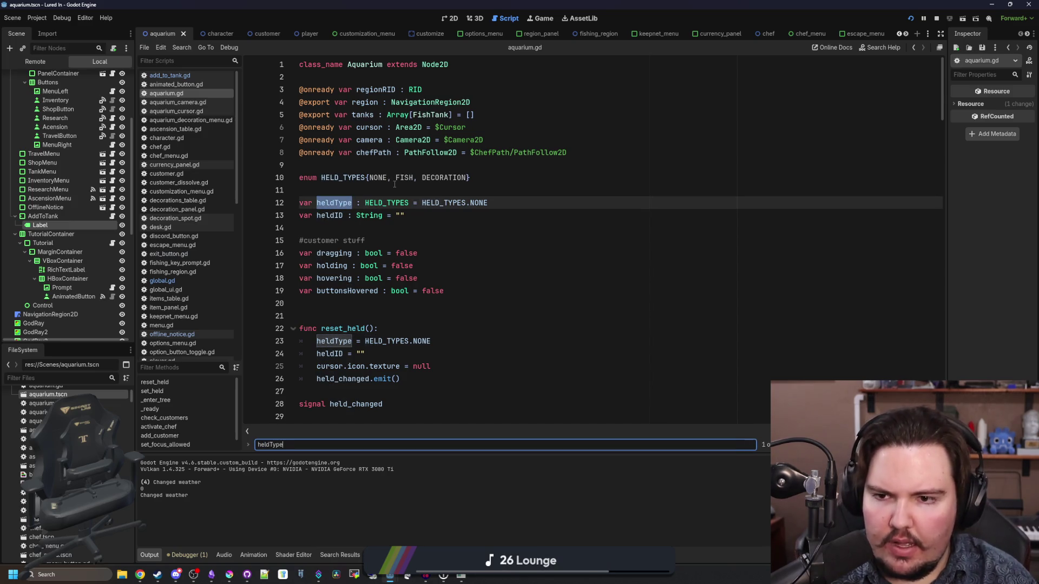
type(" =")
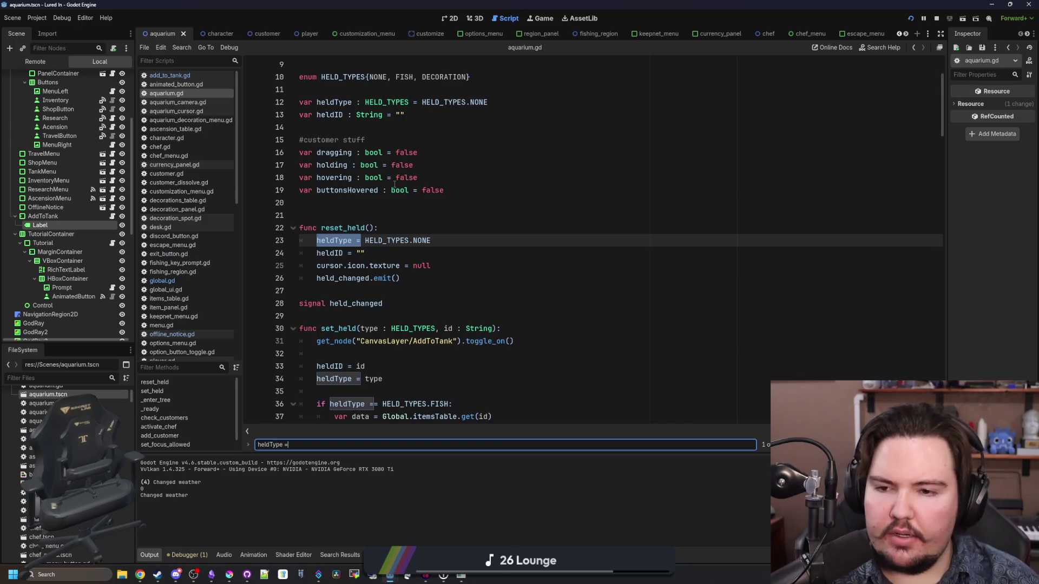
key("Return")
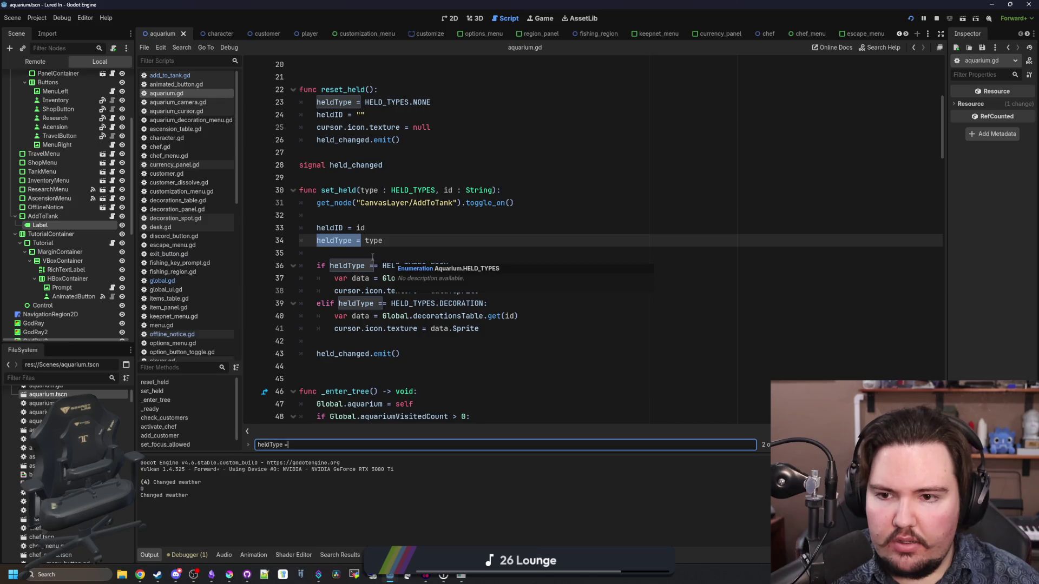
left_click(390, 220)
- Move the toggle_on call from the top of set_held to after the cursor sprite assignments
left_click_drag(521, 204, 316, 204)
key("ctrl+c")
key("BackSpace")
key("ctrl+shift+k")
key("ctrl+shift+k")
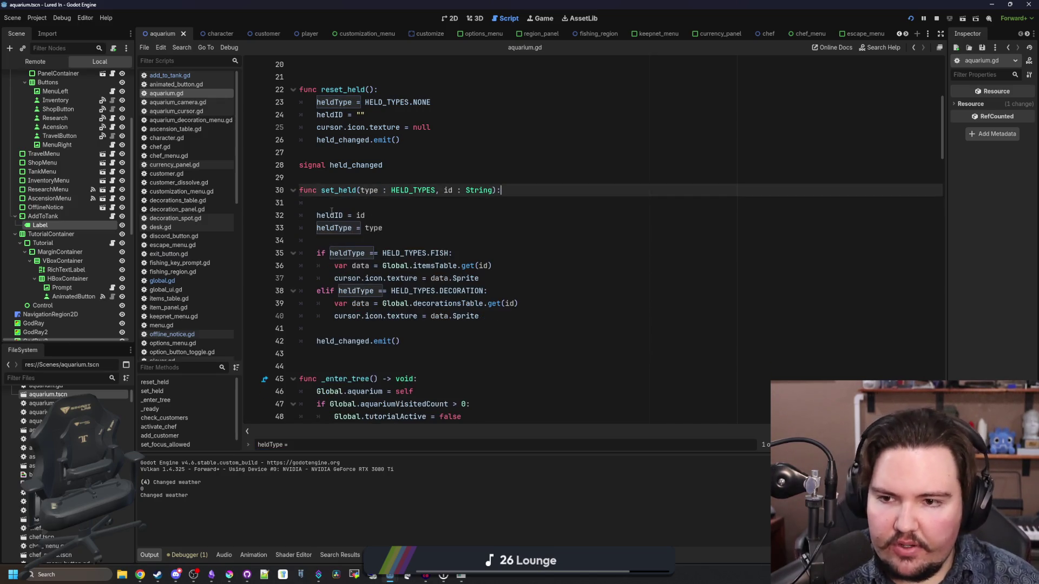
left_click(410, 320)
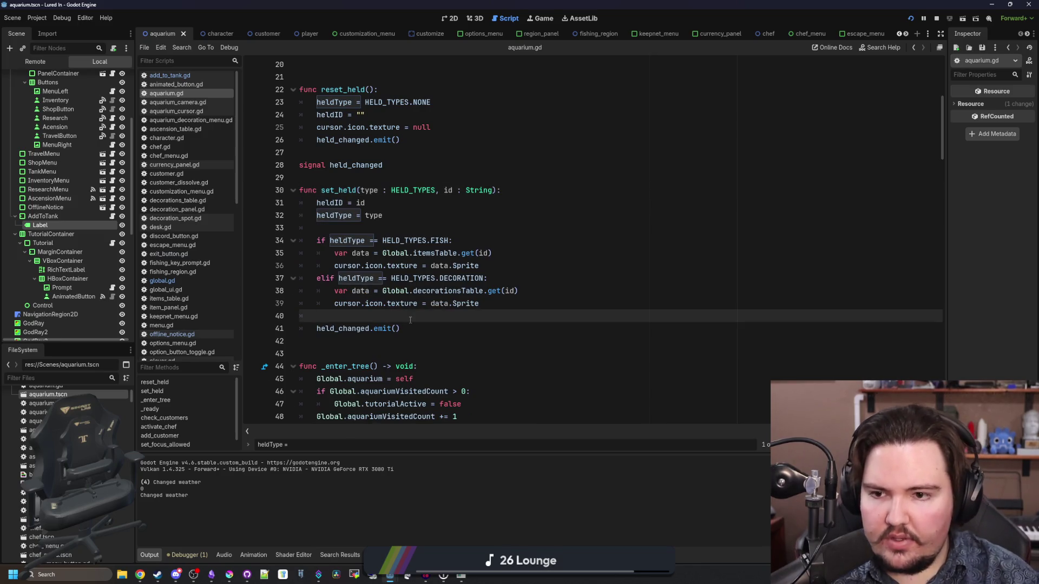
key("Return")
key("Return")
key("Up")
key("ctrl+v")
left_click(410, 320)
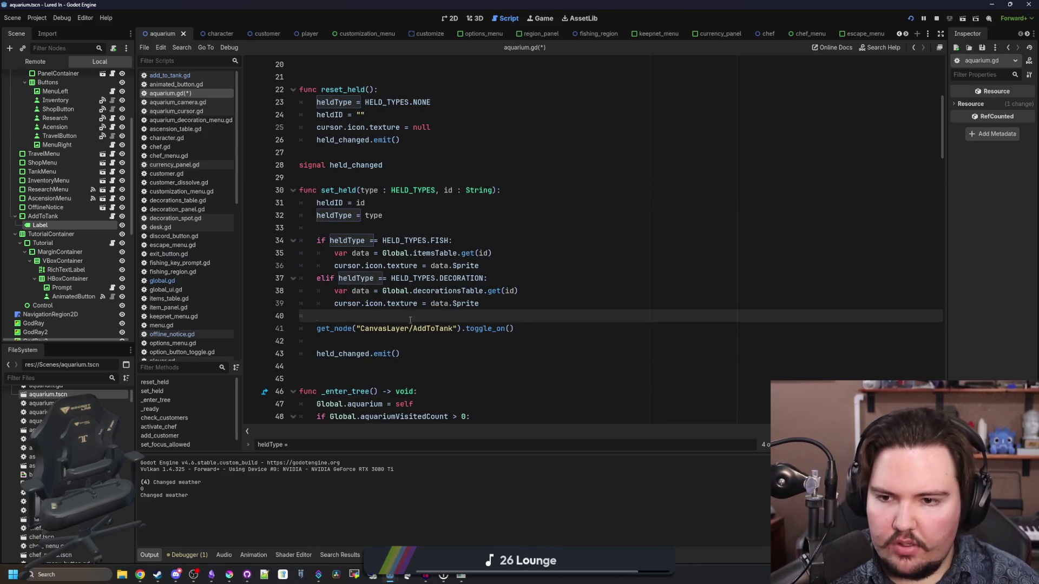
- Save and run the game, sending the Goldfish to a tank to check the placement prompt
key("F5")
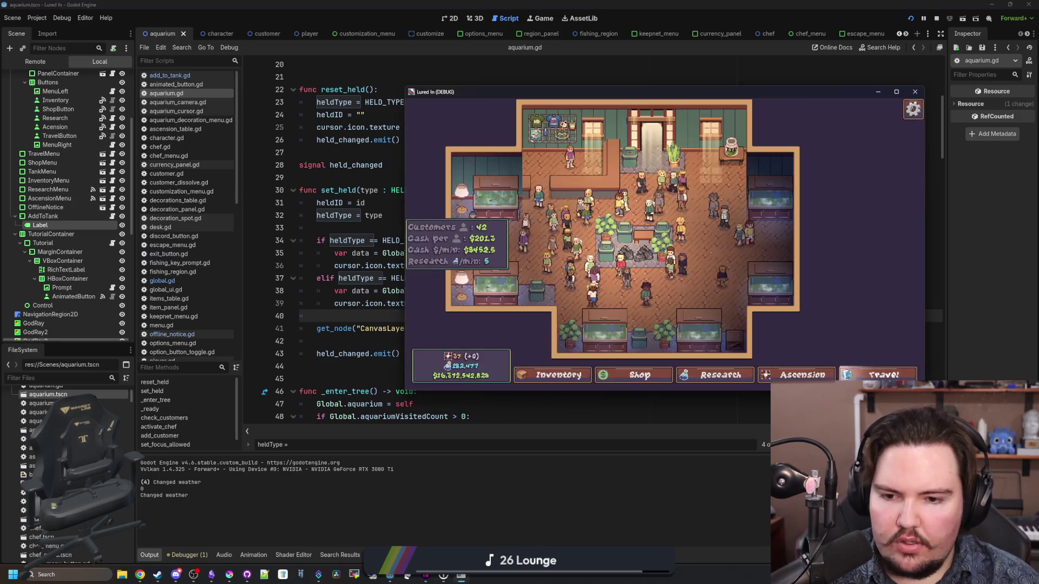
left_click(560, 384)
left_click(640, 224)
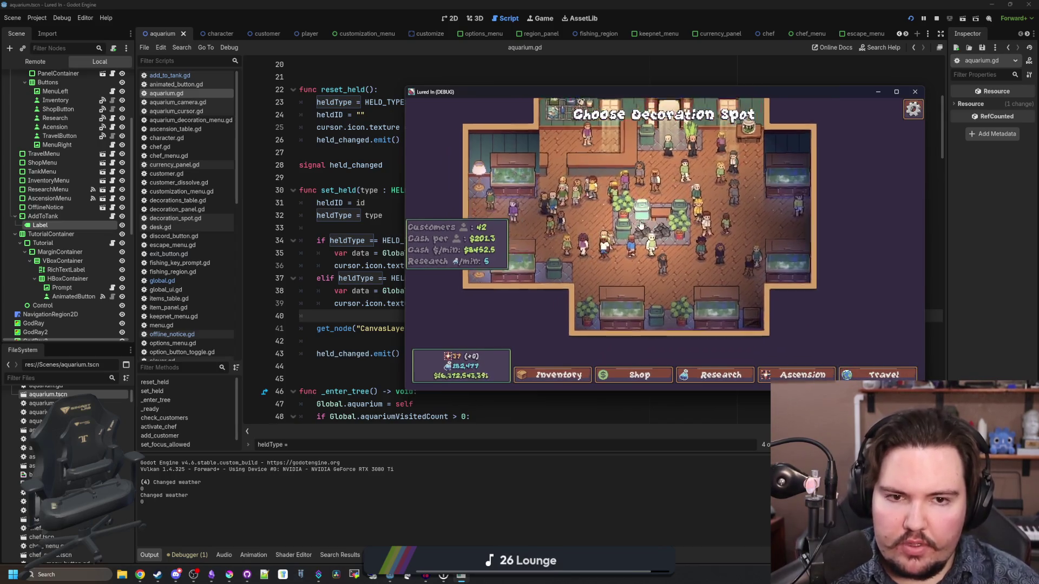
left_click(562, 375)
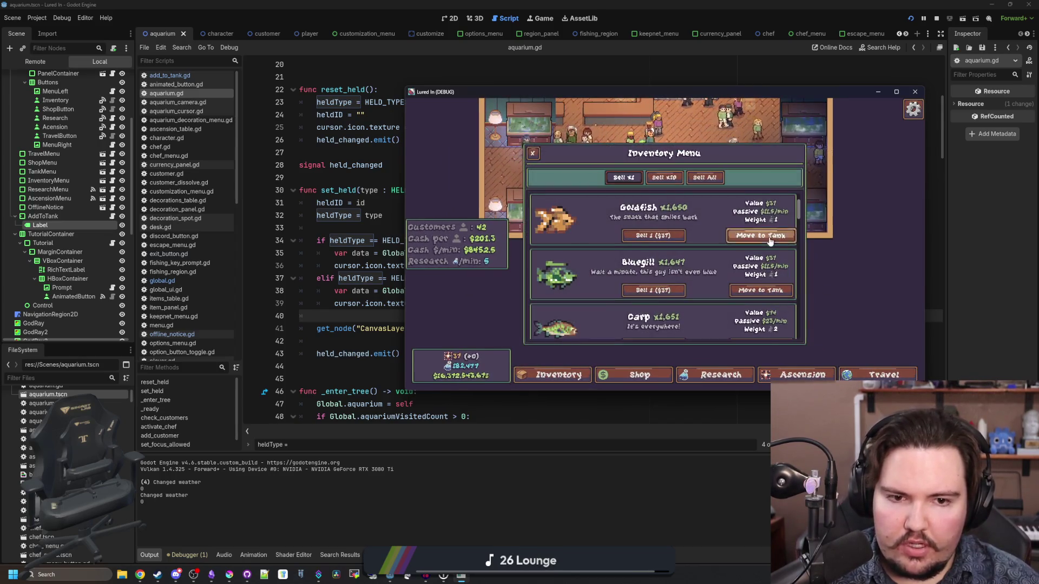
left_click(770, 238)
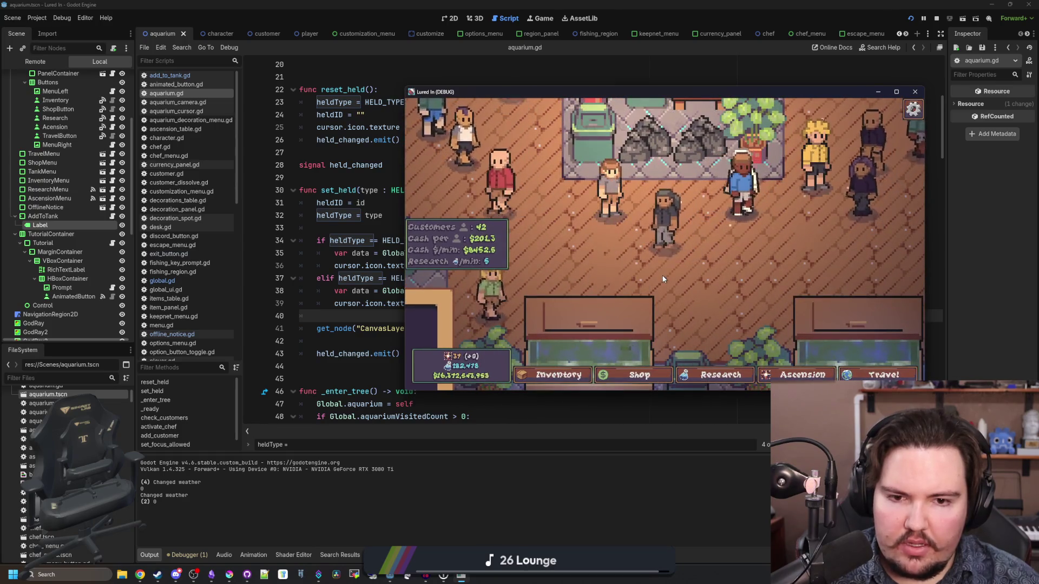
left_click(348, 318)
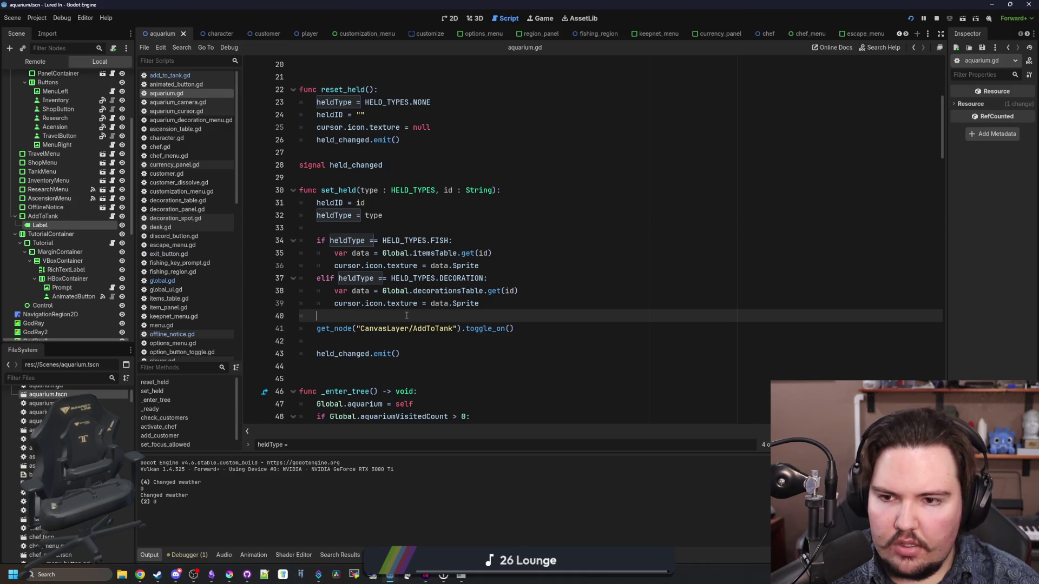
- Restart the game, buy the free Cobweb from Shop > Decorations to test placement, then close it
left_click(936, 19)
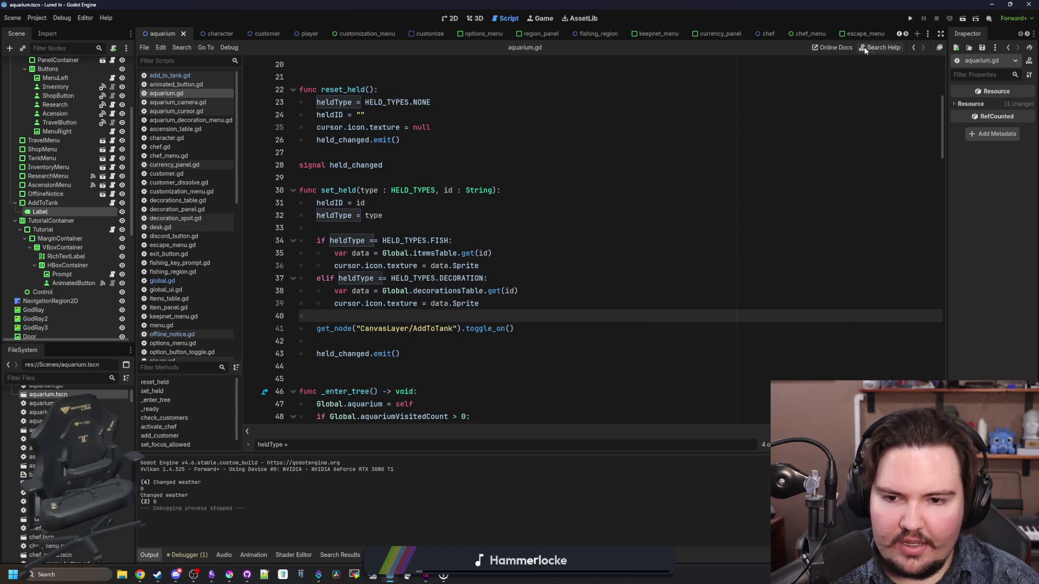
left_click(910, 21)
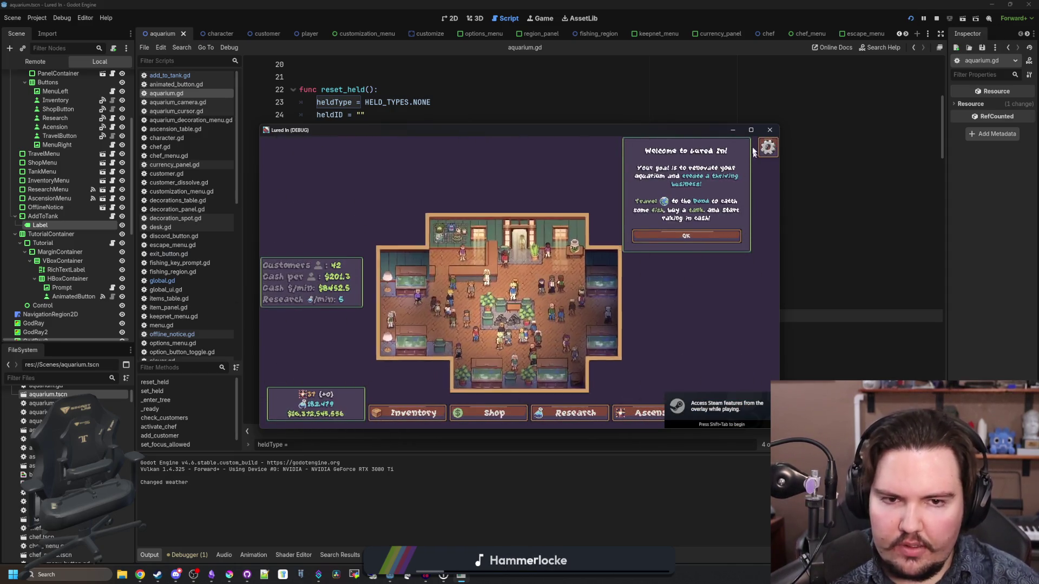
key("s")
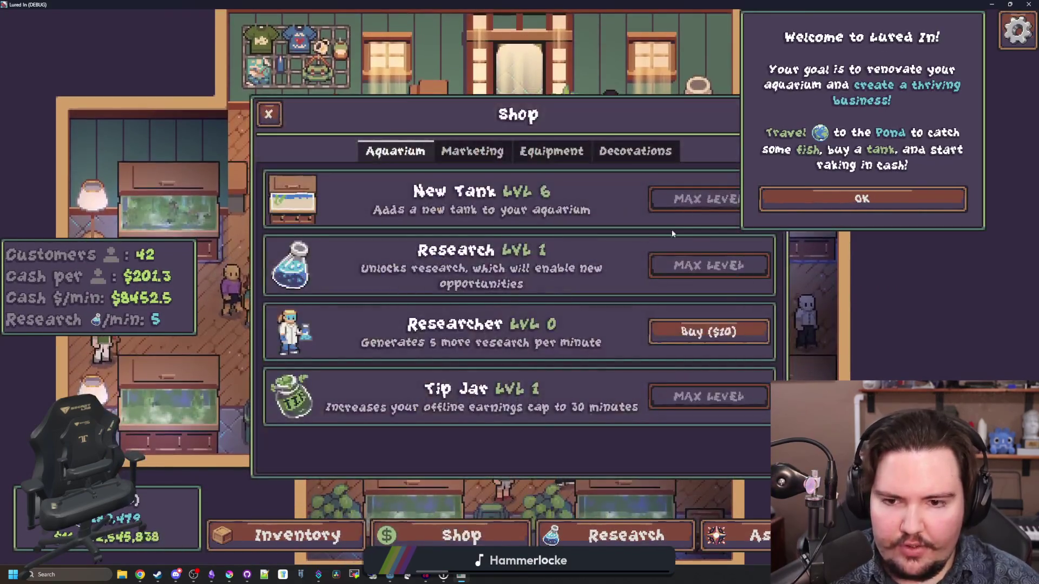
left_click(668, 154)
left_click(664, 197)
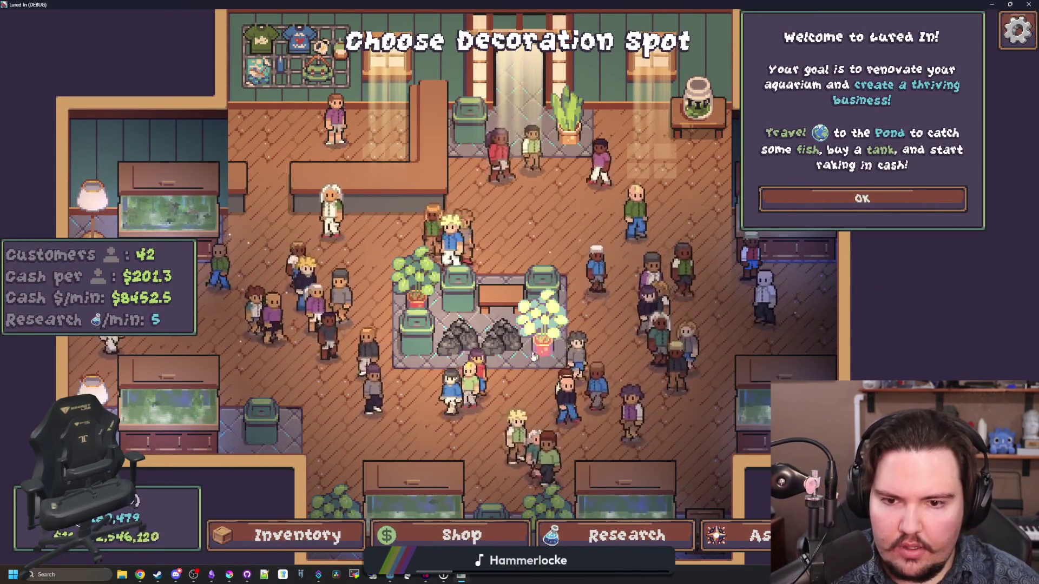
key("F8")
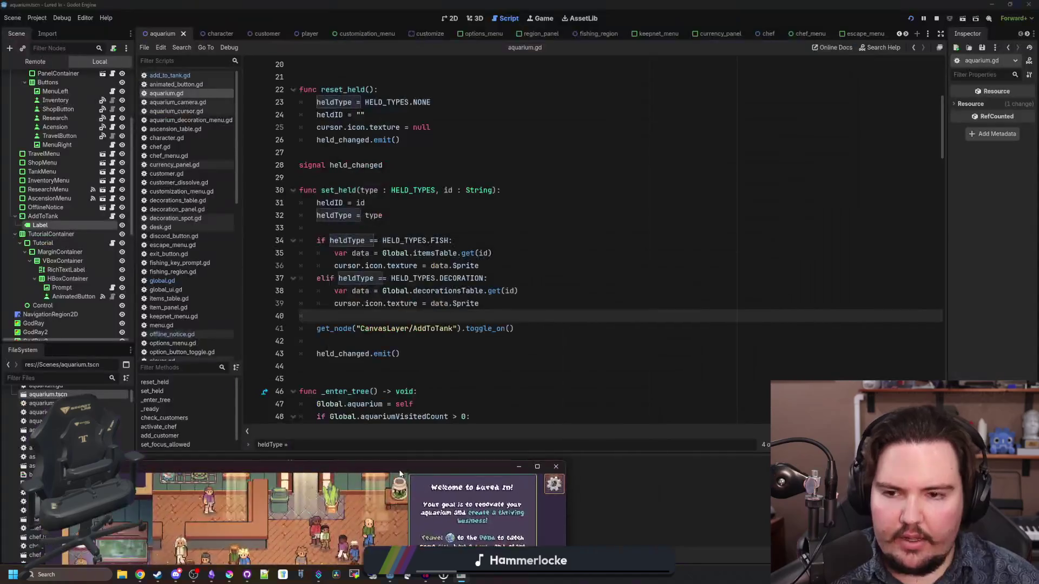
- Move the toggle_on call to the top of set_held, remove the extra blank lines, and save
left_click(544, 239)
left_click(413, 229)
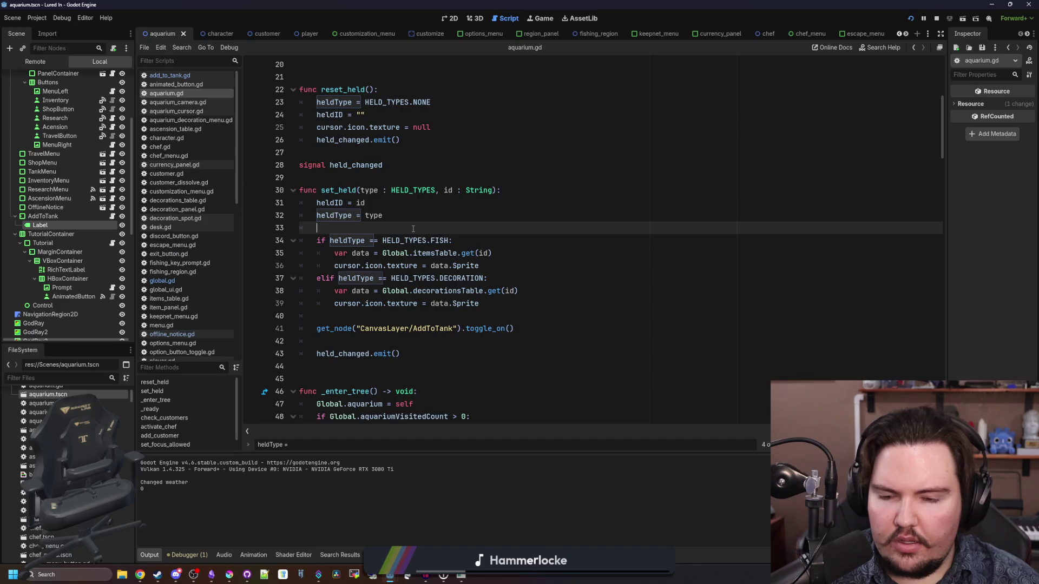
left_click_drag(529, 335, 317, 329)
key("BackSpace")
left_click(509, 190)
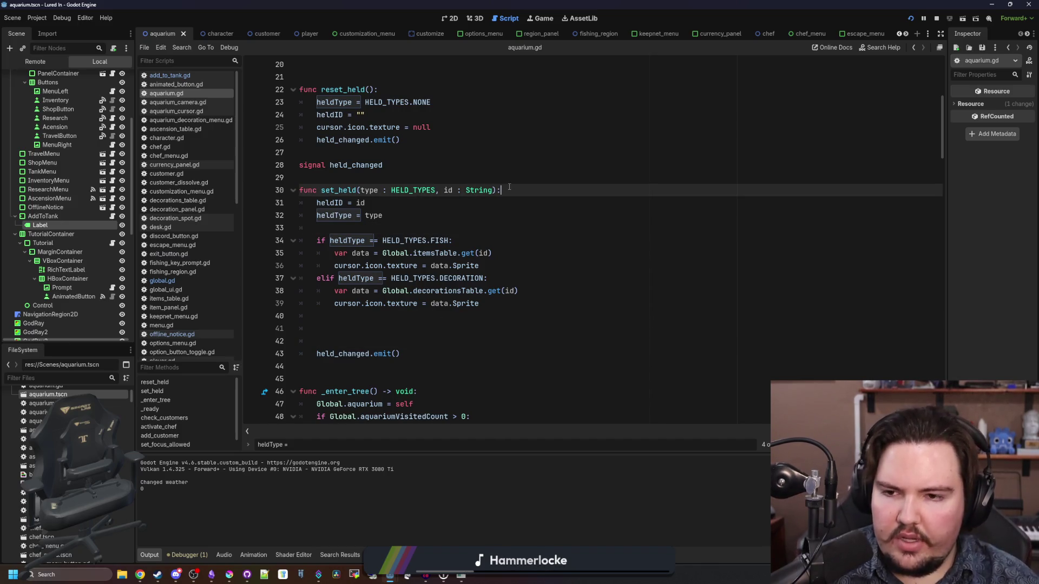
key("Return")
key("ctrl+v")
key("Return")
left_click(361, 367)
key("BackSpace")
key("BackSpace")
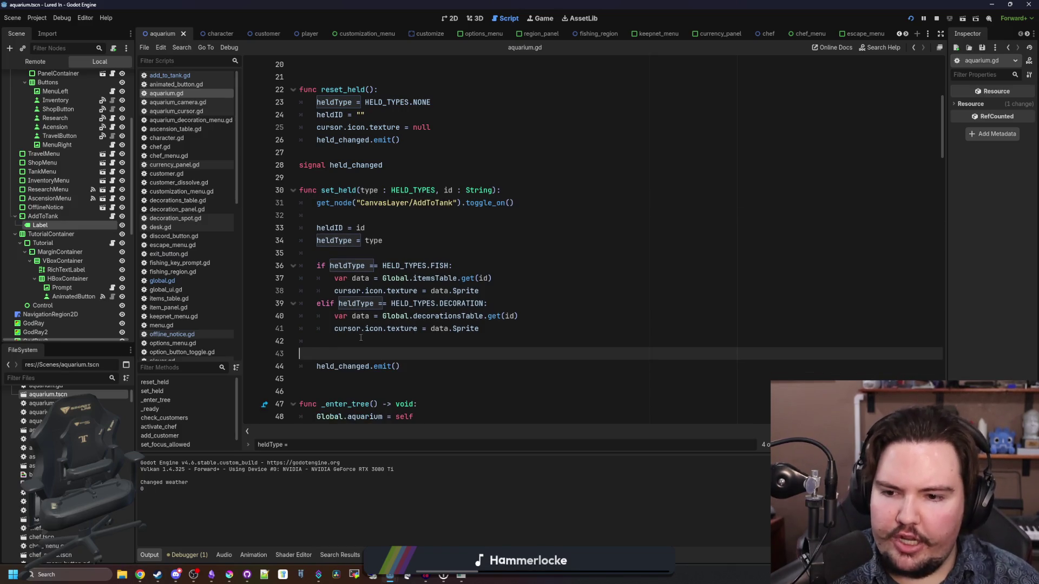
key("ctrl+s")
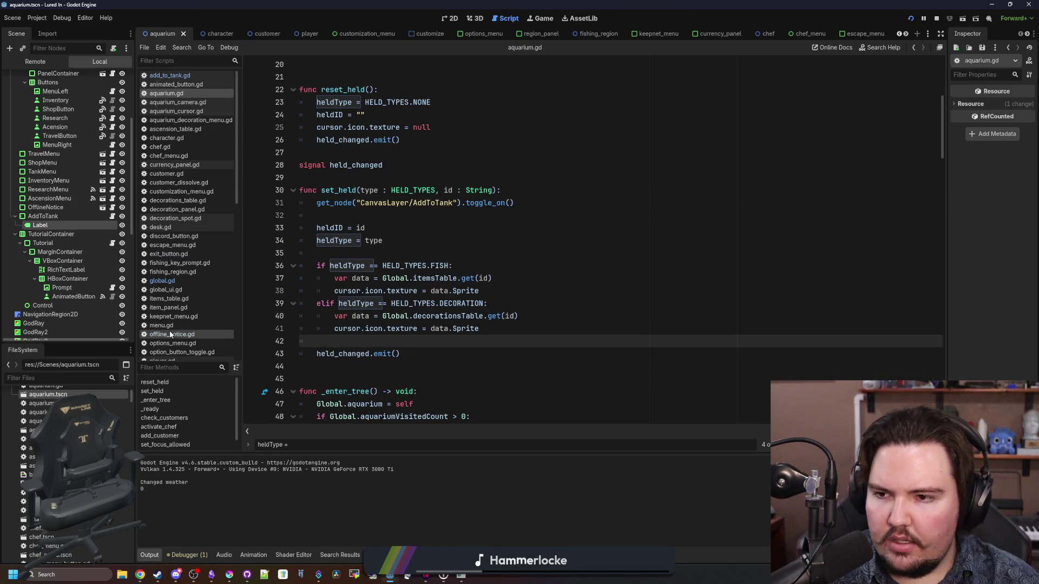
- In add_to_tank.gd, delete the heldType debug print and the label-text if/else block
left_click(170, 75)
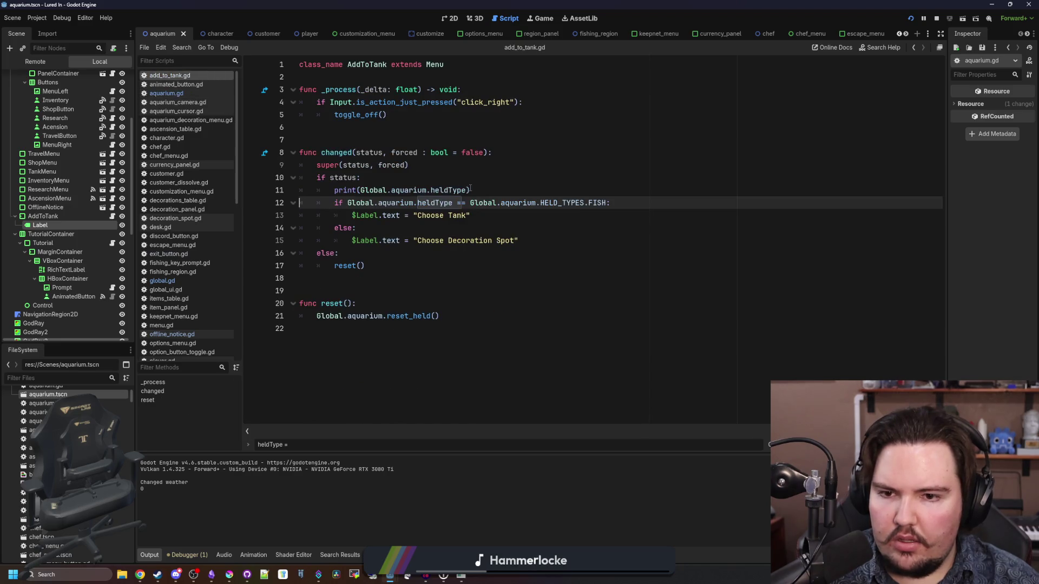
left_click_drag(470, 189, 299, 190)
key("BackSpace")
key("BackSpace")
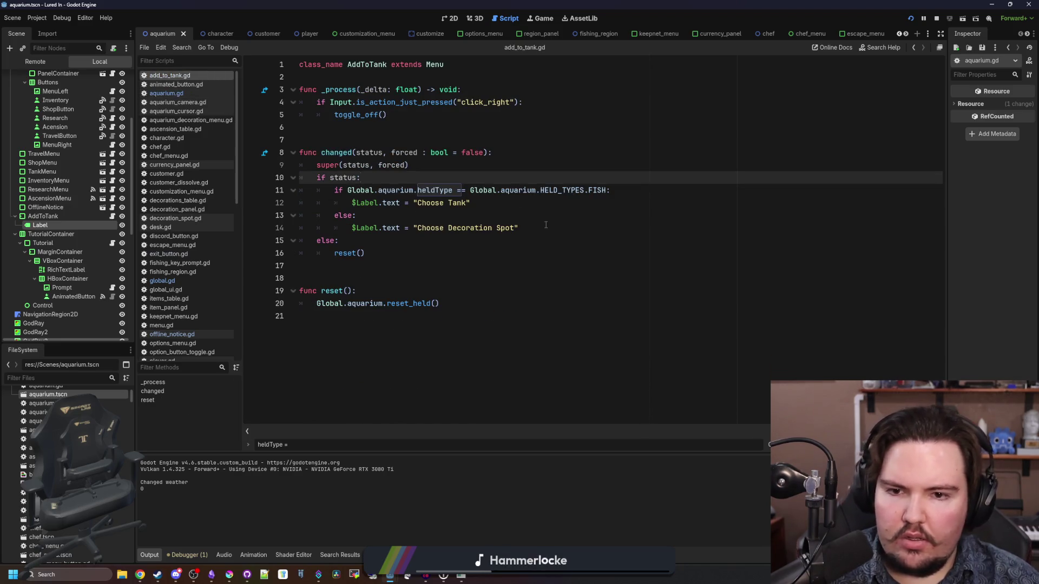
left_click_drag(546, 228, 299, 190)
key("ctrl+c")
key("BackSpace")
key("BackSpace")
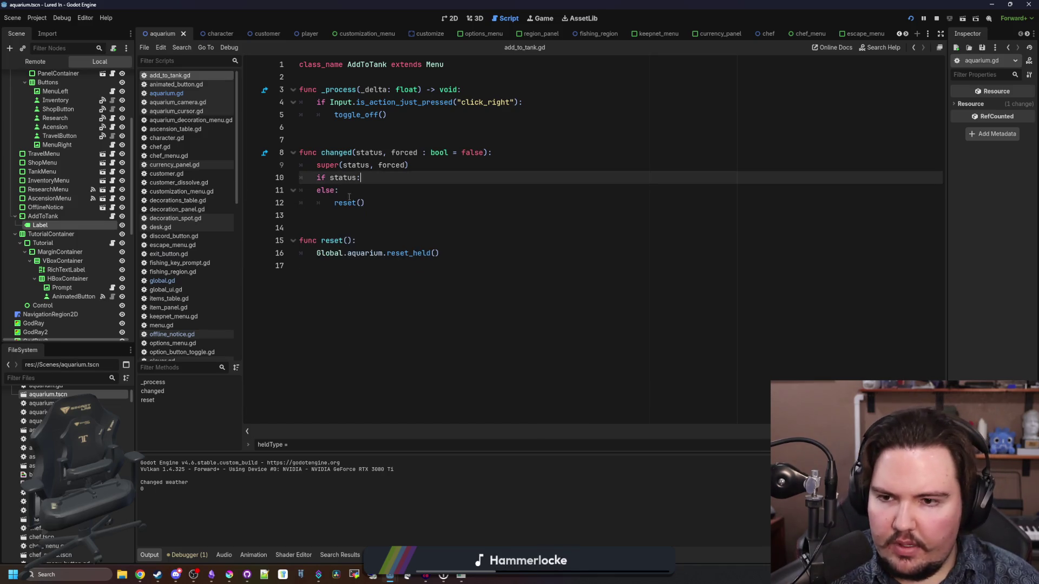
- Make changed() call reset() only when status is false, deleting the else line
left_click(341, 191)
key("Delete")
key("Return")
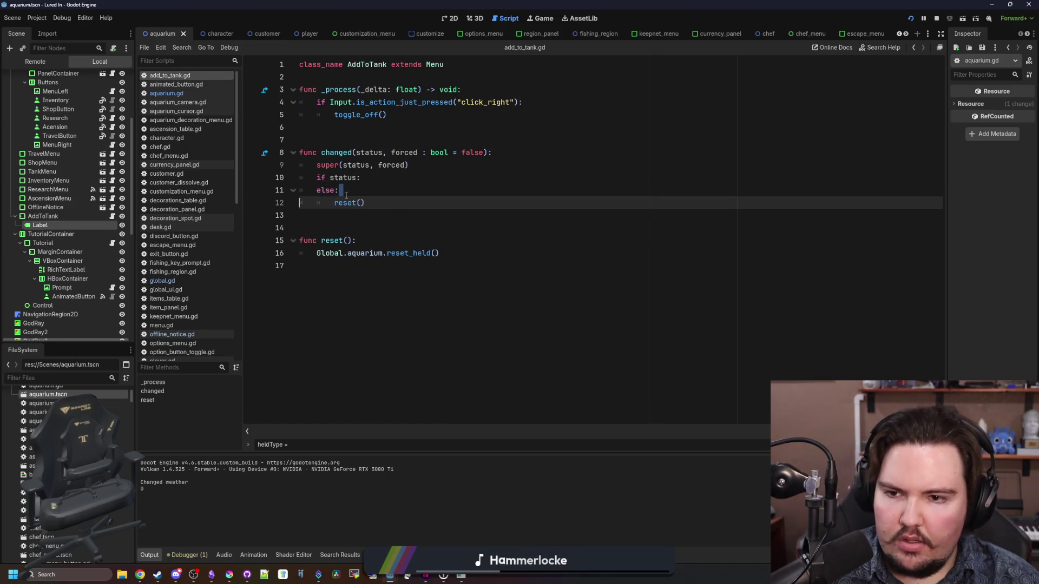
key("ctrl+z")
key("Return")
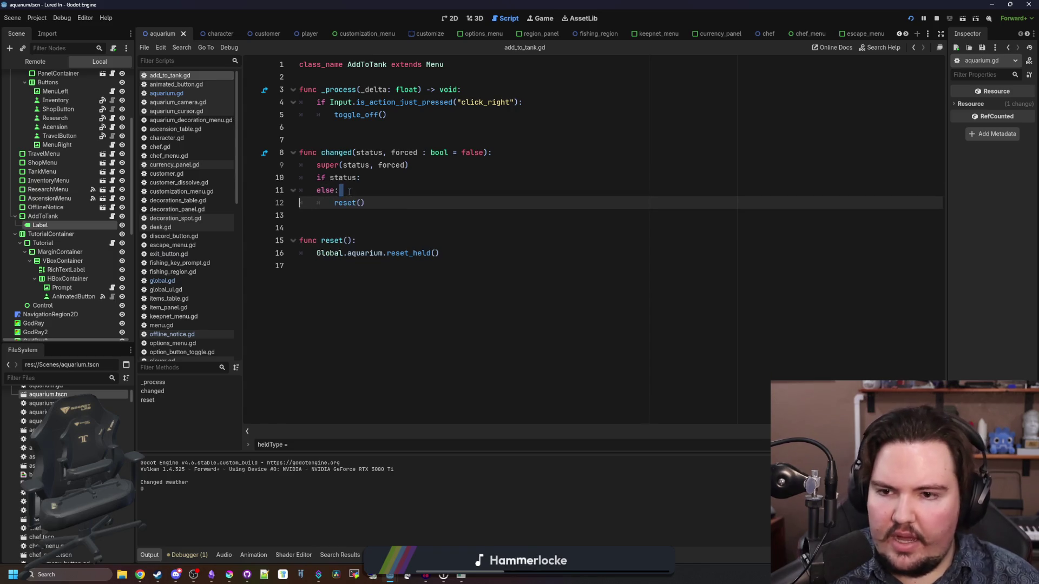
key("Return")
key("ctrl+z")
left_click_drag(339, 190, 299, 195)
key("BackSpace")
key("BackSpace")
type("!")
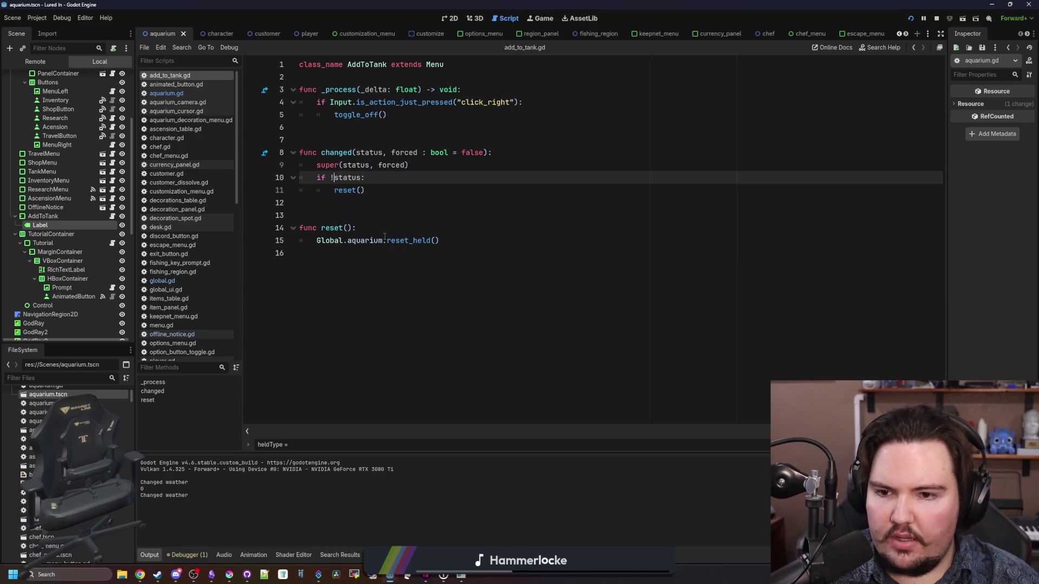
- Add blank lines below the class_name header
left_click(373, 216)
left_click(337, 141)
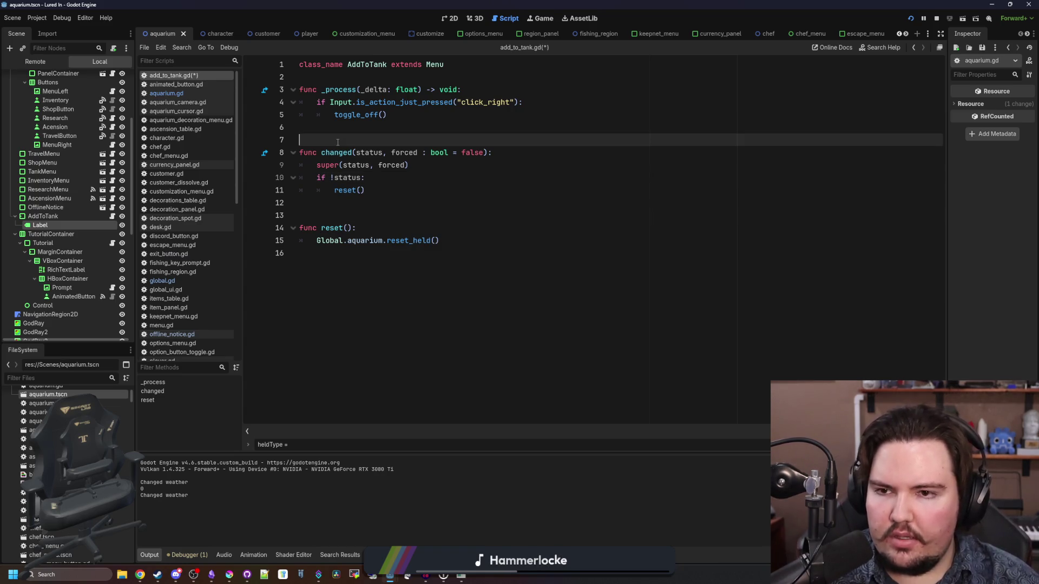
left_click(366, 131)
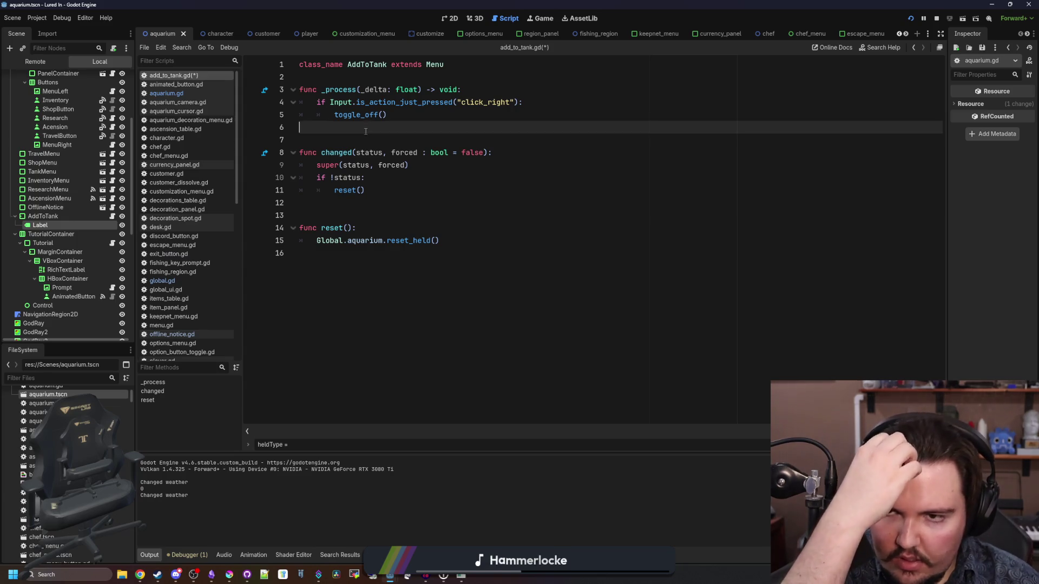
left_click(341, 79)
key("Return")
key("Return")
key("Up")
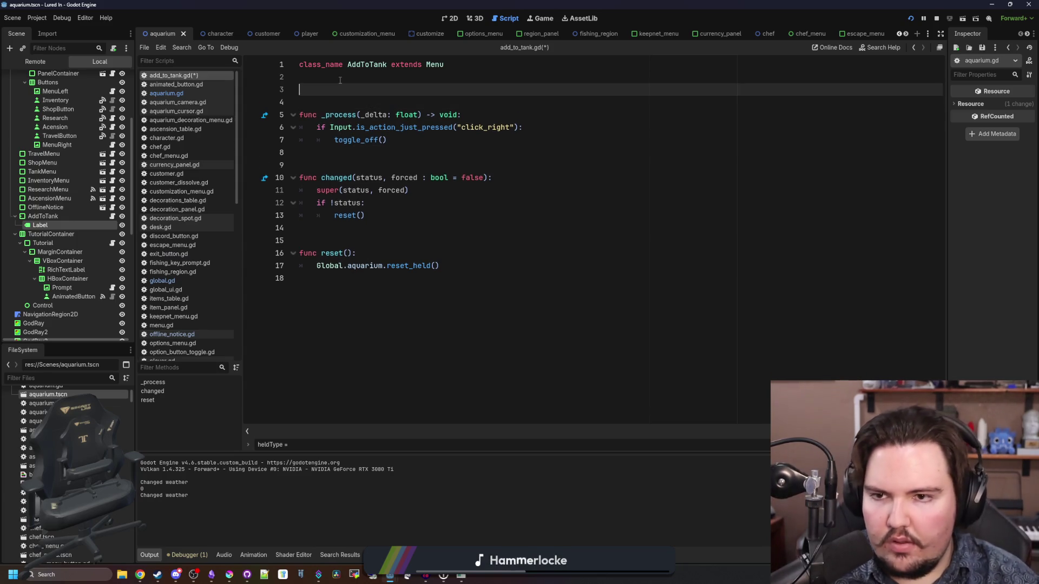
- Add a _ready() that calls super() and connects Global.aquarium.held_changed to update_text
type("_r")
key("Return")
type("super()")
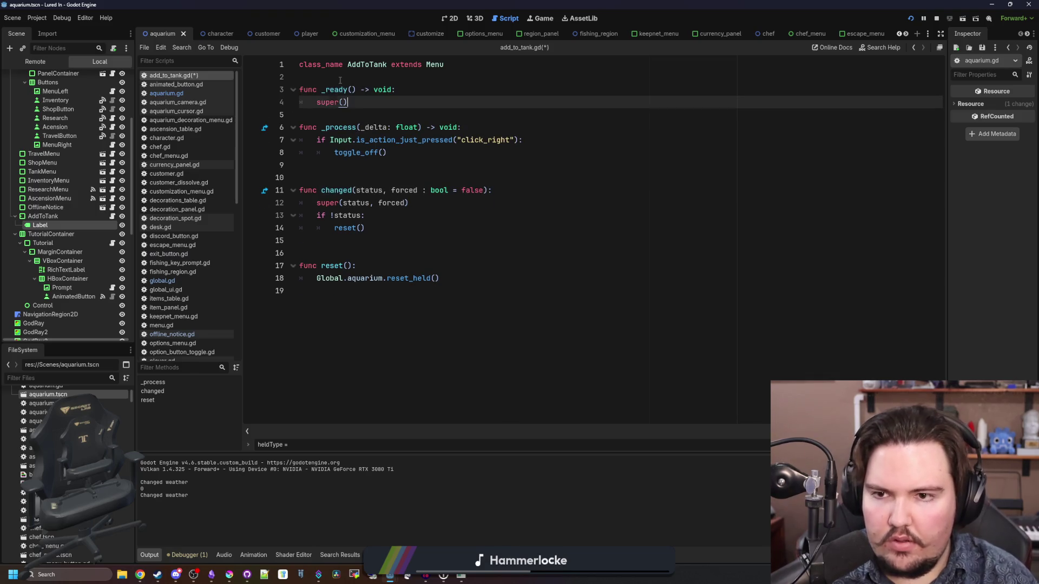
key("Return")
type("Global.aqu")
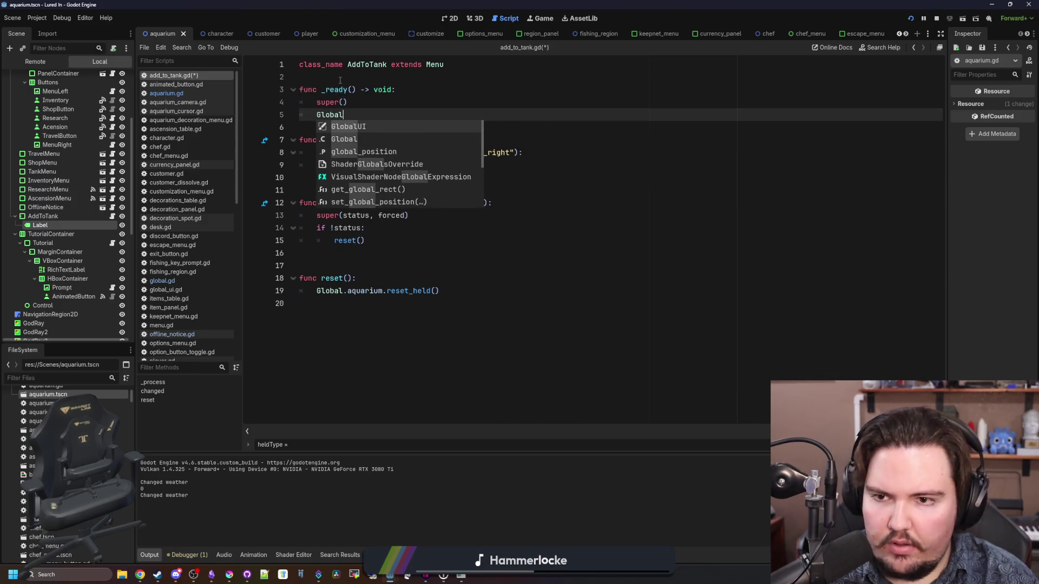
type("arium.held_changed.connect(update_text")
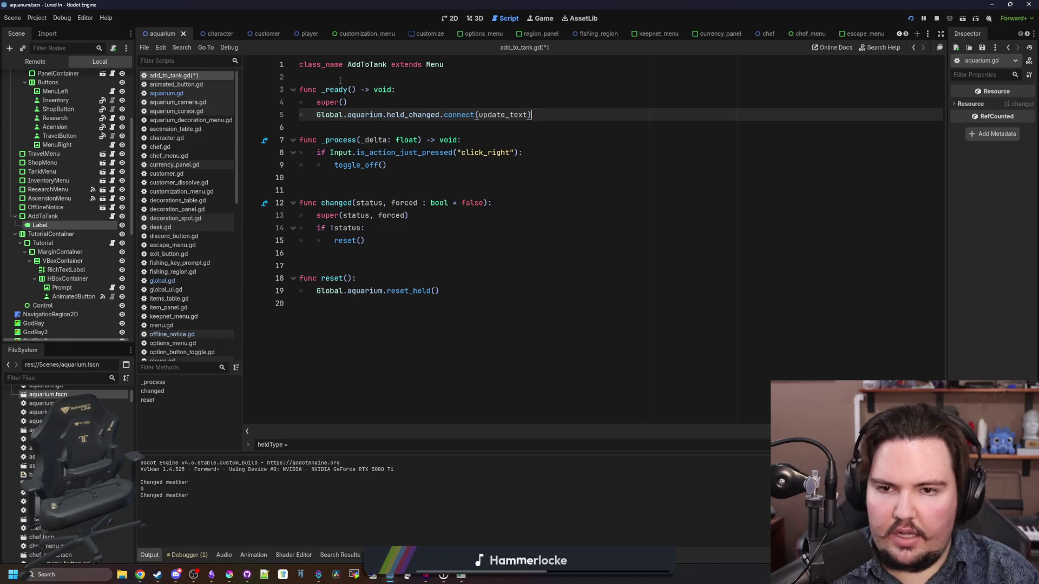
key("Return")
key("Return")
key("Return")
key("Return")
key("Up")
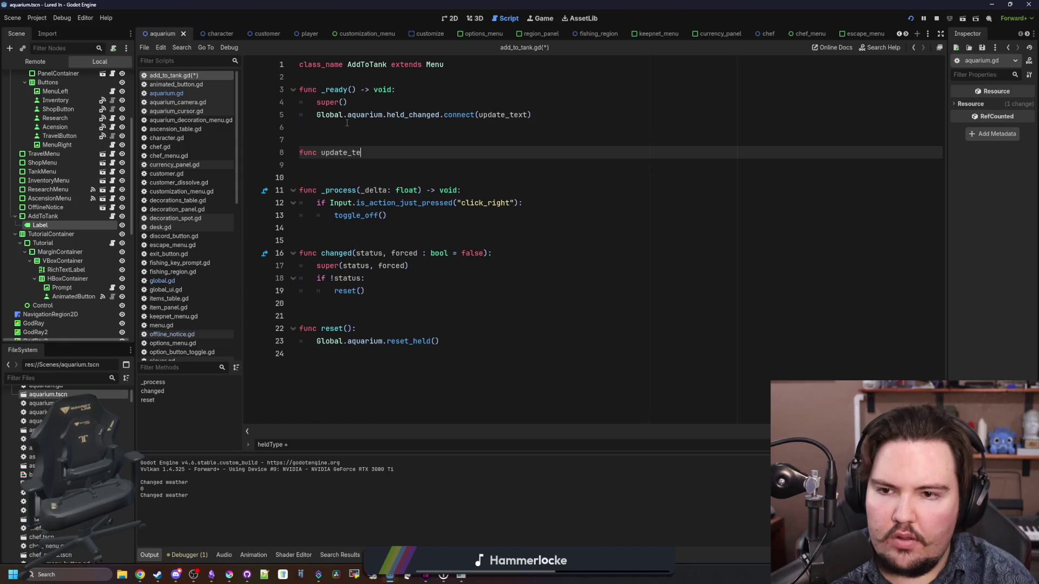
- Write update_text() setting the label to 'Choose Tank' or 'Choose Decoration Spot', then run with F5
type("xt():")
key("Return")
key("ctrl+v")
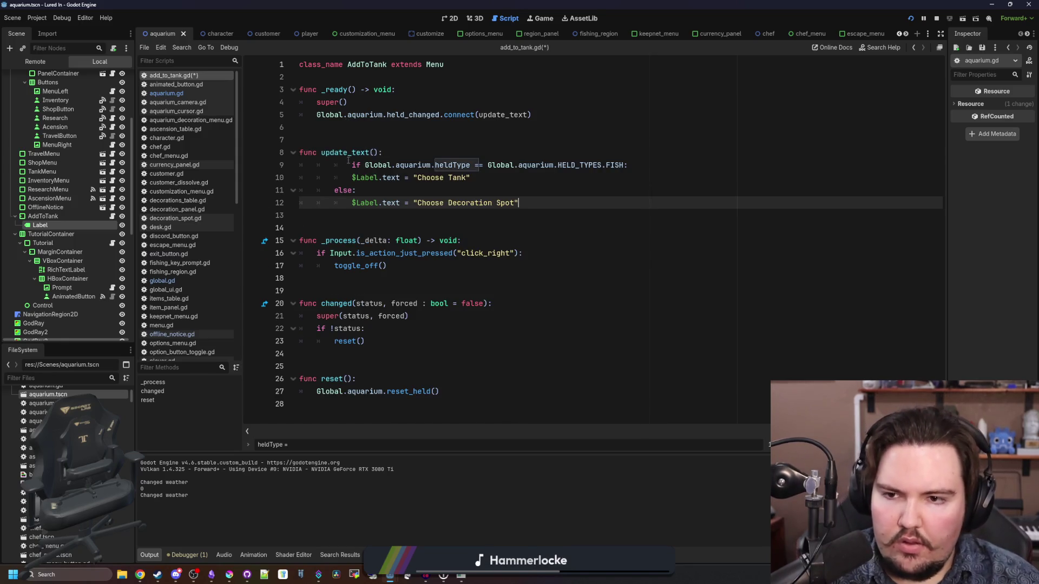
key("shift+Up")
key("shift+Up")
key("shift+Up")
key("shift+Home")
key("shift+Tab")
key("shift+Tab")
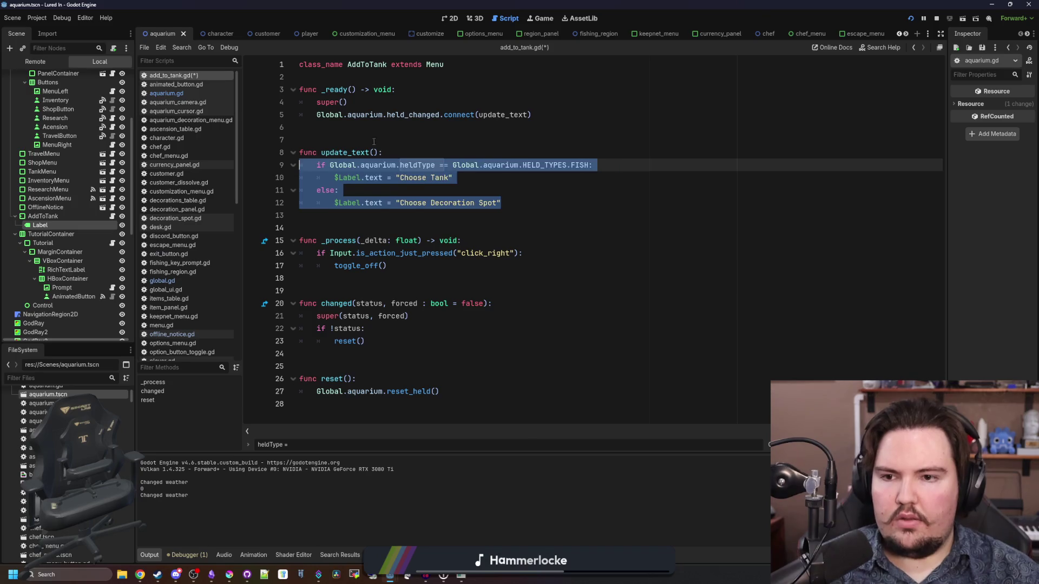
left_click(373, 141)
key("F5")
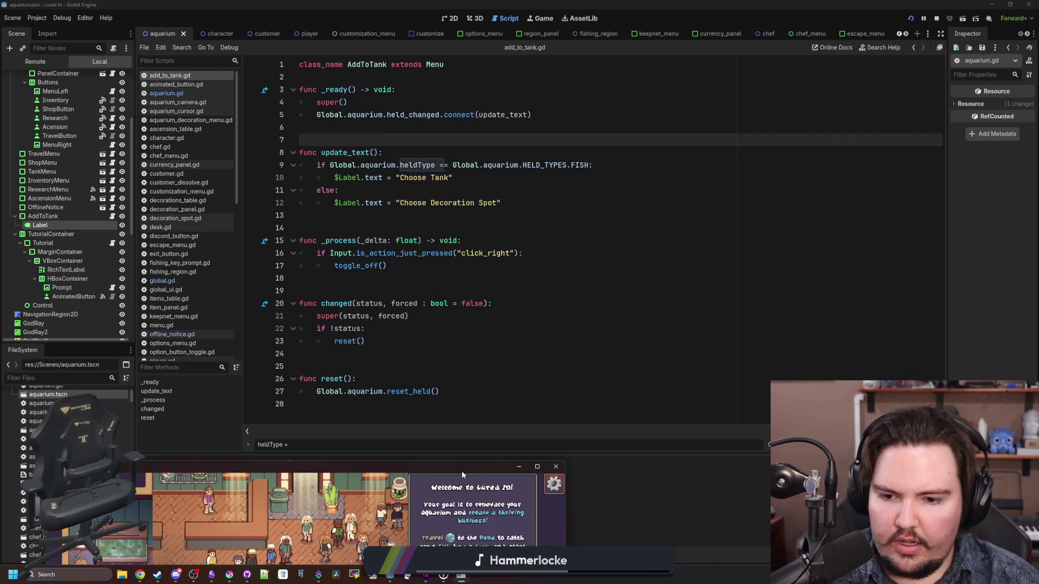
- Restart the game run in full screen and dismiss the Welcome Back message
double_click(462, 471)
left_click(461, 535)
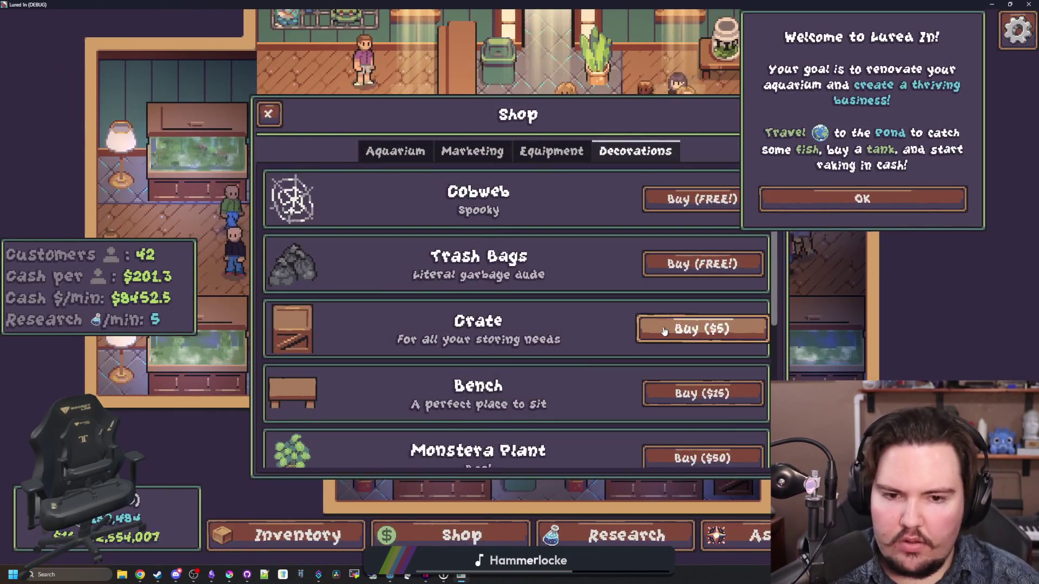
key("Escape")
double_click(836, 6)
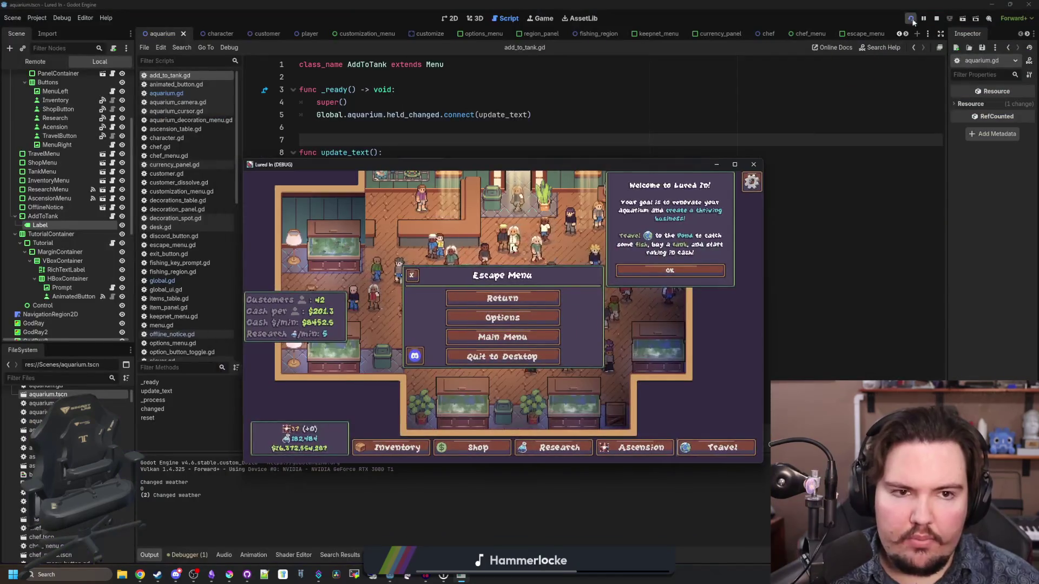
left_click(912, 21)
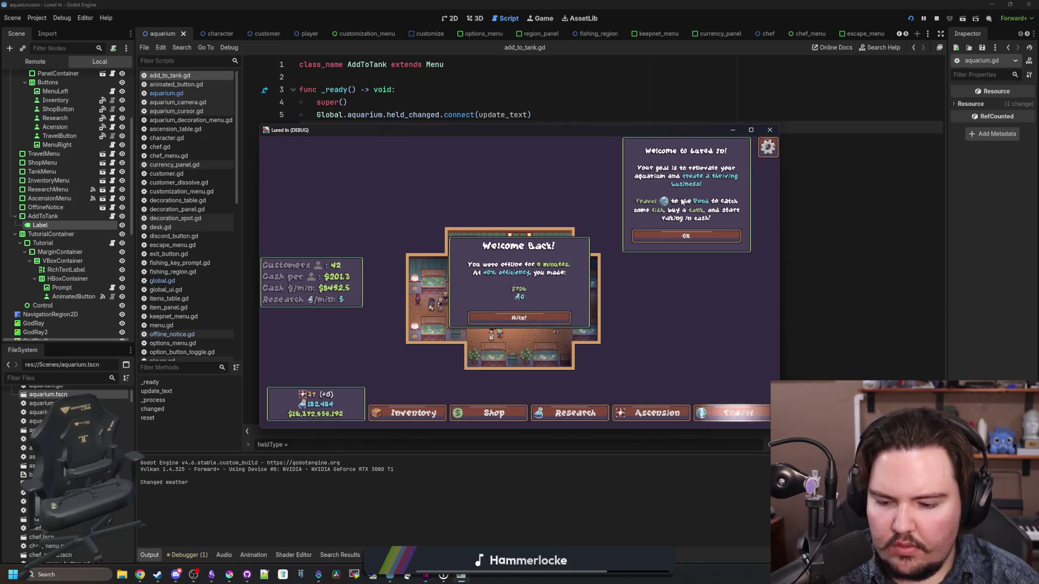
left_click(751, 130)
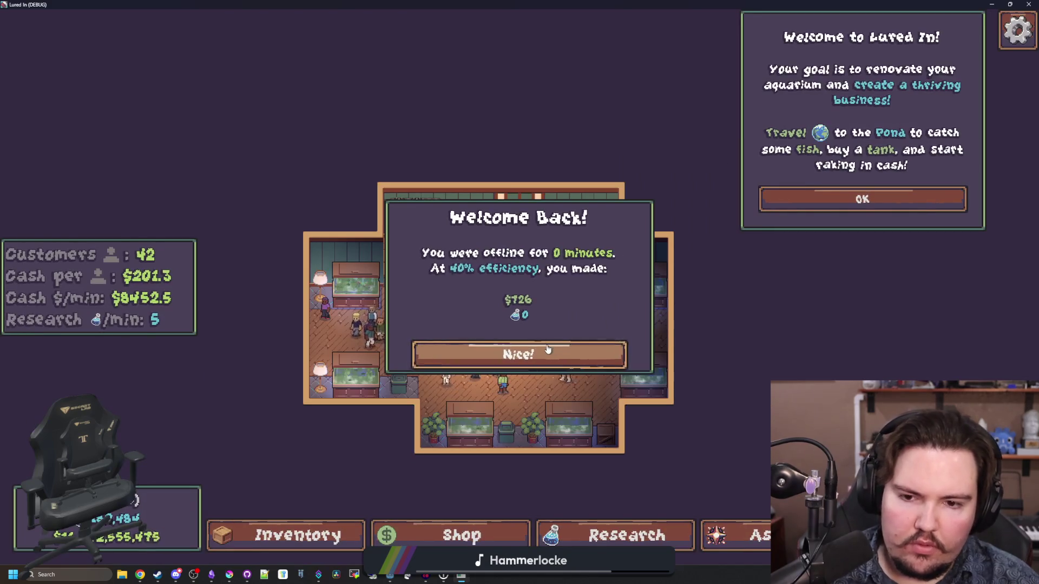
left_click(520, 351)
- Buy the free Cobweb from Shop > Decorations and place it in the store
scroll(518, 316, "up", 2)
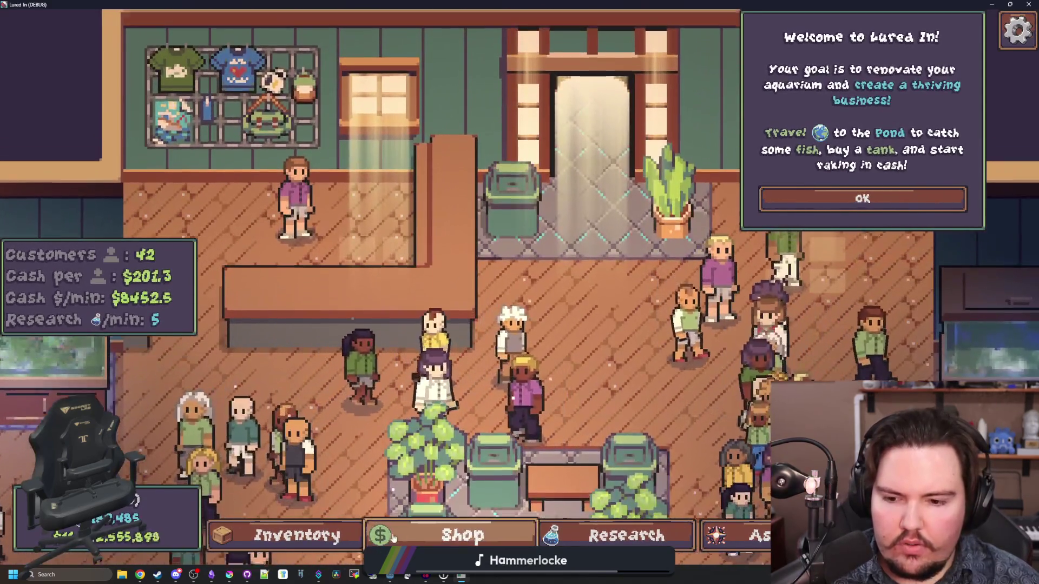
left_click(393, 536)
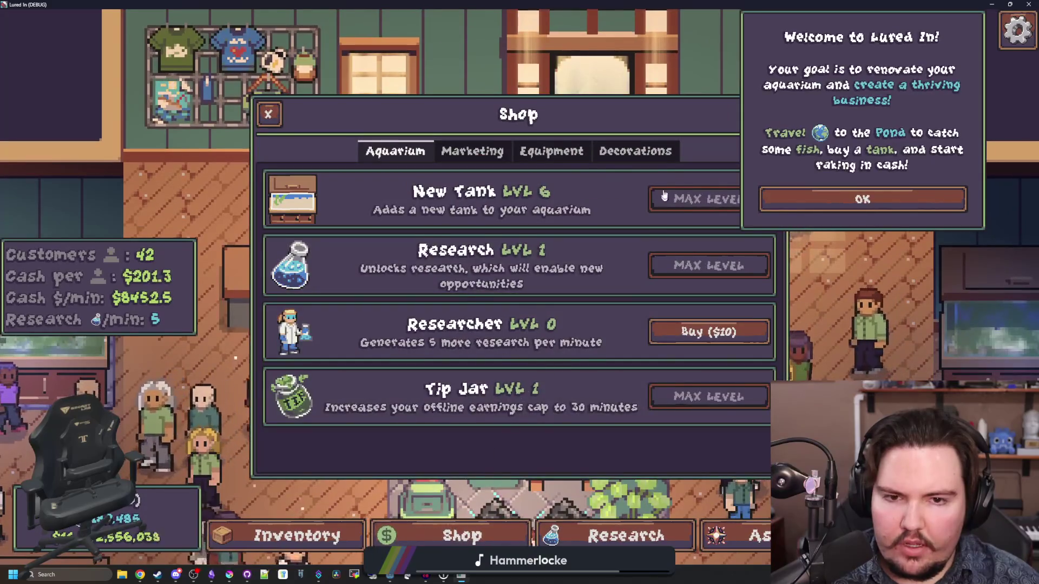
left_click(635, 150)
left_click(702, 199)
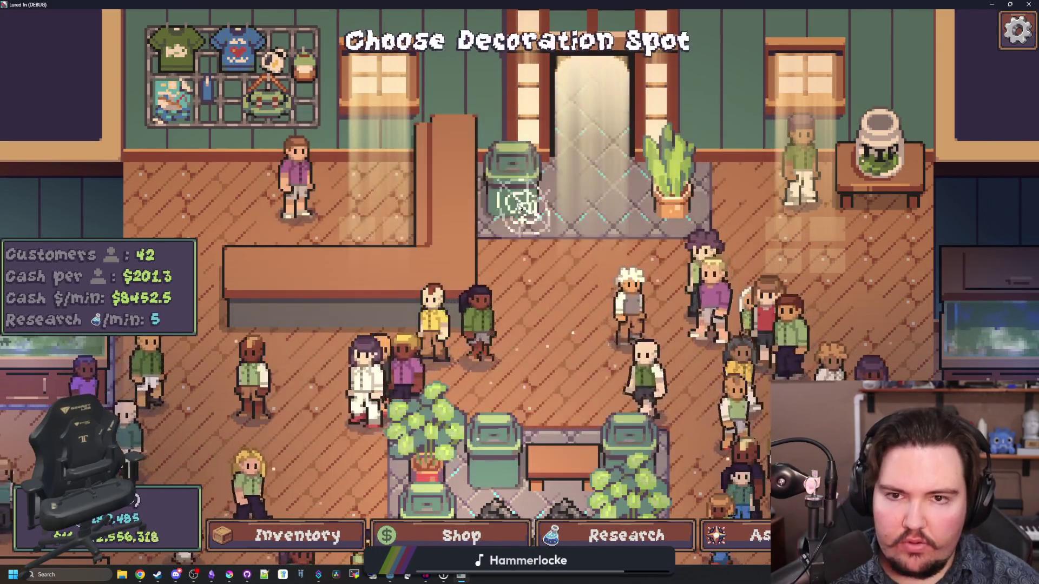
scroll(519, 206, "down", 2)
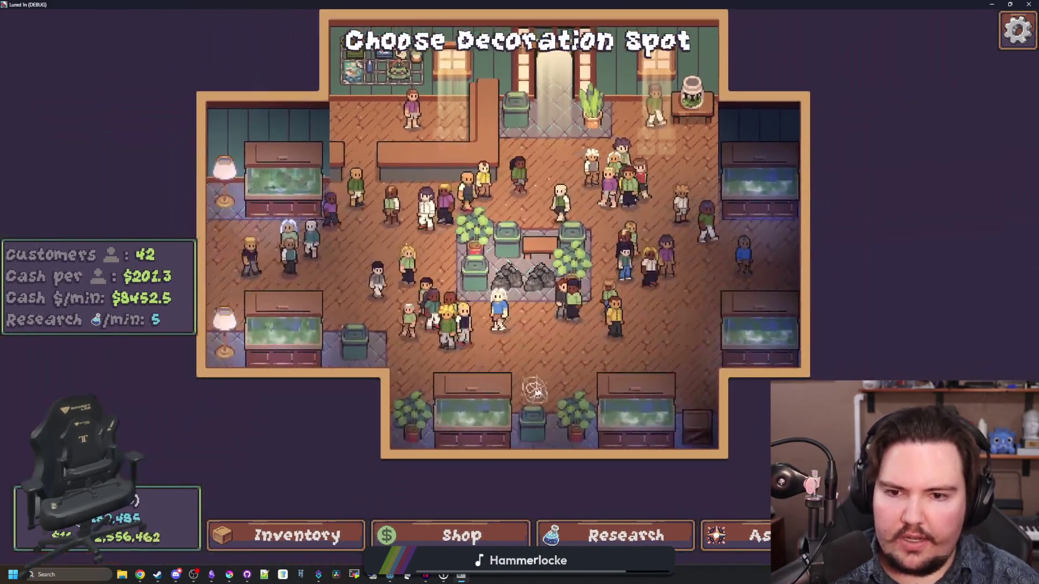
left_click(537, 392)
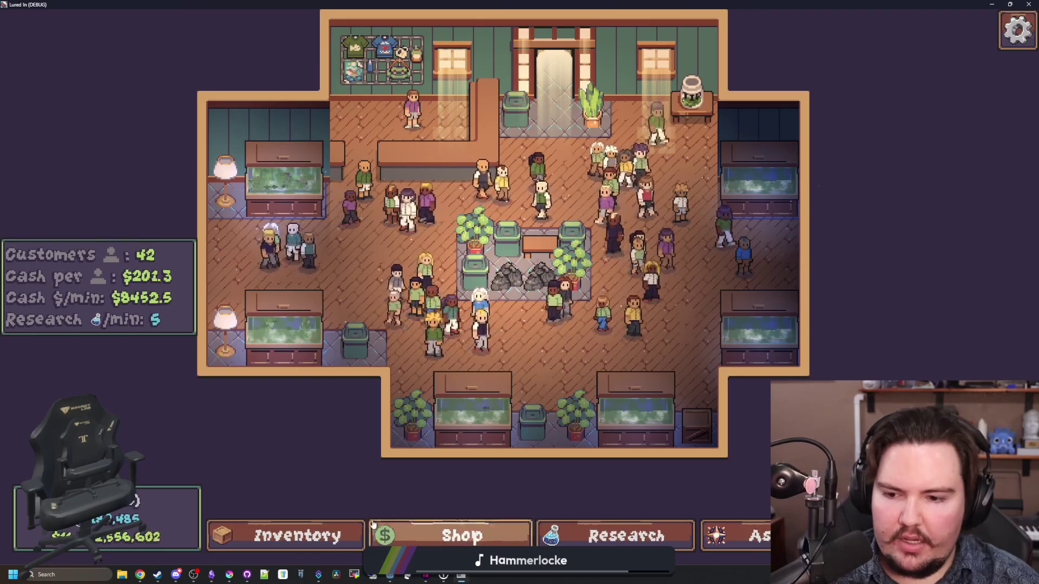
- Start moving the Channel Catfish into a tank from the Inventory, then return to the editor
left_click(286, 535)
left_click(690, 374)
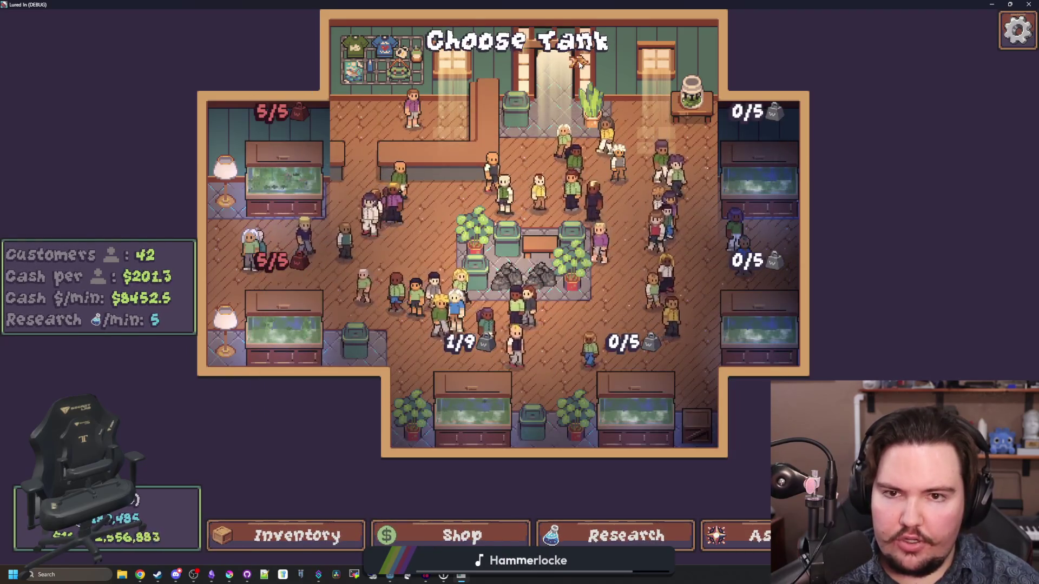
scroll(486, 248, "up", 2)
key("d")
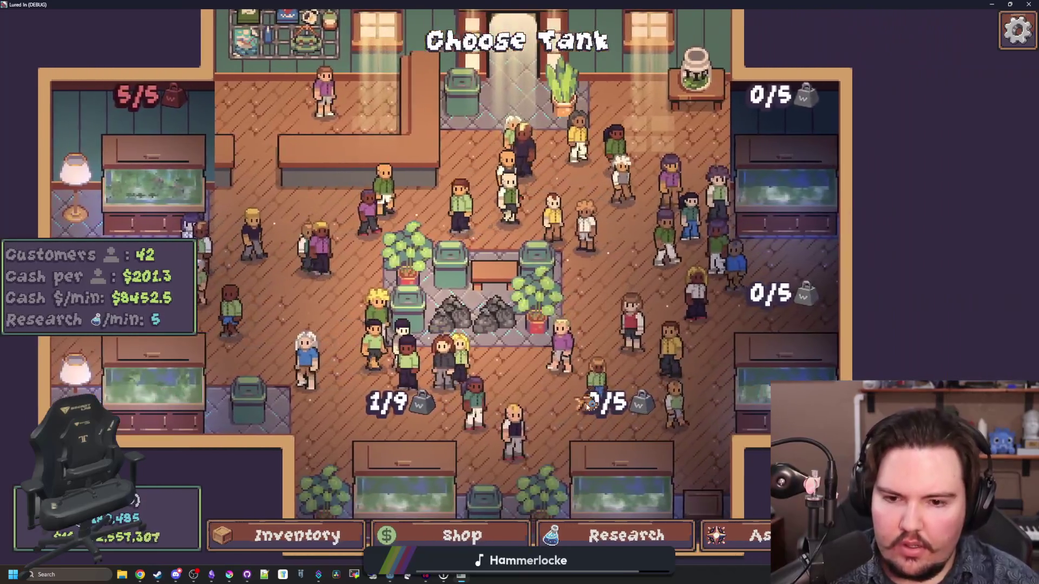
left_click(587, 405)
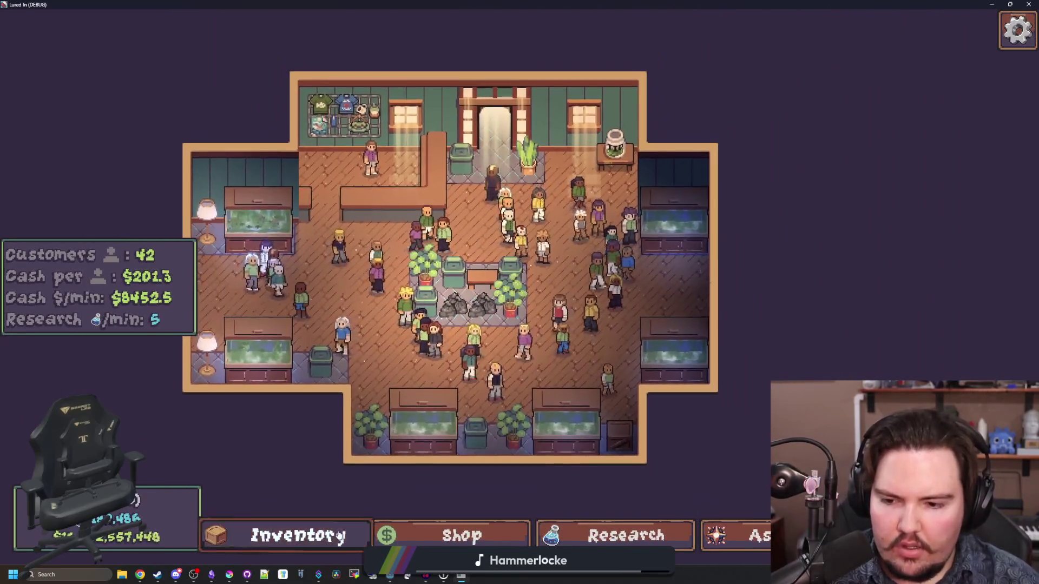
scroll(688, 411, "down", 2)
scroll(688, 410, "down", 2)
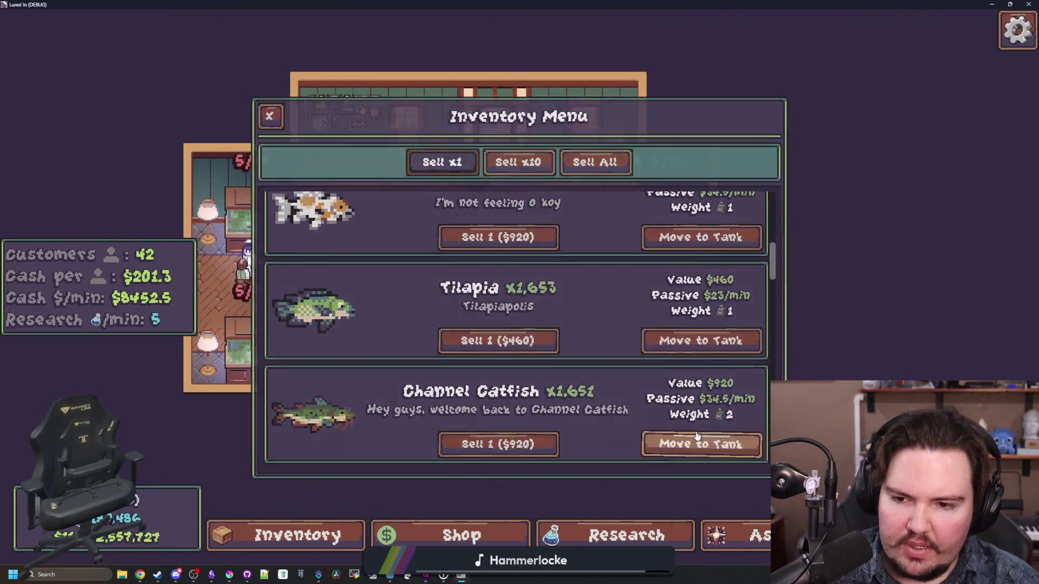
left_click(688, 444)
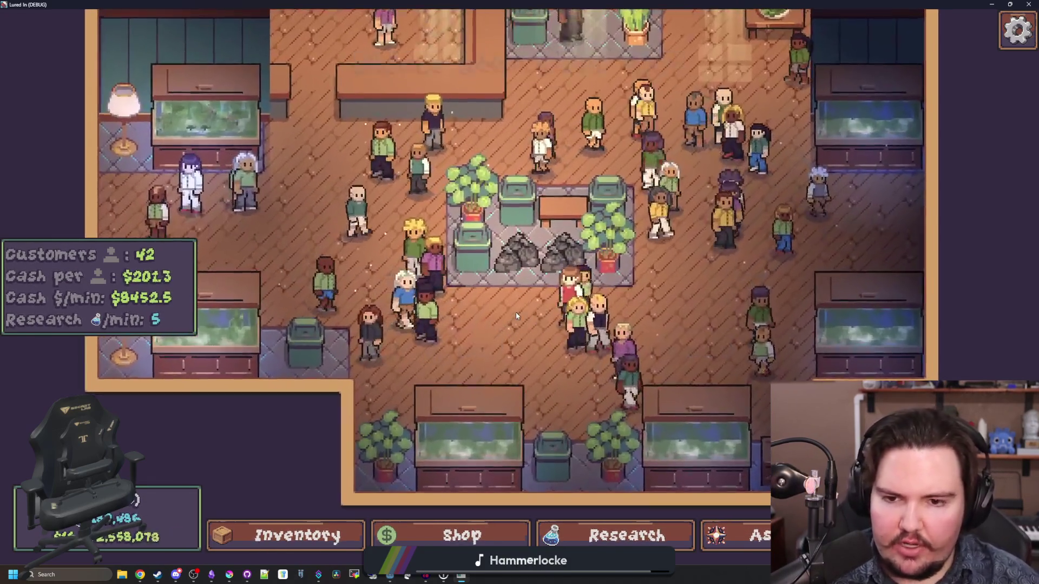
key("F11")
left_click(326, 225)
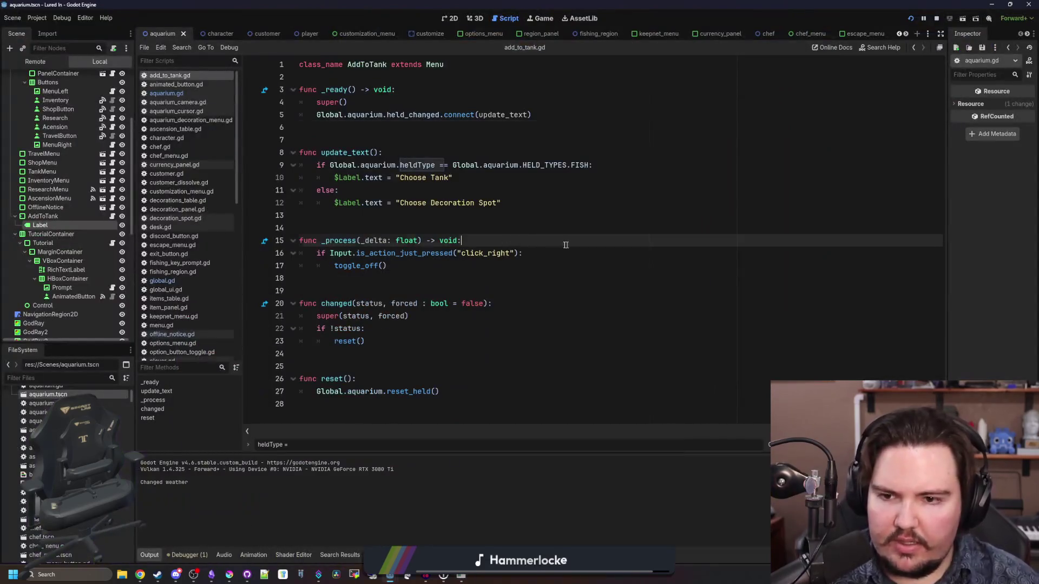
- Save the add_to_tank.gd changes
left_click(340, 217)
left_click(353, 225)
key("ctrl+s")
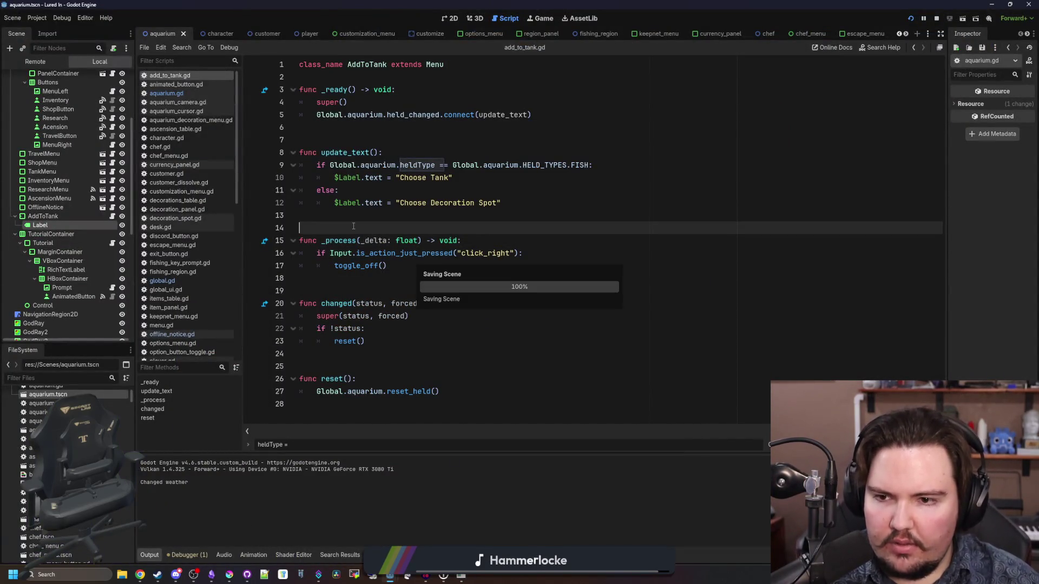
- In the running game, carry a fish from the inventory over the tanks, then return to the editor
left_click(463, 578)
double_click(548, 304)
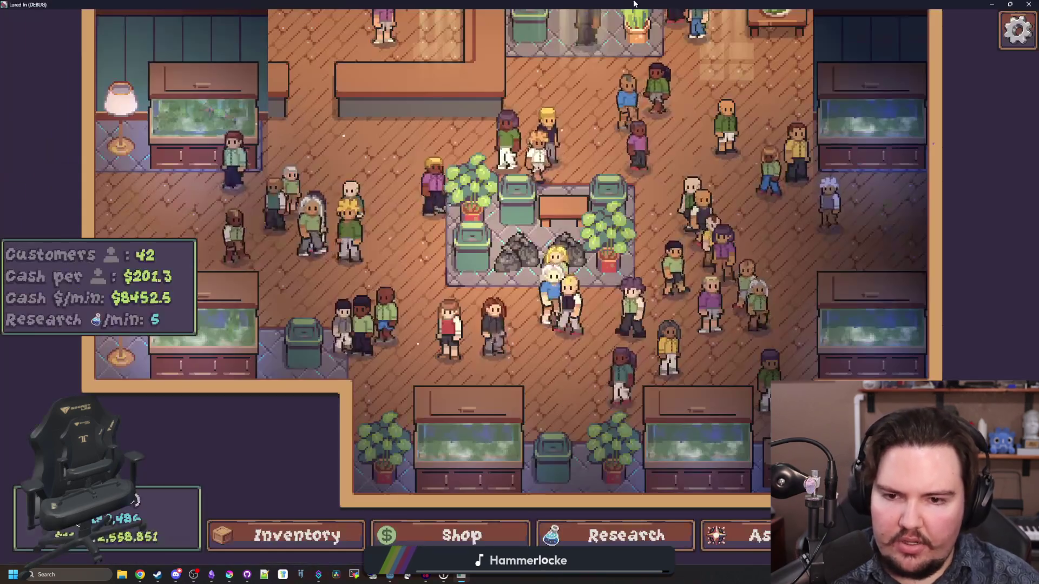
key("i")
left_click(673, 346)
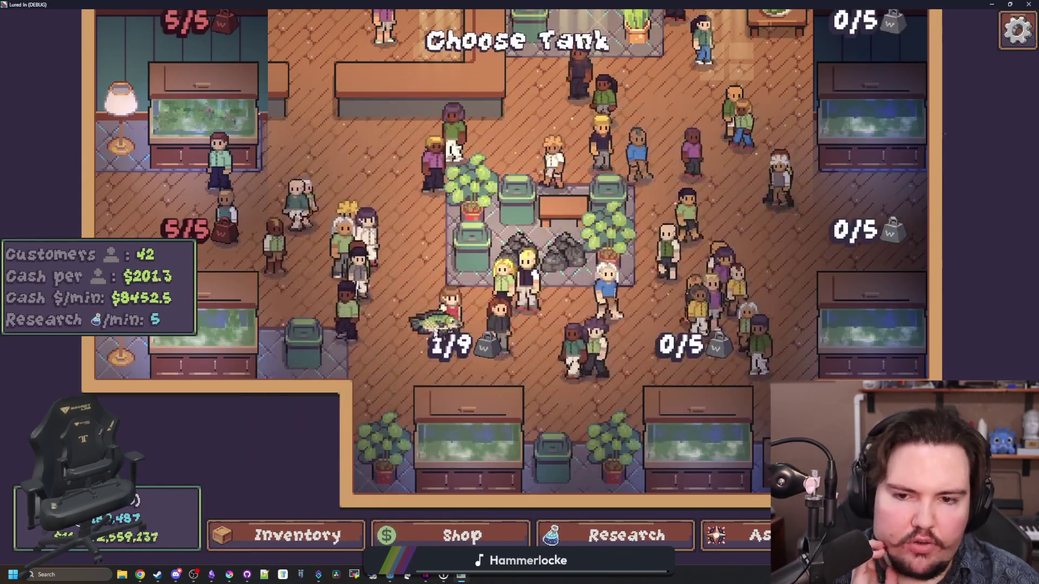
scroll(507, 323, "down", 3)
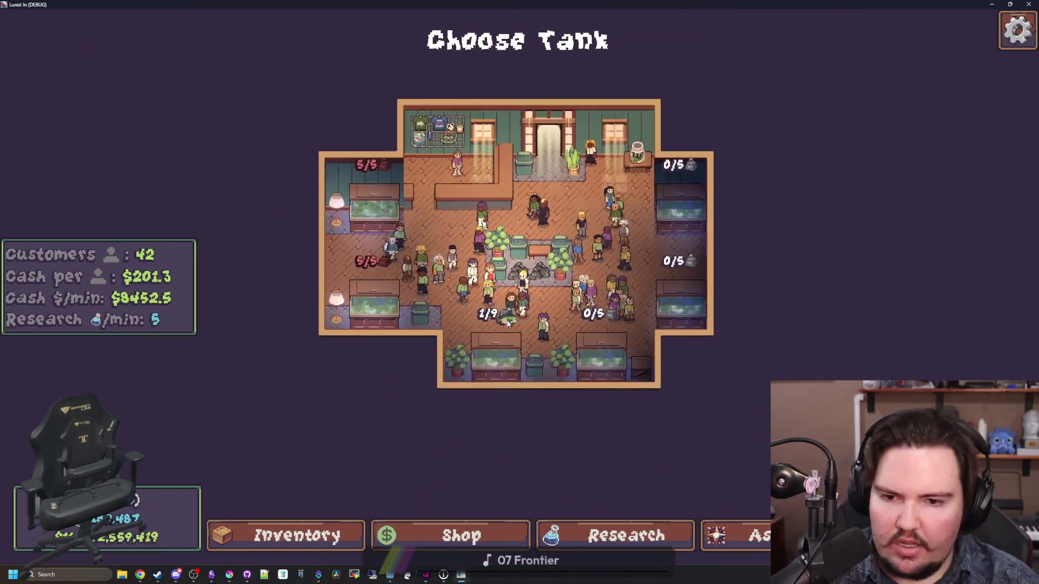
scroll(507, 323, "up", 3)
scroll(508, 323, "down", 2)
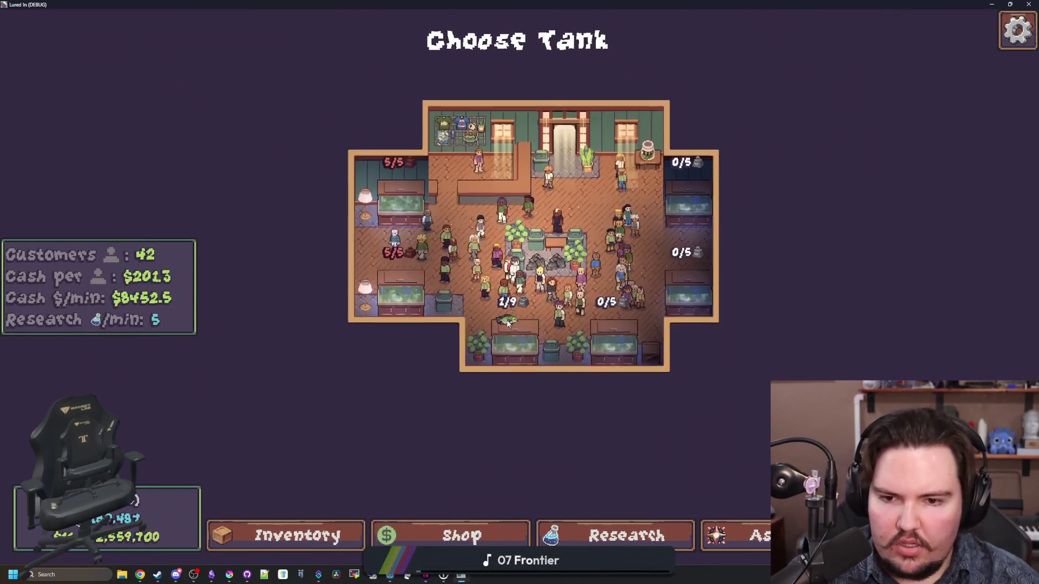
scroll(507, 323, "up", 3)
scroll(507, 323, "down", 4)
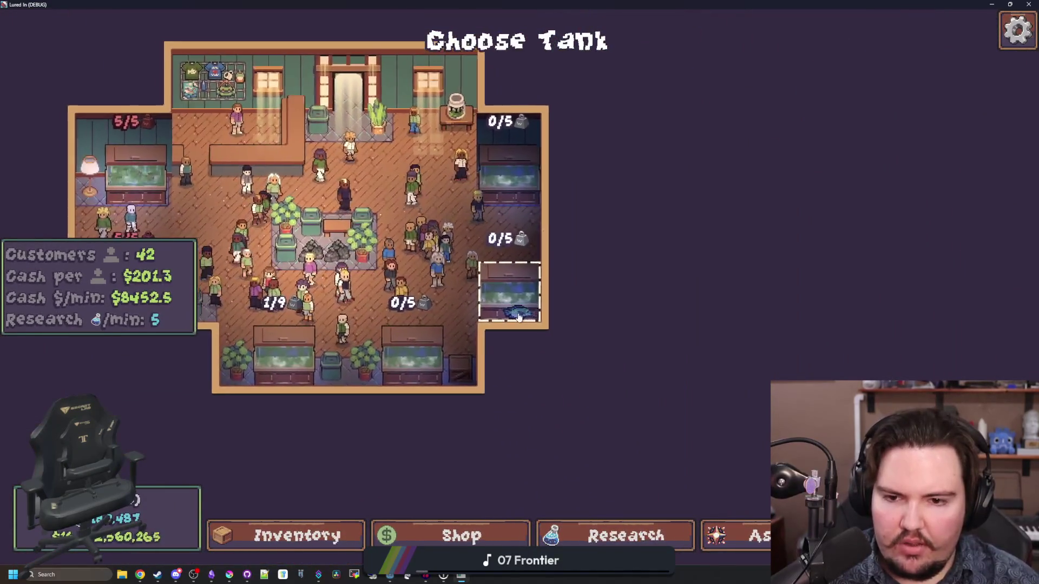
scroll(519, 316, "down", 1)
scroll(548, 304, "up", 4)
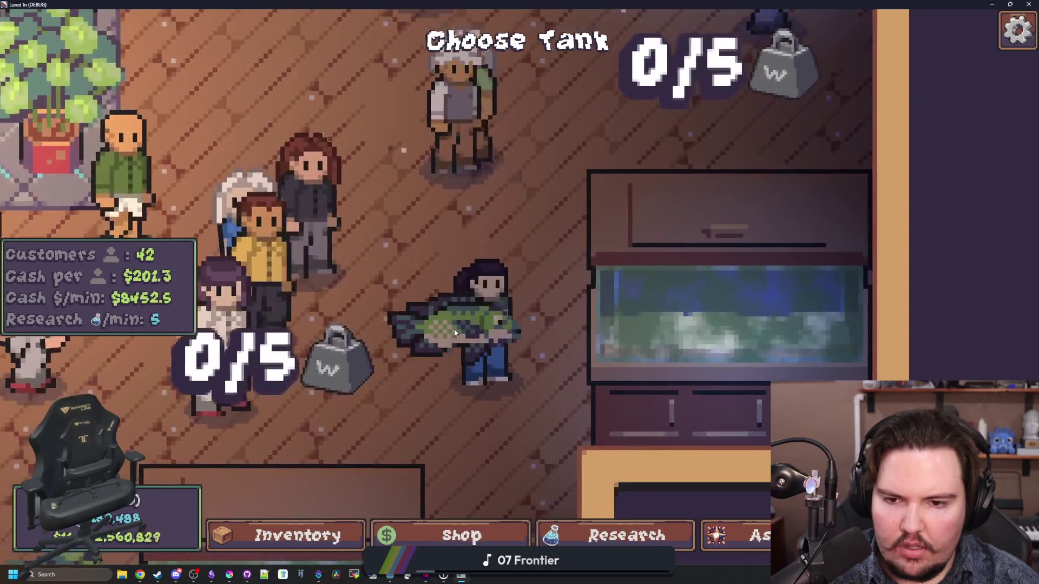
scroll(433, 327, "down", 3)
scroll(437, 335, "down", 3)
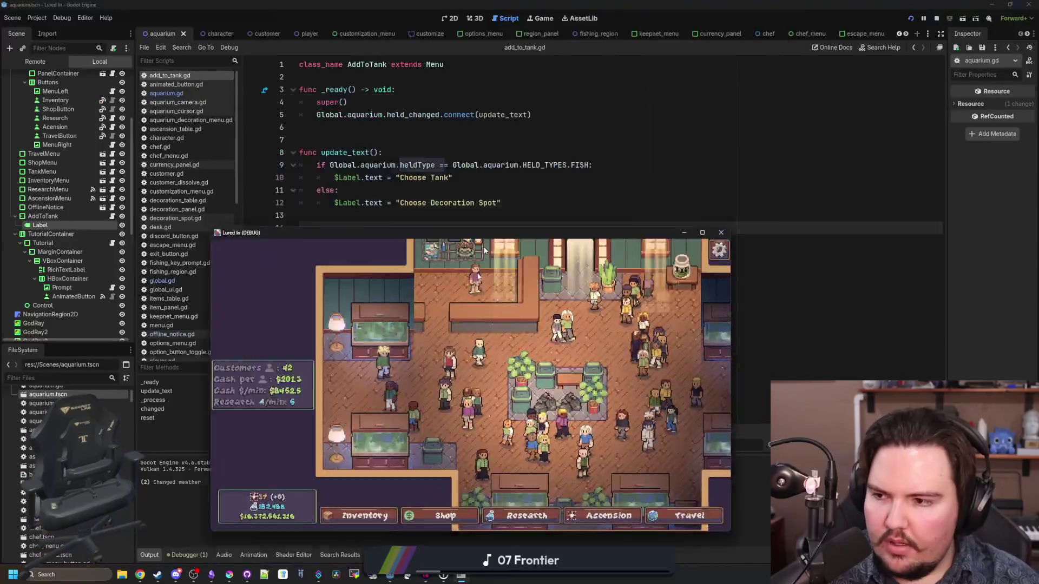
left_click(386, 265)
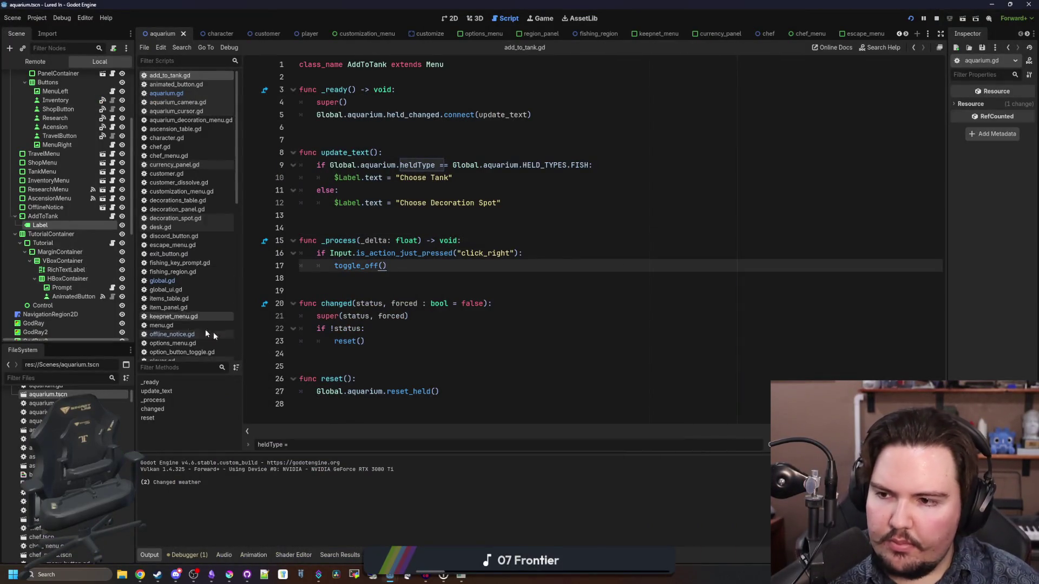
- Open aquarium.gd and locate set_held and the cursor declaration
left_click(372, 286)
key("Up")
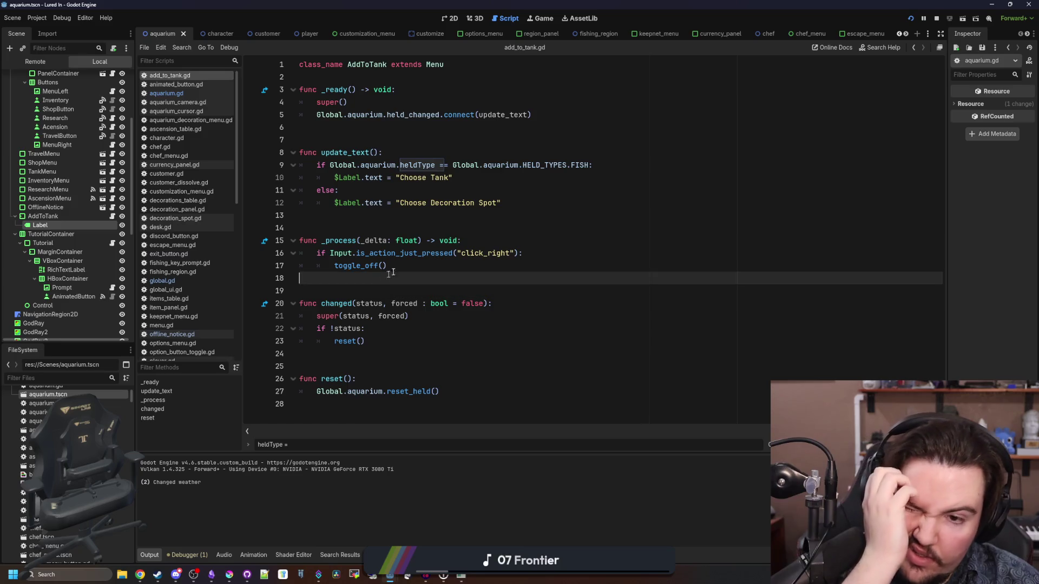
left_click(433, 225)
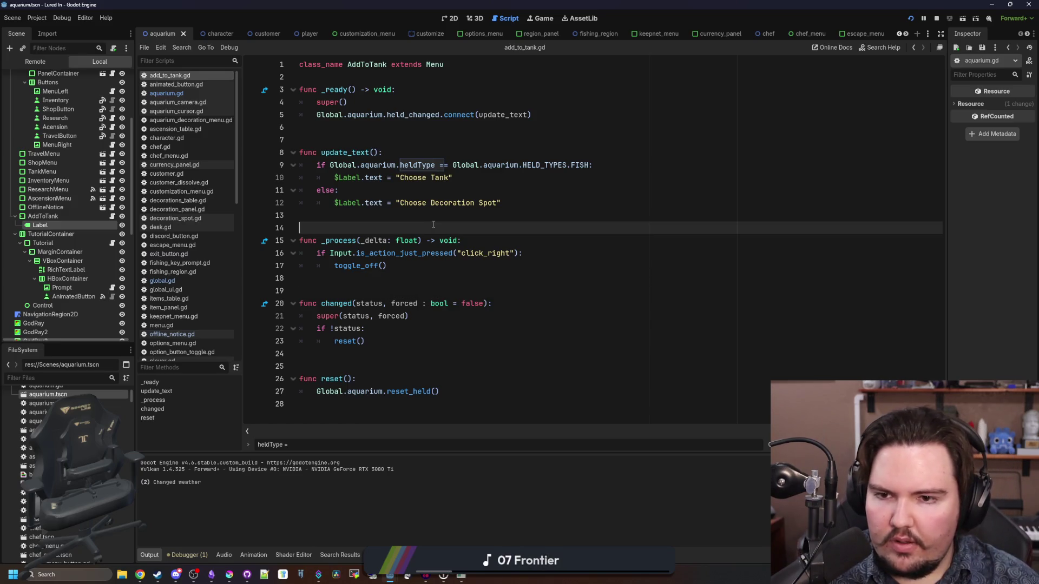
left_click(440, 219)
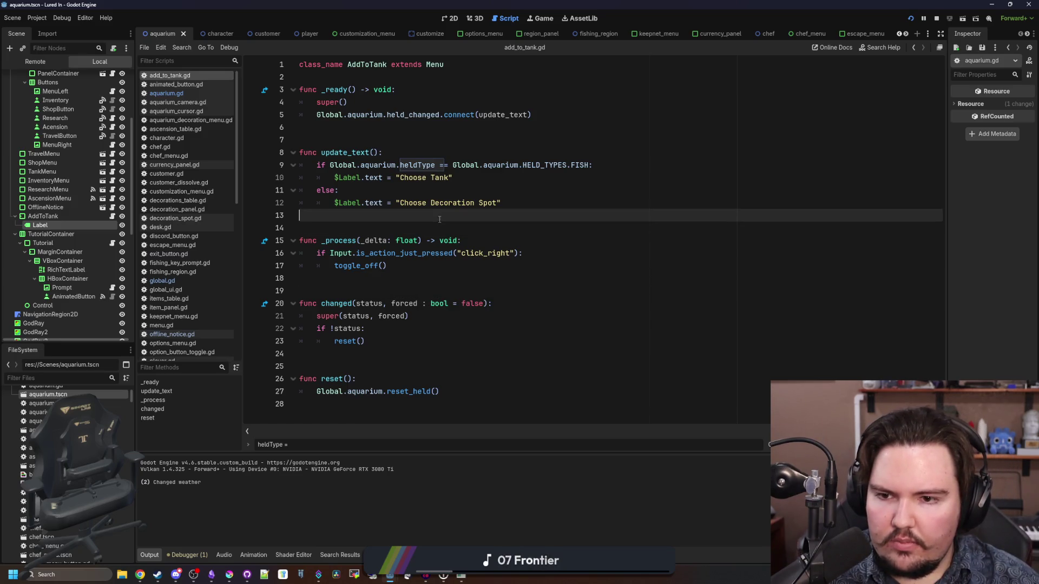
left_click(187, 93)
left_click(431, 235)
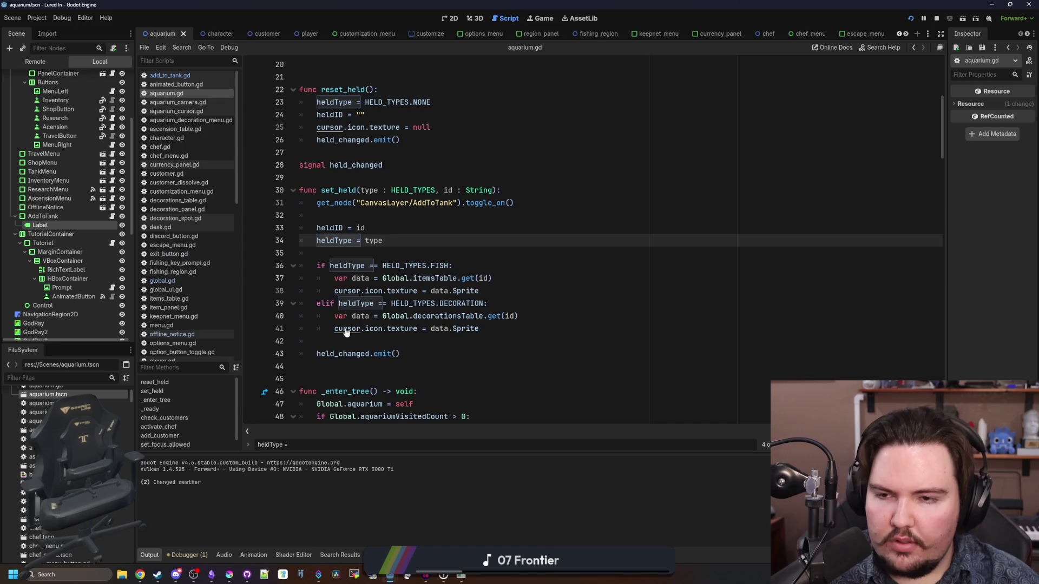
left_click(347, 329, "ctrl")
type("glob")
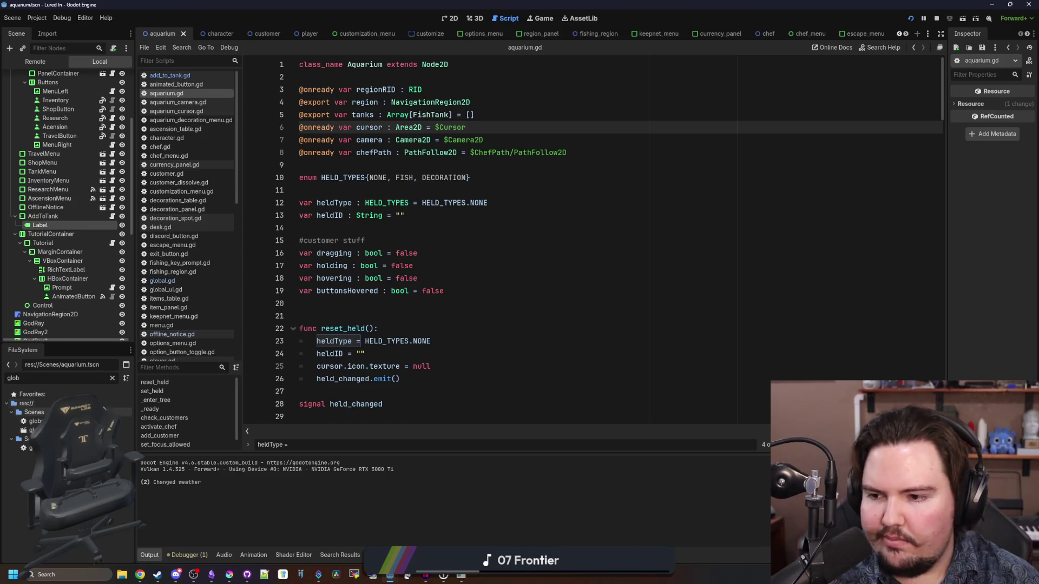
left_click(112, 378)
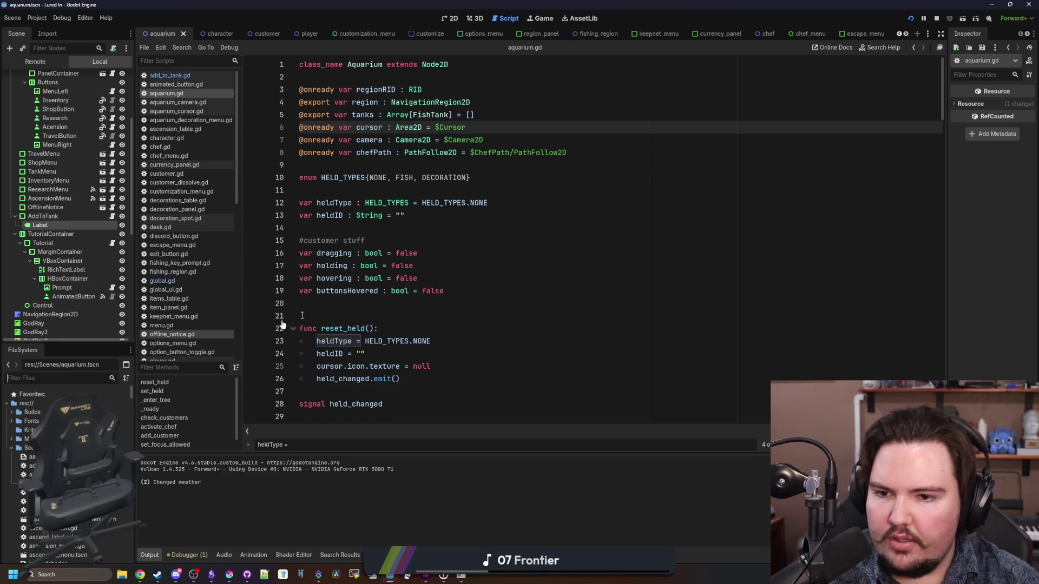
left_click(406, 308)
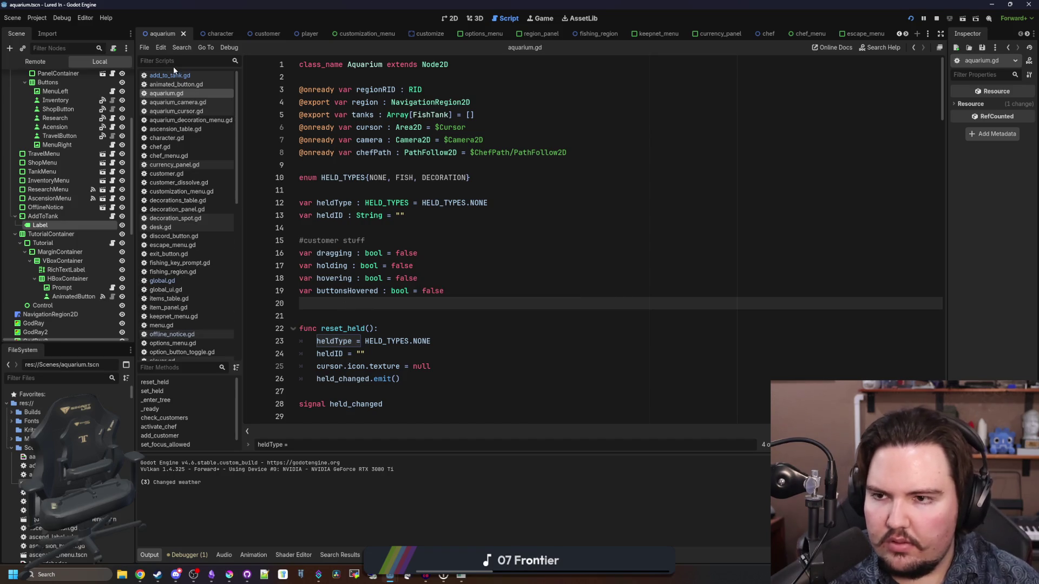
scroll(347, 255, "down", 8)
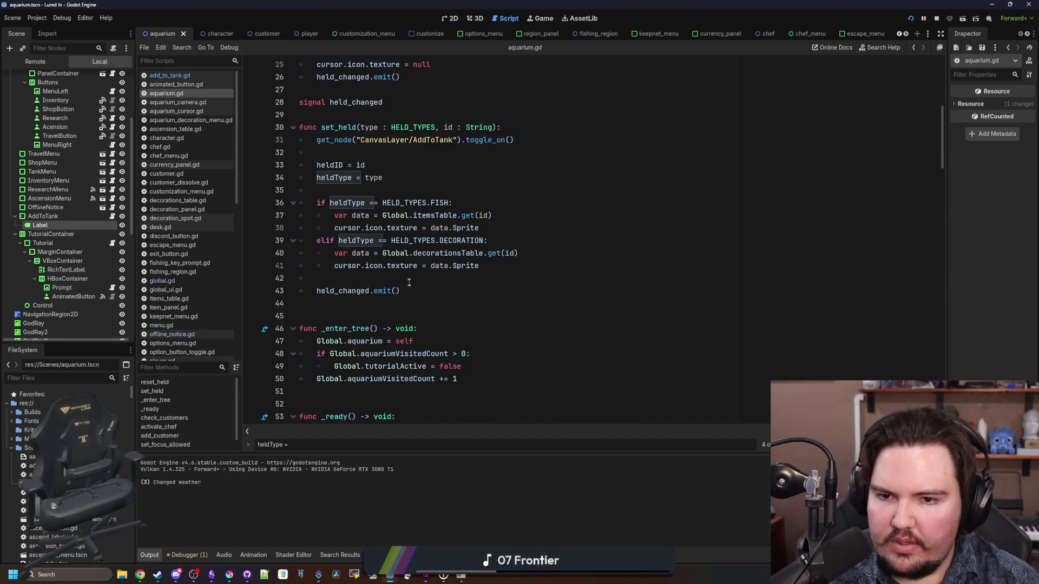
left_click(407, 279)
- Comment out the fish cursor texture line and add Global.globalUI.set_cursor_image(data.Sprite) above it
left_click(335, 228)
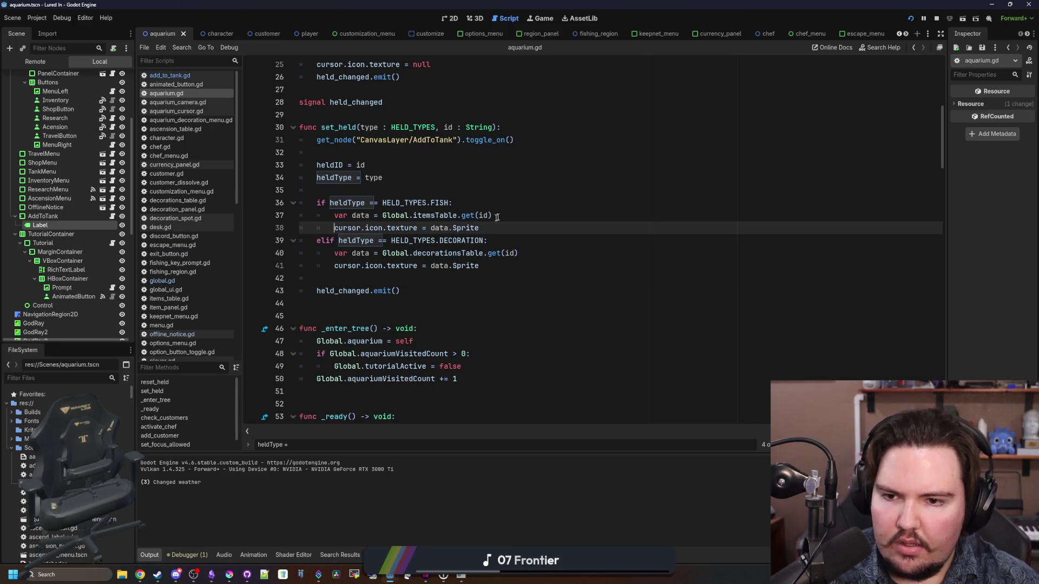
key("ctrl+k")
left_click(504, 215)
key("Return")
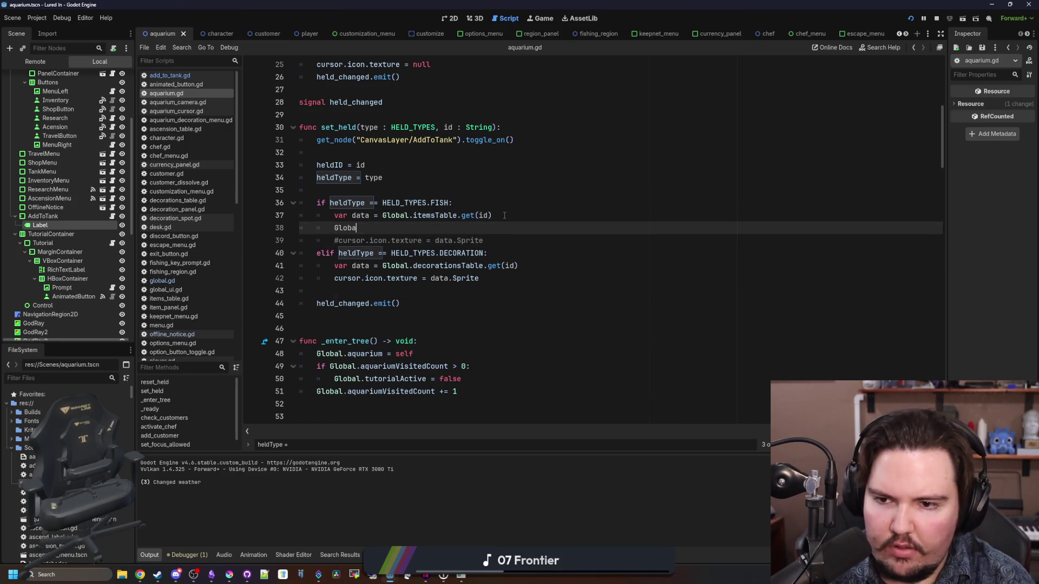
type("l.globl")
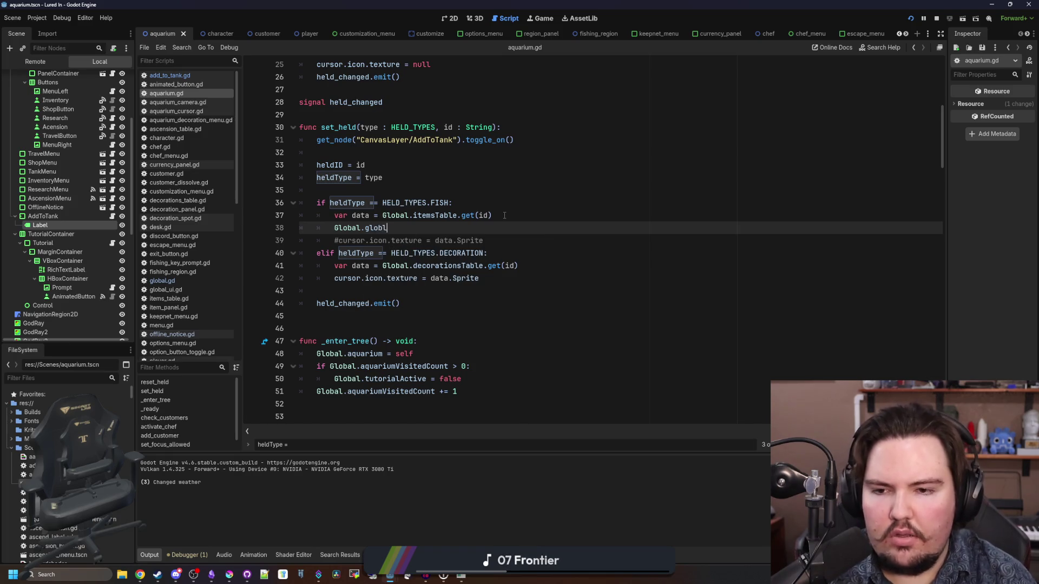
type(".globasset_c")
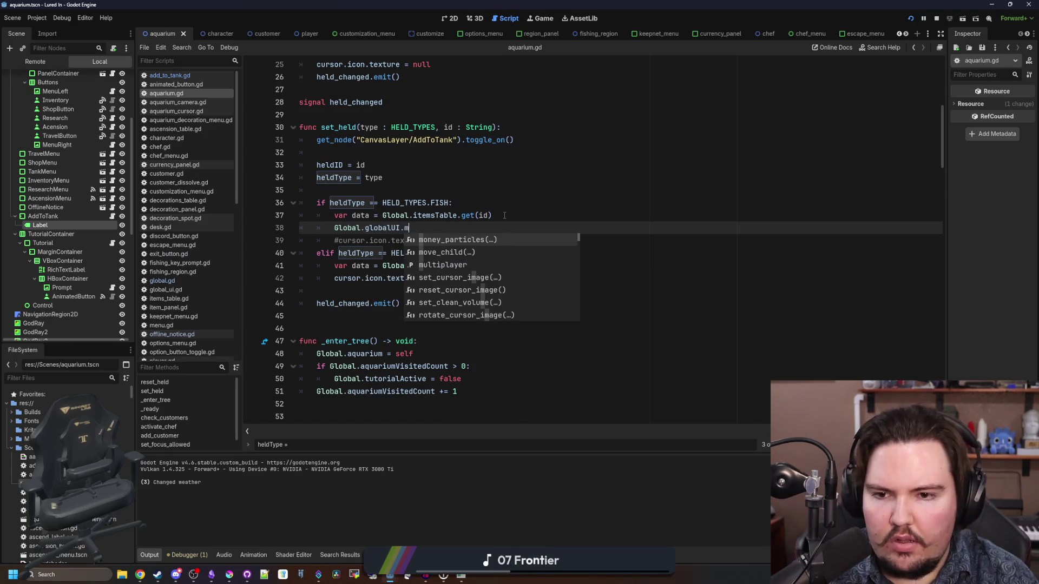
type("ur")
key("Return")
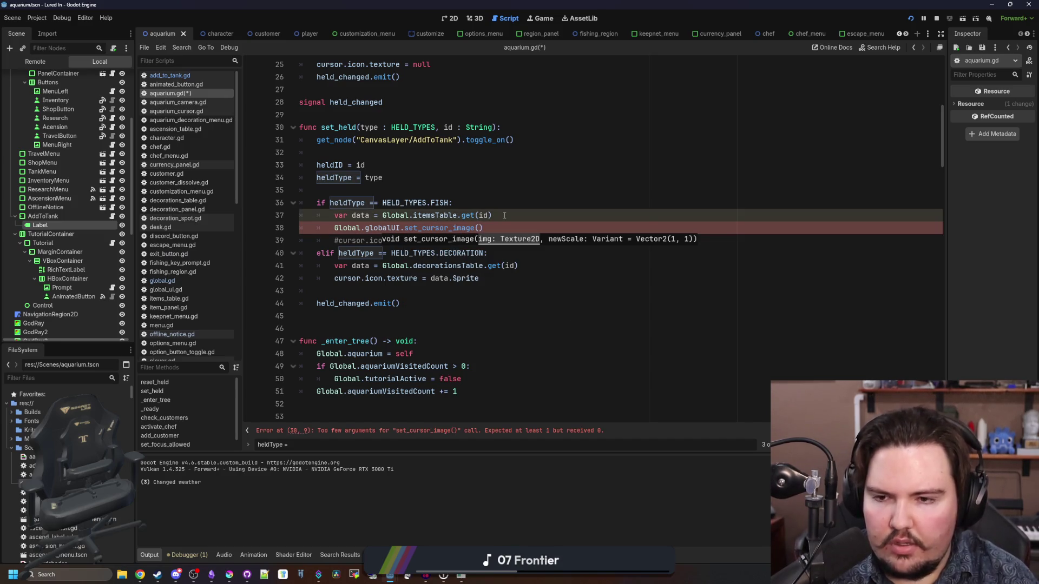
type("data.Sprite")
left_click(504, 215)
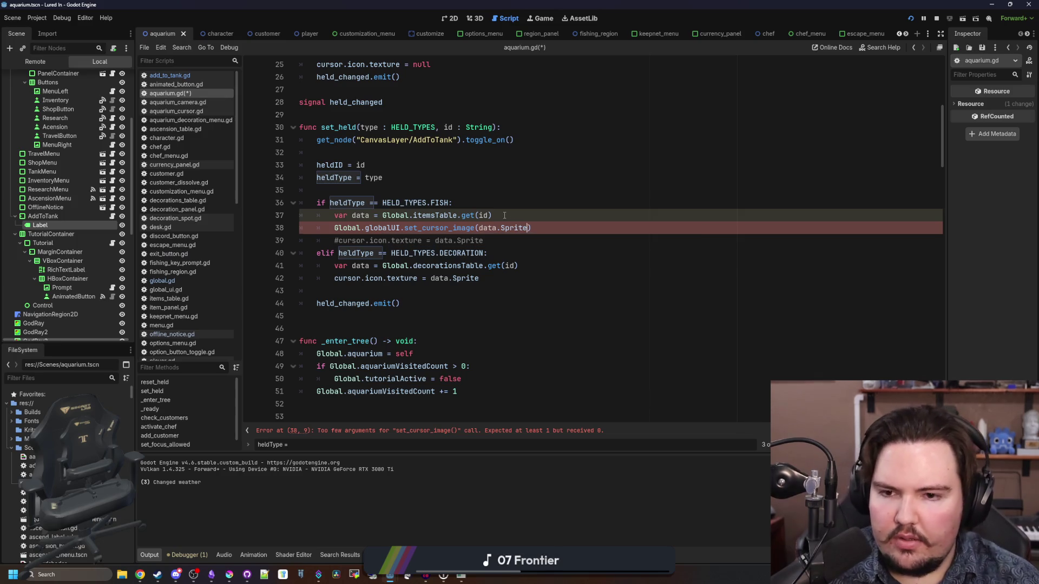
left_click(557, 223)
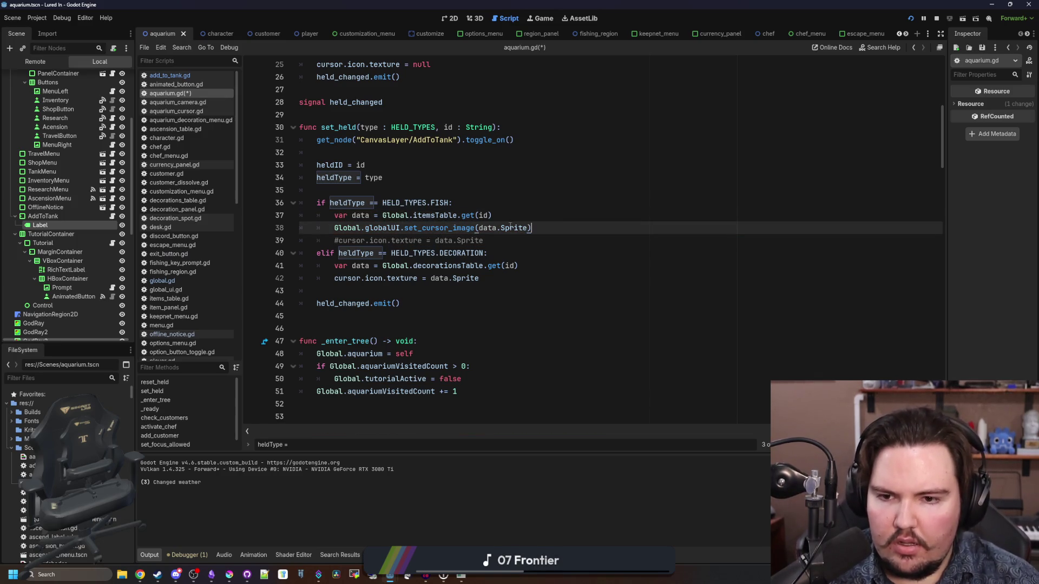
- Add the set_cursor_image call for decorations, comment out its texture line, save, and stop the game
left_click(541, 265)
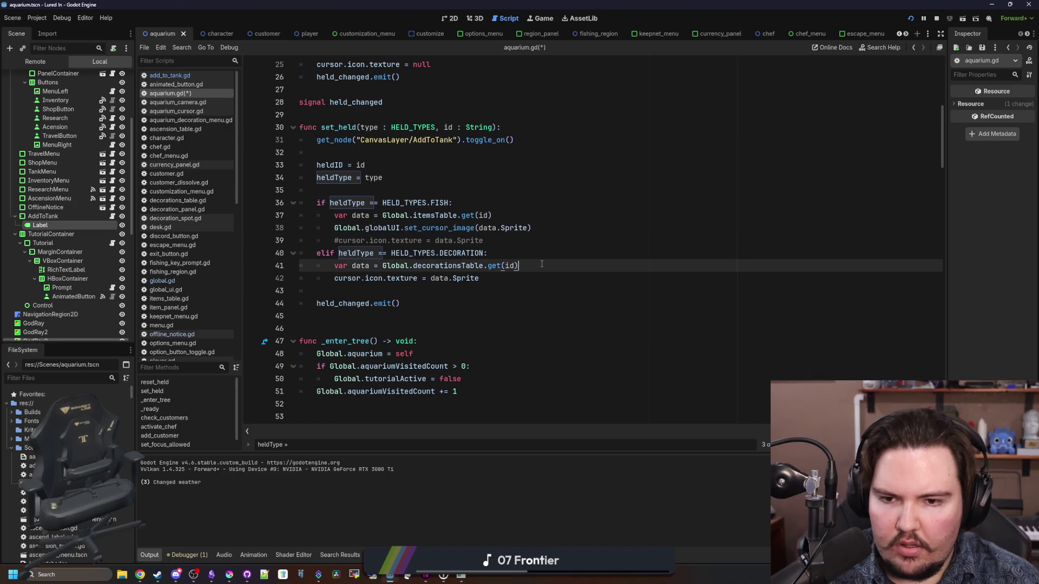
key("Return")
left_click(541, 265)
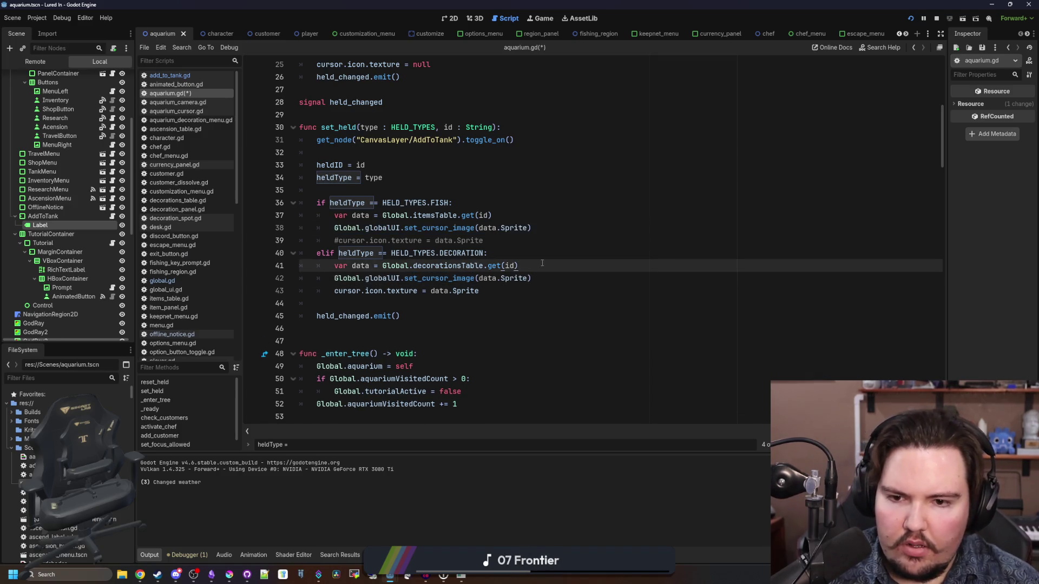
left_click(334, 290)
type("#")
key("Down")
key("ctrl+s")
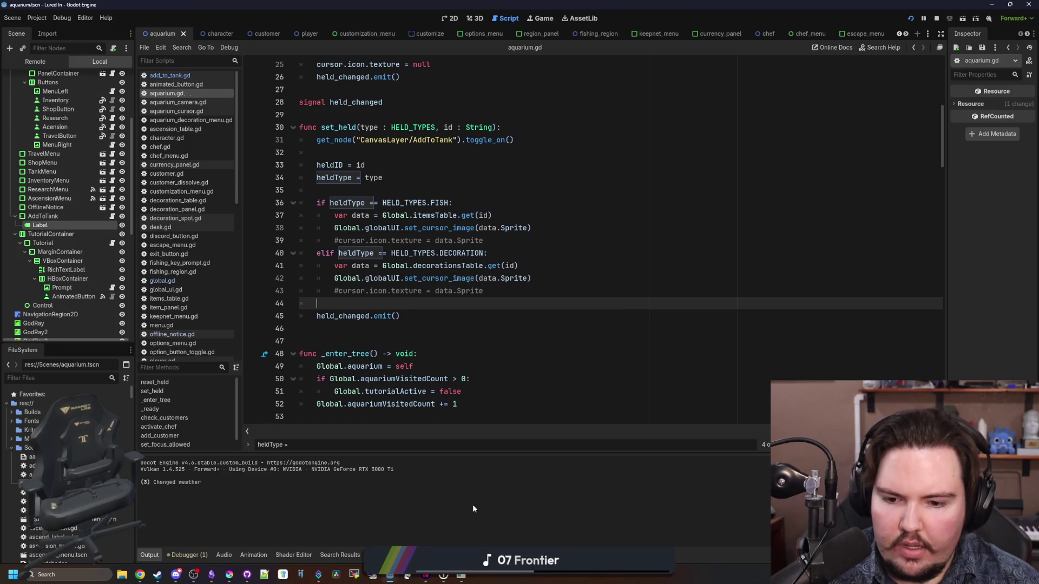
left_click(936, 17)
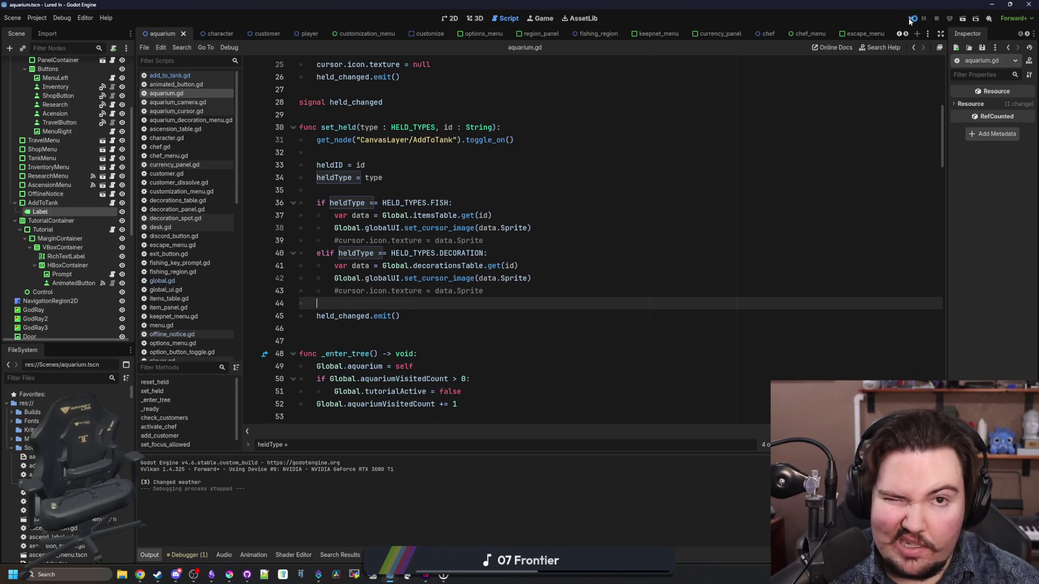
- Relaunch the game, dismiss Welcome Back, and take a fish from the Inventory toward a tank
left_click(912, 19)
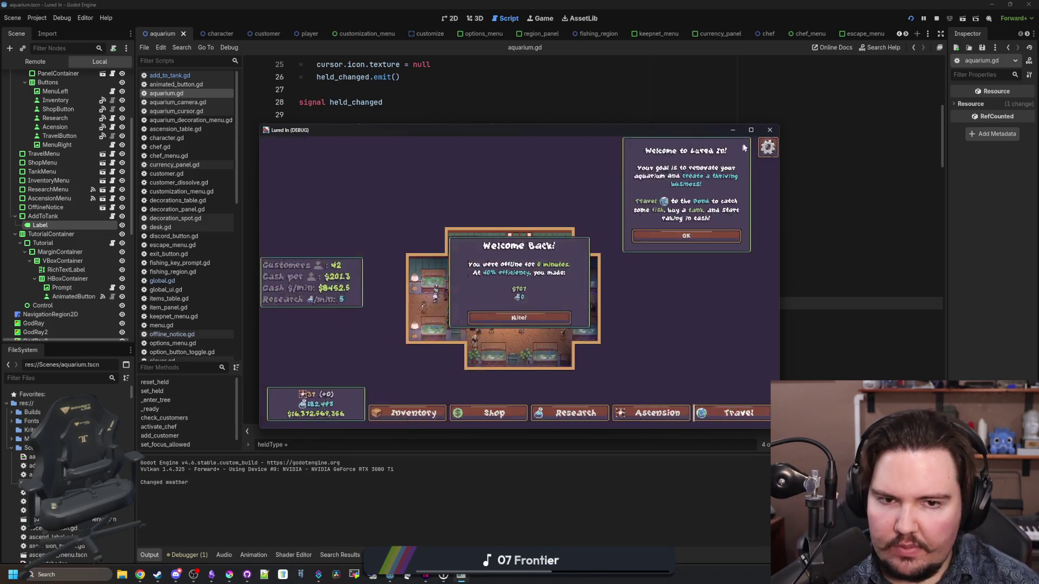
left_click(751, 130)
left_click(495, 353)
left_click(292, 524)
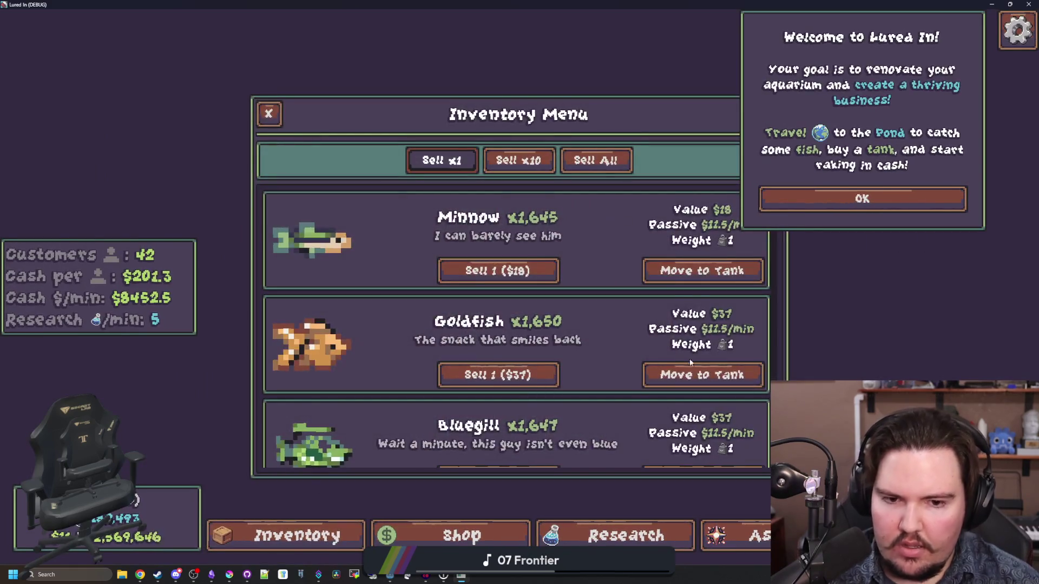
left_click(698, 368)
scroll(506, 367, "up", 3)
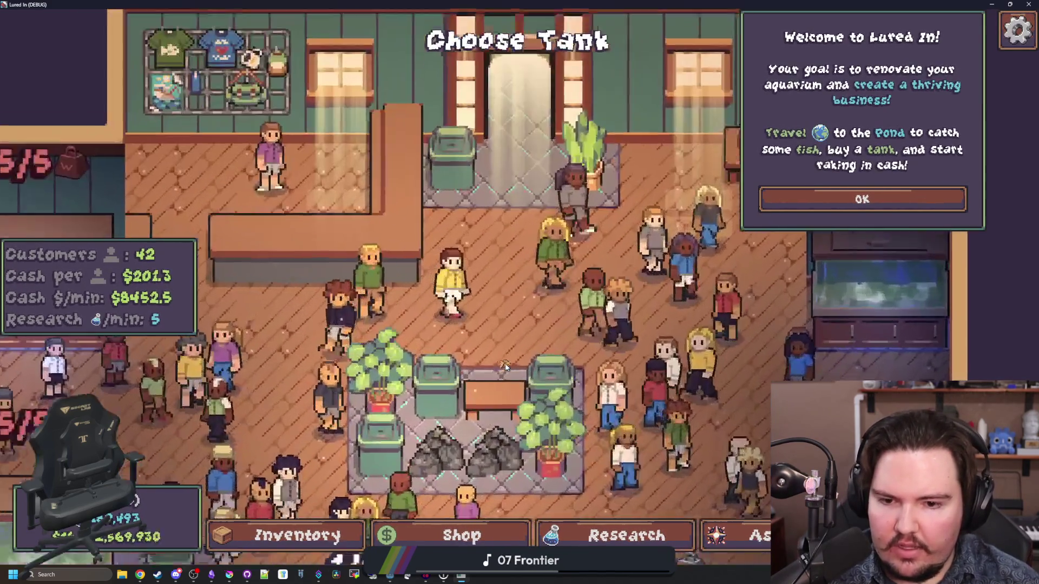
scroll(506, 367, "down", 5)
scroll(505, 366, "up", 3)
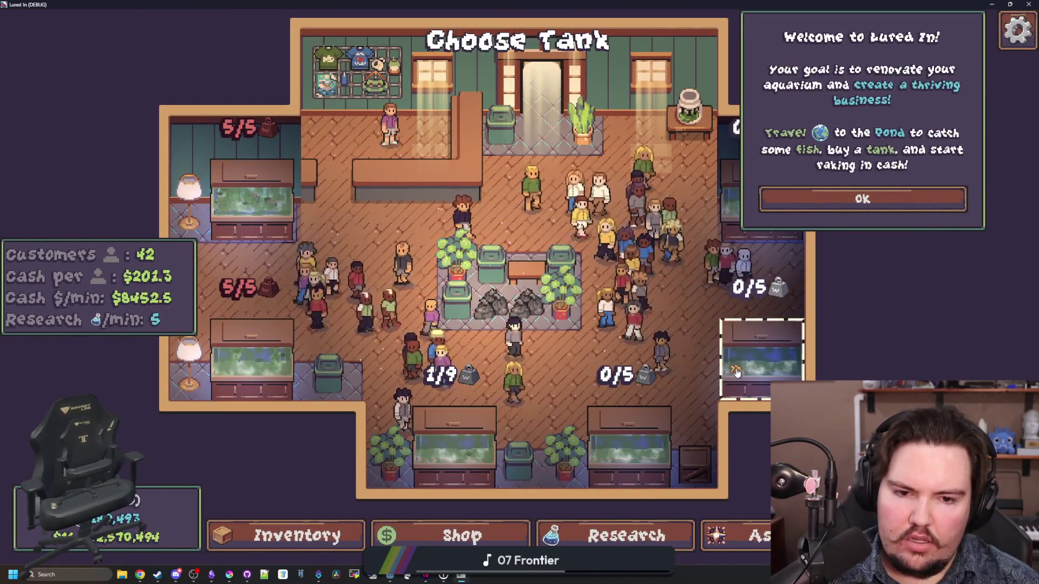
key("F8")
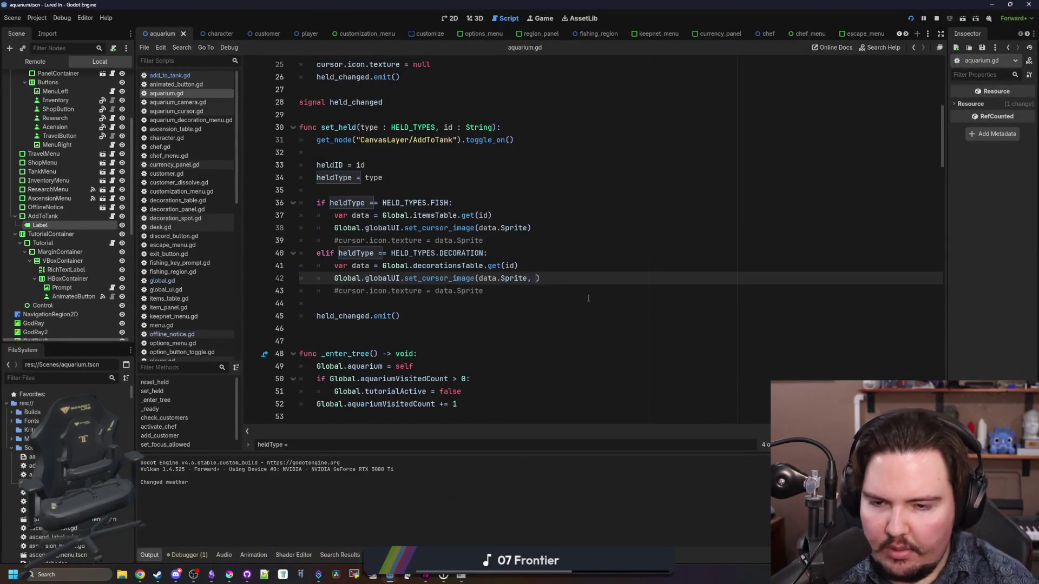
- Copy Vector2.ONE * 4.0 into the fish set_cursor_image call, then save and run the game
type("Vector2.ONE * 4.0")
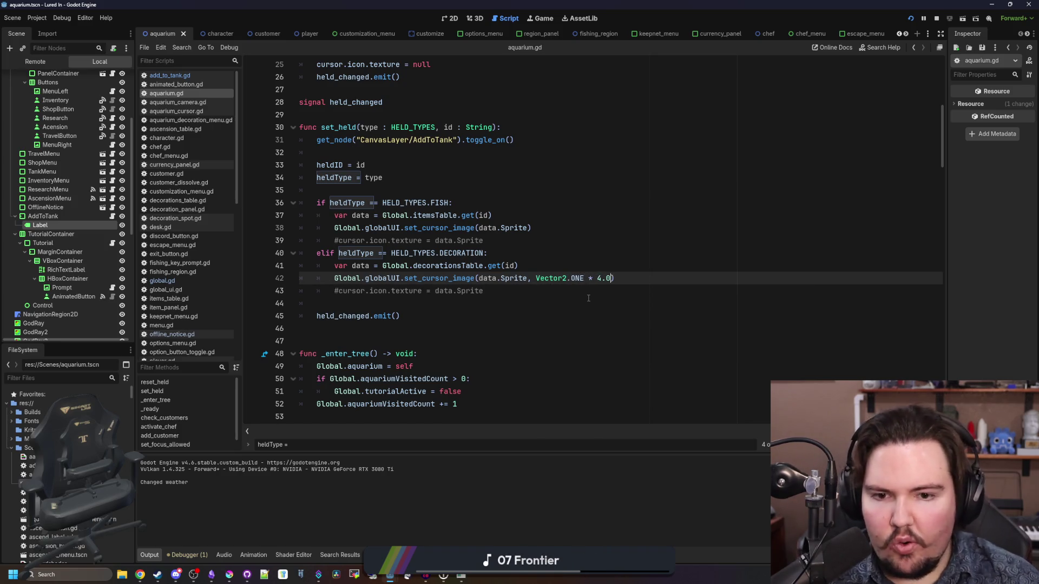
left_click(588, 298)
left_click(532, 278)
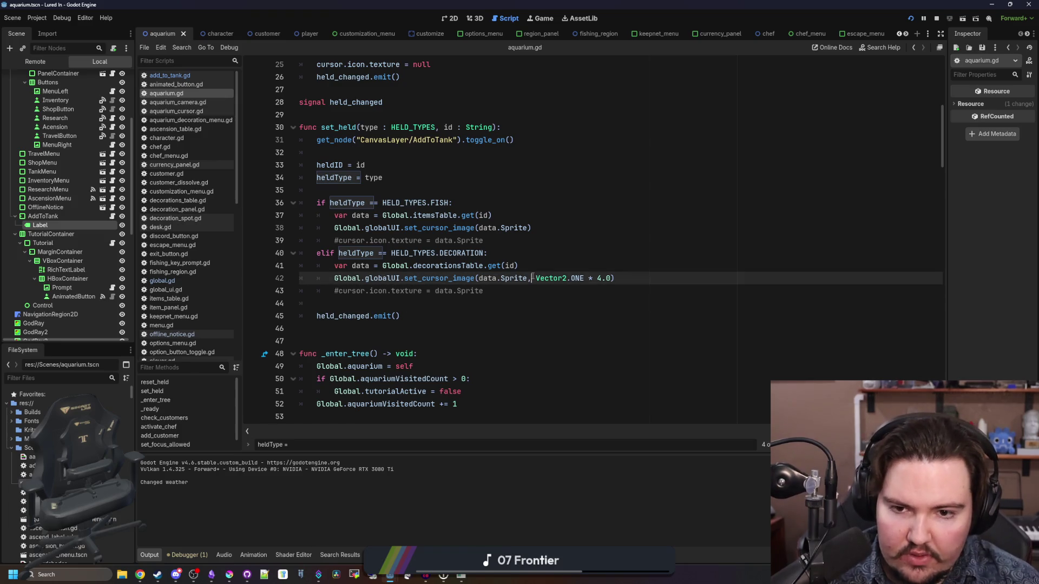
left_click_drag(567, 292, 613, 279)
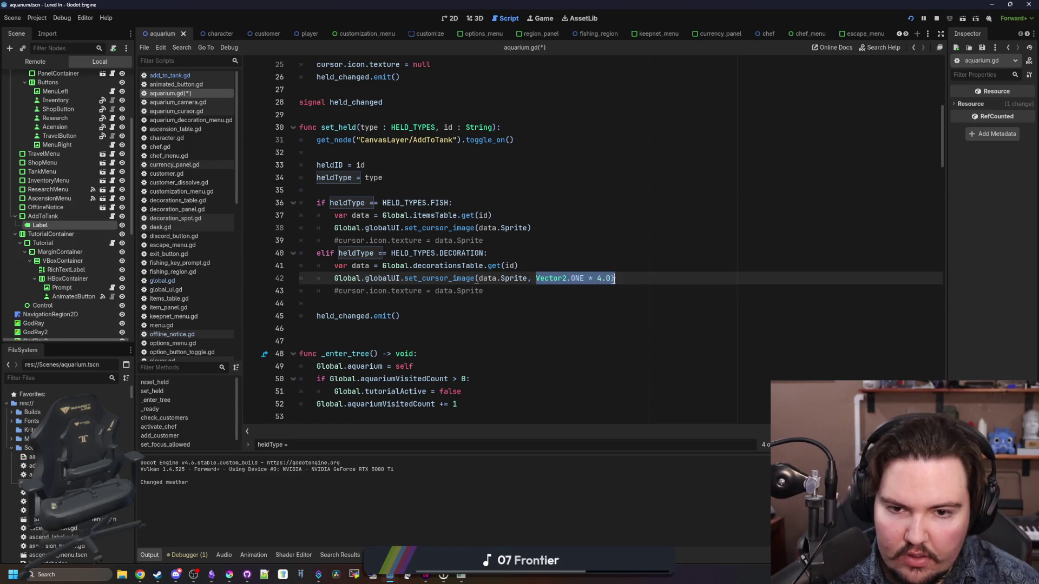
left_click(529, 230)
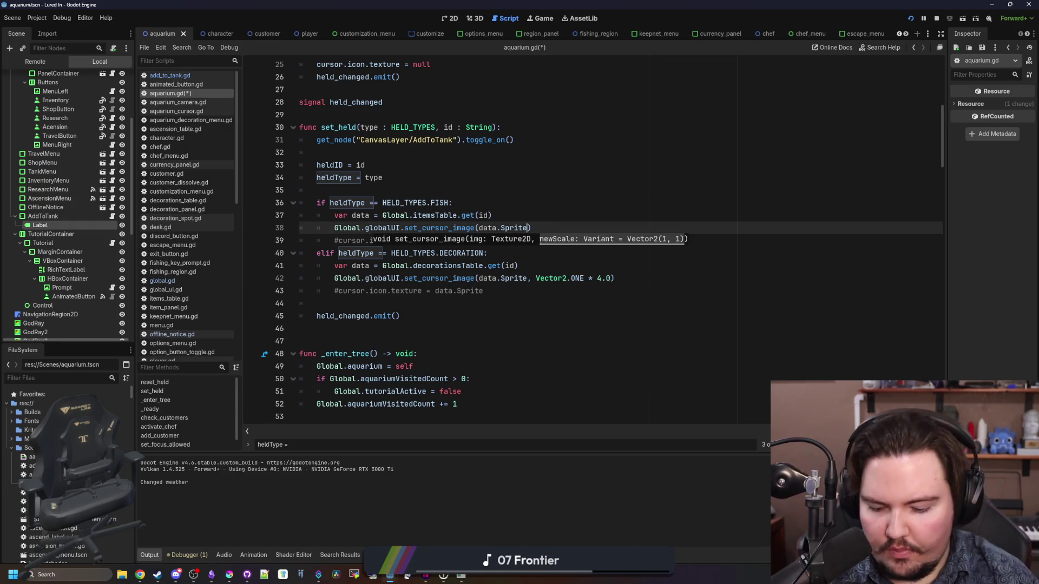
left_click(379, 202)
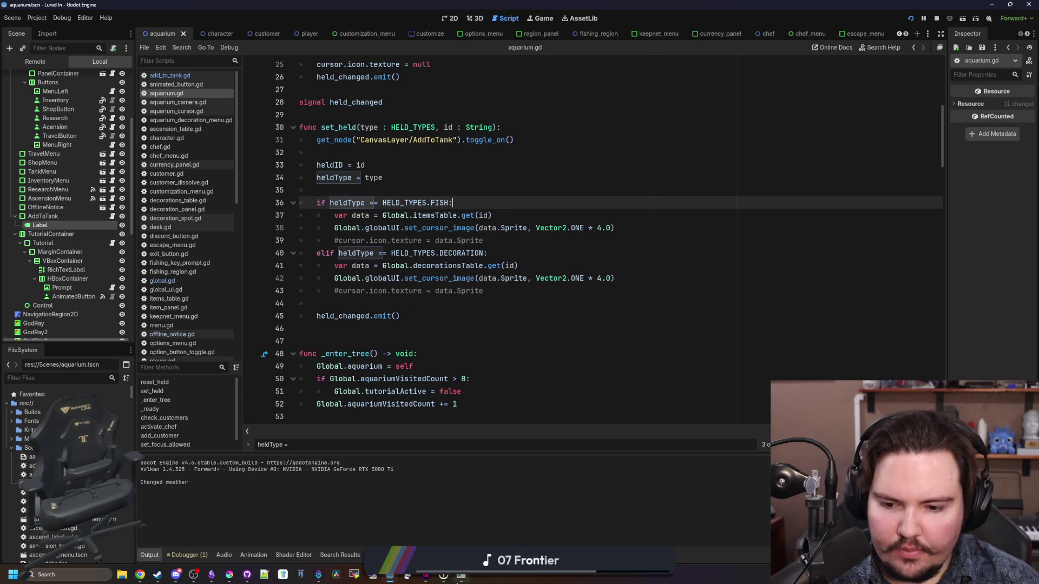
key("F5")
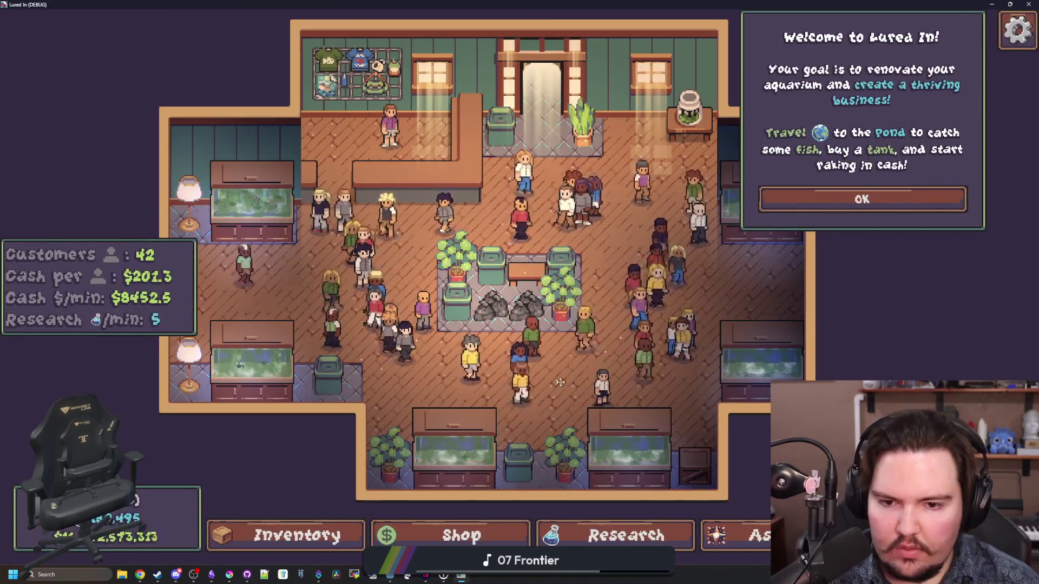
- Pick up a goldfish from the inventory and check it as the cursor sprite
left_click(319, 548)
left_click(703, 374)
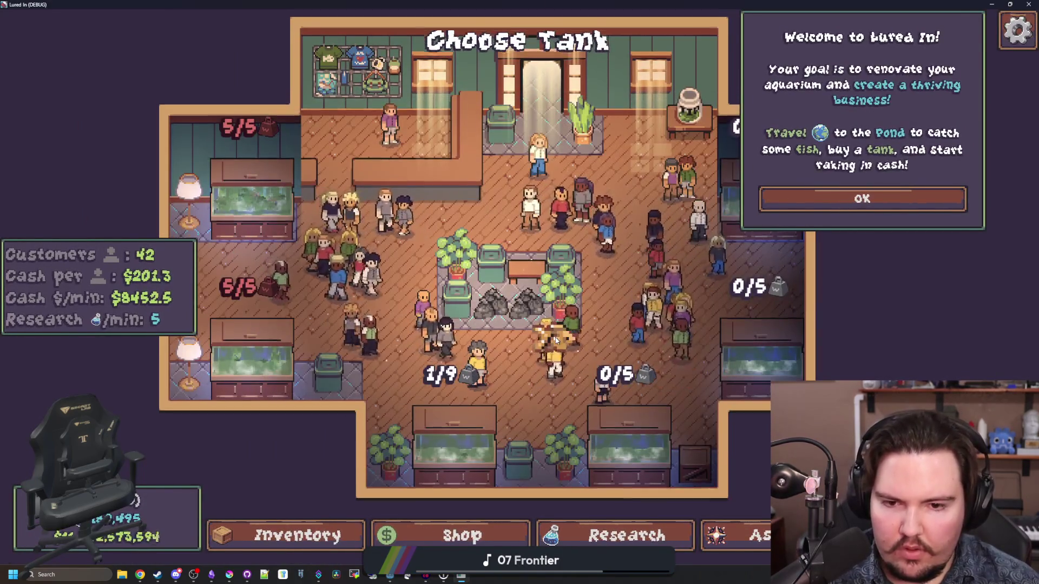
scroll(468, 352, "down", 3)
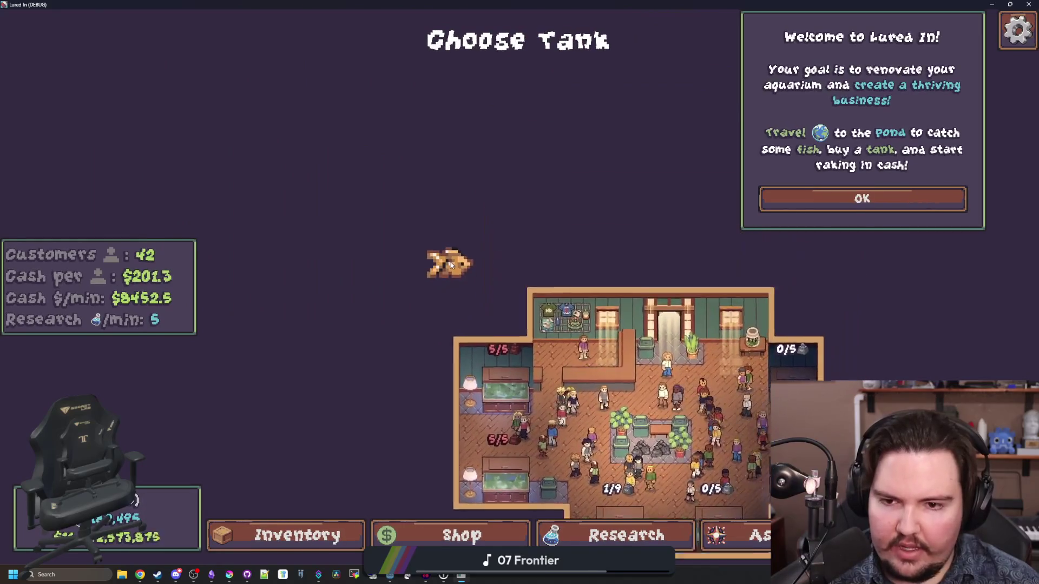
scroll(451, 263, "up", 5)
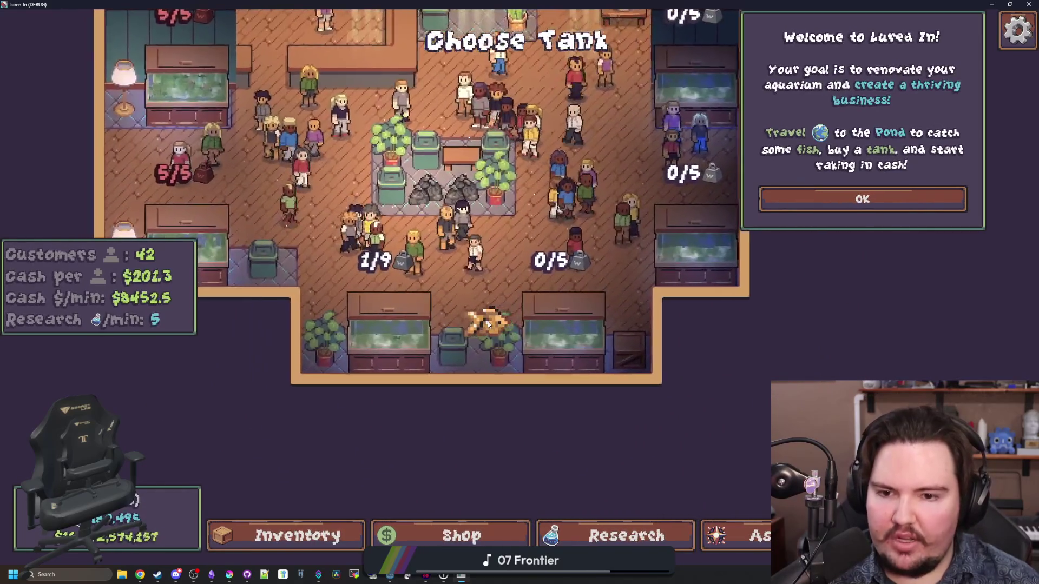
scroll(439, 328, "down", 5)
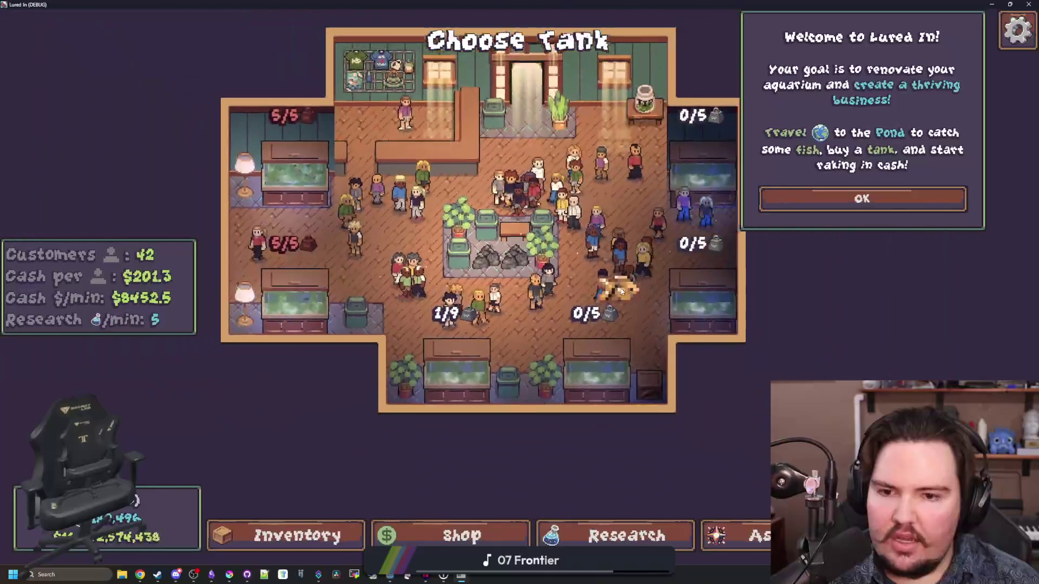
scroll(554, 256, "up", 3)
left_click(833, 200)
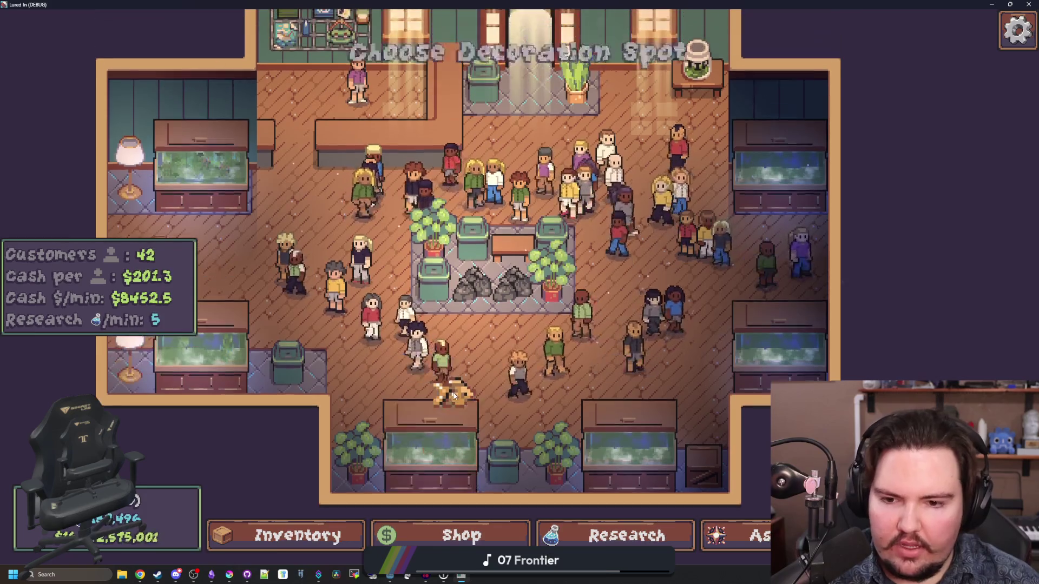
- Carry an Eel across the shop floor, then place the caret at the 4.0 fish scale in the editor
key("i")
scroll(479, 393, "down", 6)
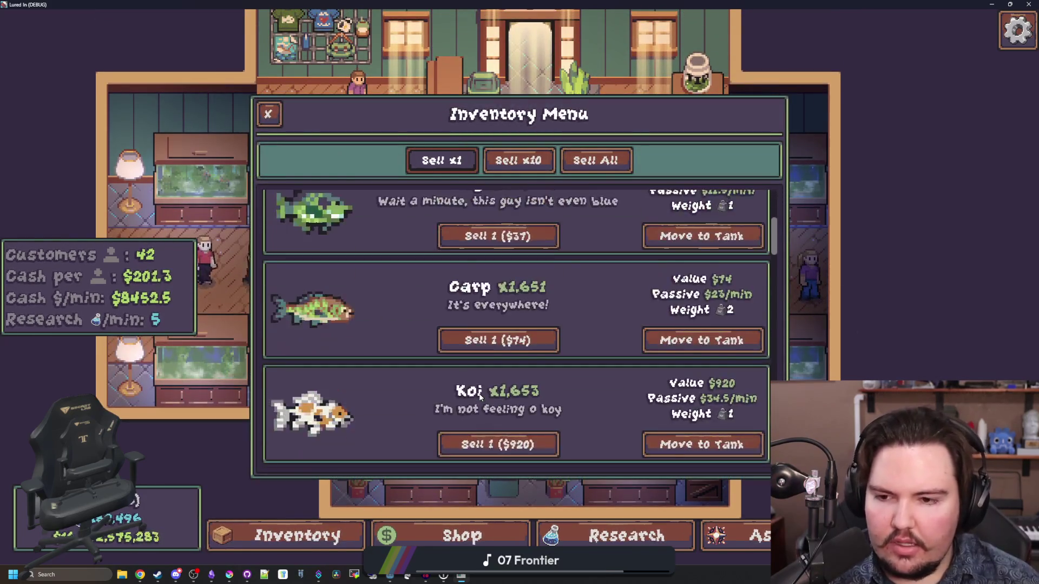
scroll(576, 372, "down", 6)
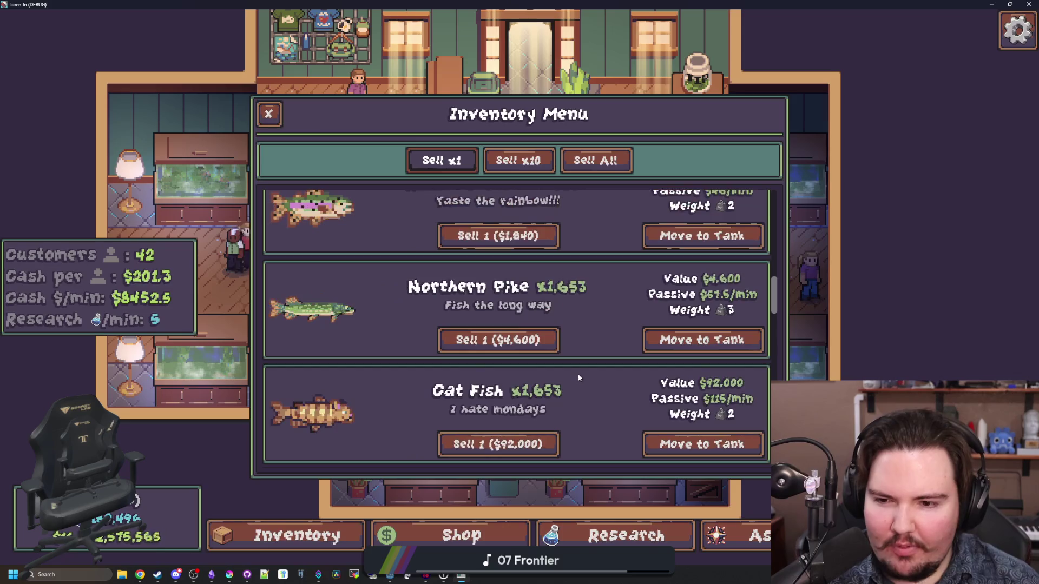
scroll(578, 378, "down", 10)
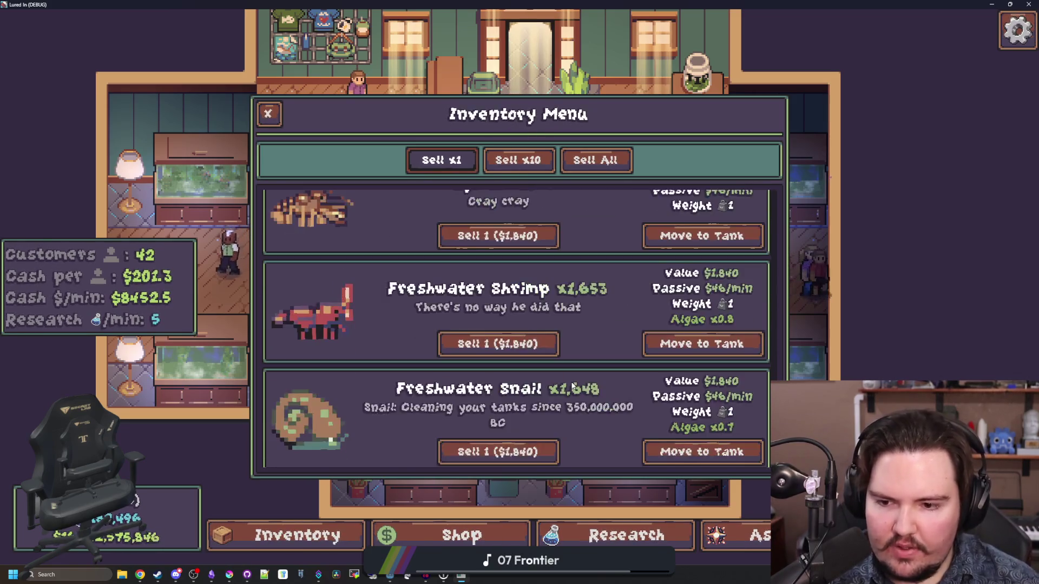
scroll(573, 385, "up", 8)
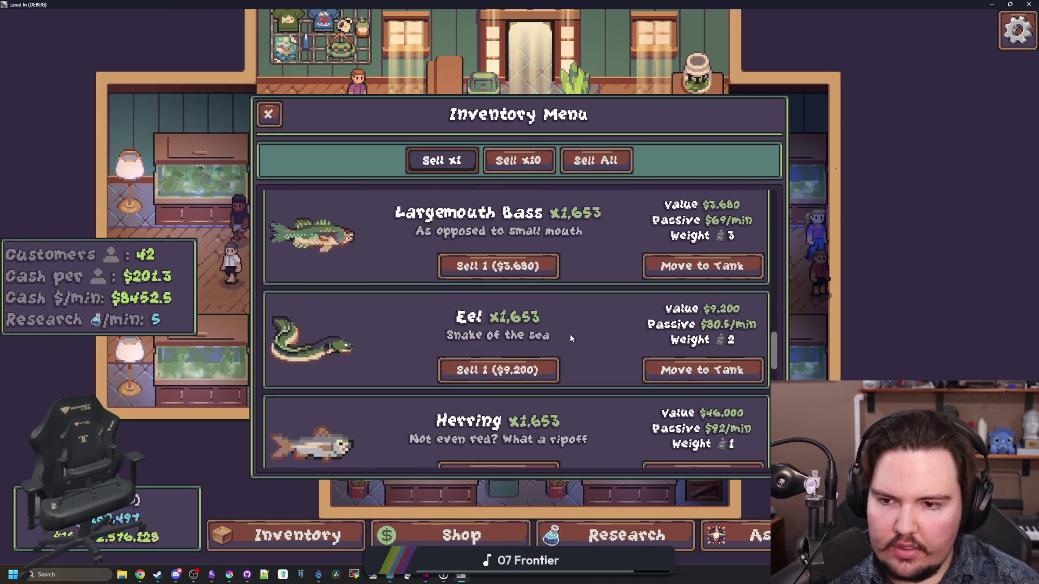
left_click(726, 370)
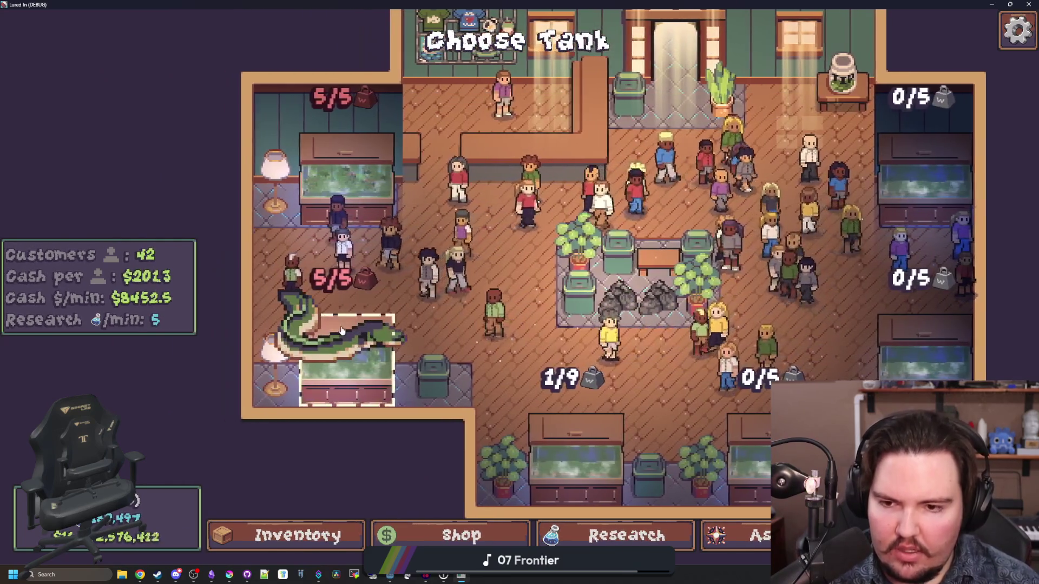
scroll(431, 293, "down", 3)
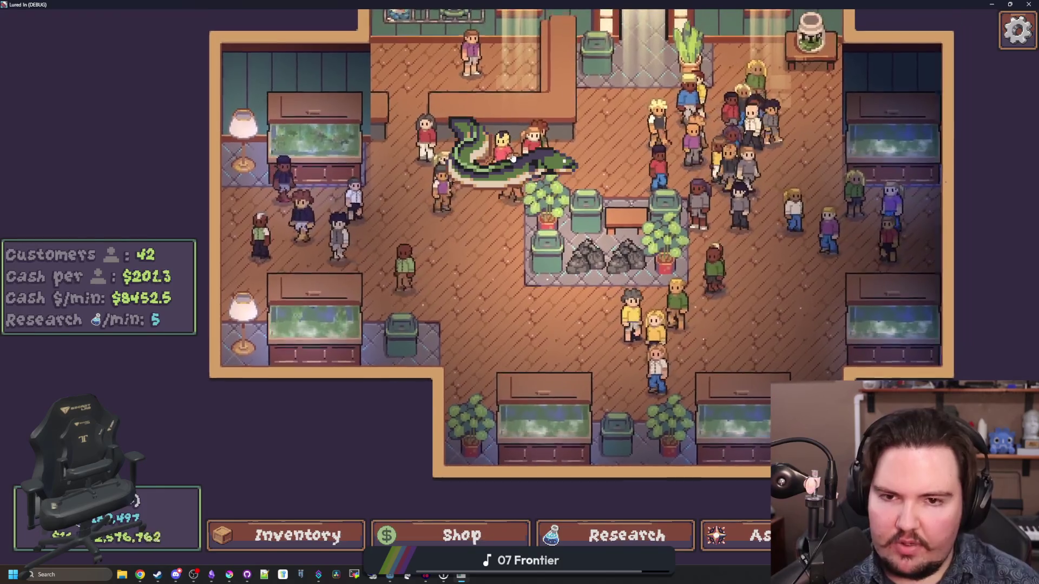
mouse_move(512, 142)
left_mouse_down()
mouse_move(510, 297)
mouse_move(496, 302)
left_mouse_up()
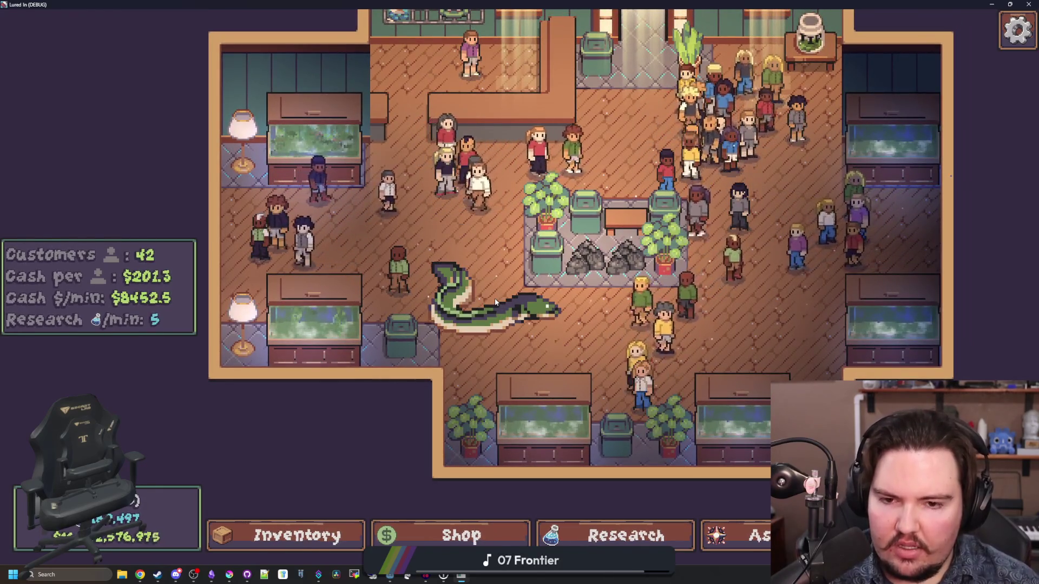
key("alt+Tab")
left_click(602, 229)
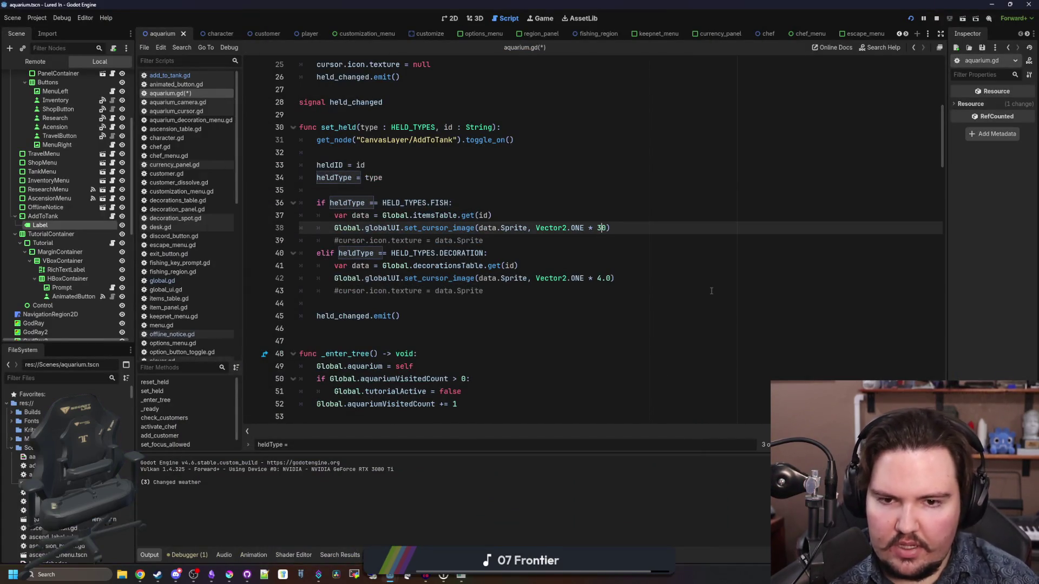
- Save aquarium.gd and glance at add_to_tank.gd before returning to aquarium.gd
key("Down")
key("Down")
key("Down")
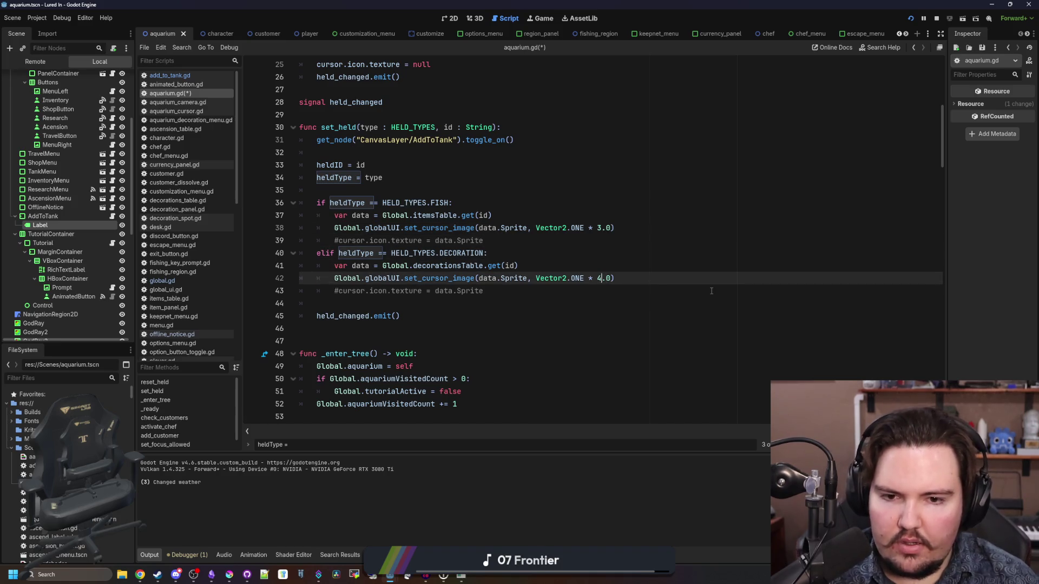
key("ctrl+s")
left_click(345, 306)
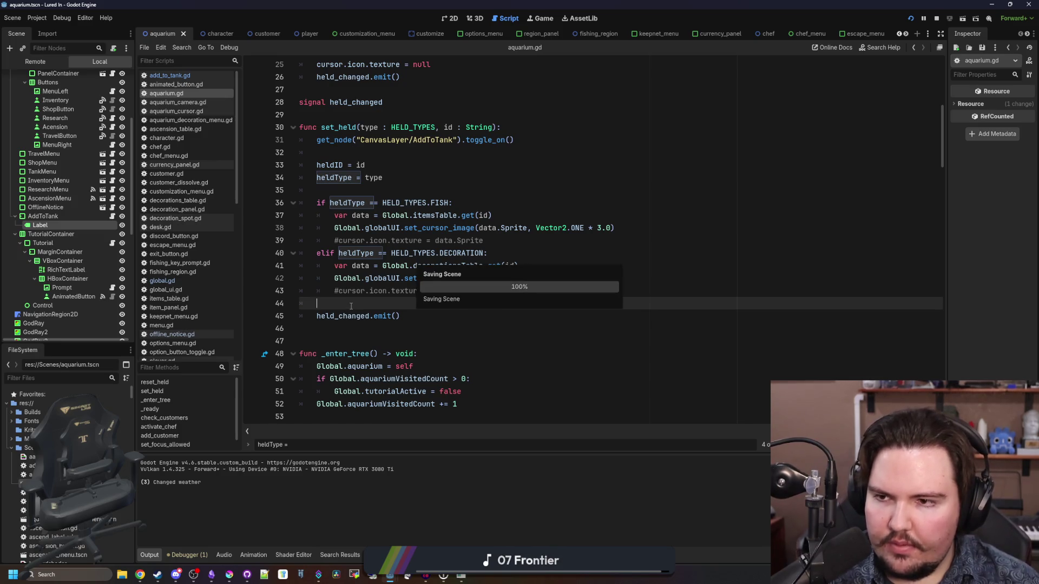
left_click(179, 74)
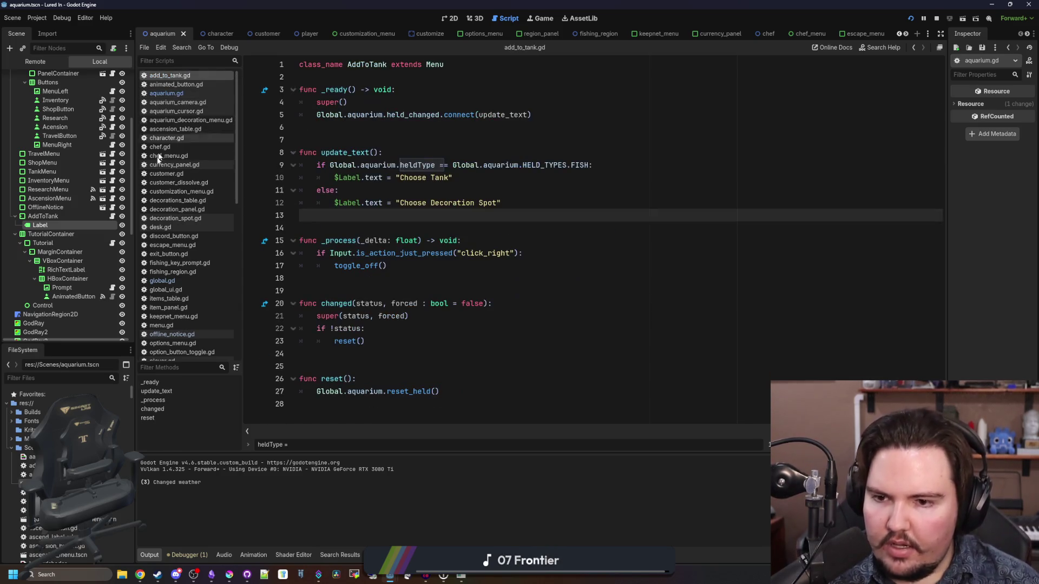
left_click(199, 94)
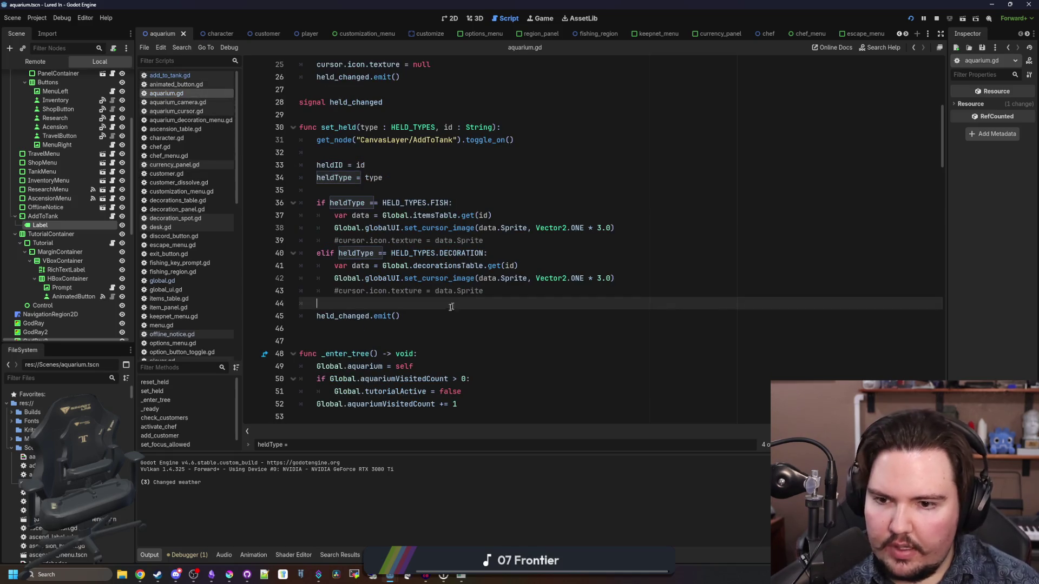
- Find the reset_held function in aquarium.gd
scroll(445, 308, "up", 4)
scroll(455, 297, "down", 9)
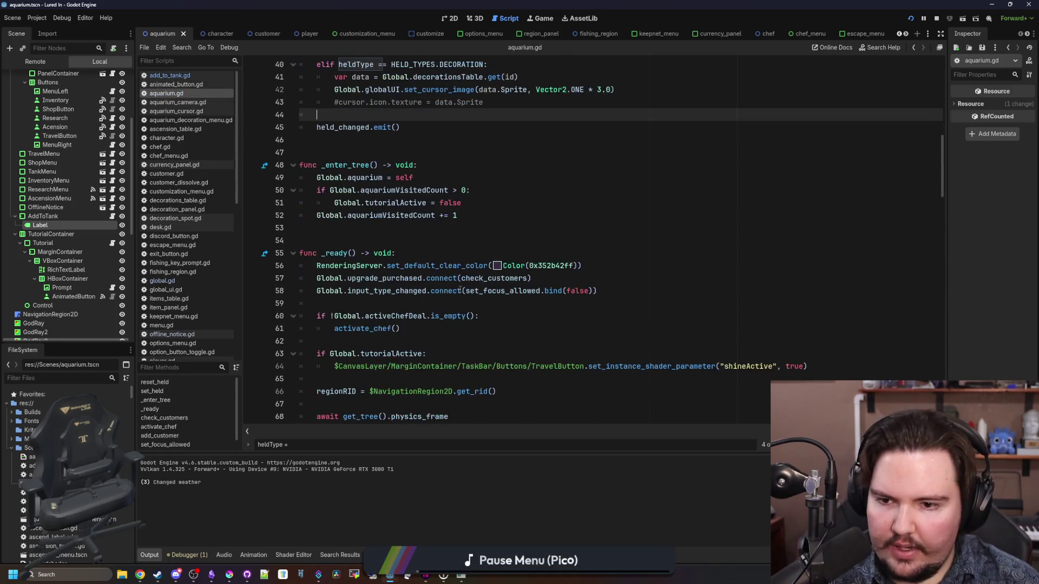
scroll(460, 290, "down", 17)
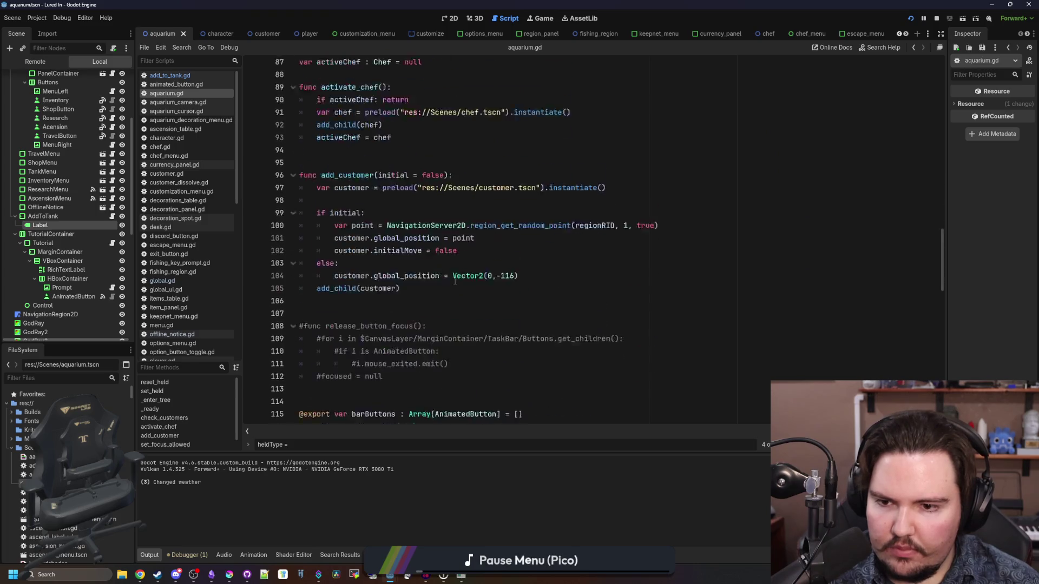
scroll(437, 268, "down", 6)
left_click(587, 266)
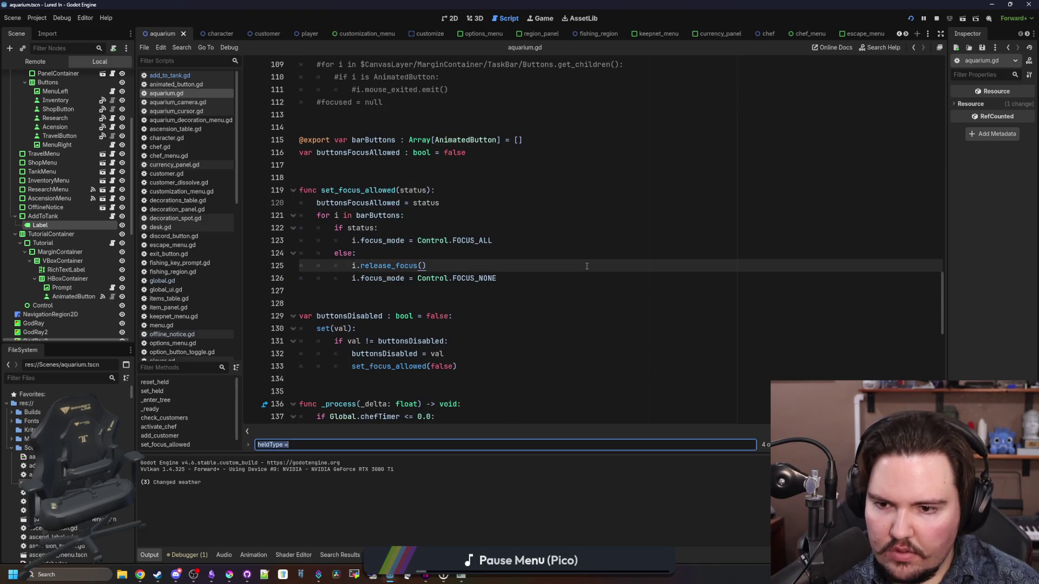
type("reset_held")
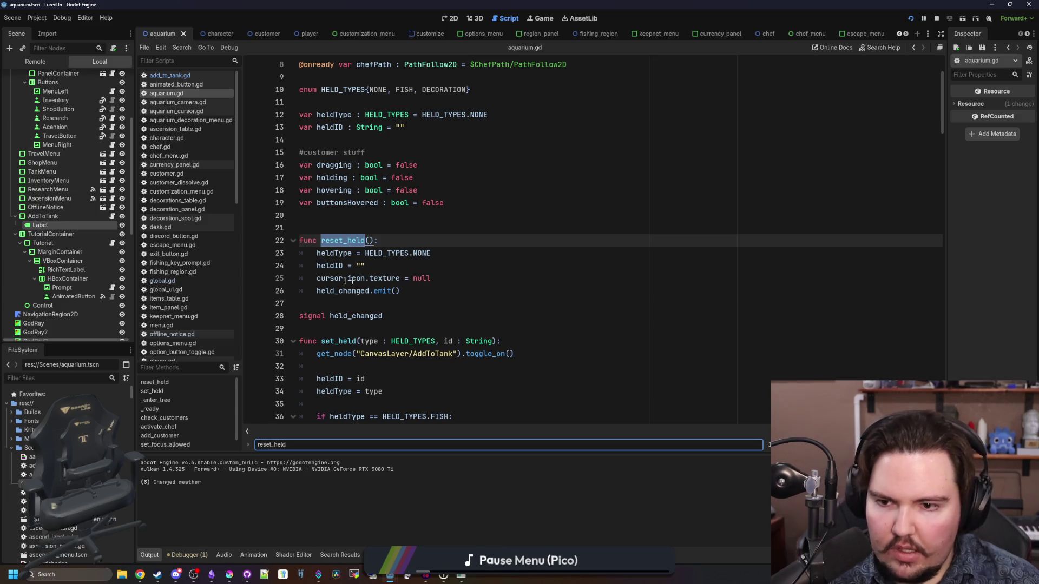
- Add a Global.globalUI.set_cursor_image(null) call inside reset_held
left_click(445, 274)
key("Return")
type("Global.")
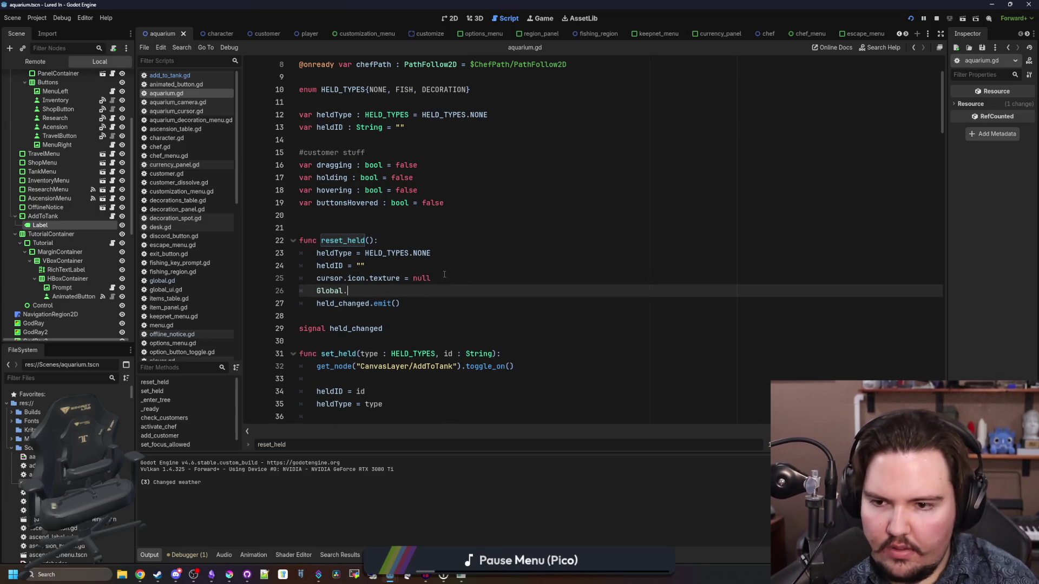
type("globalUI.")
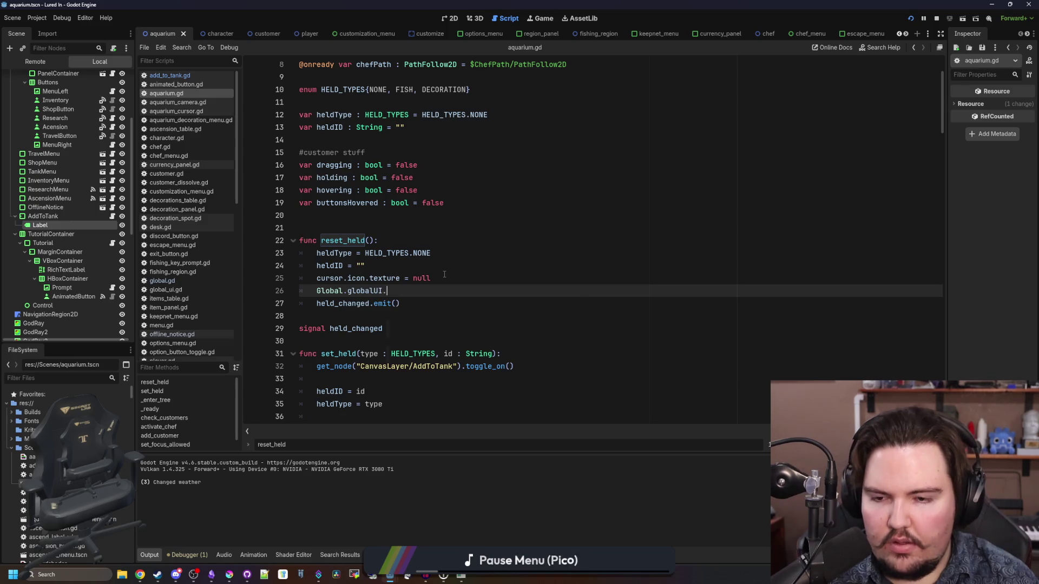
type("hel")
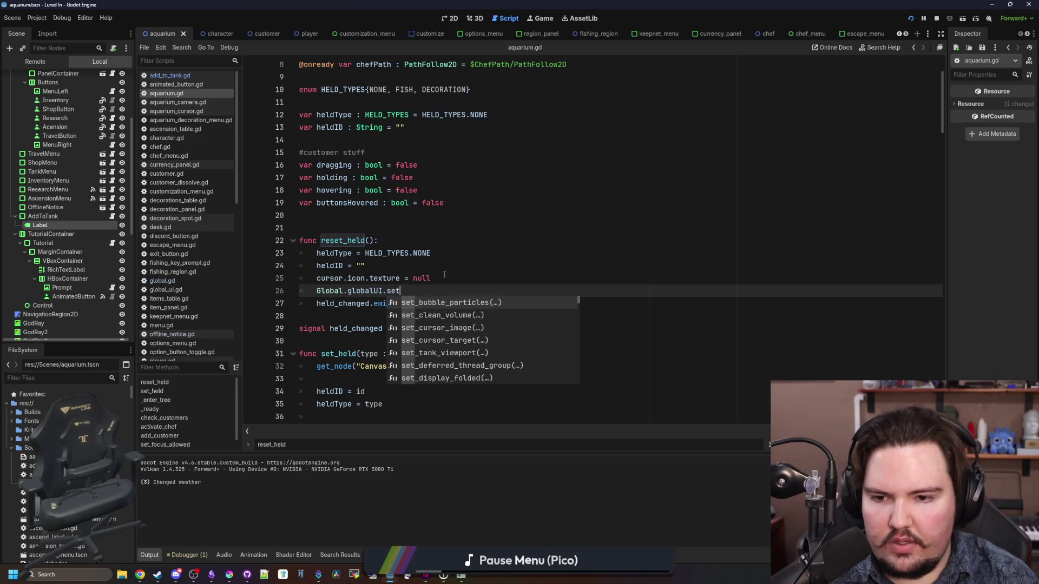
key("Down")
key("Return")
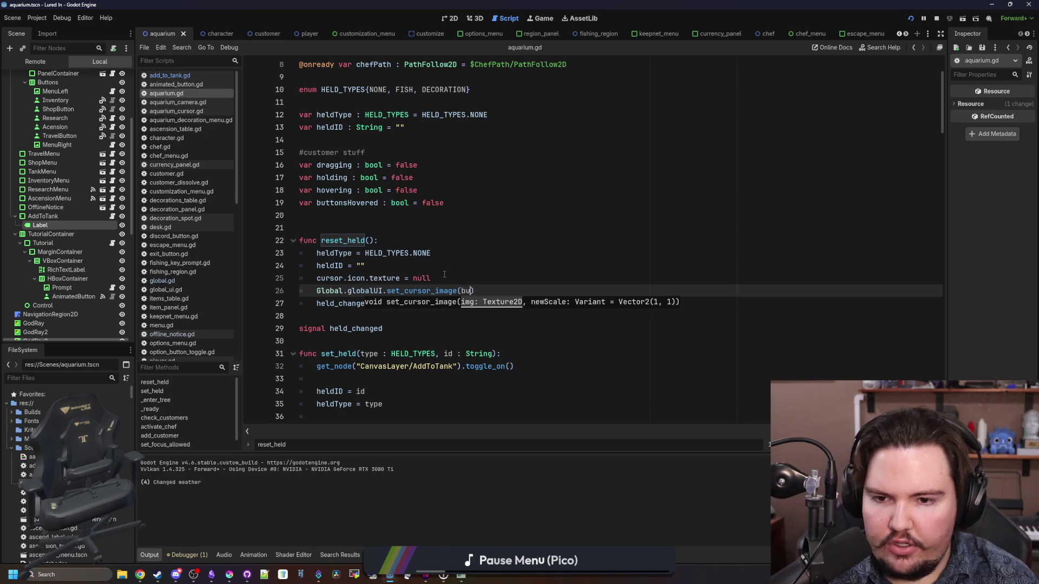
key("BackSpace")
key("BackSpace")
type("null")
- Comment out the old cursor.icon.texture = null line with Ctrl+K
left_click(444, 274)
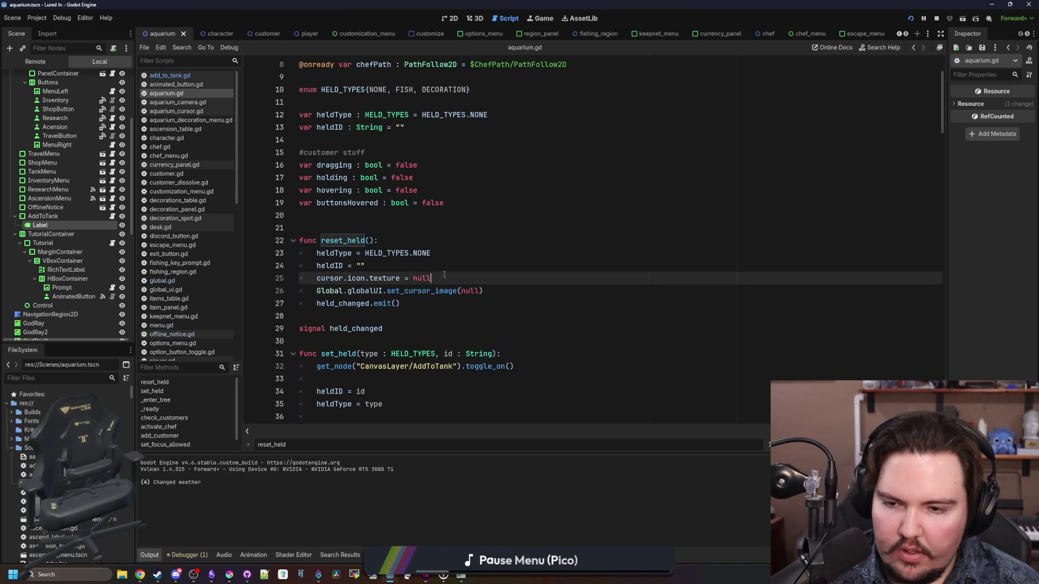
key("ctrl+k")
left_click(417, 264)
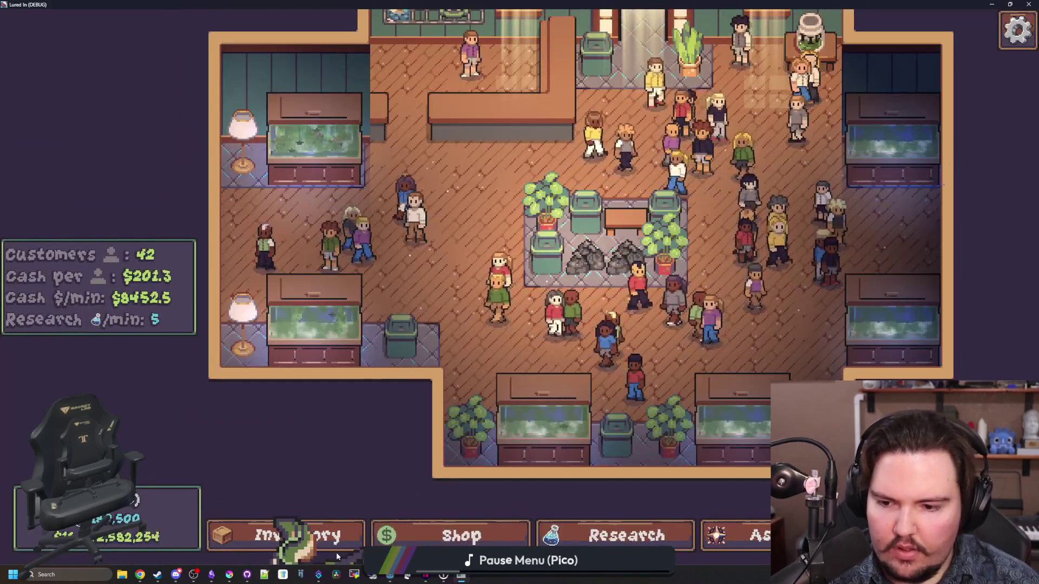
- Pick up the eel and then another fish from the inventory to see them follow the cursor
left_click(270, 527)
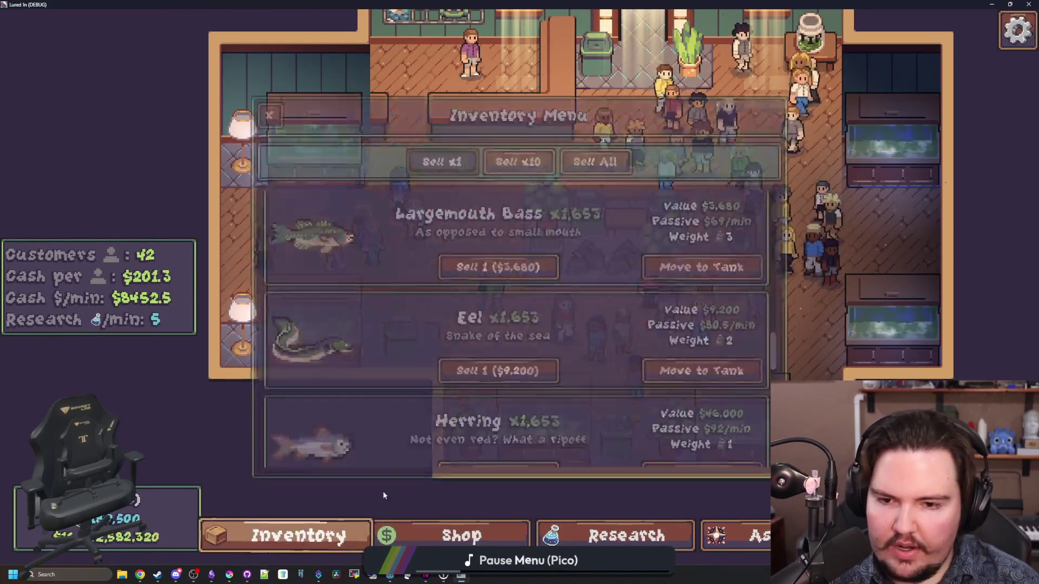
left_click(701, 370)
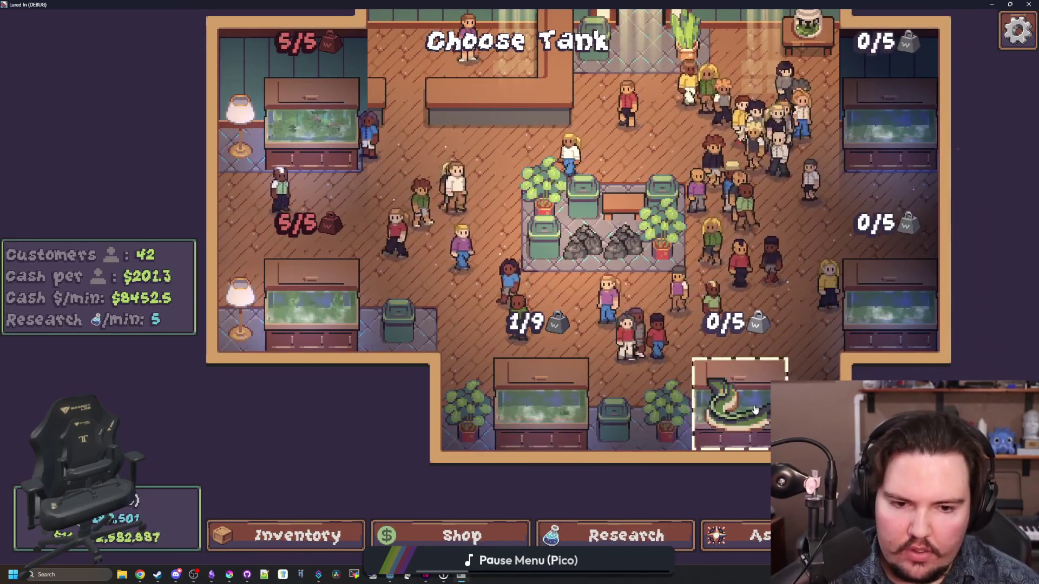
left_click(290, 528)
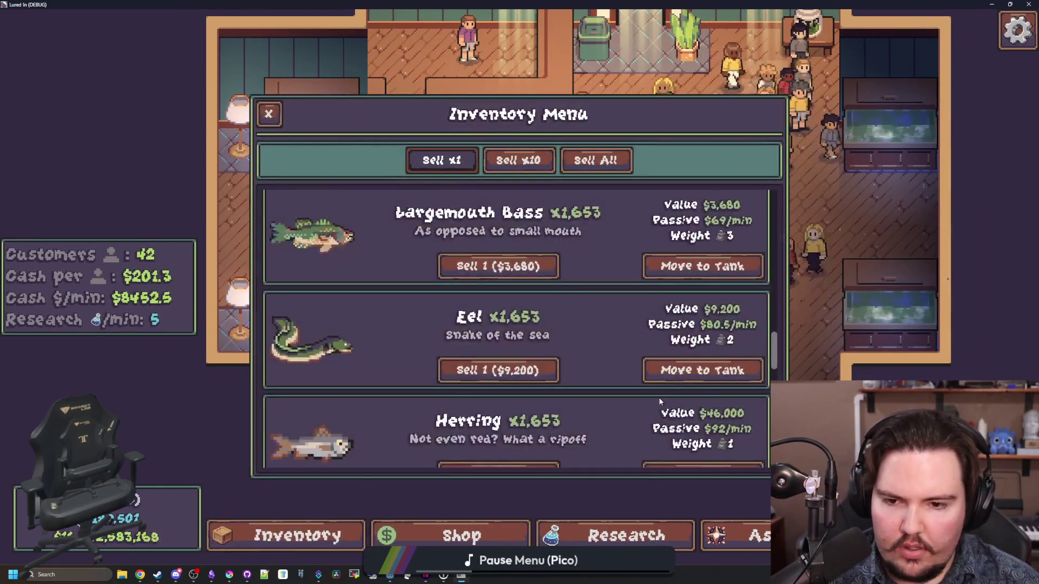
scroll(519, 325, "down", 2)
left_click(703, 343)
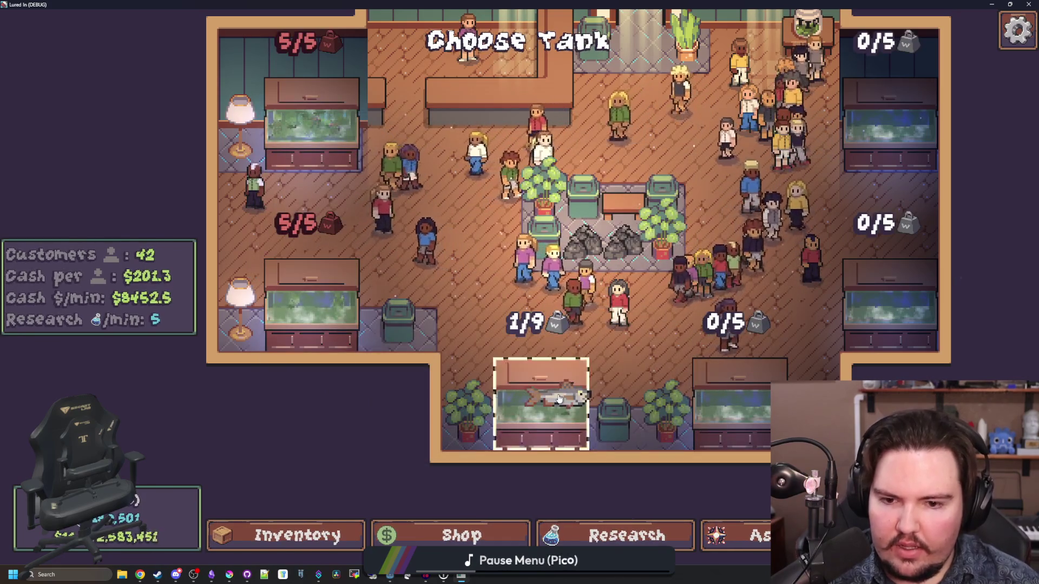
scroll(757, 373, "up", 3)
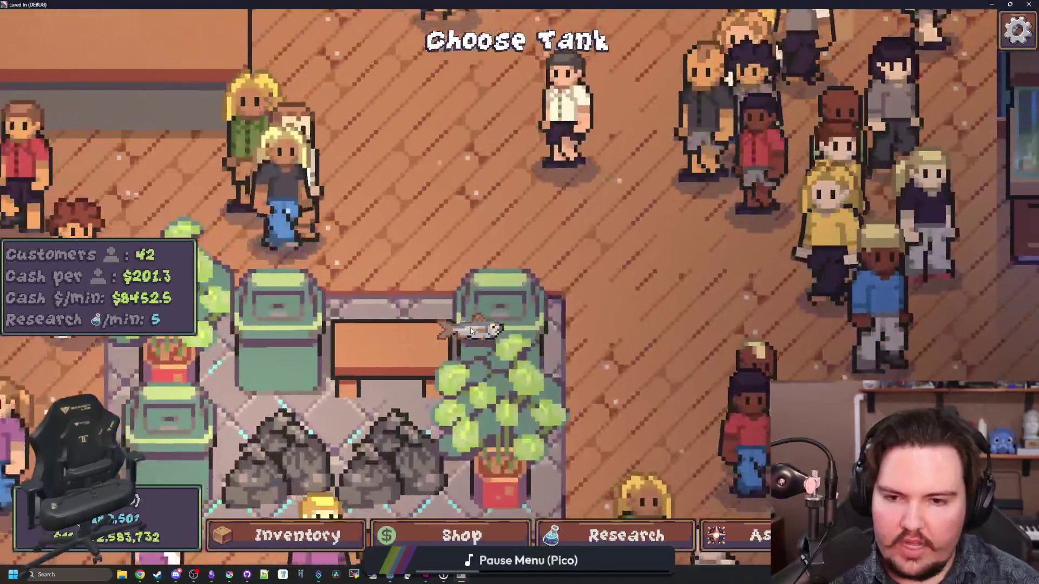
scroll(470, 327, "down", 5)
scroll(469, 327, "up", 6)
scroll(543, 340, "down", 5)
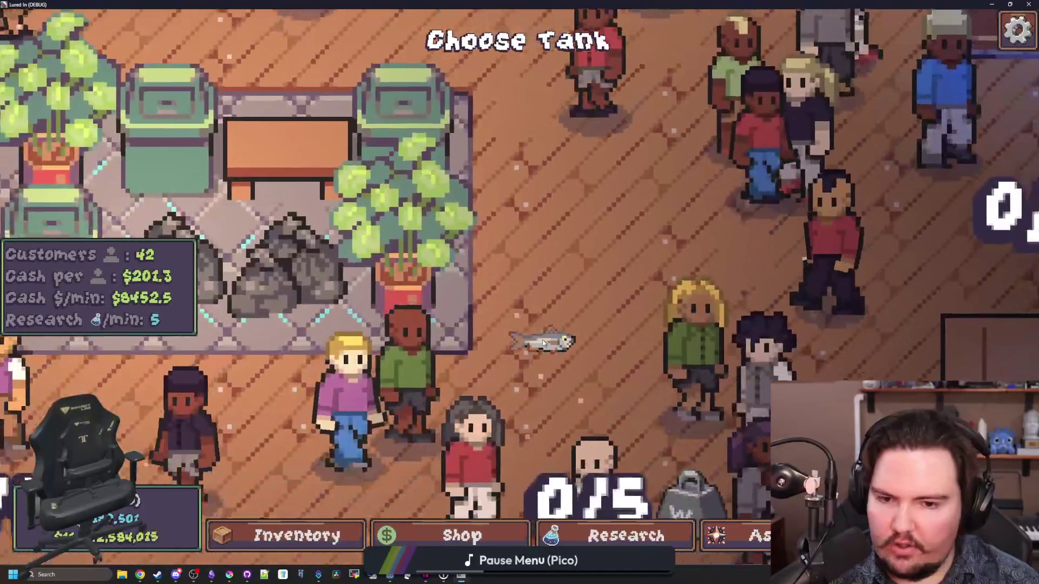
scroll(543, 341, "up", 4)
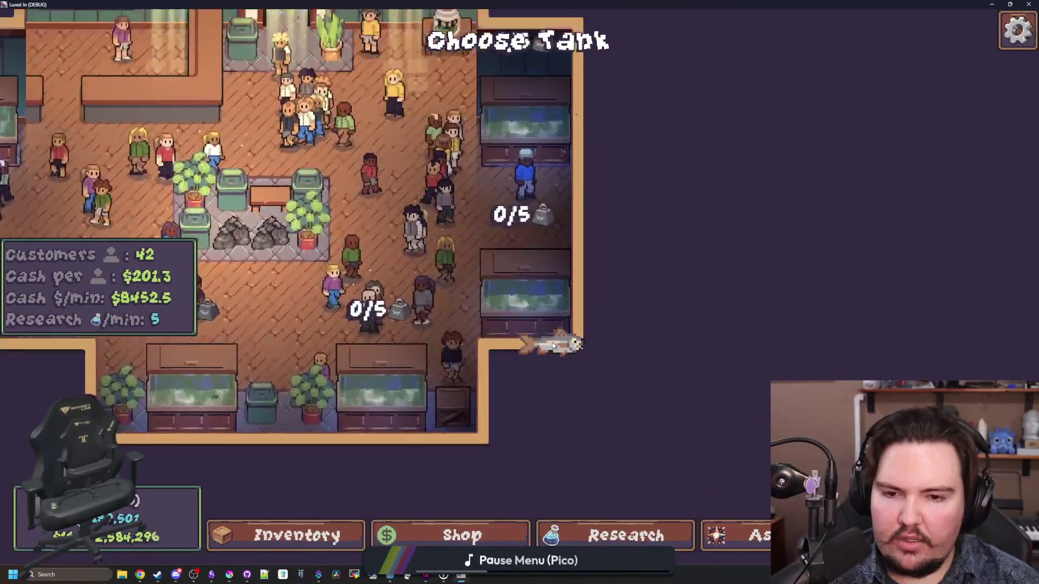
scroll(521, 339, "down", 6)
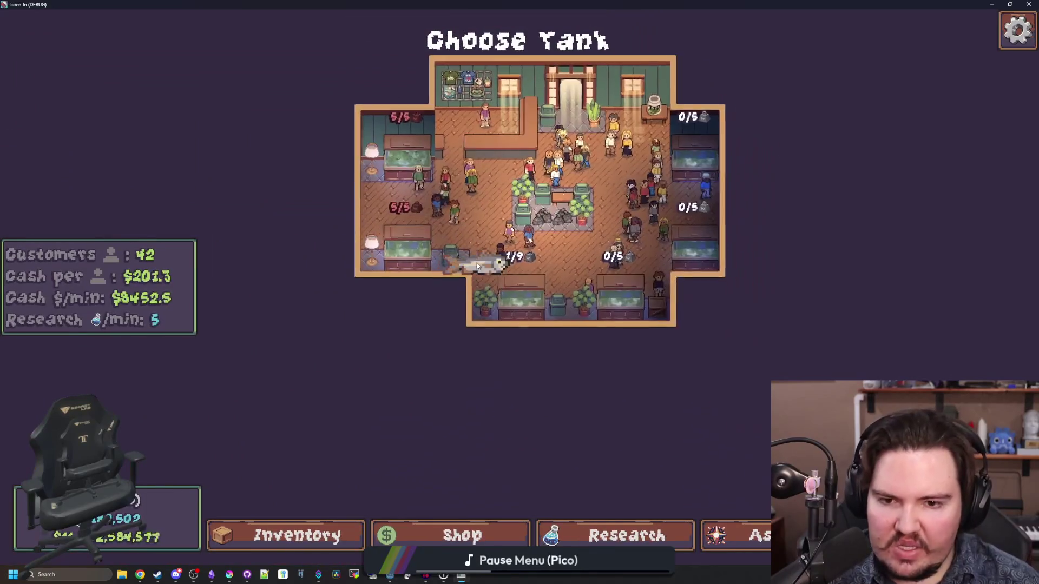
scroll(535, 319, "up", 5)
scroll(524, 323, "down", 5)
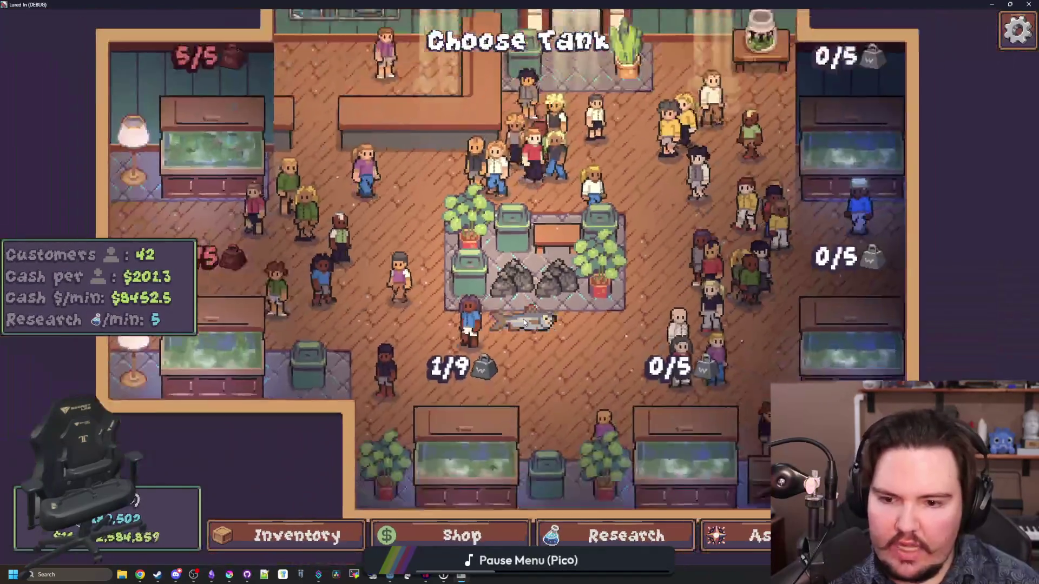
scroll(530, 324, "up", 6)
scroll(533, 328, "down", 4)
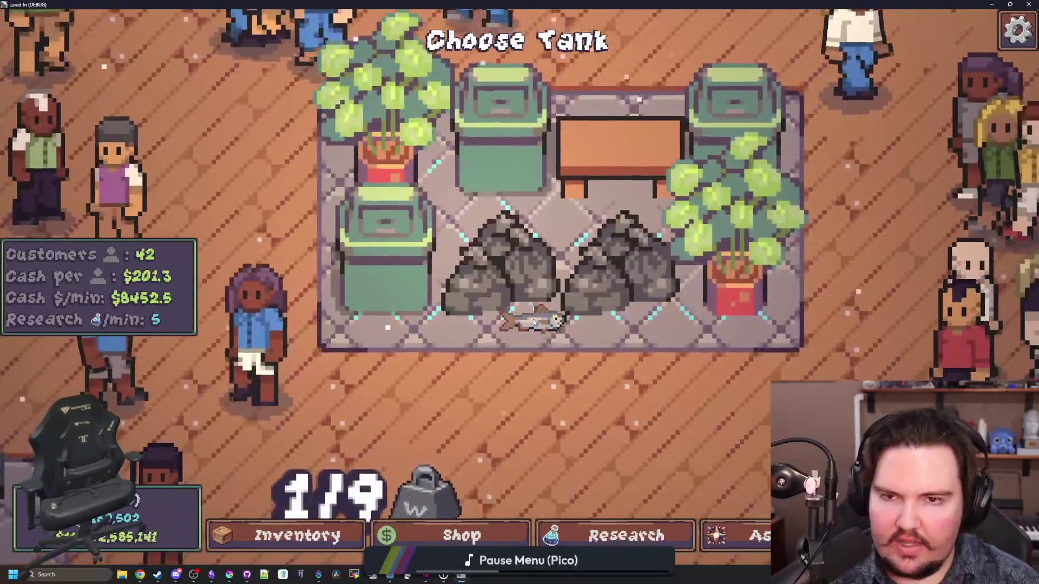
scroll(531, 329, "down", 3)
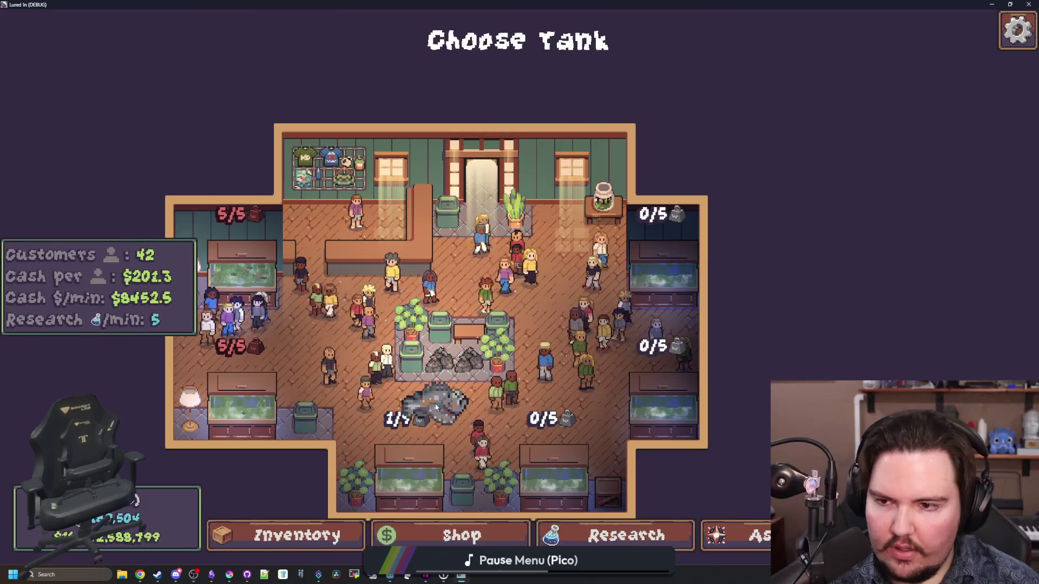
- Drop the held fish into the lower-right tank
key("s")
key("a")
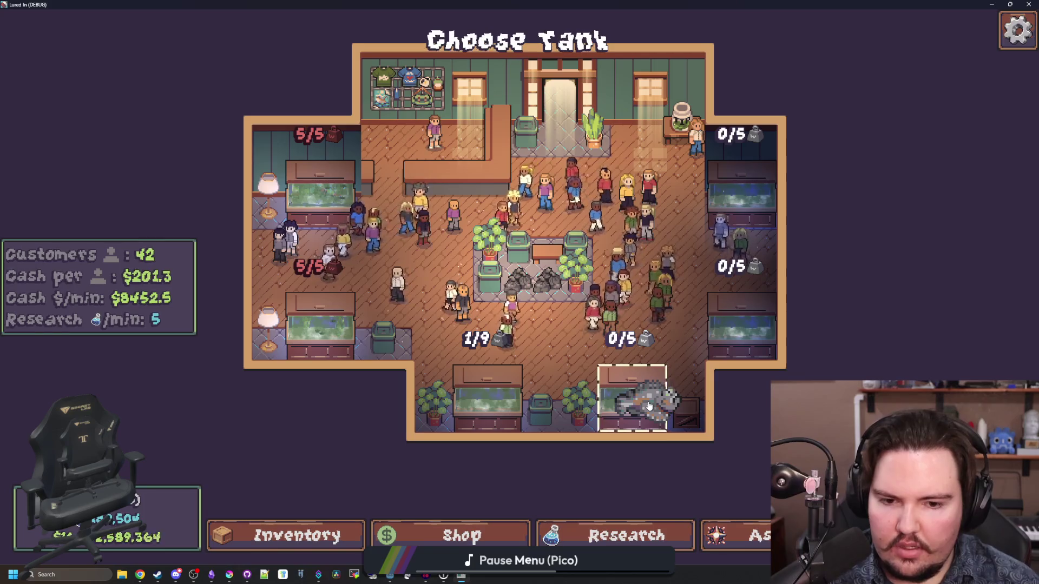
scroll(561, 292, "down", 3)
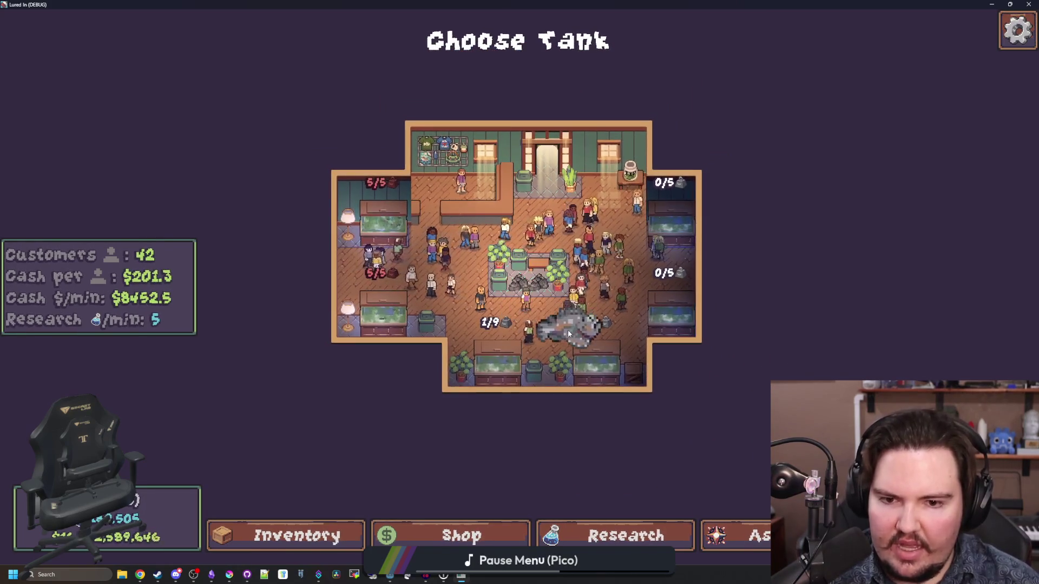
scroll(598, 365, "up", 2)
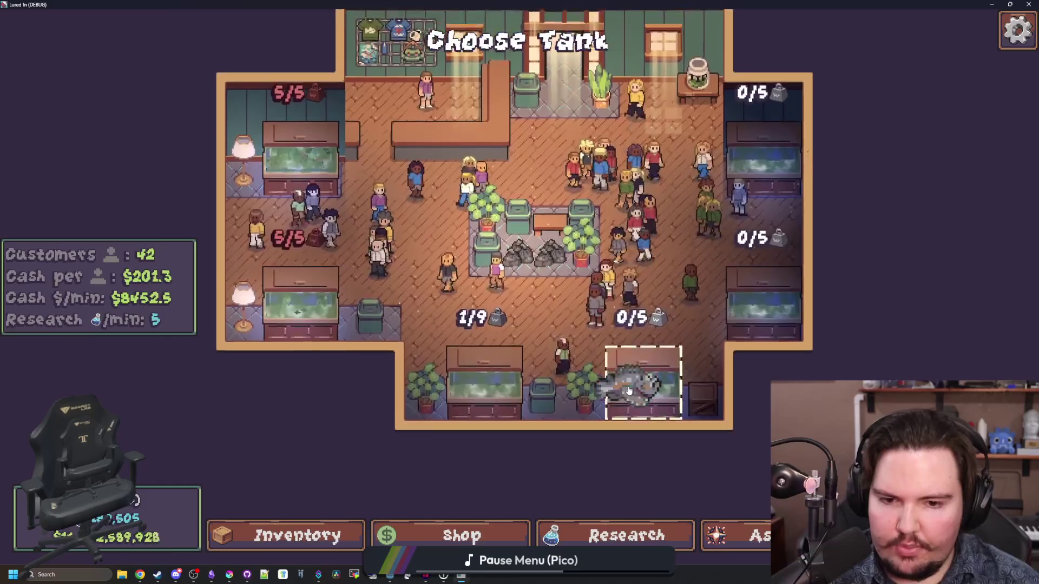
left_click(649, 365)
- Carry the Betta and then the Eel over the tanks, then return to Godot
scroll(514, 324, "down", 10)
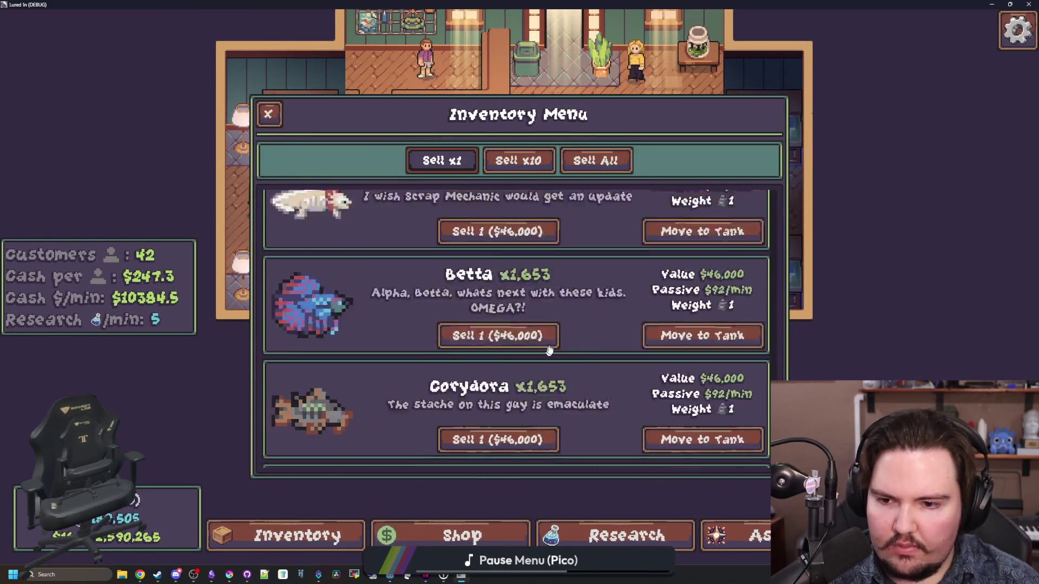
left_click(702, 302)
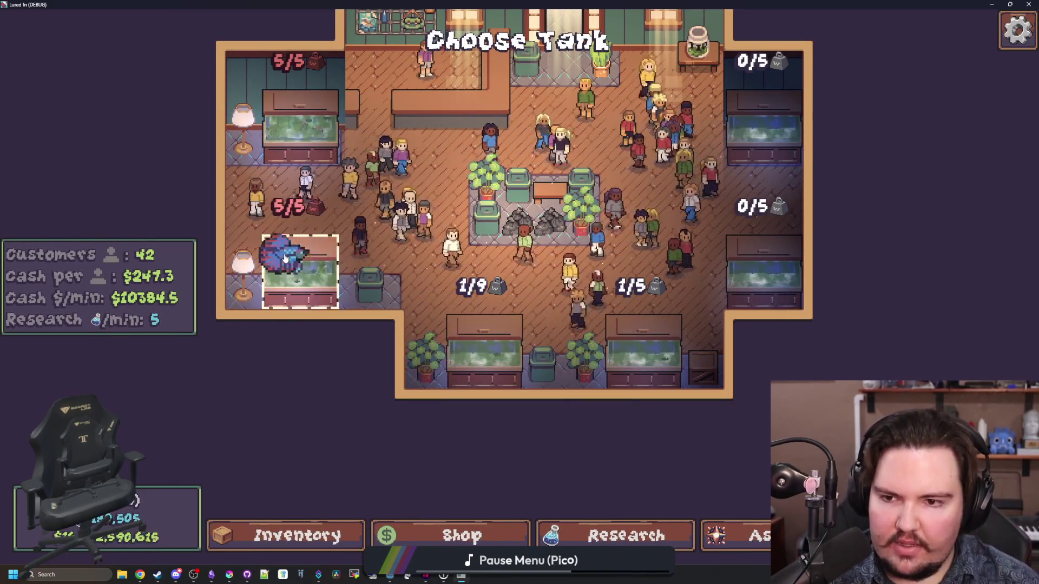
scroll(585, 303, "down", 2)
scroll(562, 379, "up", 1)
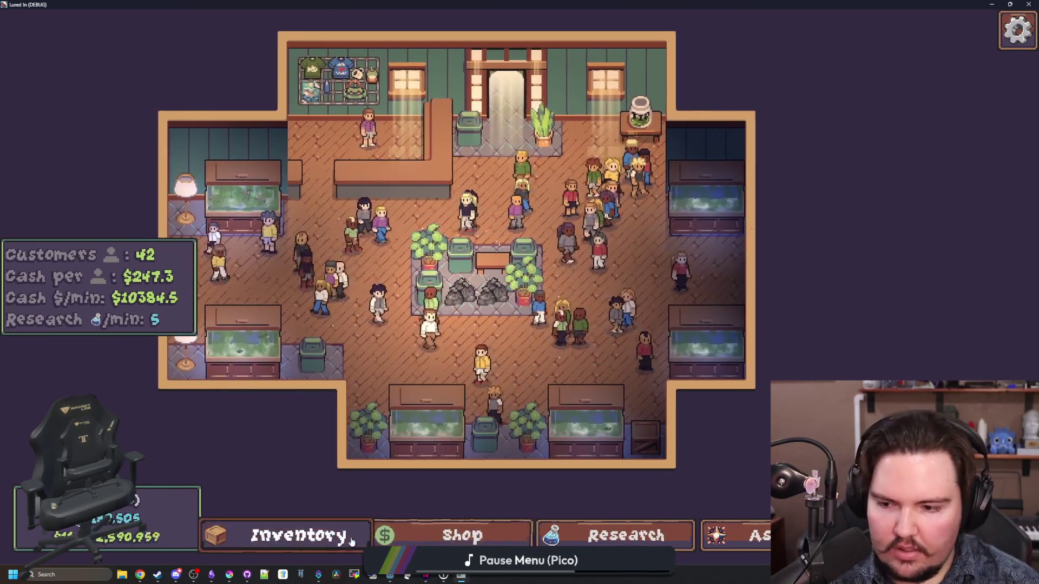
left_click(544, 425)
scroll(569, 407, "up", 10)
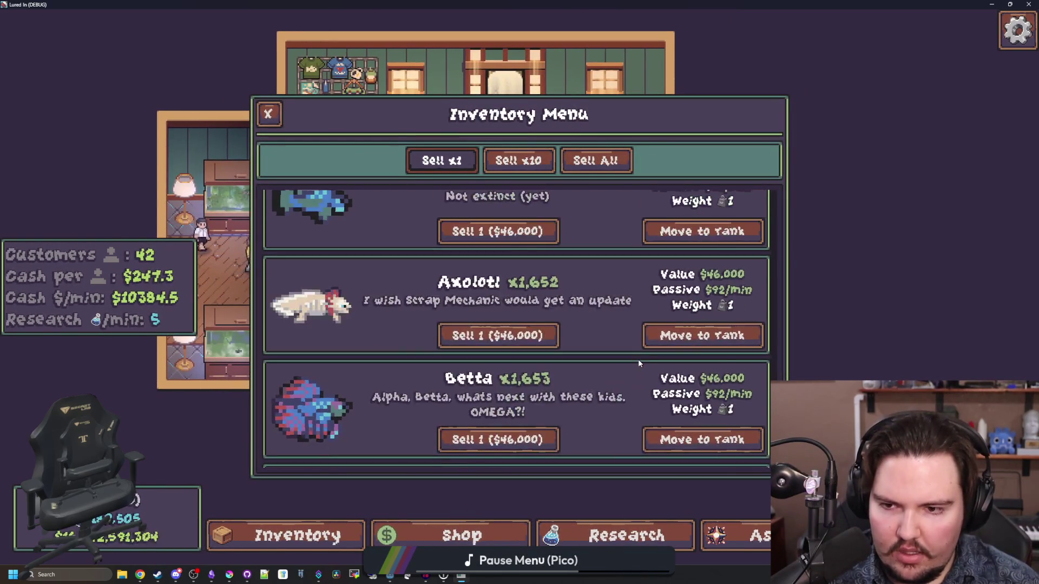
left_click(682, 265)
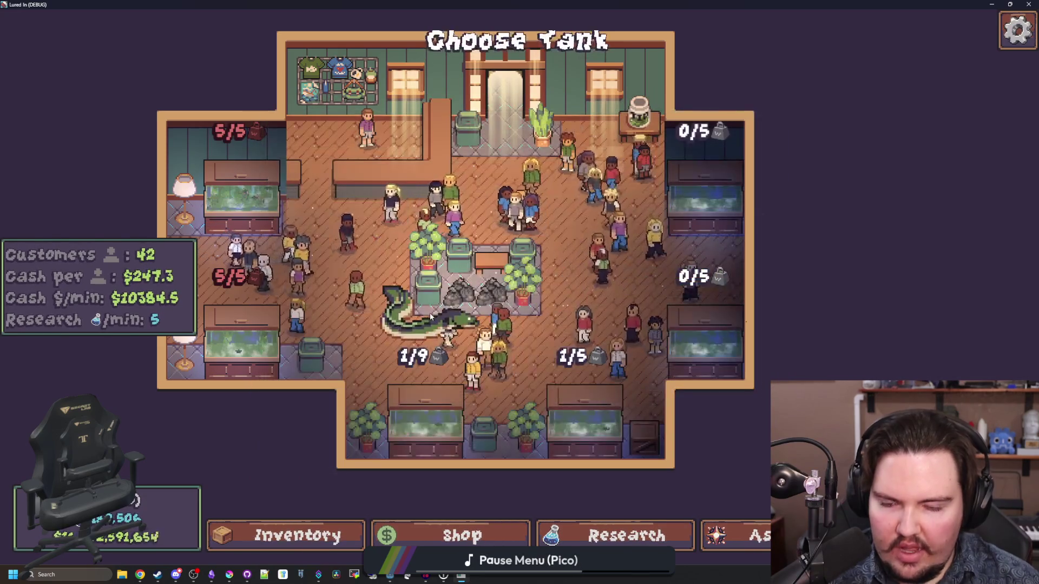
key("d")
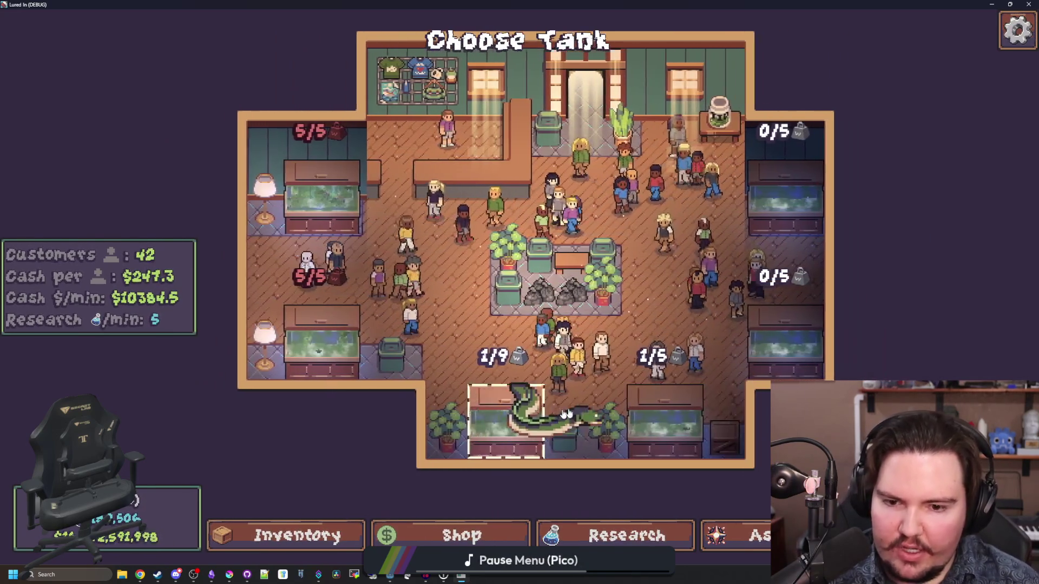
key("a")
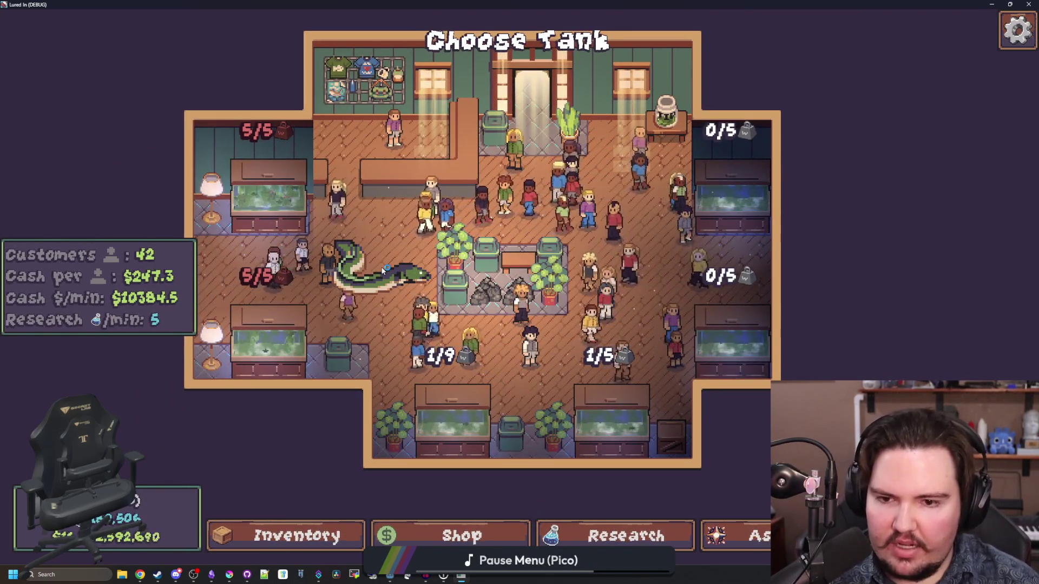
key("alt+Tab")
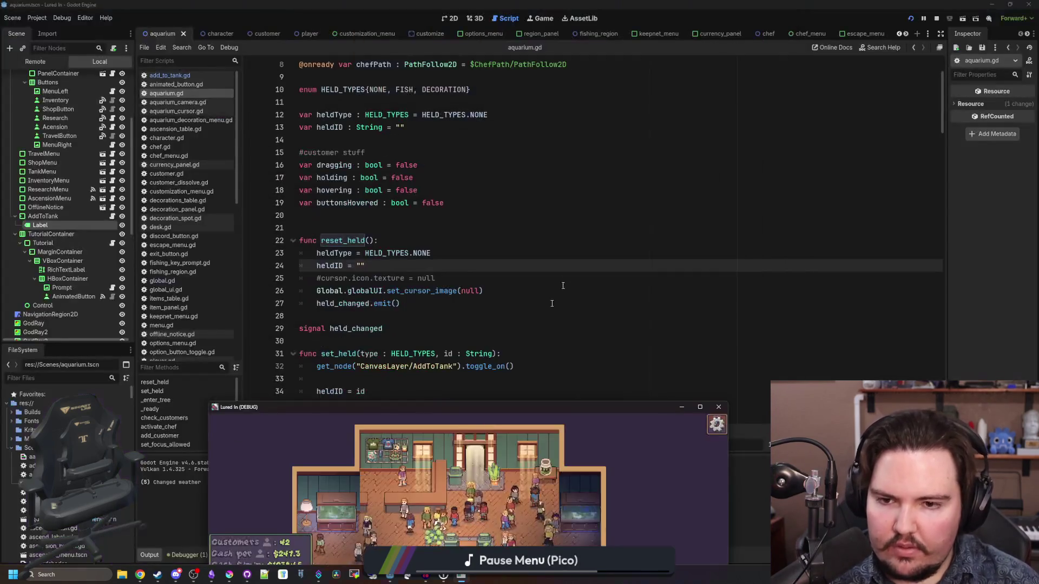
- Save the scene and review set_cursor_image in global_ui.gd
key("ctrl+s")
left_click(366, 231)
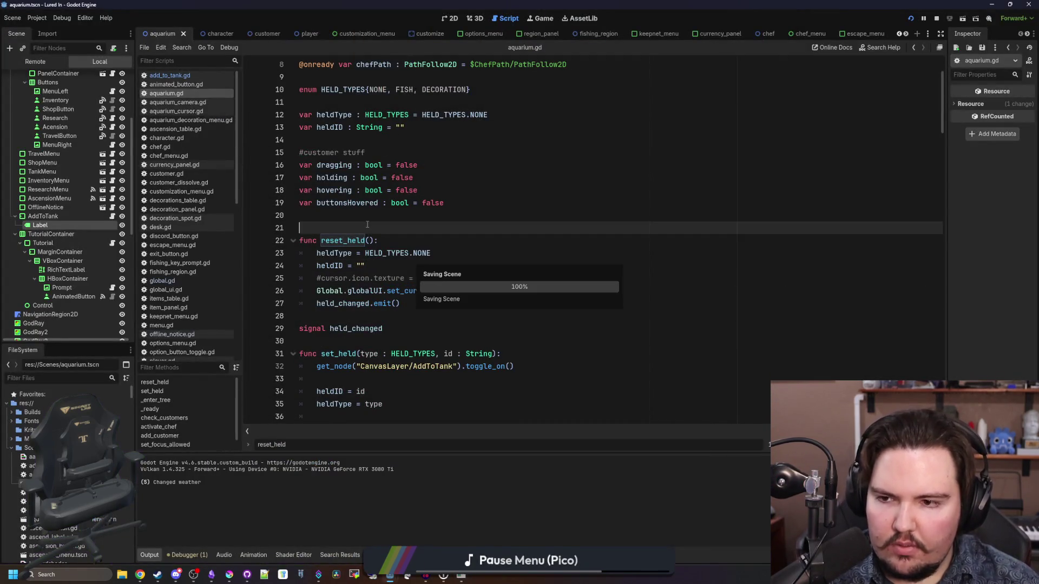
left_click(358, 215)
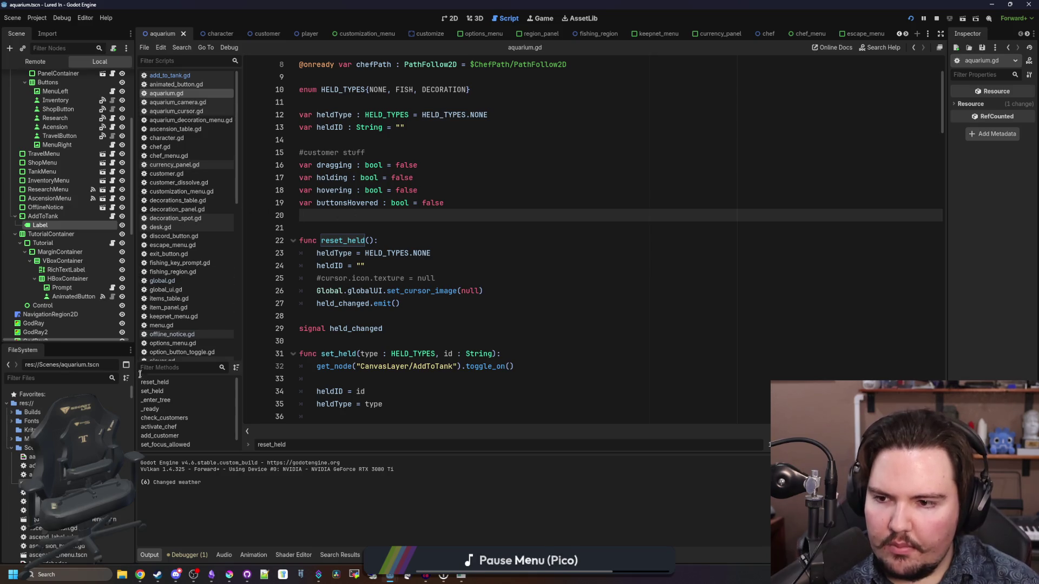
left_click(174, 290)
left_click(437, 302)
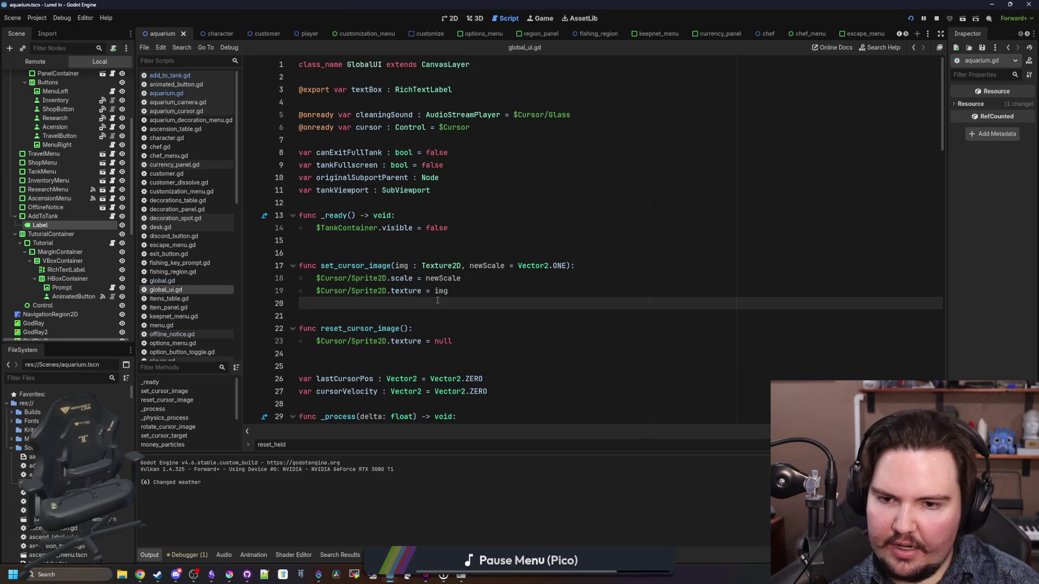
- Go back to aquarium.gd and scroll to the set_held code
left_click(196, 95)
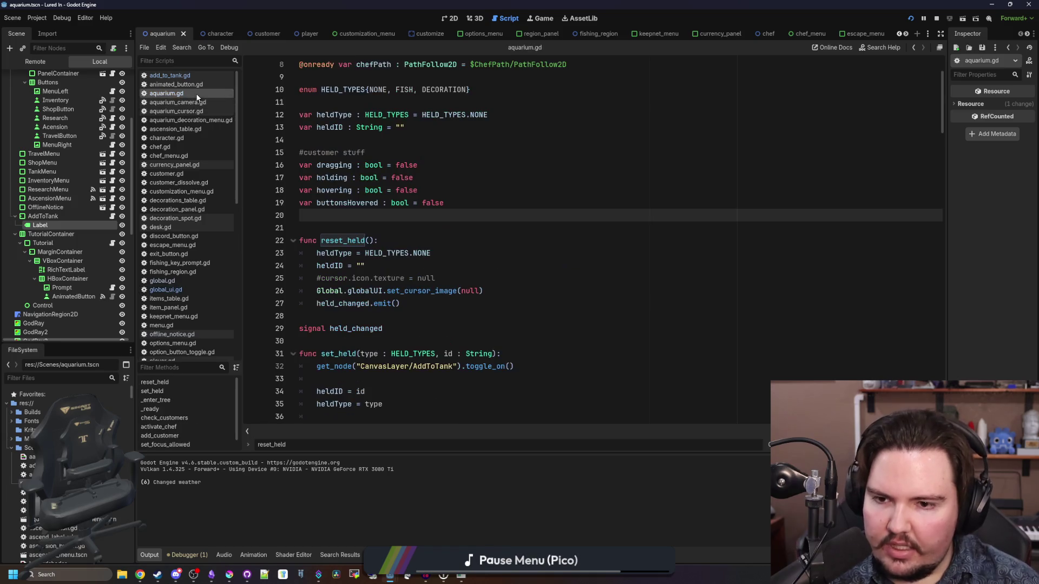
left_click(347, 228)
scroll(347, 230, "down", 5)
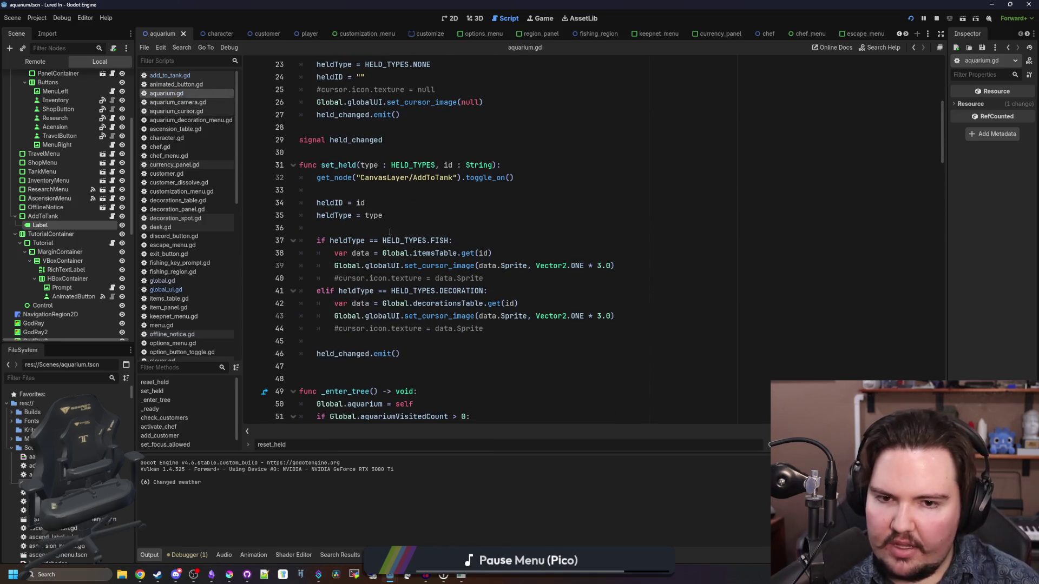
scroll(517, 242, "down", 1)
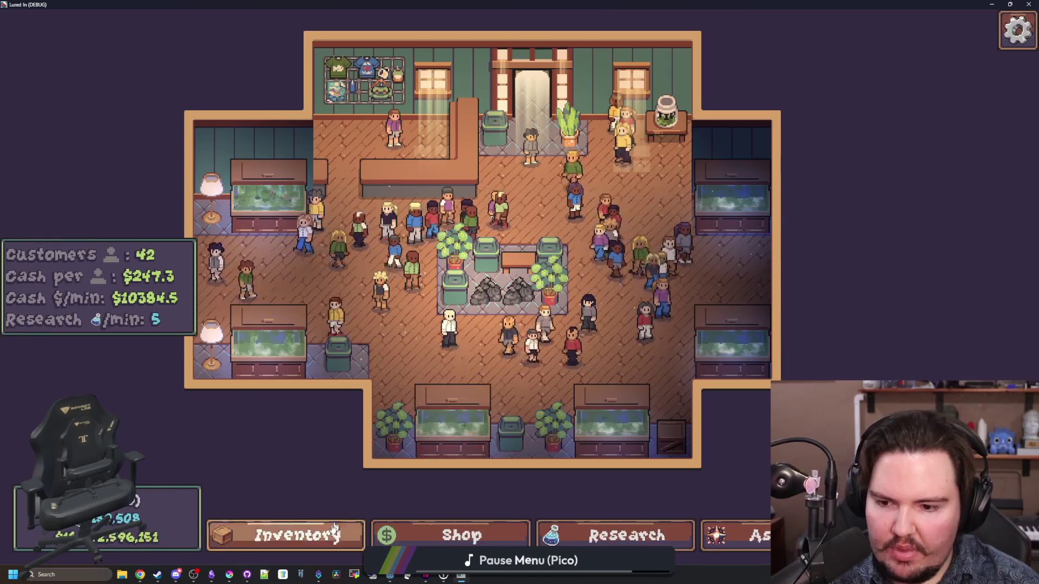
- Buy the free Trash Bags and place one on the central platform
left_click(292, 535)
key("s")
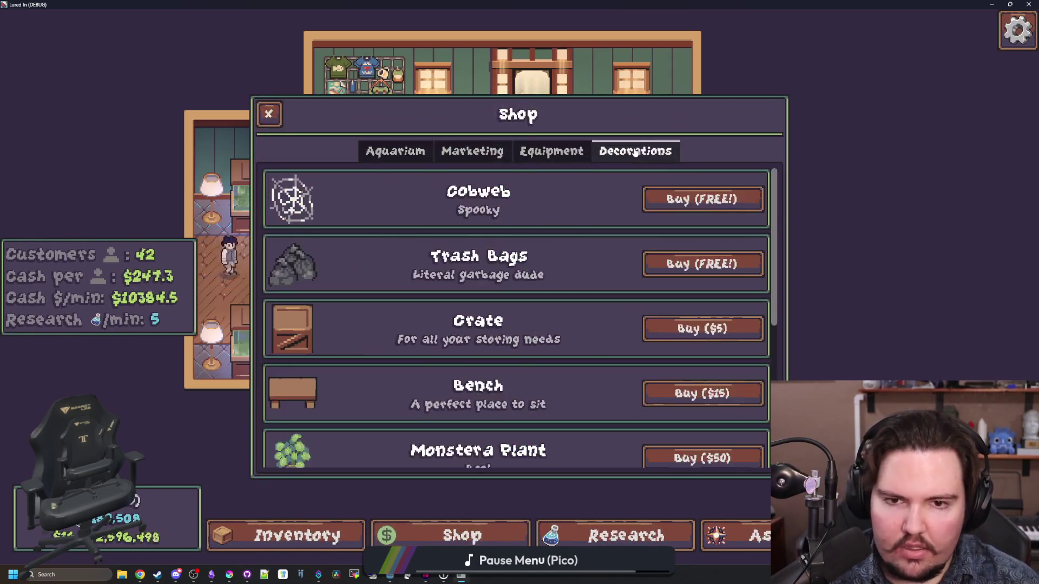
left_click(661, 273)
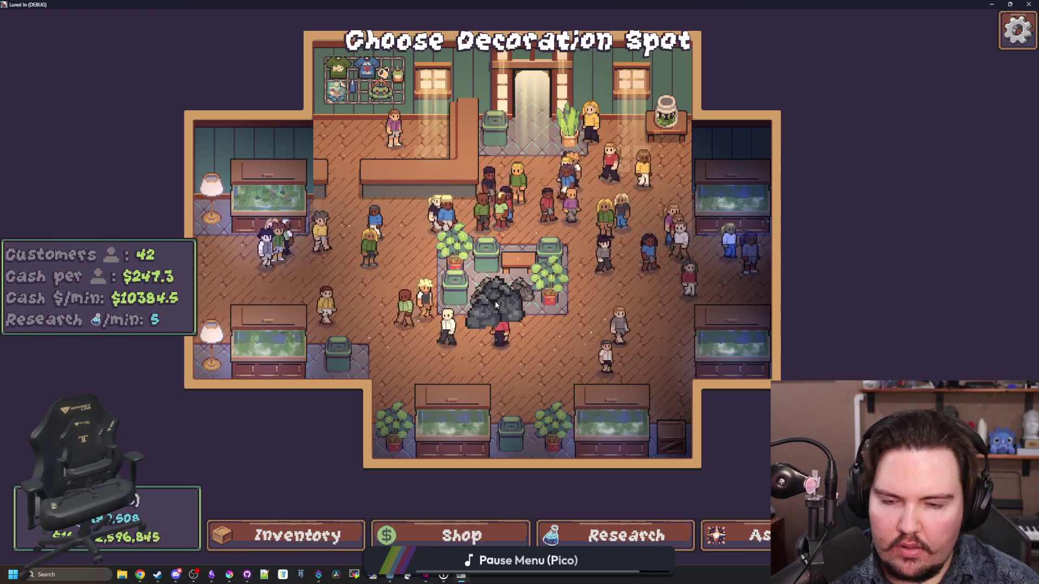
scroll(514, 301, "up", 3)
left_click(514, 301)
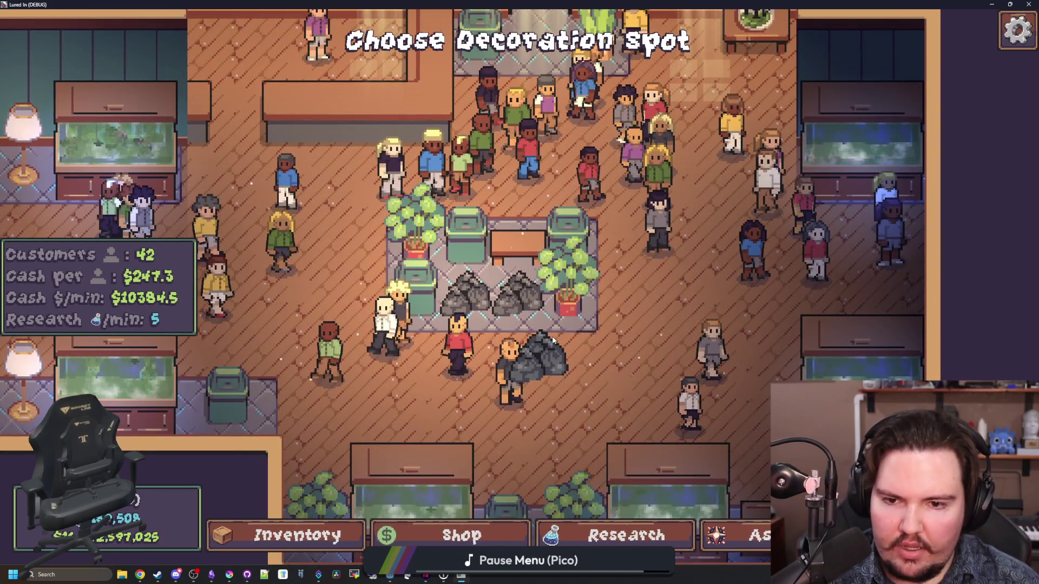
- Delete both placed trash bags
scroll(552, 336, "down", 3)
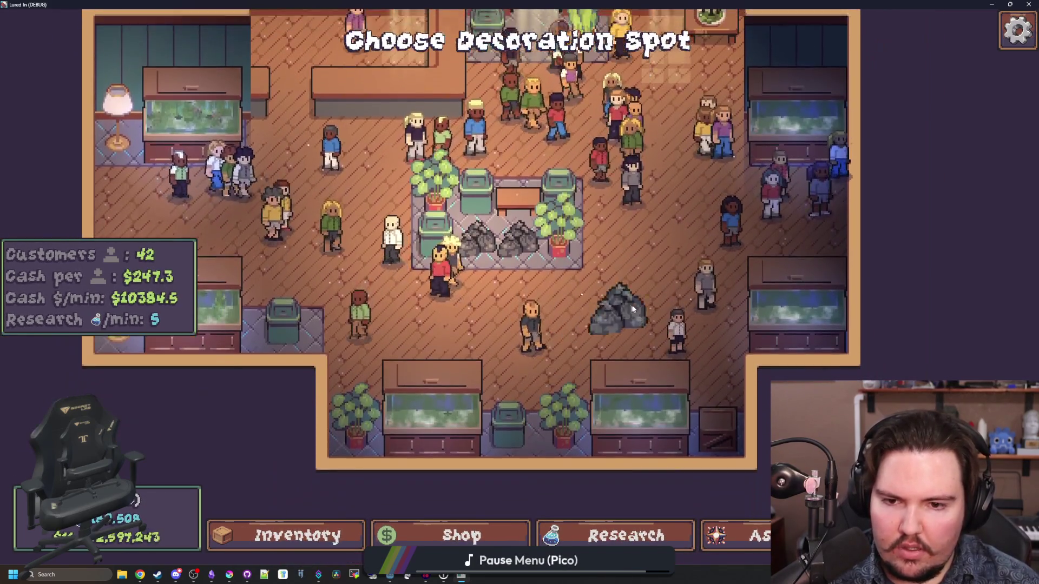
right_click(632, 309)
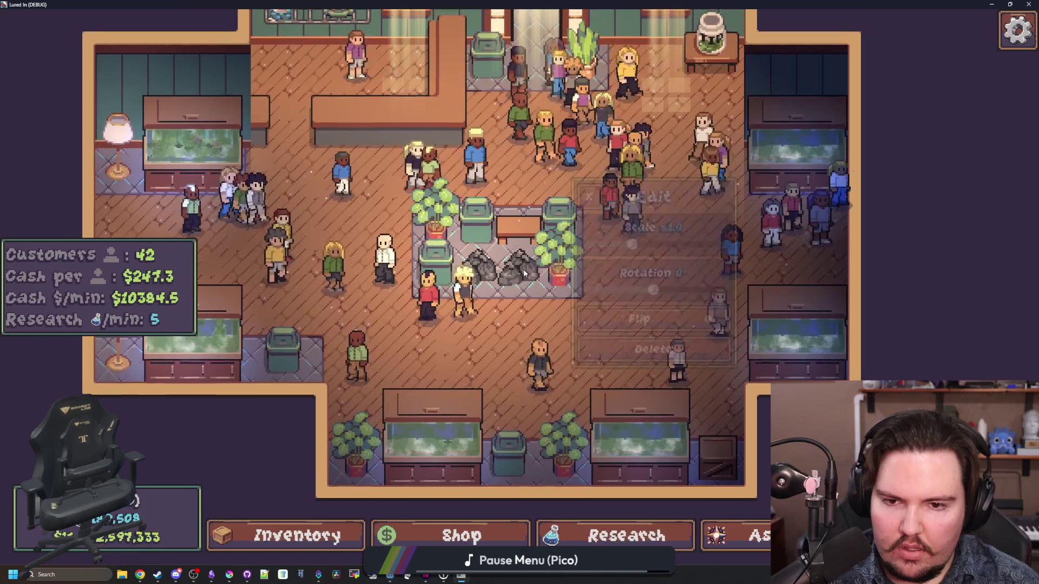
left_click(524, 269)
left_click(632, 368)
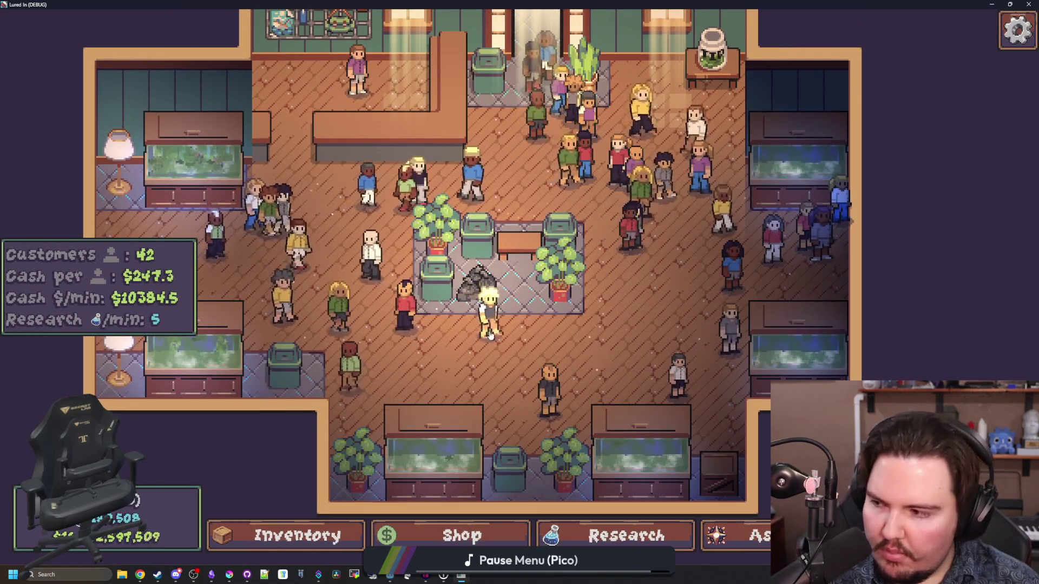
right_click(477, 280)
left_click(649, 361)
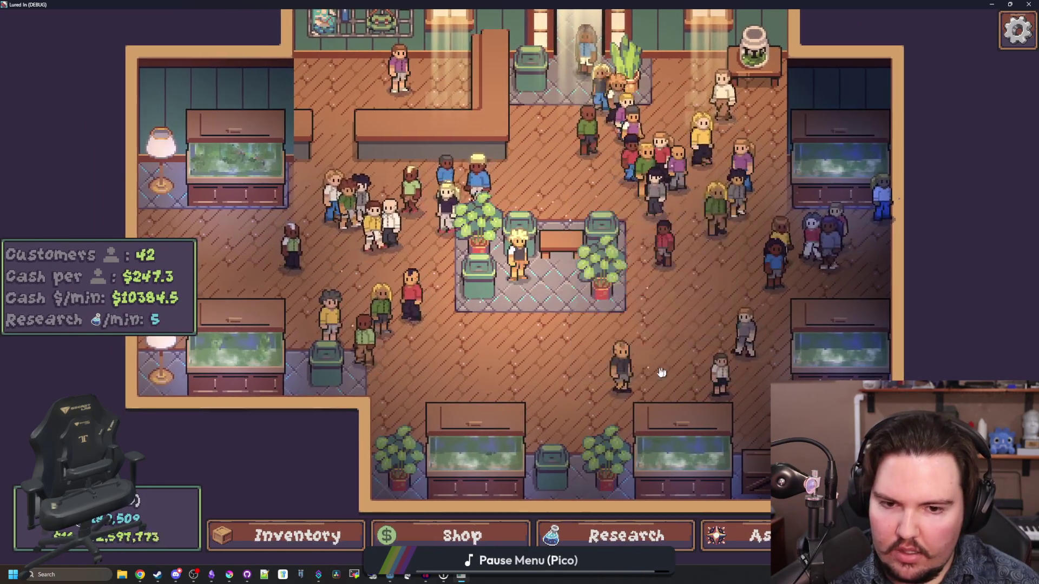
- Buy a Monstera Plant, cancel its placement, and close the game with Alt+F4
key("s")
scroll(538, 340, "down", 2)
left_click(698, 306)
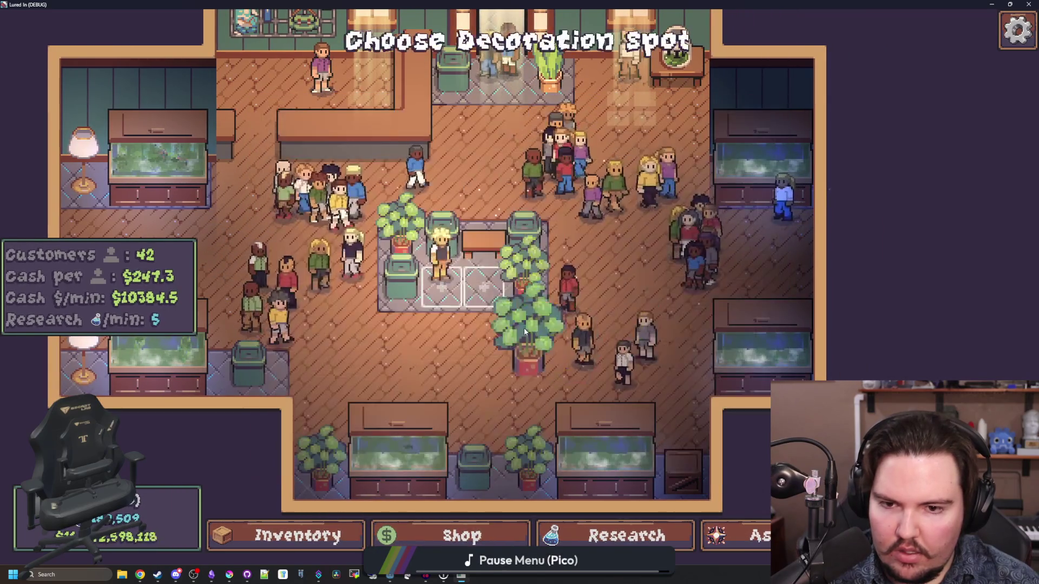
scroll(519, 324, "down", 3)
scroll(515, 325, "up", 5)
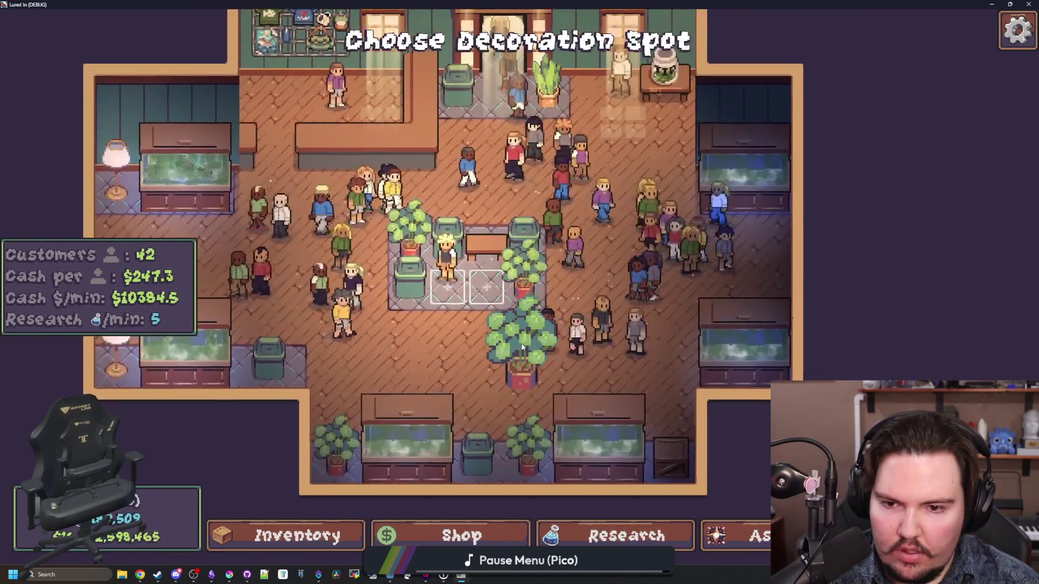
scroll(521, 349, "down", 5)
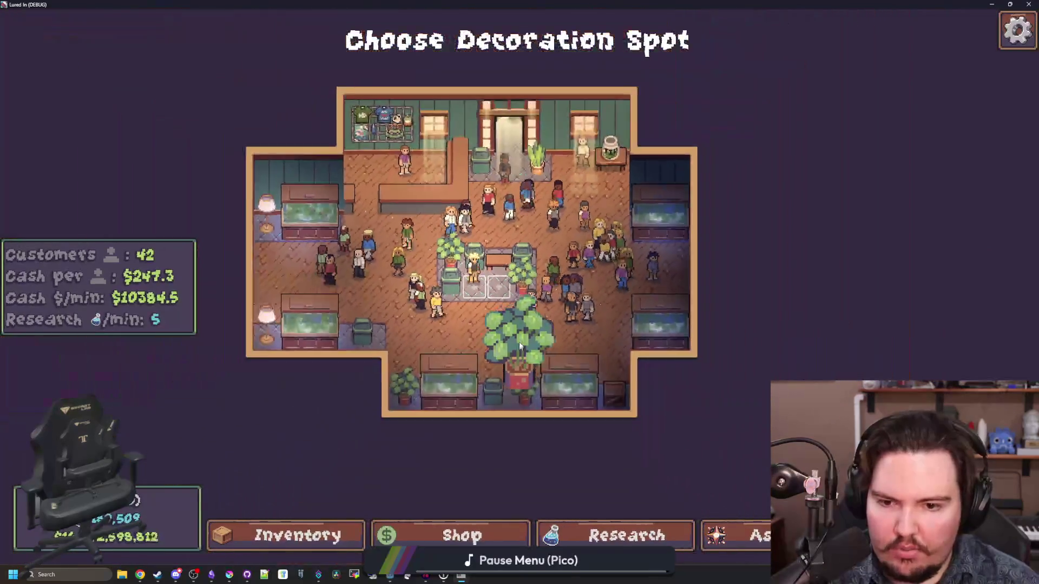
scroll(520, 344, "up", 2)
scroll(520, 344, "up", 1)
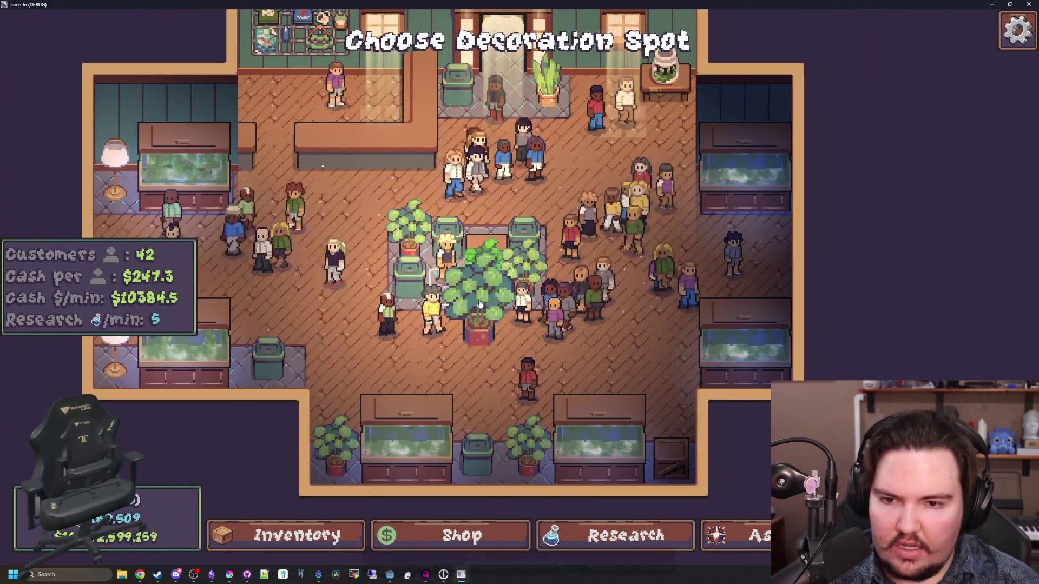
key("a")
key("w")
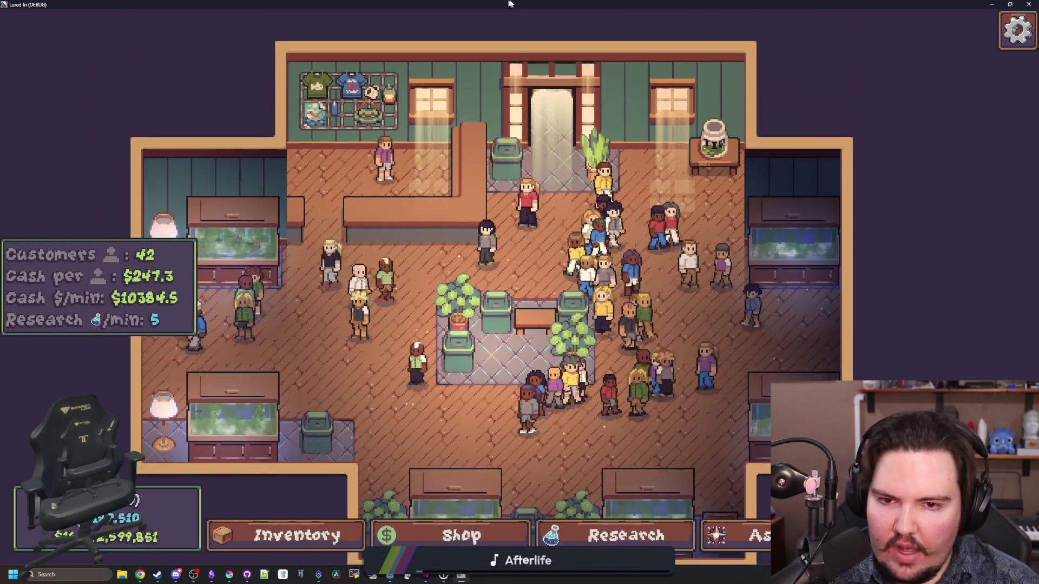
key("alt+F4")
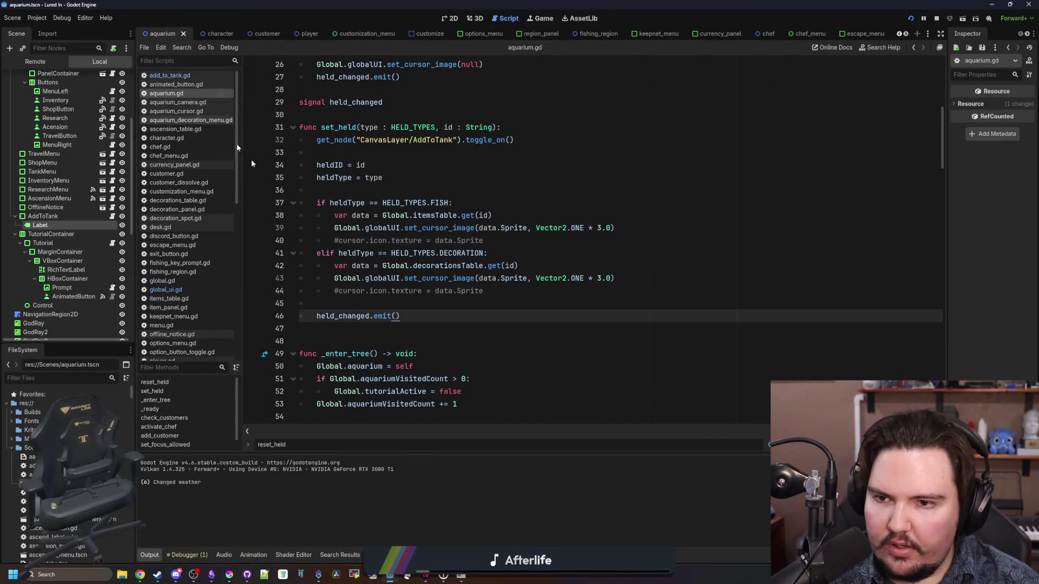
- Comment out the set_cursor_image call on line 39
left_click(493, 352)
left_click(334, 279)
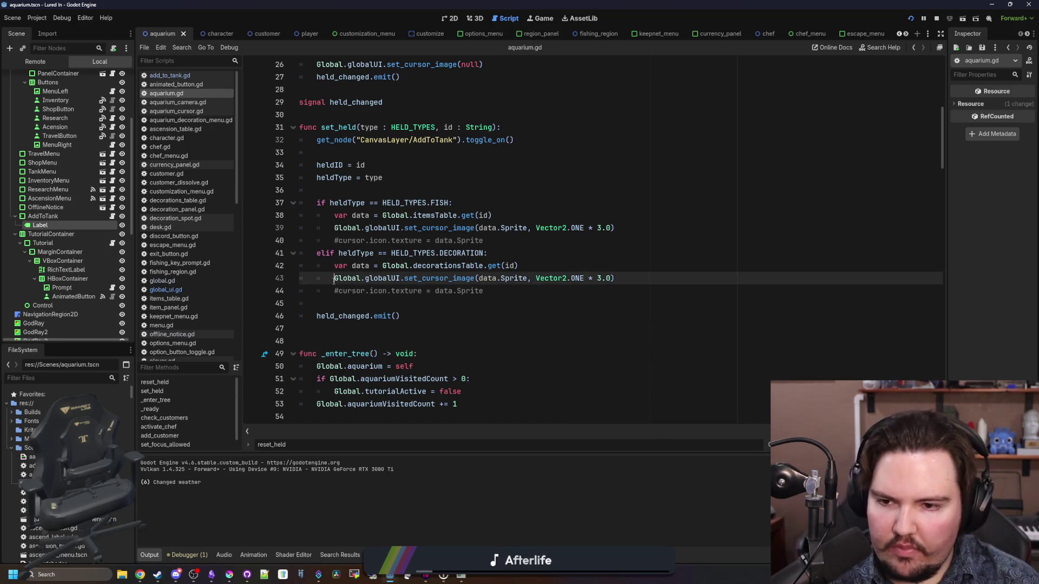
left_click(331, 227)
type("#")
key("Down")
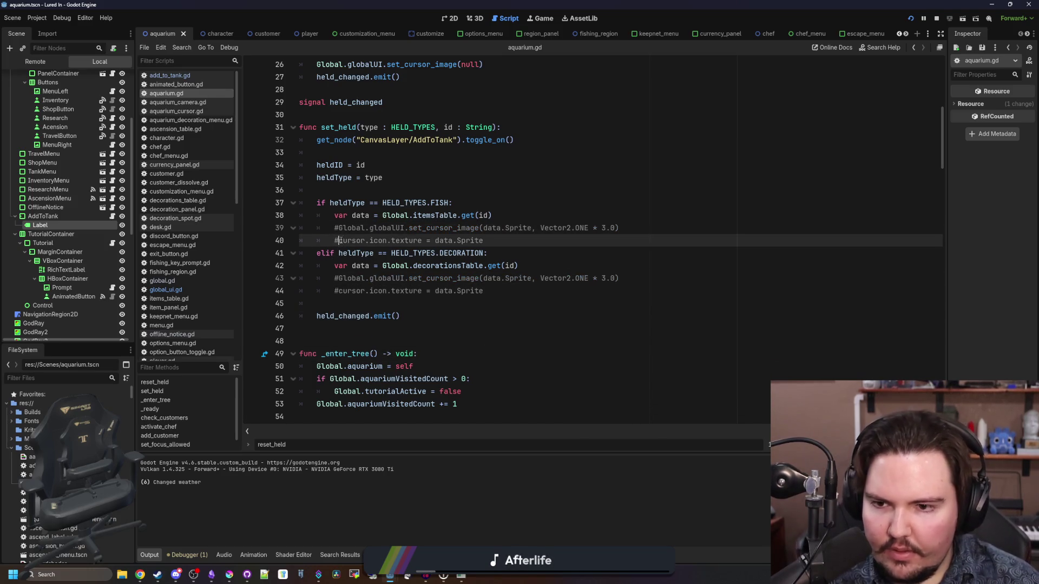
- Uncomment the decoration's cursor texture line and comment out set_cursor_image(null) in reset_held
left_click(336, 290)
key("BackSpace")
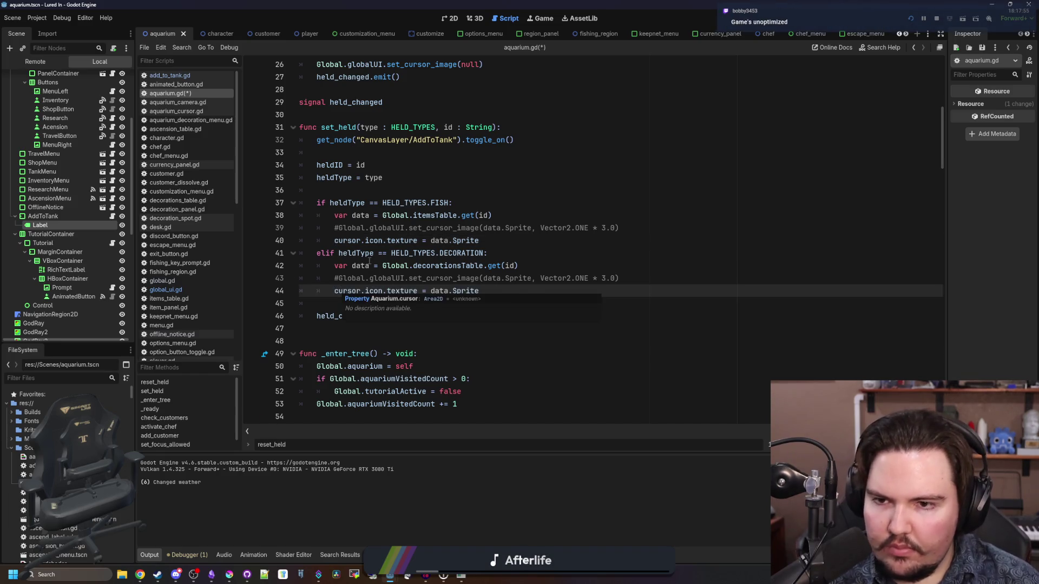
scroll(369, 261, "up", 4)
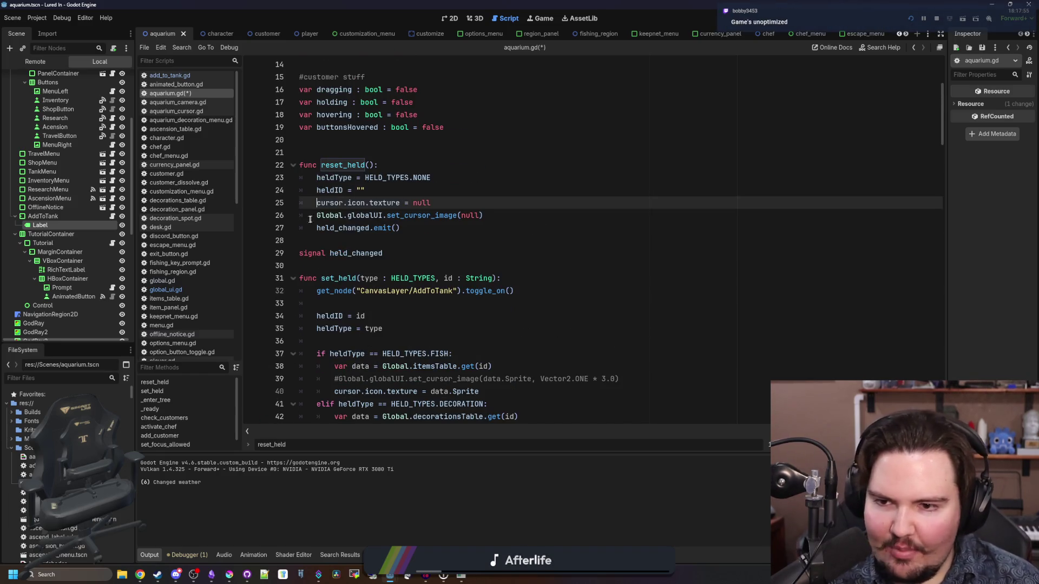
key("Down")
type("#")
left_click(445, 185)
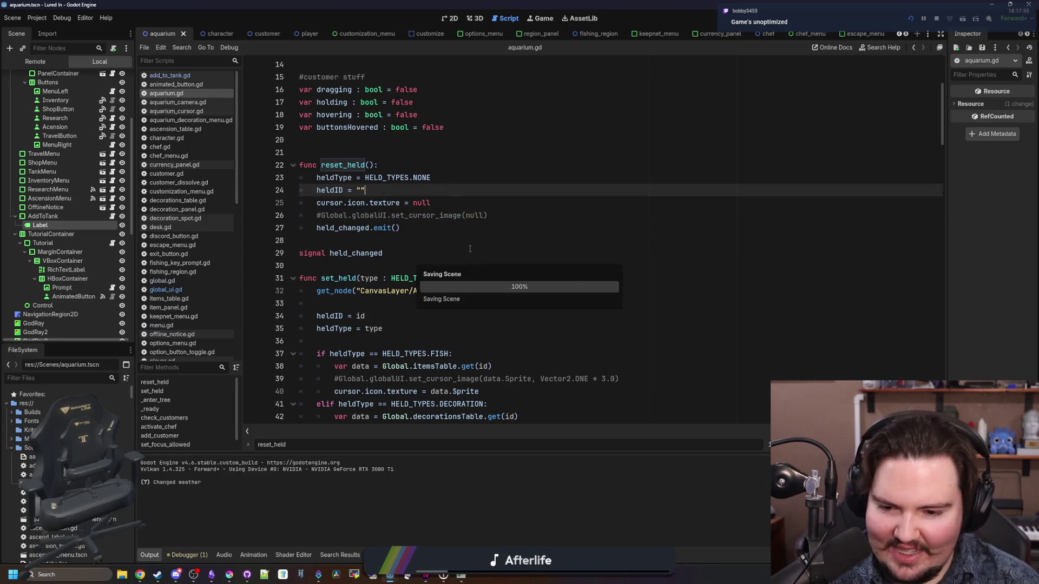
double_click(534, 426)
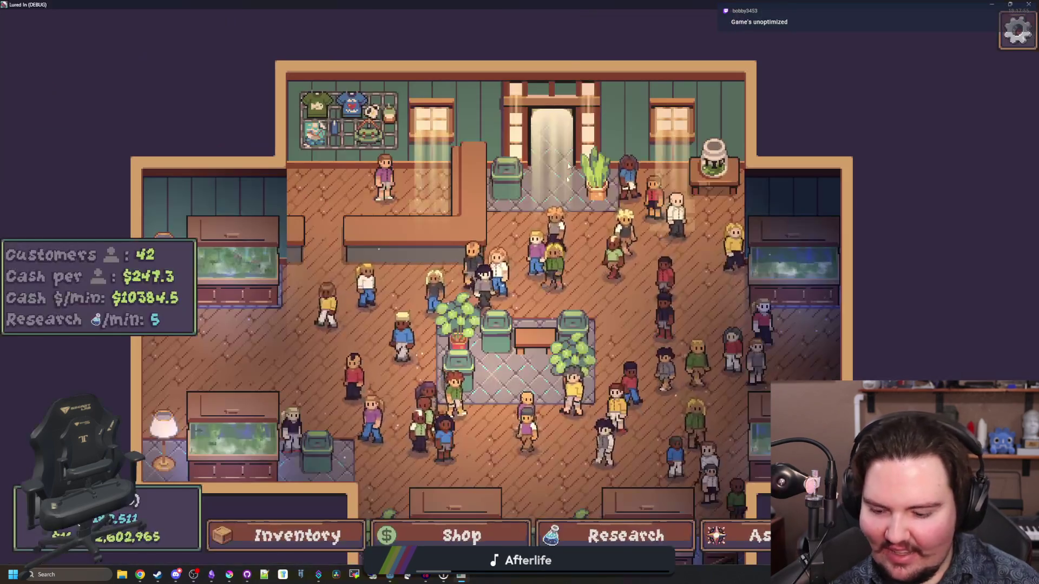
- Buy a Trash Can from the shop's decorations and end its placement
key("s")
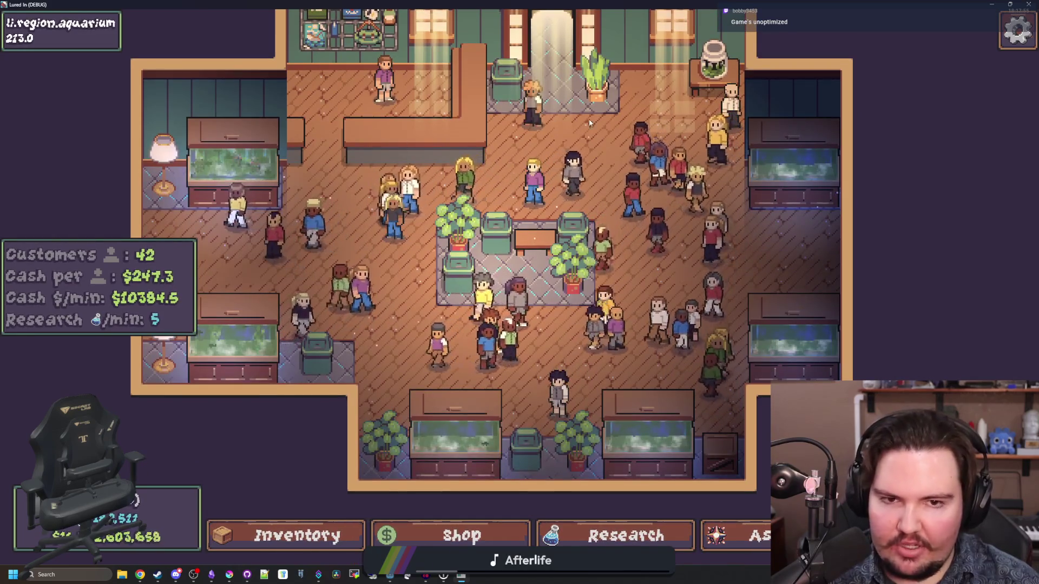
key("w")
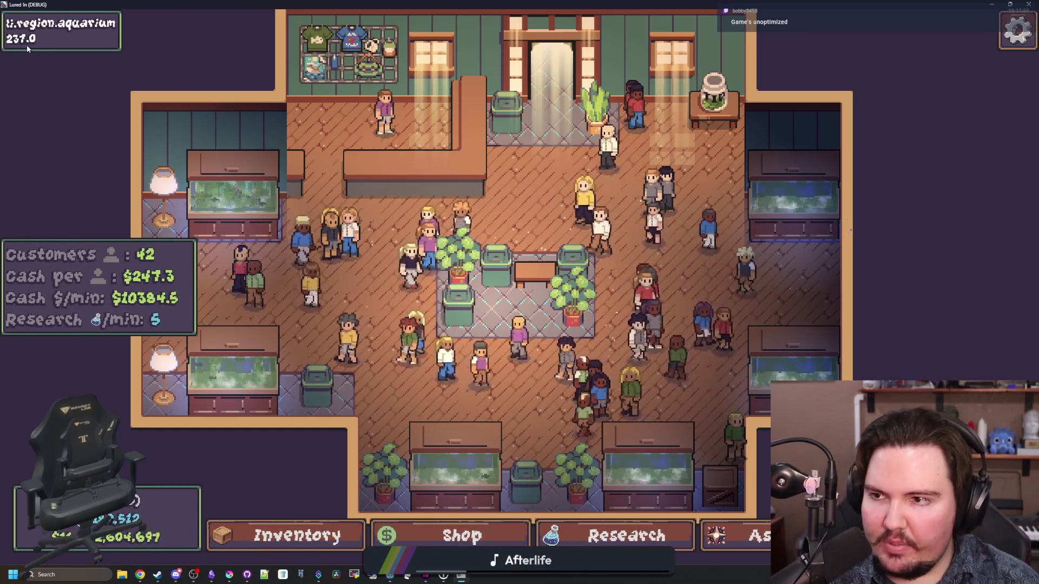
key("d")
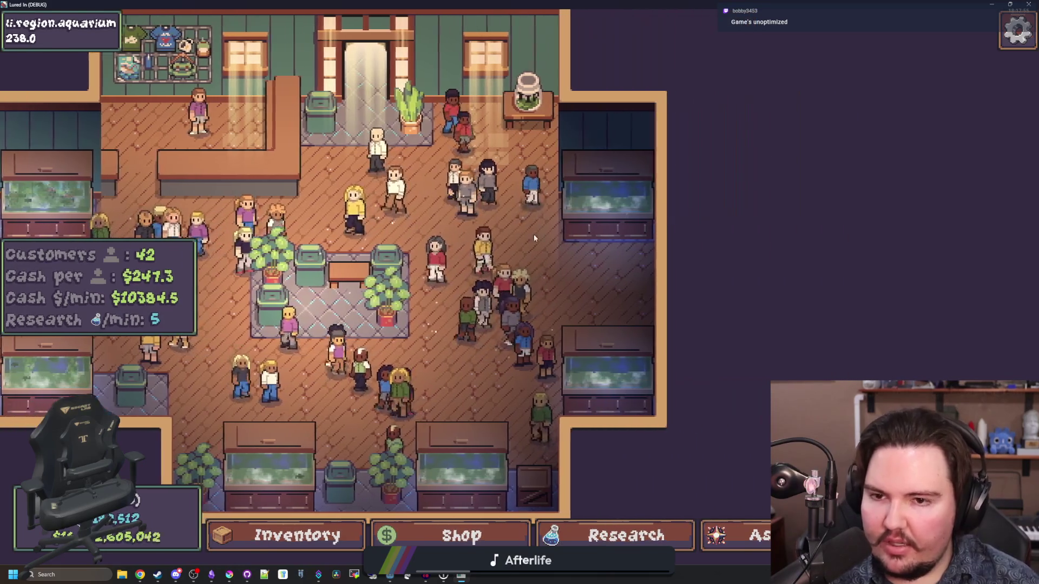
key("s")
key("a")
key("w")
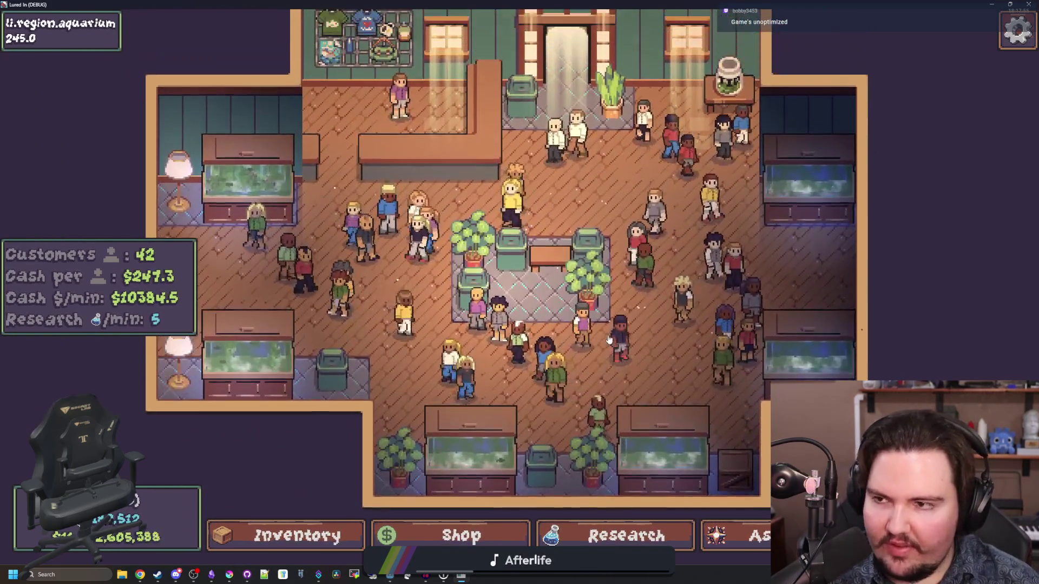
scroll(608, 340, "up", 3)
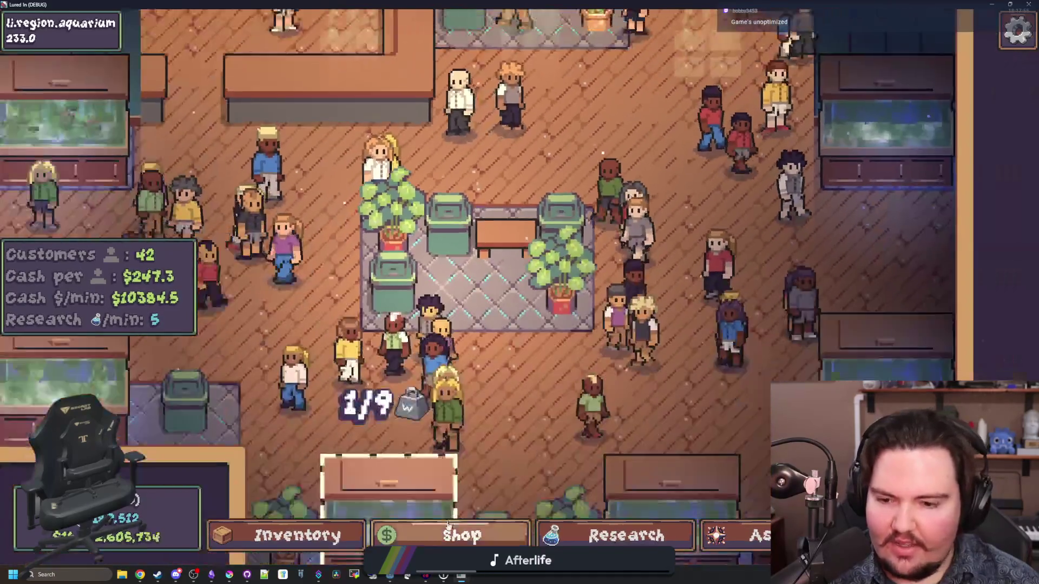
left_click(448, 525)
scroll(501, 382, "down", 3)
left_click(704, 373)
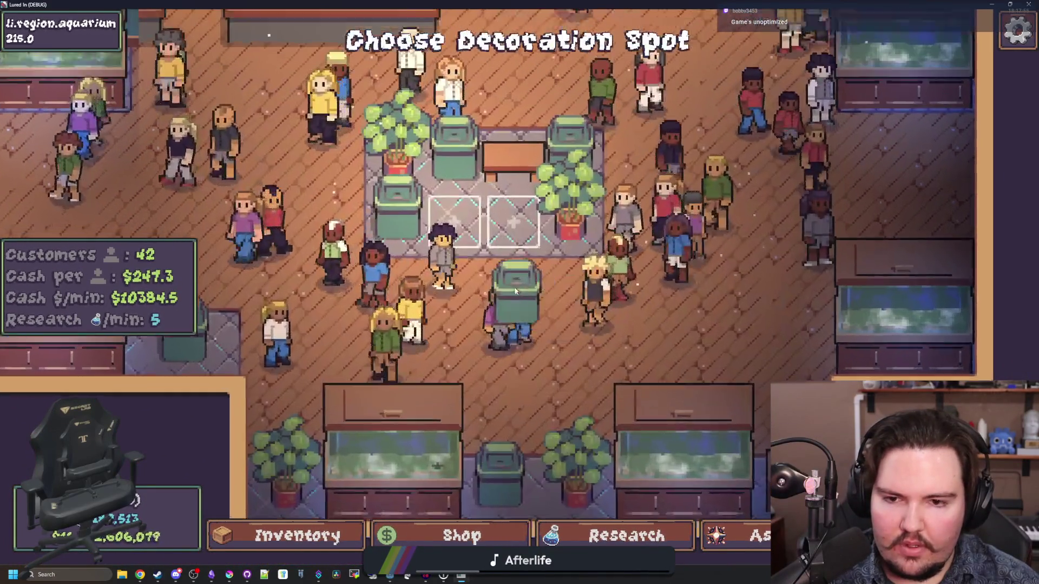
scroll(482, 276, "up", 5)
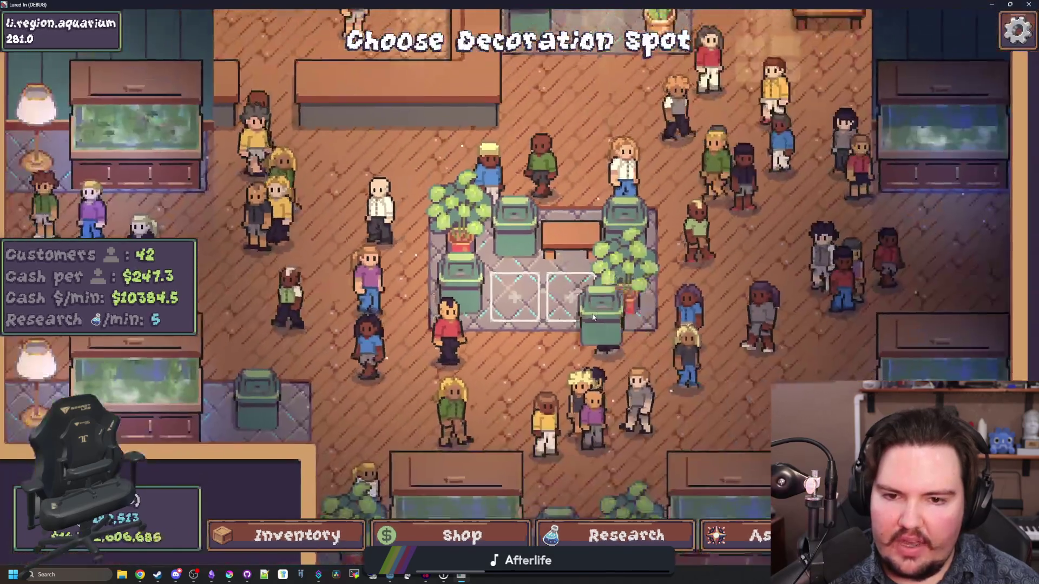
left_click(594, 317)
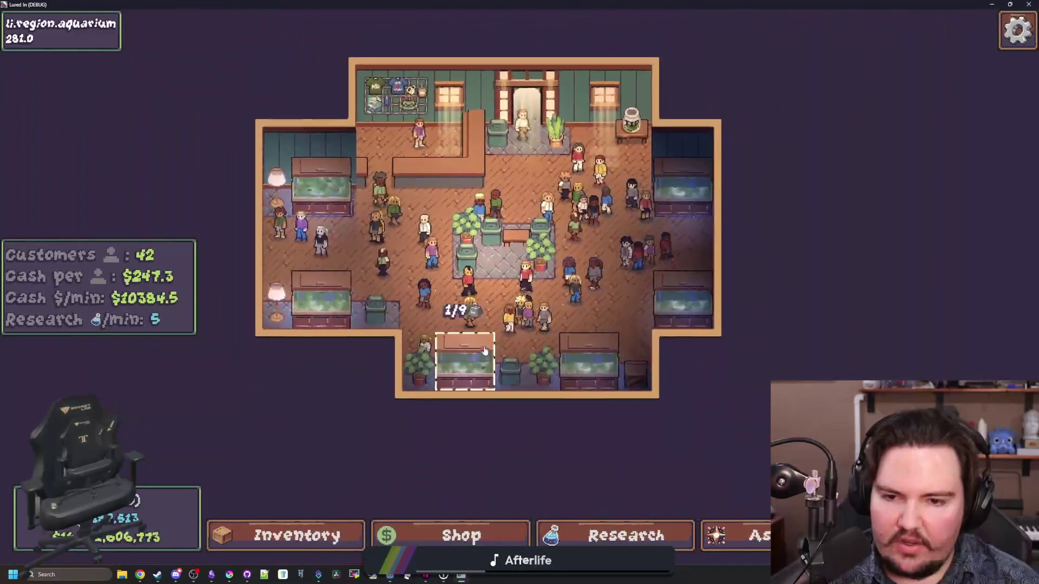
- Pick up the Axolotl for tank placement, then save the scene in Godot
key("i")
left_click(689, 374)
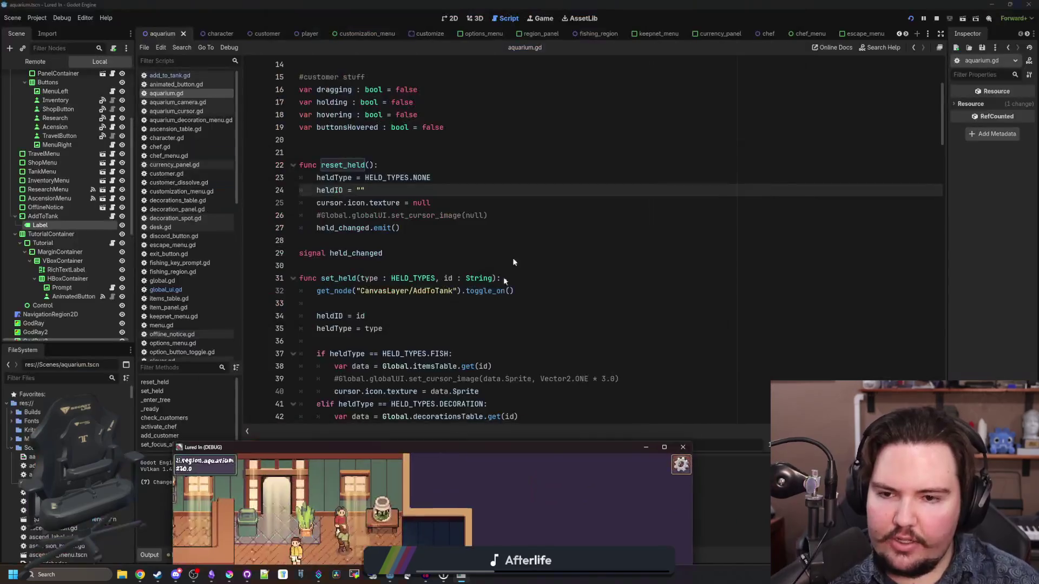
left_click(551, 203)
key("ctrl+s")
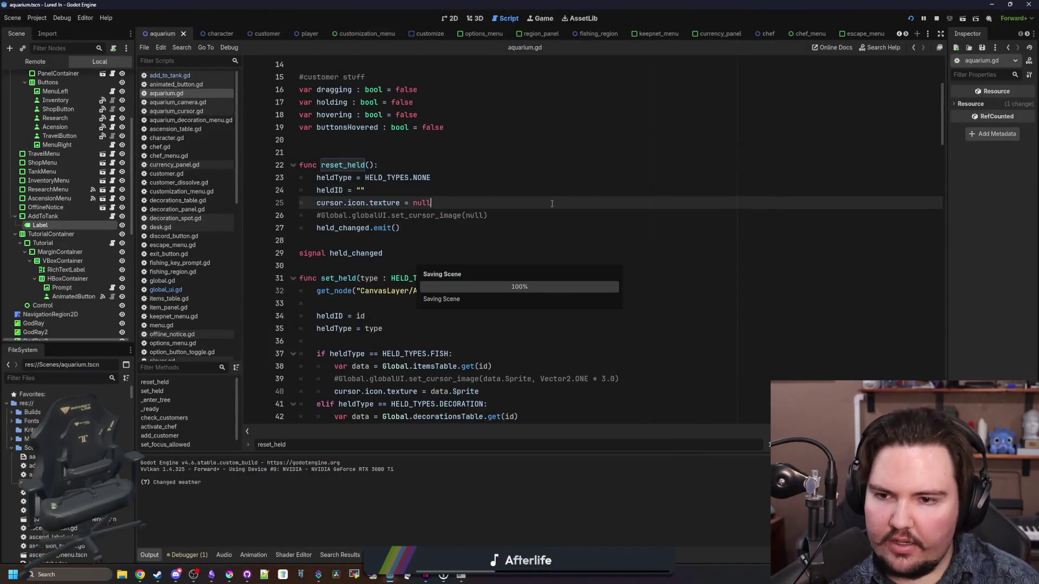
- Delete the leftover commented set_cursor_image(null) line from reset_held in the aquarium script
scroll(112, 232, "down", 5)
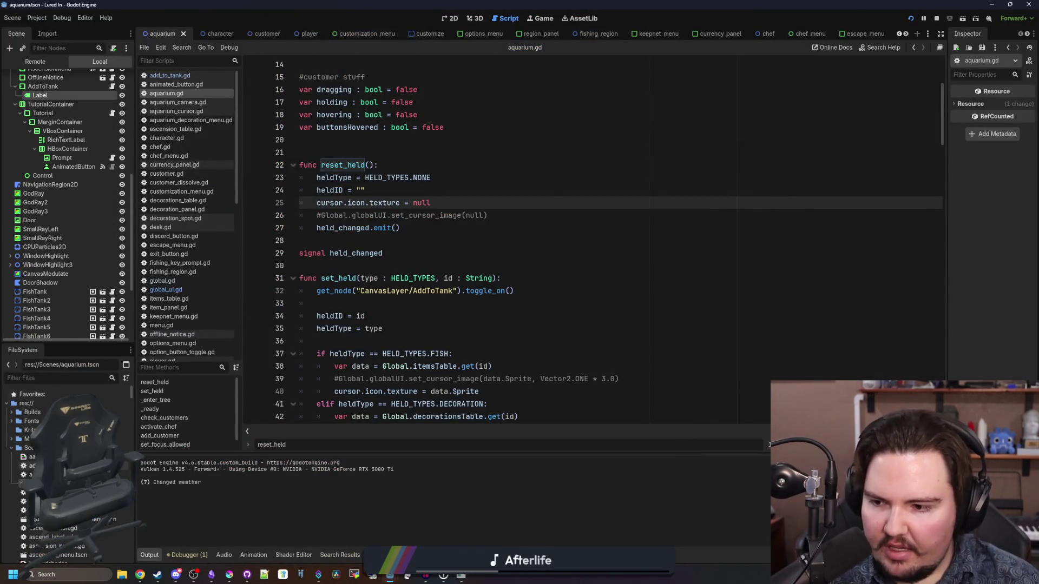
left_click(468, 246)
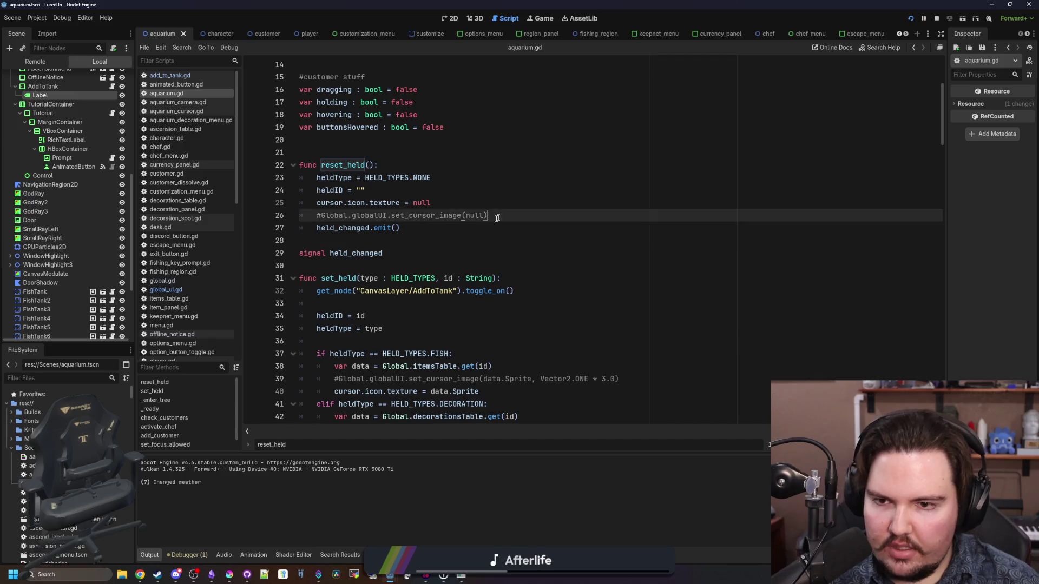
triple_click(338, 215)
key("BackSpace")
key("Down")
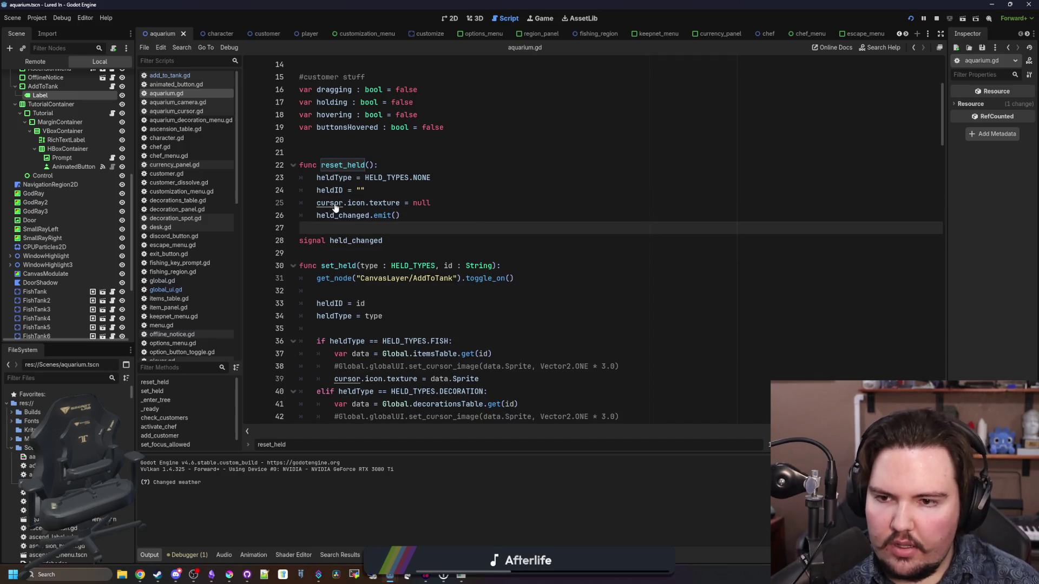
left_click(335, 208)
scroll(335, 209, "up", 5)
left_click(459, 228)
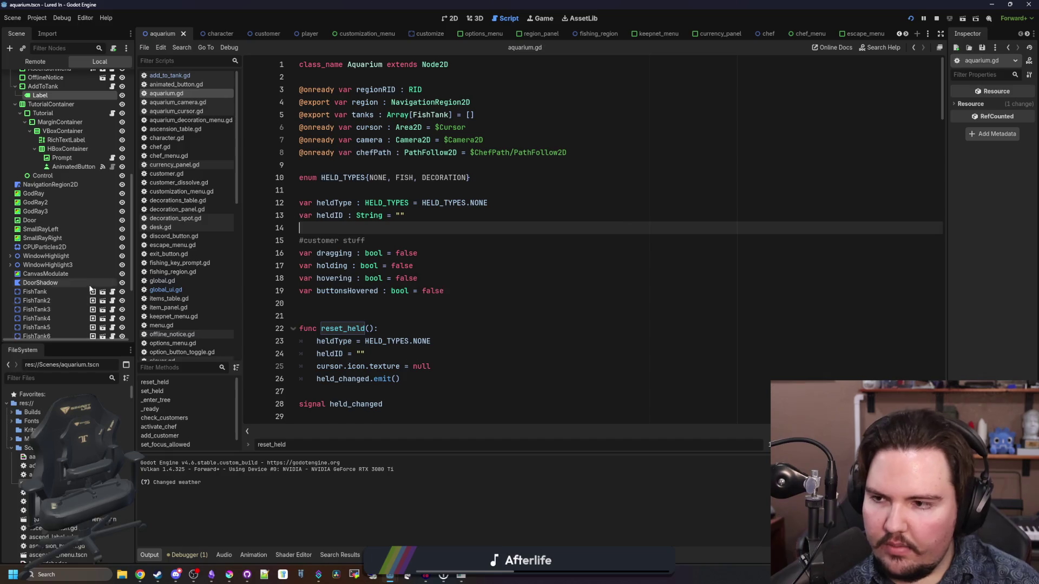
scroll(57, 96, "up", 10)
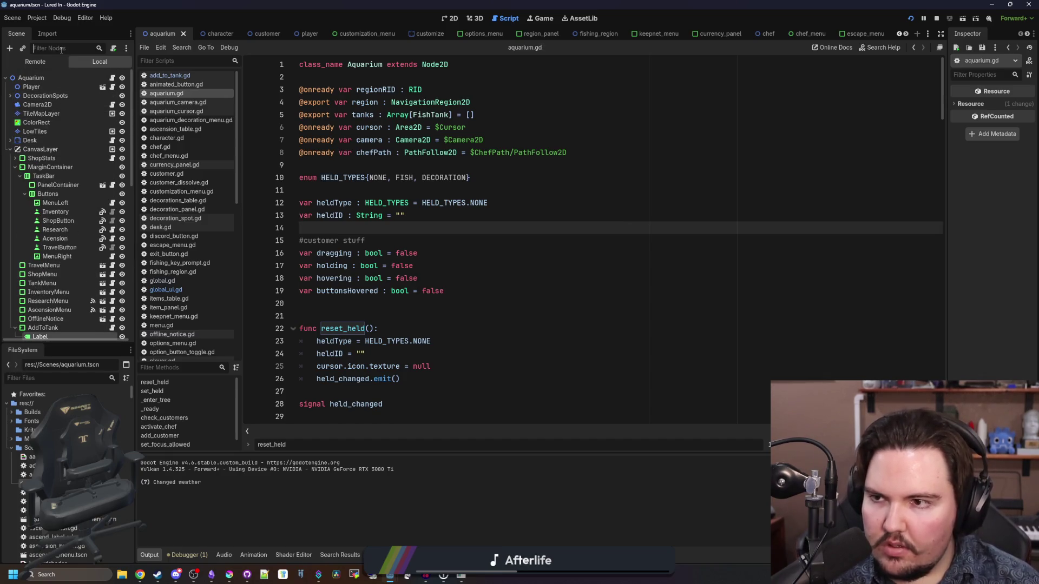
- Give the Cursor's Sprite2D the Shaders/unshaded.tres material
type("cursor")
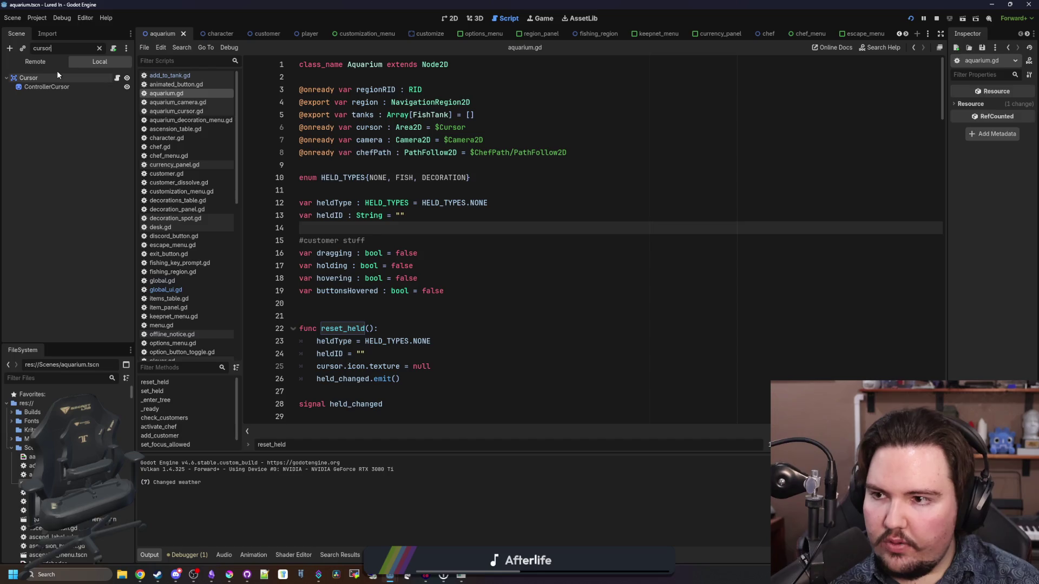
left_click(57, 78)
left_click(58, 87)
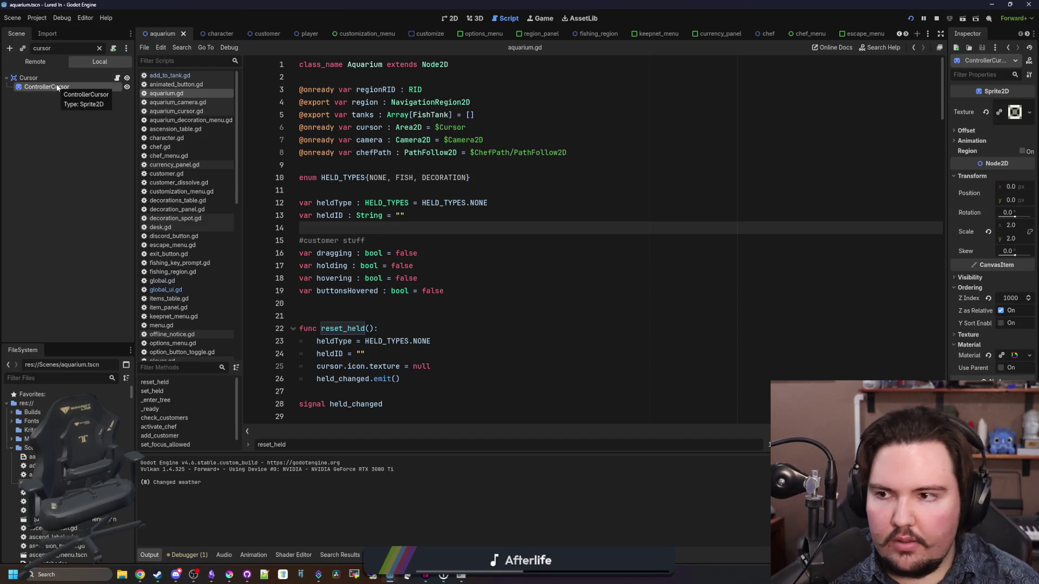
left_click(74, 78)
left_click(100, 49)
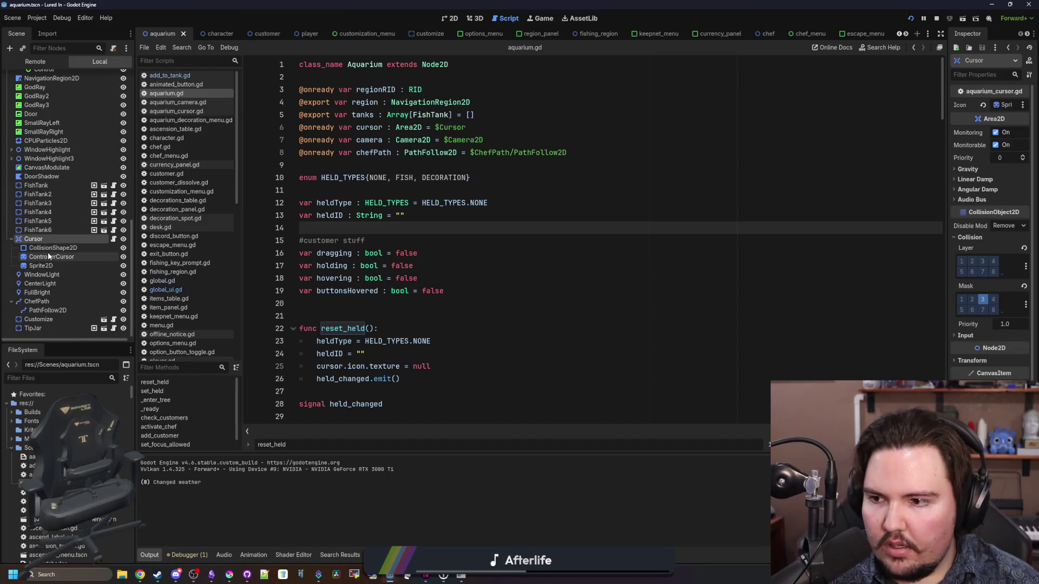
left_click(41, 265)
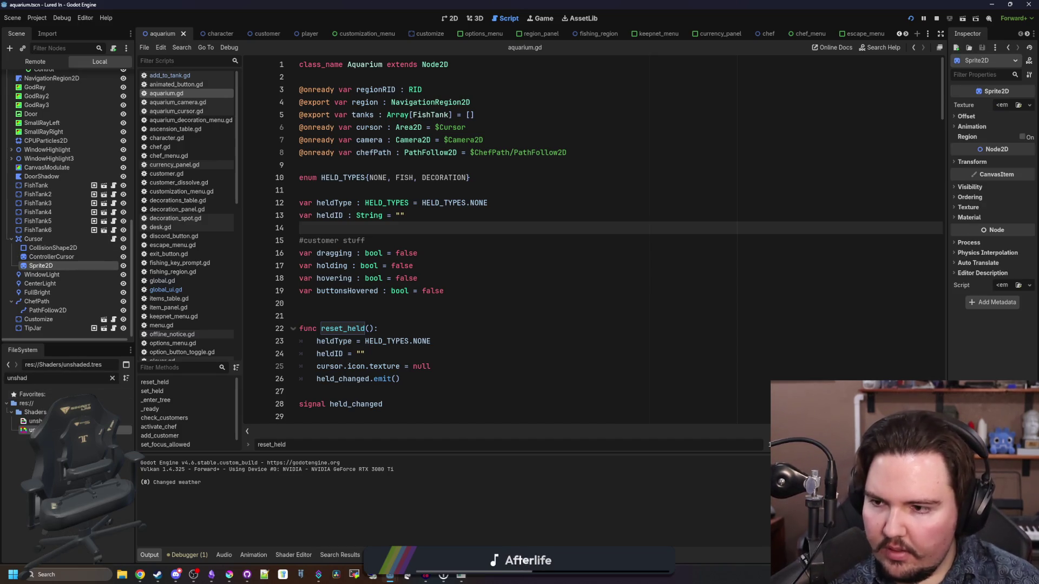
mouse_move(30, 430)
left_mouse_down()
mouse_move(595, 316)
mouse_move(968, 217)
mouse_move(1000, 233)
left_mouse_up()
- Save the aquarium scene and relaunch the game to test the unshaded cursor
key("ctrl+s")
key("Up")
key("Up")
key("Up")
key("ctrl+s")
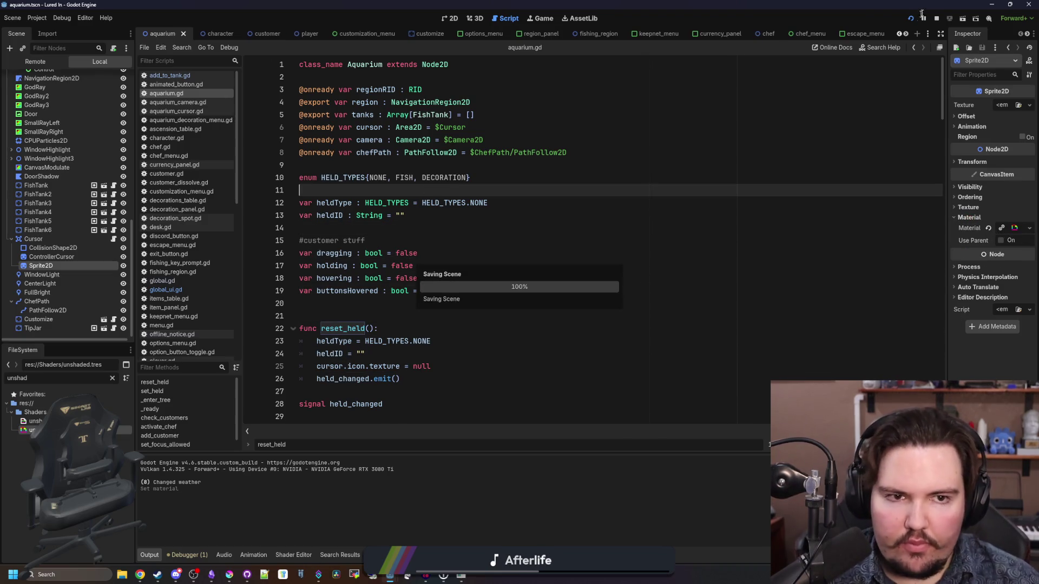
left_click(911, 18)
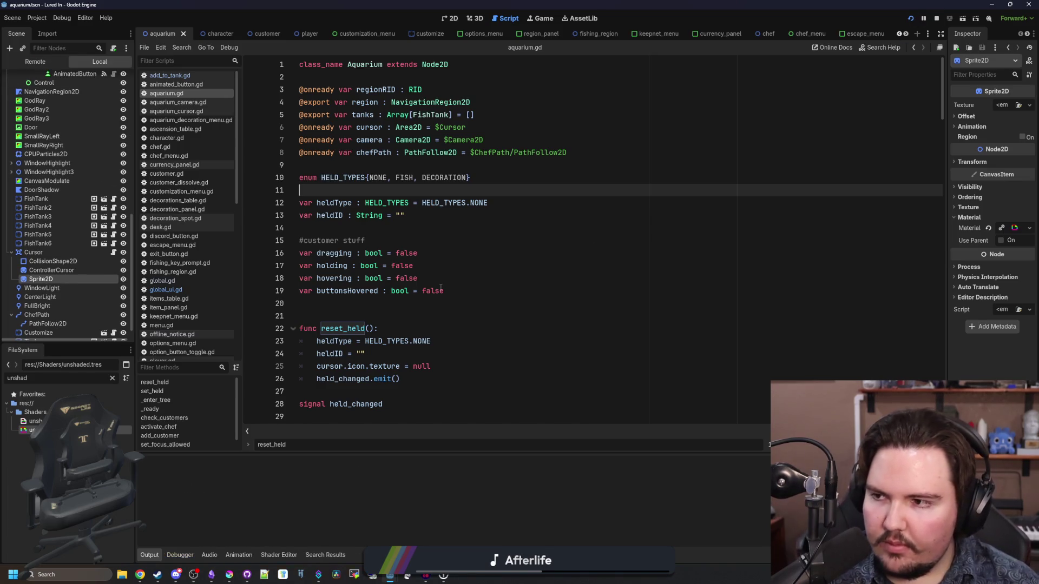
- Dismiss the welcome back notice and pick up the Koi from the Inventory to hold over the tanks
mouse_move(180, 574)
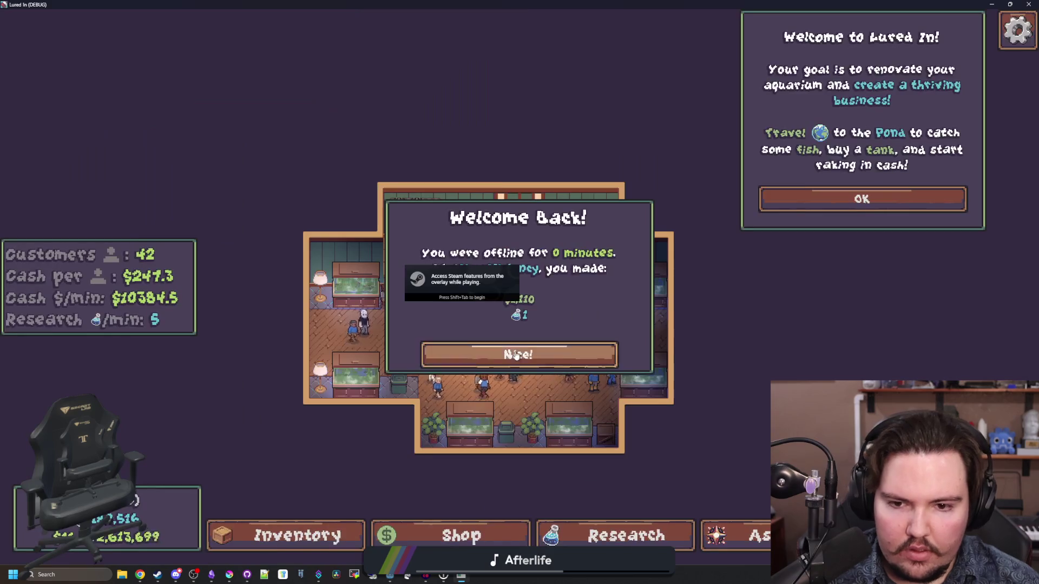
left_click(533, 353)
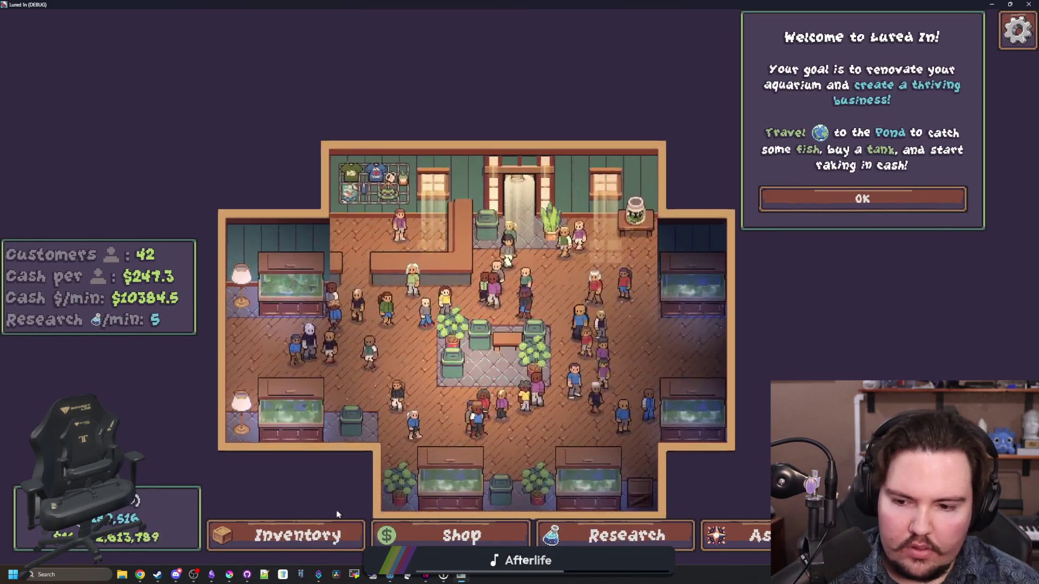
left_click(335, 521)
left_click(700, 271)
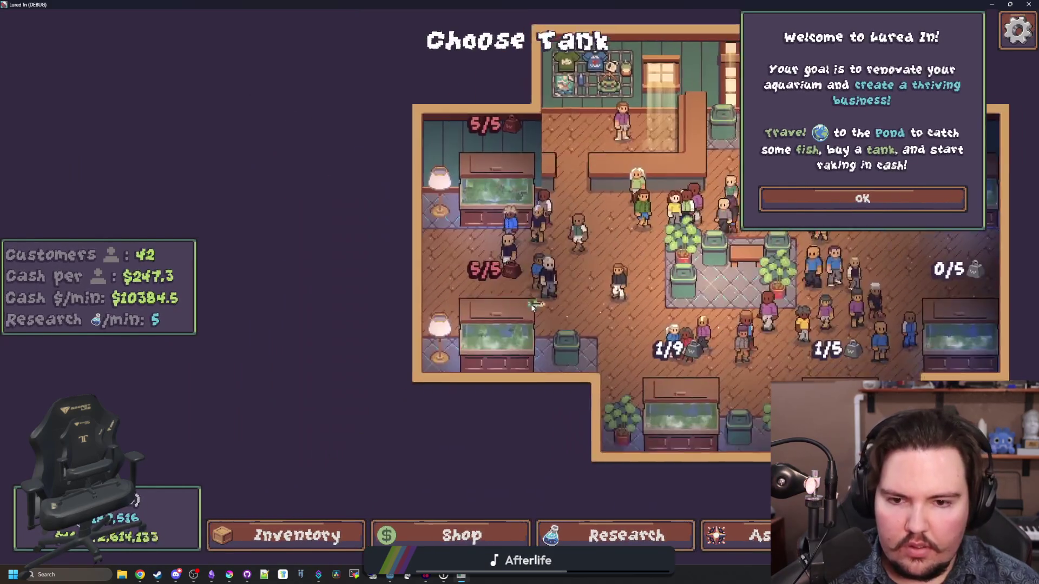
right_click(408, 348)
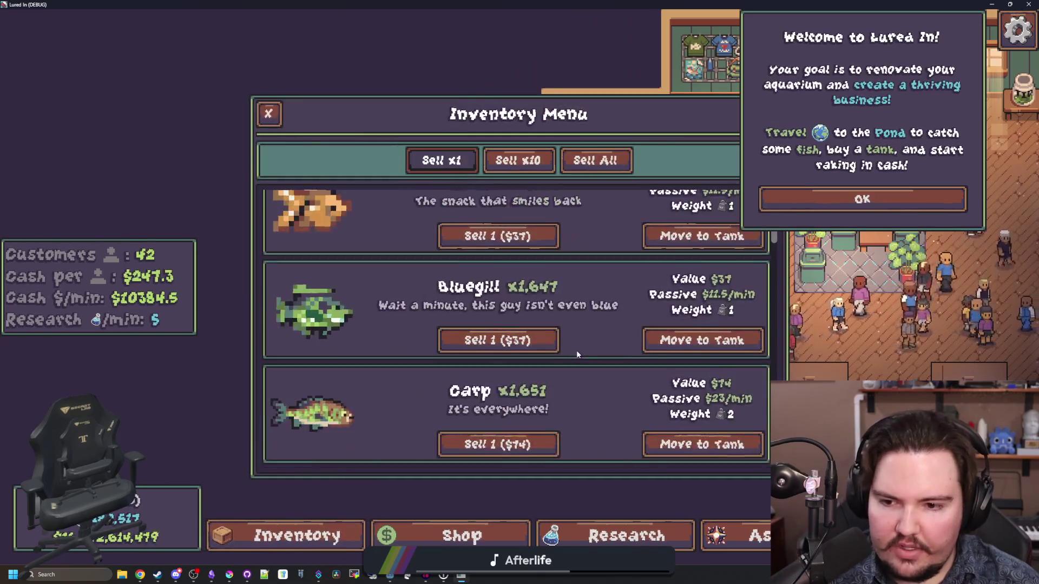
left_click(676, 340)
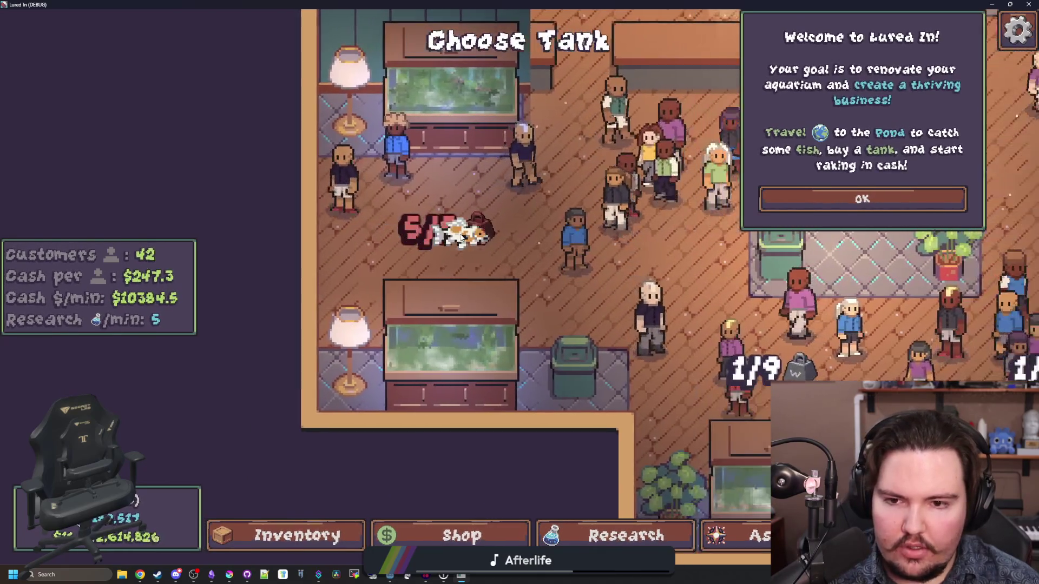
scroll(460, 233, "down", 3)
scroll(564, 294, "up", 5)
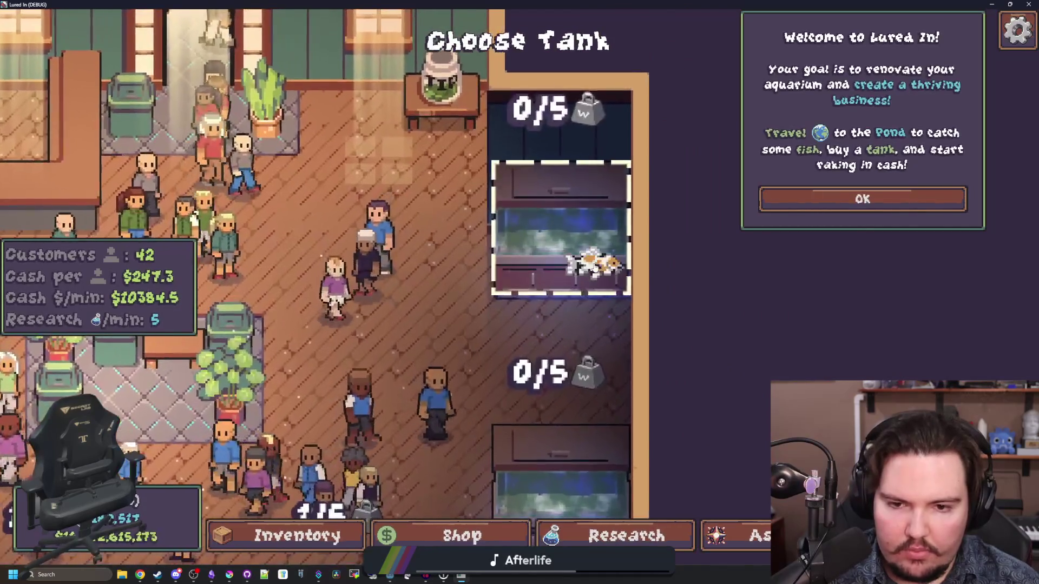
scroll(581, 307, "down", 2)
scroll(581, 306, "up", 2)
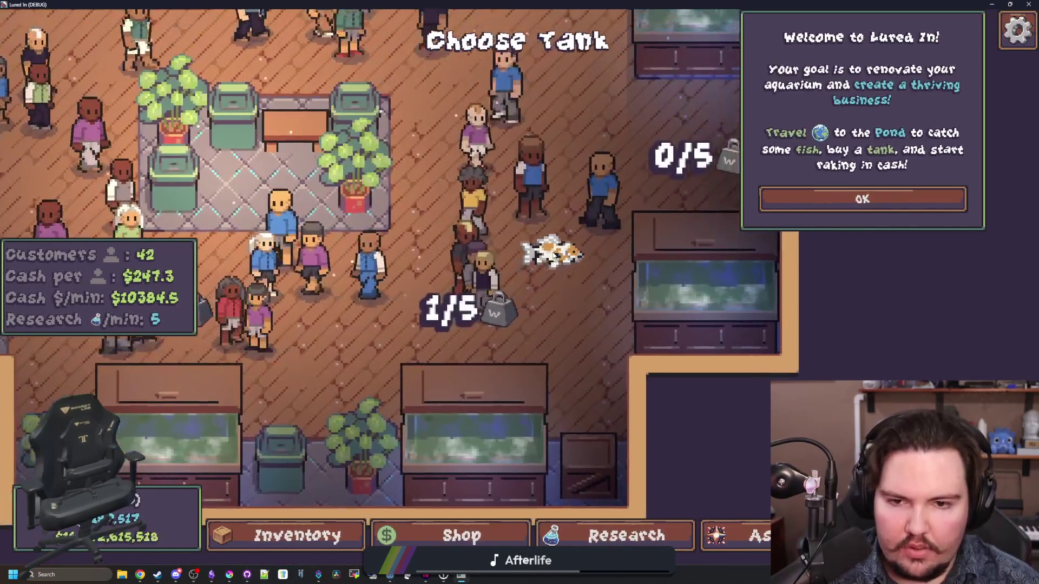
scroll(440, 278, "up", 3)
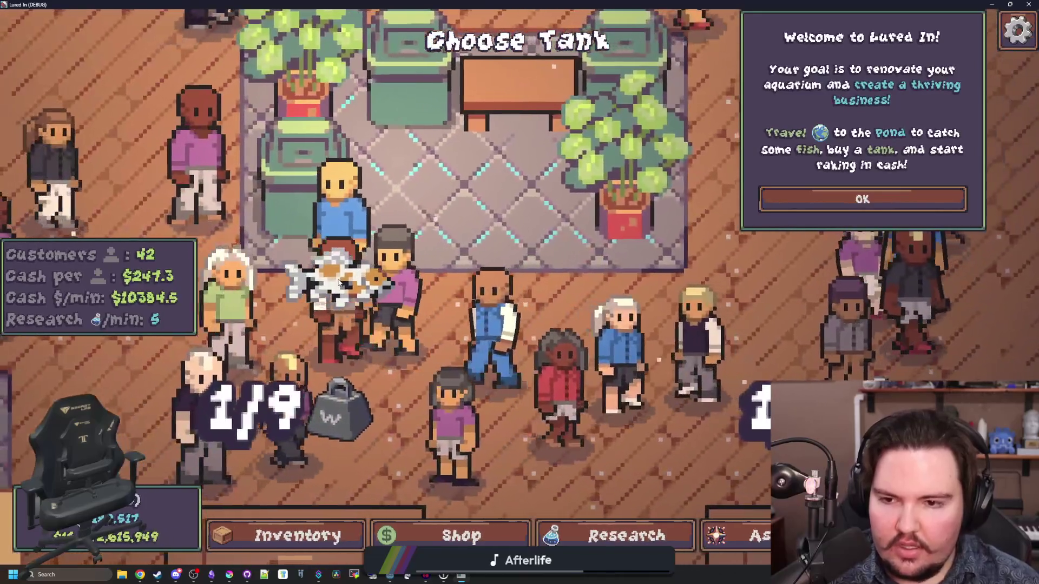
scroll(340, 282, "down", 2)
- Buy a Crate from the Decorations shop to hold over decoration spots
left_click(524, 276)
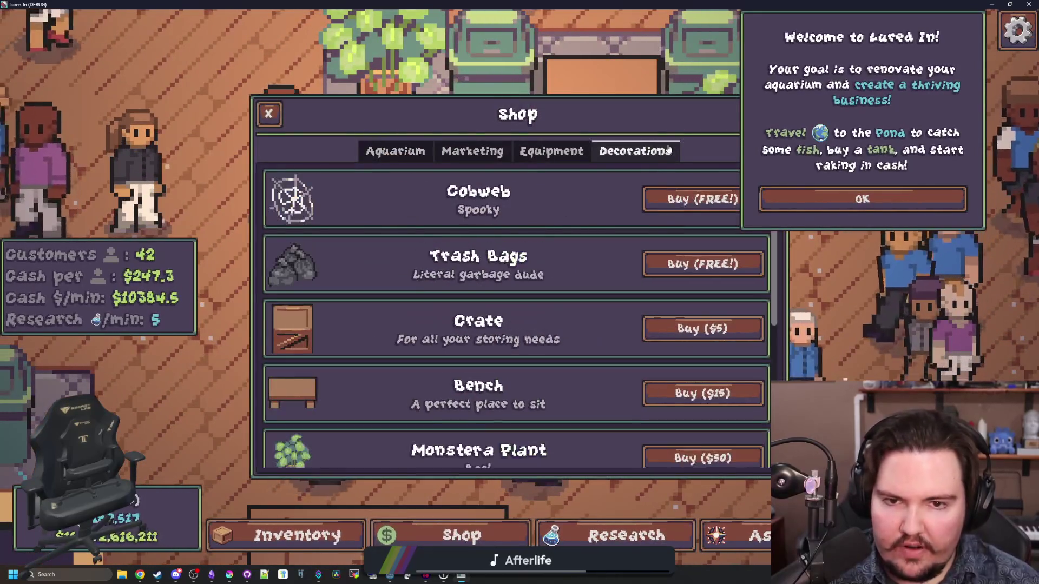
scroll(524, 276, "down", 3)
scroll(524, 276, "up", 2)
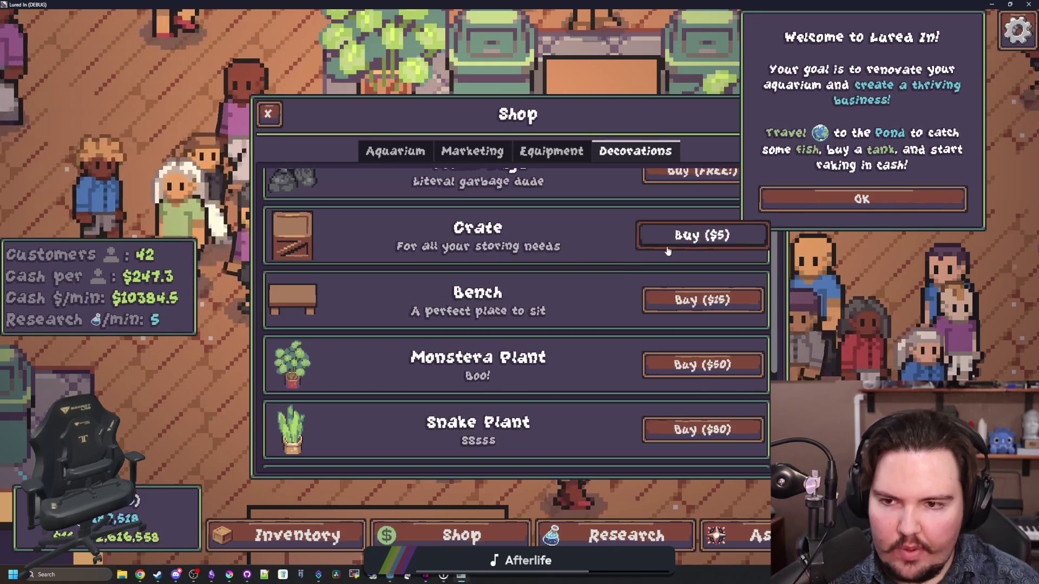
left_click(700, 232)
scroll(529, 259, "down", 4)
scroll(433, 287, "up", 2)
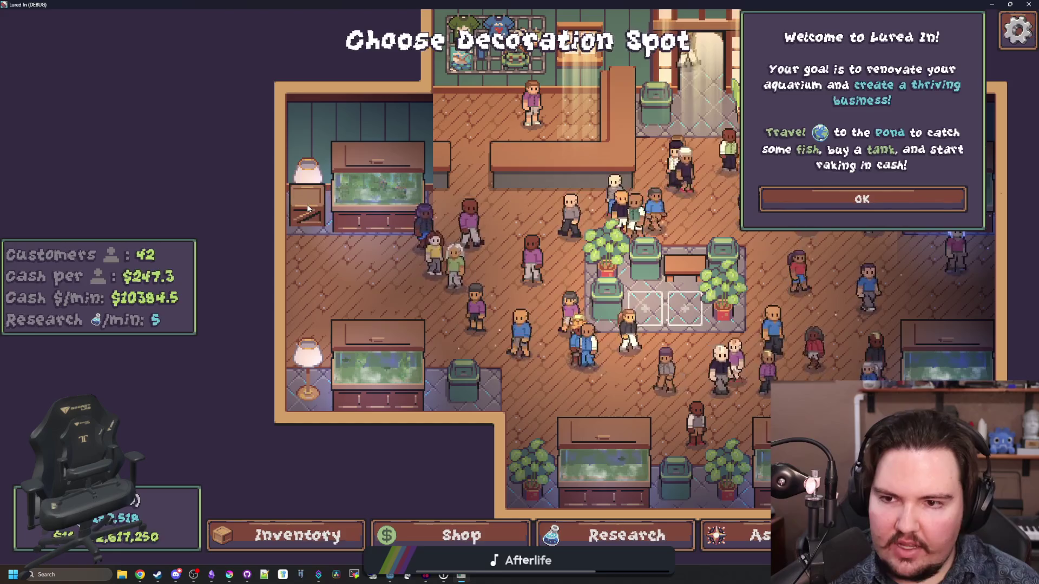
scroll(476, 211, "up", 1)
- Pan across the aquarium, close the welcome message, and return the game to a small window
key("d")
key("w")
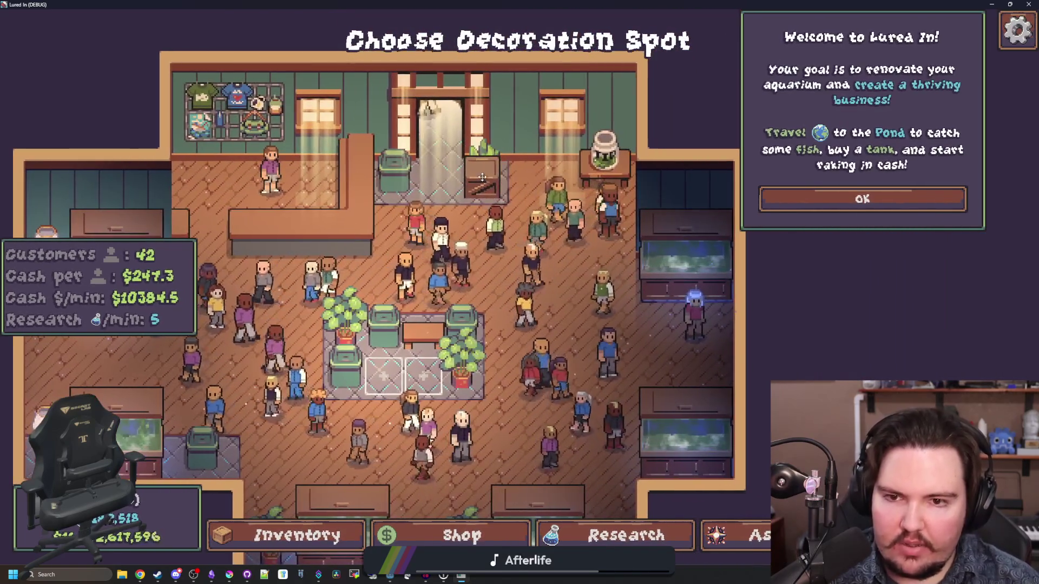
key("s")
key("a")
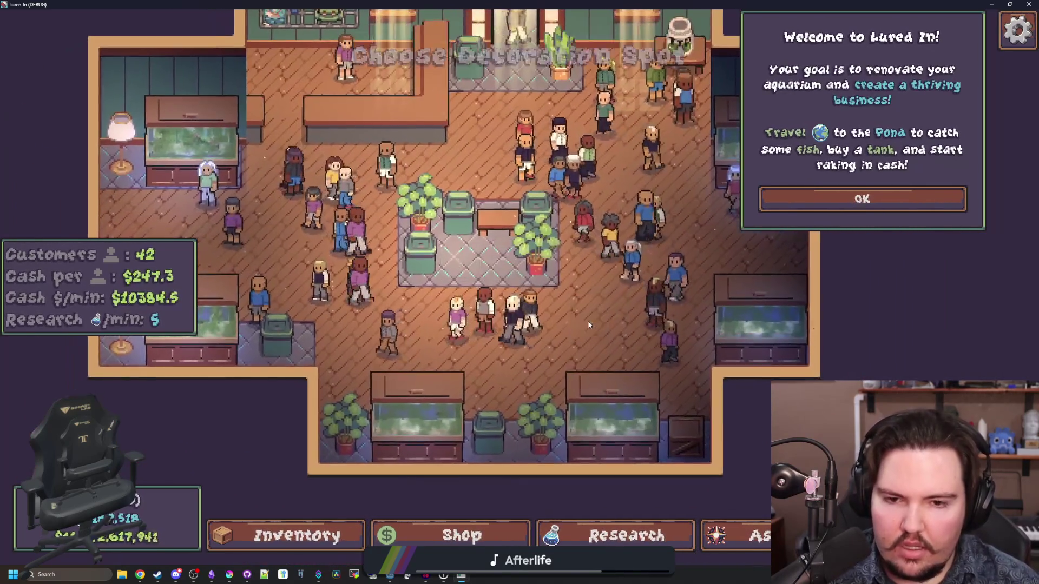
left_click(858, 205)
key("w")
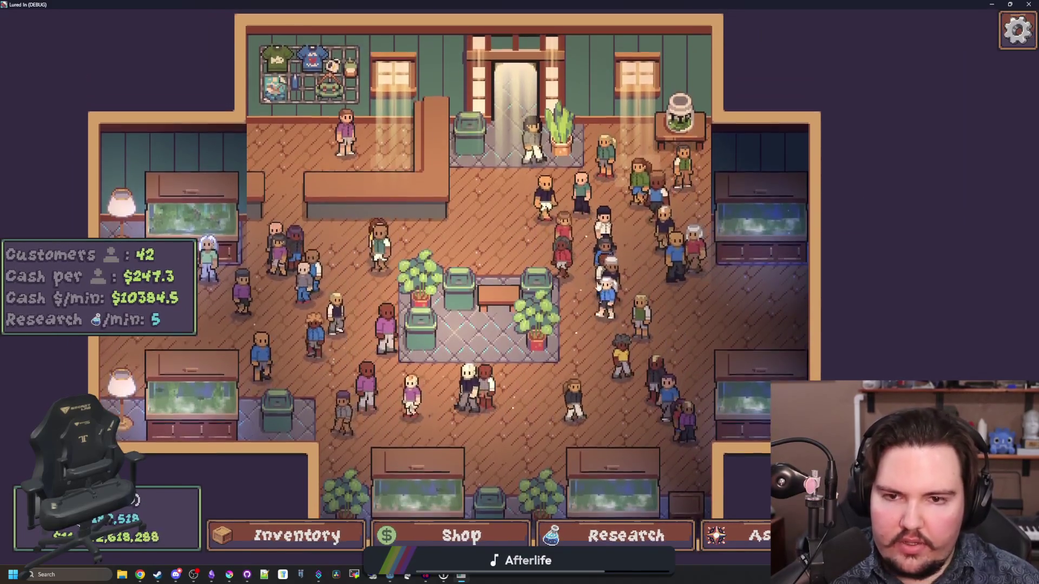
key("super+Down")
key("super+Down")
left_click(230, 576)
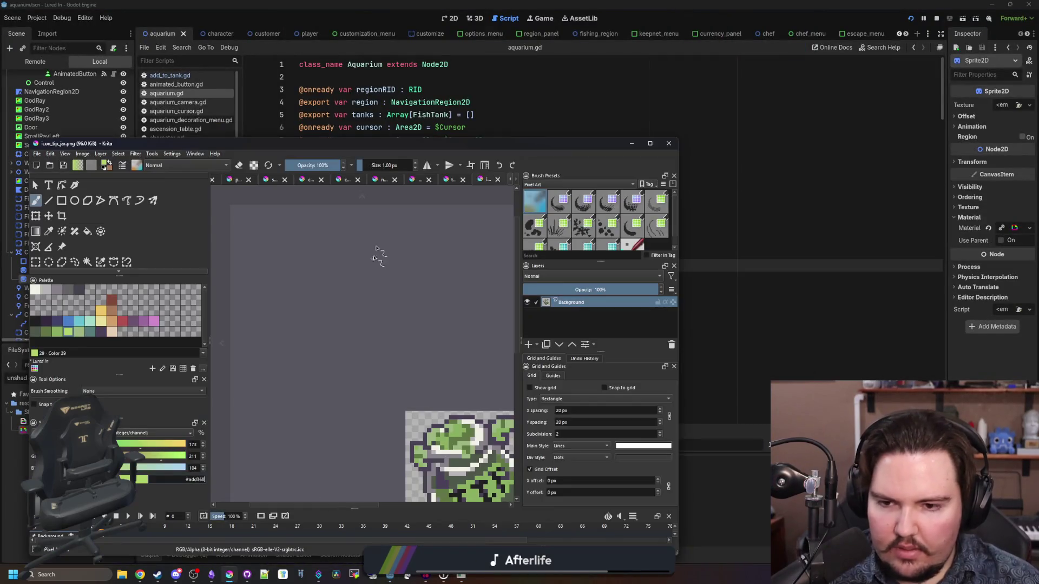
- Add the Lured In changelog line 'fish or decorations being placed will now be unshaded'
left_click(213, 574)
type("Made it so that fish or decorations being placed will now be unshaded")
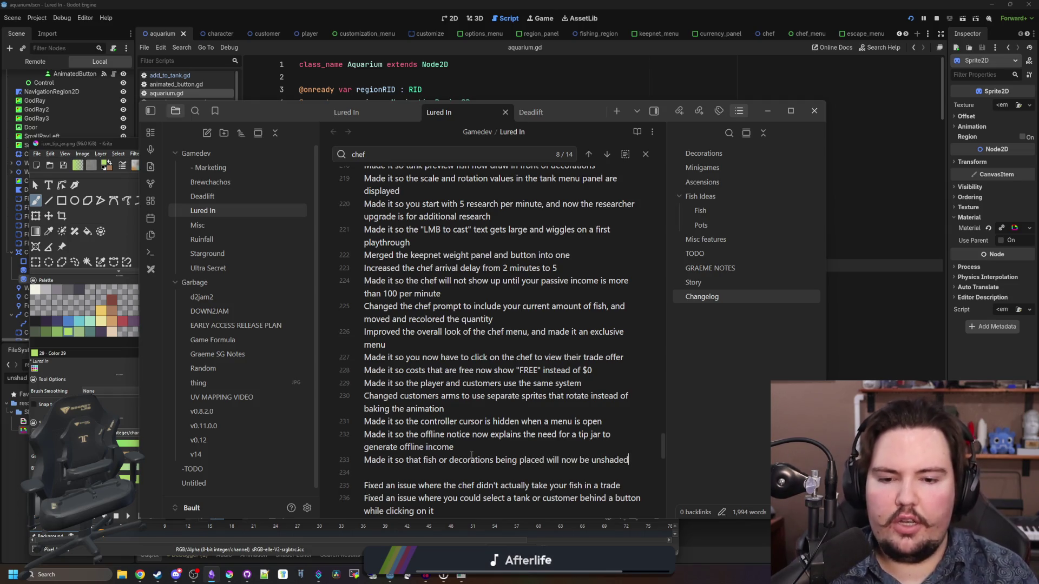
key("Return")
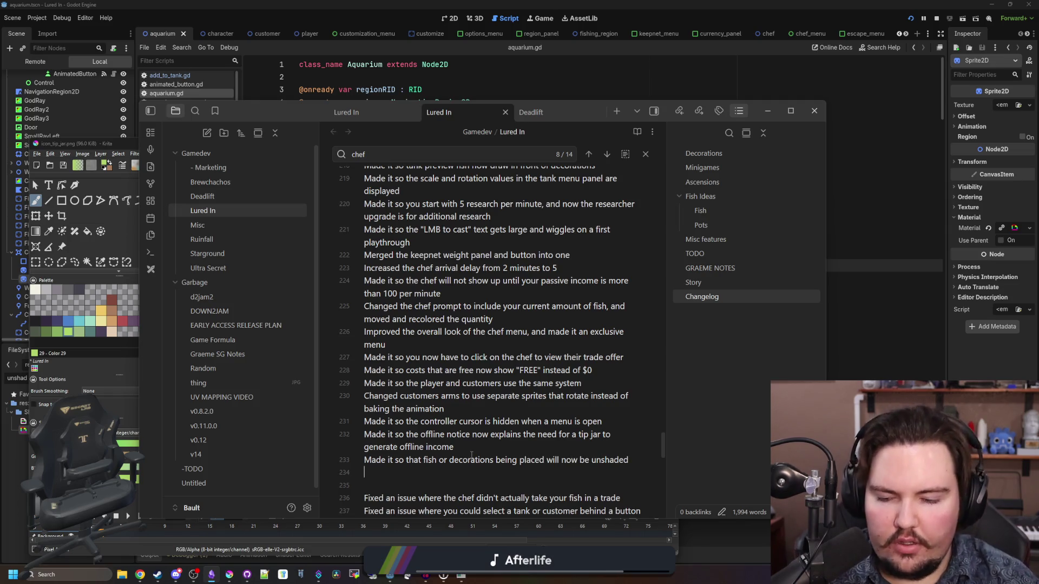
left_click(873, 226)
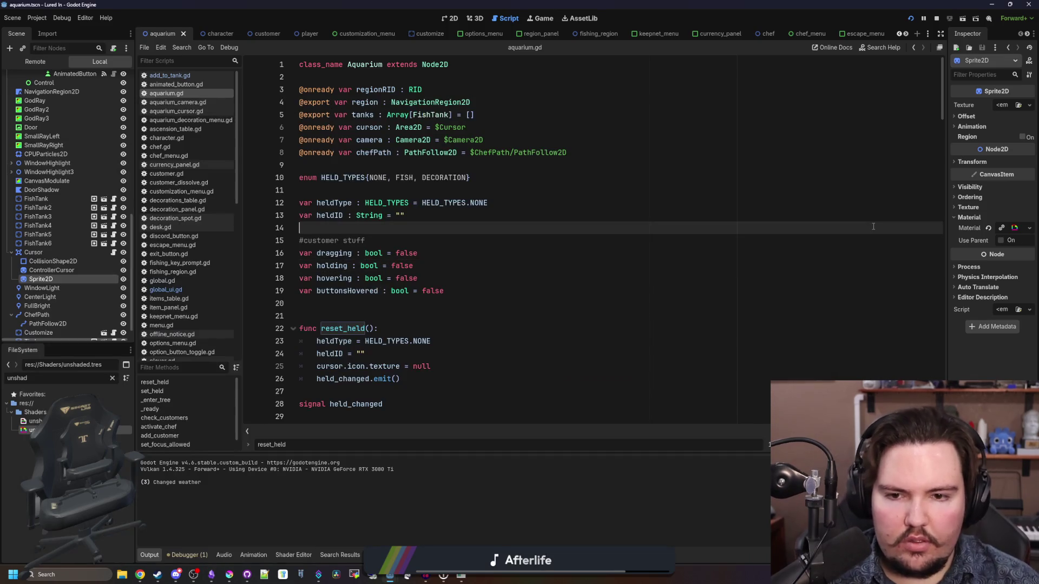
- Save the aquarium scene from the aquarium.gd script editor with Ctrl+S
left_click(454, 318)
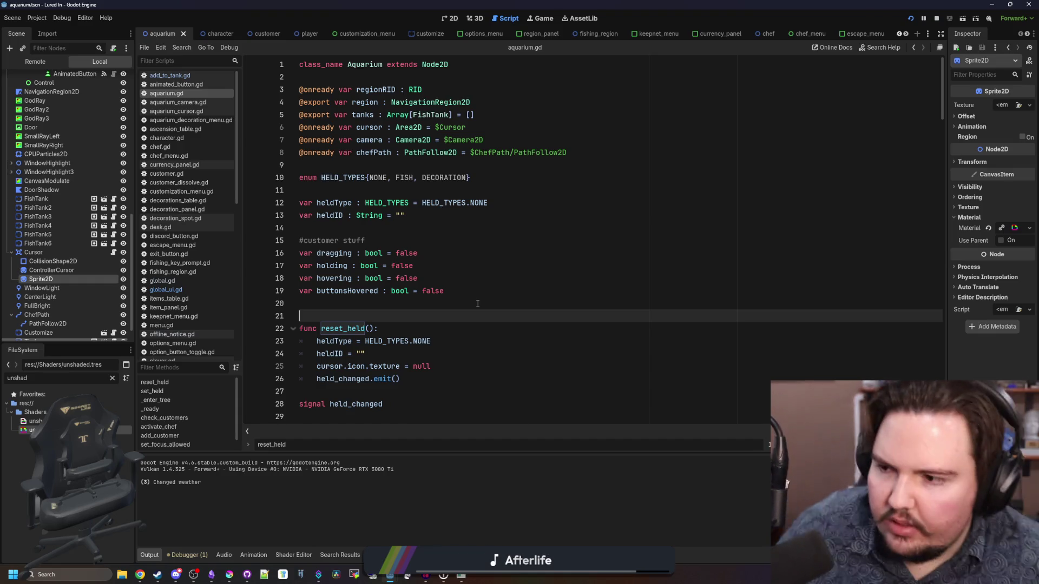
left_click(477, 304)
key("ctrl+s")
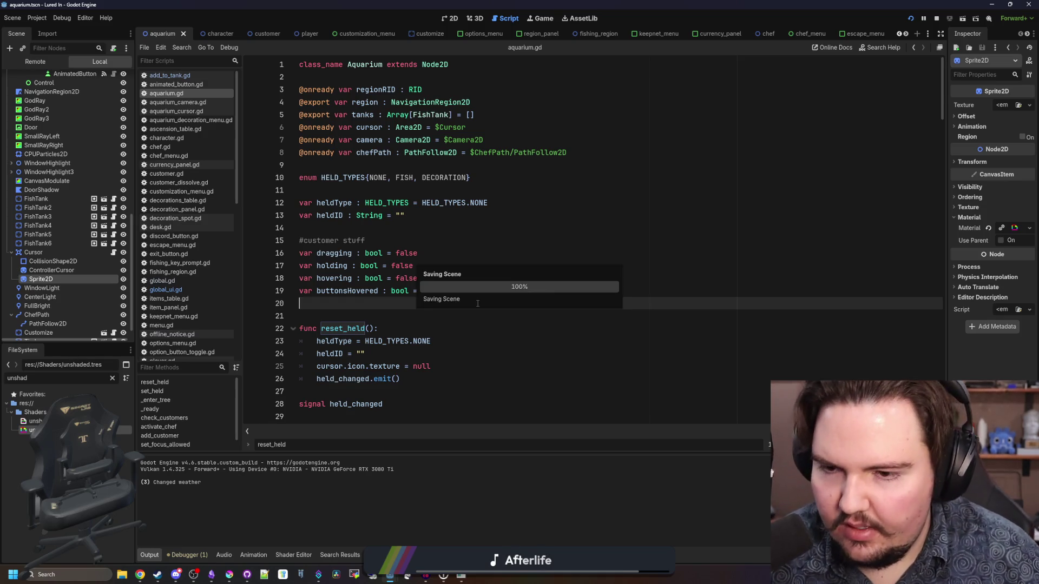
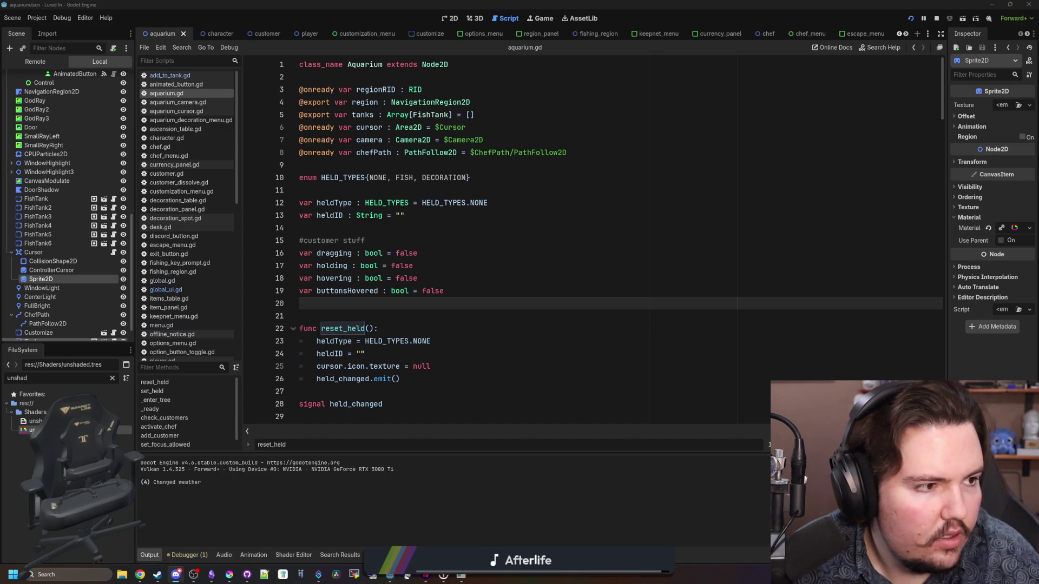
- Save the current changes to aquarium.gd
left_click(459, 373)
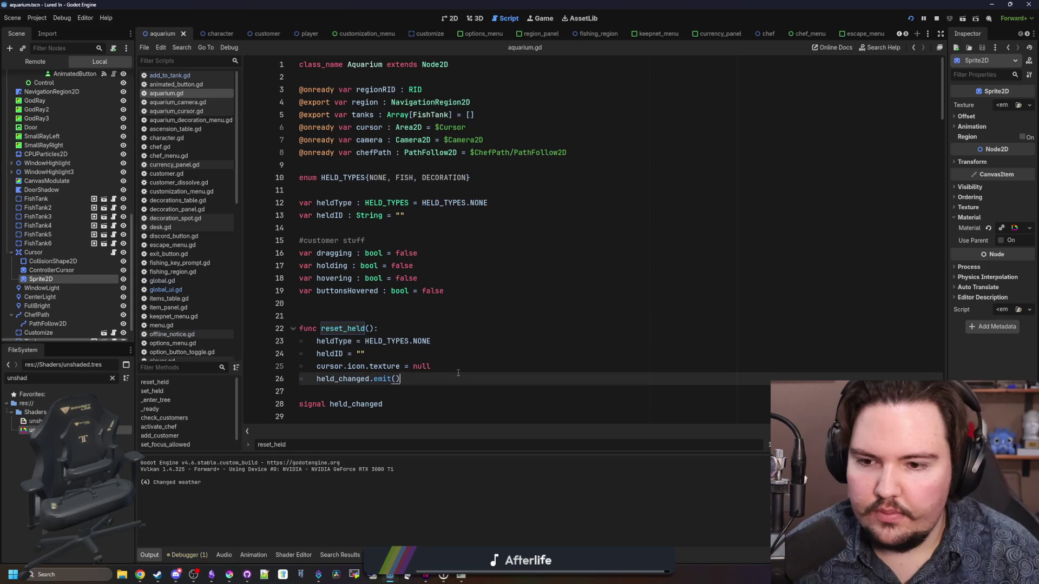
left_click(438, 323)
key("ctrl+s")
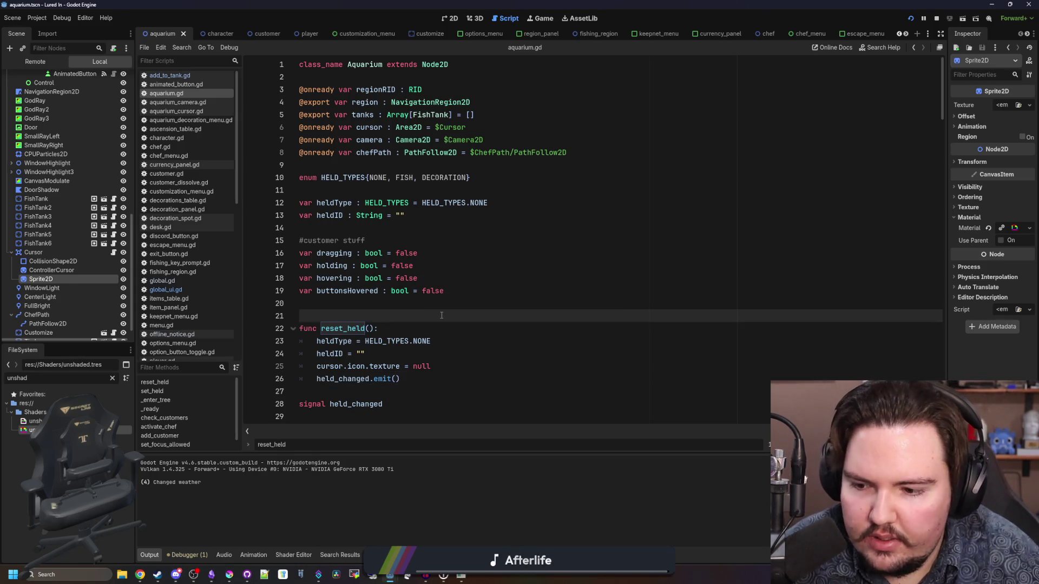
left_click(479, 305)
key("ctrl+s")
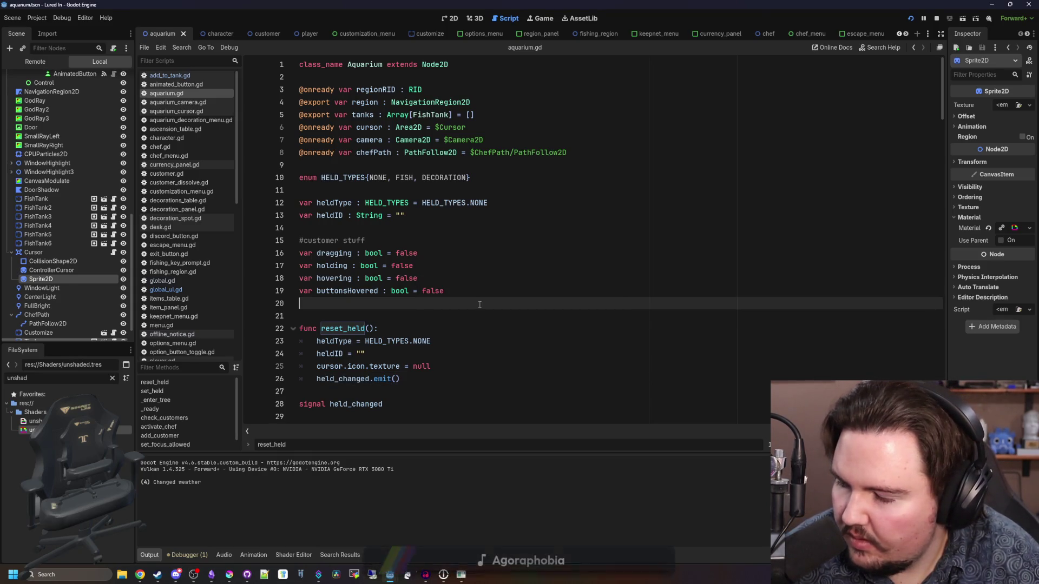
- Filter the FileSystem for 'glob' and open global_ui.tscn
left_click(113, 378)
type("glob")
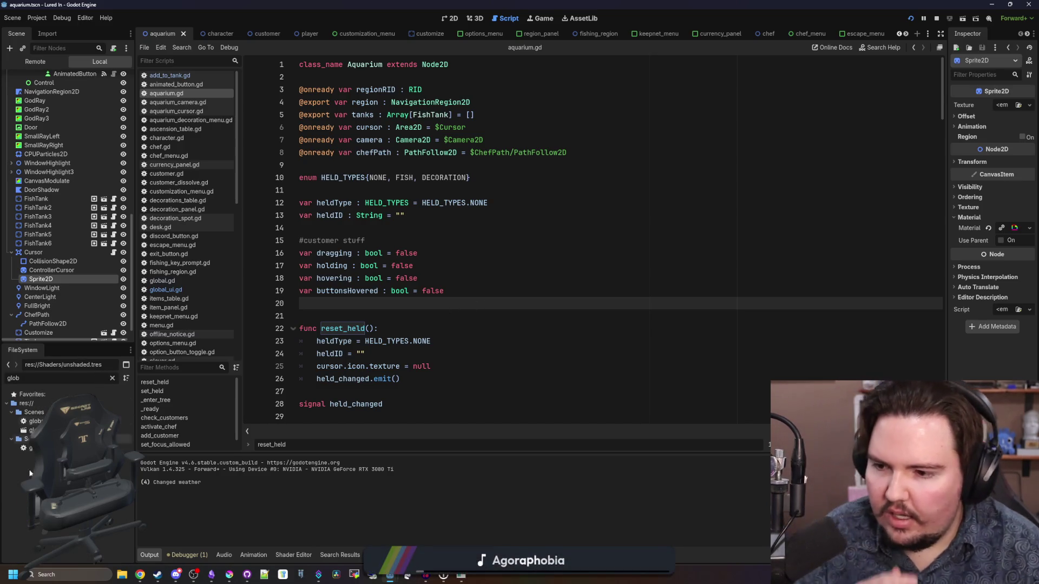
double_click(32, 421)
- Switch to the 2D view, then start and cancel adding a child node to Cursor
left_click(539, 341)
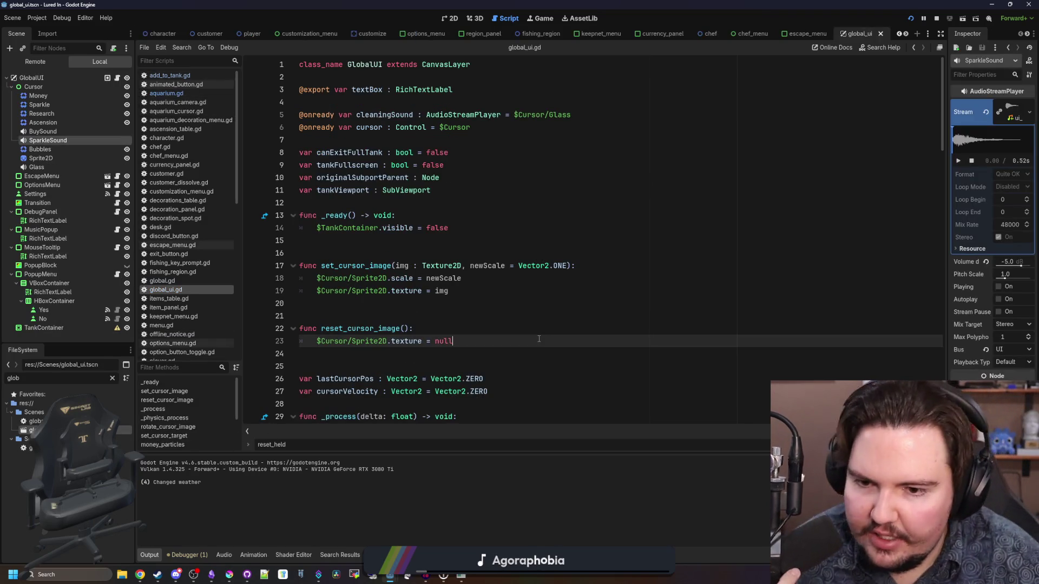
left_click(450, 314)
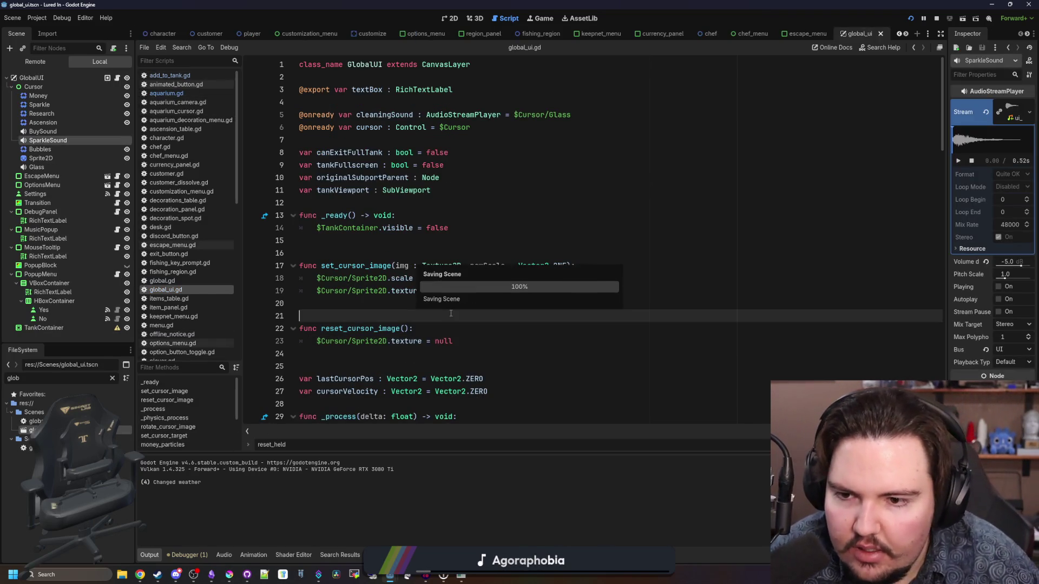
left_click(451, 17)
right_click(41, 88)
left_click(66, 95)
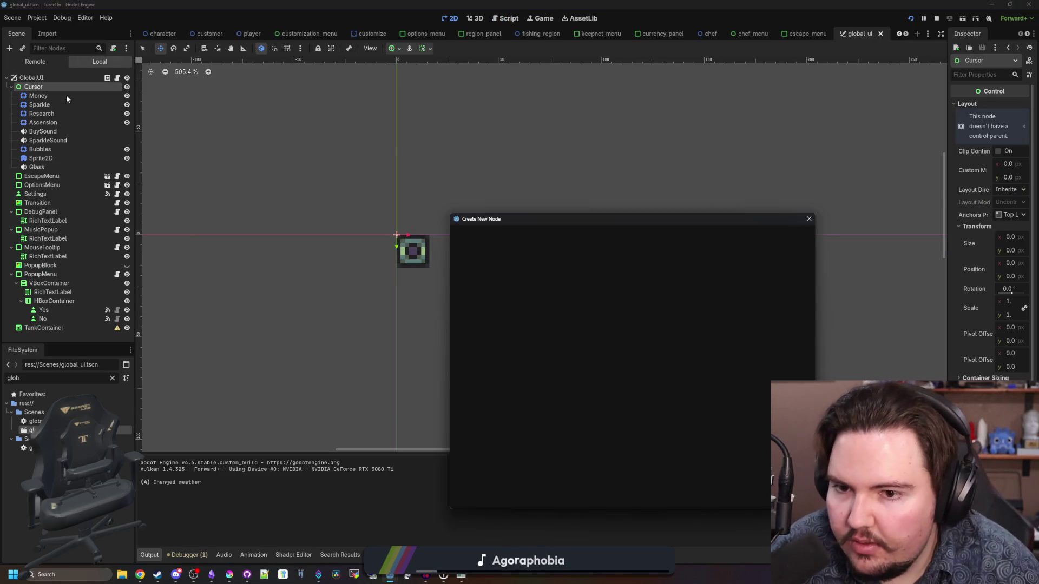
left_click(808, 219)
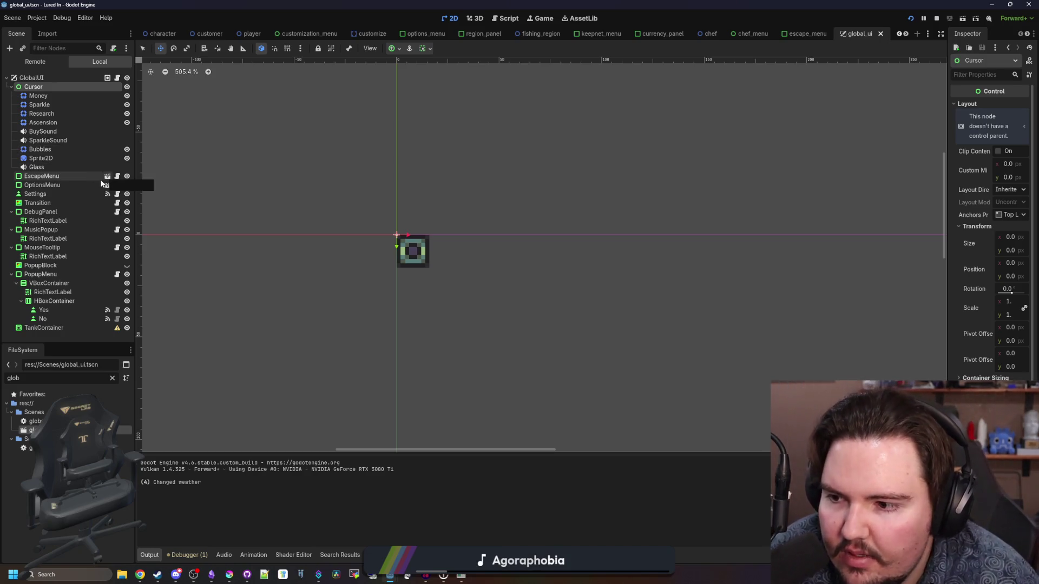
- Open the MouseTooltip node's script and save the scene
left_click(74, 249)
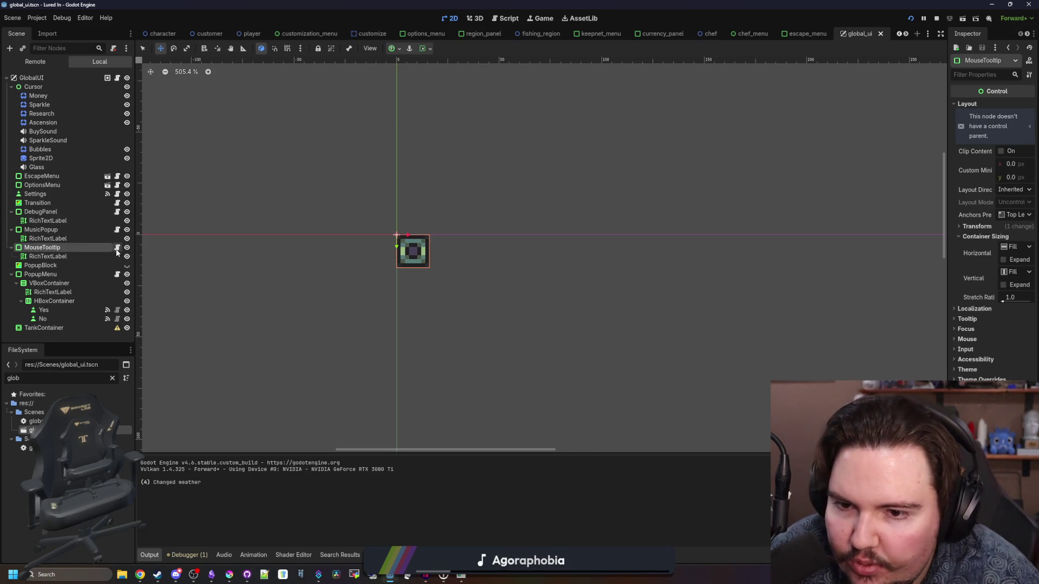
left_click(117, 247)
key("ctrl+s")
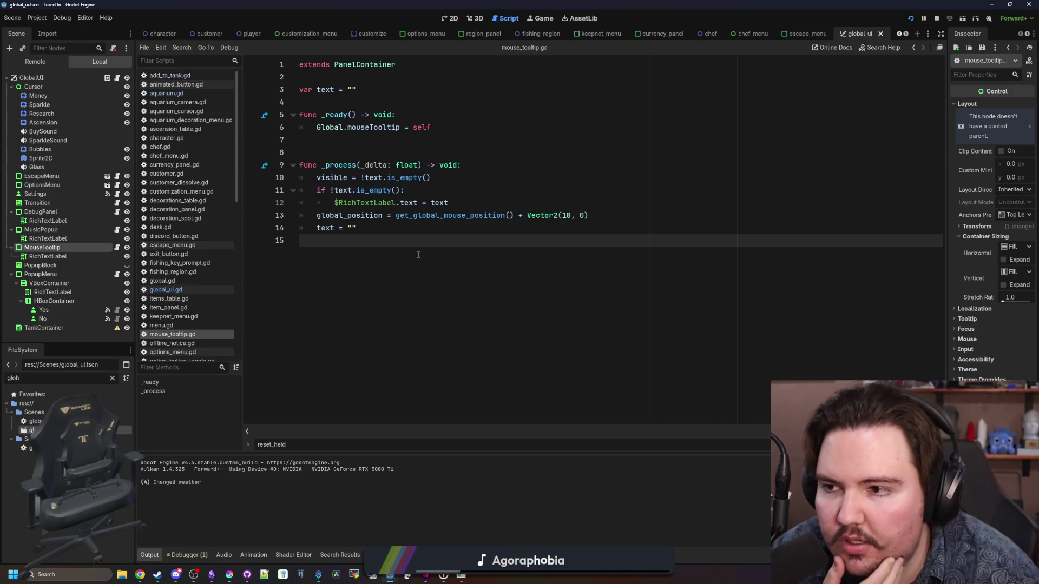
- Try a $Cursor reference on line 13, then delete the whole global_position line
left_click(394, 150)
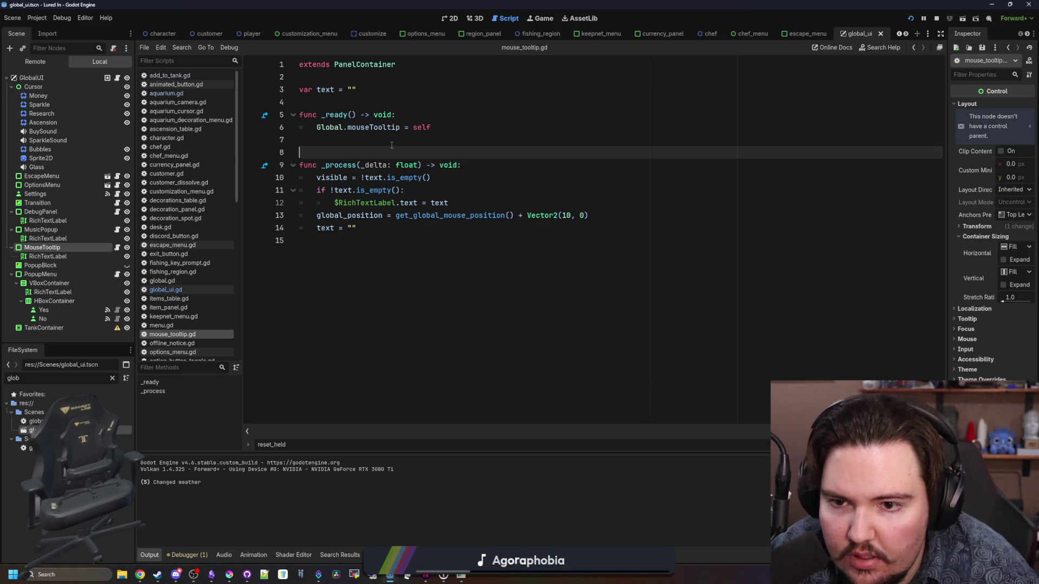
left_click(511, 231)
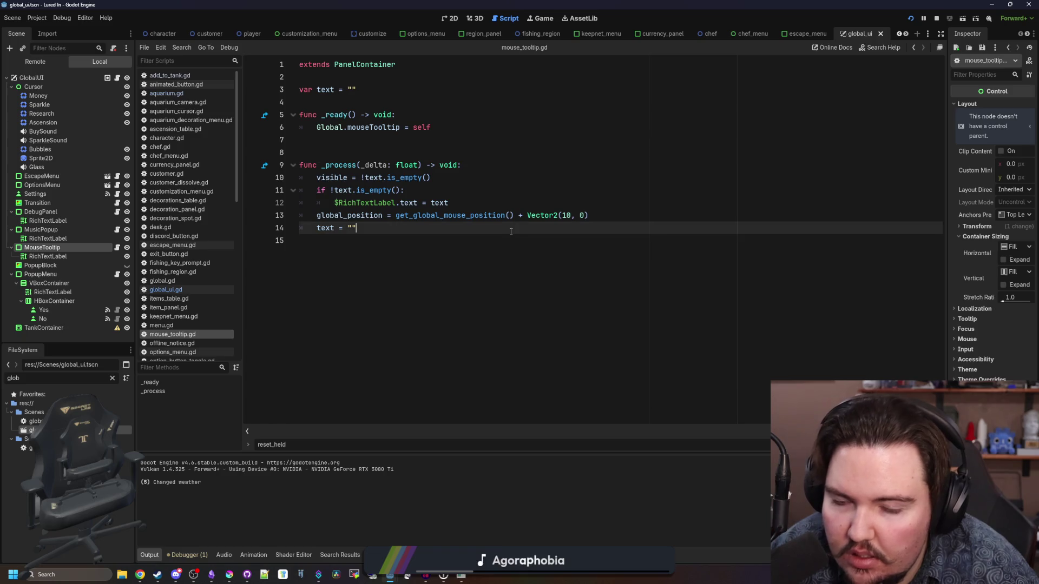
left_click_drag(514, 216, 396, 216)
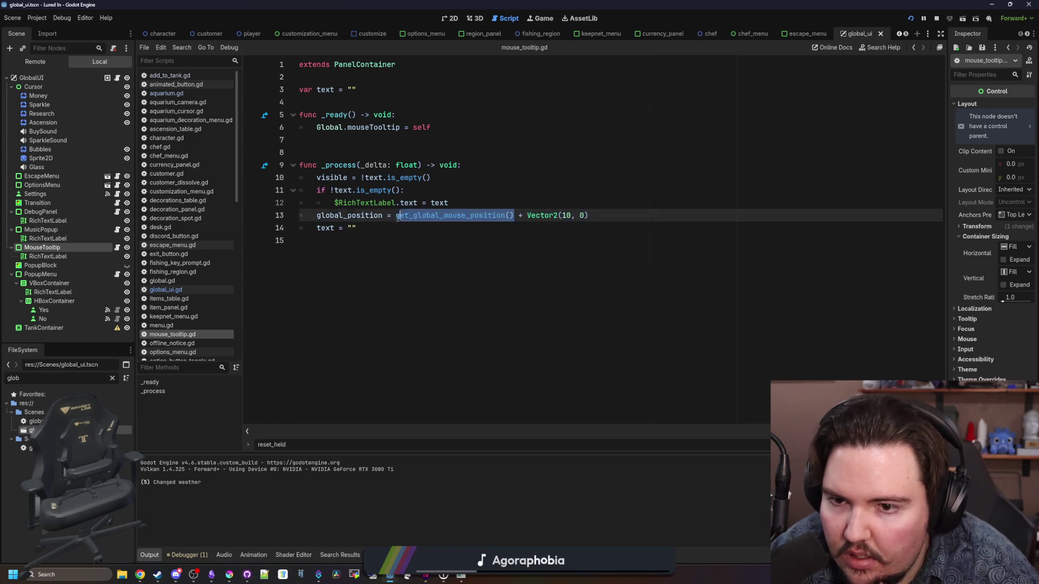
type("$Cursor")
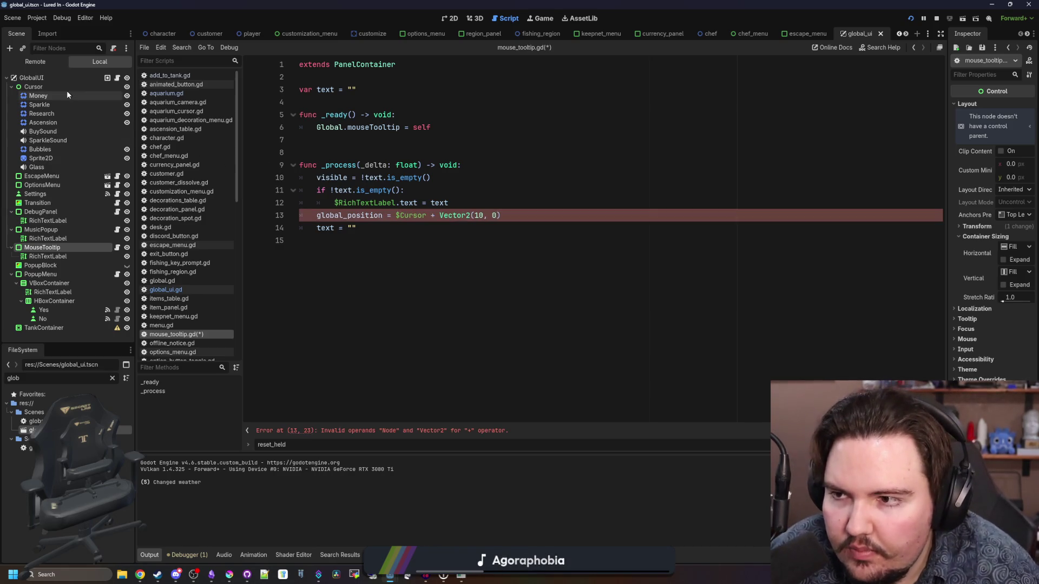
mouse_move(33, 87)
left_mouse_down()
mouse_move(432, 215)
mouse_move(394, 215)
left_mouse_up()
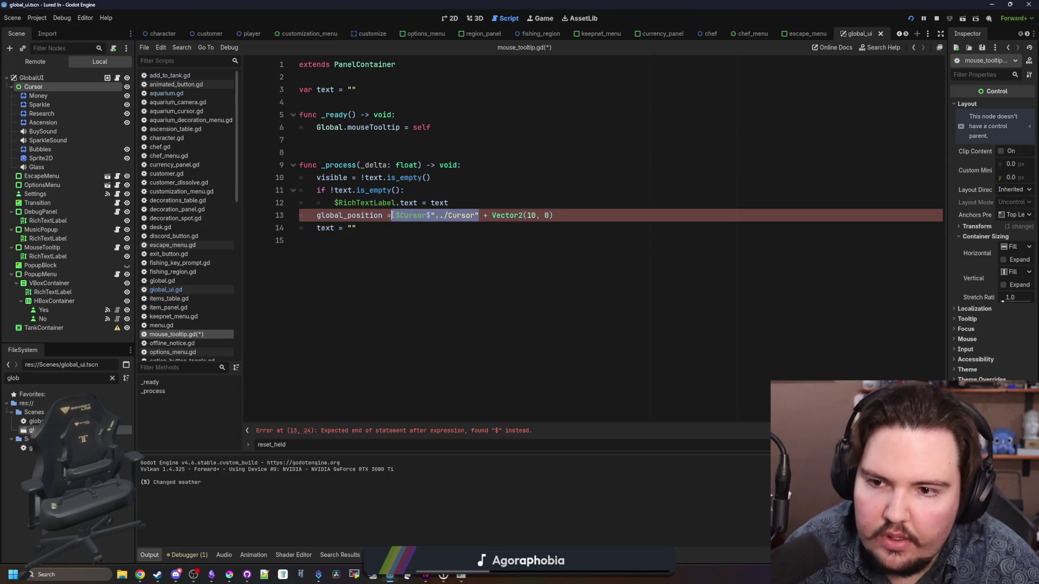
key("BackSpace")
left_click_drag(466, 215, 215, 218)
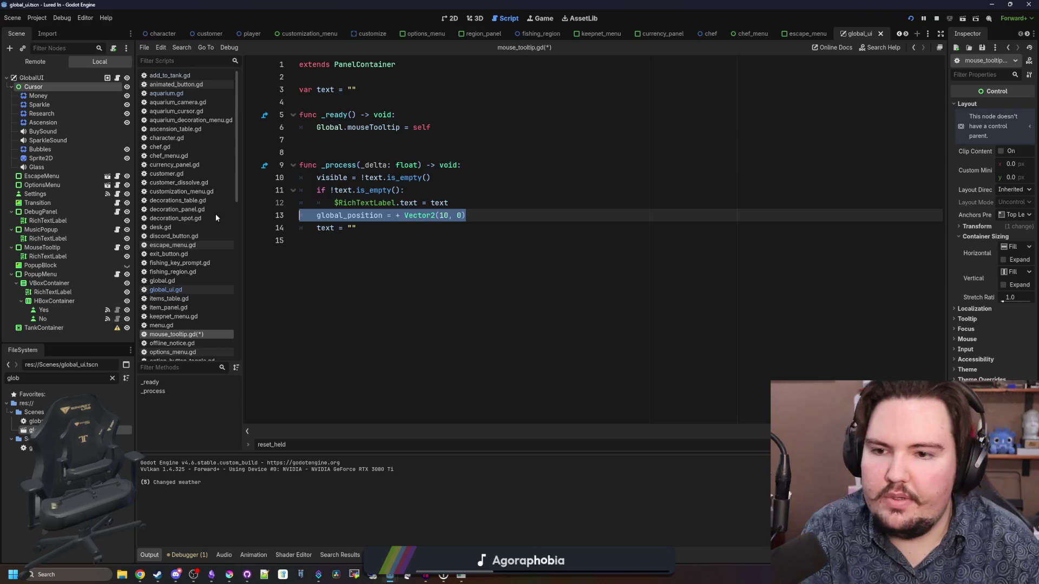
key("BackSpace")
key("BackSpace")
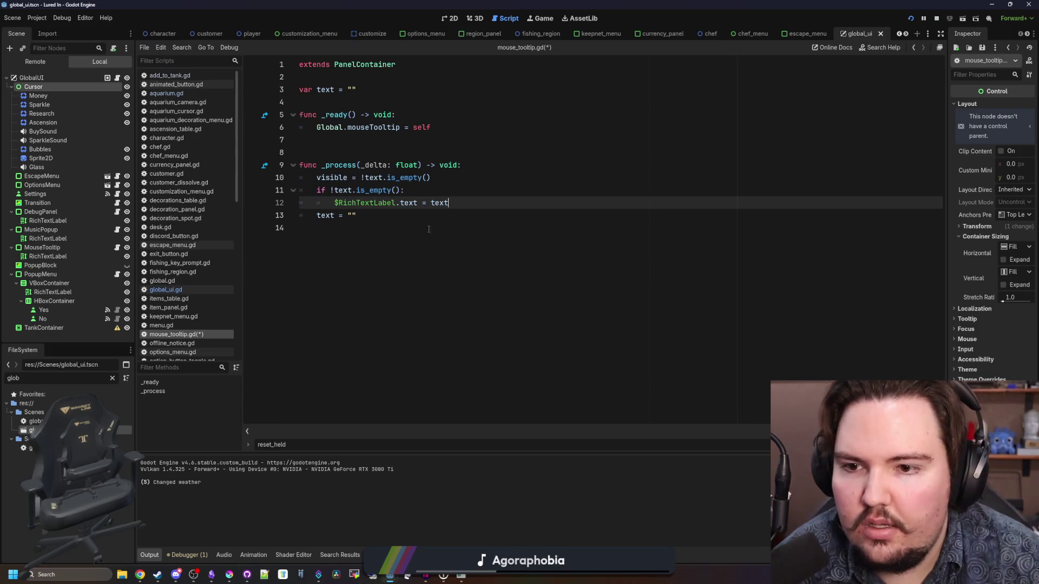
- Drag the MouseTooltip node up toward Cursor in the Scene dock
left_click(400, 154)
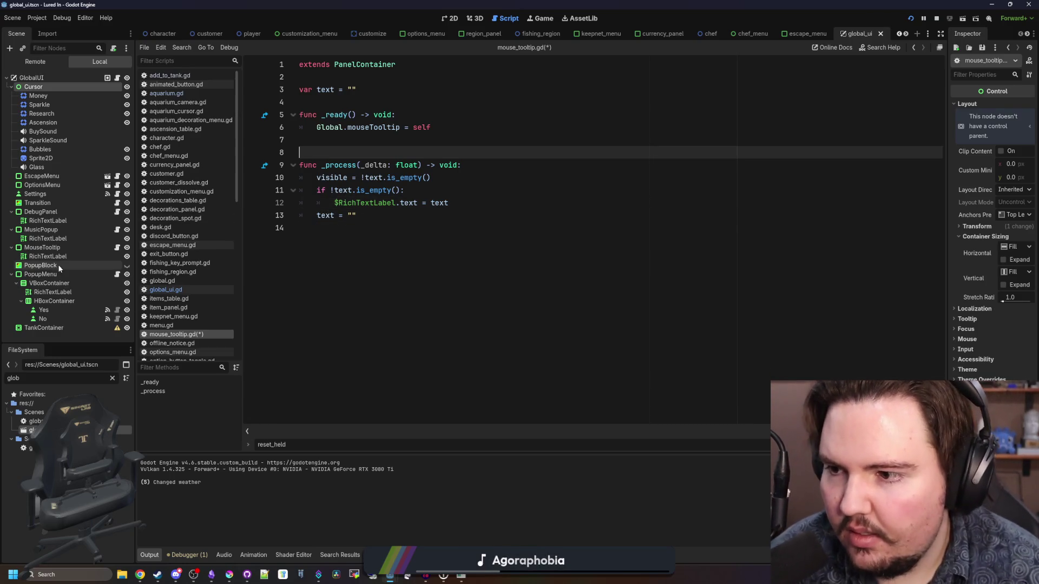
left_click(55, 249)
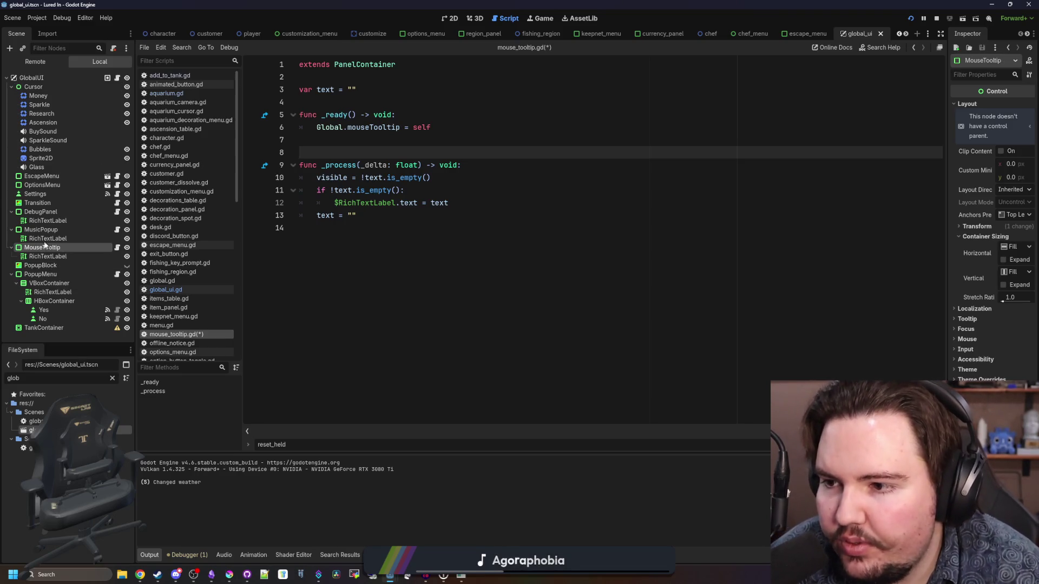
mouse_move(44, 245)
left_mouse_down()
mouse_move(51, 116)
mouse_move(39, 88)
left_mouse_up()
- Reparent MouseTooltip under Cursor and set its Transform position x to 10
left_click(43, 168)
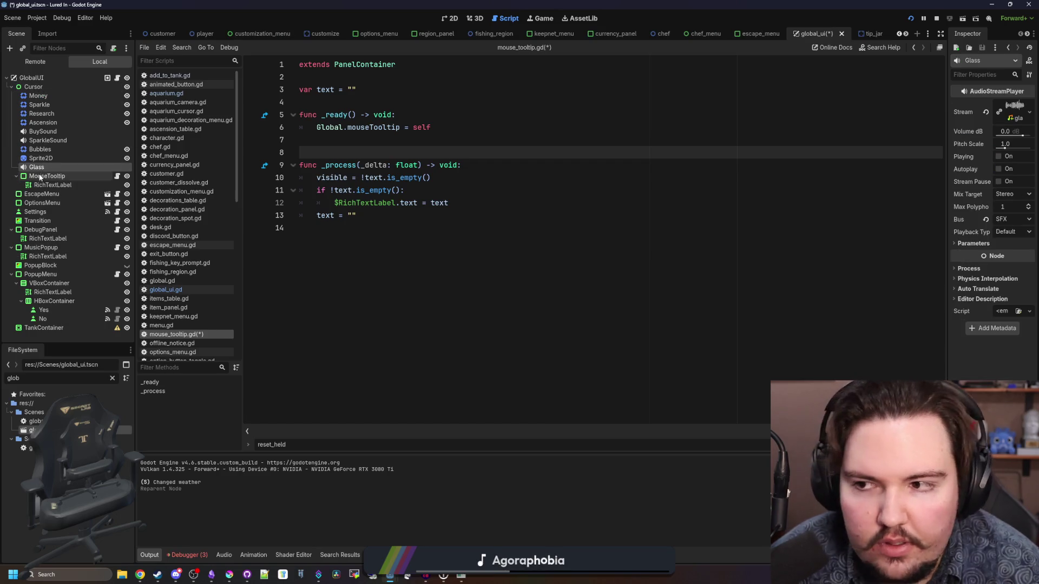
left_click(39, 177)
left_click_drag(949, 115, 699, 136)
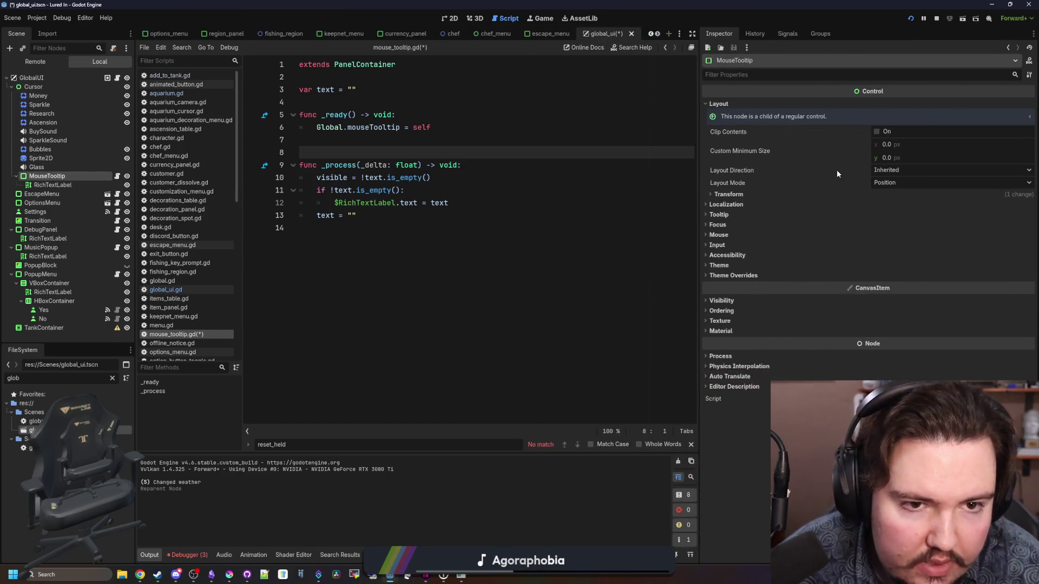
left_click(736, 196)
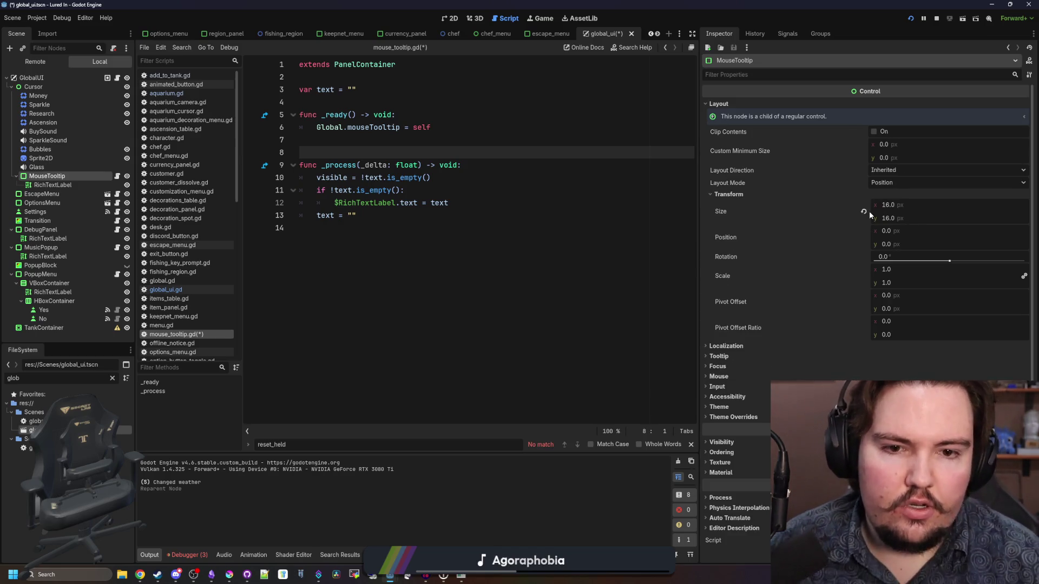
left_click(881, 230)
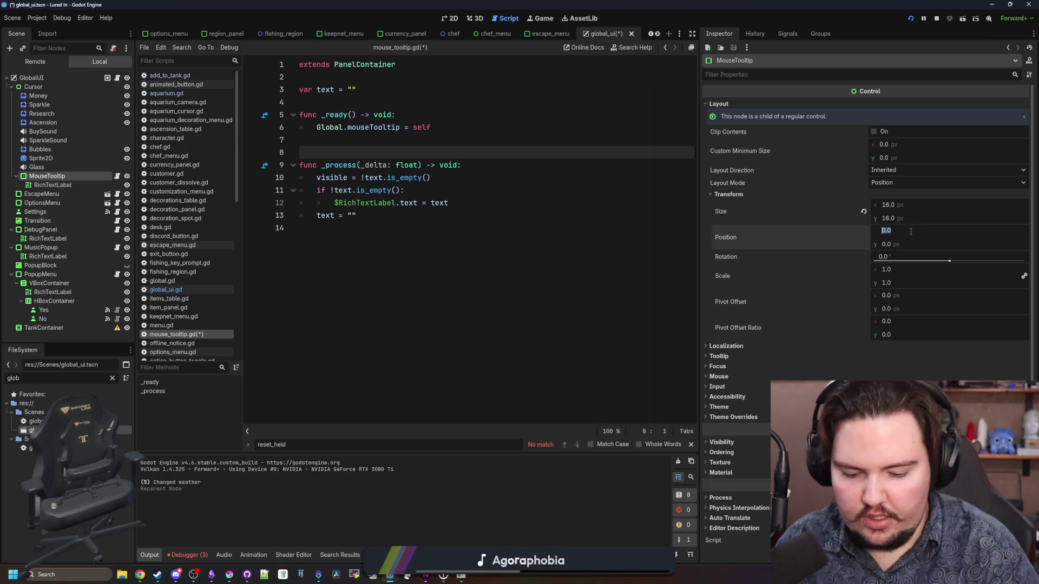
type("10")
key("ctrl+s")
- Check the tooltip in the 2D view, save the scene and return to global_ui.gd
left_click(454, 19)
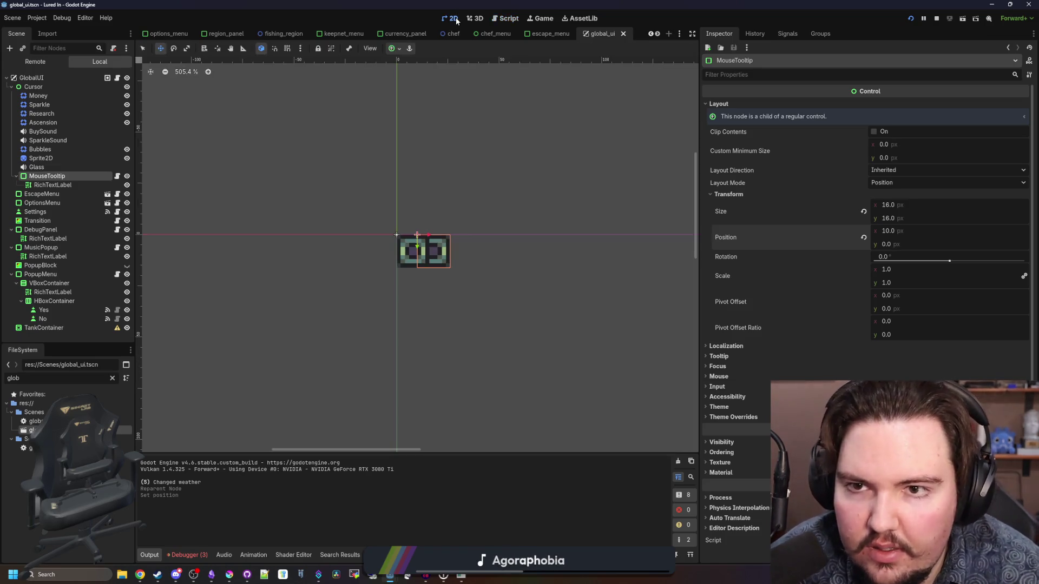
key("ctrl+s")
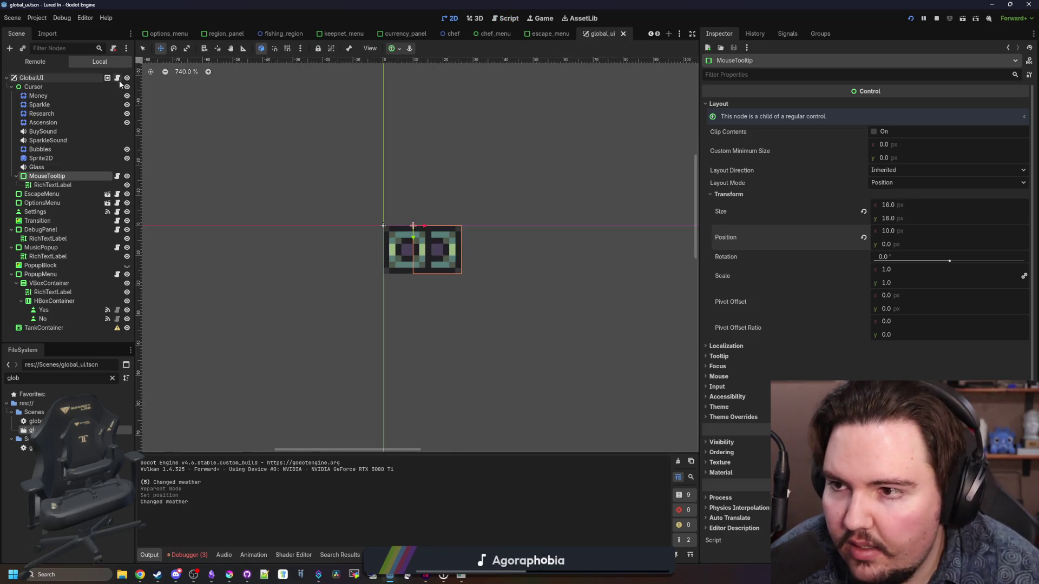
left_click(117, 78)
left_click(424, 211)
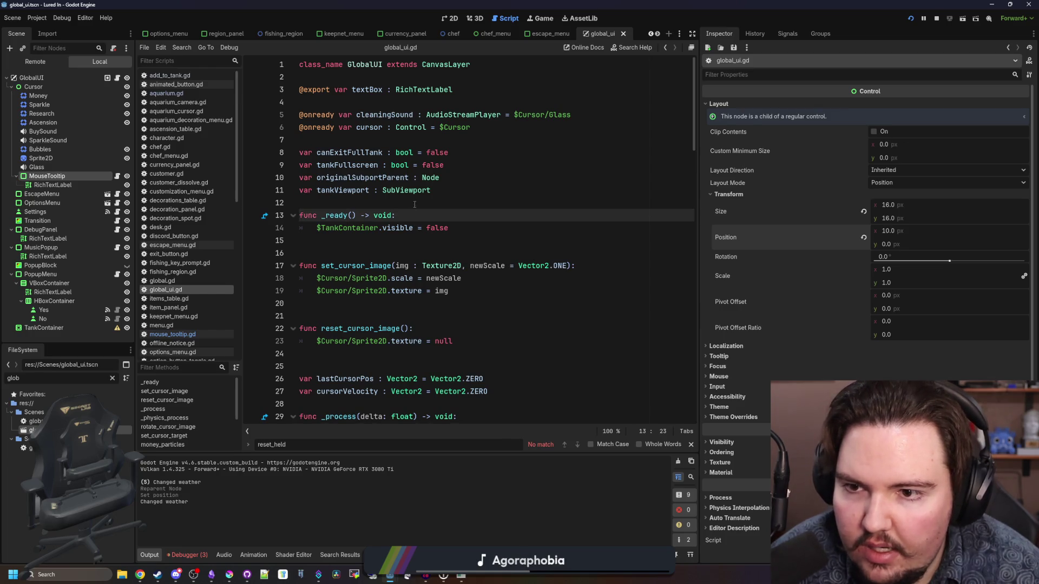
- Look through the global_ui.gd script's cursor code
left_click(403, 249)
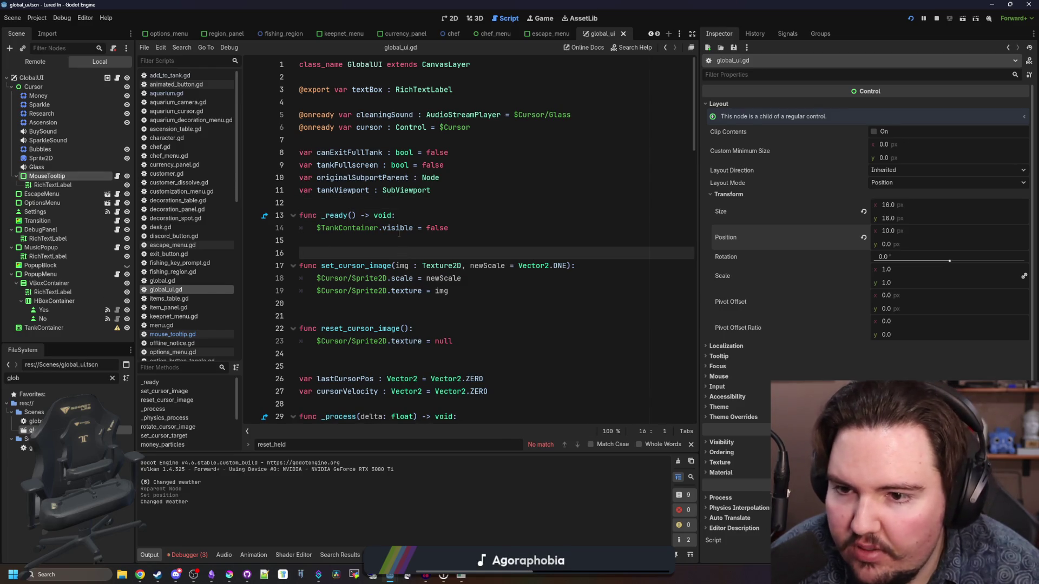
scroll(398, 234, "down", 16)
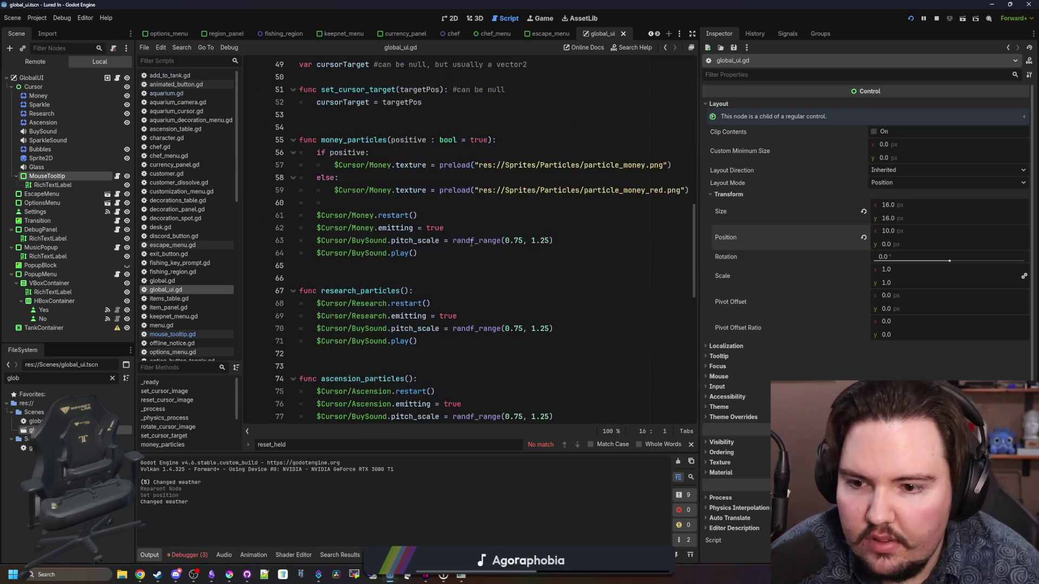
scroll(471, 242, "down", 13)
scroll(471, 242, "up", 20)
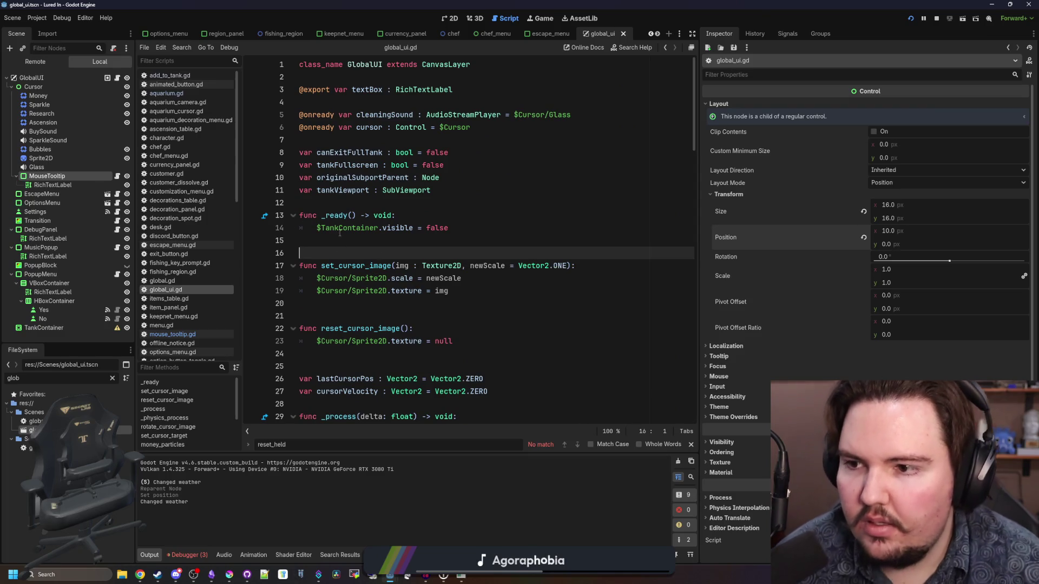
key("Up")
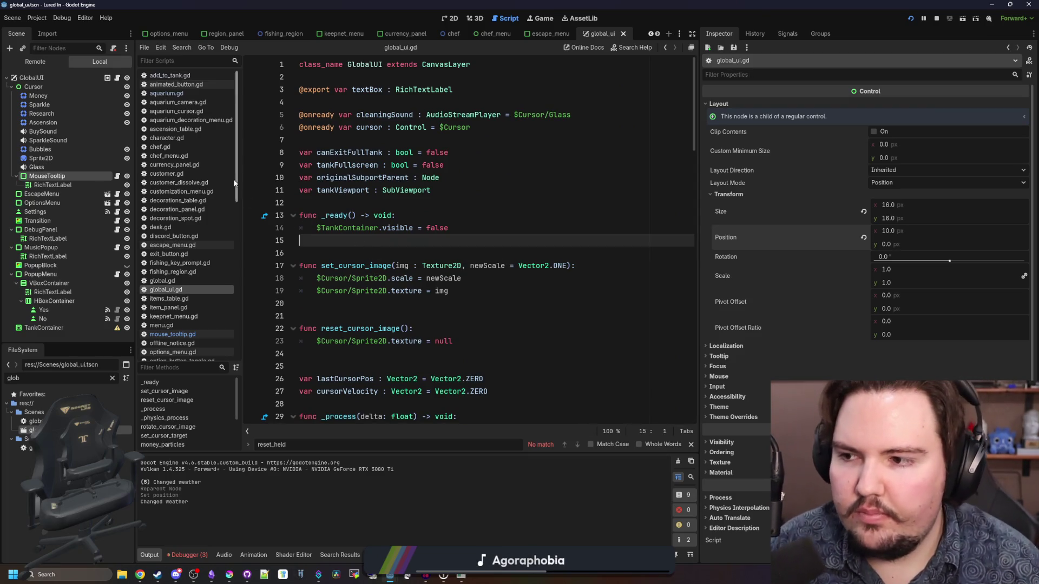
- Open mouse_tooltip.gd, save, and add a blank line below the text variable
left_click(118, 177)
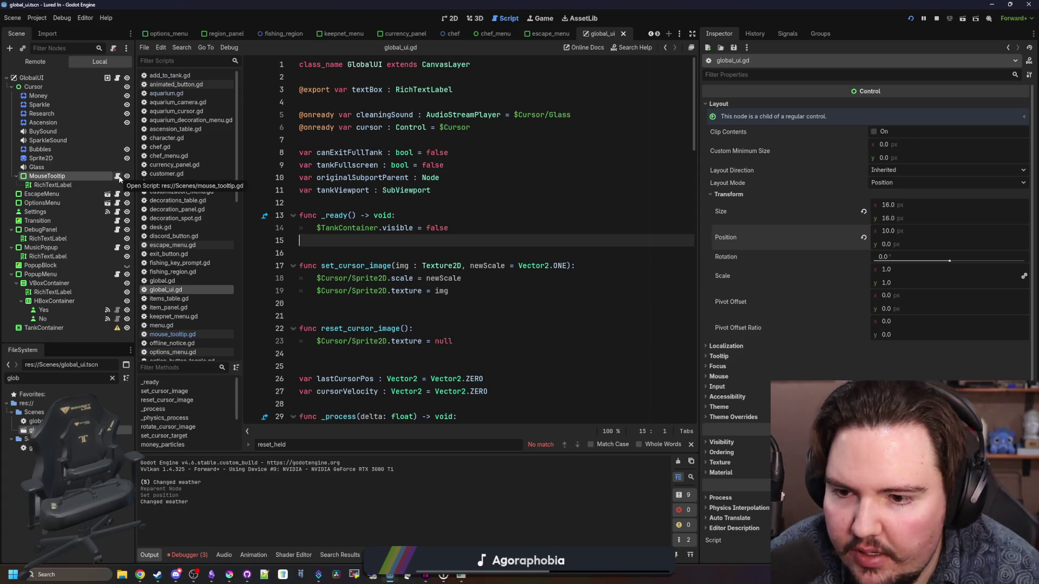
key("ctrl+s")
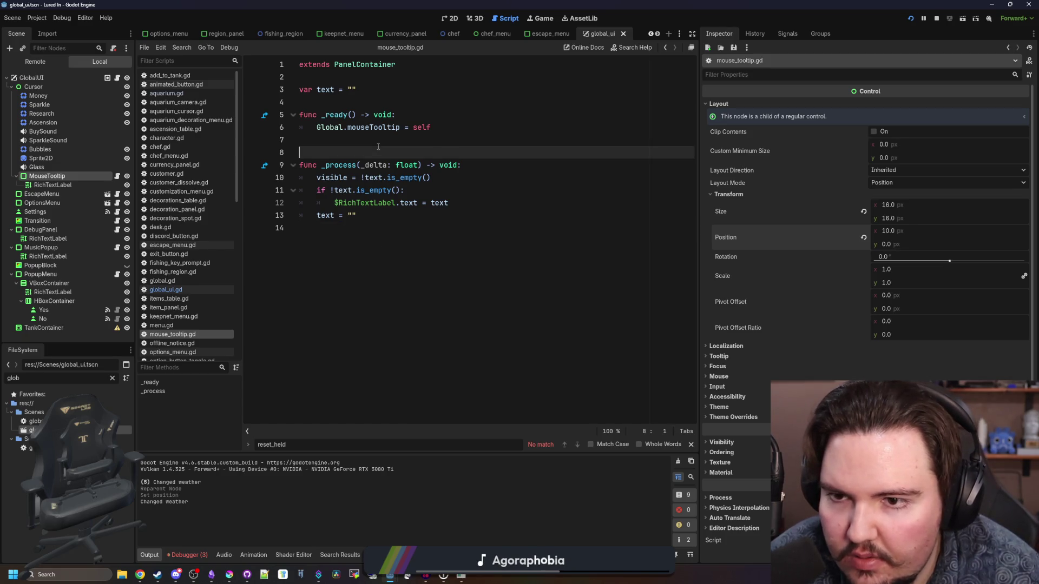
left_click(357, 152)
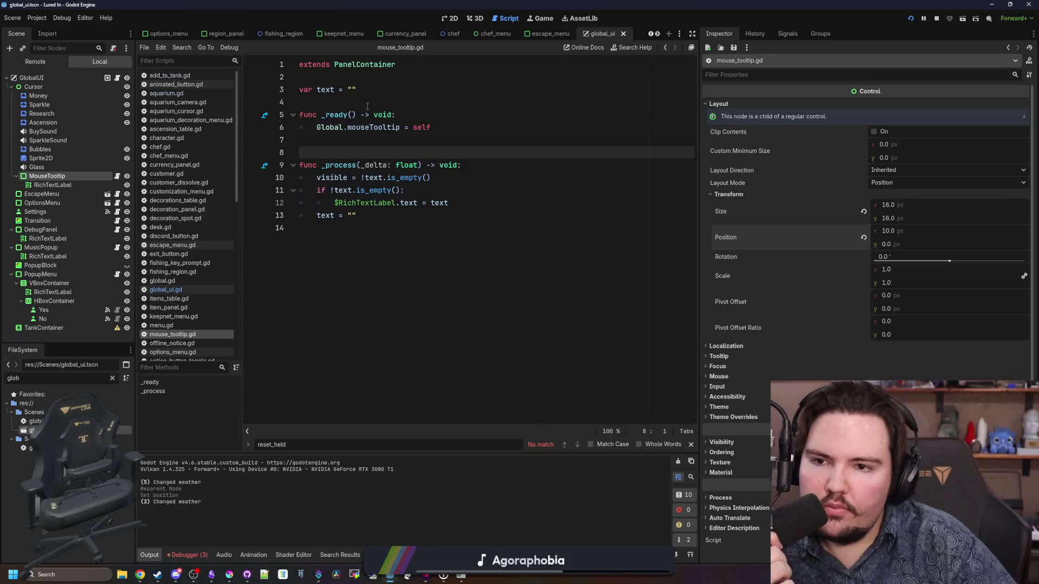
left_click(348, 100)
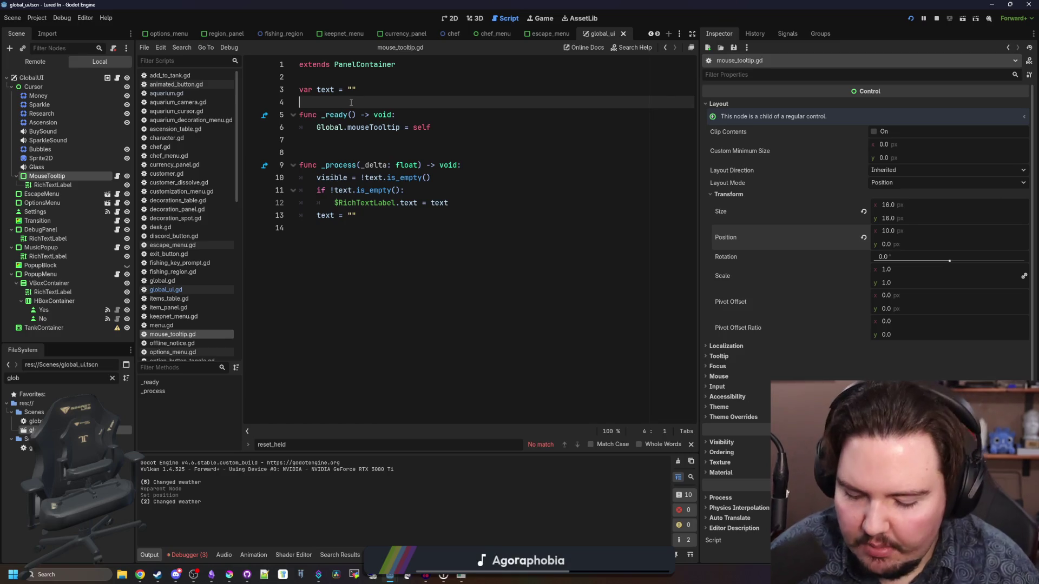
key("Return")
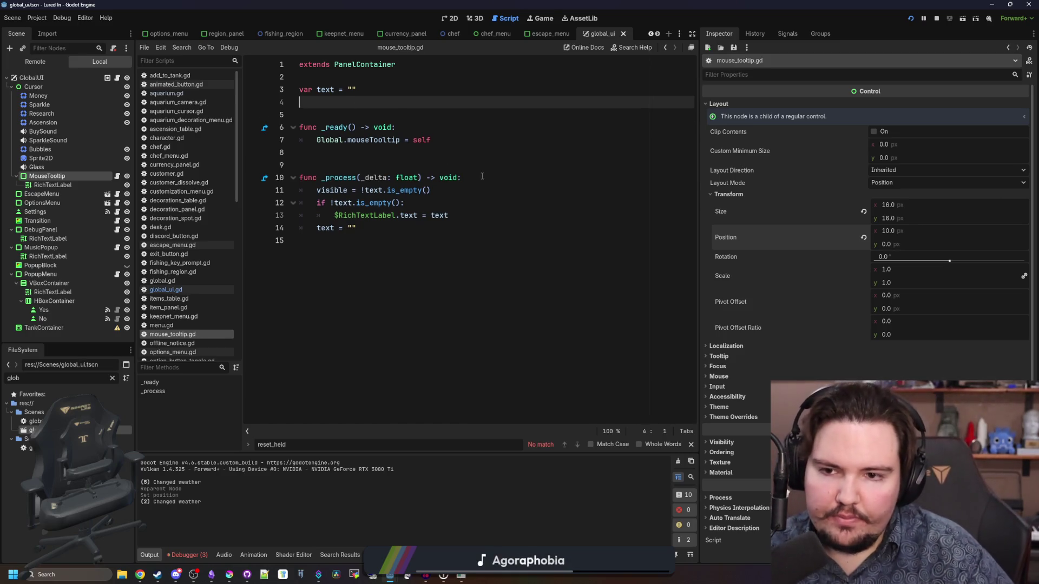
- Inspect MouseTooltip's visibility properties in 2D, then return to mouse_tooltip.gd's variables
left_click(454, 179)
left_click(458, 194)
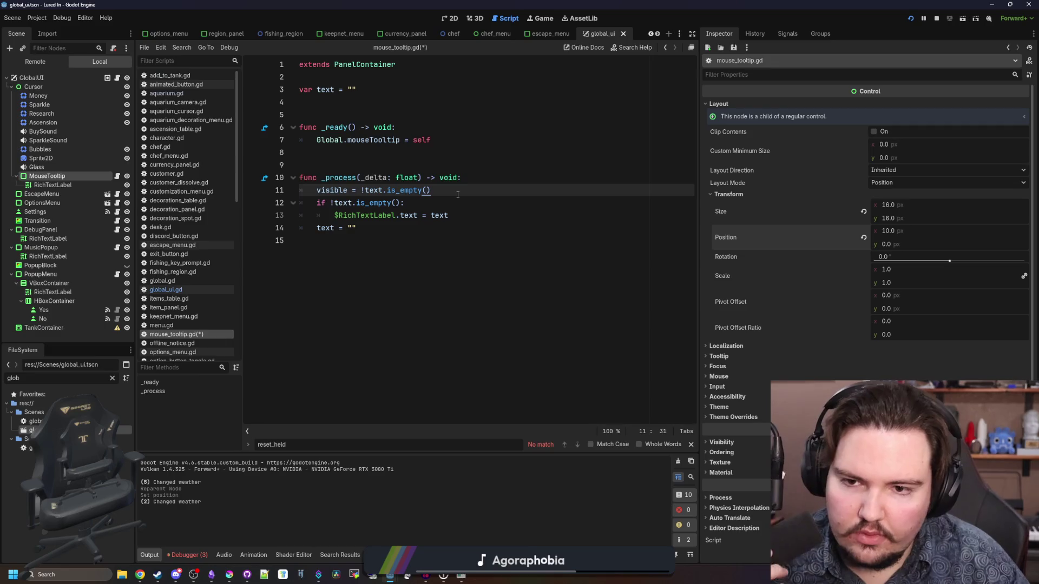
left_click(73, 176)
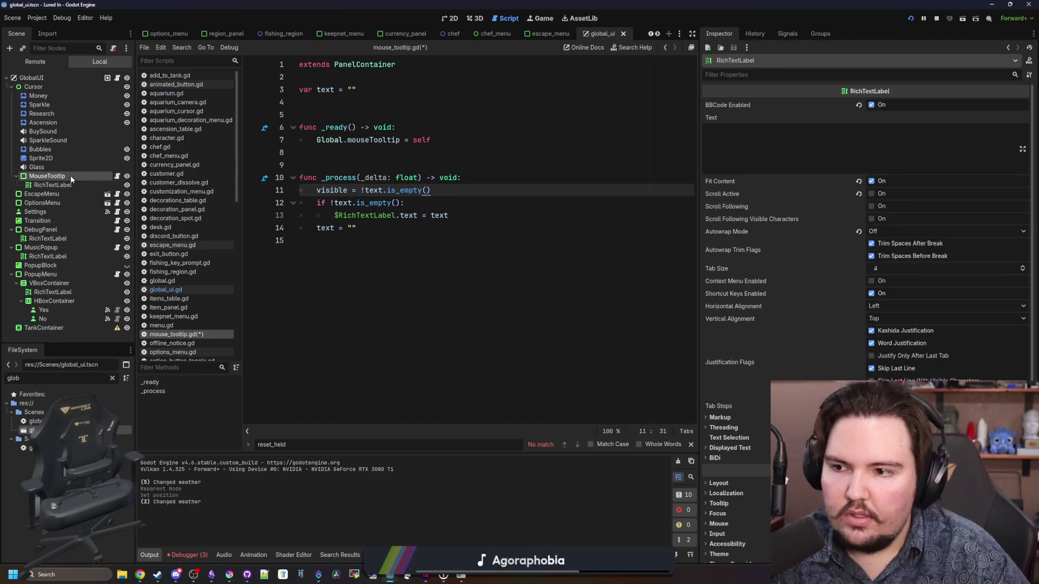
left_click(451, 19)
left_click(721, 442)
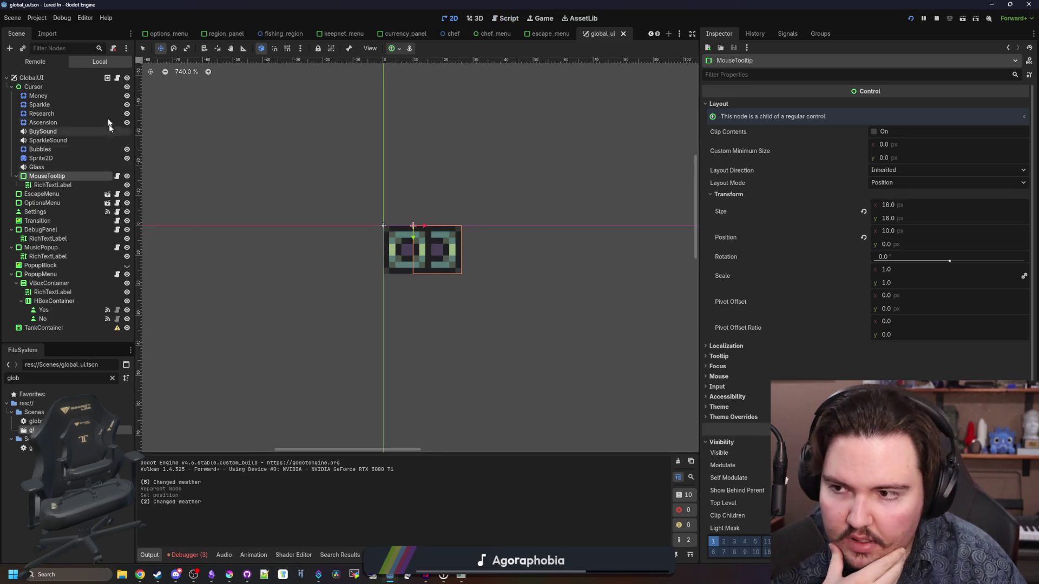
left_click(117, 78)
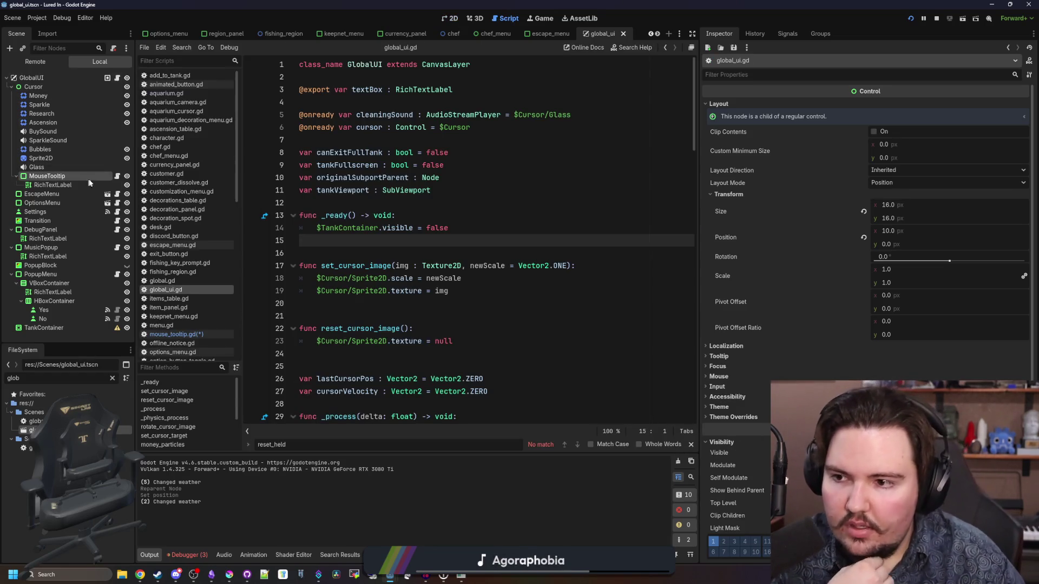
left_click(117, 175)
left_click(365, 110)
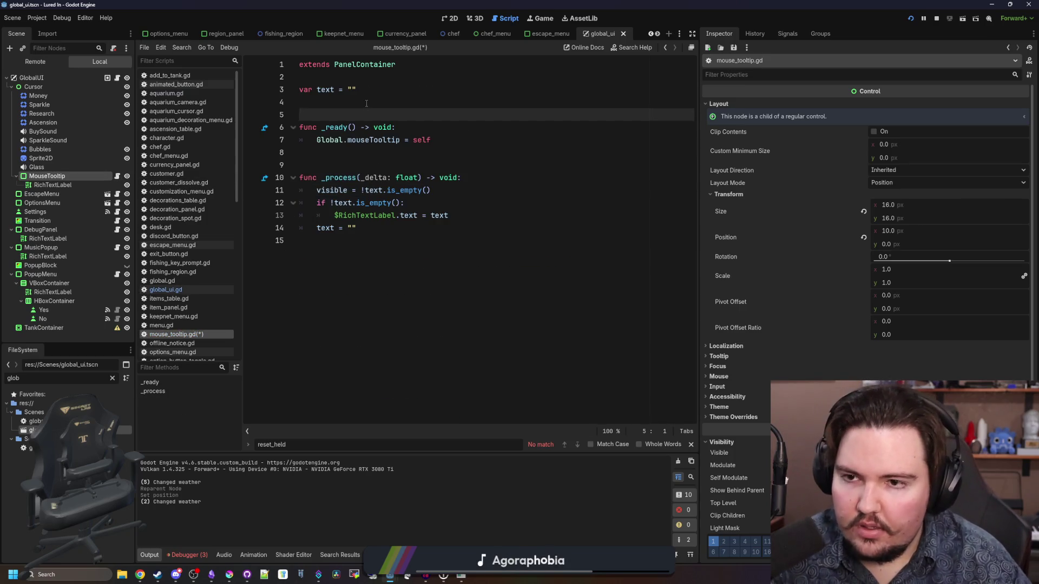
- Declare var backgroundVisible : bool = true and write a backgroundVisible = true reset line
left_click(366, 103)
type("var backgroundVisible")
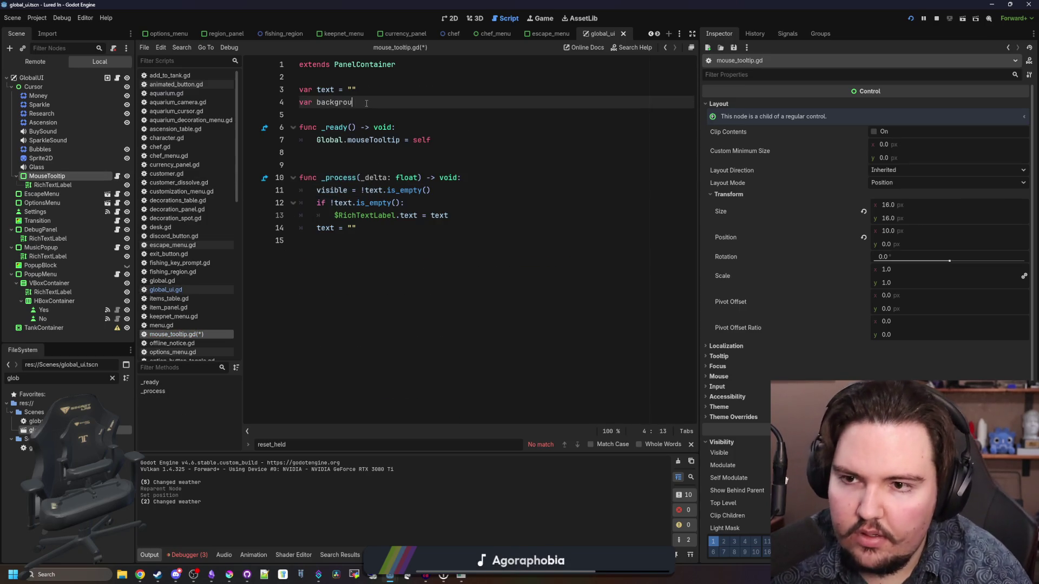
type(" : bool = true")
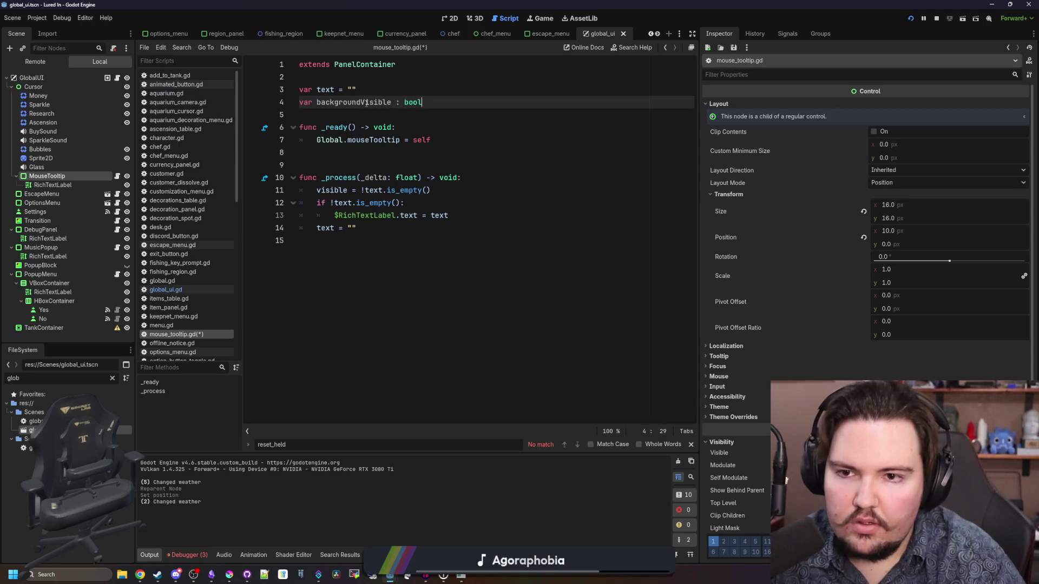
double_click(367, 103)
key("ctrl+c")
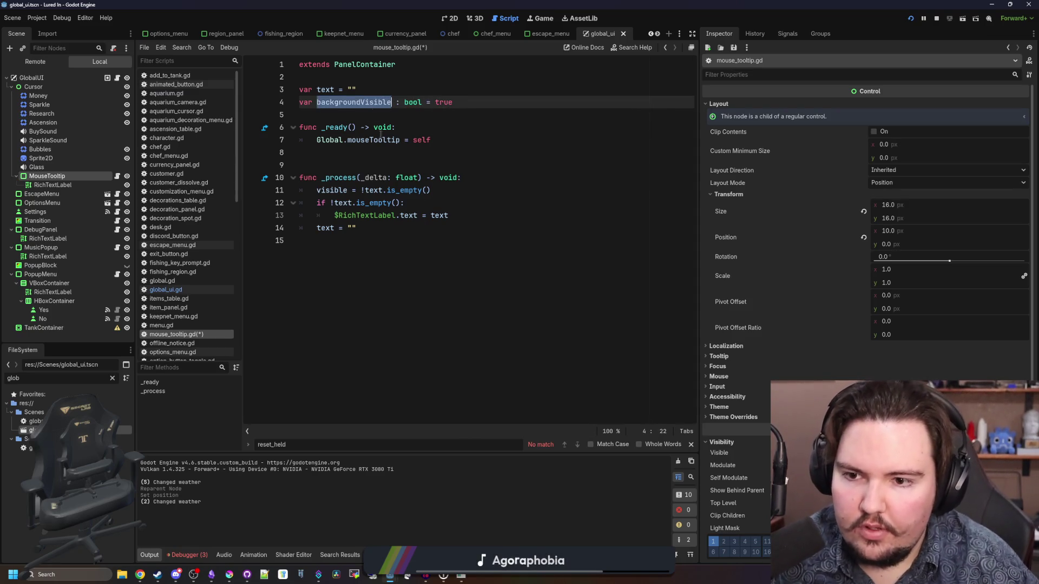
left_click(471, 186)
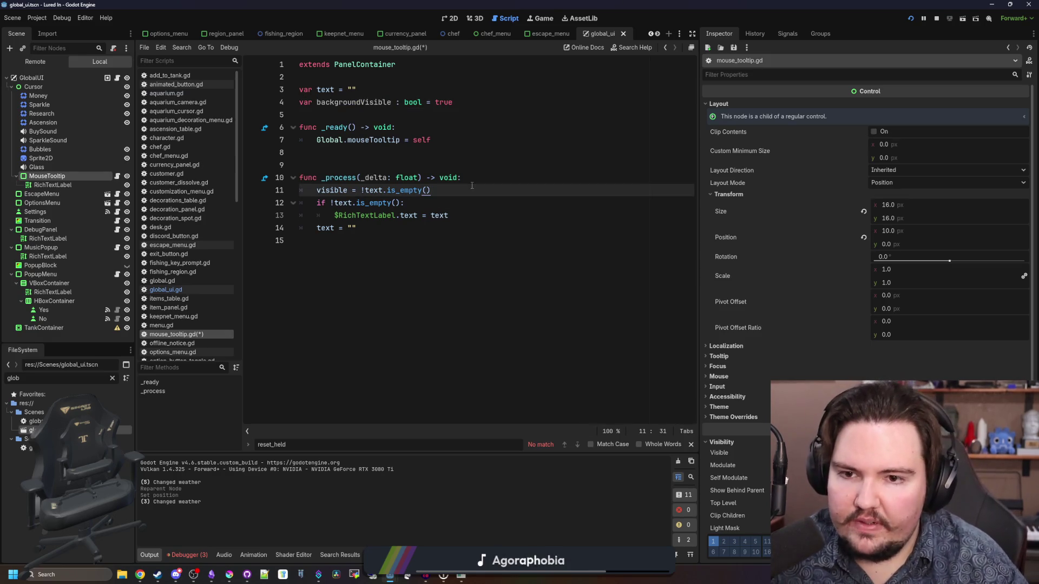
key("Up")
key("End")
key("Return")
key("ctrl+v")
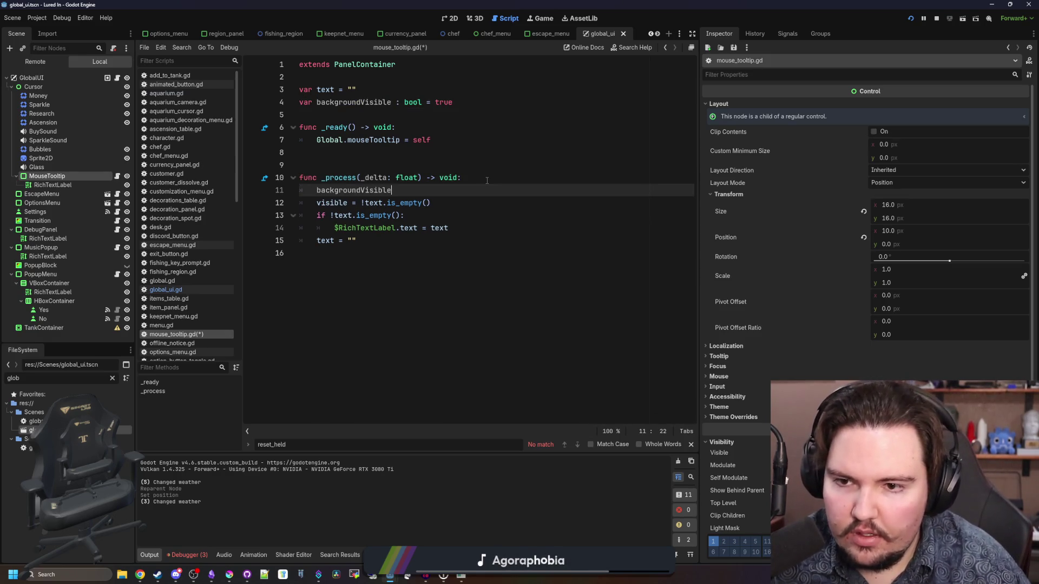
type(" = true")
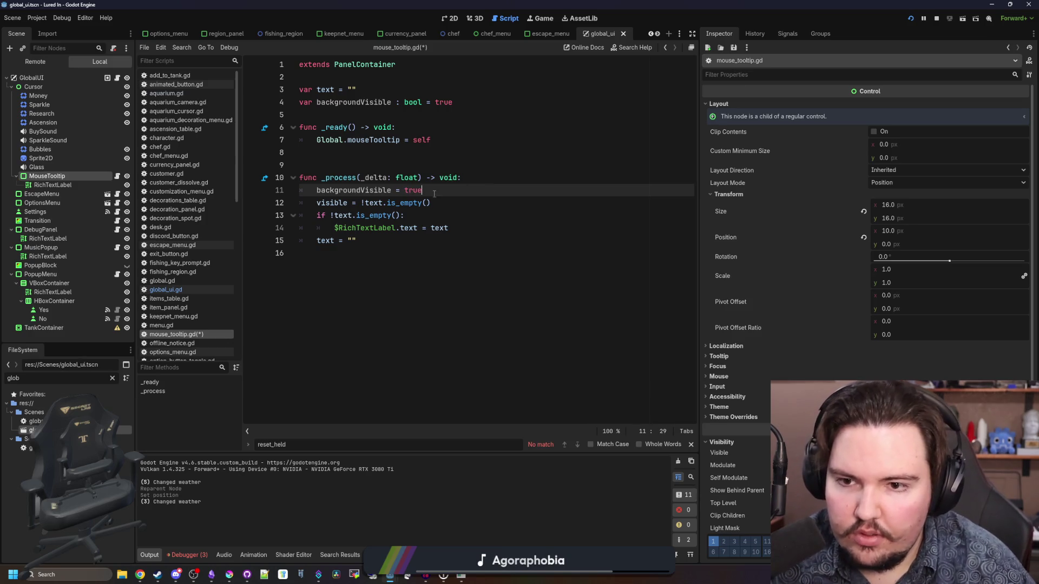
- Move the backgroundVisible = true reset to just after the text reset in _process
key("shift+Home")
key("ctrl+c")
key("BackSpace")
key("BackSpace")
left_click(370, 227)
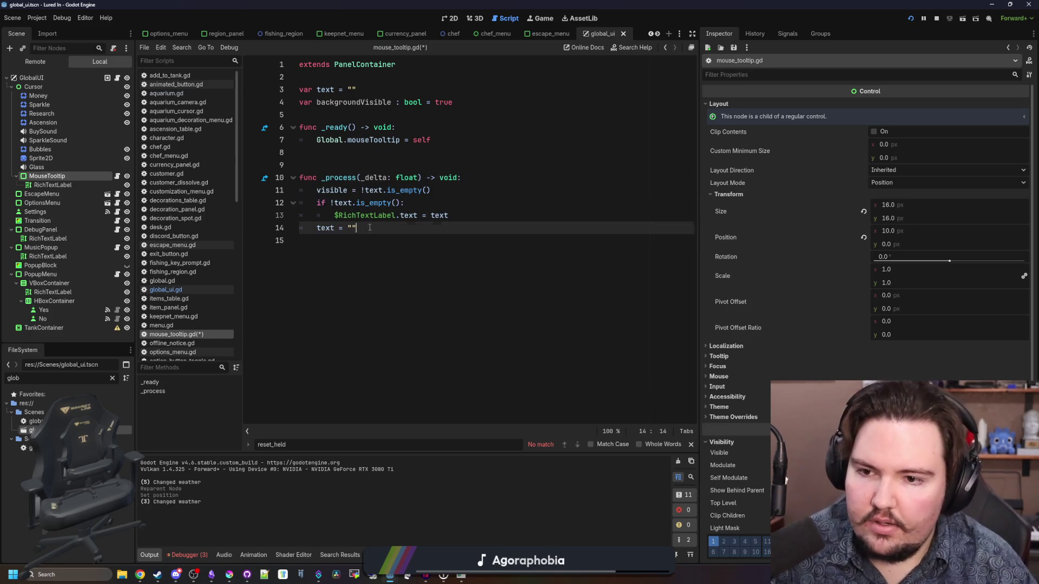
key("Return")
key("ctrl+v")
key("Up")
key("Up")
key("End")
key("Return")
- Start _process with an if backgroundVisible / else, the else setting self_modulate.a = 0.0
left_click(466, 178)
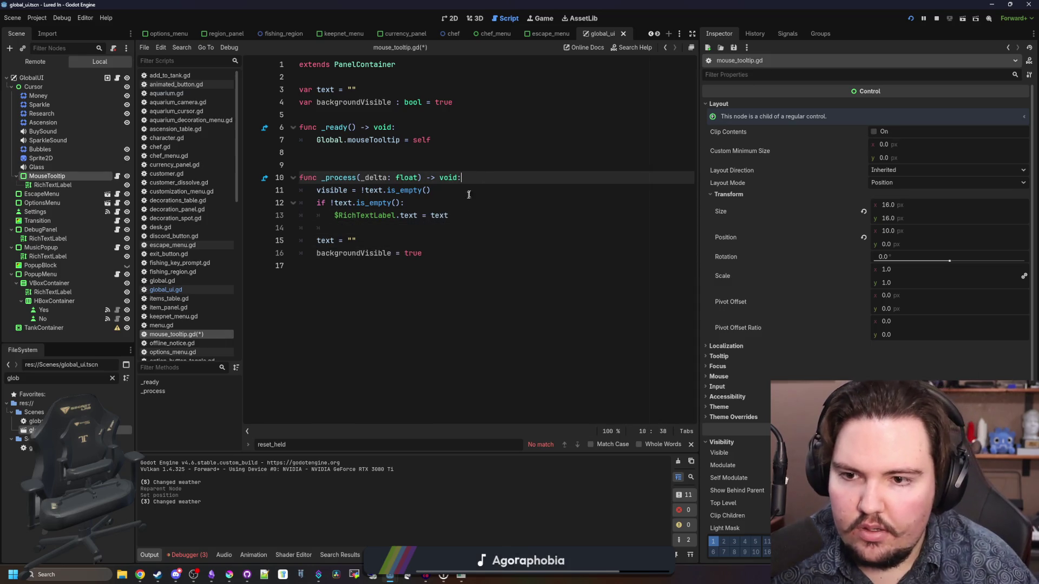
key("Return")
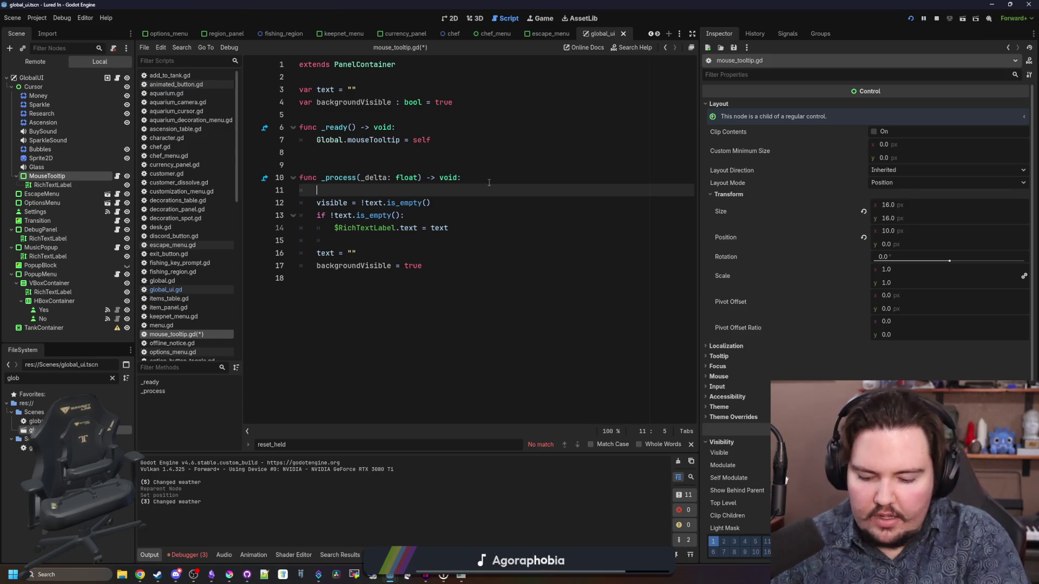
type("ifbackgroundVisible:")
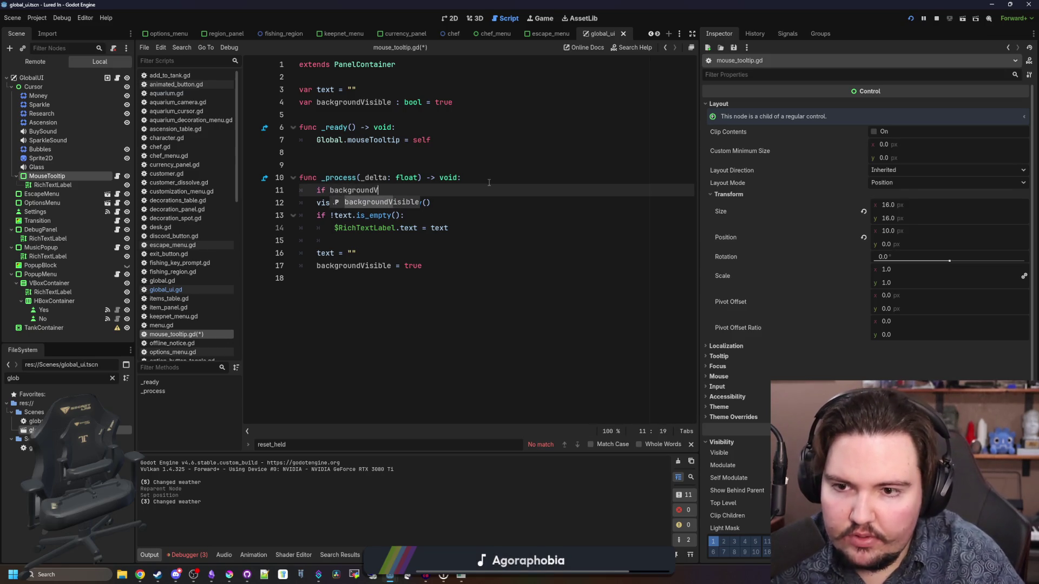
key("Return")
key("Return")
key("BackSpace")
type("else:")
key("Return")
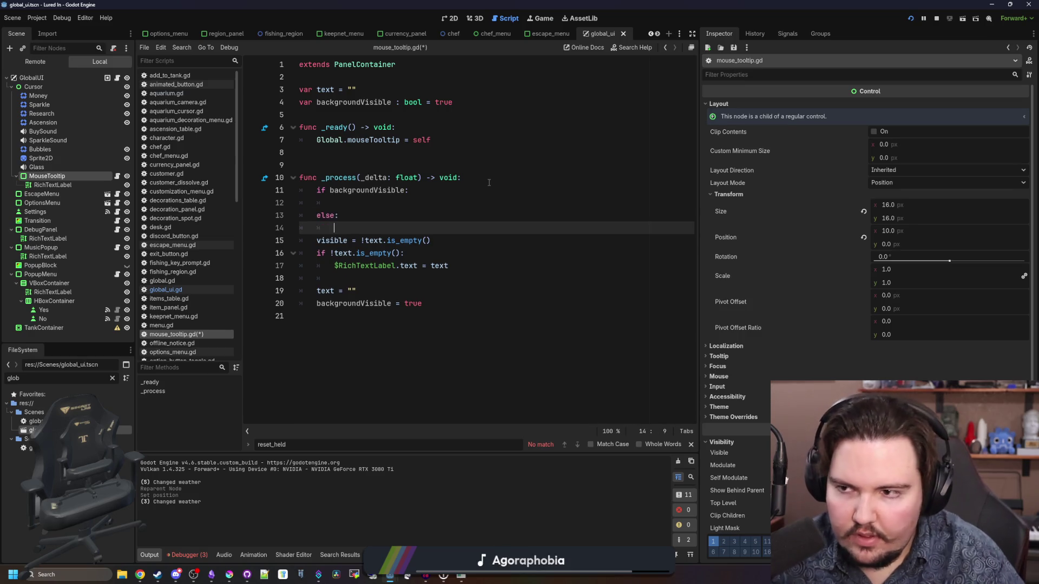
type("s")
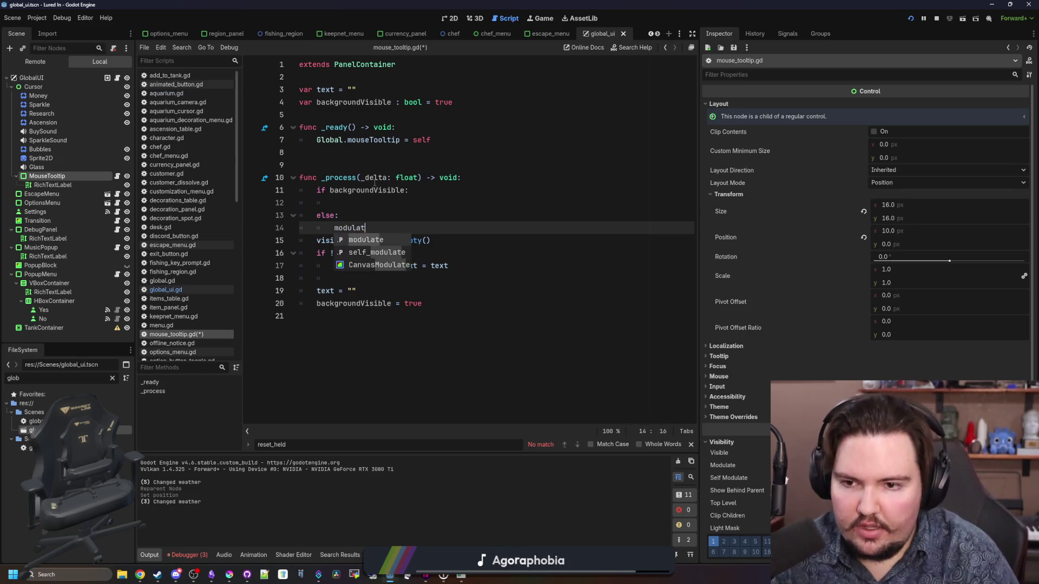
type("elf_modulate.a =")
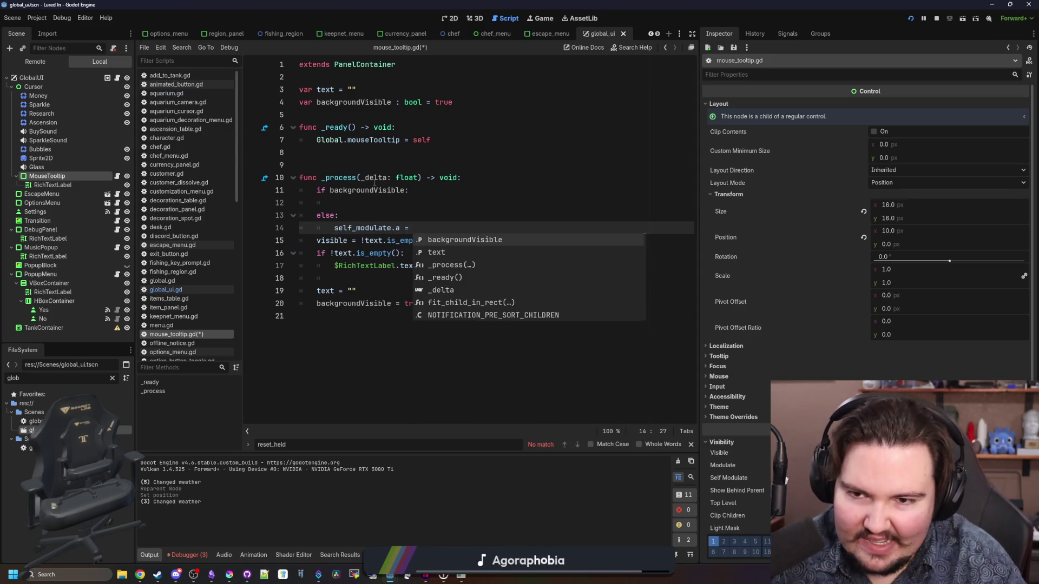
type(" 0.0")
- Set self_modulate.a = 1.0 inside the if branch
left_click_drag(400, 232, 346, 232)
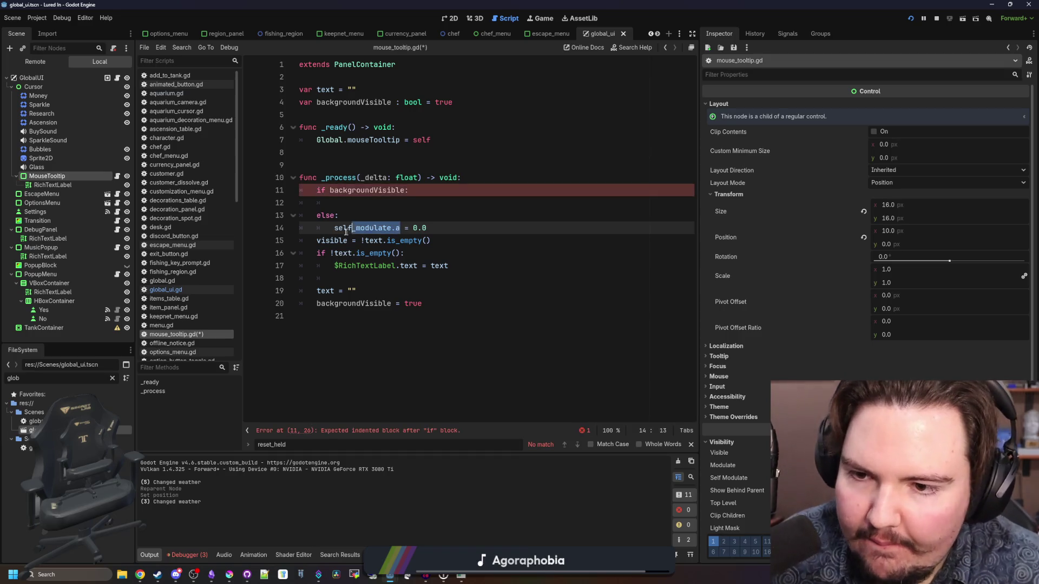
key("ctrl+c")
left_click(580, 206)
key("ctrl+v")
type("= 1")
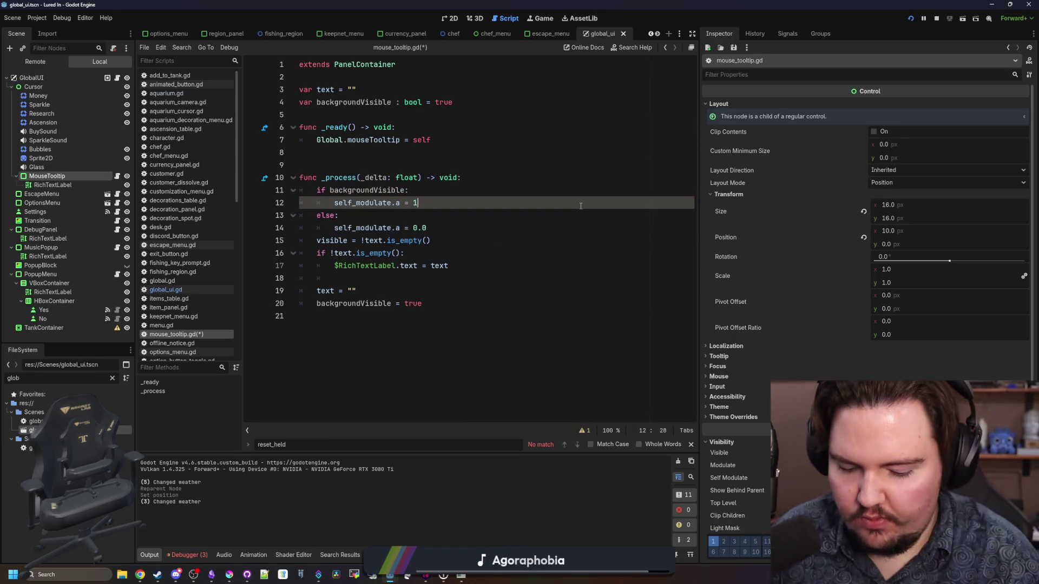
type(".0")
- Save mouse_tooltip.gd and run the game with F5
left_click(369, 169)
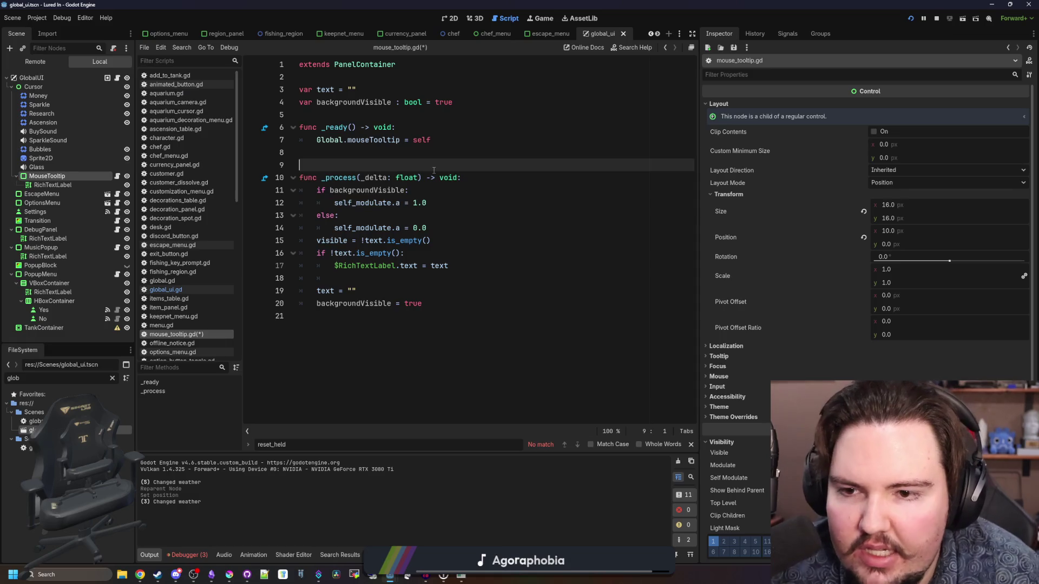
key("ctrl+s")
left_click(369, 172)
left_click(409, 157)
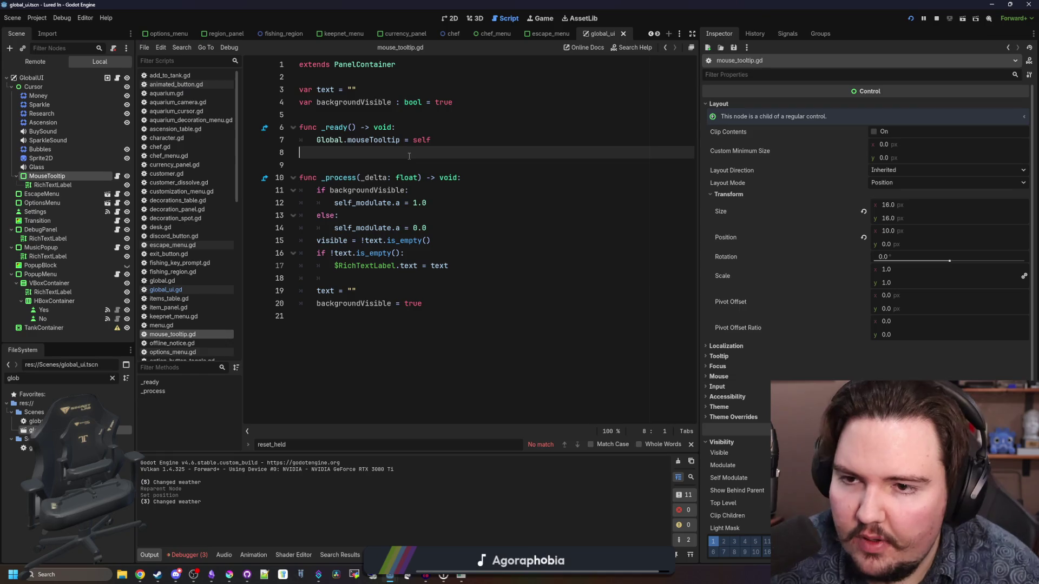
key("Down")
key("F5")
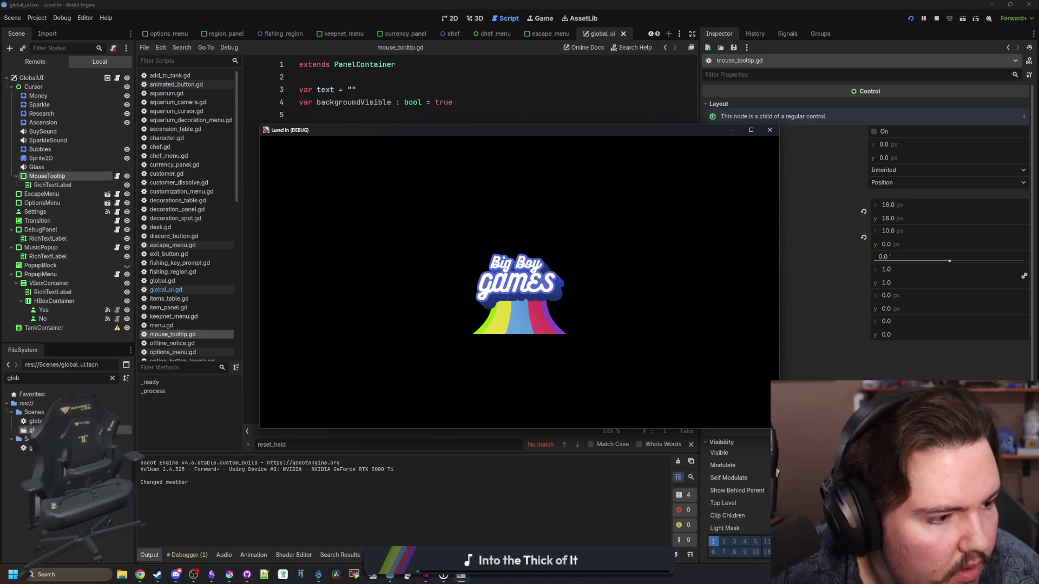
scroll(586, 309, "up", 3)
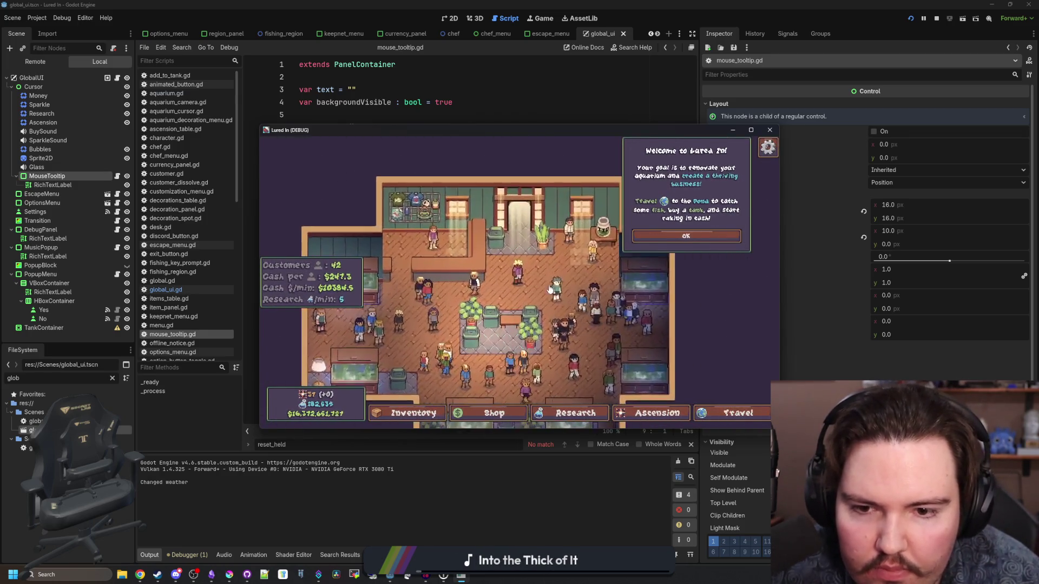
left_click(453, 414)
left_click(536, 211)
mouse_move(510, 237)
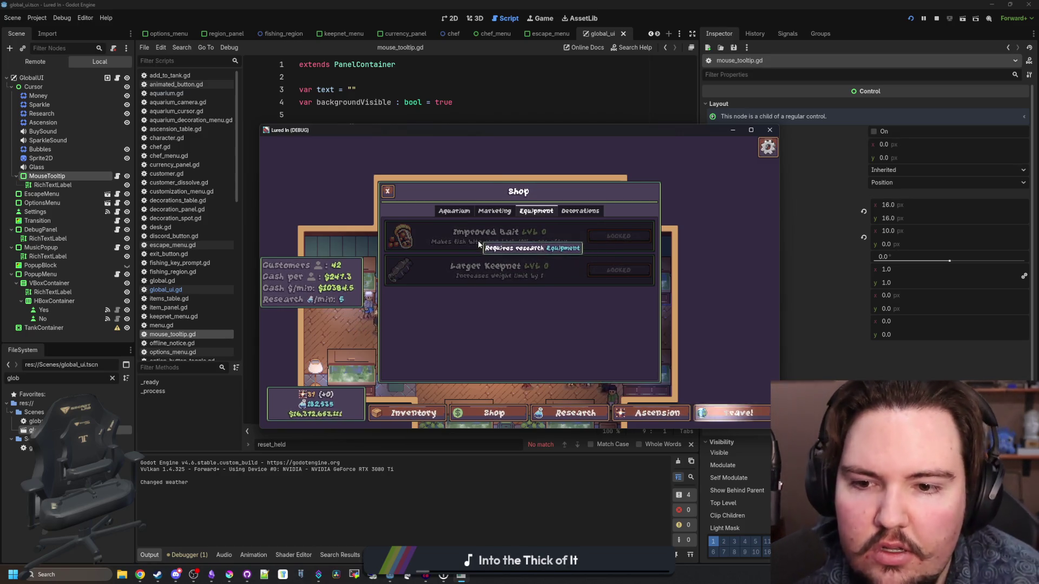
left_click(580, 211)
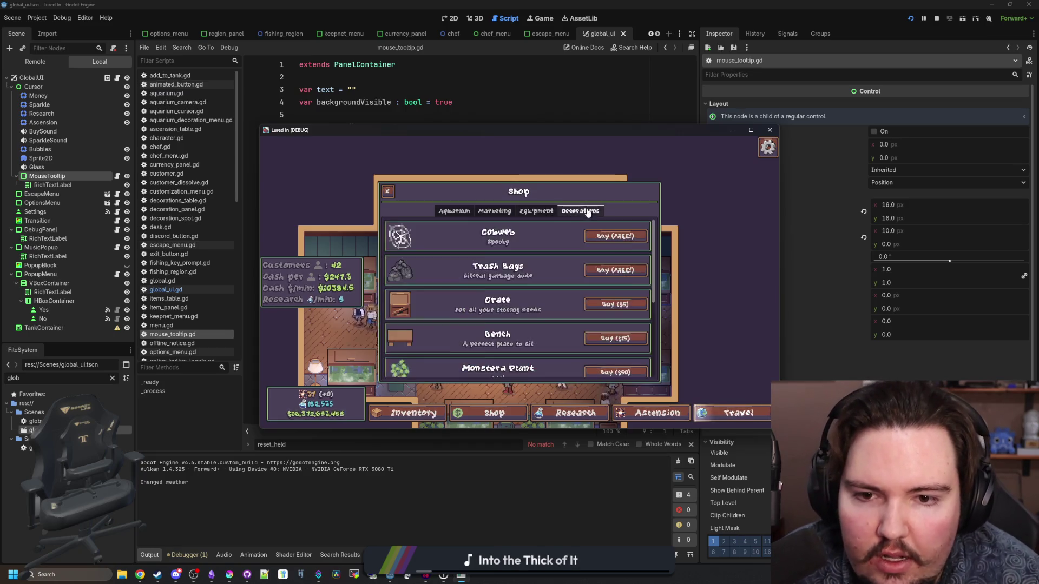
scroll(514, 294, "down", 3)
left_click(610, 363)
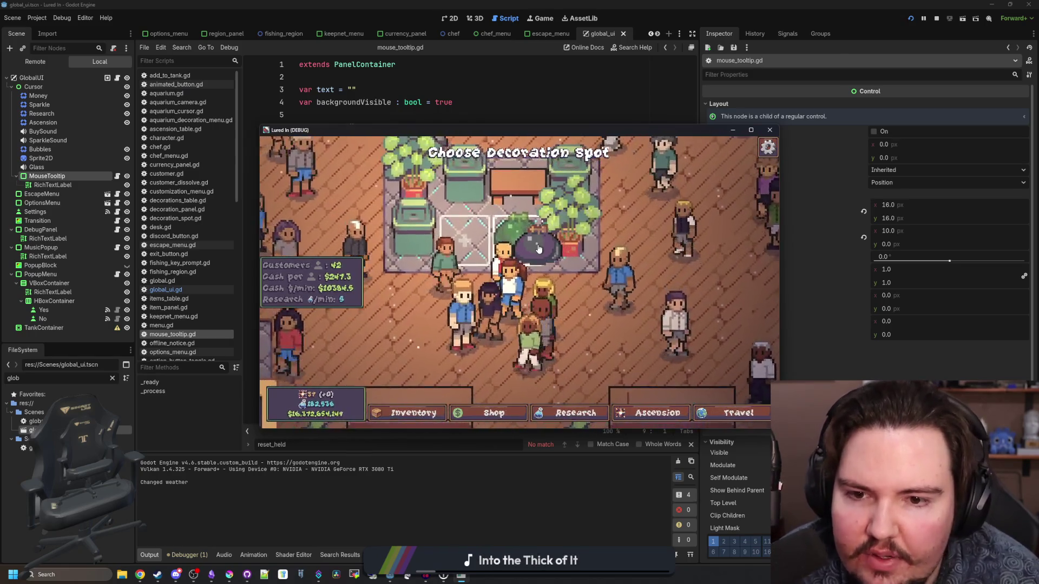
key("Escape")
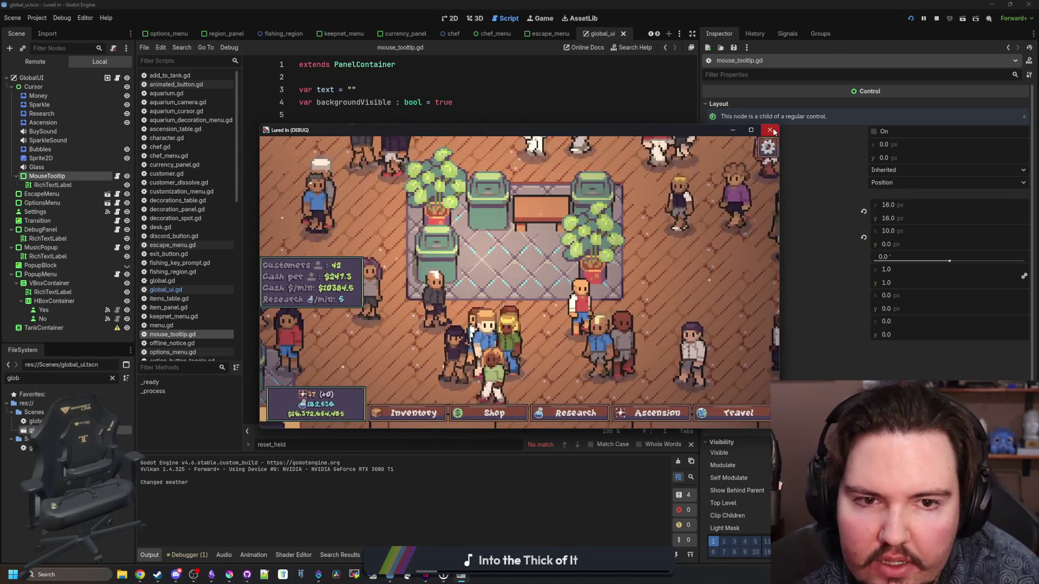
key("F8")
left_click(392, 154)
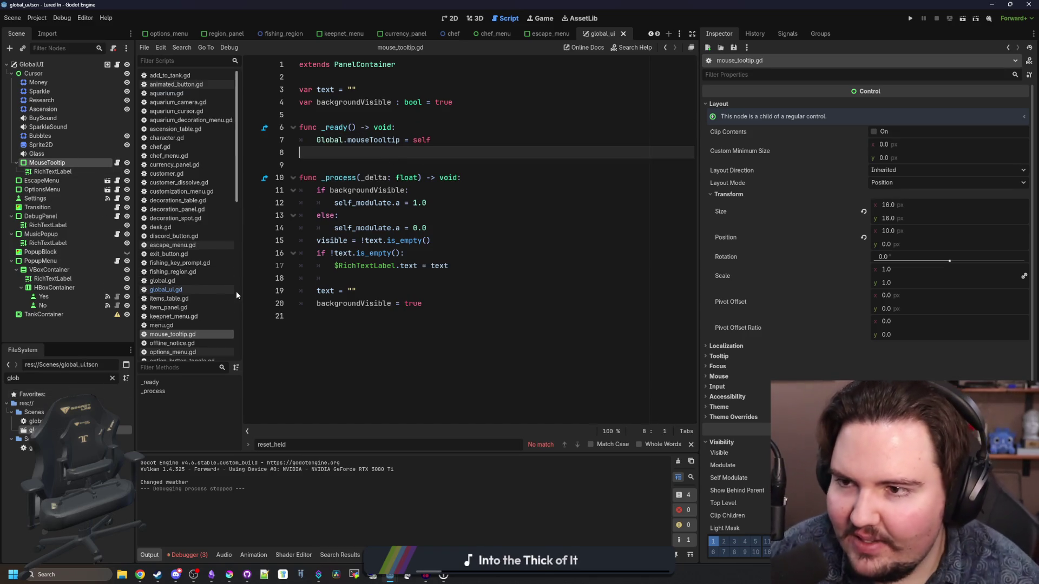
- Filter the FileSystem for 'aquar' and open aquarium.gd
scroll(213, 267, "down", 5)
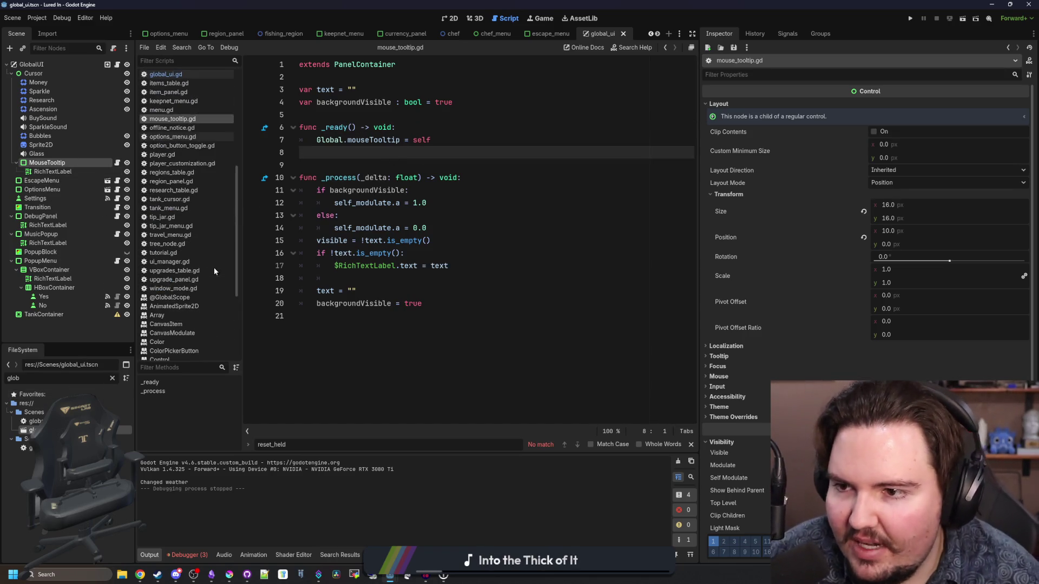
left_click(112, 378)
type("aquar")
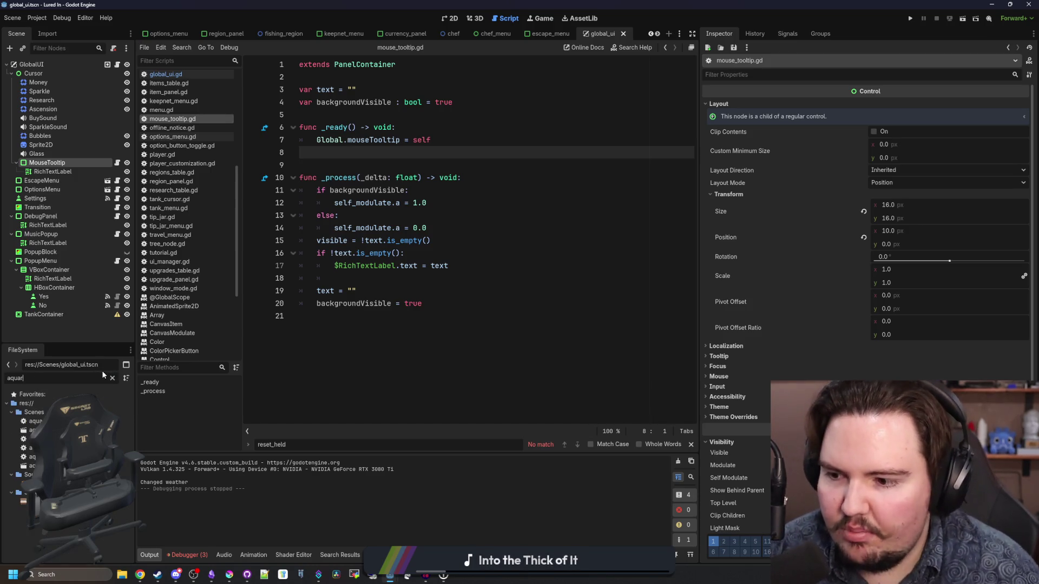
double_click(35, 421)
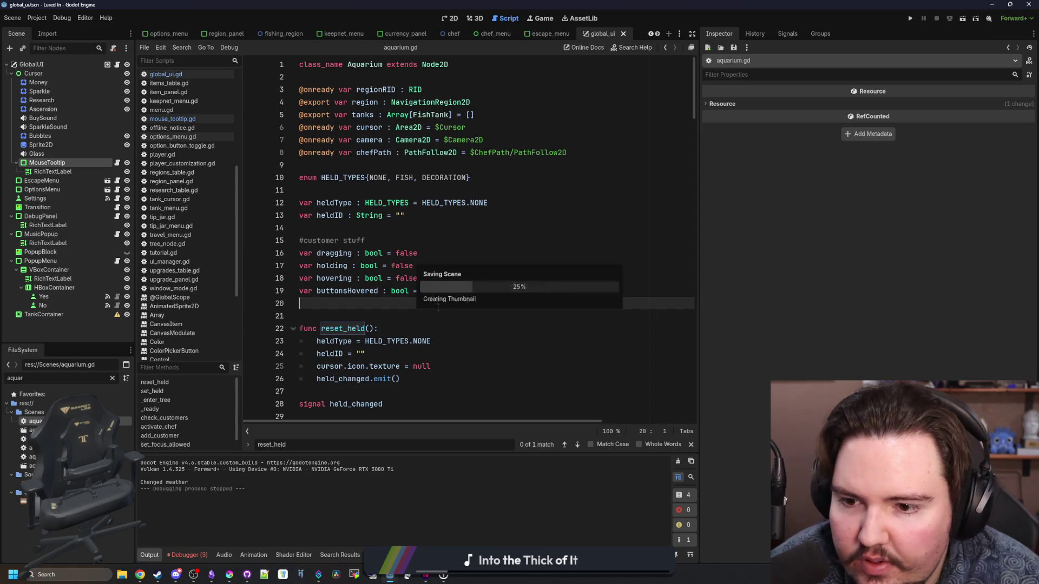
- Find _process and add a blank line after the taskbar buttons' modulate block
scroll(412, 295, "down", 4)
left_click(398, 302)
key("ctrl+f")
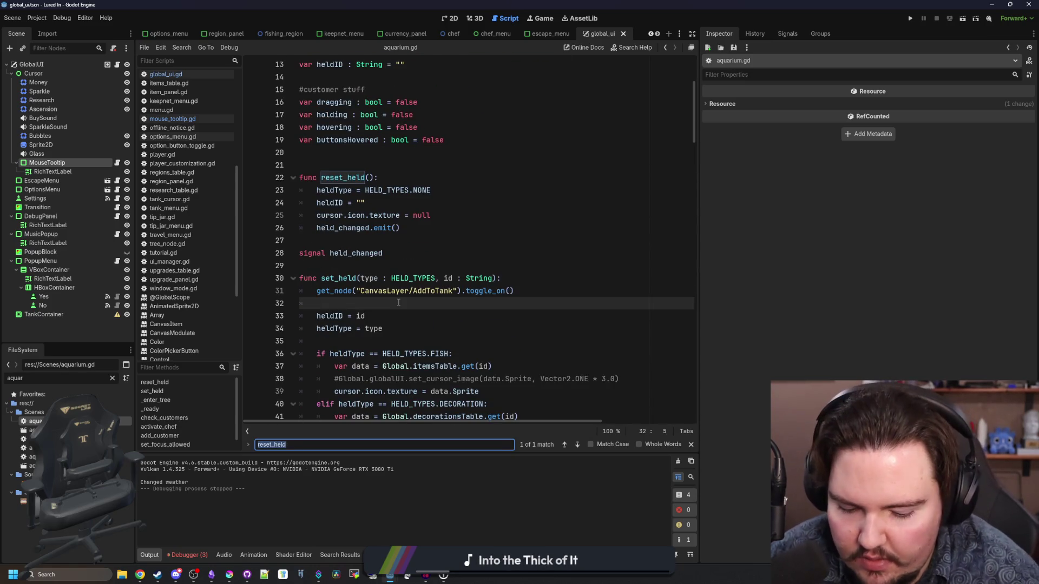
type("_process")
scroll(392, 271, "down", 7)
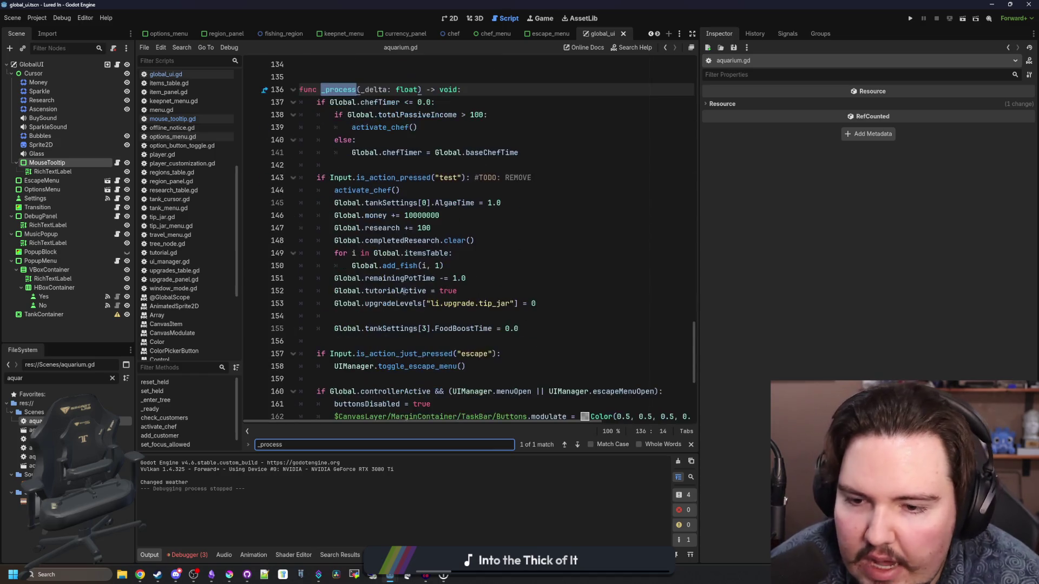
left_click(389, 231)
scroll(389, 234, "down", 3)
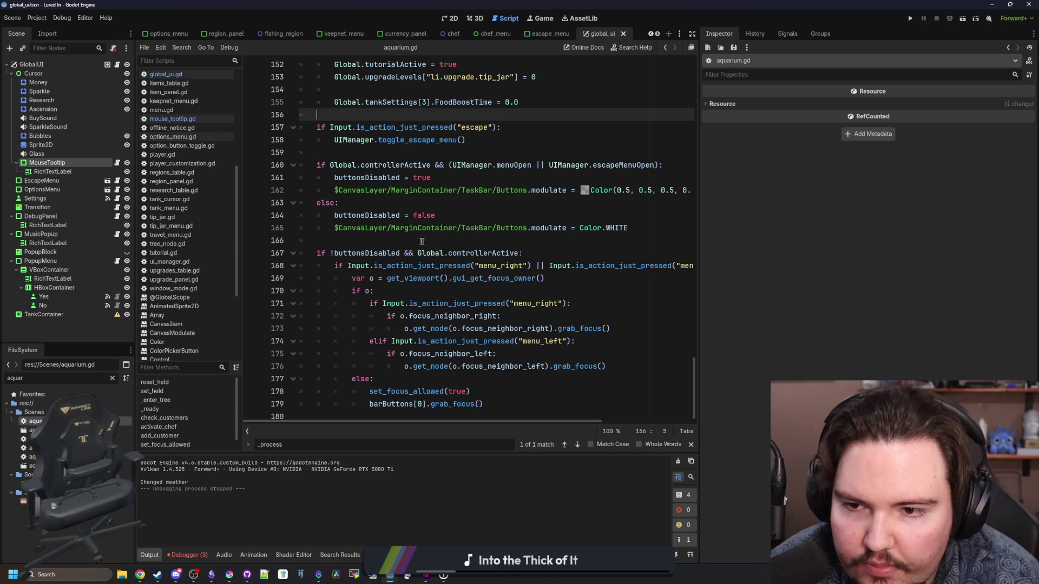
left_click(422, 241)
scroll(493, 258, "up", 2)
key("Return")
key("Return")
key("Up")
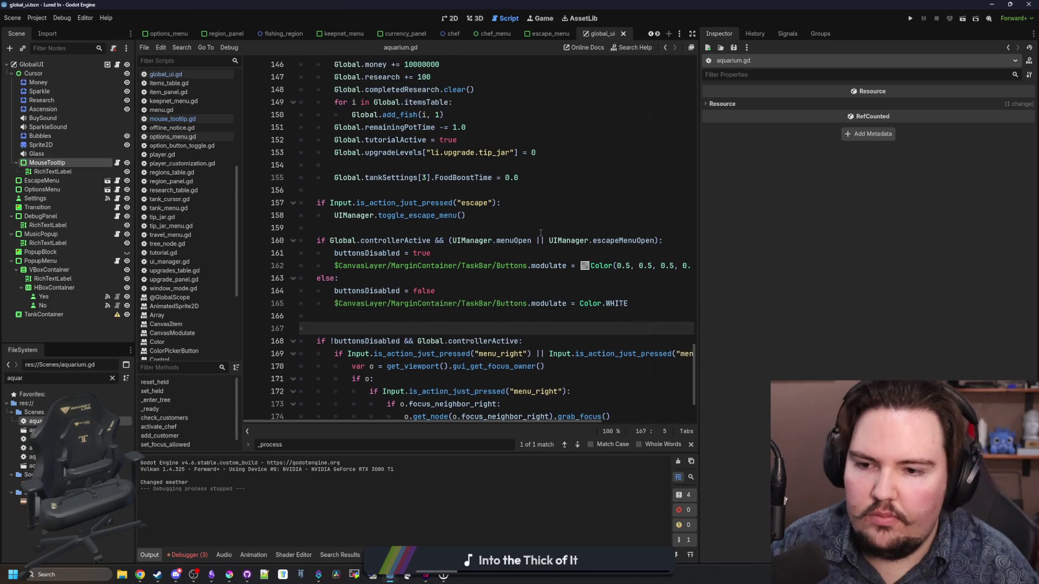
- Write an if heldID: check in _process
type("if heldType")
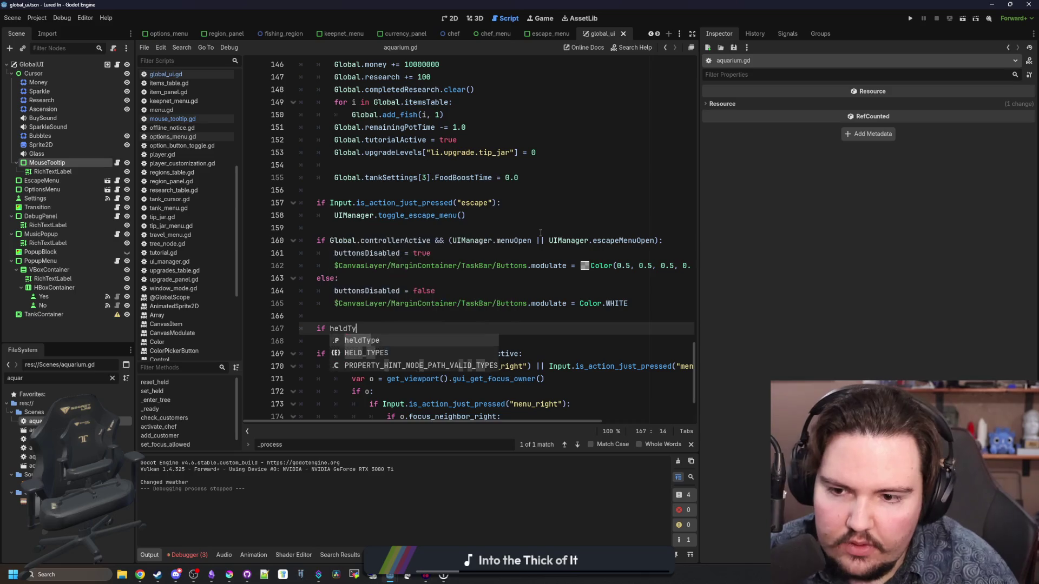
key("BackSpace")
key("BackSpace")
key("BackSpace")
type("hjel")
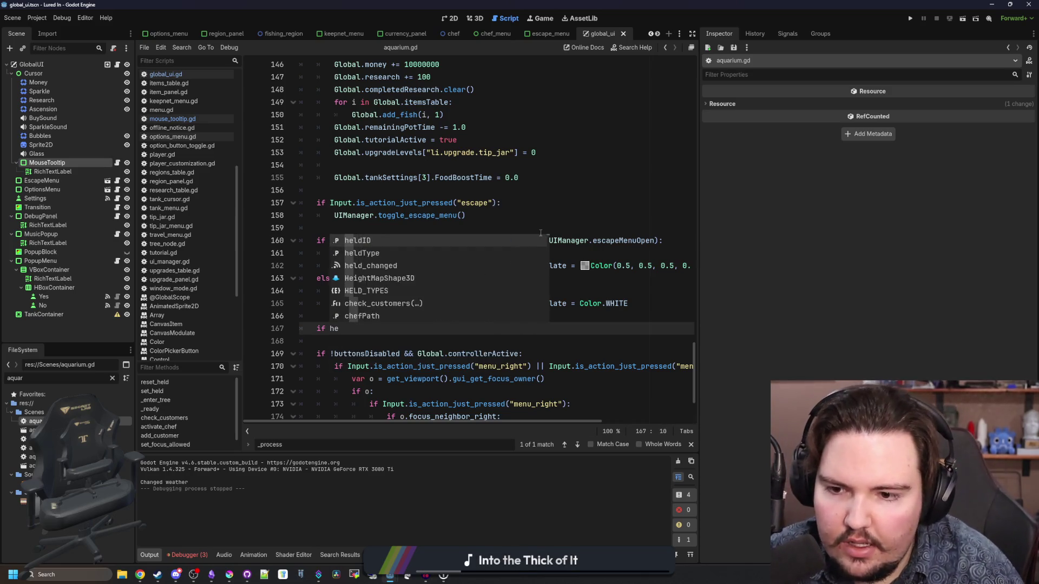
key("BackSpace")
key("BackSpace")
key("BackSpace")
type("eld")
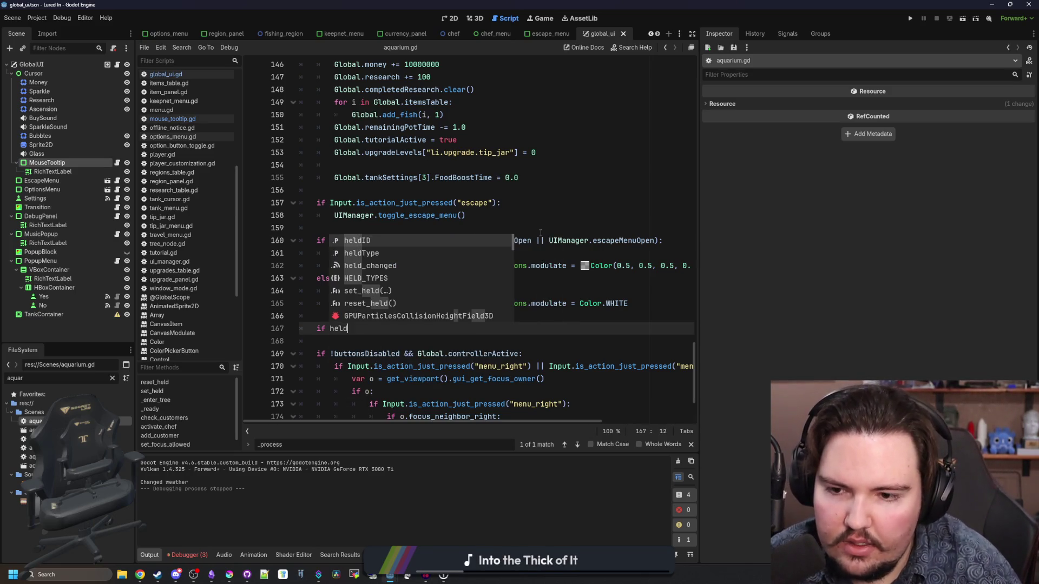
type("ID:")
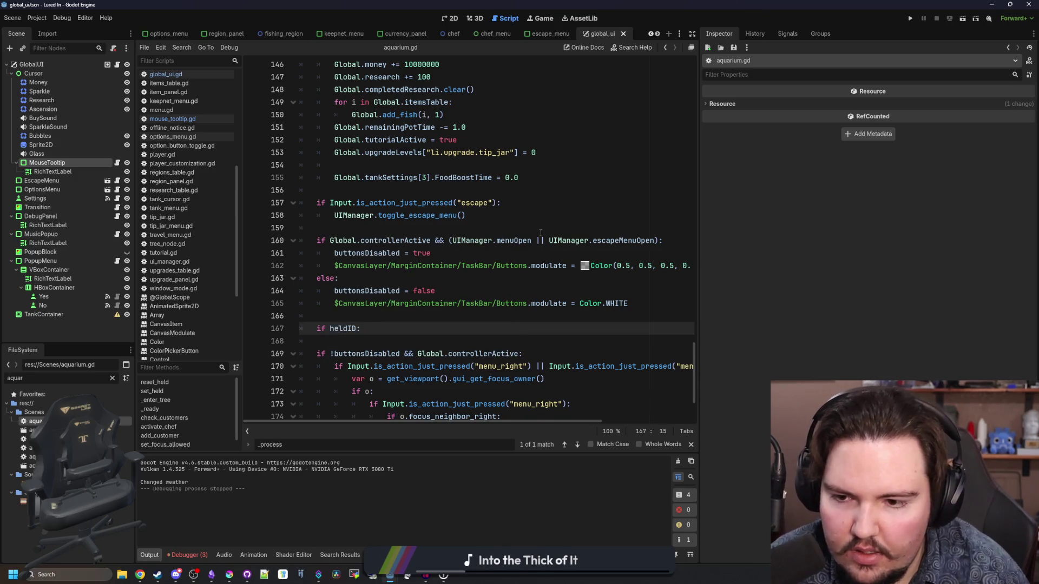
key("Return")
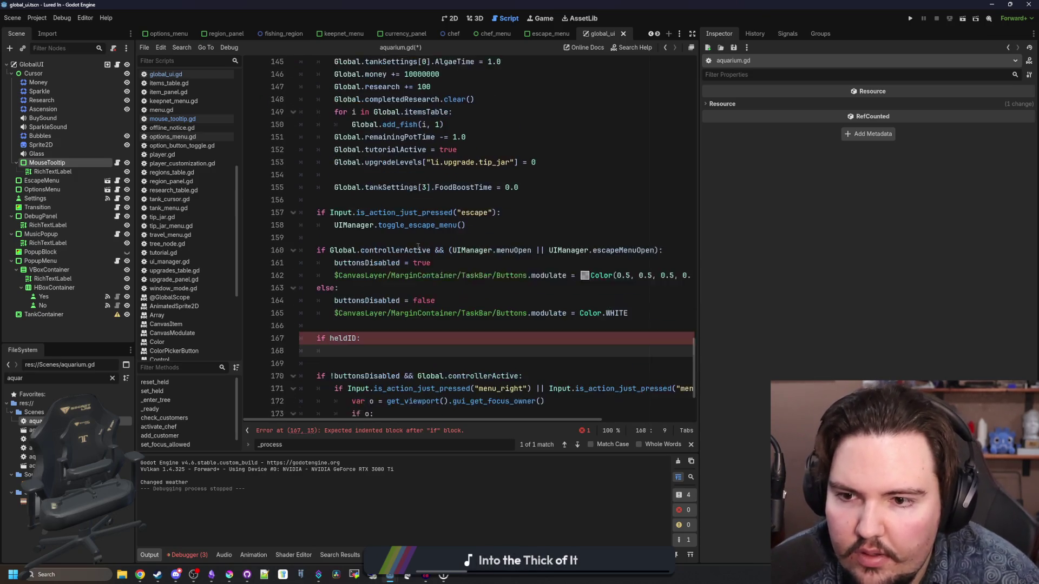
- Nest an if heldType == HELD_TYPES.DECORATION: check under it
scroll(428, 243, "down", 3)
type("if ")
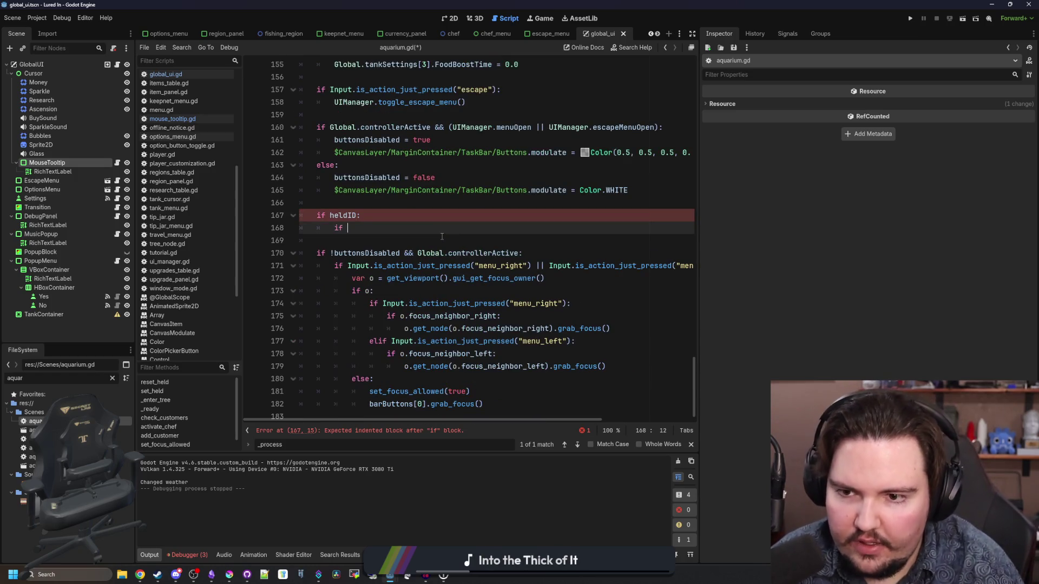
type("heldType == ")
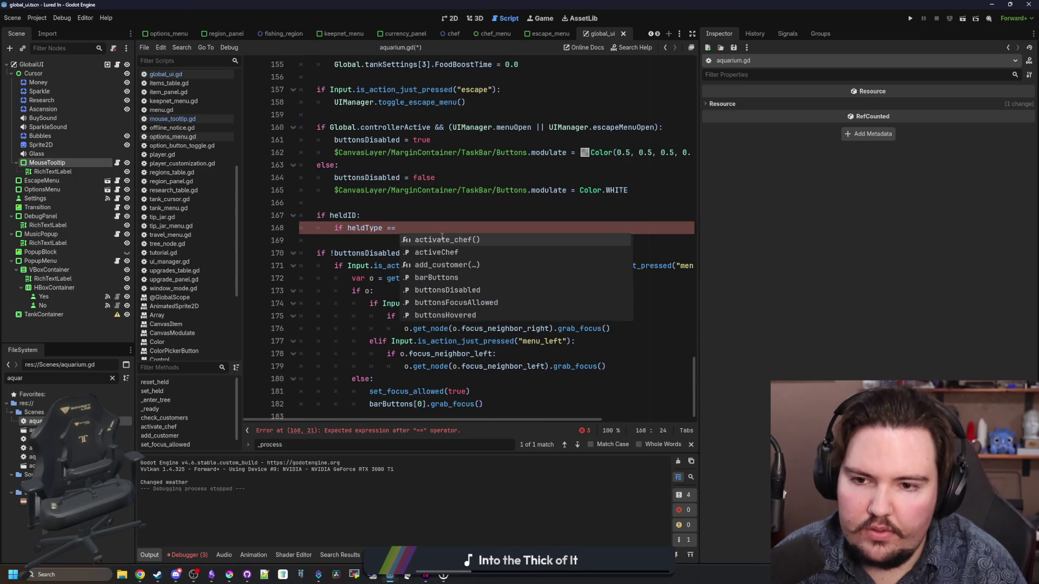
type("HELD_TYPES.DE")
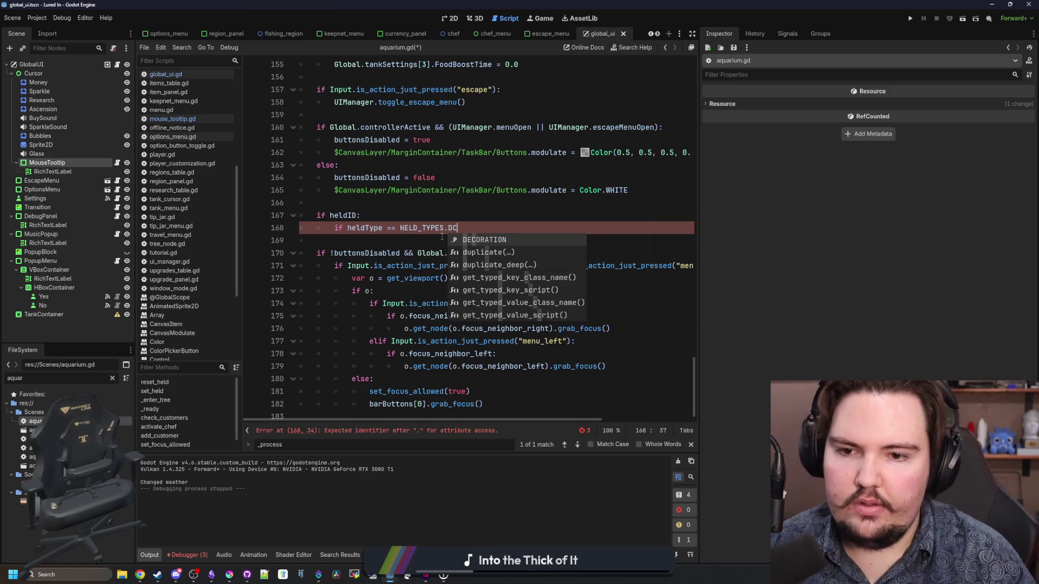
key("Return")
type(":")
key("Return")
key("Return")
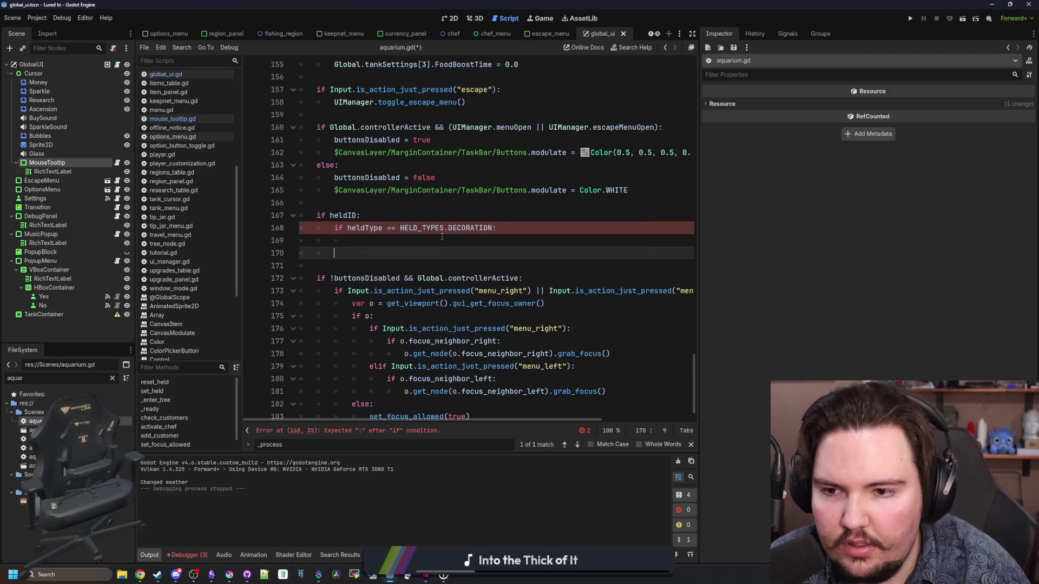
type("EL")
- Add an else setting Global.mouseTooltip to "[img=24][/img]{0}".format([]), then clear the file filter
key("BackSpace")
type("else:")
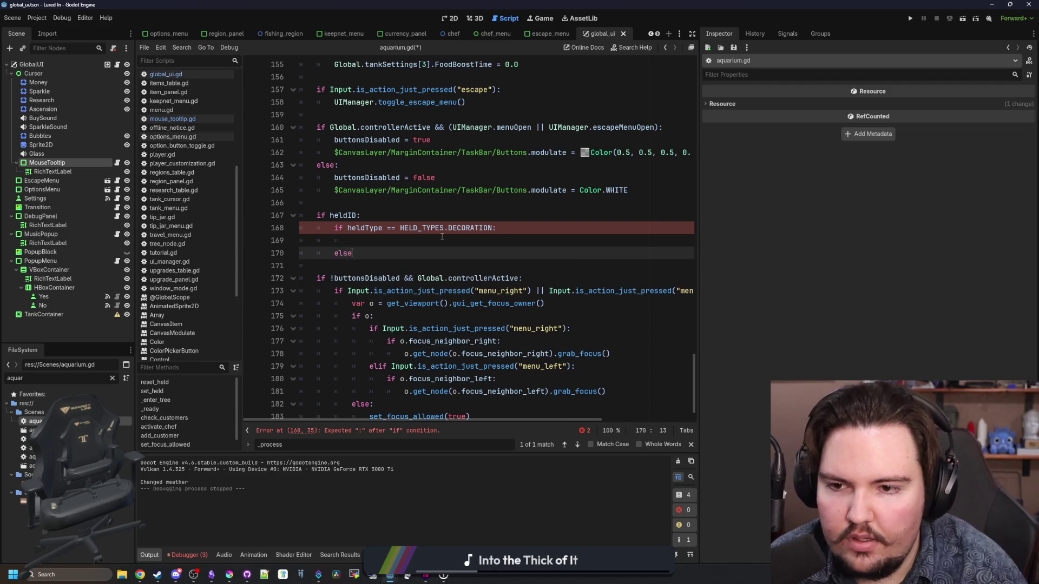
key("Return")
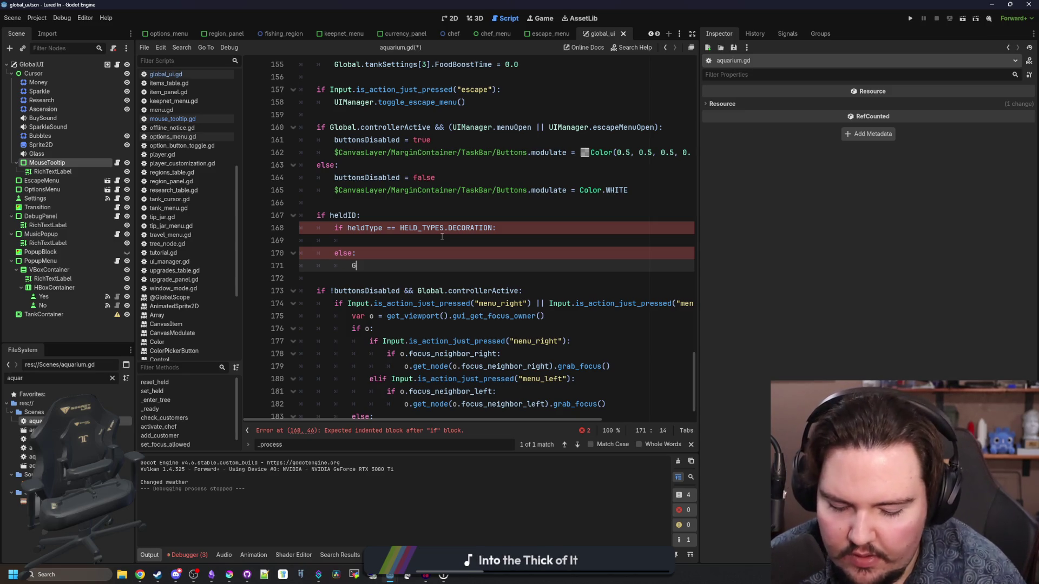
type("lobal.mouseTooltip")
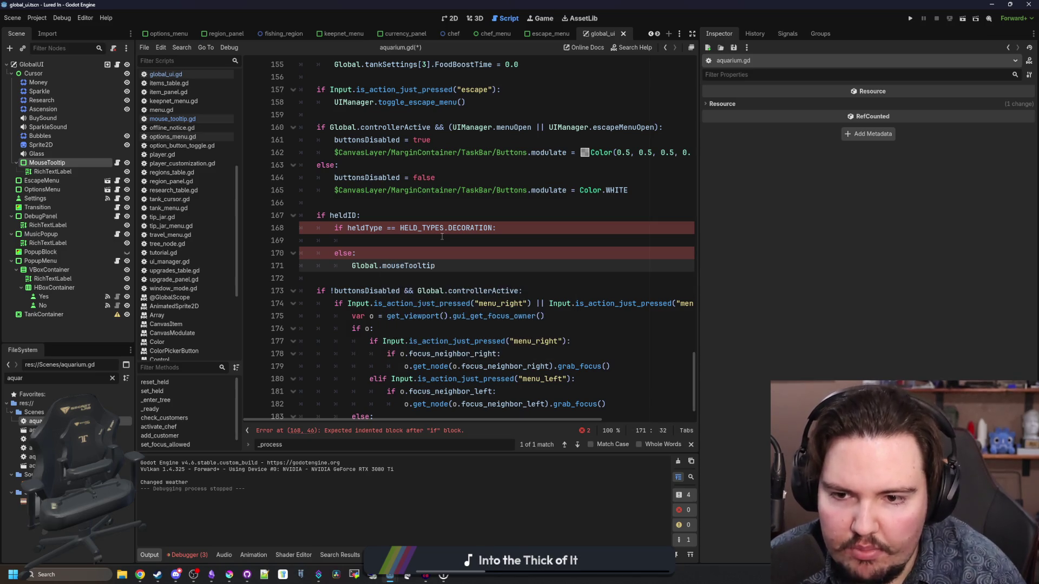
type(" = \"")
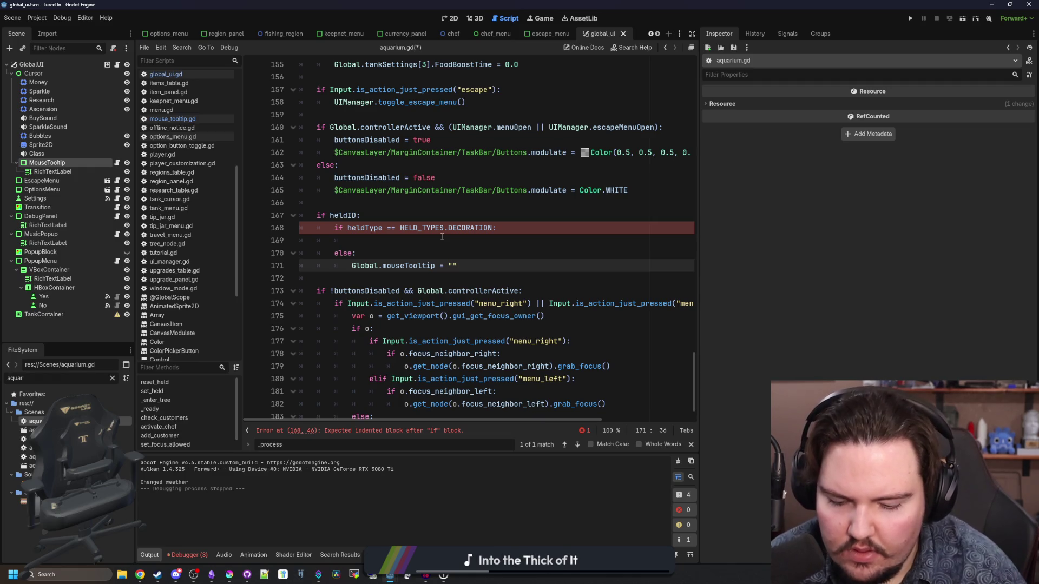
type(".format(")
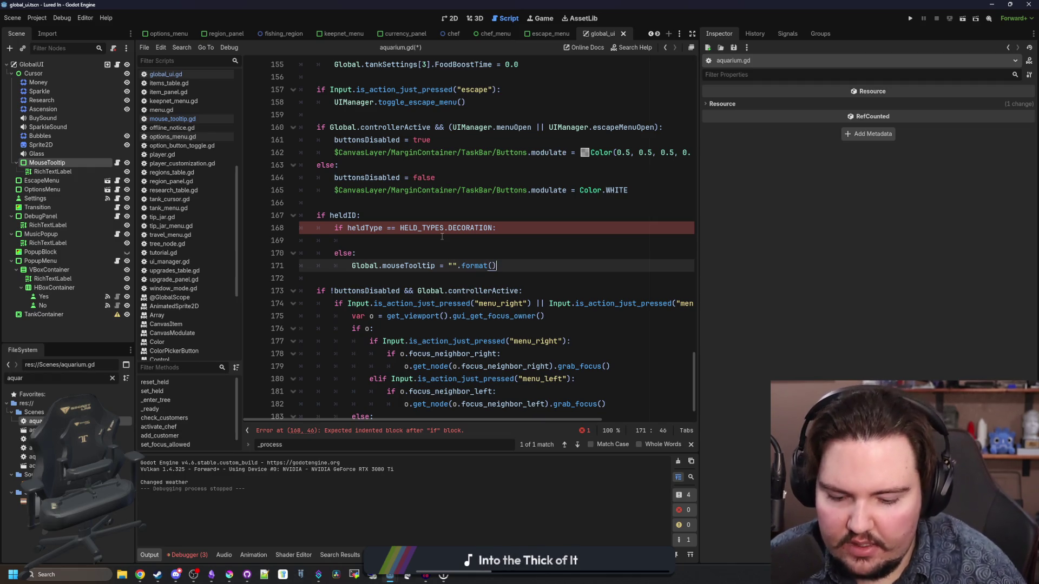
type("[")
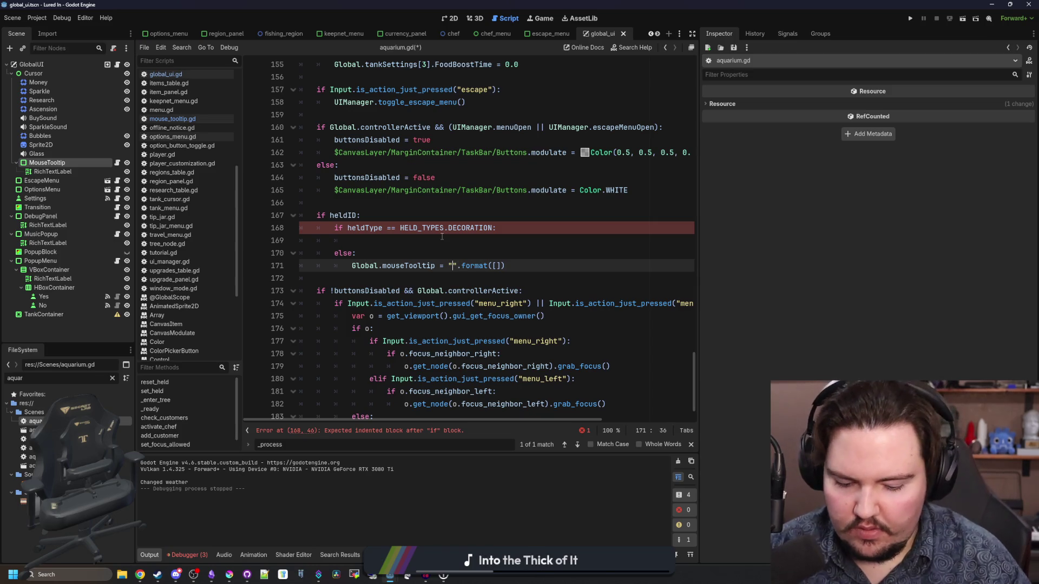
type("{0")
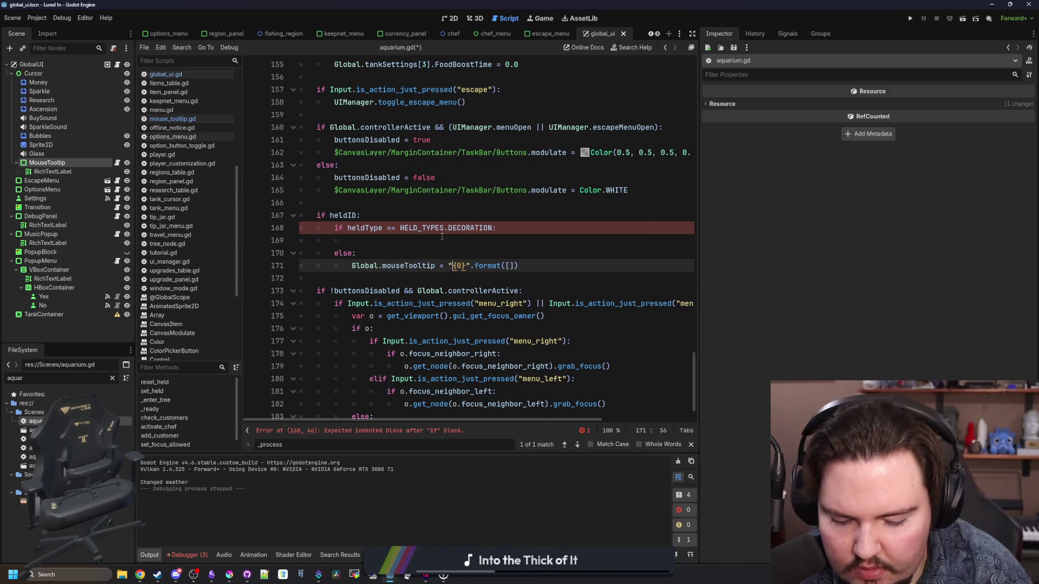
type("[]")
type("img")
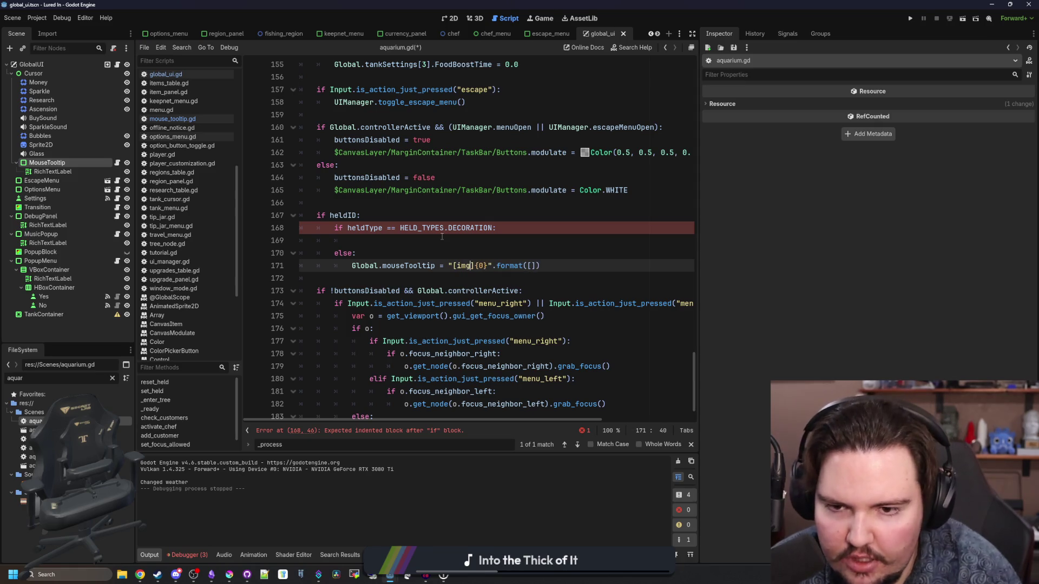
type("[/img")
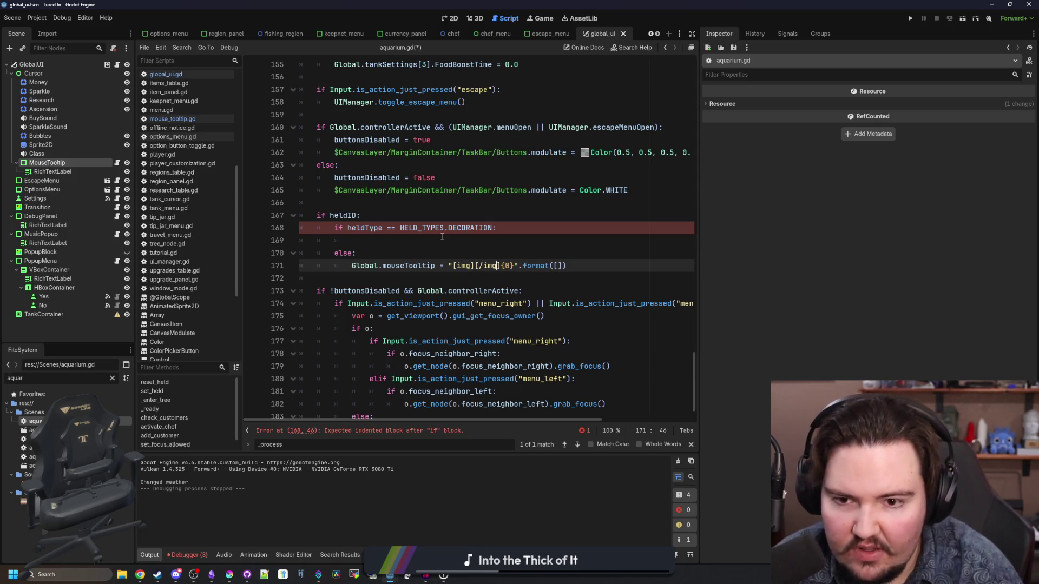
type("=24")
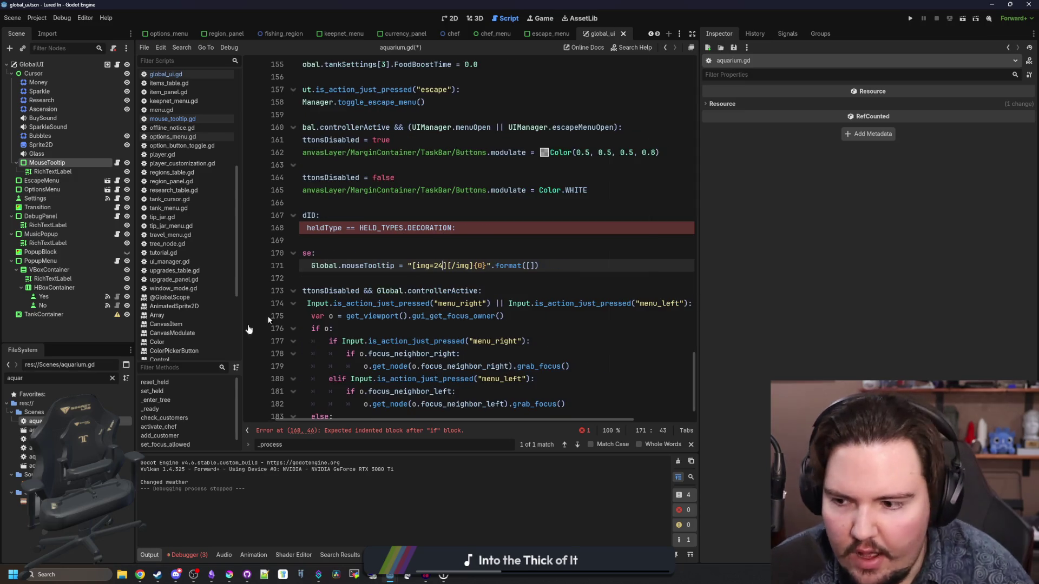
left_click(113, 379)
- Paste the icon_weight.png file path into the weight tooltip string
type("weight")
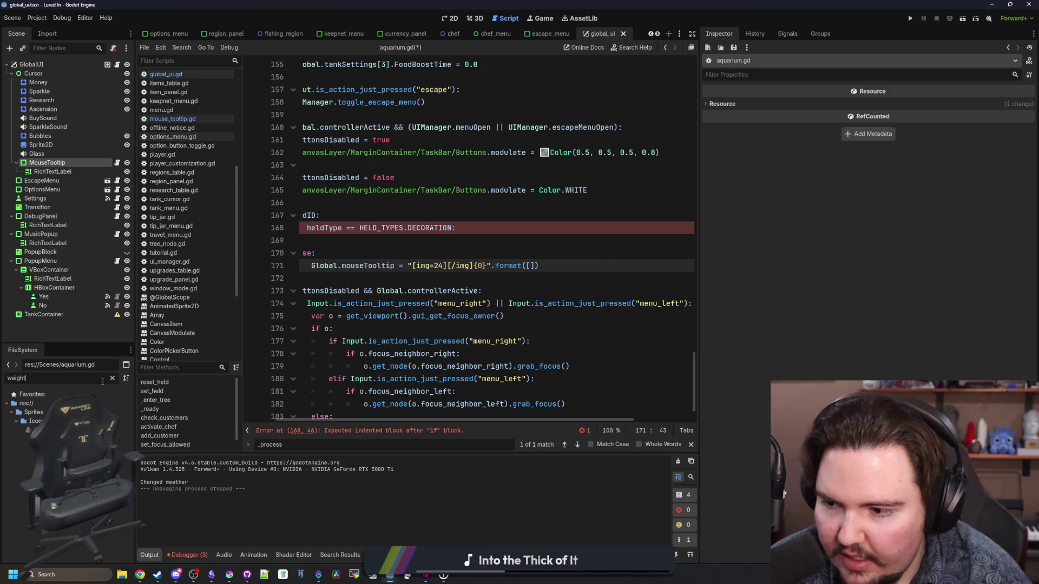
left_click(59, 430)
right_click(60, 430)
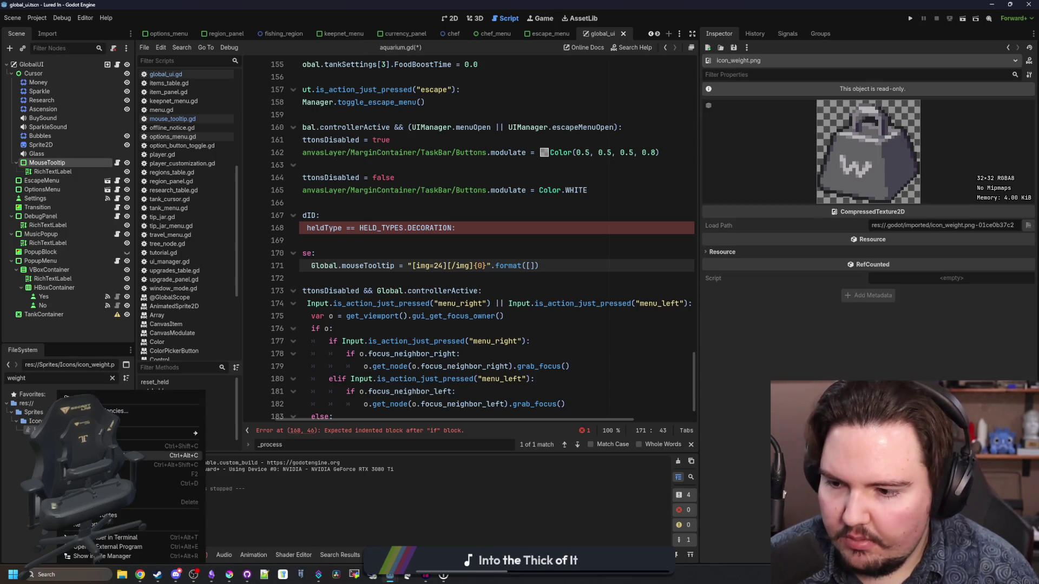
left_click(141, 456)
type("res://Sprites/Icons/icon_weight.png")
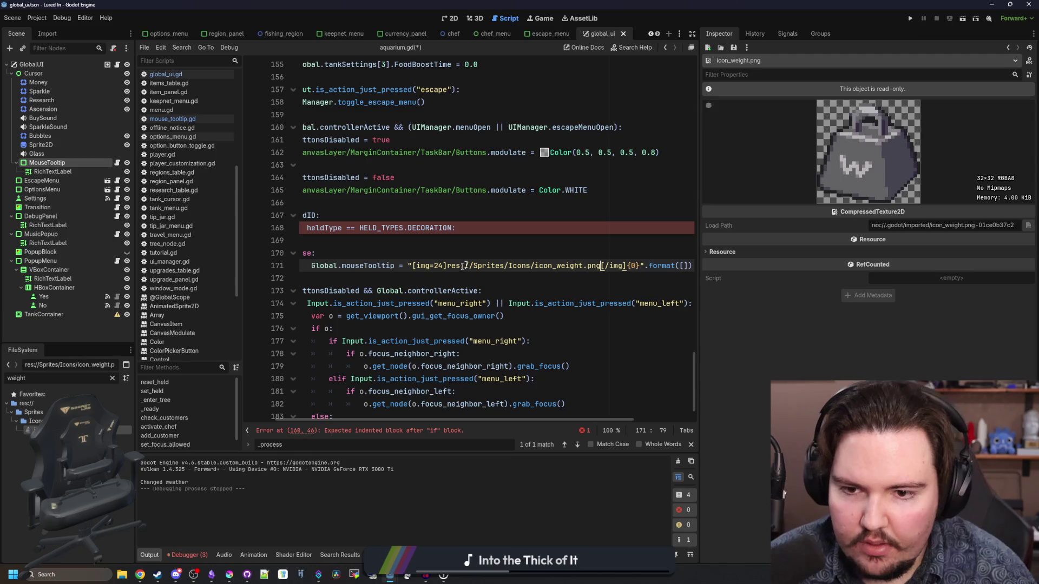
key("Up")
left_click_drag(707, 303, 947, 303)
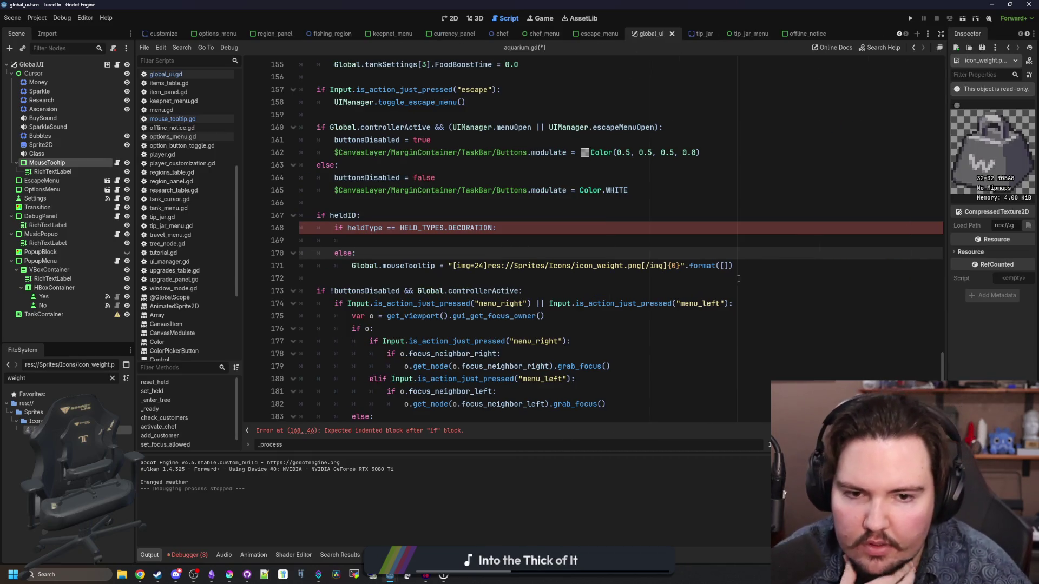
left_click(725, 266)
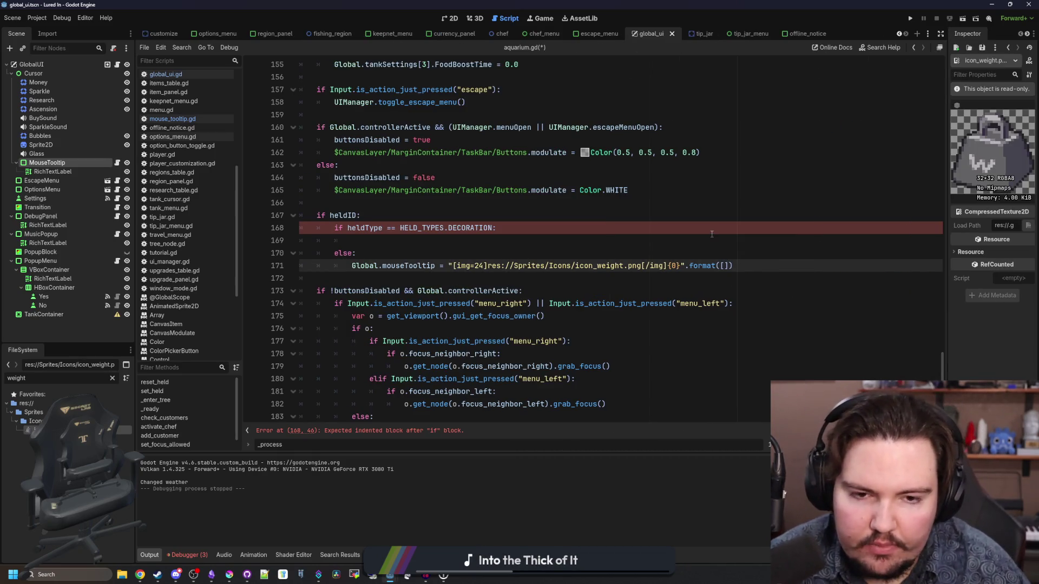
- Add var data = Global.itemsTable.get(heldID) under the else branch
left_click(445, 248)
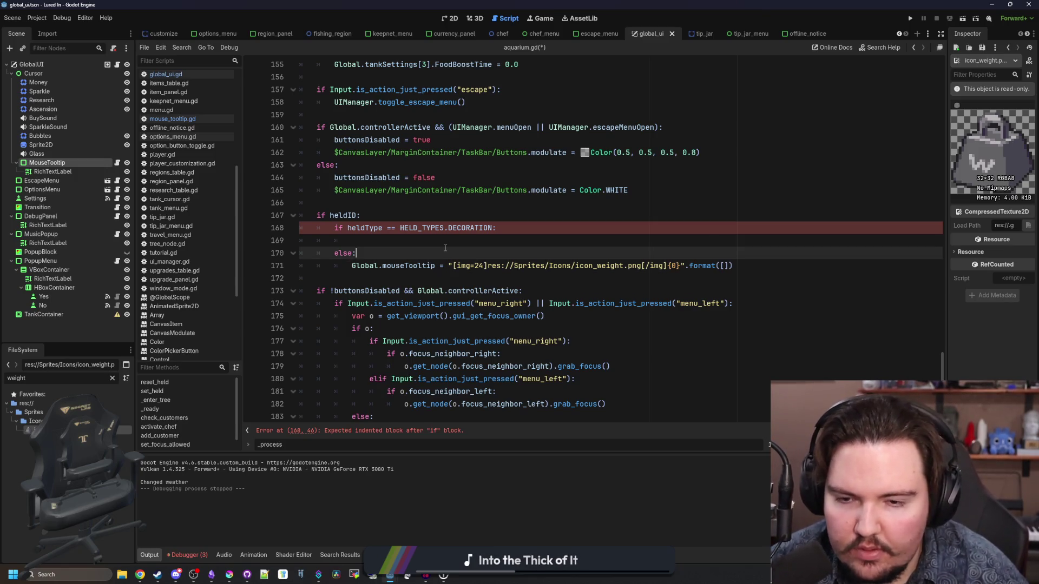
key("Return")
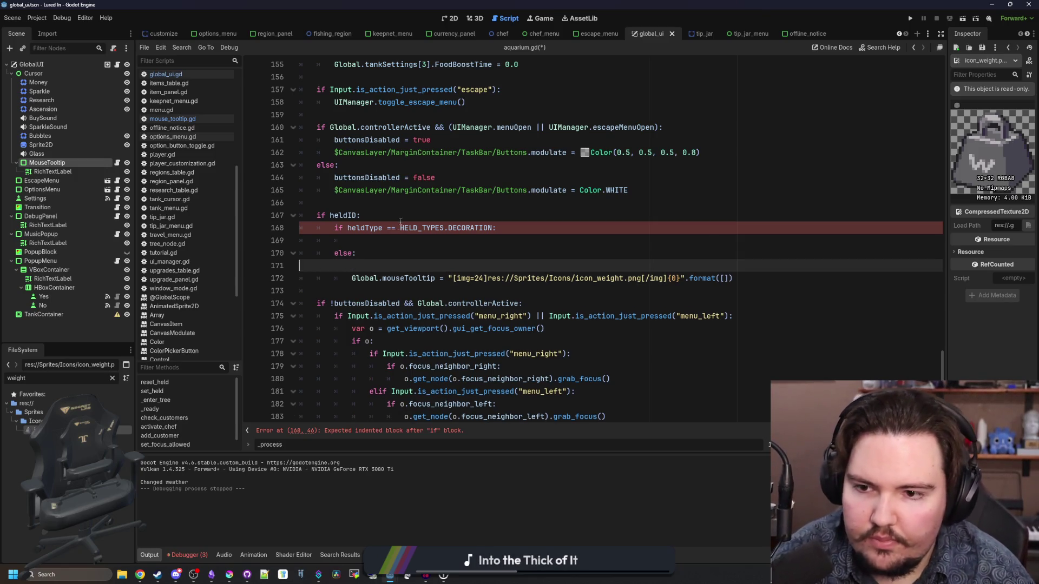
key("ctrl+z")
left_click(401, 219)
key("Return")
type("var data = hj")
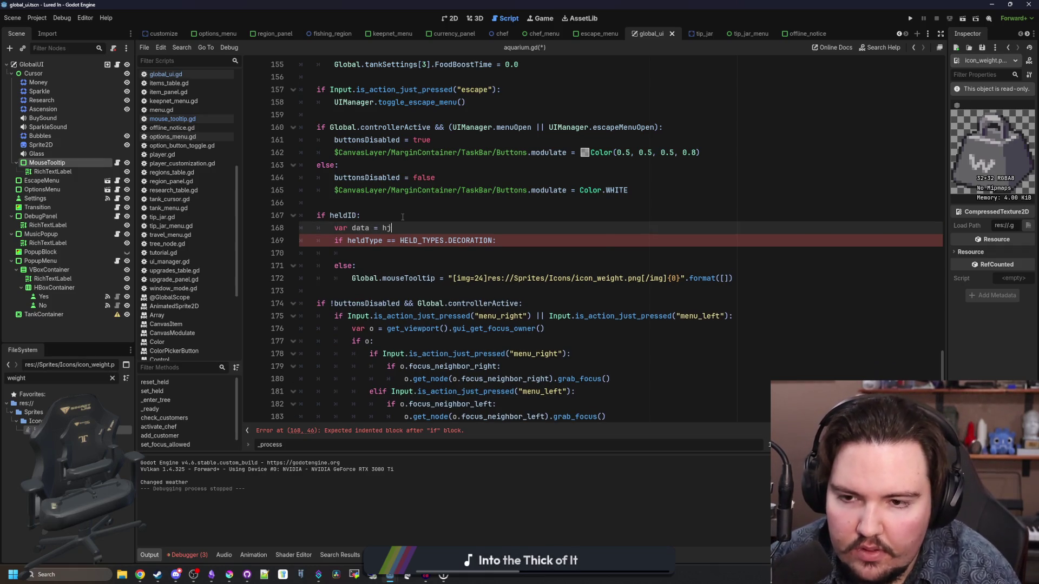
key("ctrl+space")
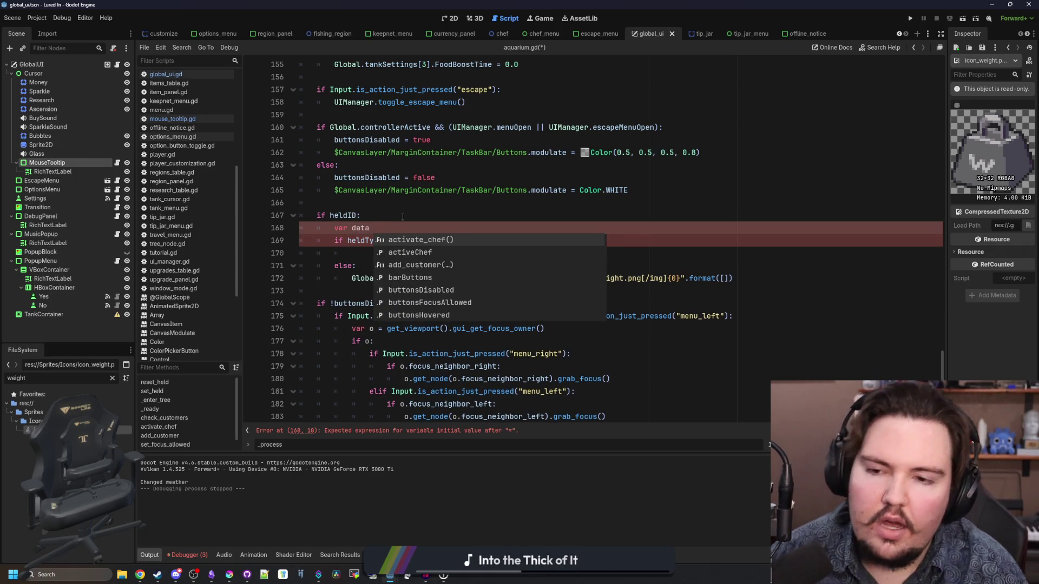
key("ctrl+z")
key("ctrl+z")
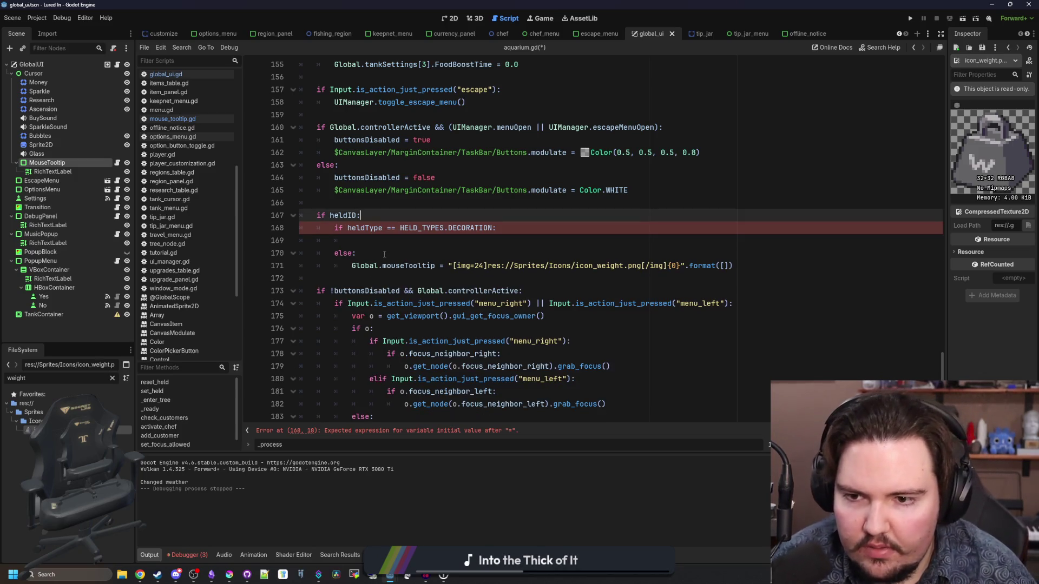
left_click(384, 253)
key("Return")
type("var data = G")
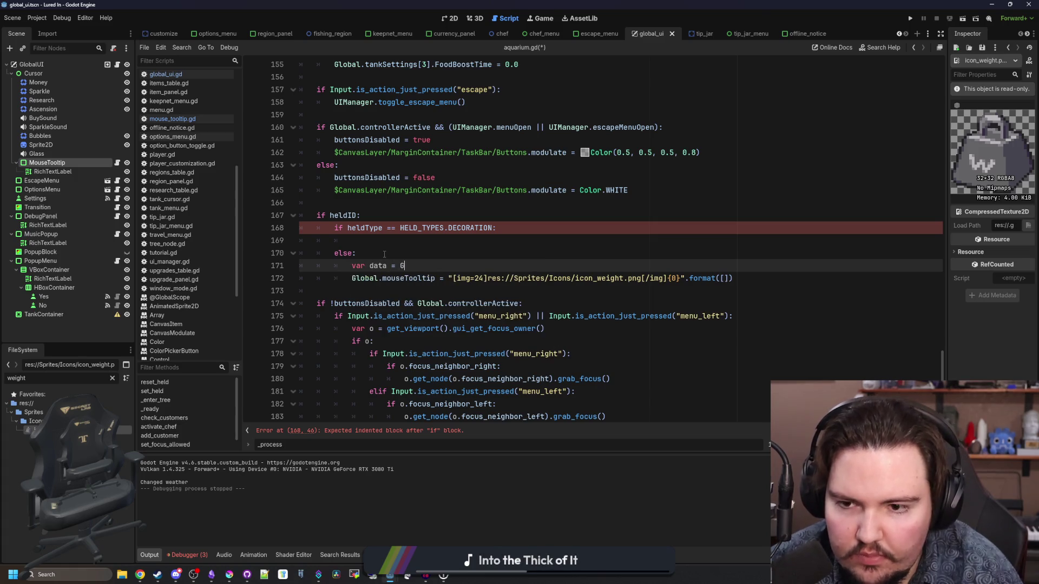
type("lobal.itemsTable.ge")
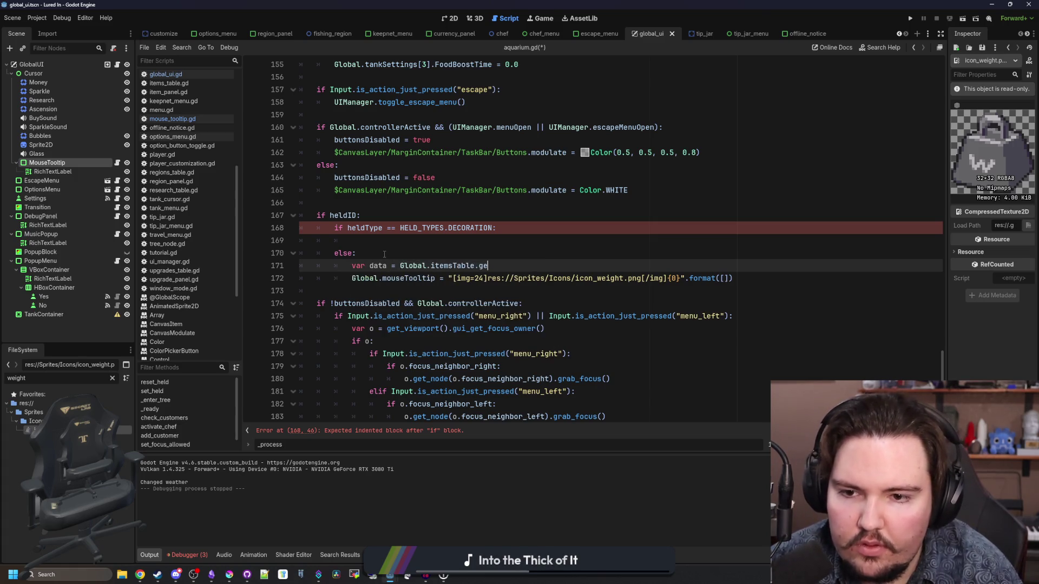
type("t(heldID)")
key("Up")
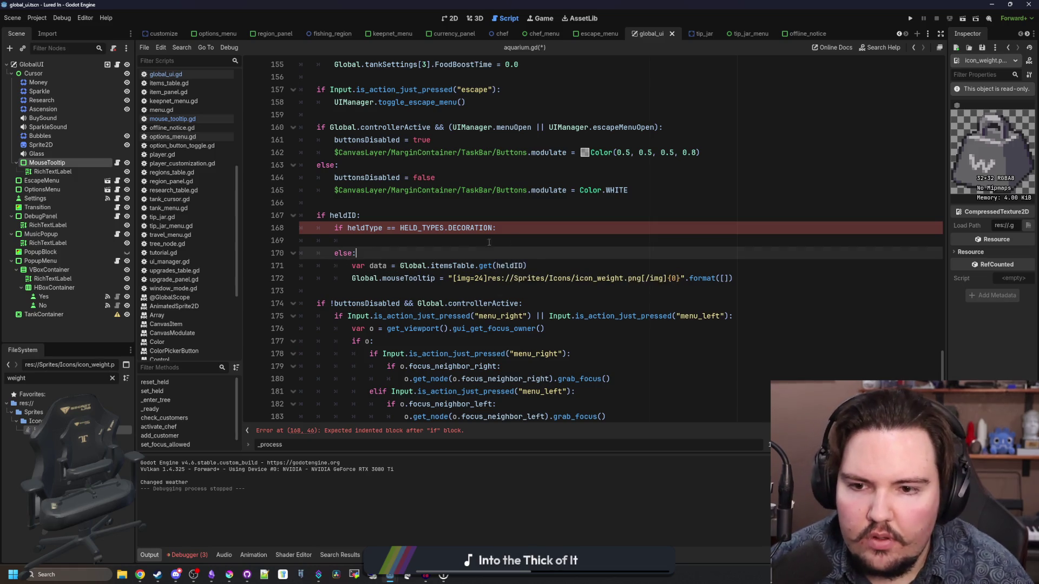
- Copy the lookup into the decoration branch, changed to Global.decorationsTable.get(heldID)
left_click_drag(526, 265, 352, 265)
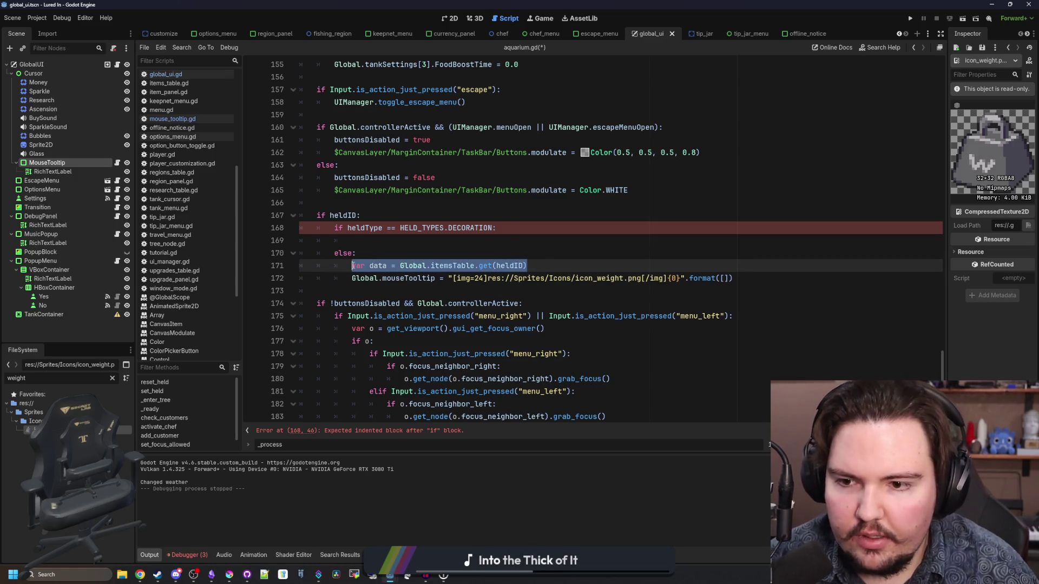
key("ctrl+c")
left_click(352, 240)
key("ctrl+v")
double_click(510, 240)
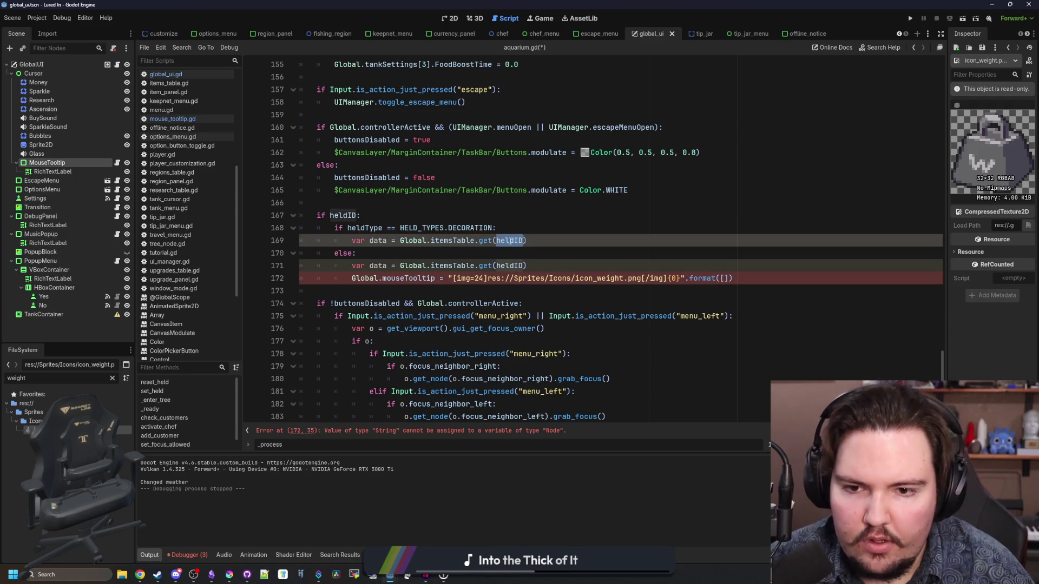
double_click(448, 241)
type("decorat")
key("Return")
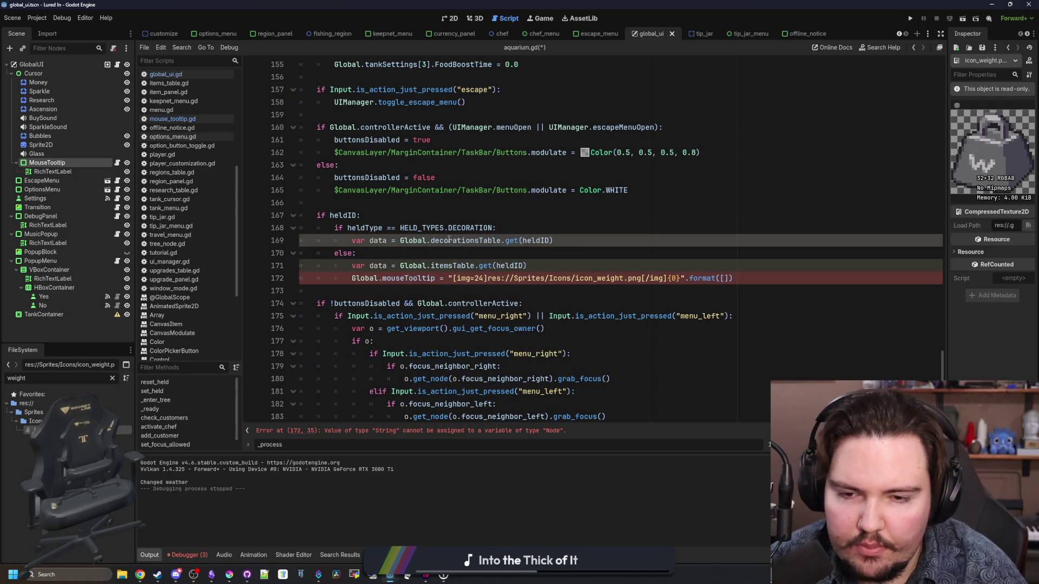
left_click(572, 238)
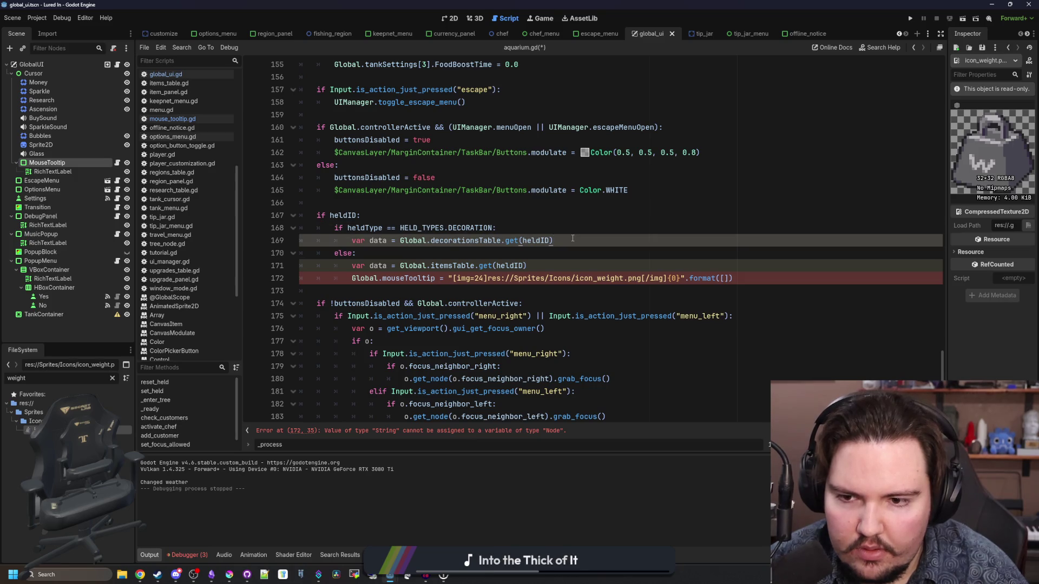
- Fill the tooltip's format list with roundi(data.Weight)
left_click(757, 276)
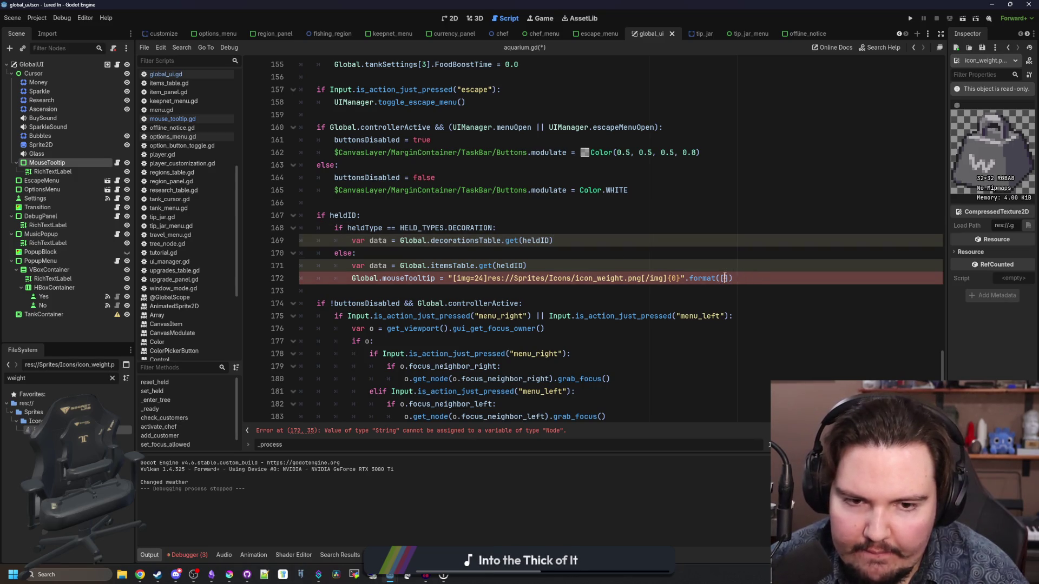
type("data.Weight")
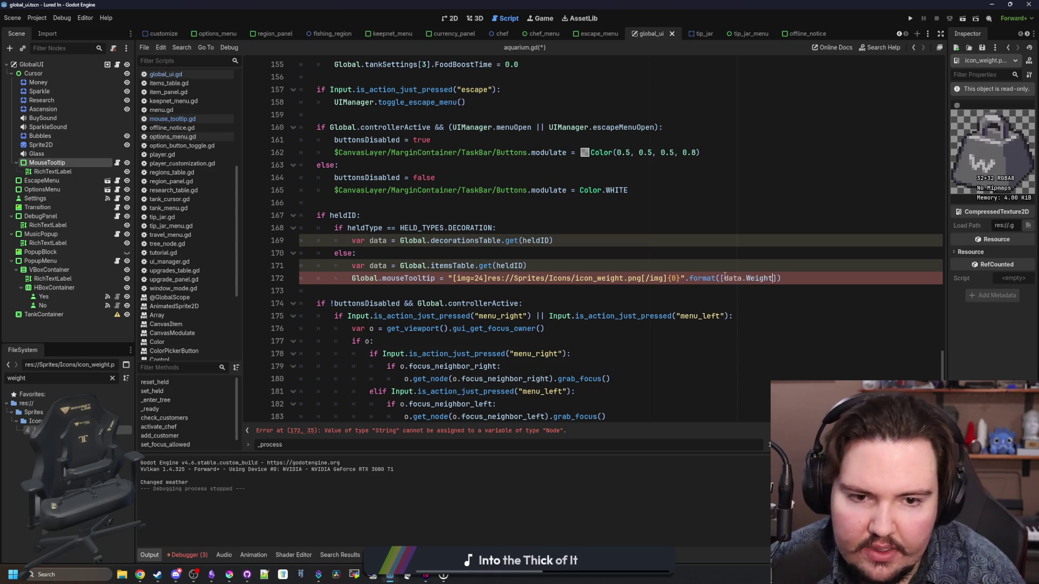
left_click(554, 240)
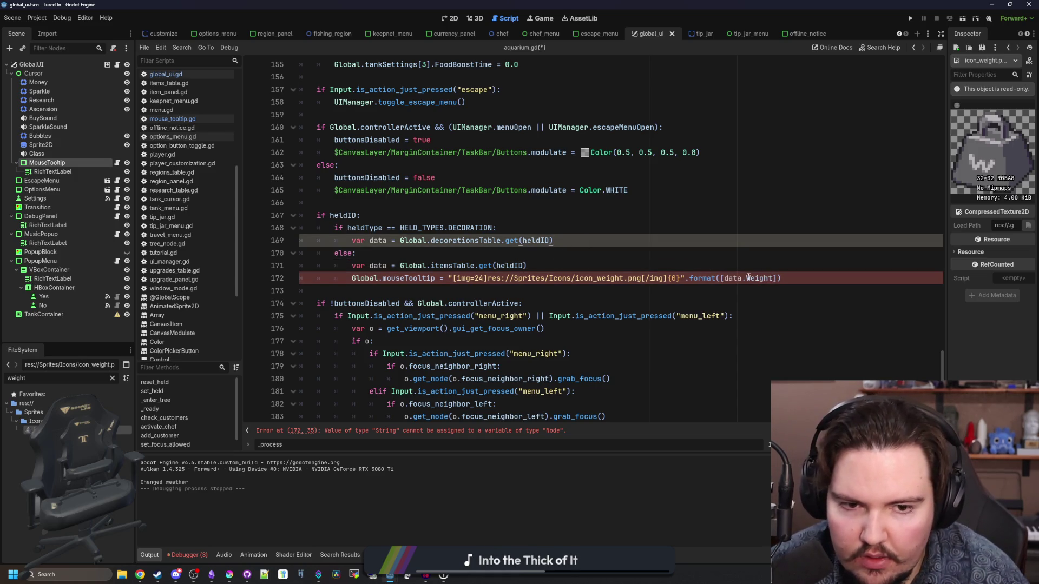
left_click(724, 278)
type("roundi(")
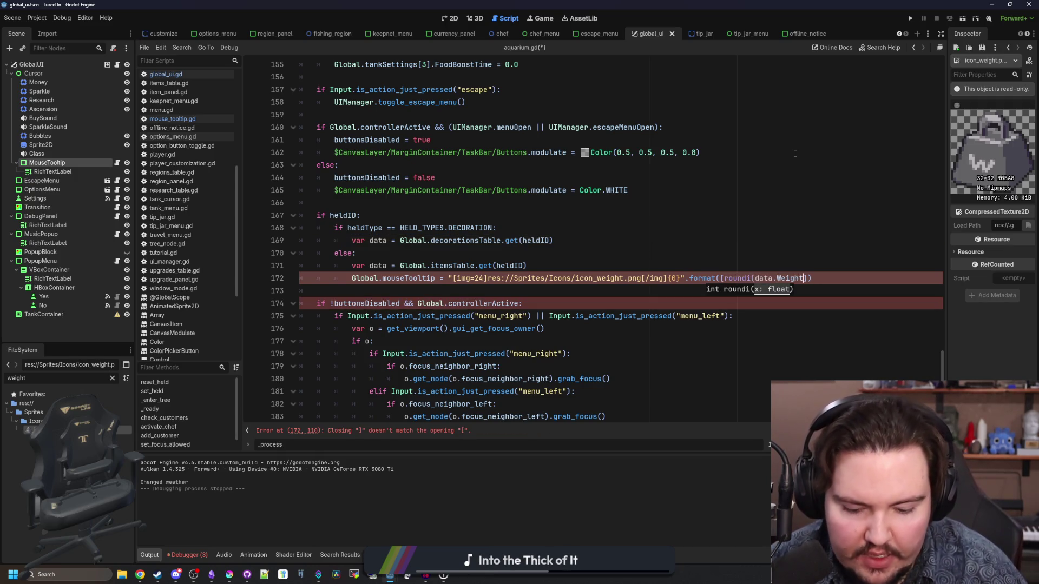
type(")")
key("Up")
key("Up")
key("Up")
- Assign the string to Global.mouseTooltip.text and copy that line into the decoration branch
left_click(528, 265)
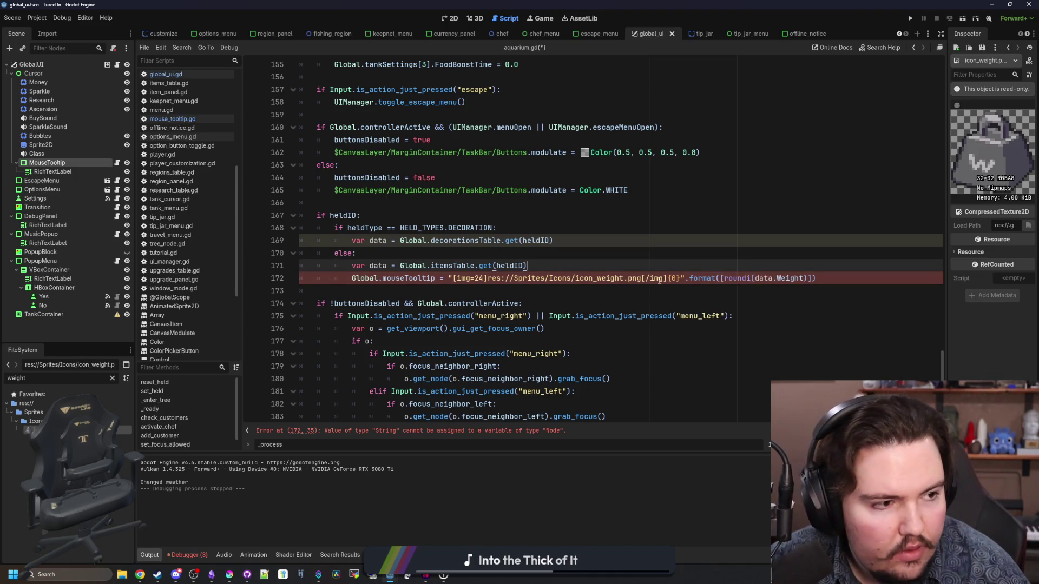
left_click(658, 279)
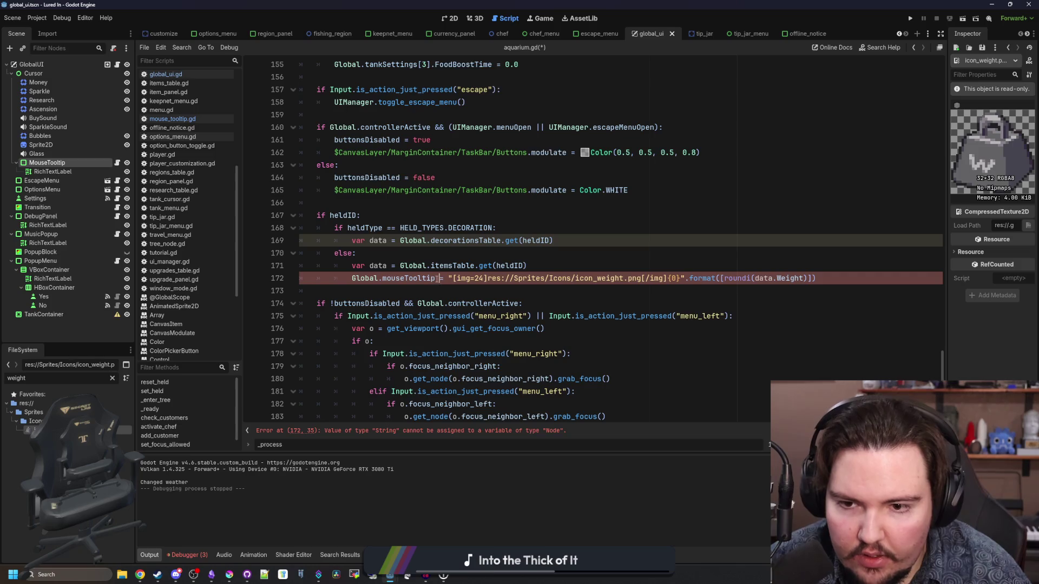
type(".text")
left_click_drag(838, 278, 339, 281)
key("ctrl+c")
left_click(579, 244)
key("Return")
key("ctrl+v")
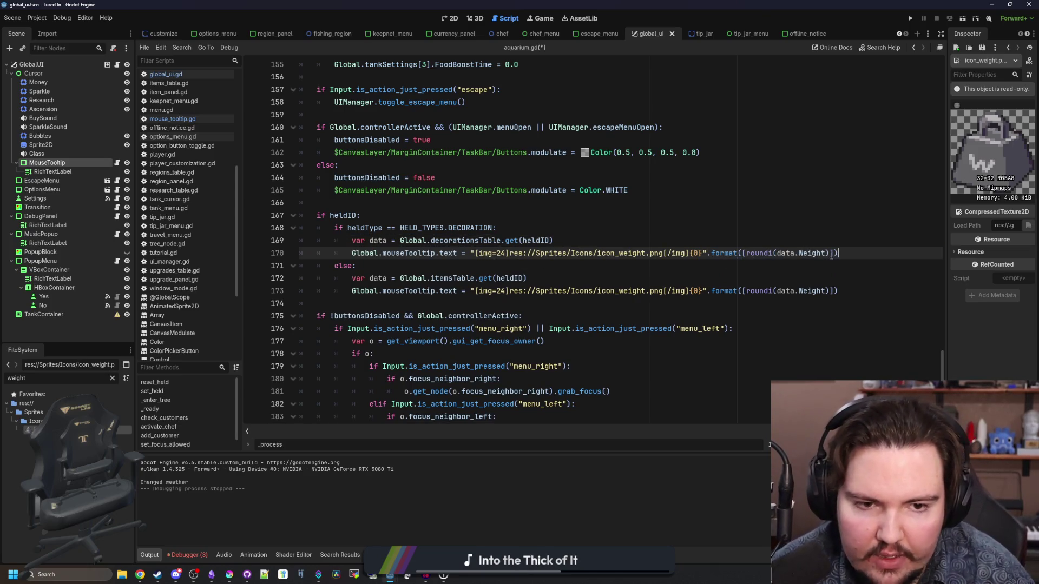
- Change the decoration tooltip to "[]-${0}" formatted with roundi(data.Cost)
double_click(824, 253)
type("c")
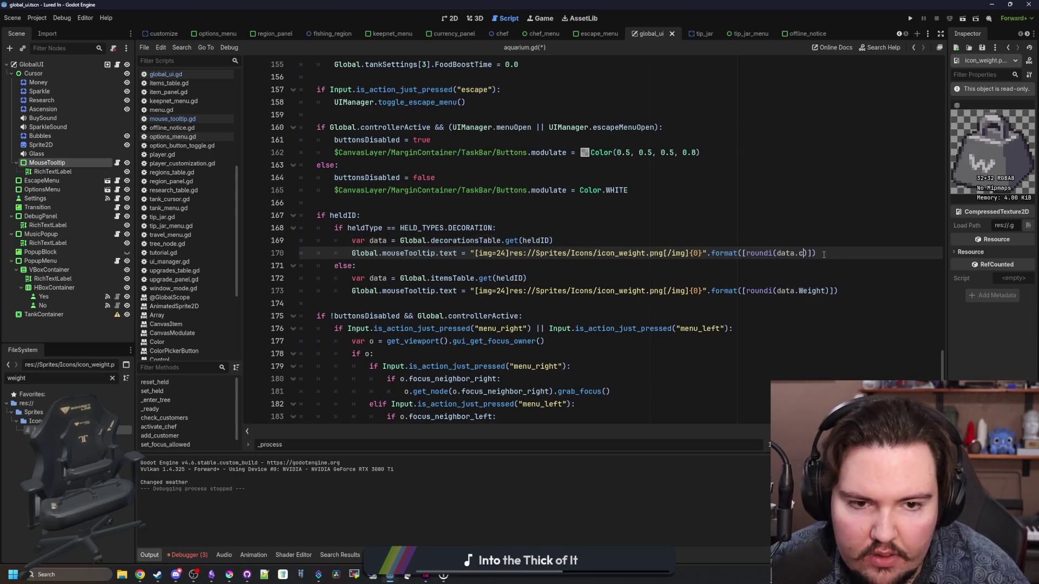
type("ost")
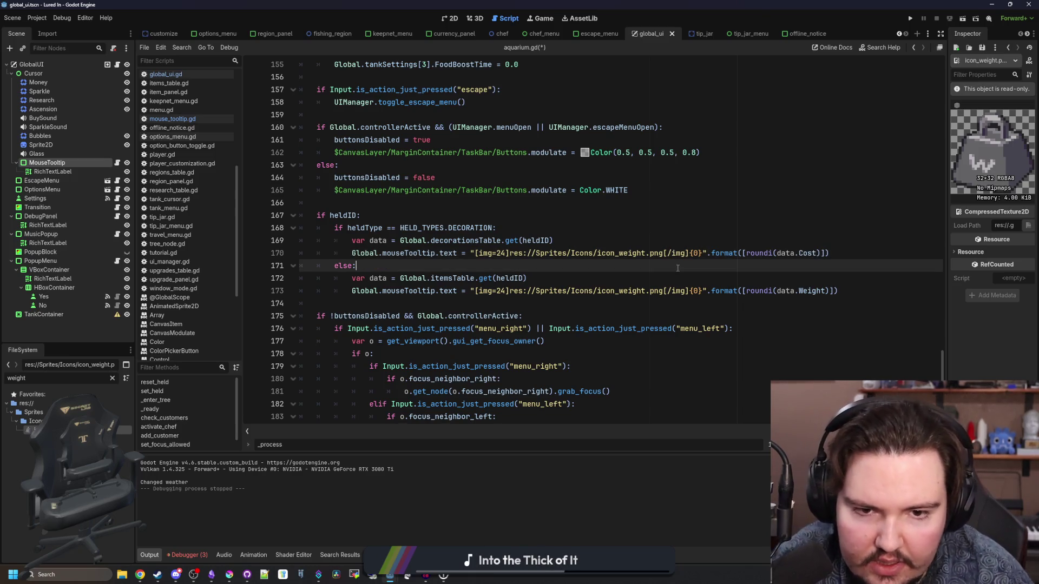
left_click_drag(689, 253, 475, 253)
key("BackSpace")
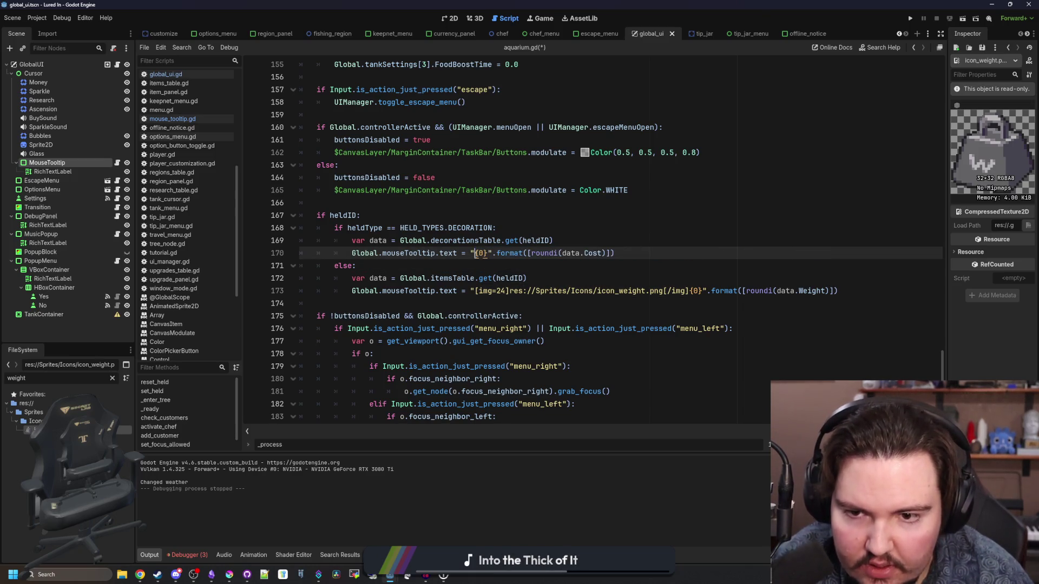
type("$")
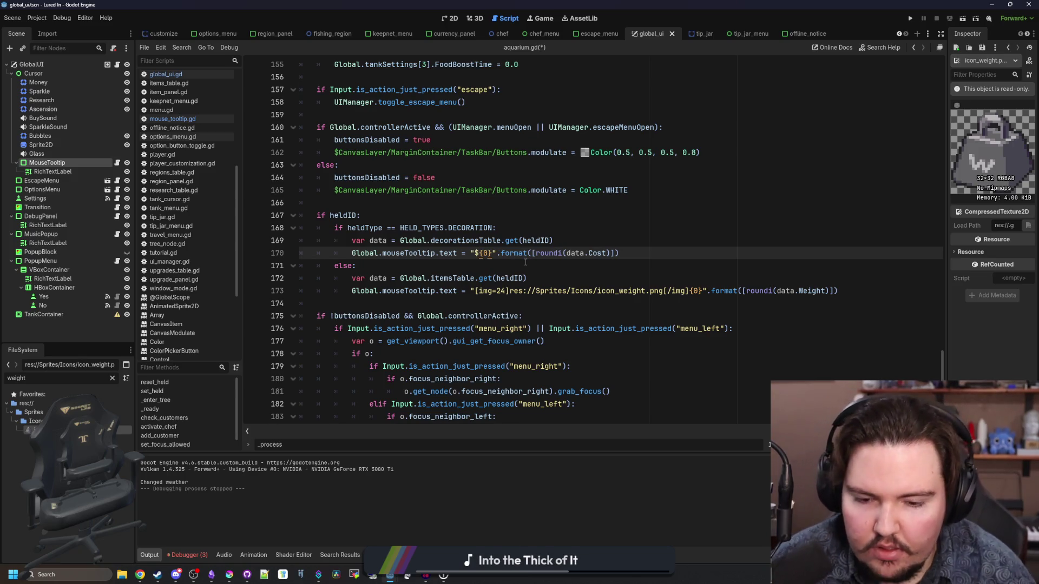
key("Left")
type("-")
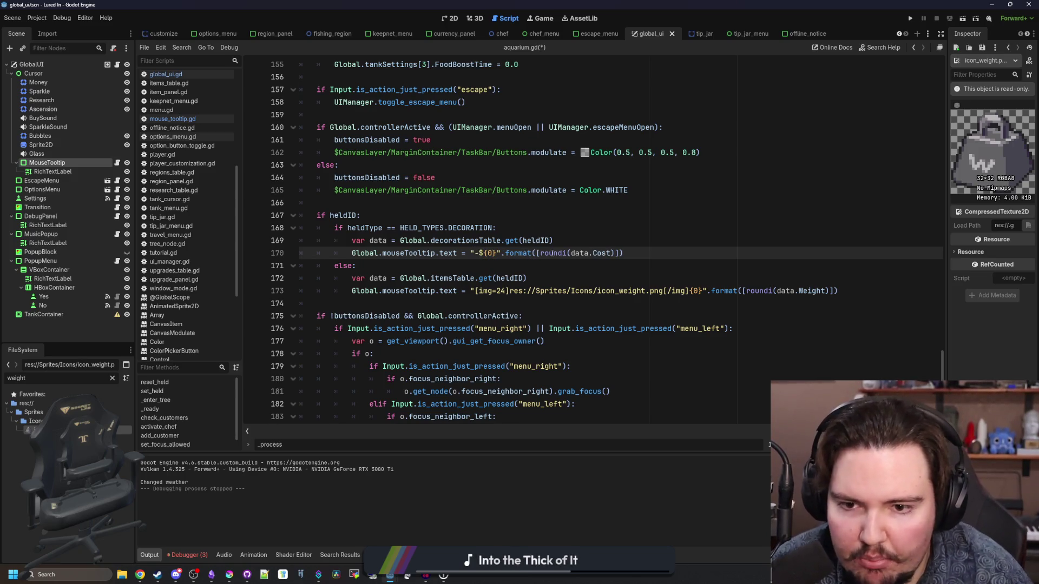
type("[]")
left_click(634, 215)
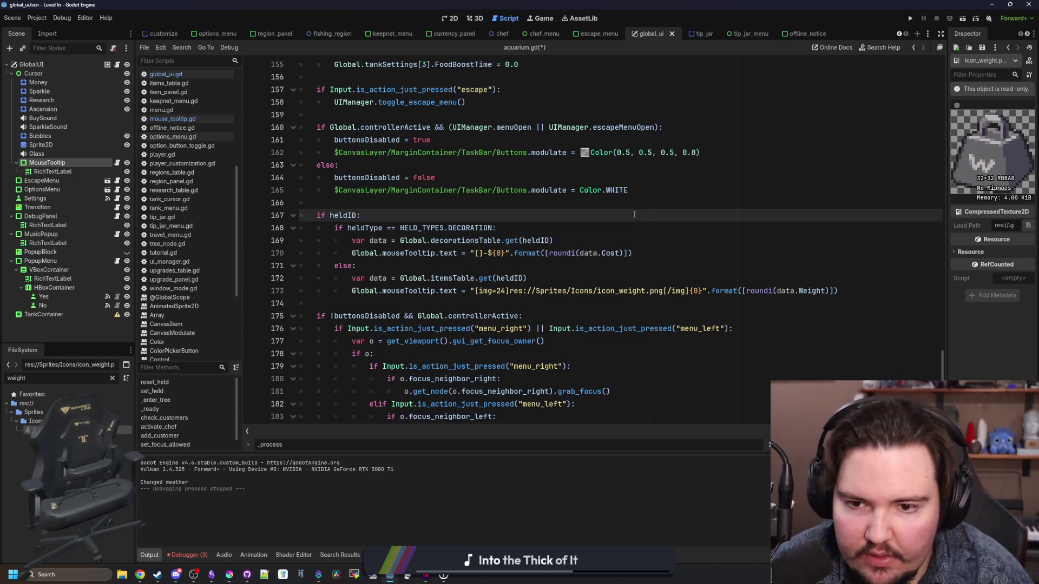
key("ctrl+shift+f")
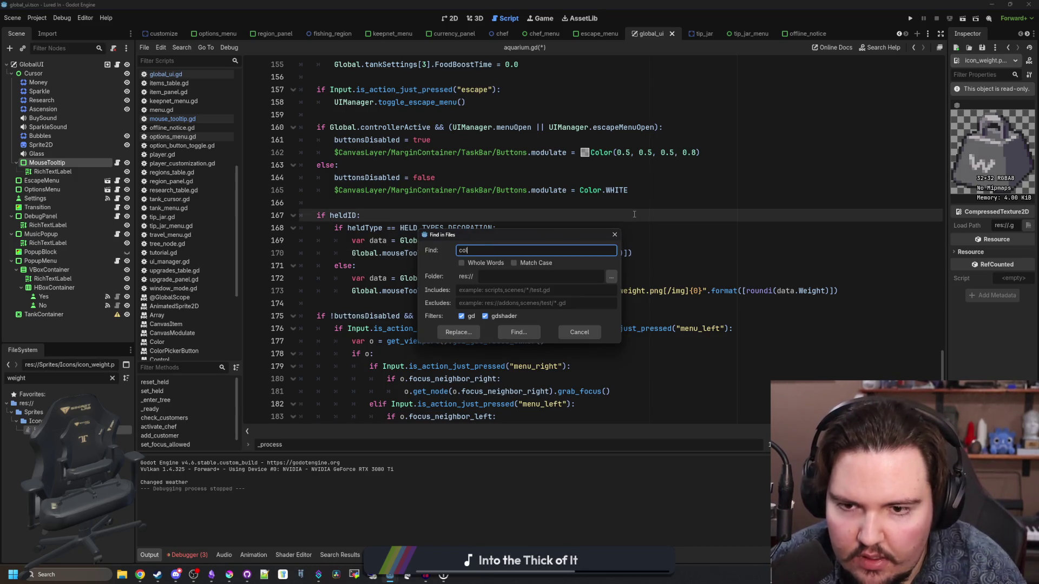
- Search the project for color= tags and scroll through the results
type("or=")
key("Return")
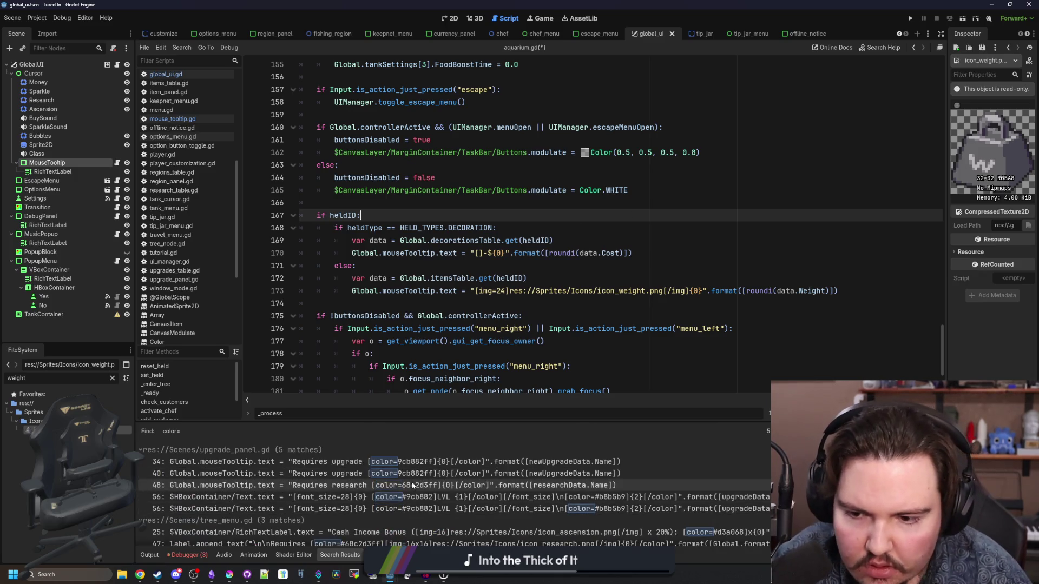
scroll(460, 492, "down", 3)
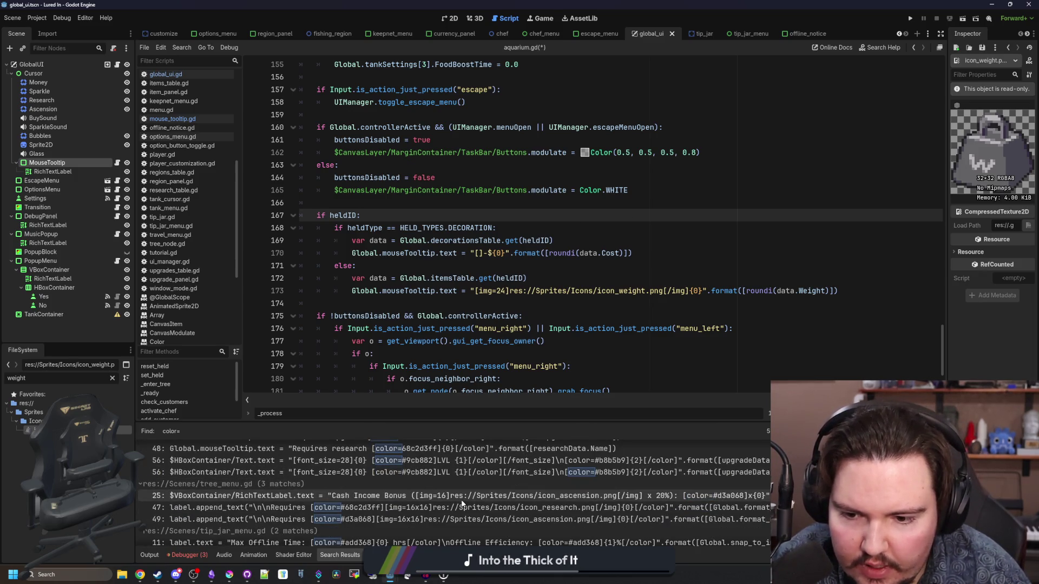
scroll(460, 499, "down", 2)
scroll(461, 499, "down", 2)
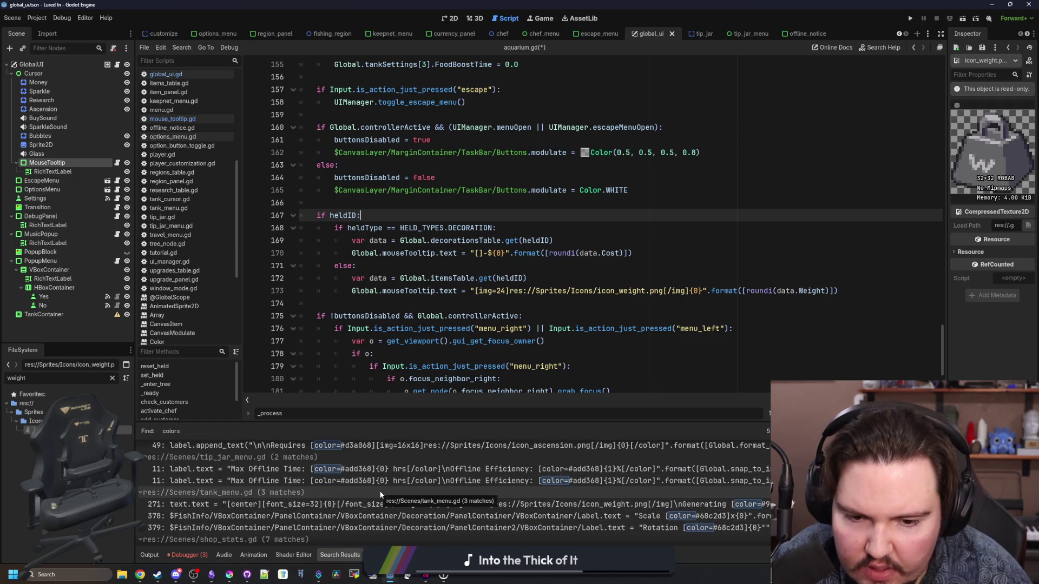
scroll(381, 495, "down", 8)
left_click(550, 330)
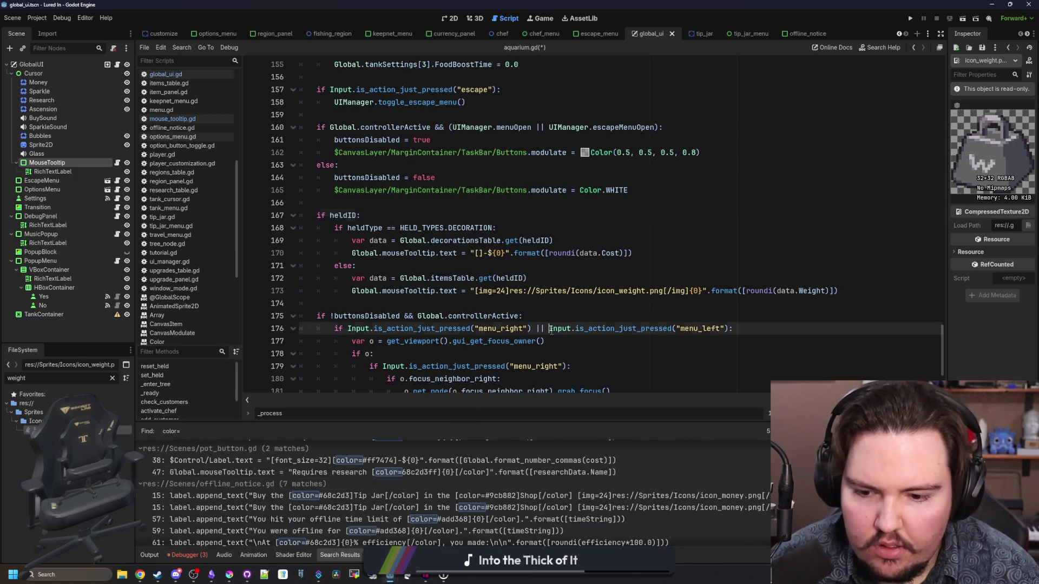
- Find 'fish are' in label.gd and select its ff7474 red colour code
key("ctrl+shift+f")
type("fish are")
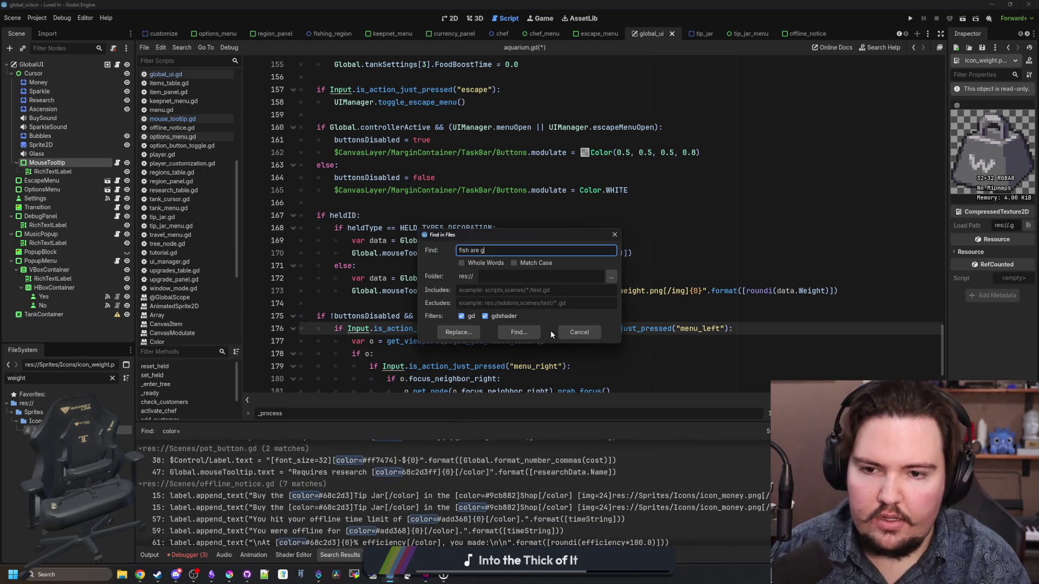
key("Return")
left_click(235, 463)
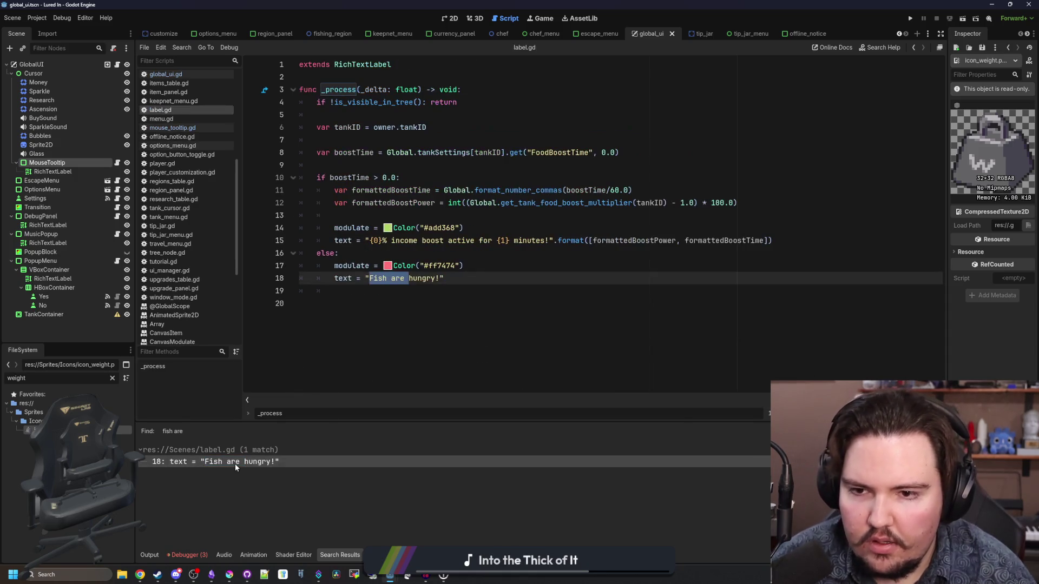
double_click(444, 266)
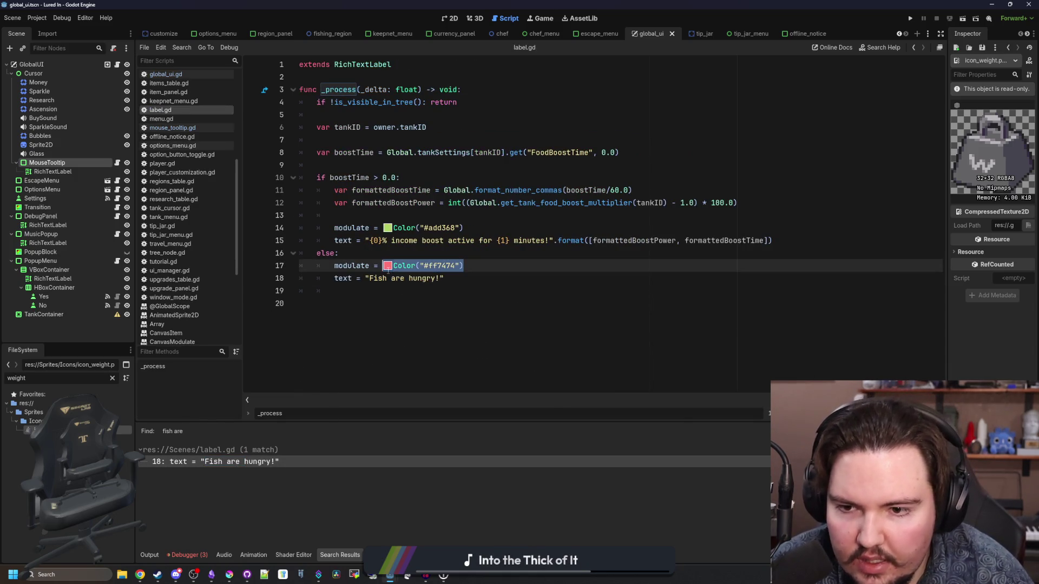
left_click(492, 292)
double_click(428, 265)
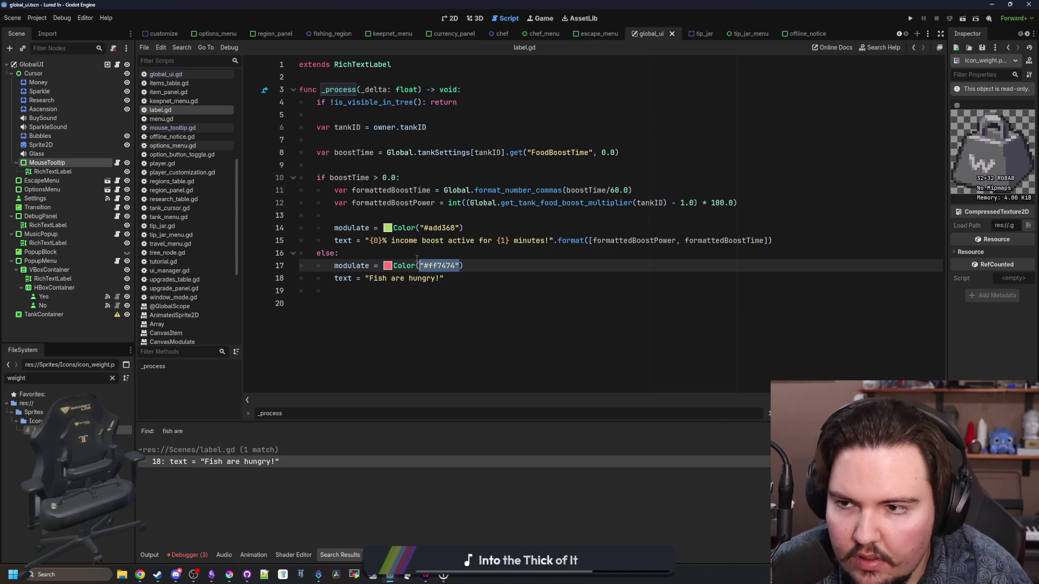
- Filter FileSystem for 'aq' and open aquarium.gd at the held-item tooltip code
left_click(196, 130)
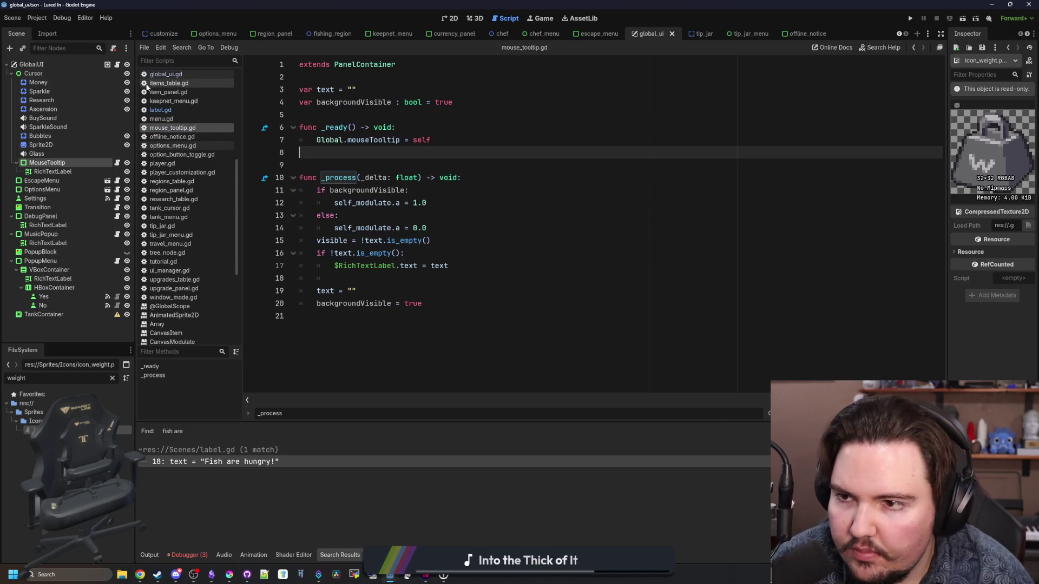
scroll(190, 204, "up", 4)
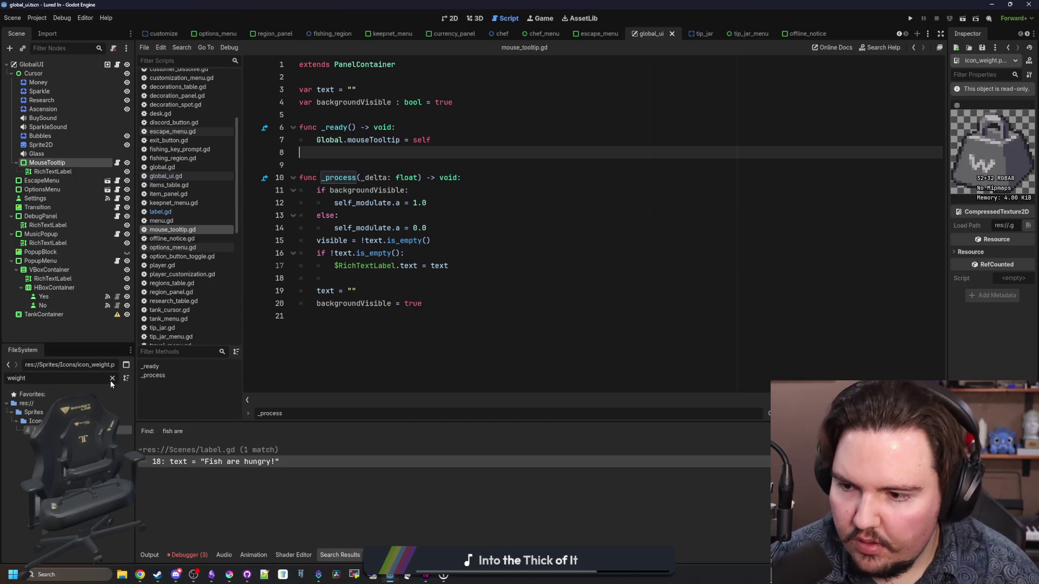
left_click(112, 378)
type("aquar")
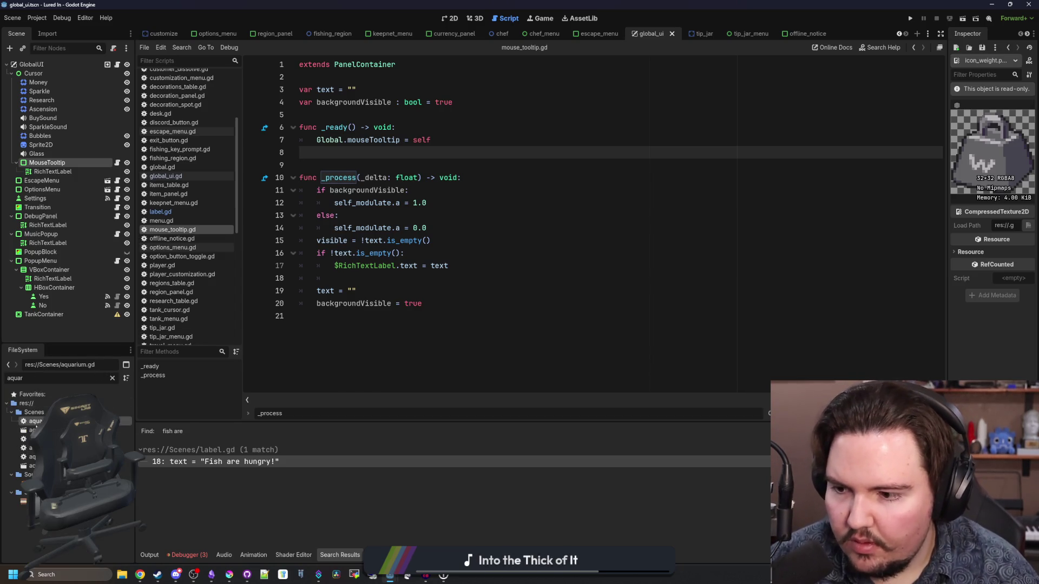
double_click(34, 421)
left_click(467, 303)
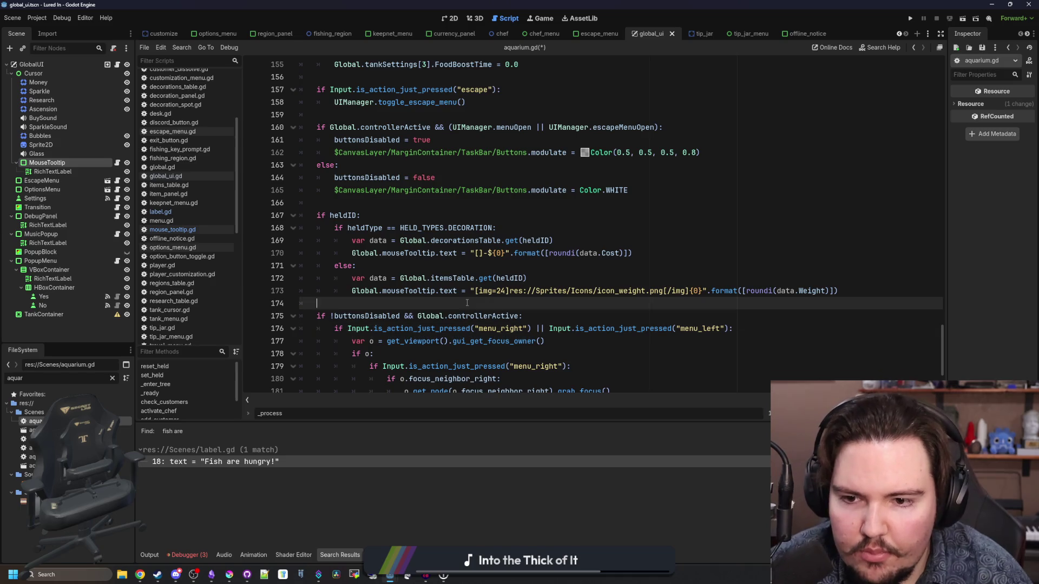
- Insert a [color=#ff7474] tag before the -$ cost on line 170, fixing the quotes
left_click(478, 253)
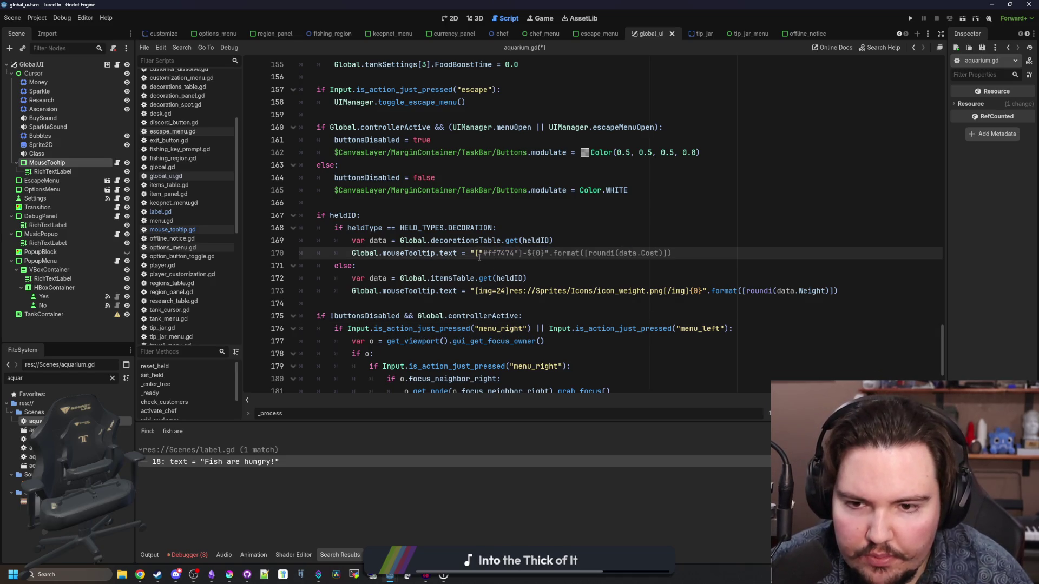
type("col")
key("Delete")
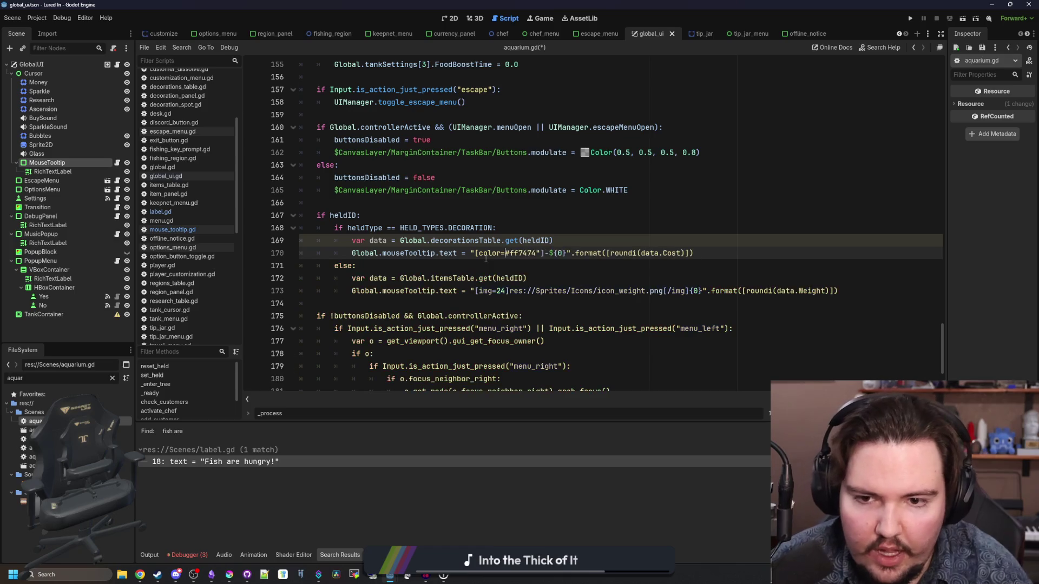
key("BackSpace")
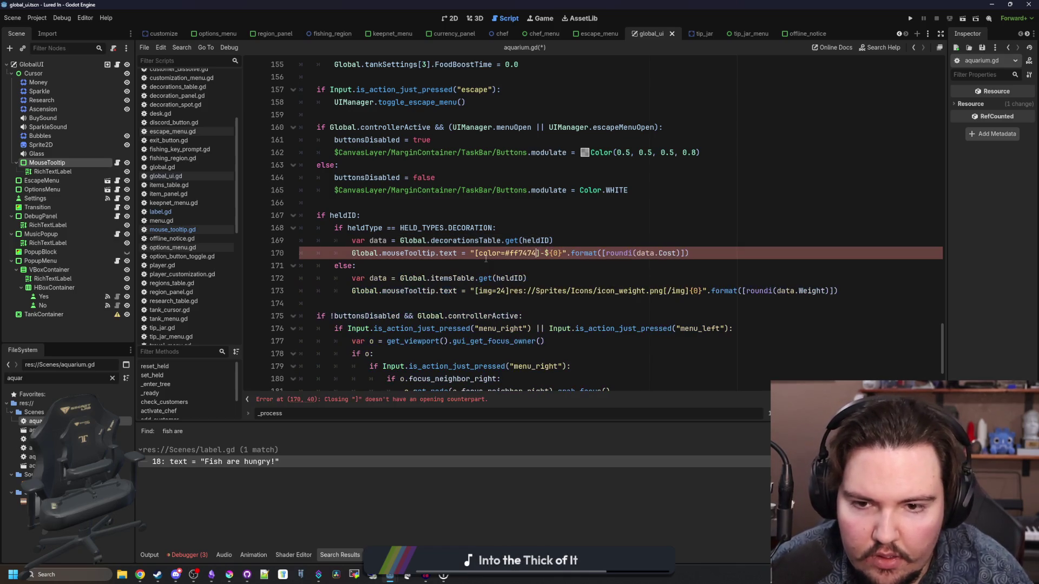
key("Right")
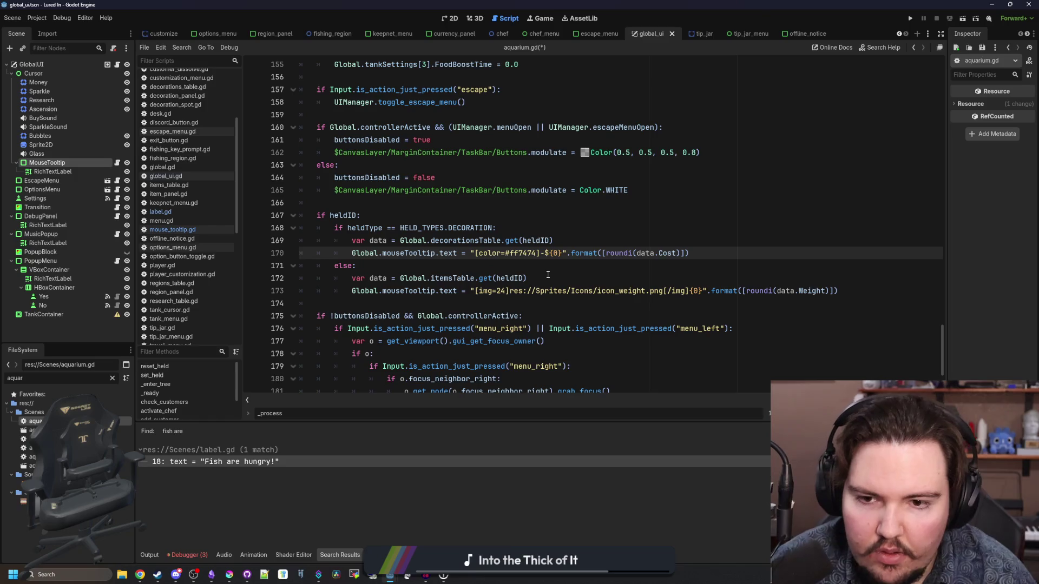
left_click(547, 266)
- Save aquarium.gd and run the project
left_click(378, 216)
key("ctrl+s")
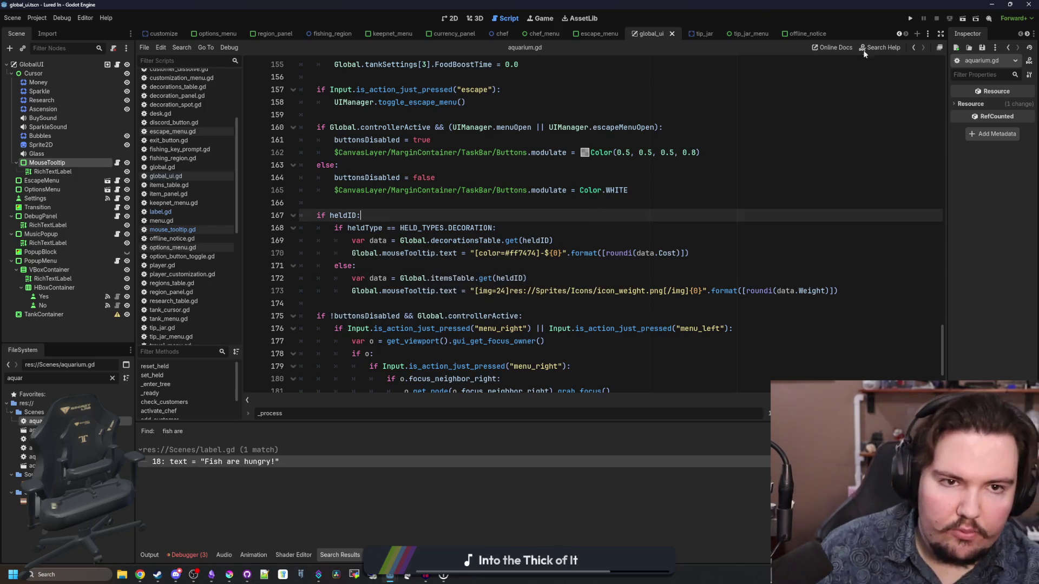
left_click(910, 17)
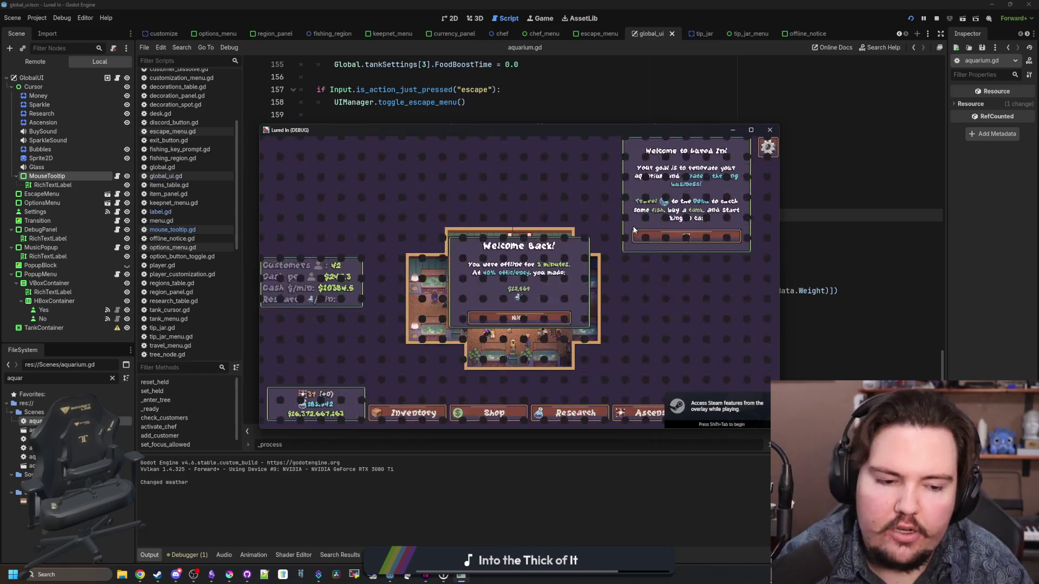
- In the maximized game, buy Trash Bags from the Decorations shop to see the -$0 tooltip
left_click(751, 131)
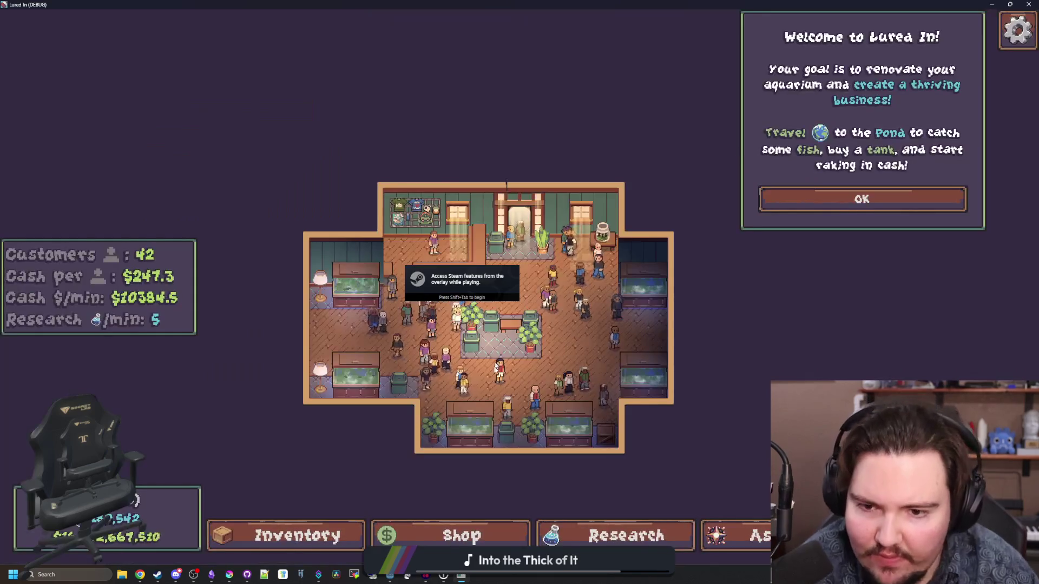
left_click(287, 536)
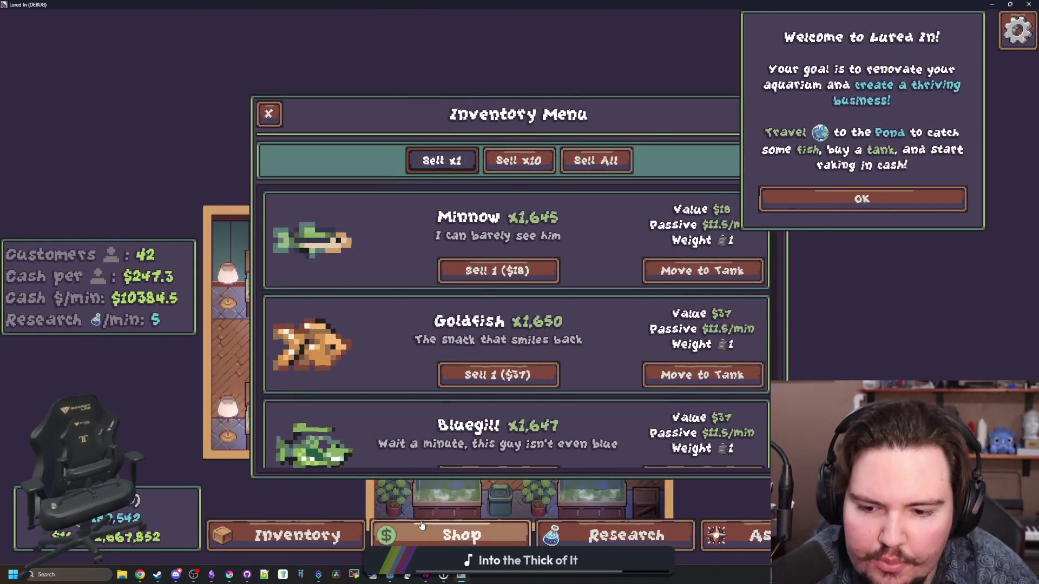
left_click(459, 535)
left_click(567, 154)
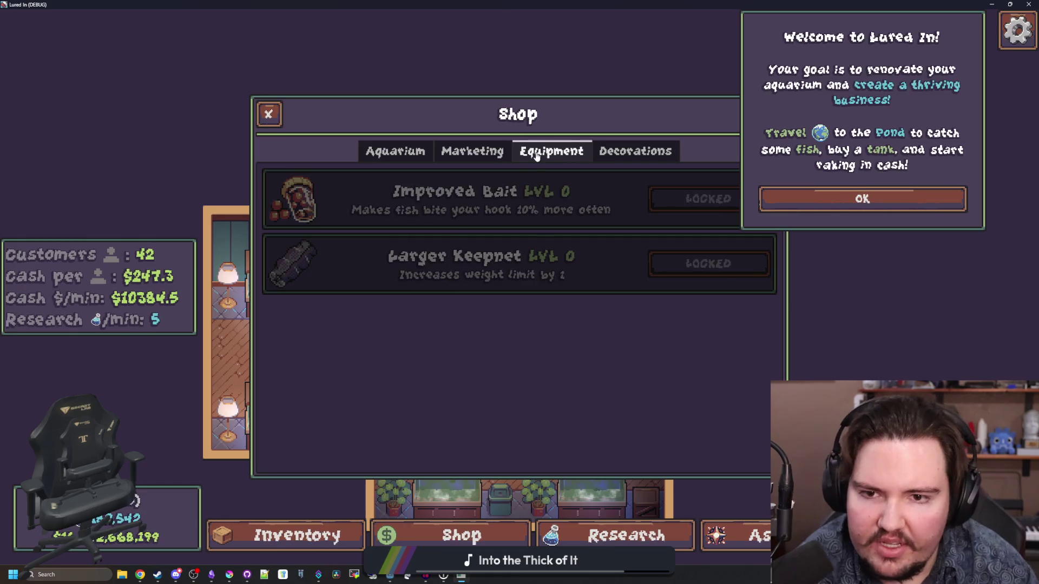
left_click(472, 151)
left_click(635, 151)
left_click(666, 264)
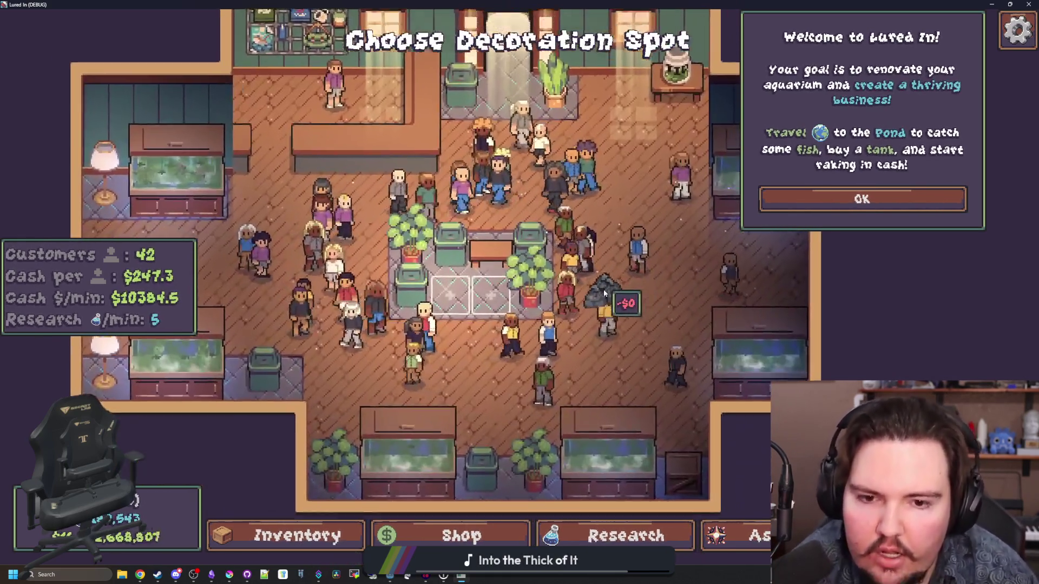
left_click(604, 292)
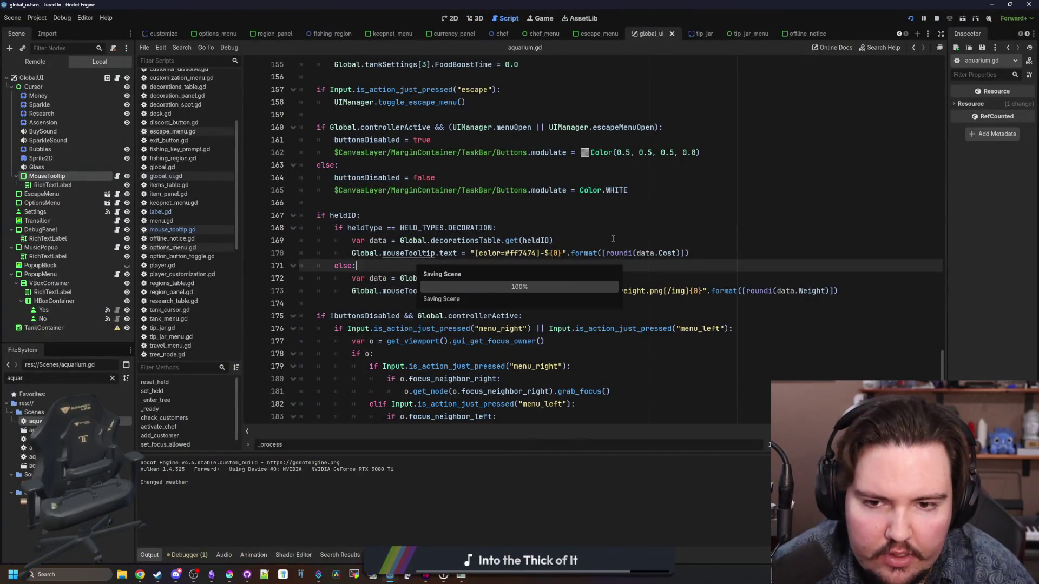
- Add Global.mouseTooltip.backgroundVisible = false below the decoration tooltip line
left_click(624, 242)
left_click(728, 252)
key("Return")
type("Global.mous")
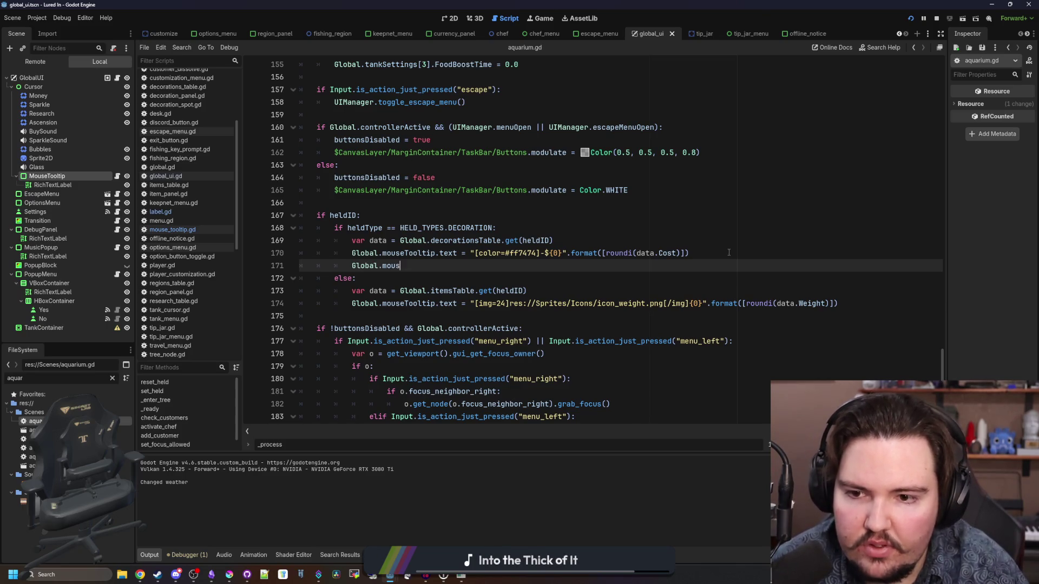
type("eTooltip.pan")
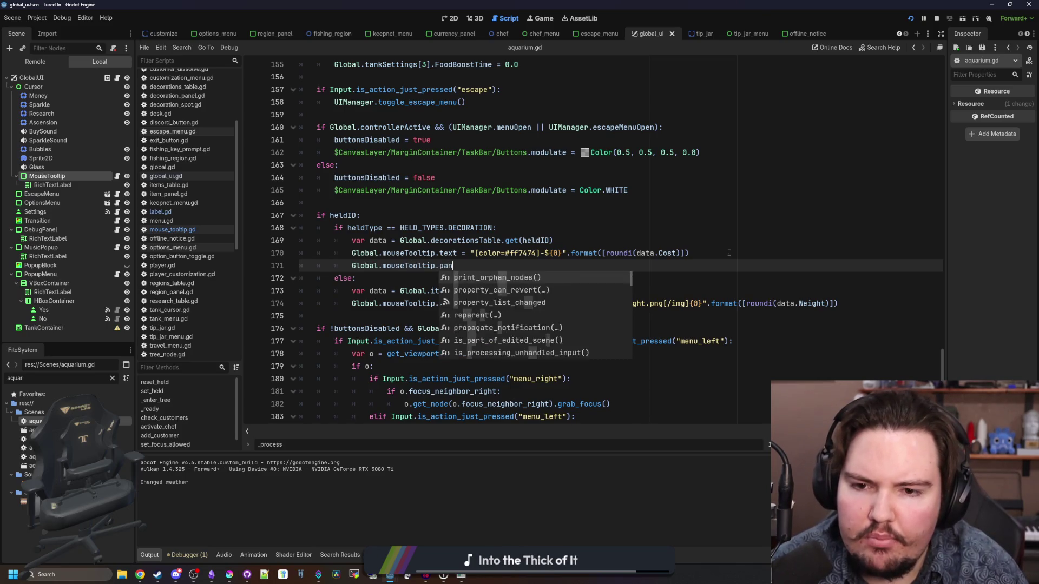
key("BackSpace")
key("BackSpace")
key("BackSpace")
type("sho")
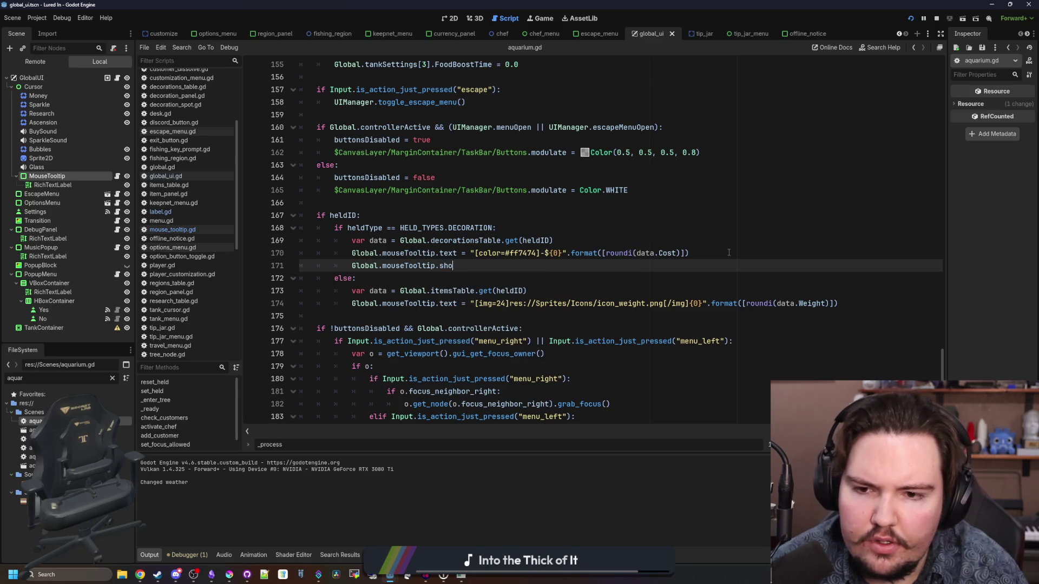
key("BackSpace")
key("BackSpace")
key("BackSpace")
type("backgroundVisible")
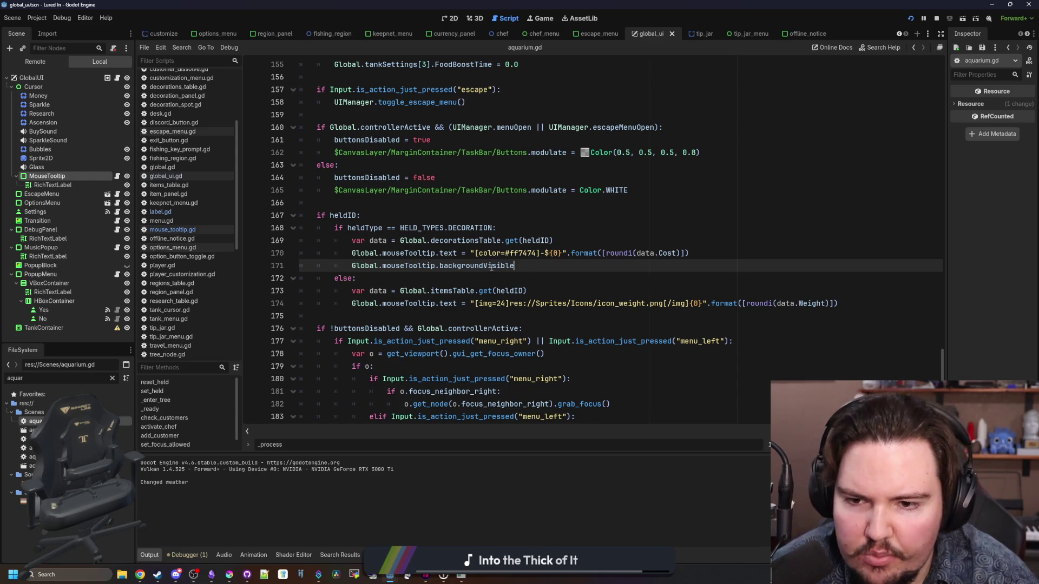
left_click(416, 266, "ctrl")
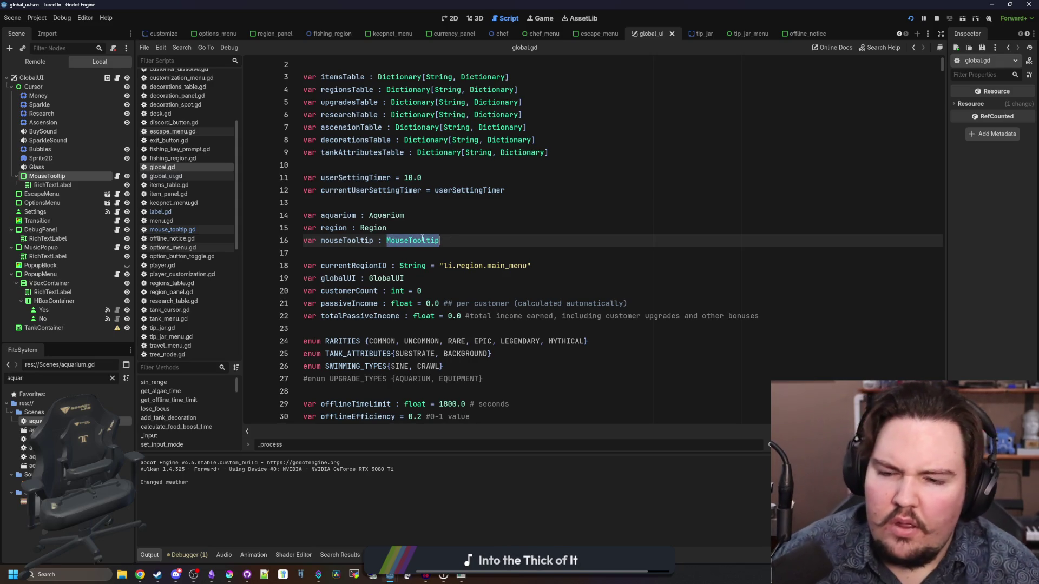
left_click(116, 176)
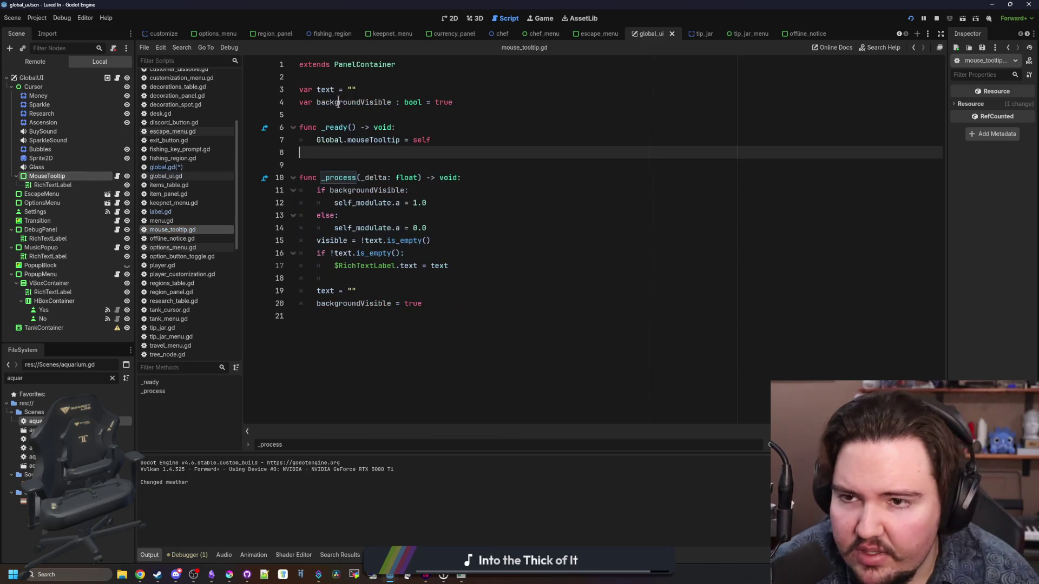
left_click(300, 63)
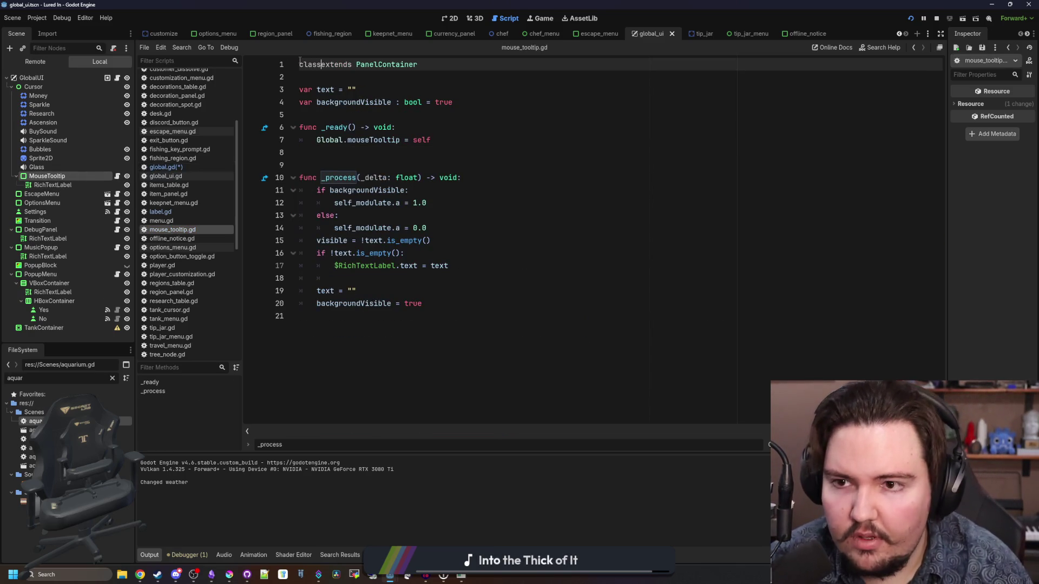
left_click(357, 77)
key("ctrl+s")
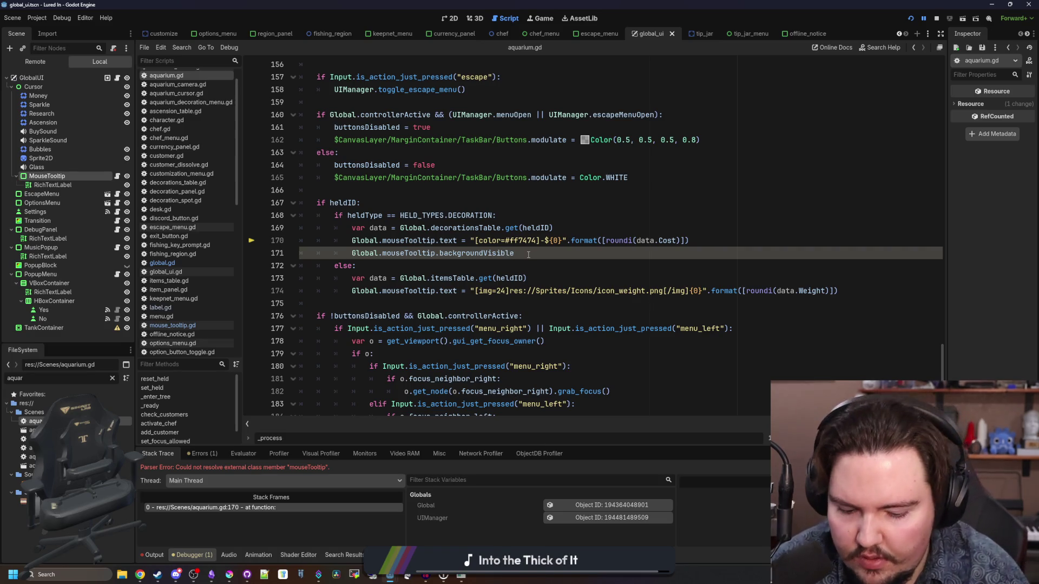
- Stop the game, add the same backgroundVisible line to the fish branch, save, and rerun
key("Down")
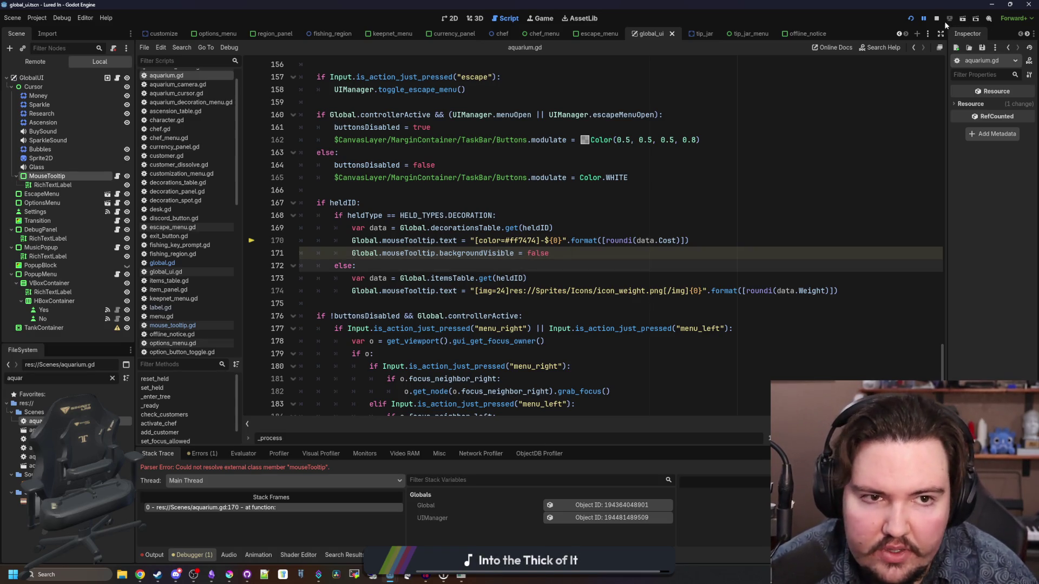
left_click(936, 19)
triple_click(546, 257)
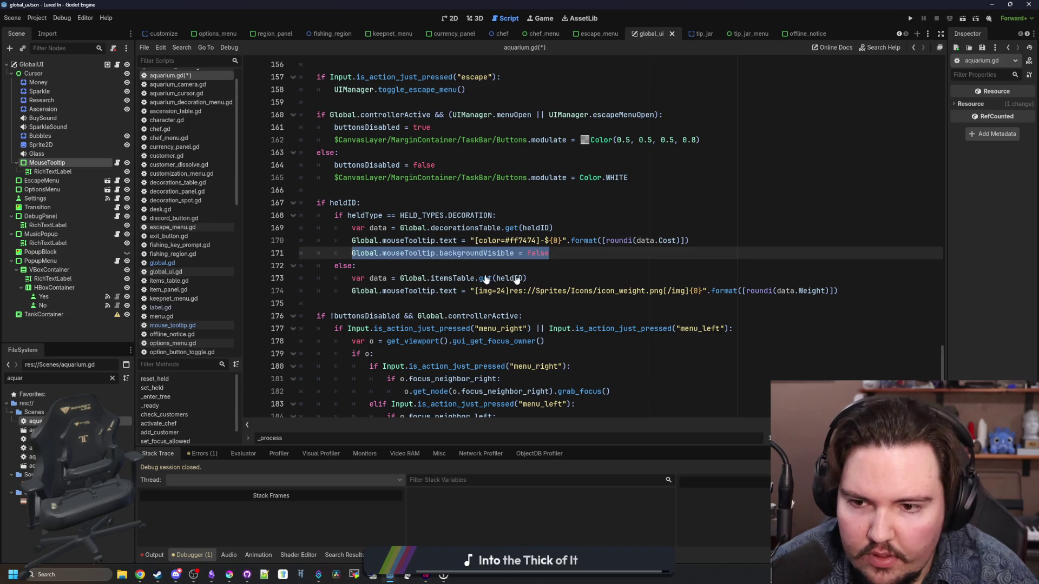
left_click(558, 281)
type("Global.mouseTooltip.backgroundVisible = false")
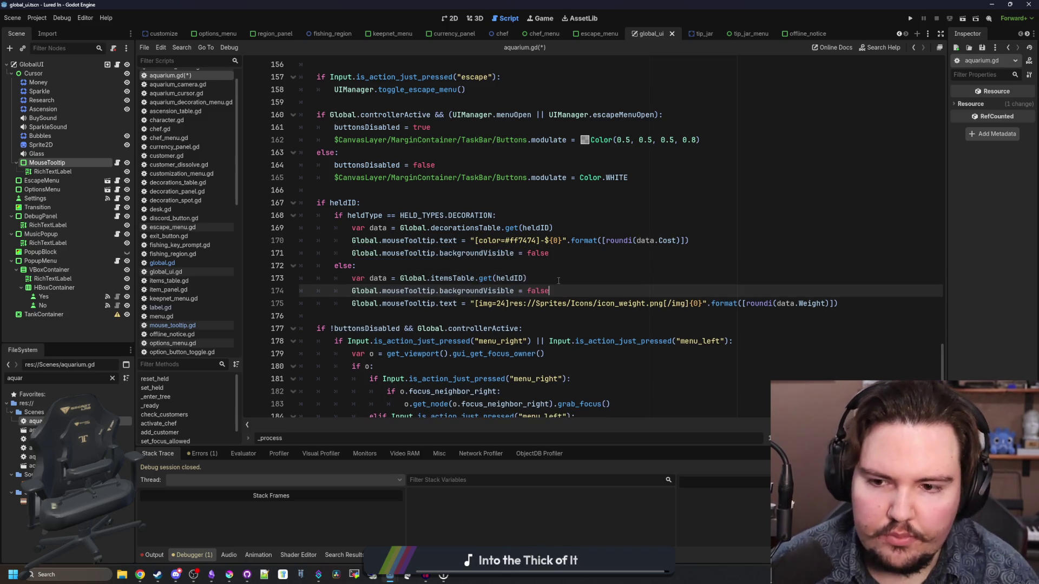
key("ctrl+s")
left_click(909, 18)
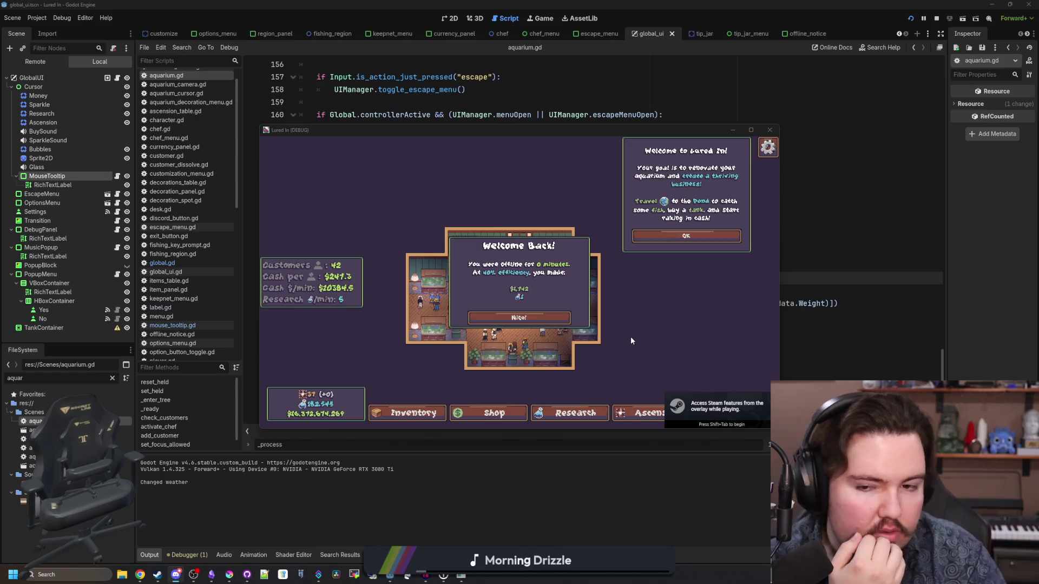
- Dismiss the welcome dialog, maximize the game, and buy and hold Trash Bags
left_click(553, 320)
key("super+Up")
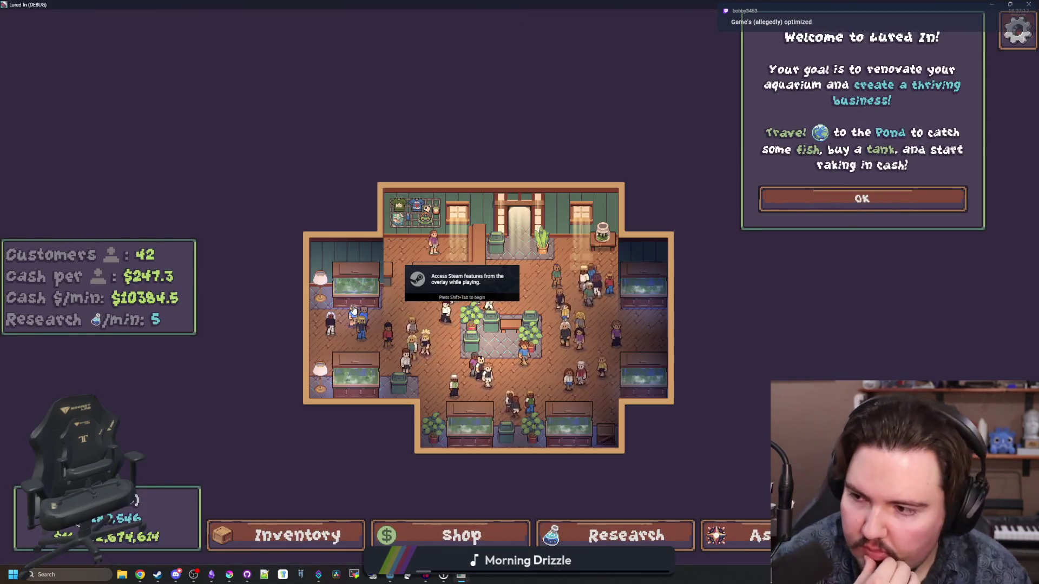
left_click(457, 536)
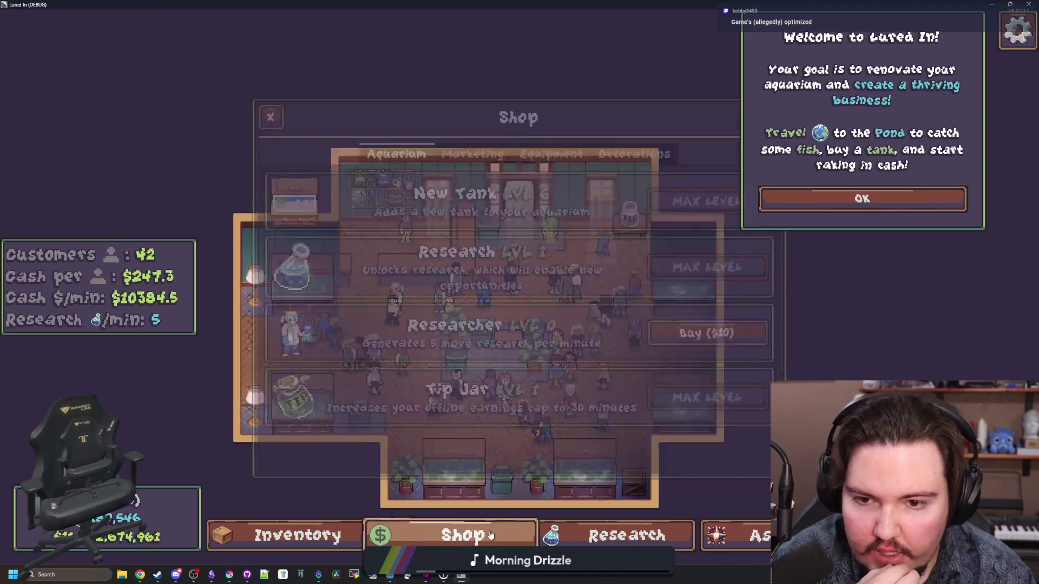
left_click(603, 152)
left_click(705, 262)
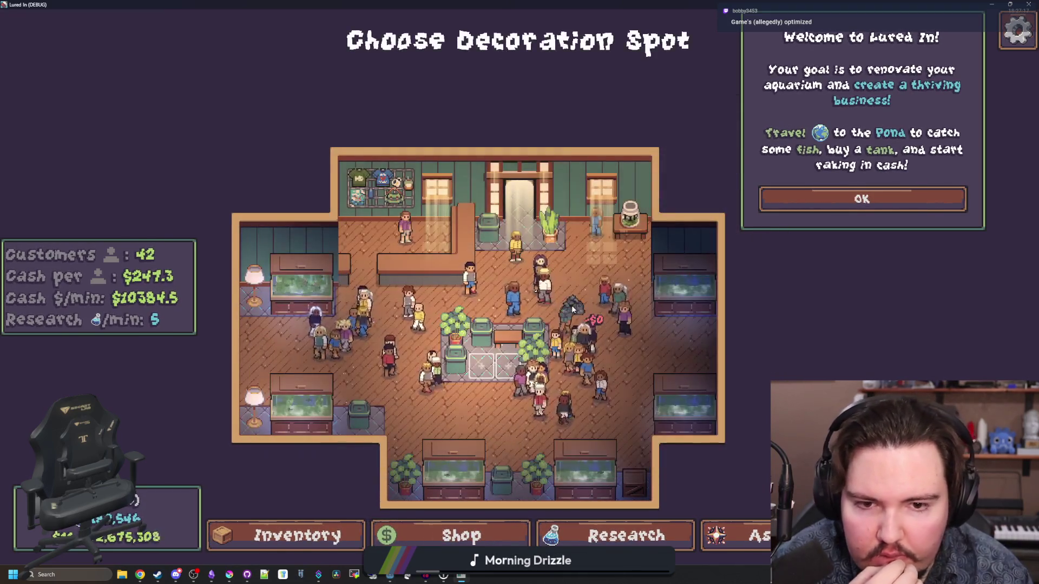
left_click(573, 310)
- Buy and place two Starfish Homes, delete the centre decoration, then return to Godot
scroll(572, 309, "up", 5)
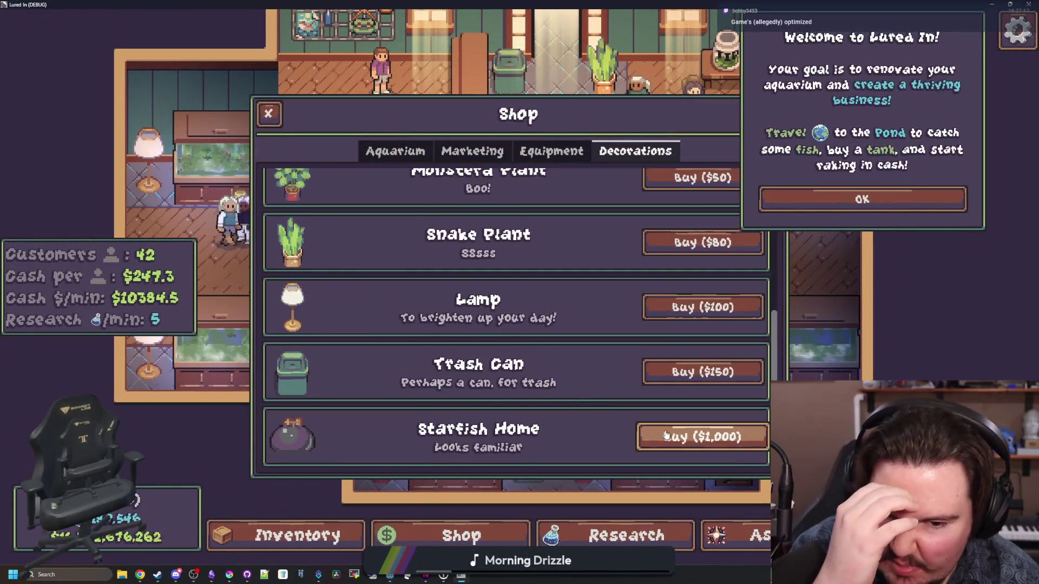
left_click(697, 433)
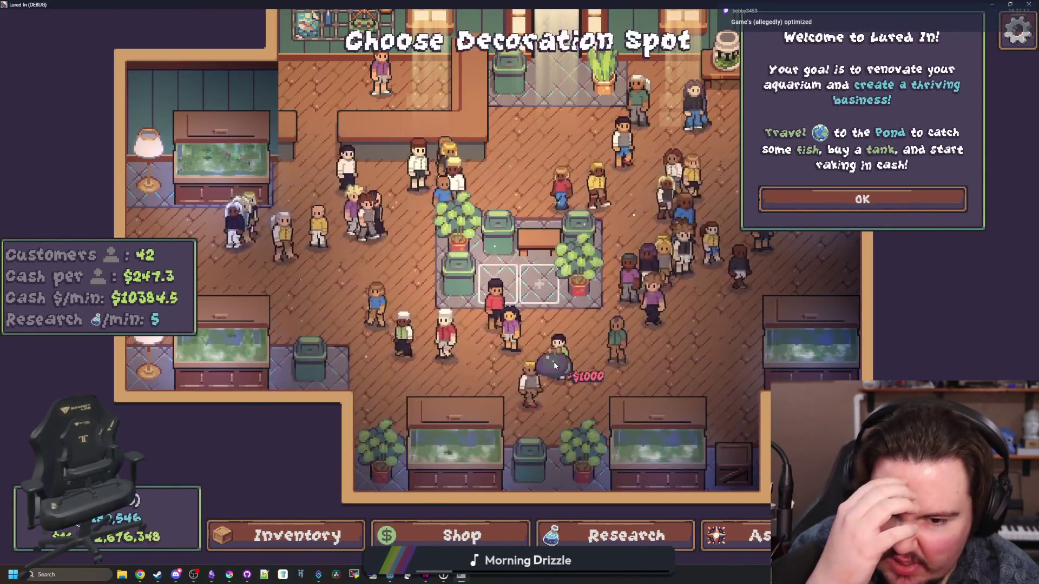
left_click(432, 327)
left_click(511, 284)
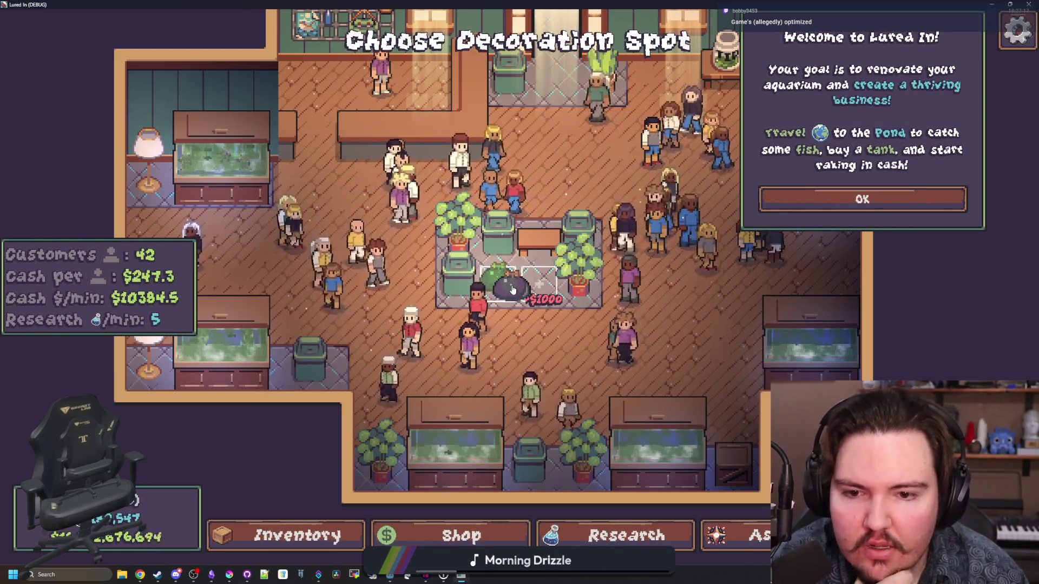
left_click(536, 287)
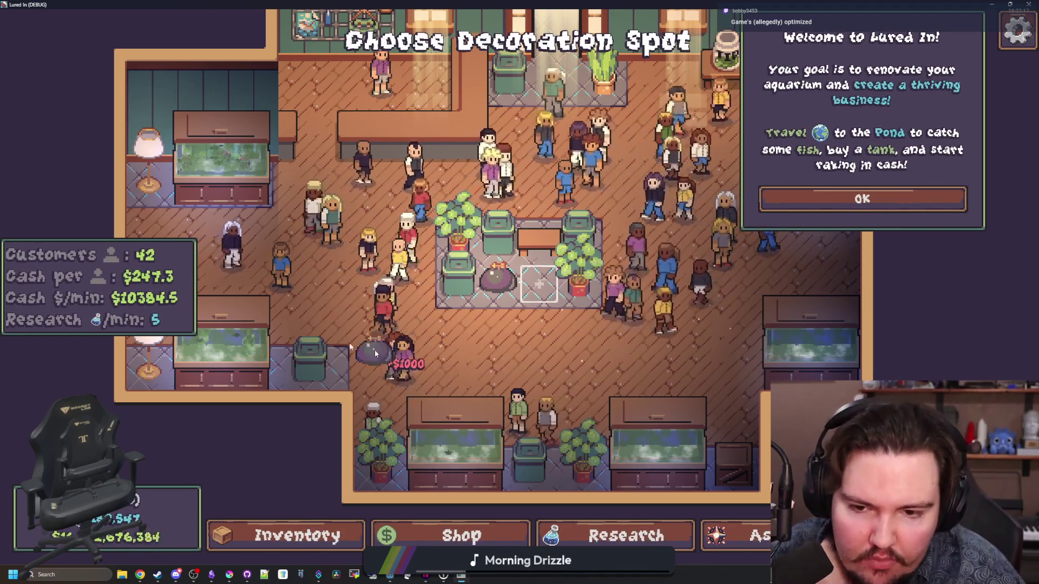
left_click(497, 277)
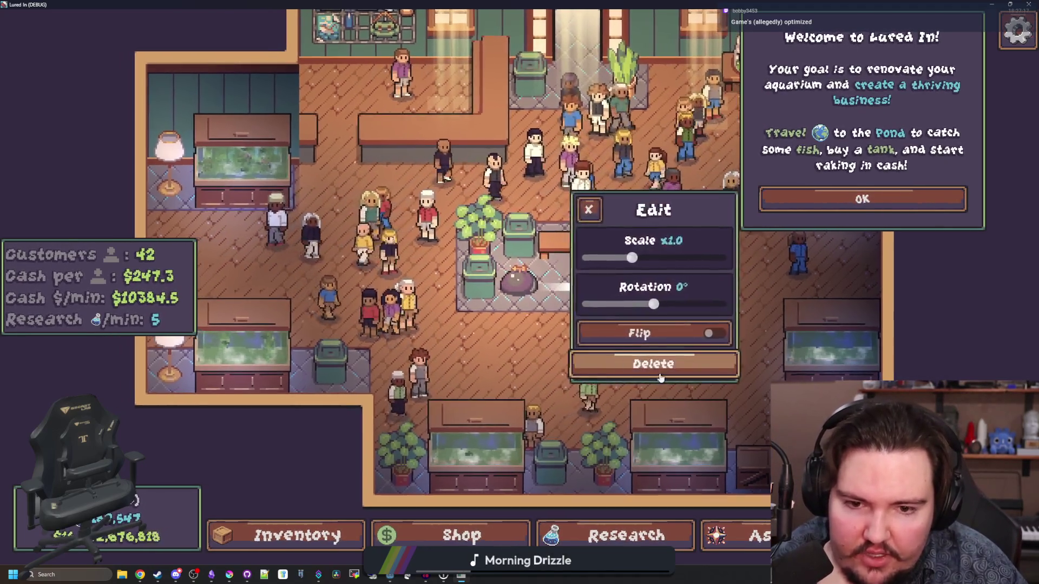
left_click(660, 377)
left_click(464, 532)
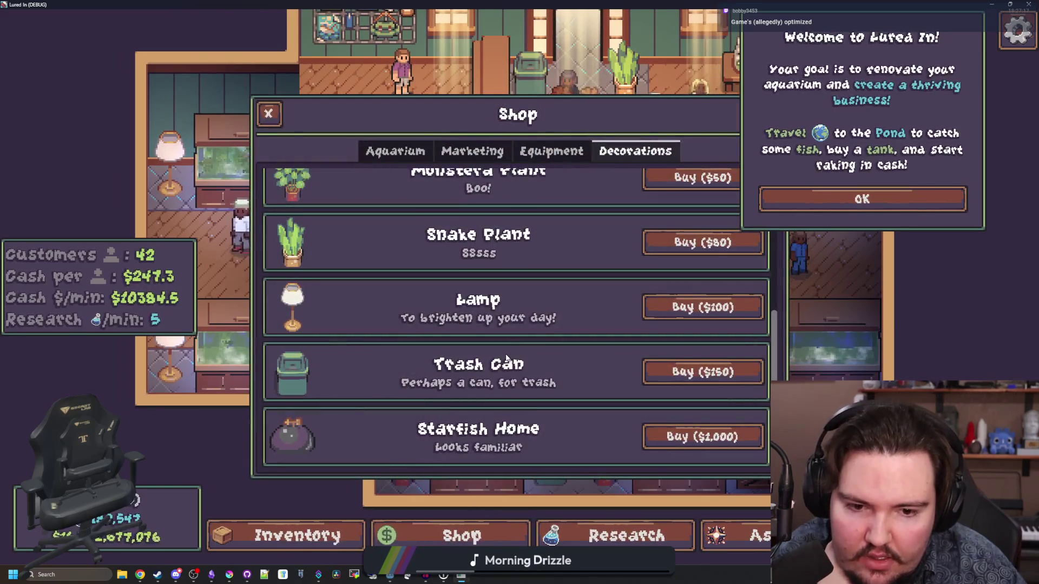
key("super+Down")
key("super+Down")
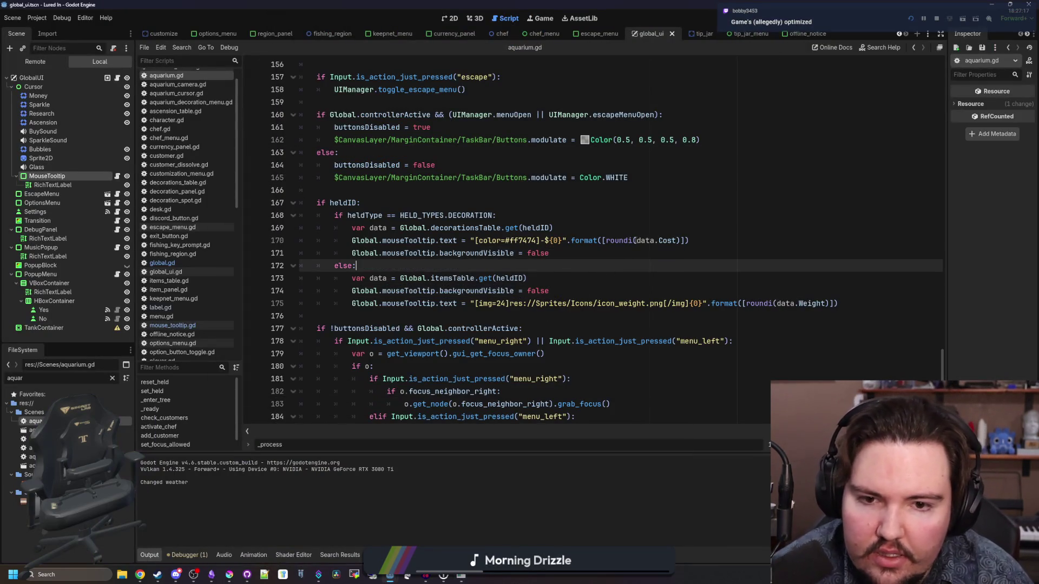
- Replace roundi( on line 170 with Global.format_number_commas(data.Cost) and run the game
left_click(637, 240)
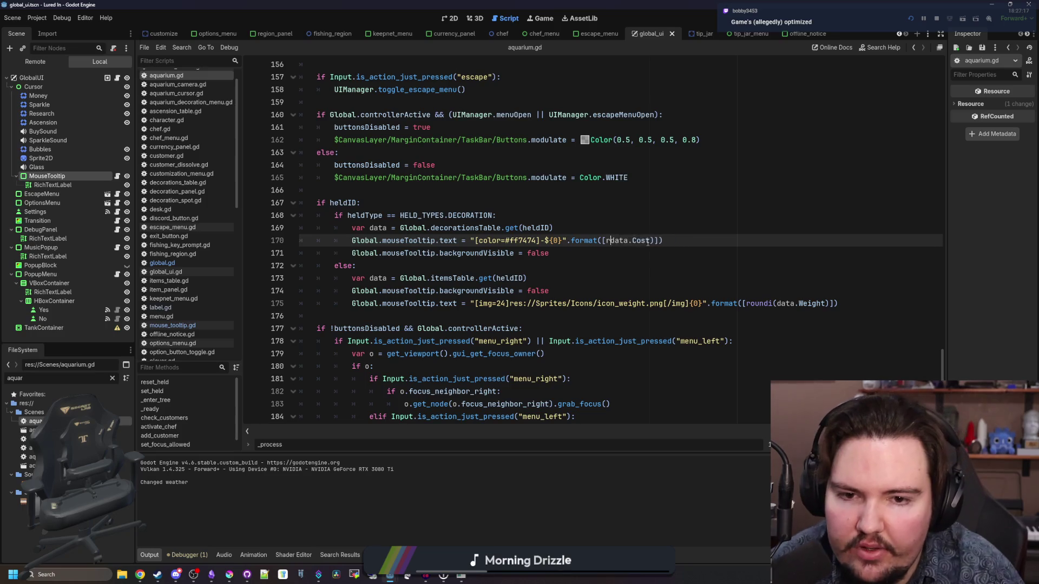
type("Global.format_number_commas(")
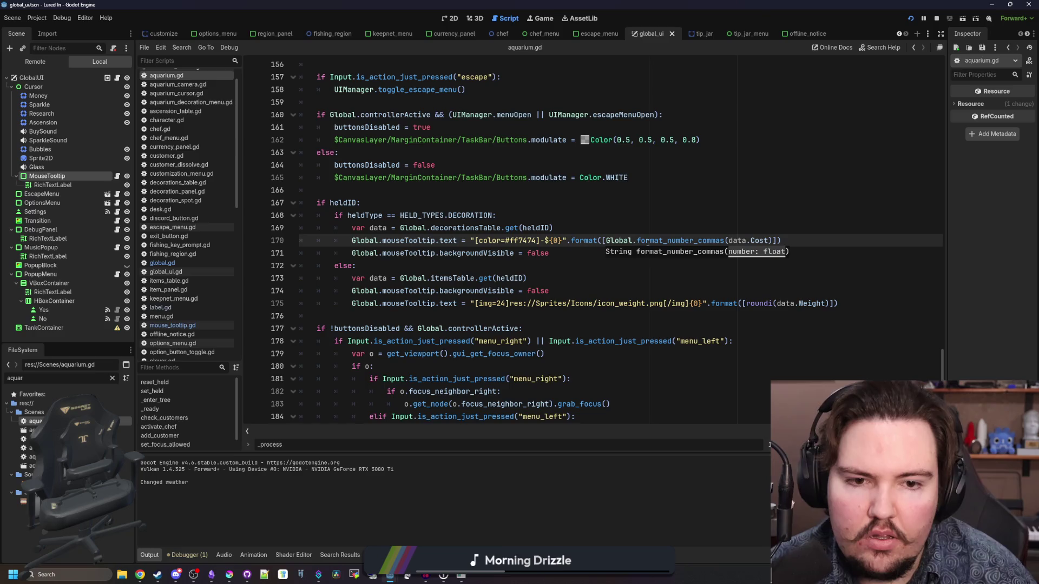
key("F5")
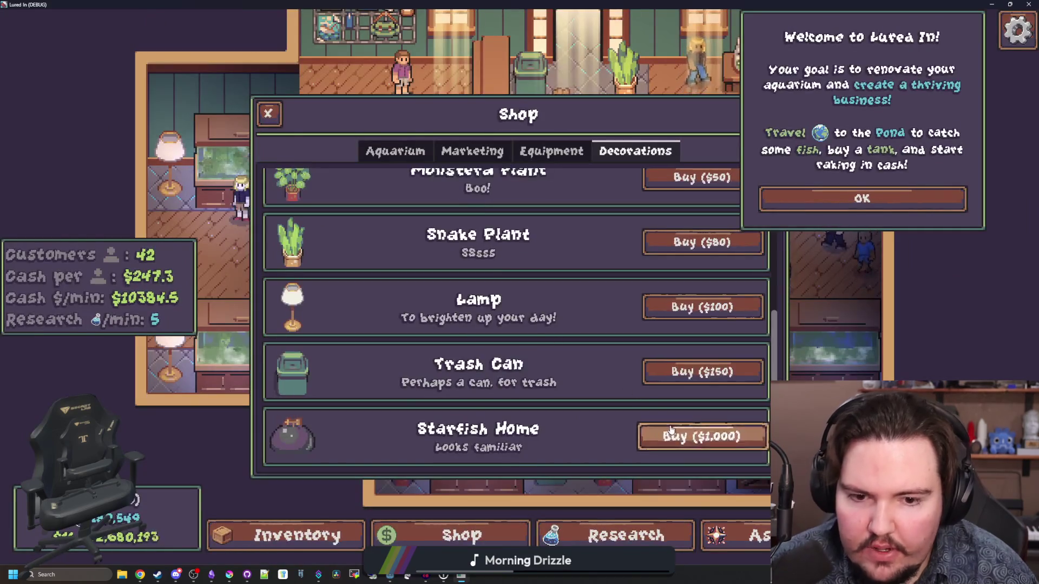
- Buy the Starfish Home to check its $1,000 tooltip, then cancel placing it
left_click(702, 434)
scroll(495, 326, "up", 2)
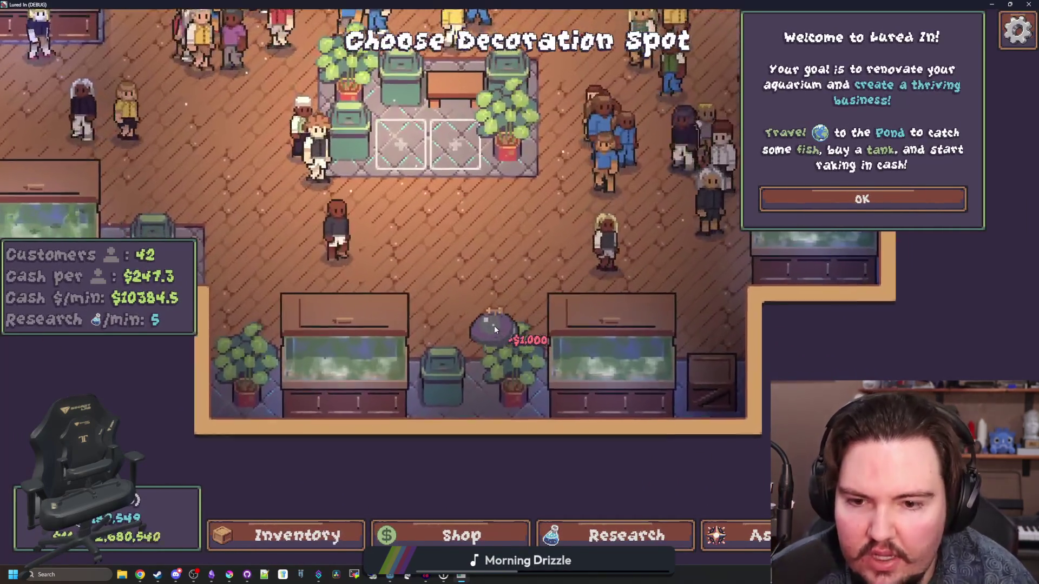
scroll(495, 326, "down", 4)
right_click(398, 461)
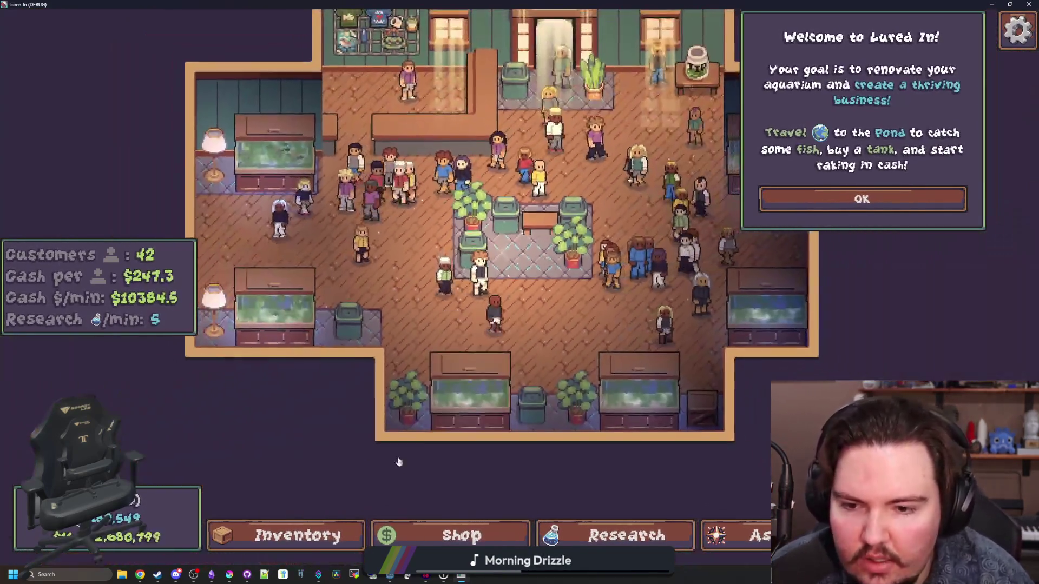
scroll(399, 462, "up", 2)
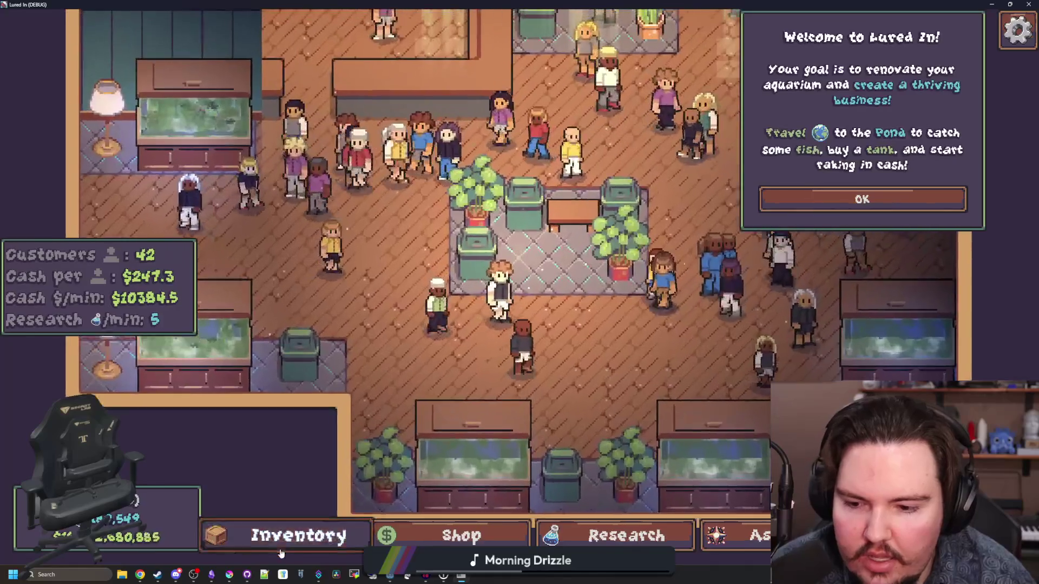
- Try opening the fish inventory and picking a fish, panning the aquarium view with WASD
left_click(286, 536)
scroll(519, 335, "down", 1)
left_click(700, 339)
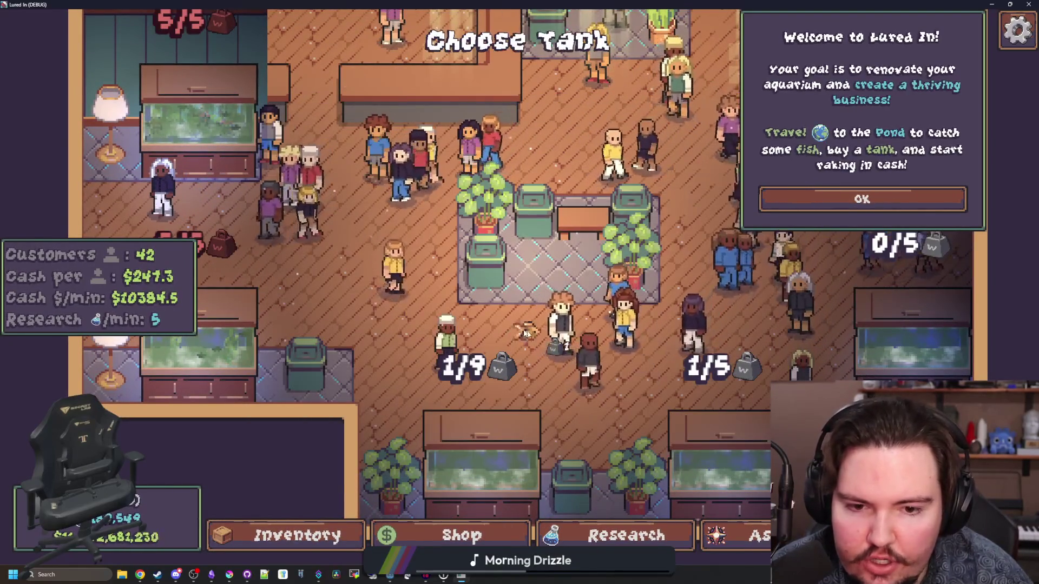
scroll(476, 340, "up", 1)
scroll(455, 325, "down", 3)
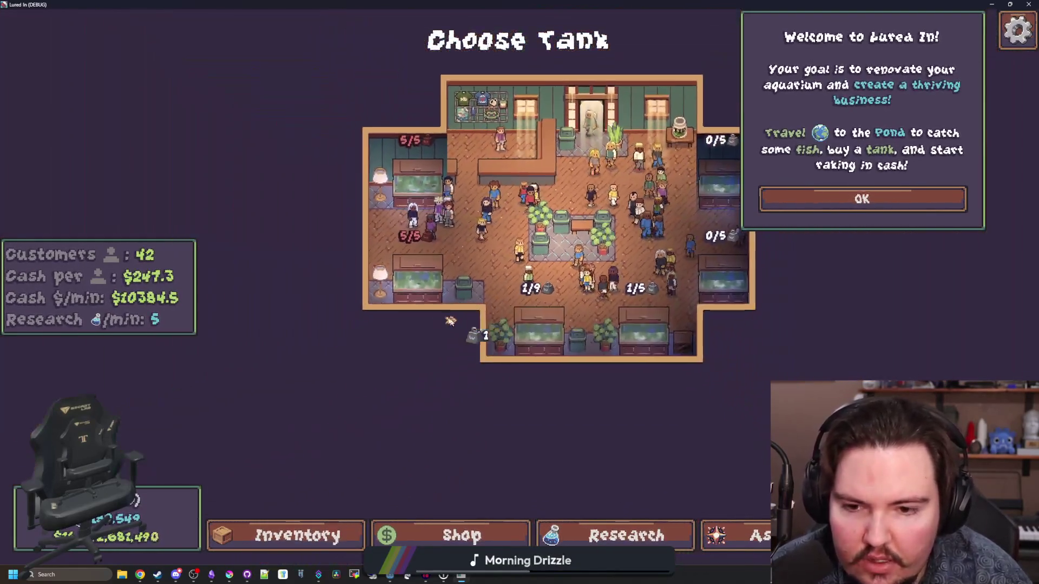
key("s")
key("a")
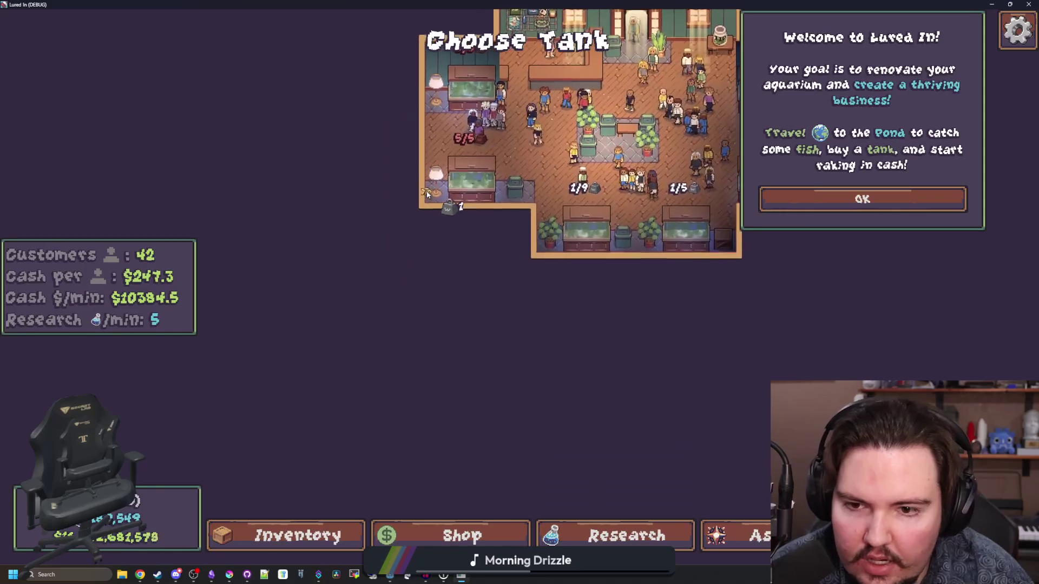
scroll(480, 178, "up", 3)
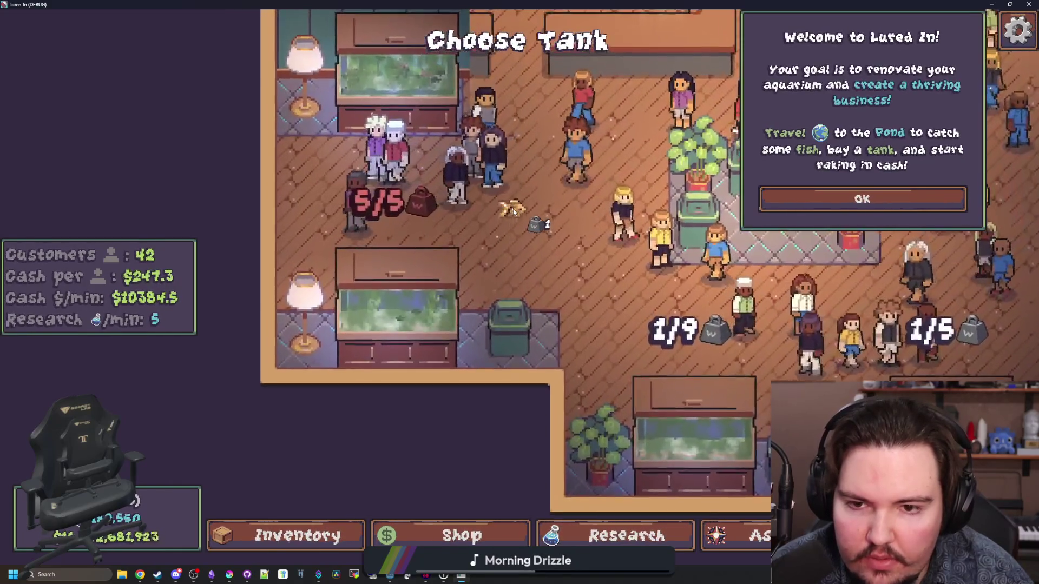
key("d")
key("w")
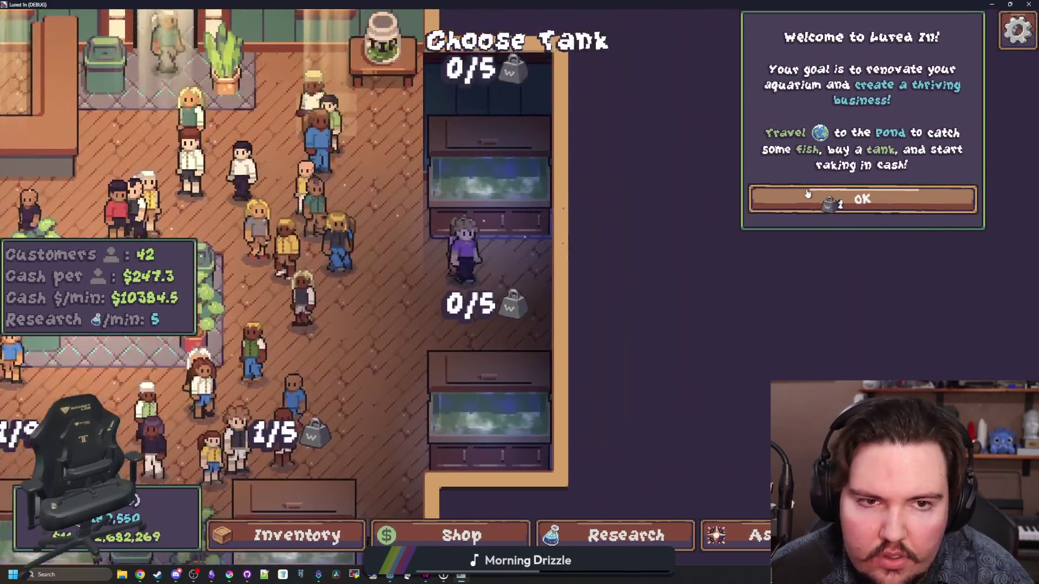
- Dismiss the welcome dialog and open the fish Inventory menu with I
left_click(862, 199)
key("a")
key("s")
key("a")
scroll(468, 304, "down", 3)
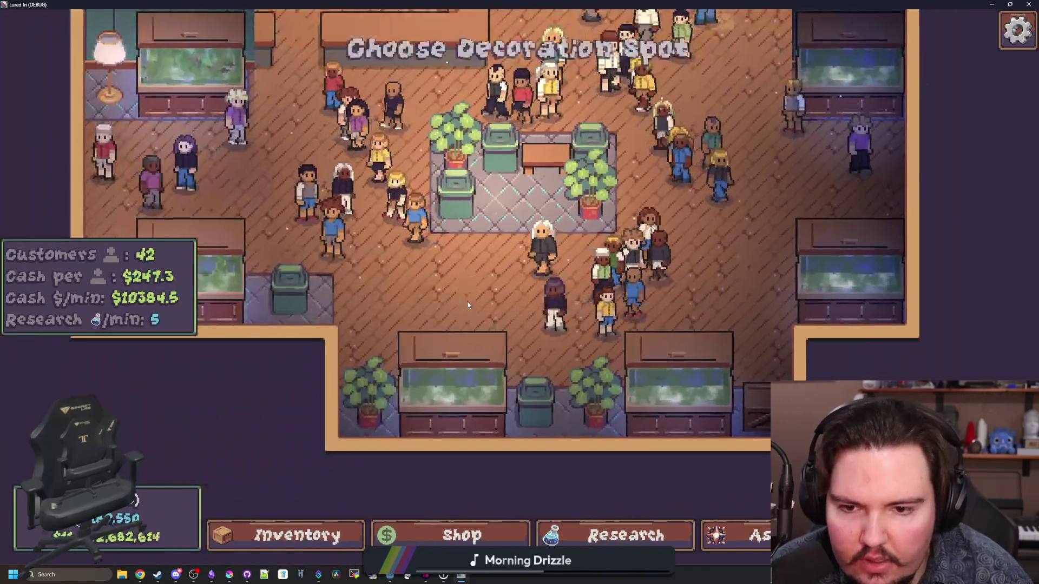
key("i")
scroll(460, 385, "down", 10)
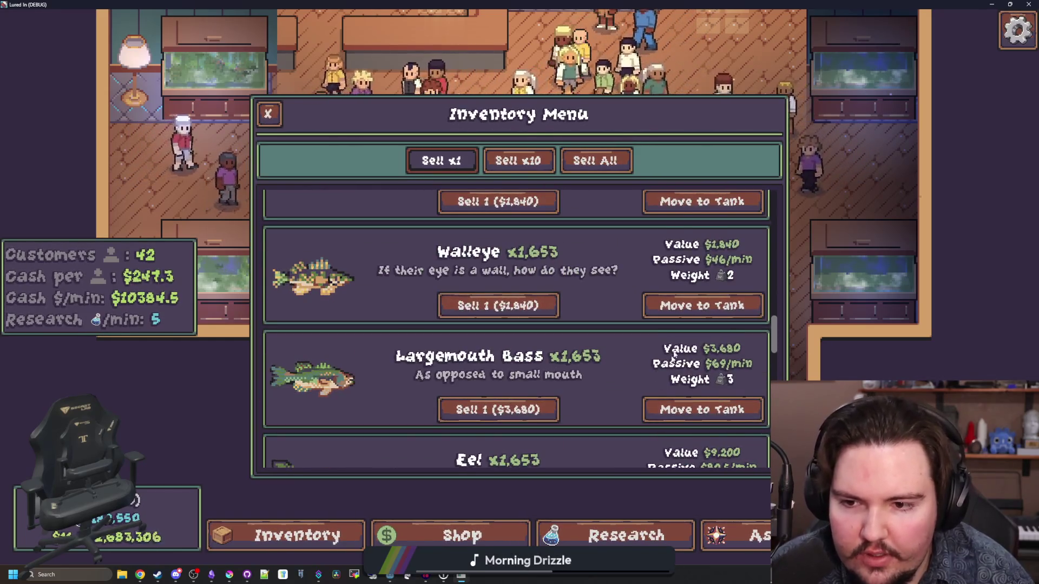
- Move the Largemouth Bass to a tank and zoom to check its background-free weight 3 tooltip
left_click(671, 409)
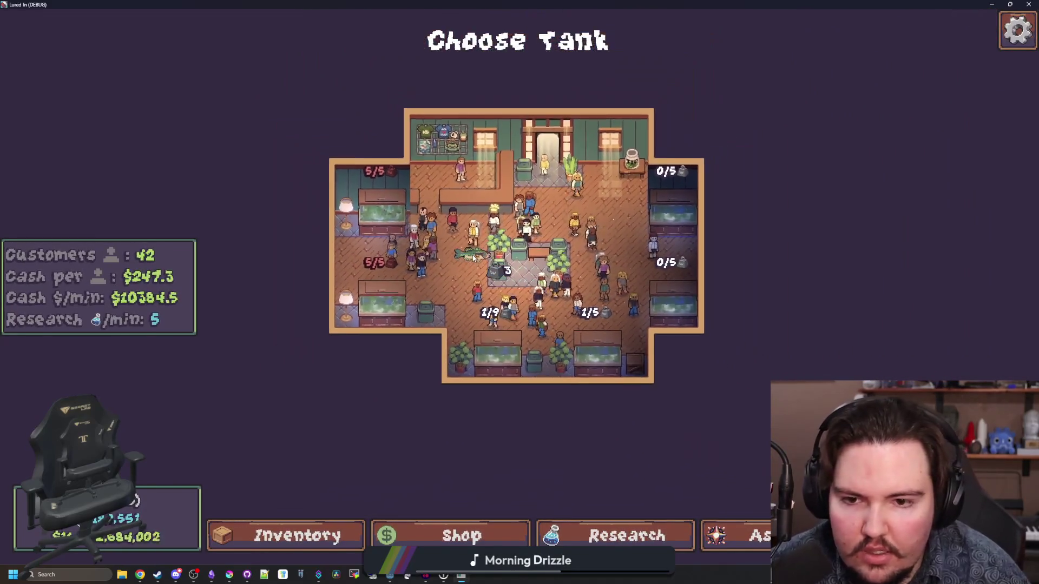
scroll(473, 258, "up", 4)
scroll(474, 259, "down", 3)
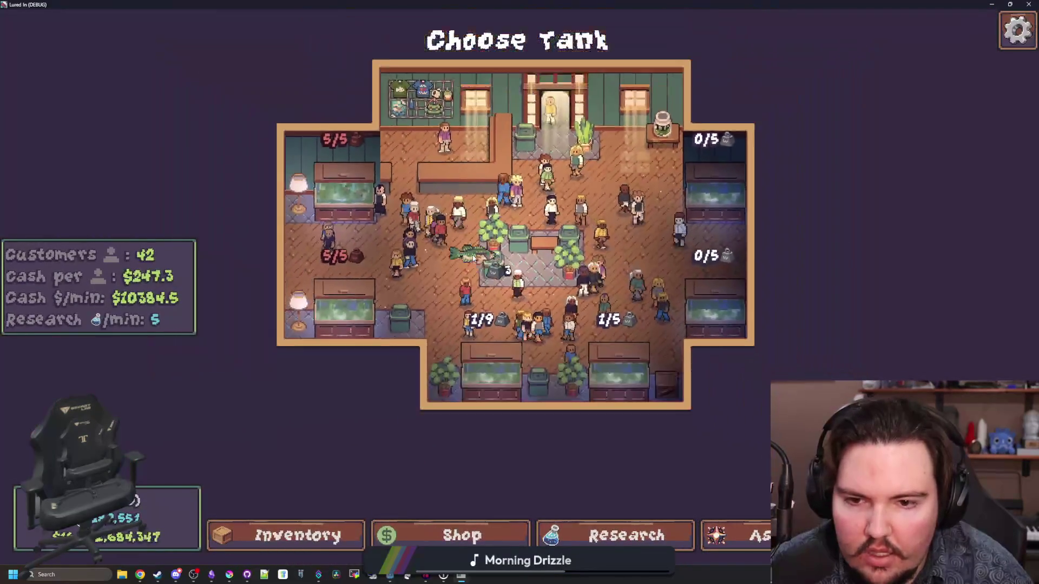
scroll(473, 259, "up", 3)
scroll(475, 254, "down", 4)
scroll(476, 249, "up", 5)
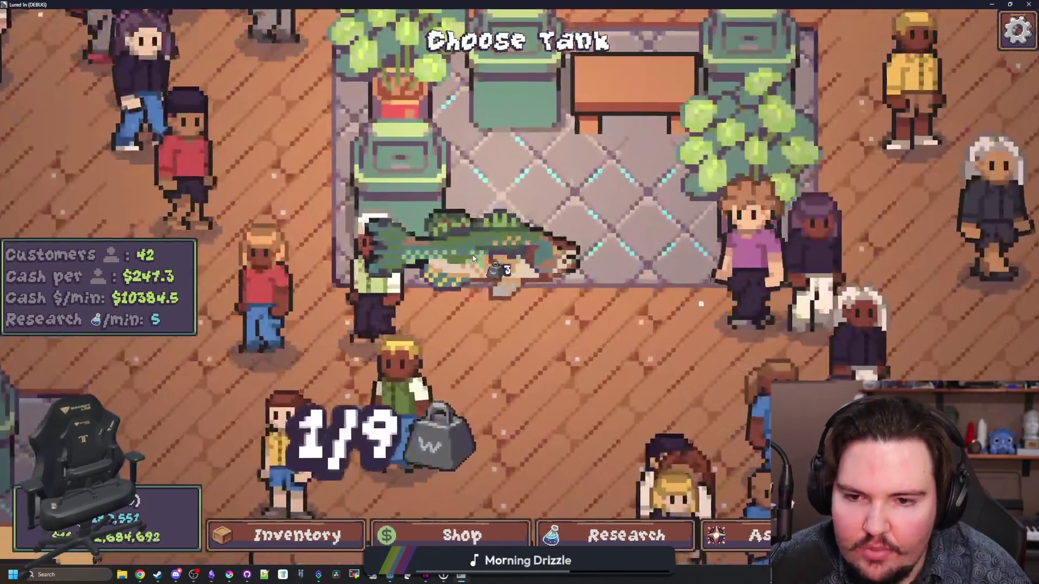
scroll(480, 238, "down", 4)
scroll(482, 237, "up", 6)
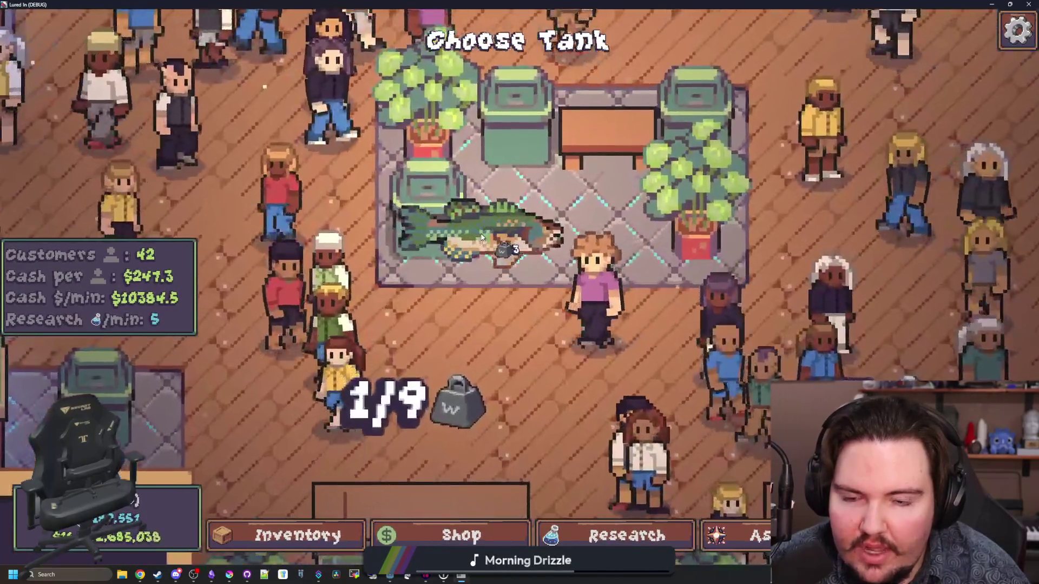
scroll(495, 265, "down", 3)
scroll(498, 270, "down", 5)
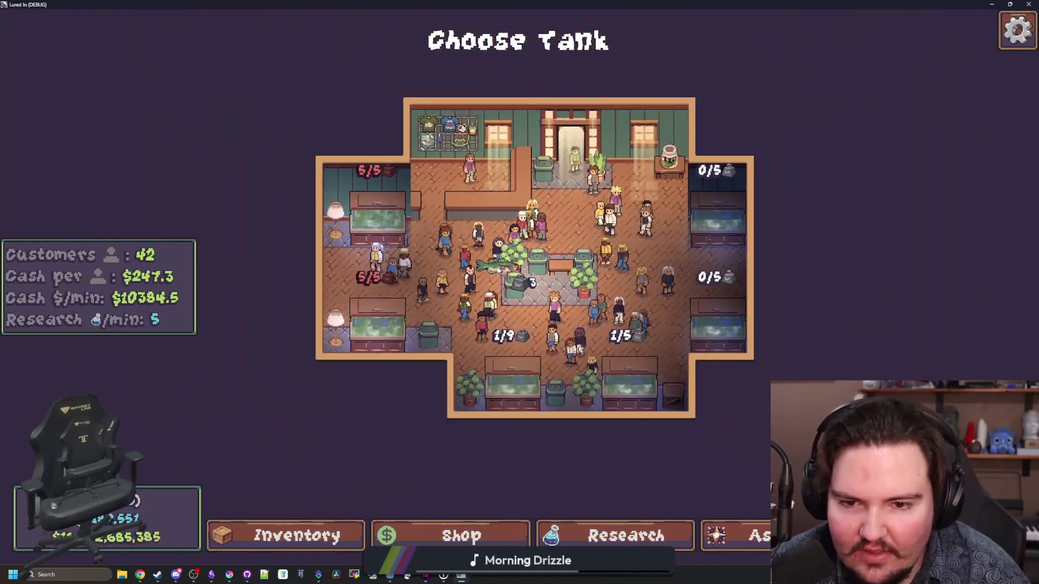
scroll(498, 270, "up", 5)
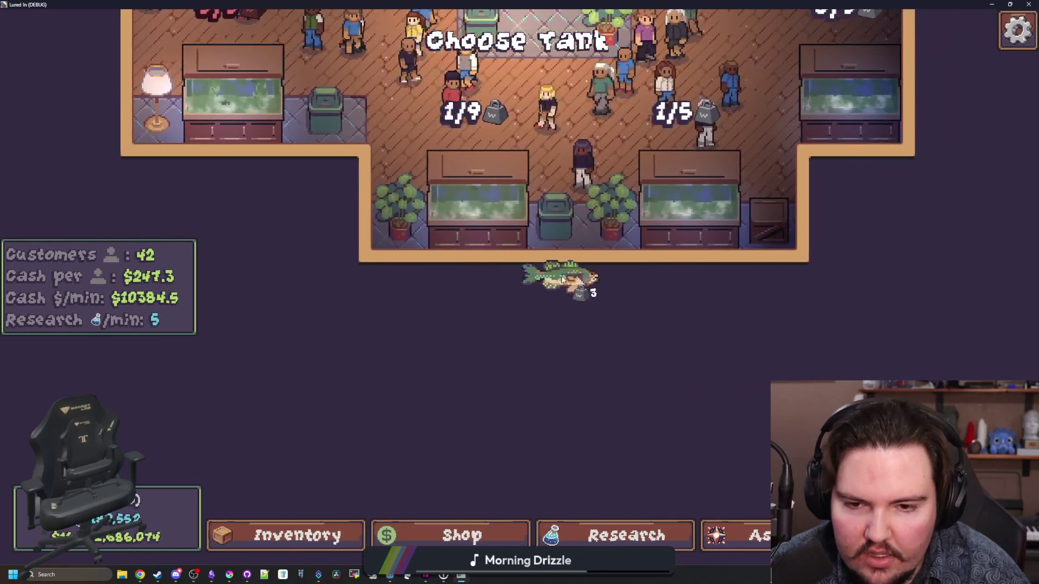
- Pan and zoom the Choose Tank view around the right-side tanks while holding the fish
key("w")
key("a")
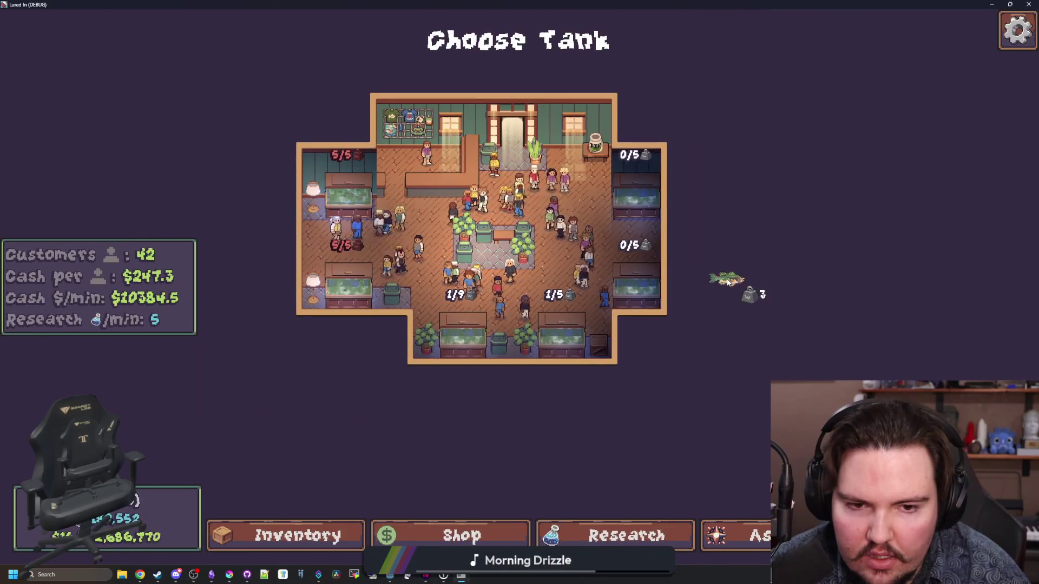
key("a")
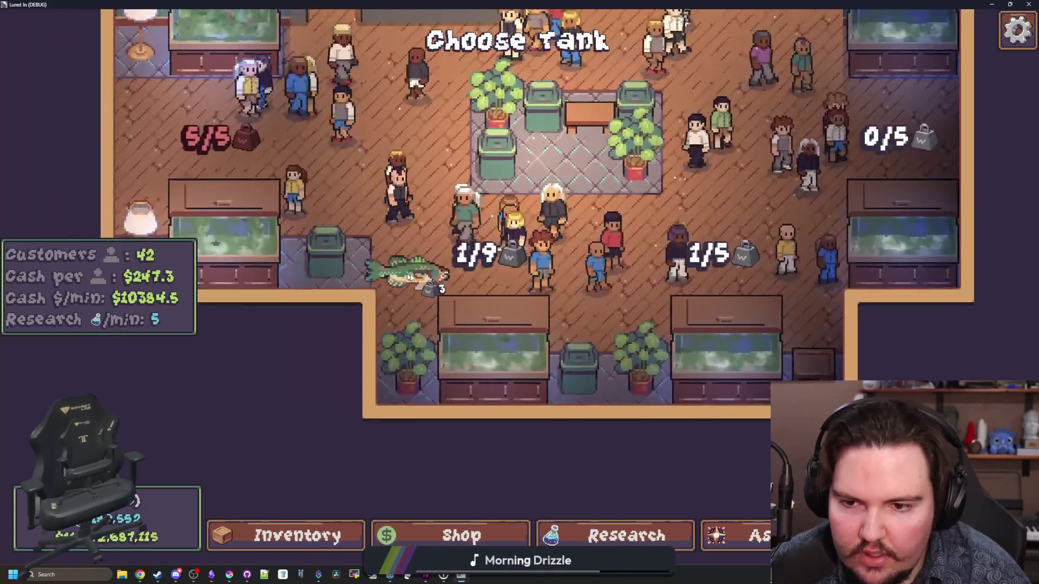
scroll(422, 335, "down", 2)
key("d")
key("s")
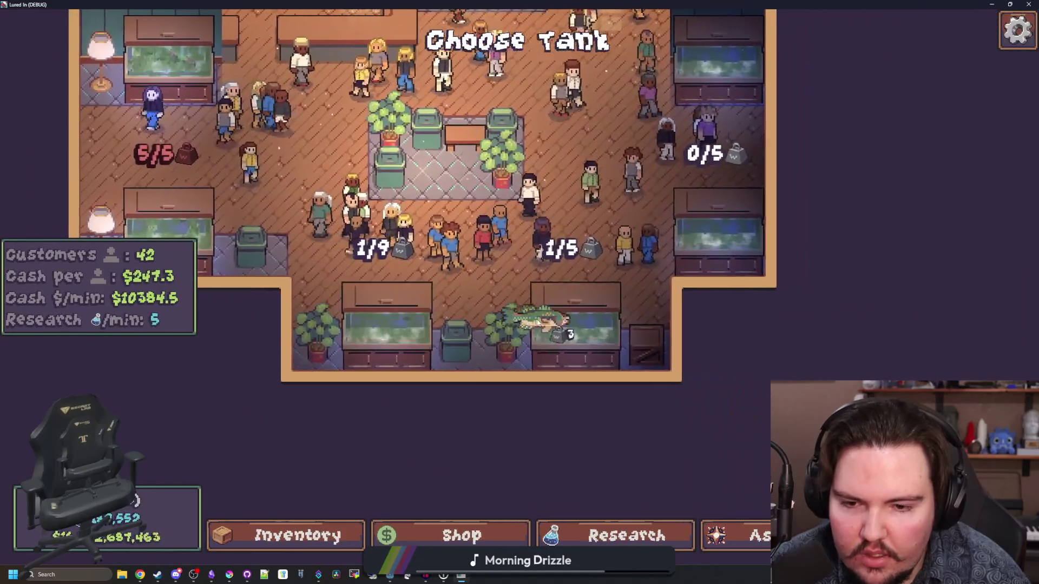
scroll(565, 289, "down", 4)
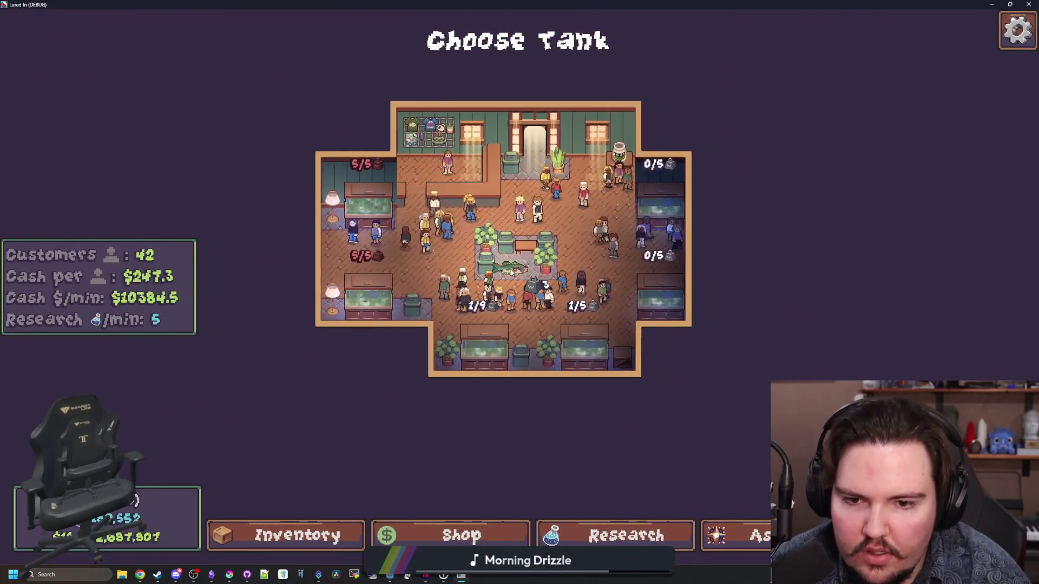
scroll(512, 272, "up", 4)
scroll(511, 272, "down", 3)
key("d")
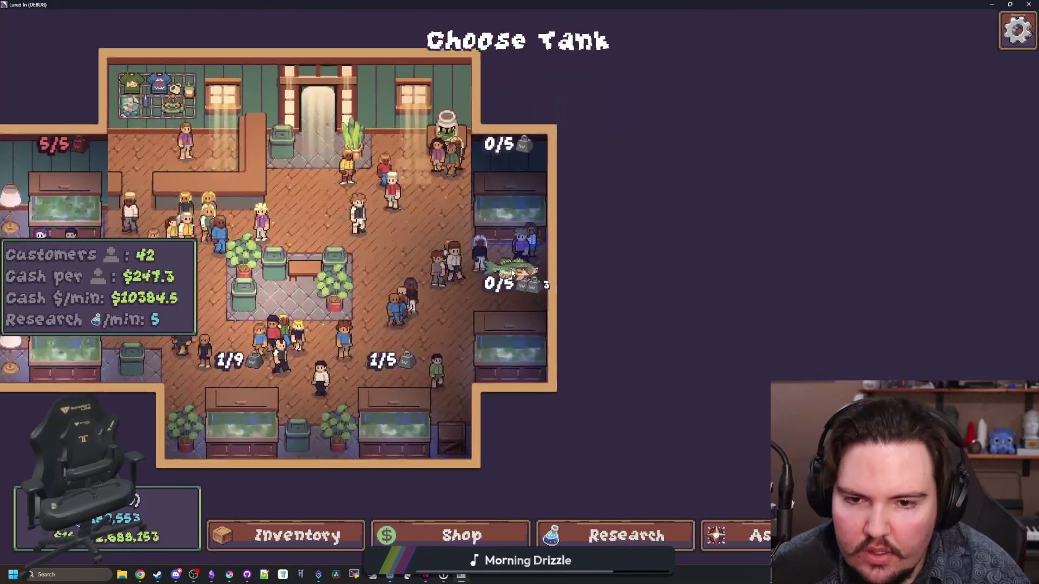
scroll(511, 272, "up", 3)
key("a")
scroll(541, 260, "down", 2)
scroll(513, 327, "up", 2)
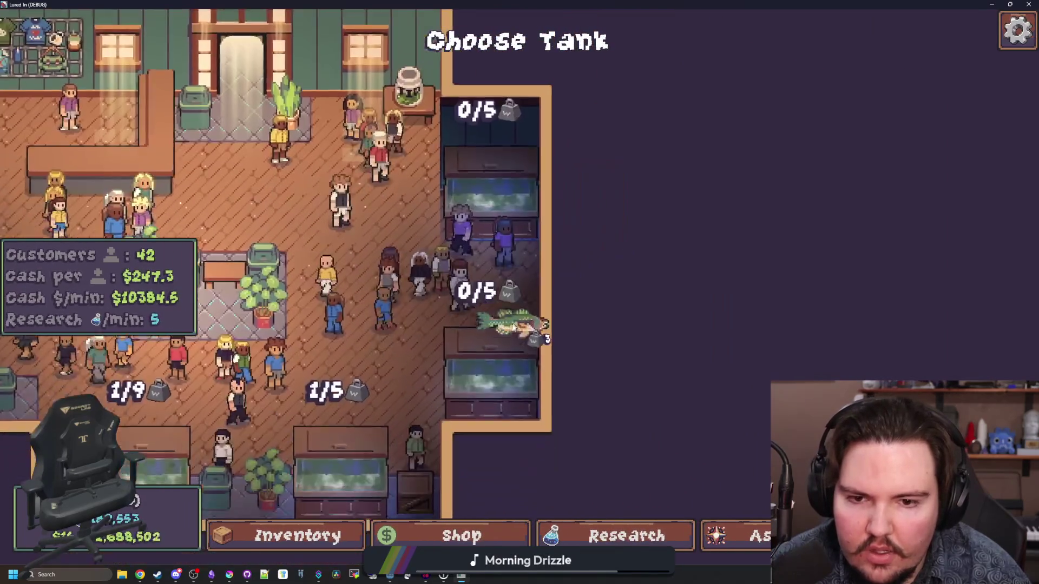
key("s")
key("a")
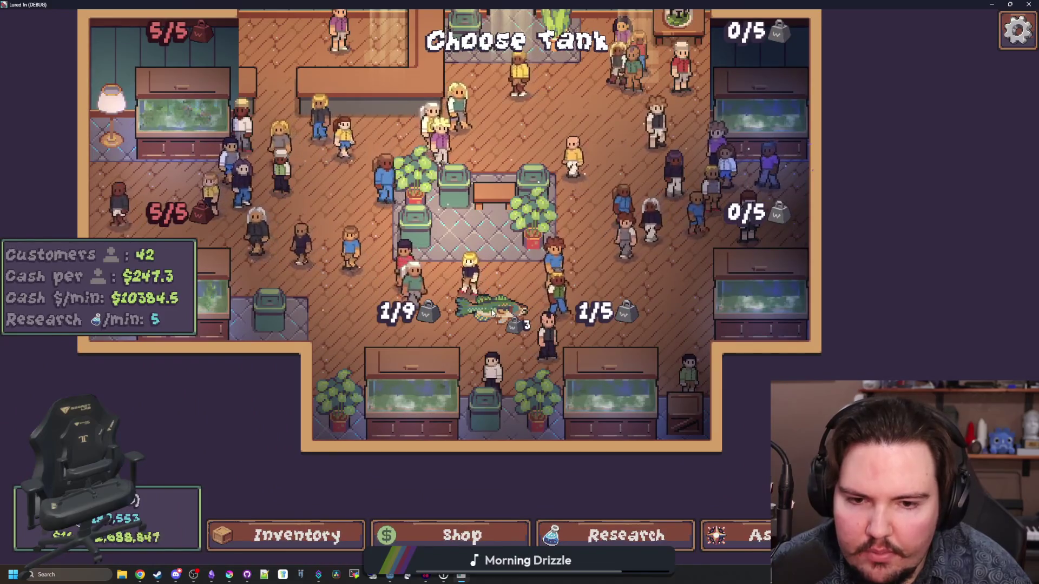
key("w")
key("a")
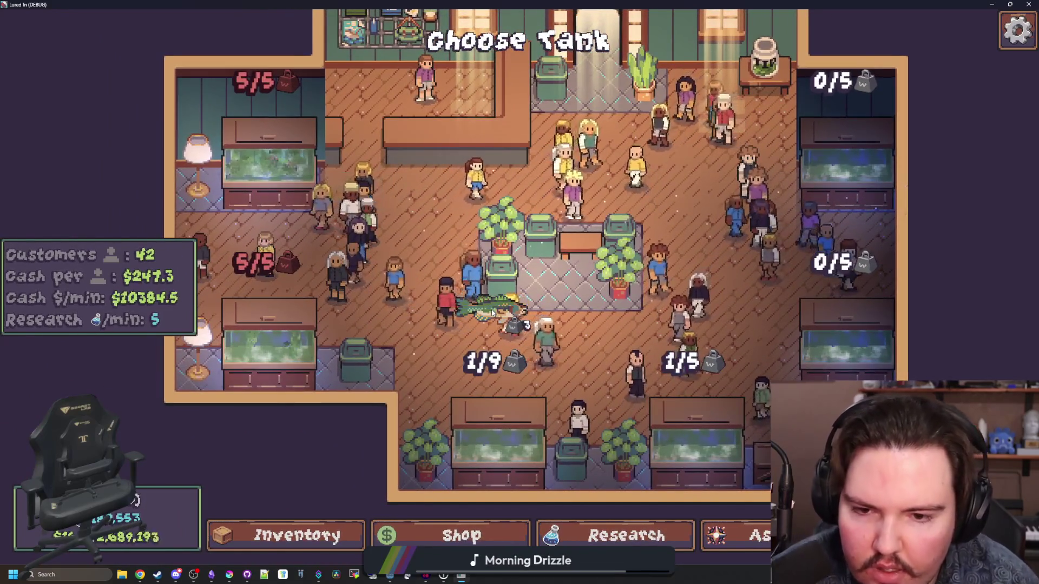